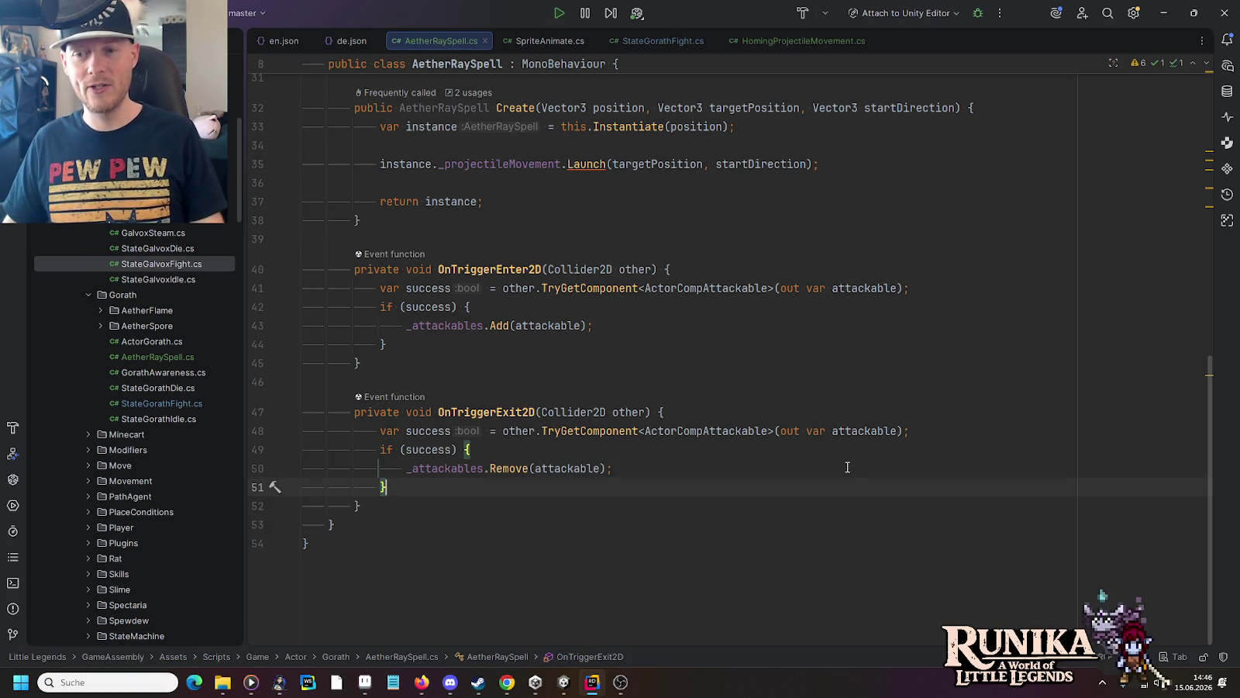
Step: Delete the greyed-out 'using System;' line at the top of AetherRaySpell.cs
scroll(823, 372, up, 10)
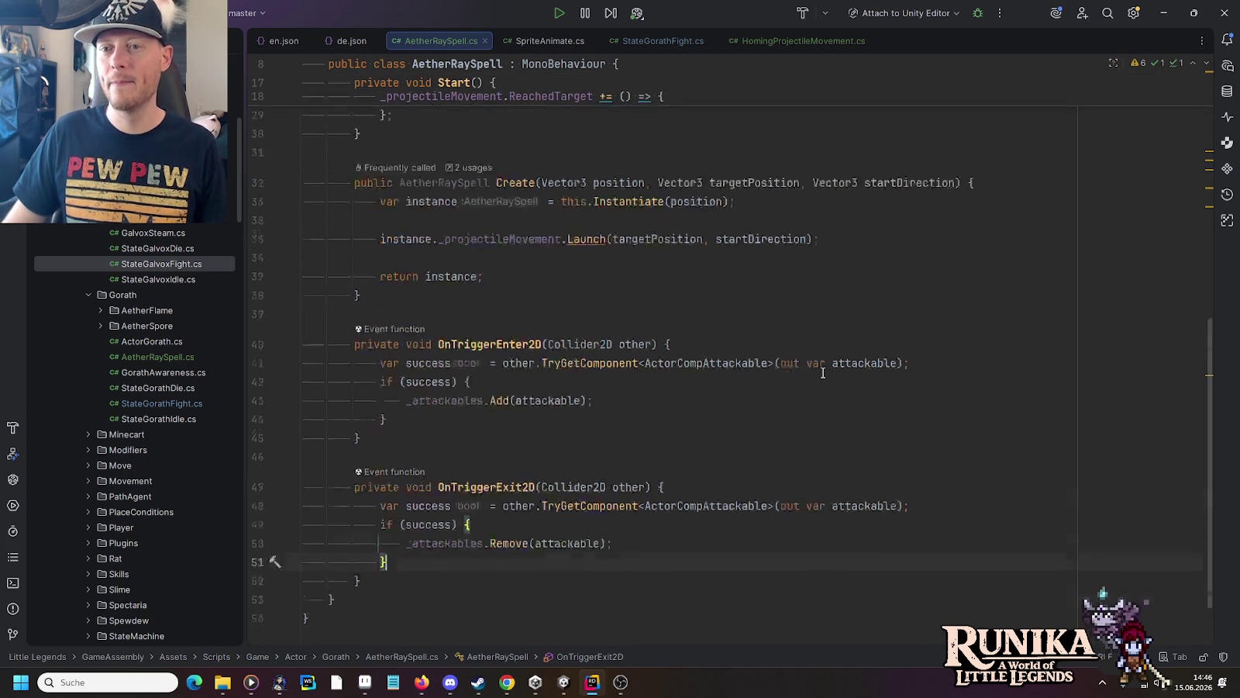
scroll(823, 373, up, 2)
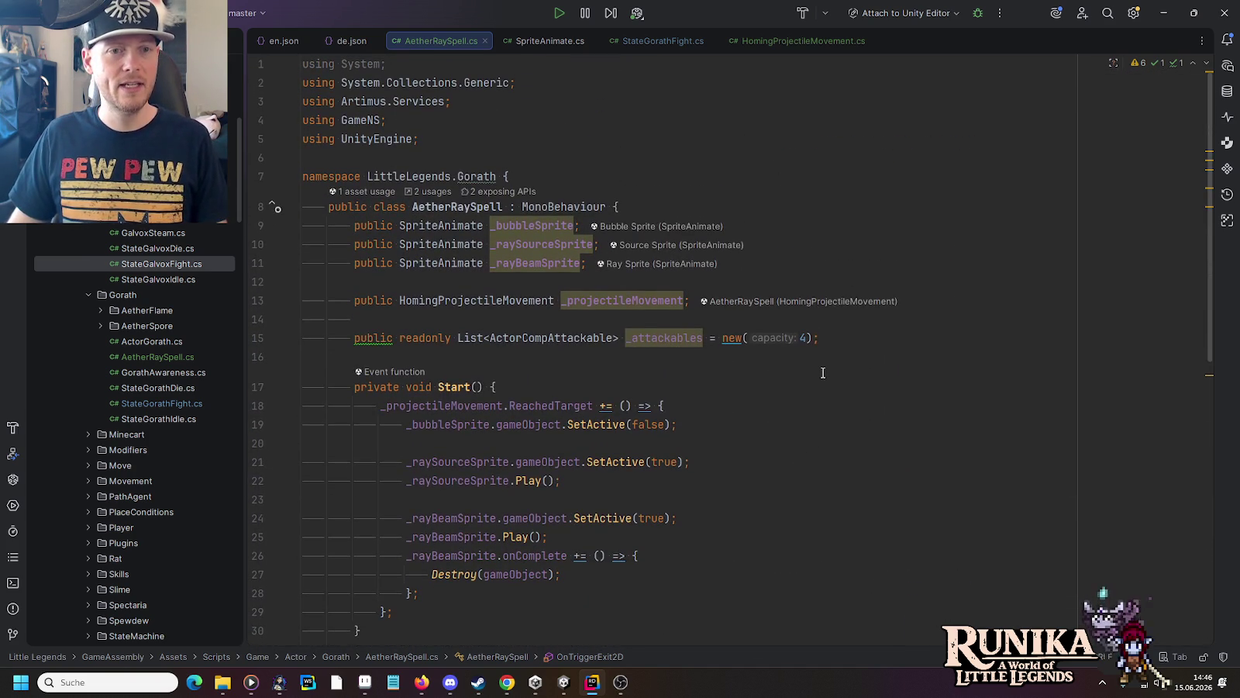
click(400, 75)
key(ctrl+y)
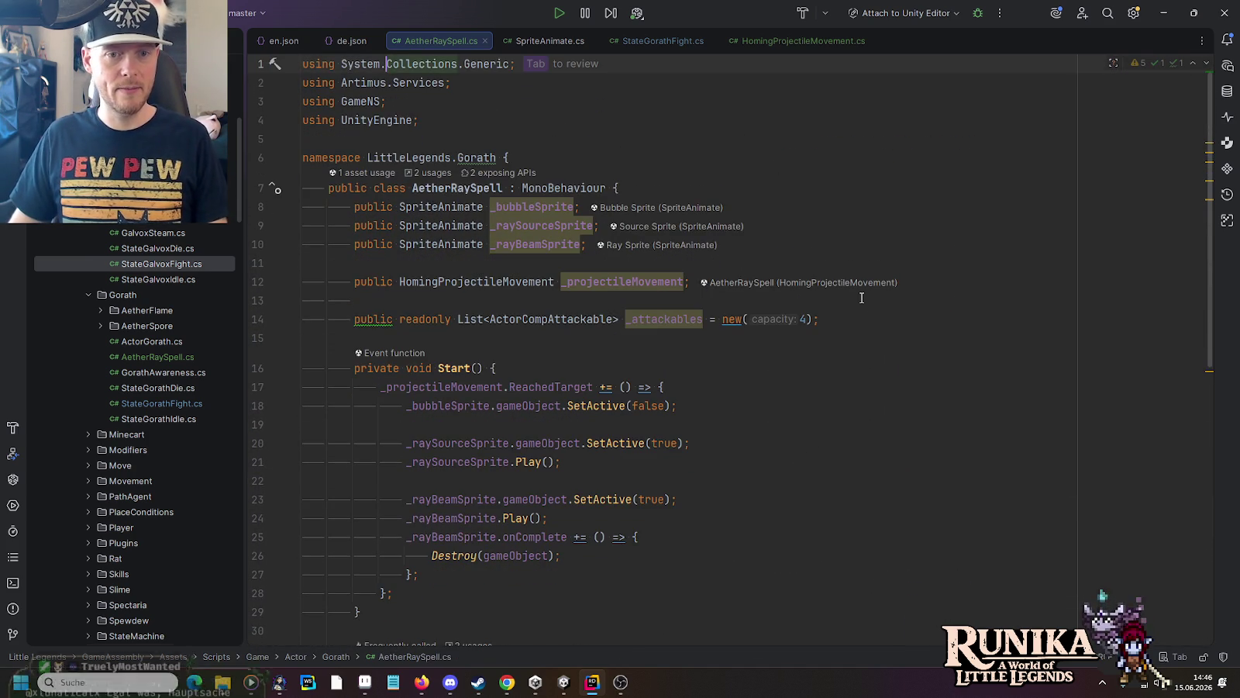
key(Tab)
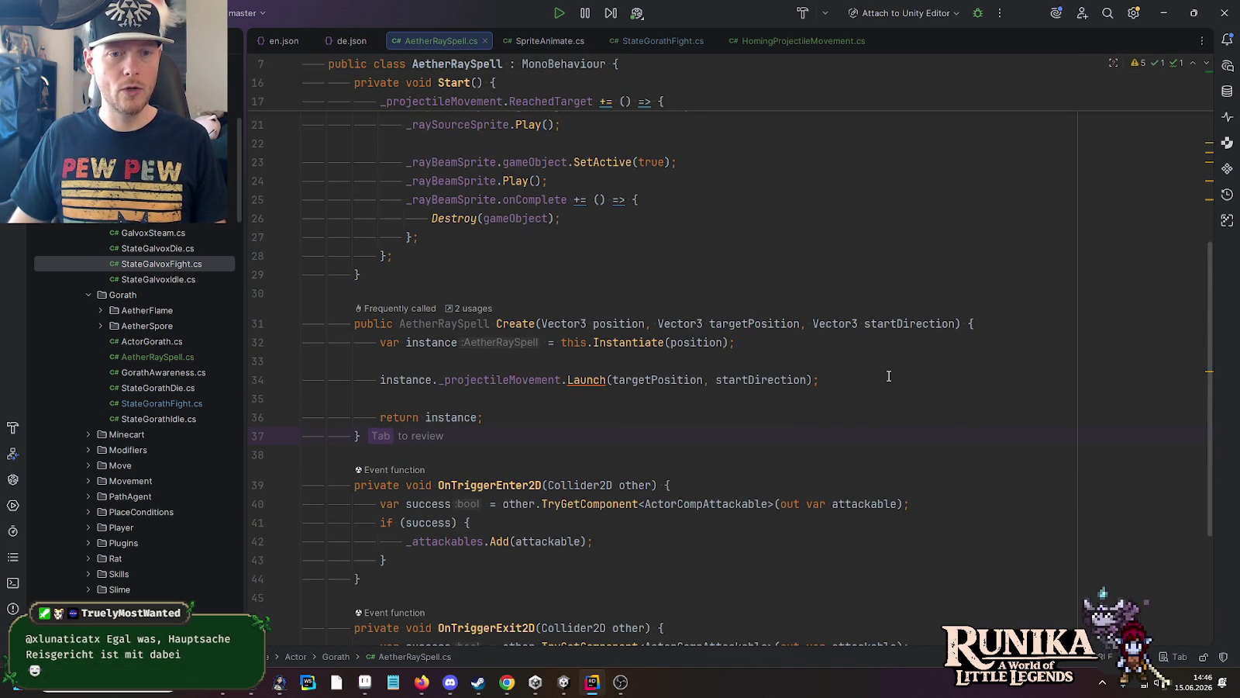
Step: Bring up the final-boss sprite sheet in Aseprite from the taskbar
scroll(889, 376, up, 3)
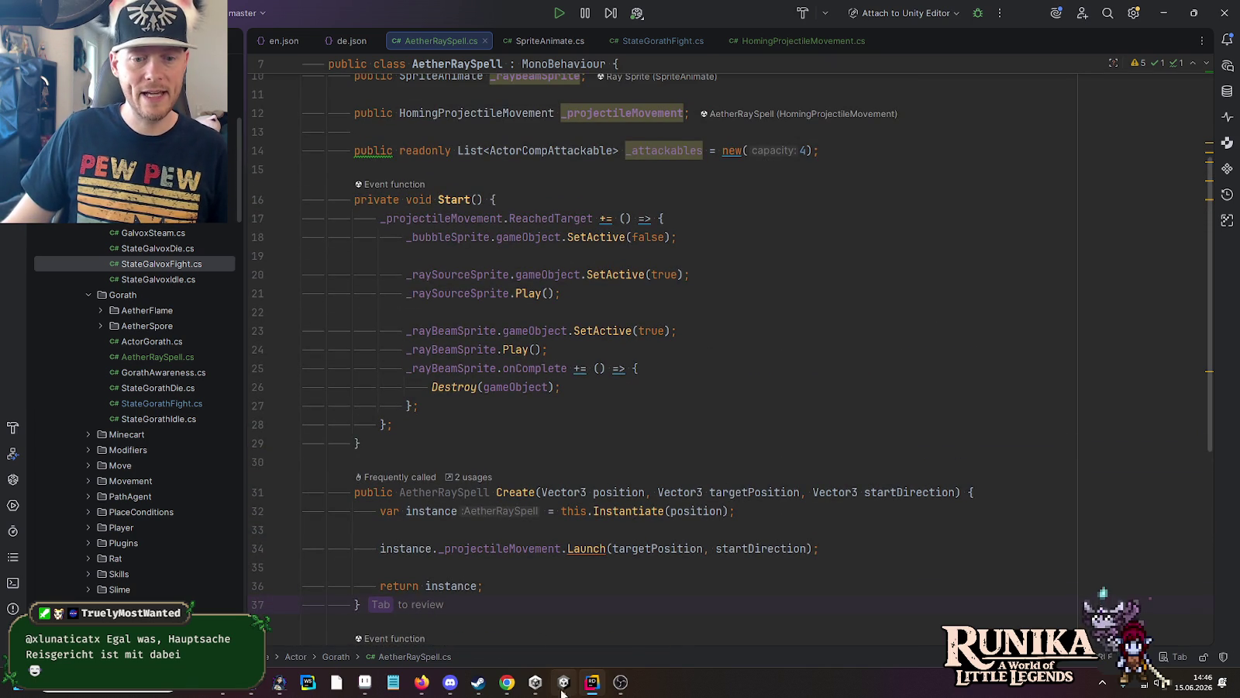
mouse_move(562, 692)
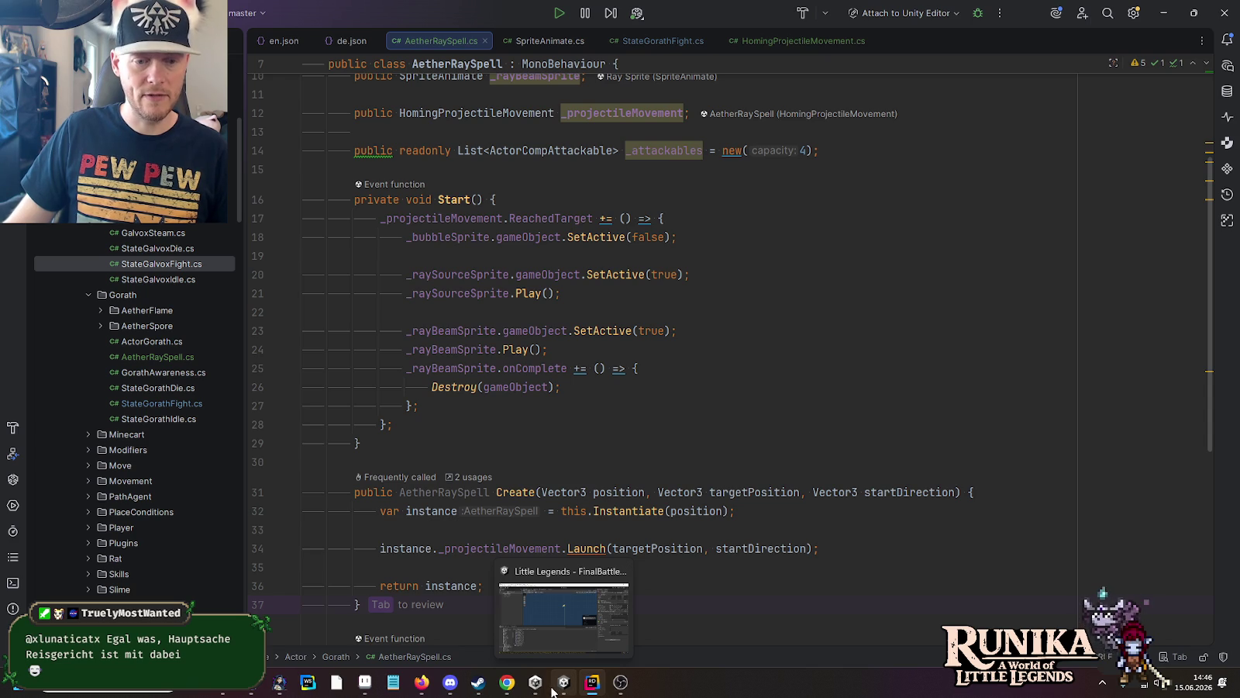
mouse_move(375, 685)
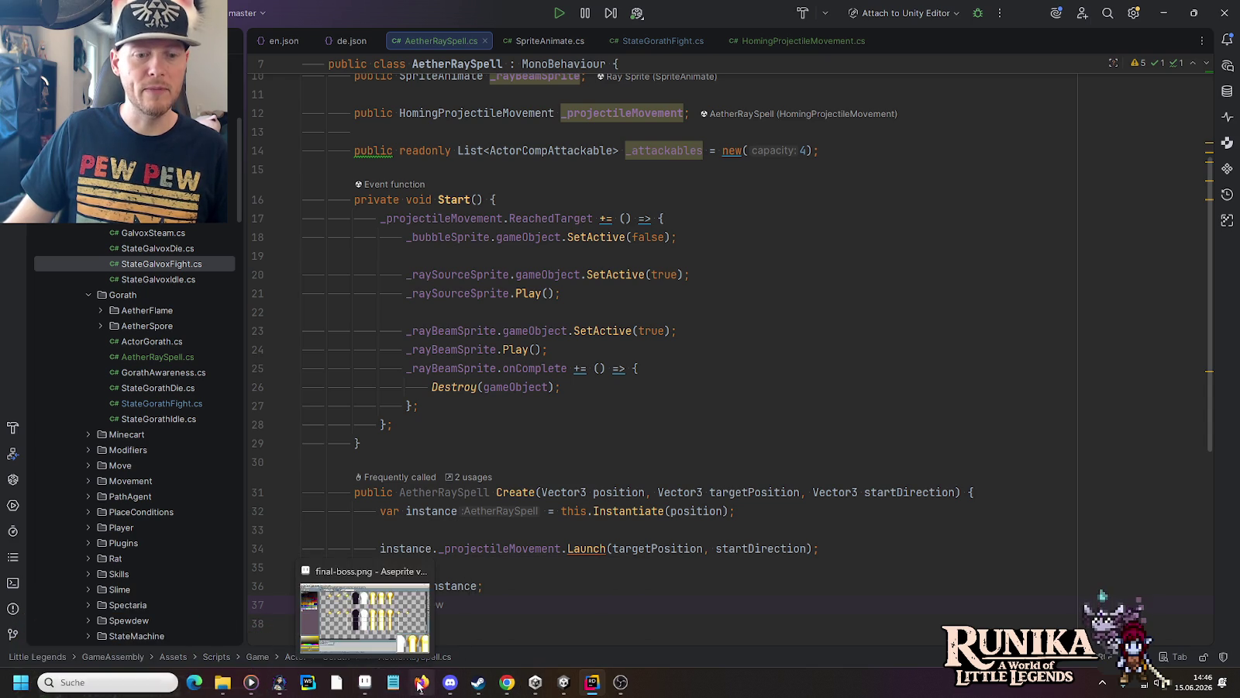
click(375, 684)
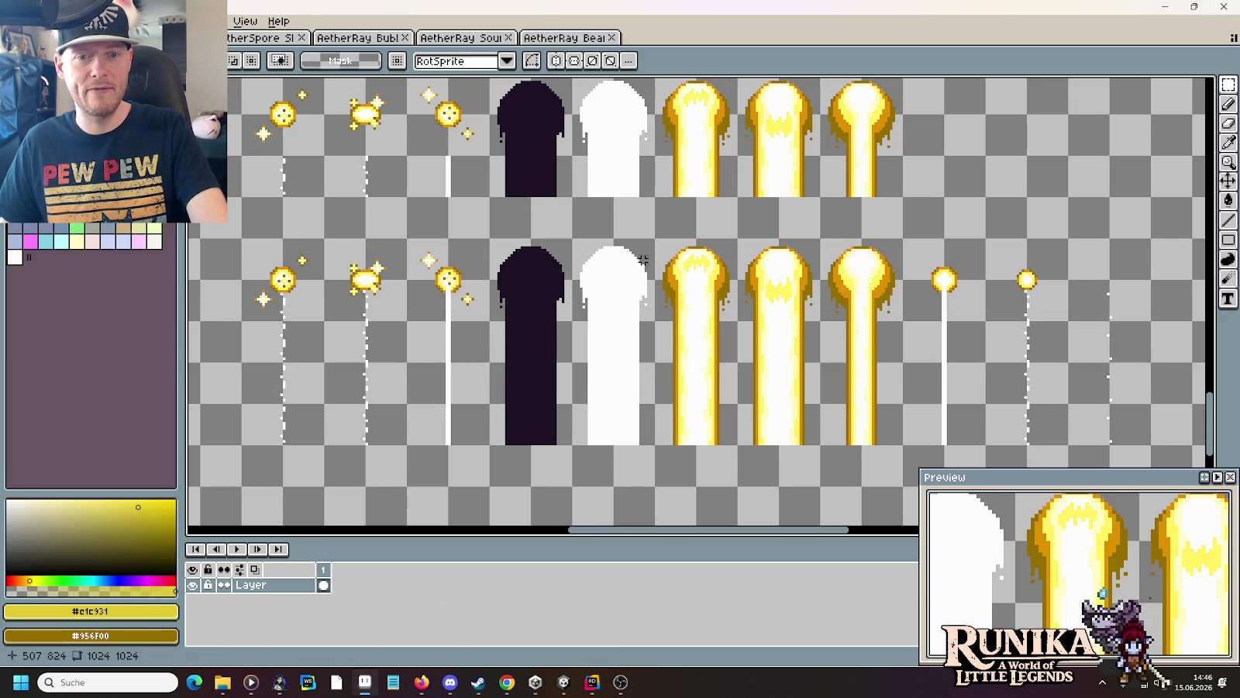
Step: Marquee the beam and sparkle frames to confirm 32×80 sizing, deselect, and return to Start
drag(579, 245, 638, 416)
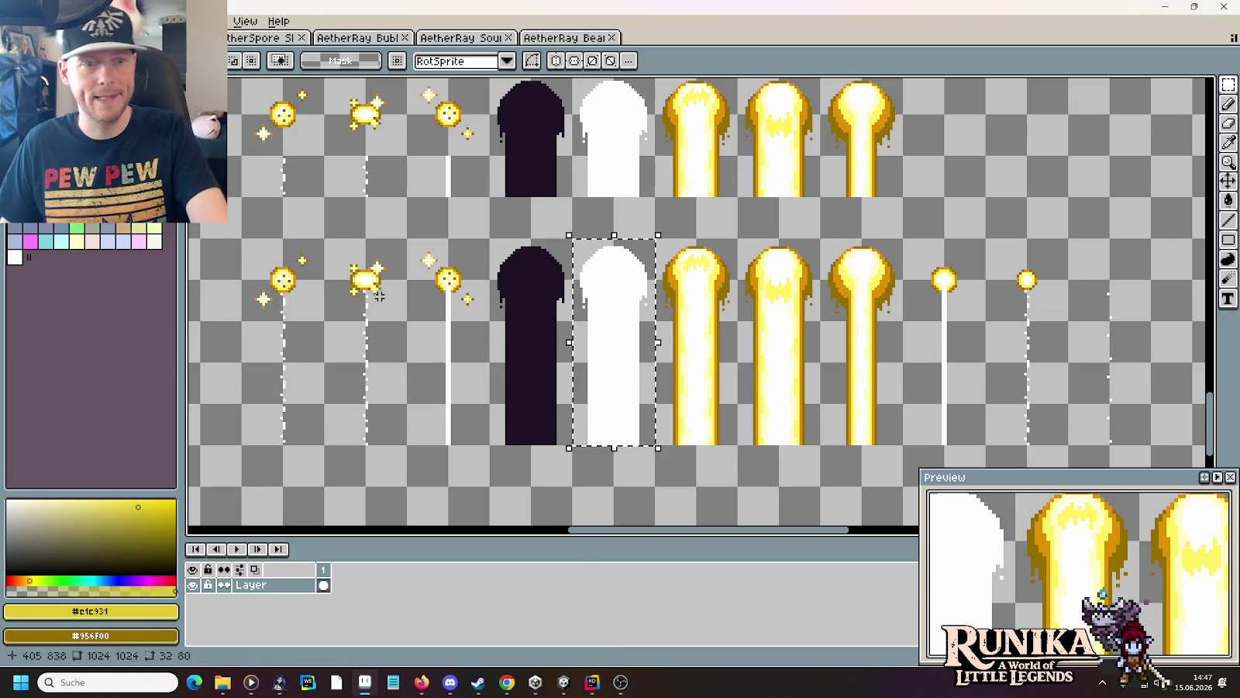
drag(278, 257, 322, 423)
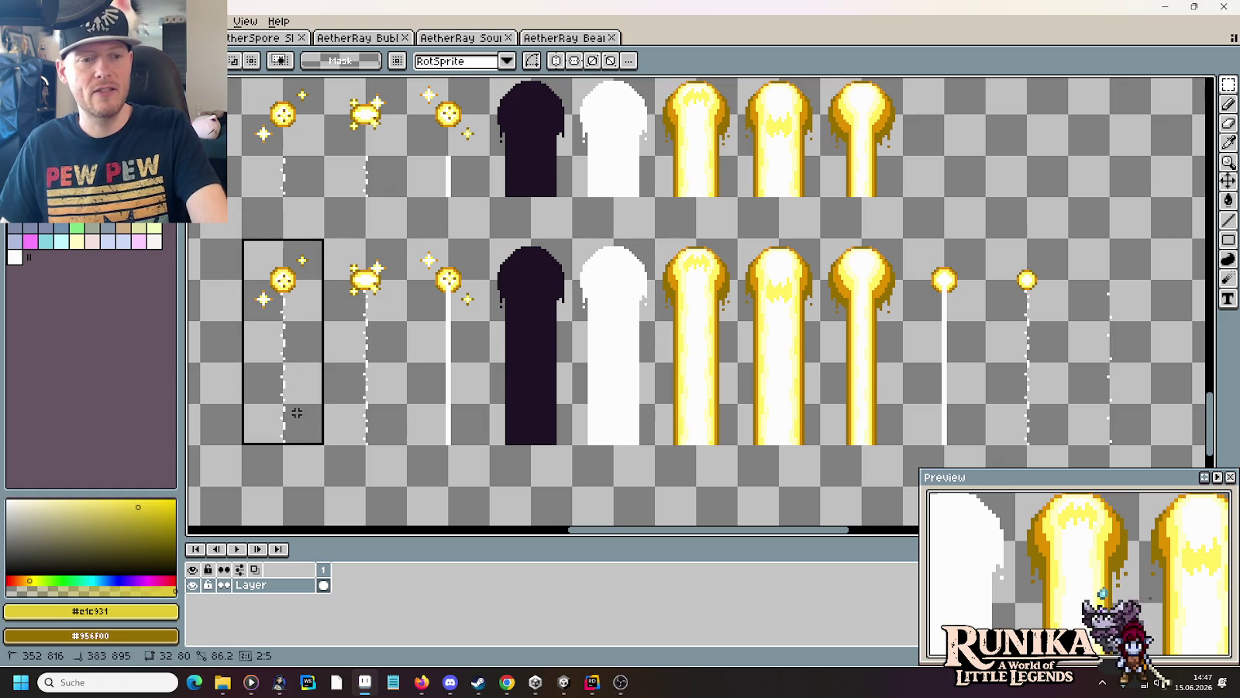
drag(354, 260, 399, 428)
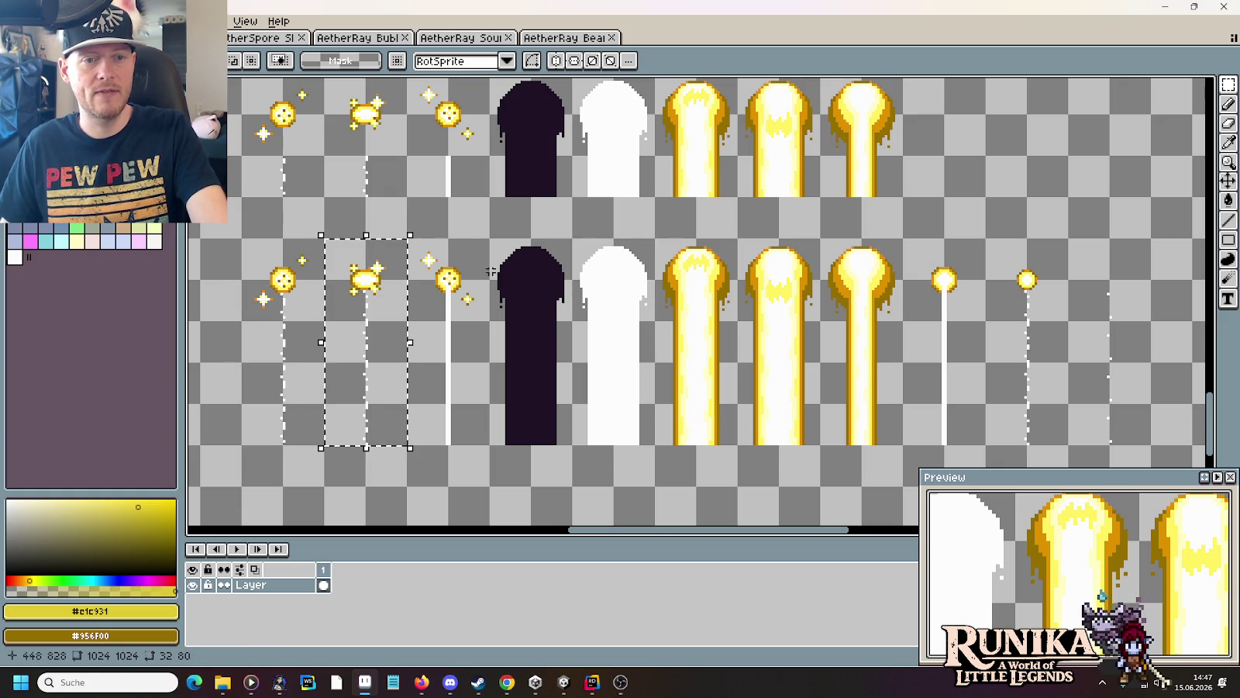
drag(436, 250, 477, 434)
drag(515, 252, 547, 418)
drag(589, 256, 655, 430)
click(720, 410)
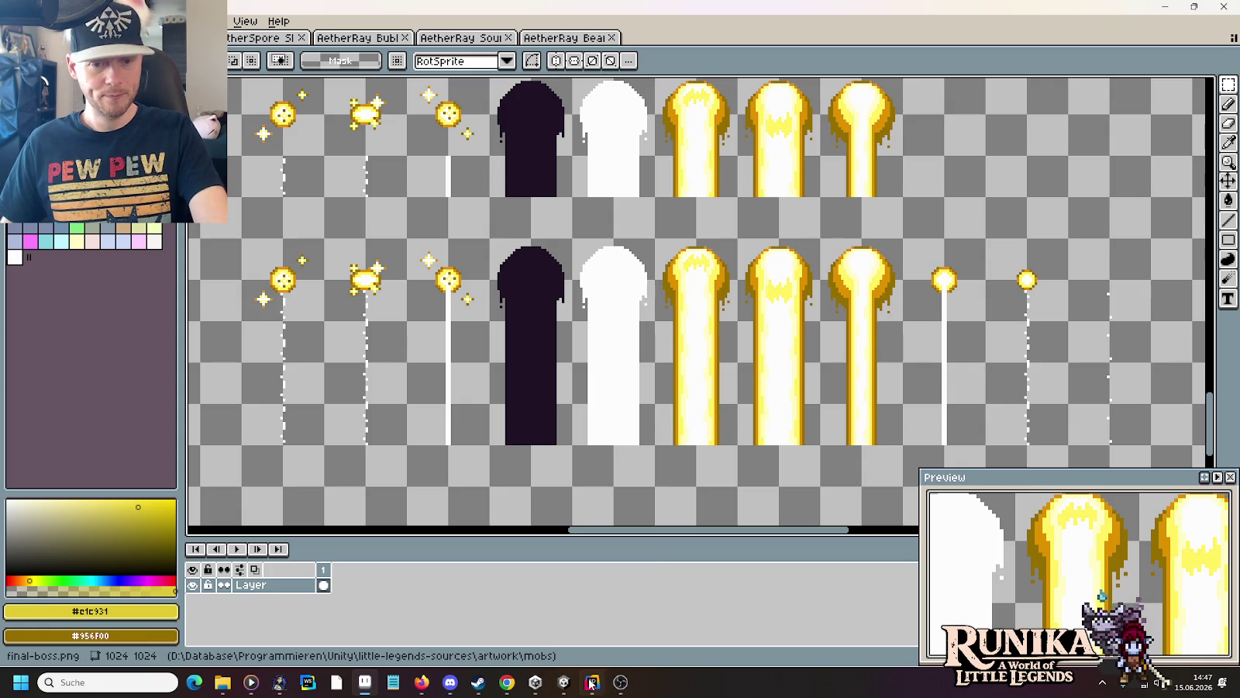
click(593, 681)
click(501, 402)
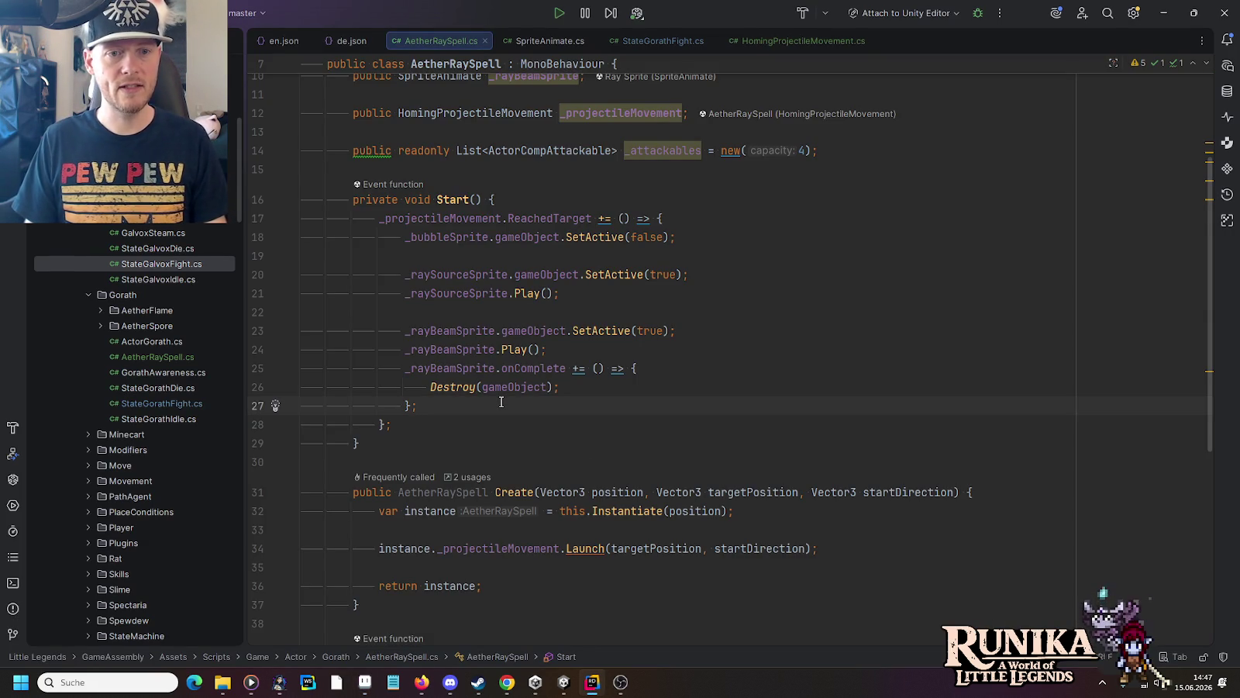
Step: Add this.Delay(() => { }, 0.48f); below the beam's onComplete block
key(Return)
key(Return)
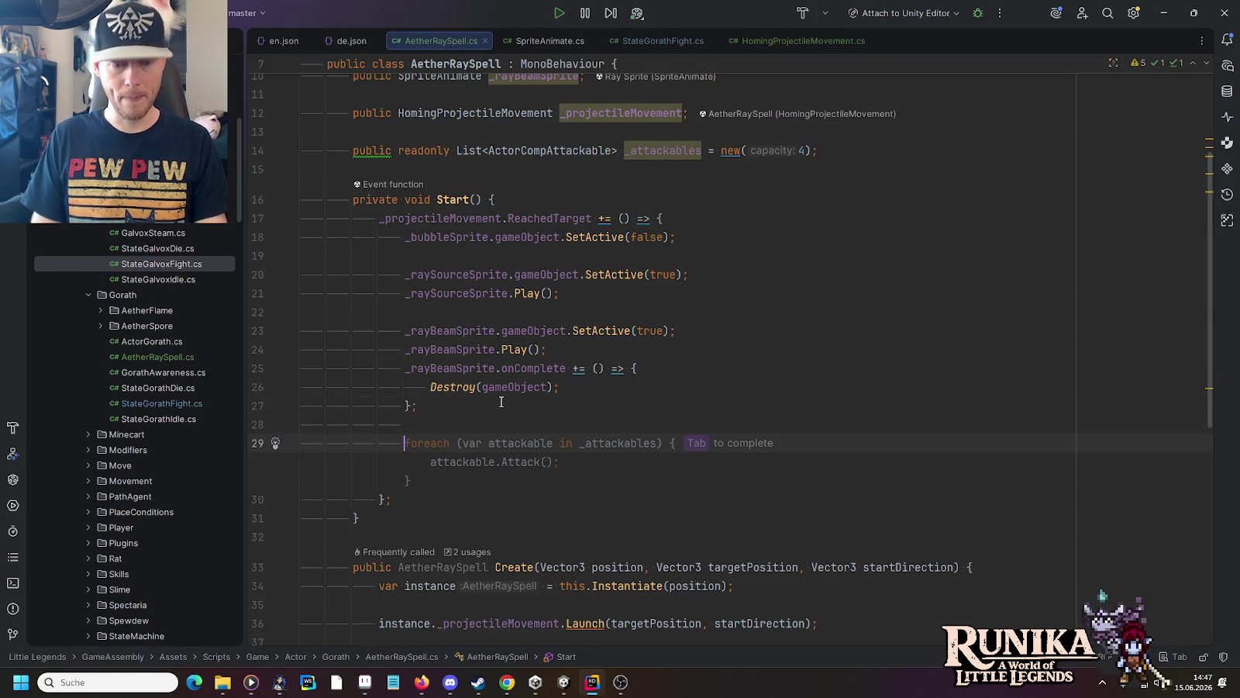
text(this.Delay()
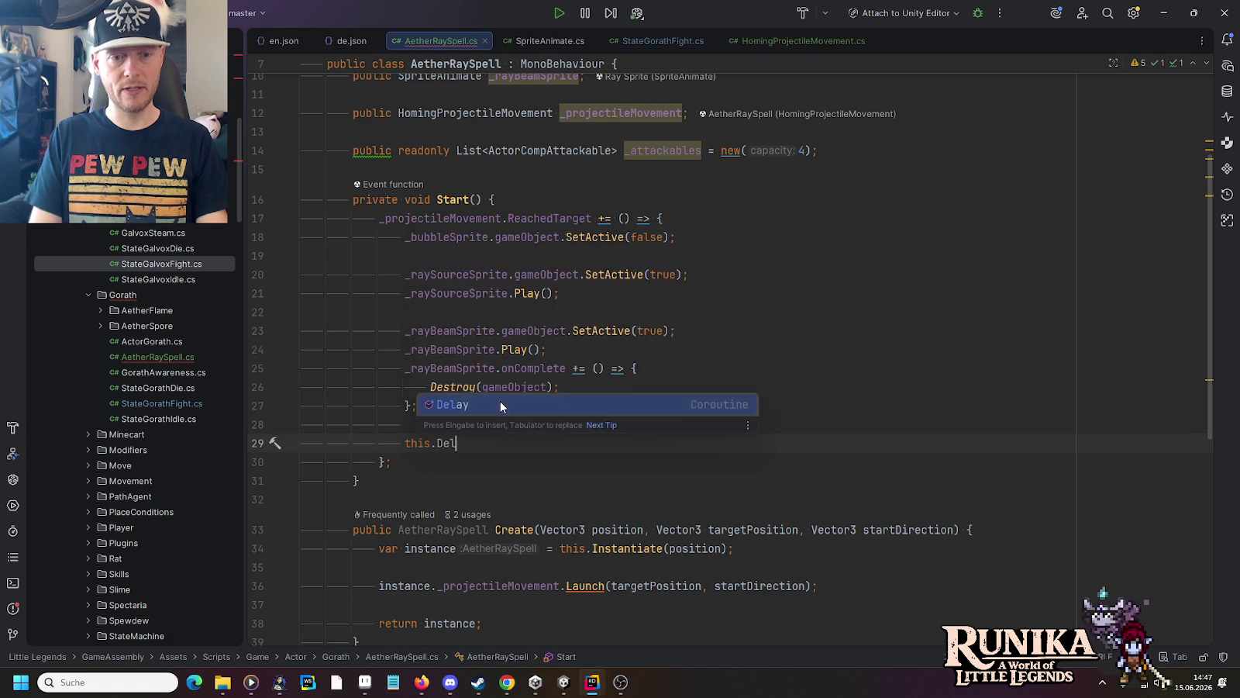
key(Return)
text(() => )
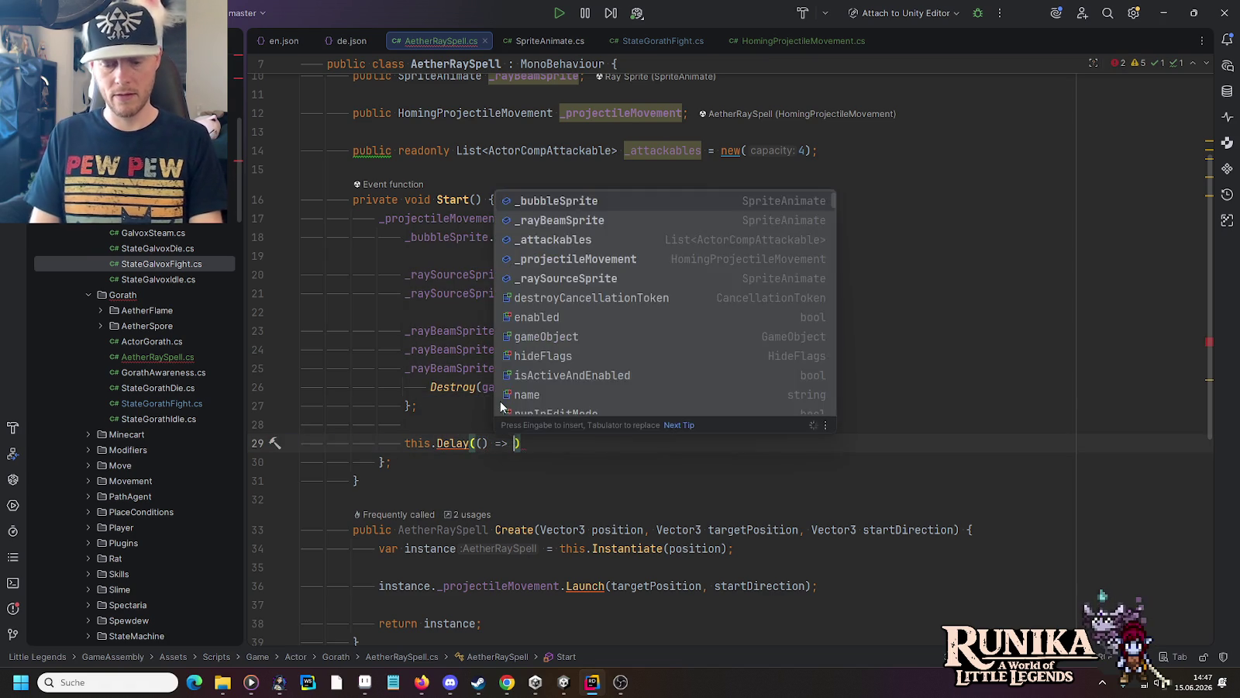
text({)
key(Return)
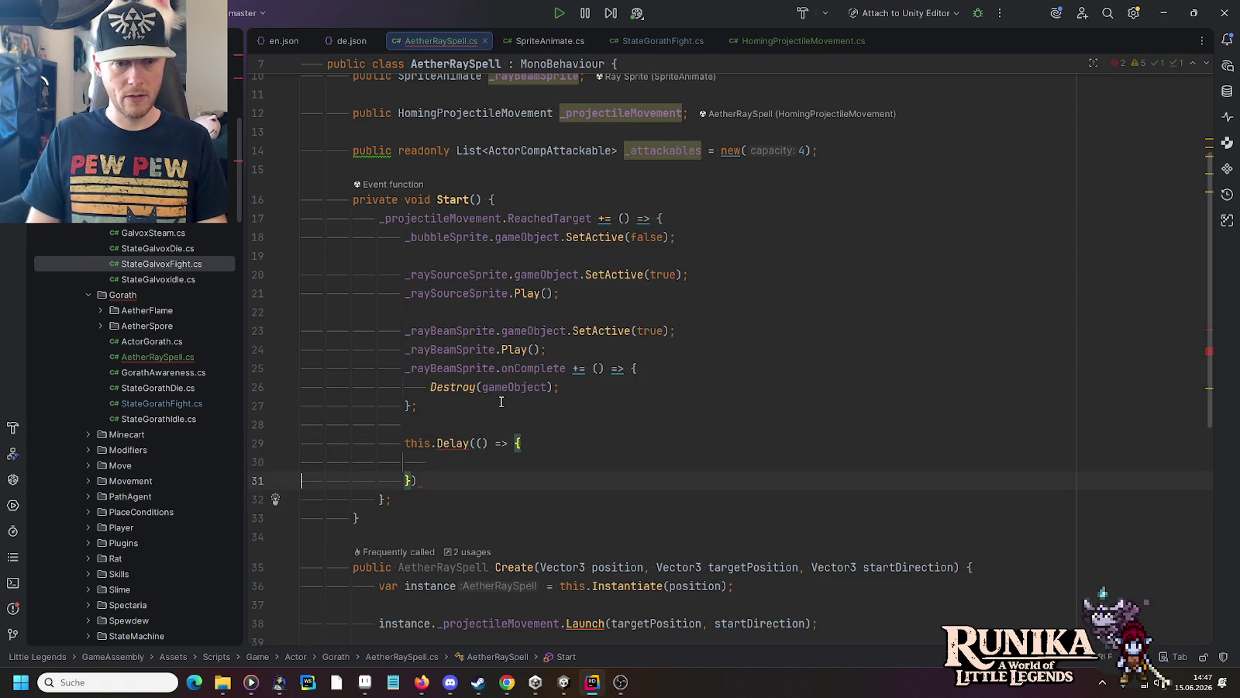
key(End)
key(Left)
text(, 0.)
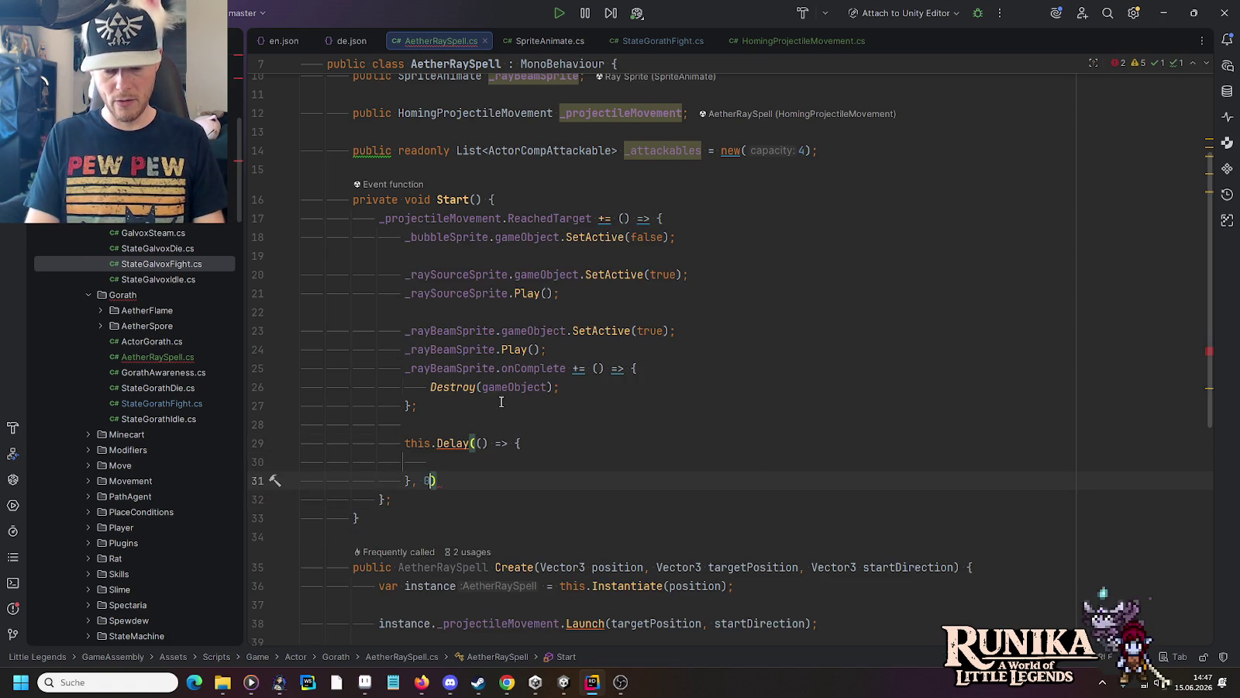
text(48)
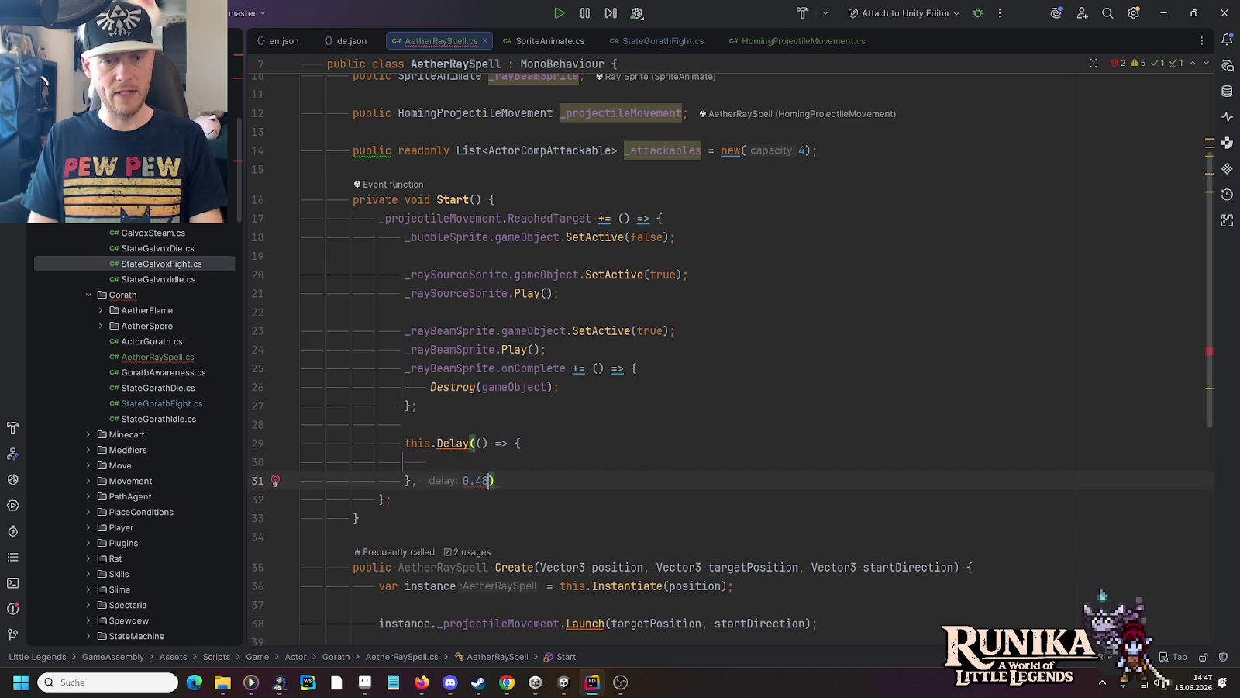
text(f)
key(End)
text(;)
key(Up)
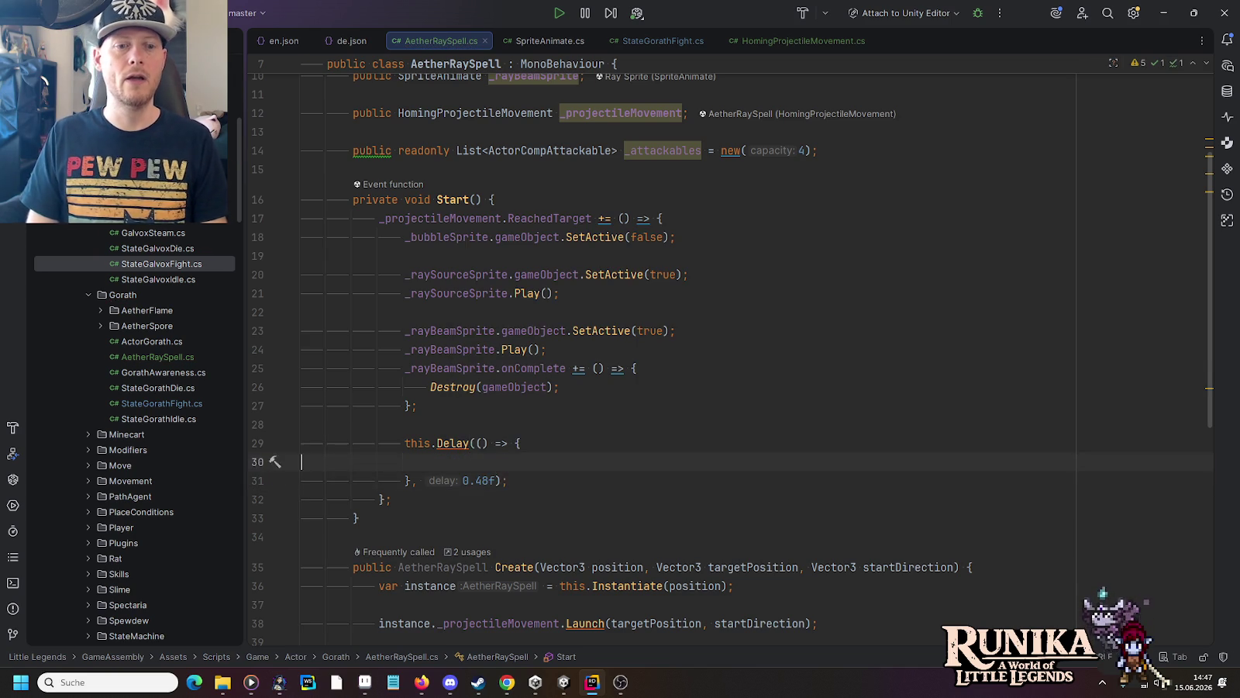
key(Tab)
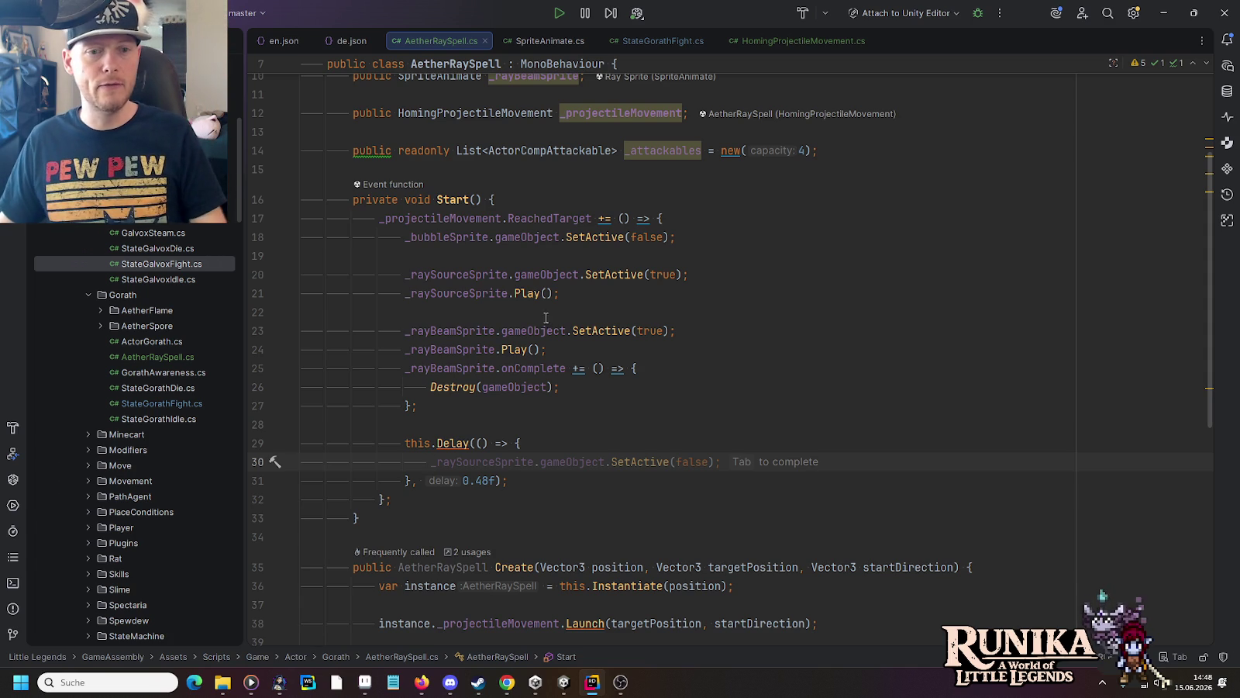
Step: Review the new delayed-callback block and switch to Unity to compile
drag(535, 481, 530, 431)
click(545, 459)
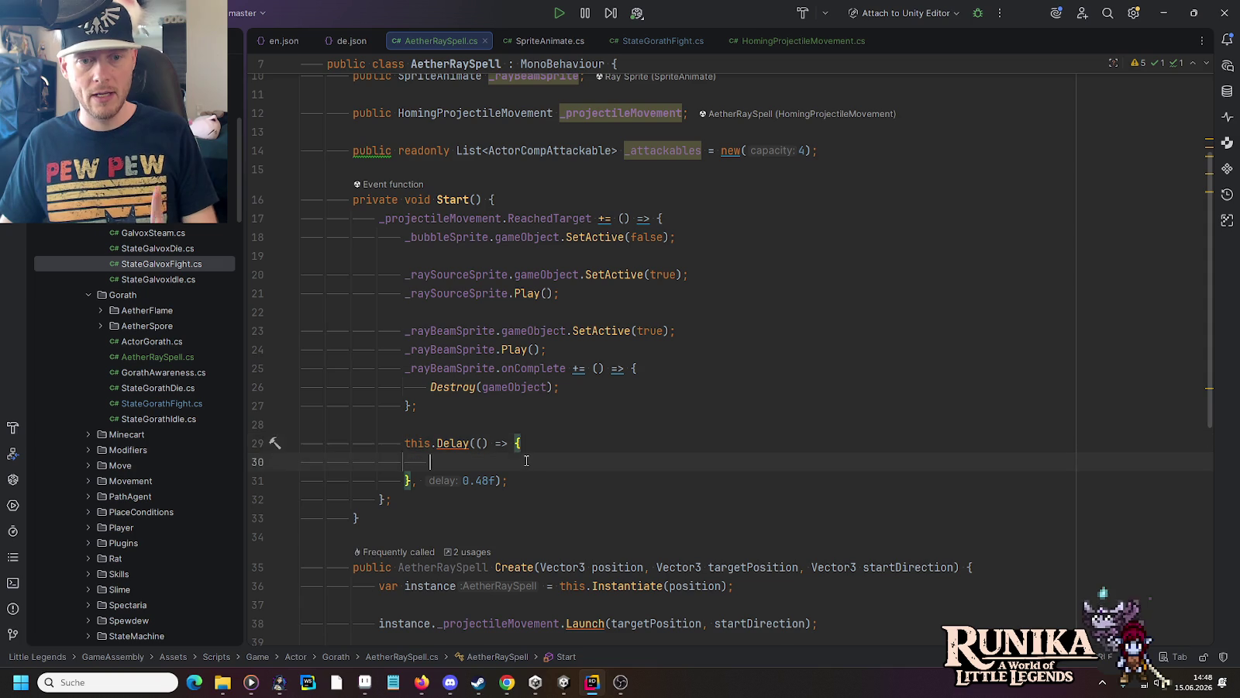
click(568, 687)
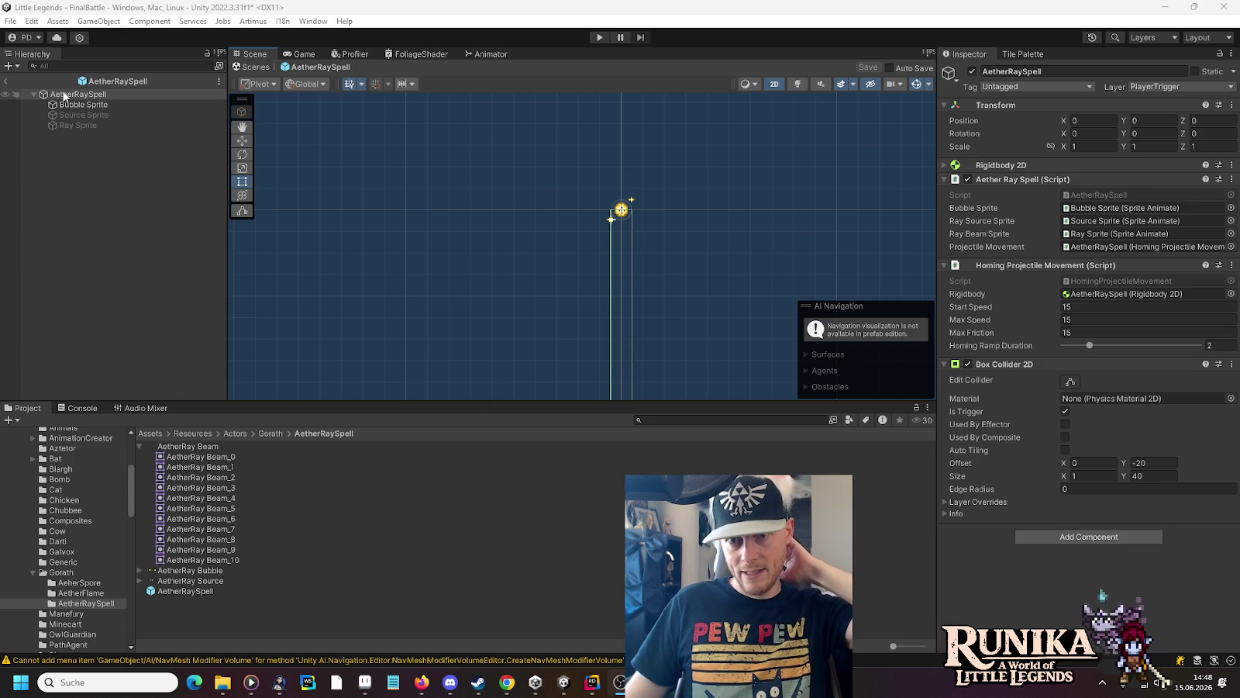
Step: Add a new empty child GameObject under AetherRaySpell in the prefab hierarchy
right_click(1004, 364)
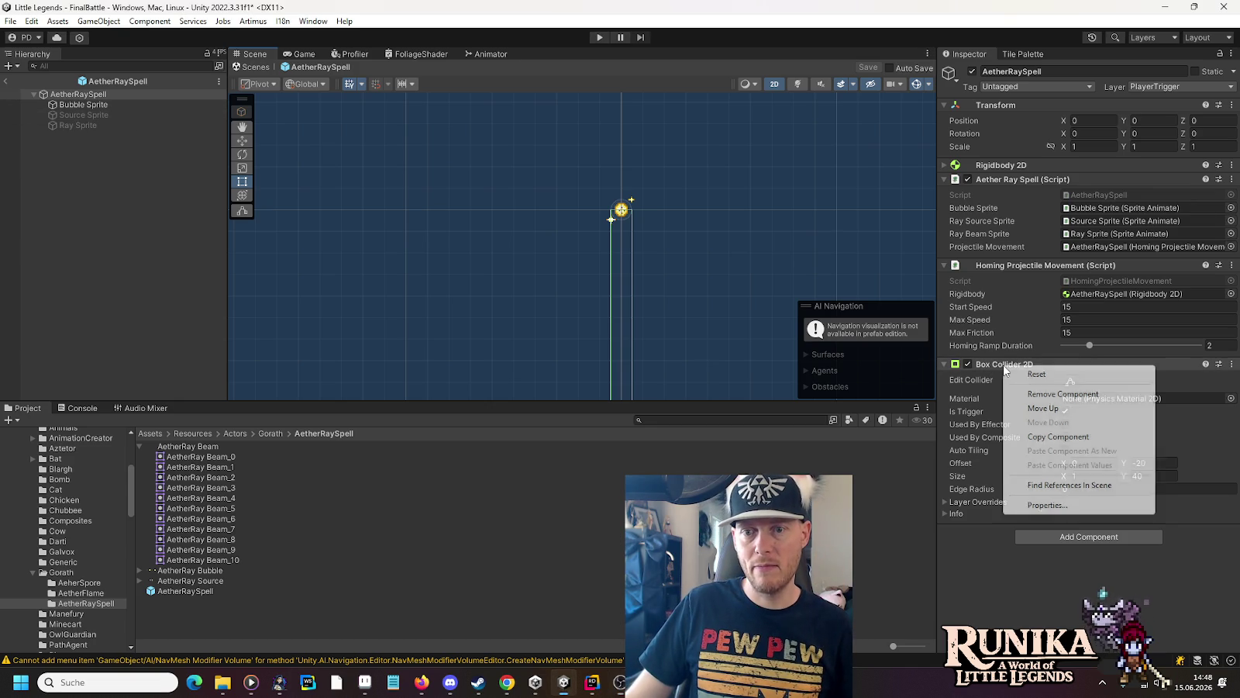
key(Escape)
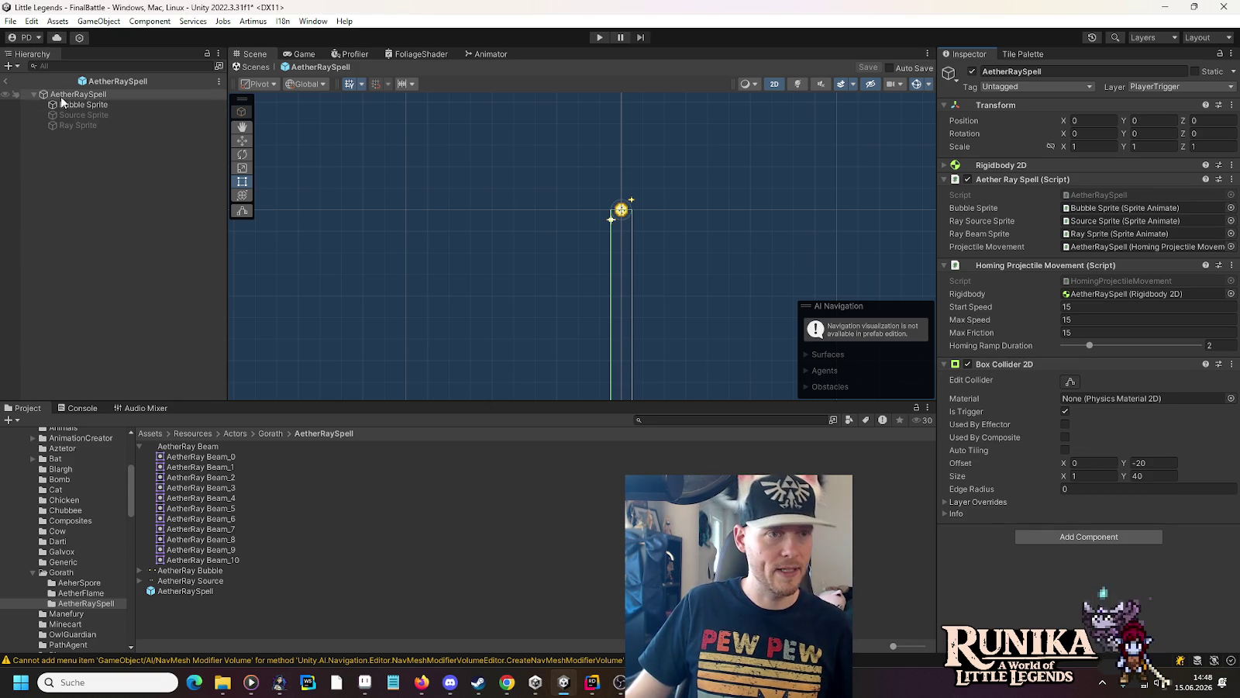
right_click(63, 94)
click(130, 291)
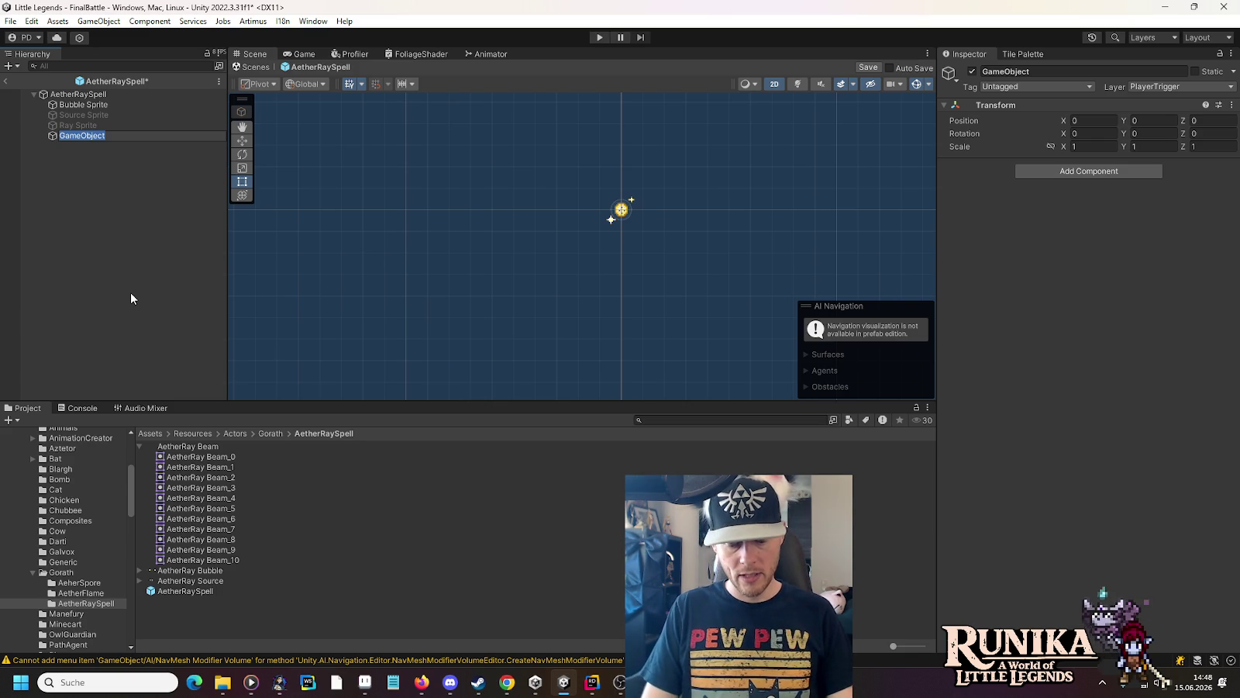
Step: Name the child OnTouch and add an Actor Comp On Touch component
text(OnTouch)
key(Return)
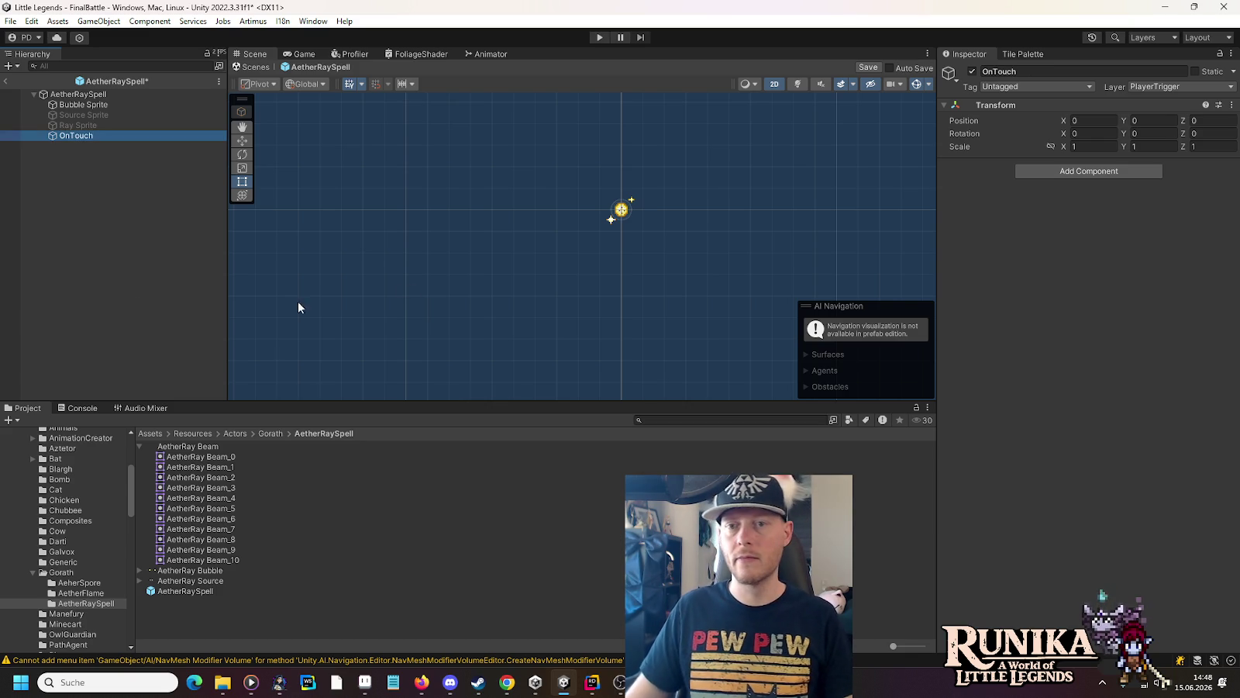
click(1080, 171)
text(onTouch)
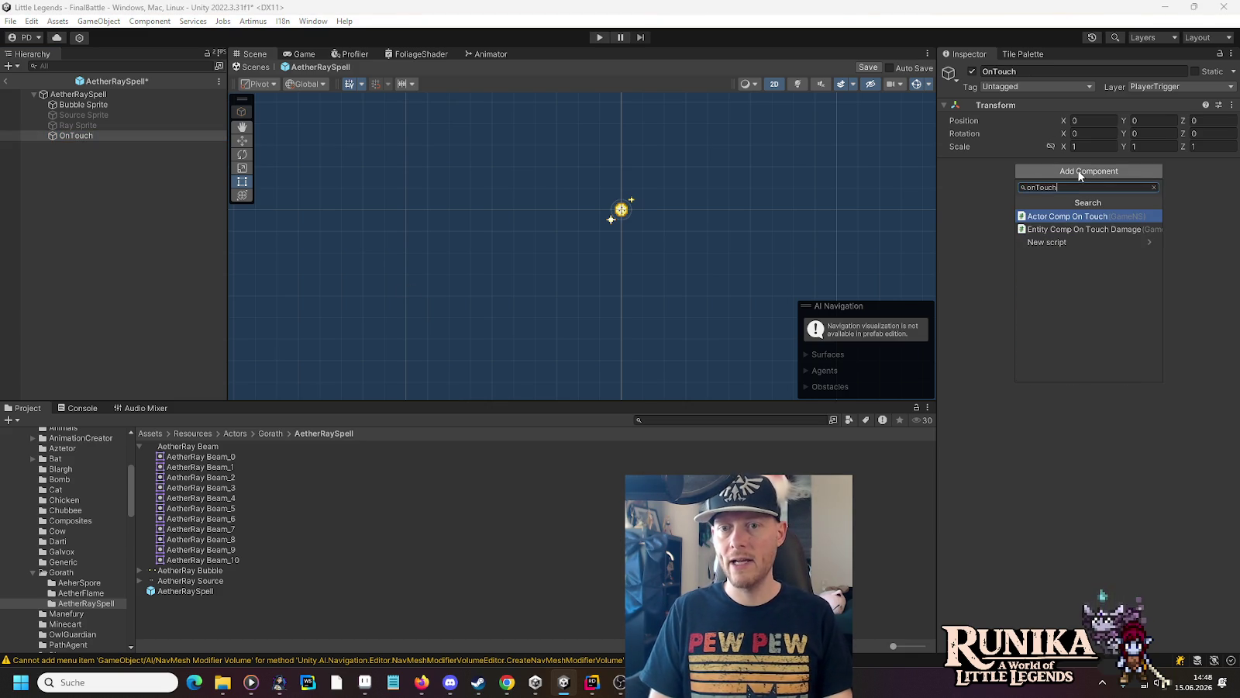
key(Return)
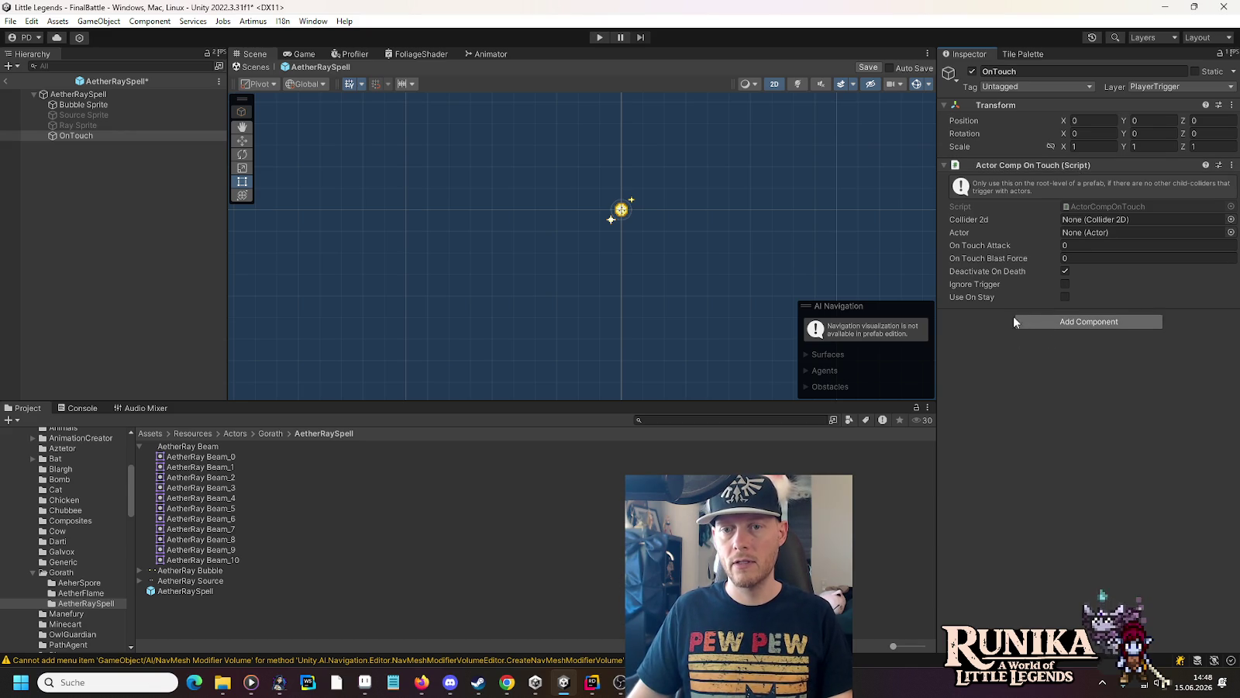
Step: Paste the 1×40 trigger Box Collider 2D above it and set On Touch Attack to 3
right_click(1010, 165)
click(1063, 247)
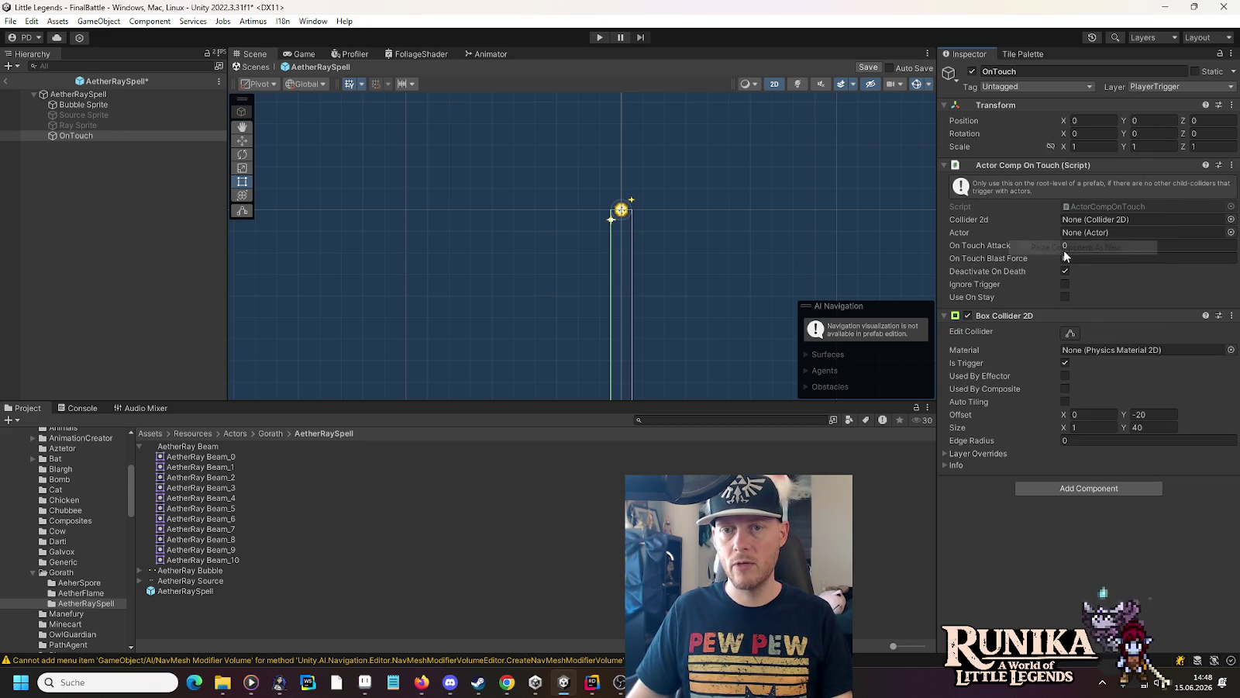
mouse_move(1006, 278)
mouse_down()
mouse_move(1017, 154)
mouse_move(1102, 389)
mouse_up()
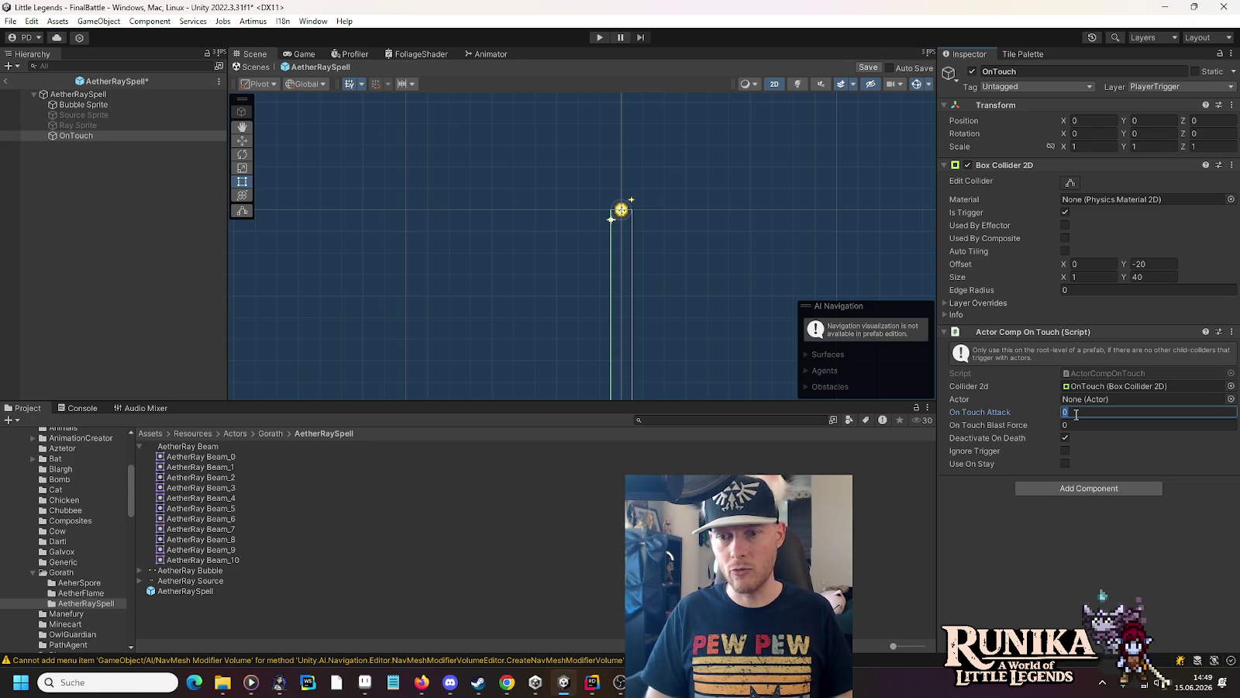
text(3)
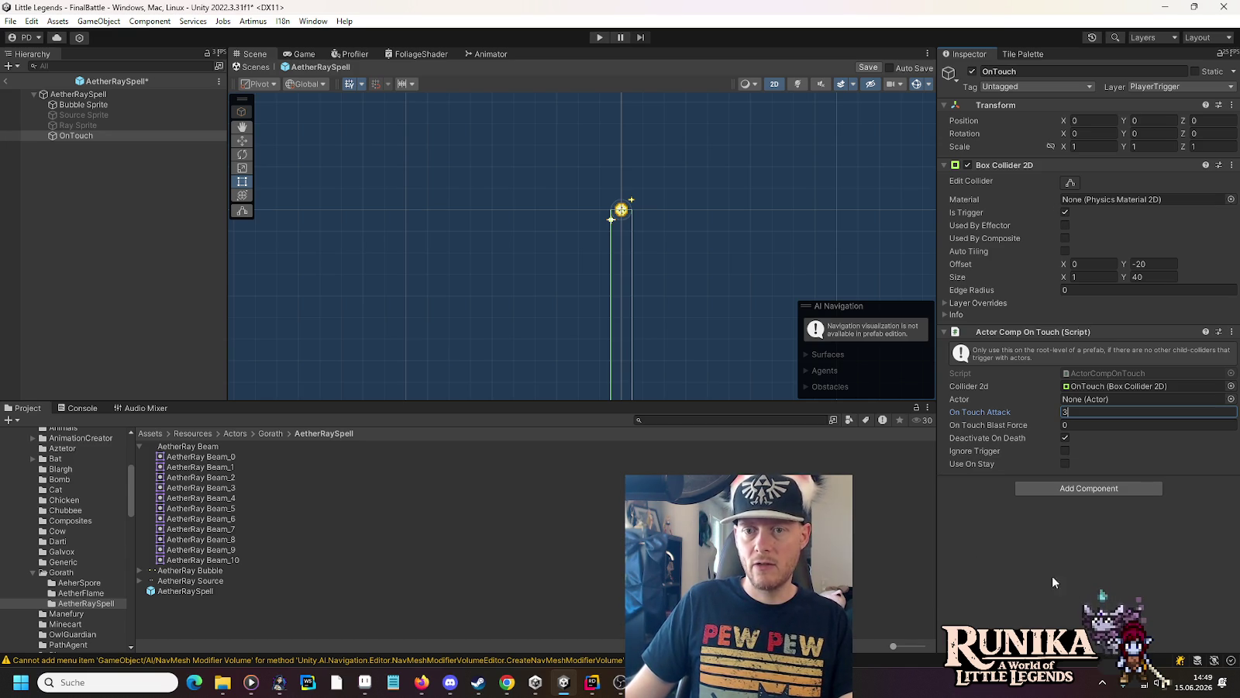
click(78, 94)
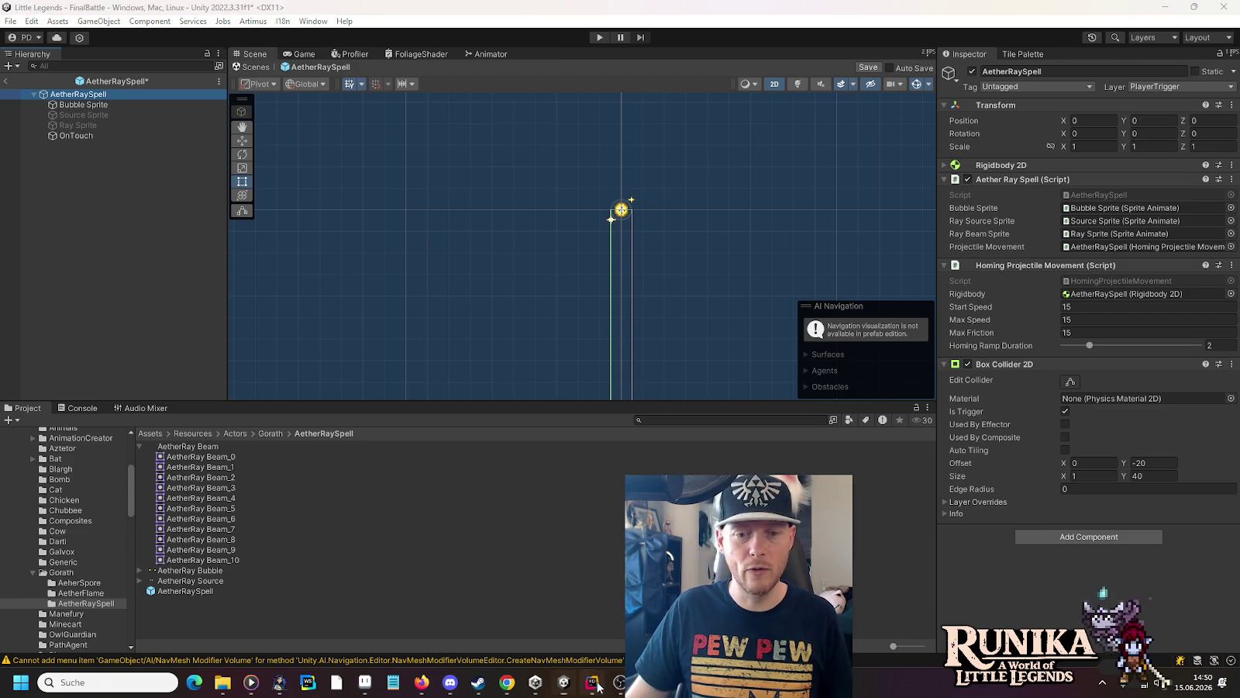
Step: Delete the OnTriggerEnter2D and OnTriggerExit2D handlers from AetherRaySpell.cs
key(alt+Tab)
scroll(694, 250, down, 8)
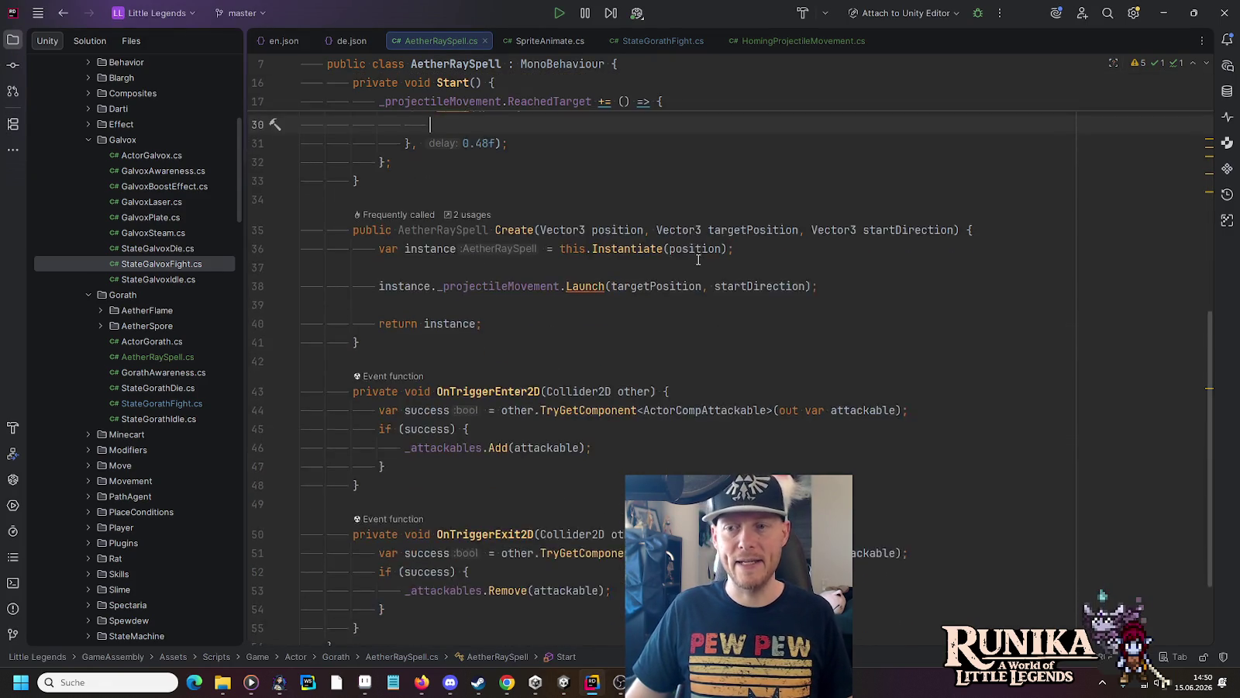
mouse_move(359, 505)
mouse_down()
mouse_move(379, 471)
mouse_move(302, 238)
mouse_up()
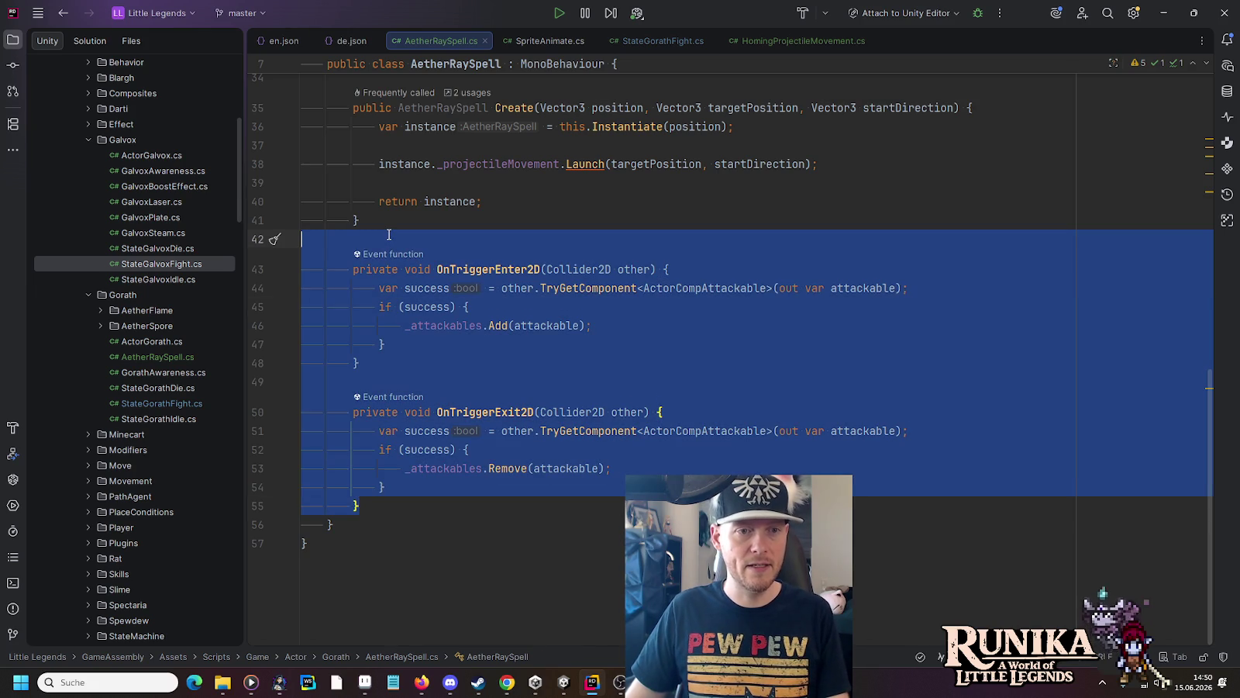
key(BackSpace)
drag(1209, 500, 1186, 180)
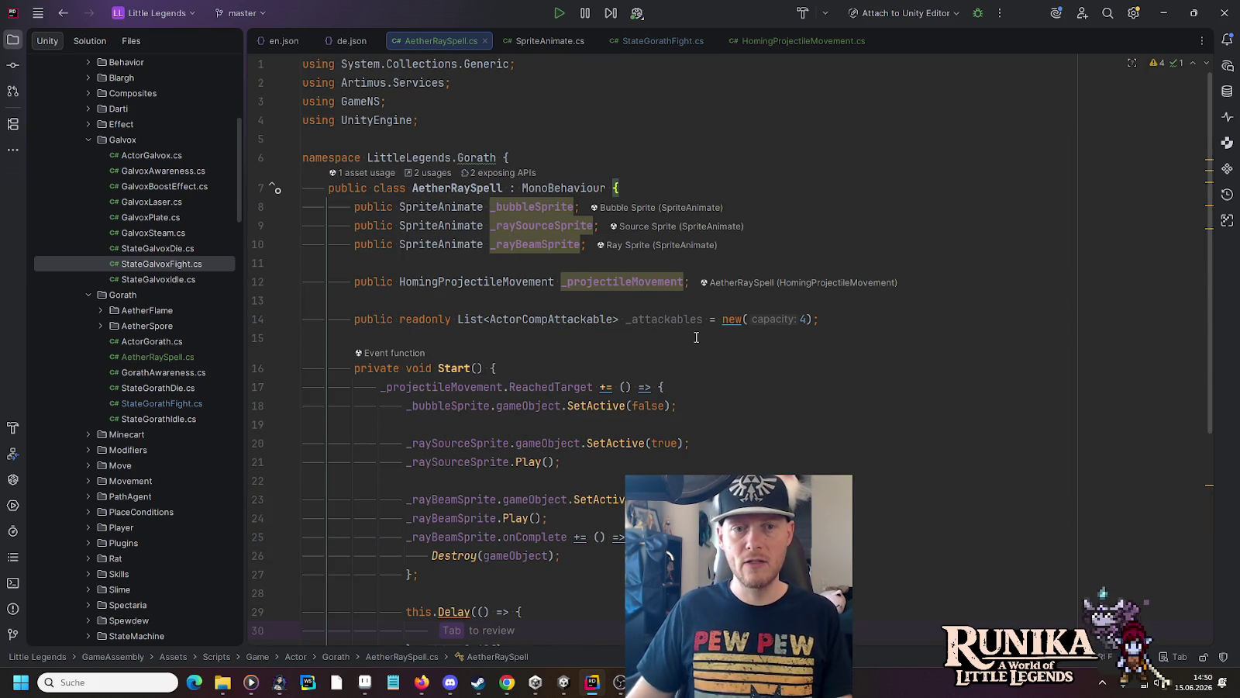
scroll(696, 337, down, 3)
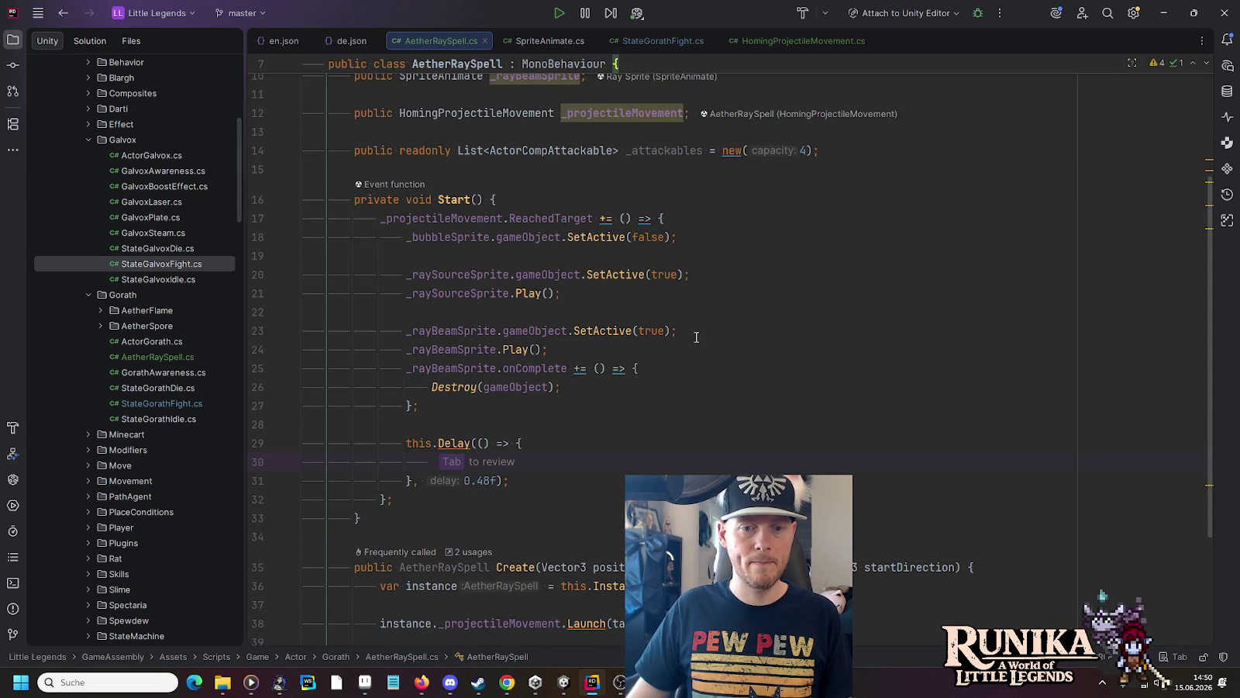
Step: Delete the readonly _attackables list field declaration
click(378, 686)
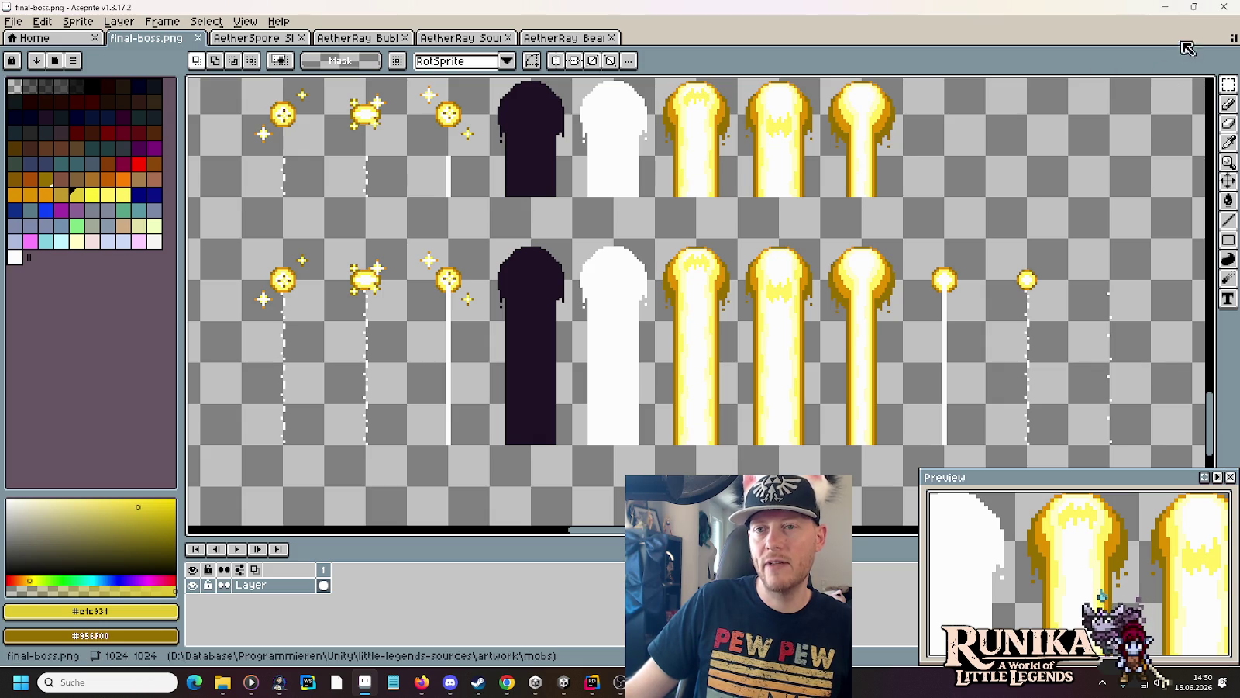
click(1165, 11)
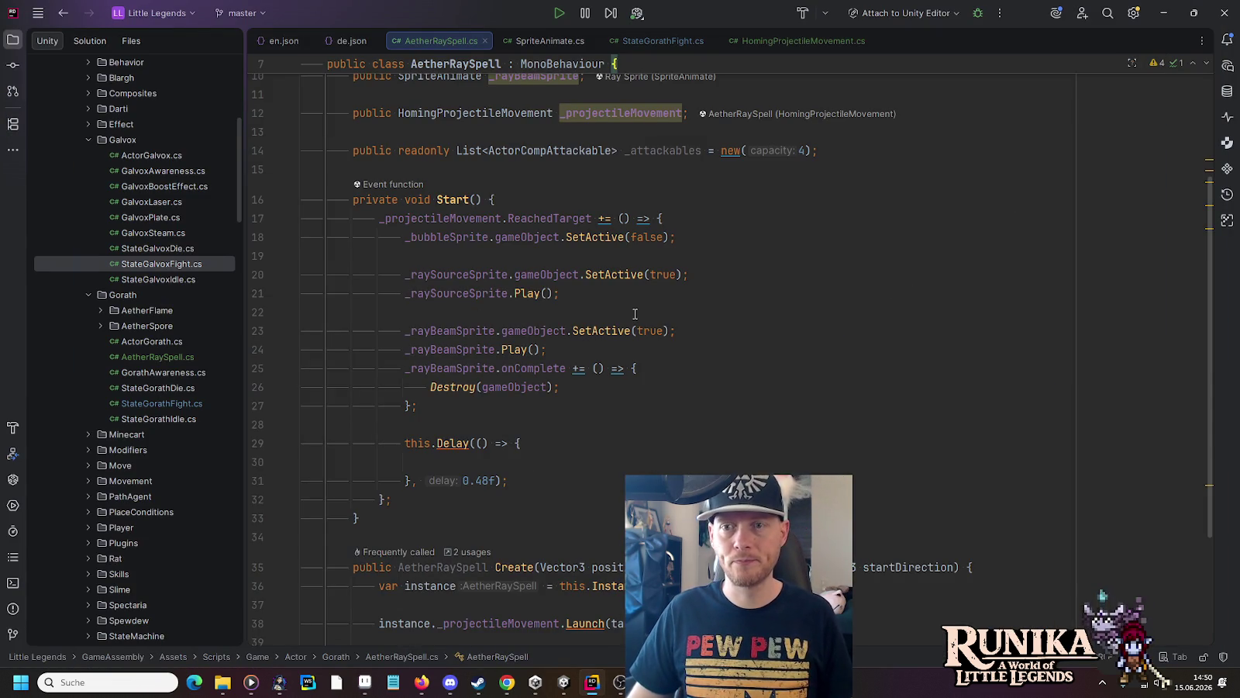
scroll(635, 314, up, 1)
scroll(635, 314, up, 1)
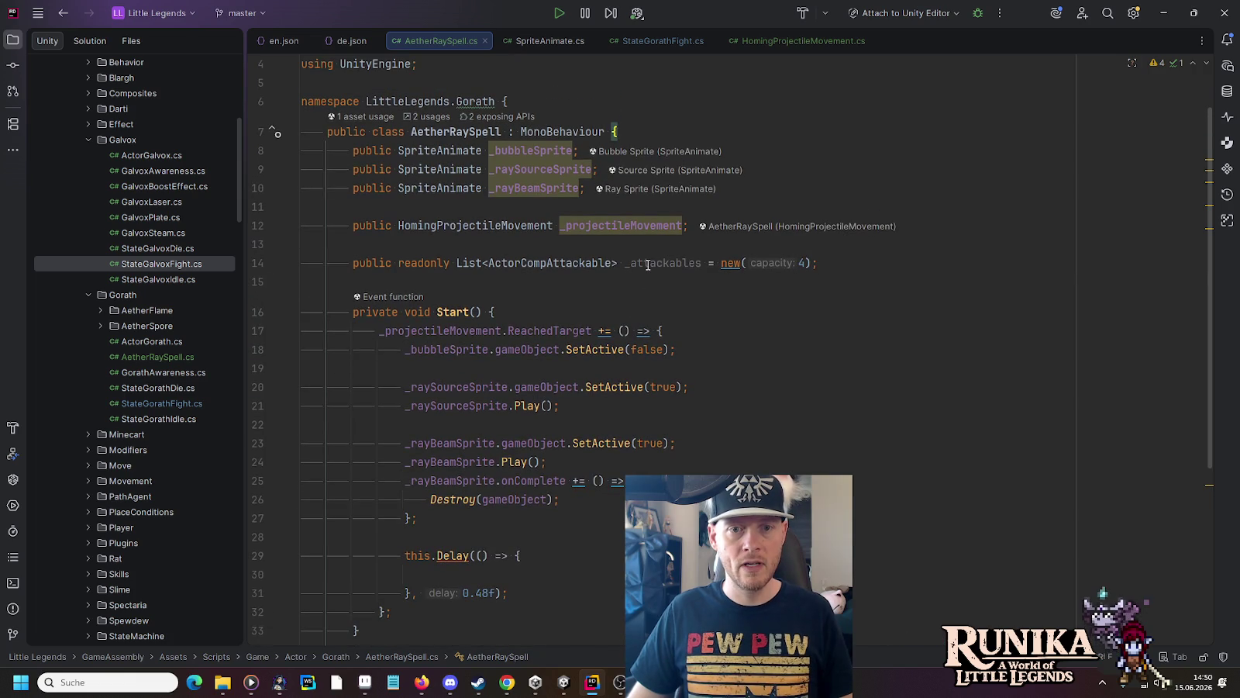
click(648, 264)
key(ctrl+y)
key(ctrl+y)
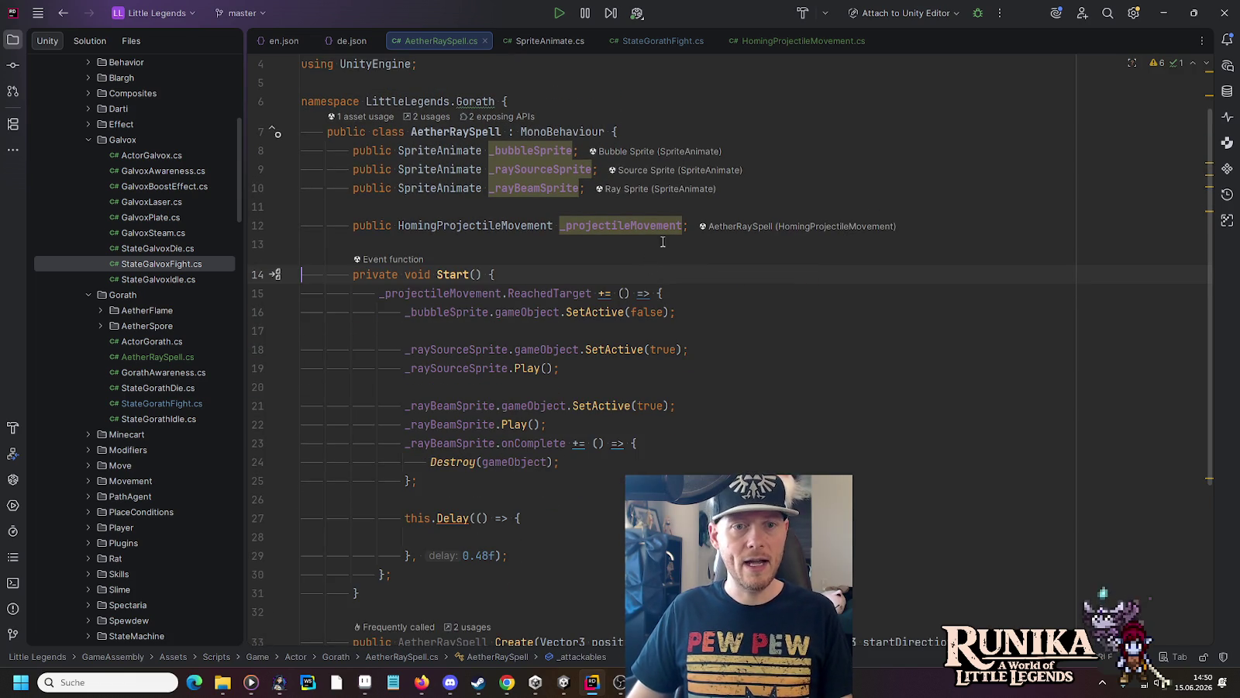
Step: Declare 'public ActorCompOnTouch _onTouch' below _projectileMovement, replacing the mistaken ActorCompAttackable
click(999, 235)
key(Return)
key(Return)
text(pu)
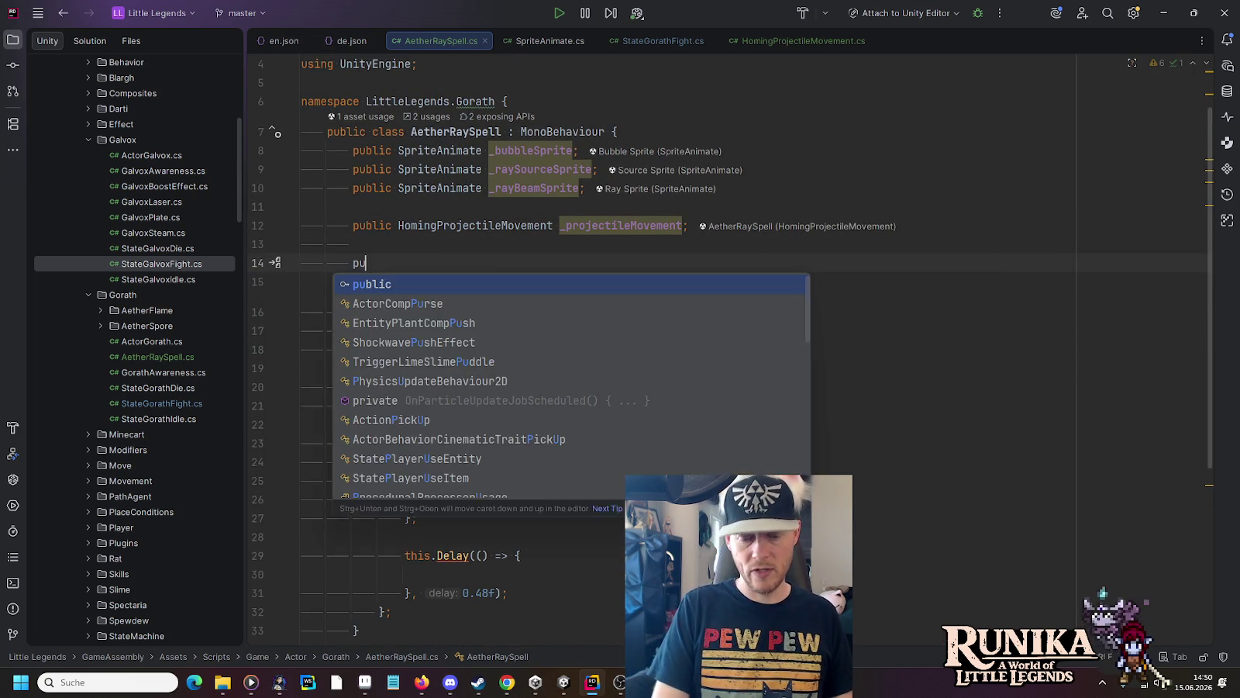
text(blic Ac)
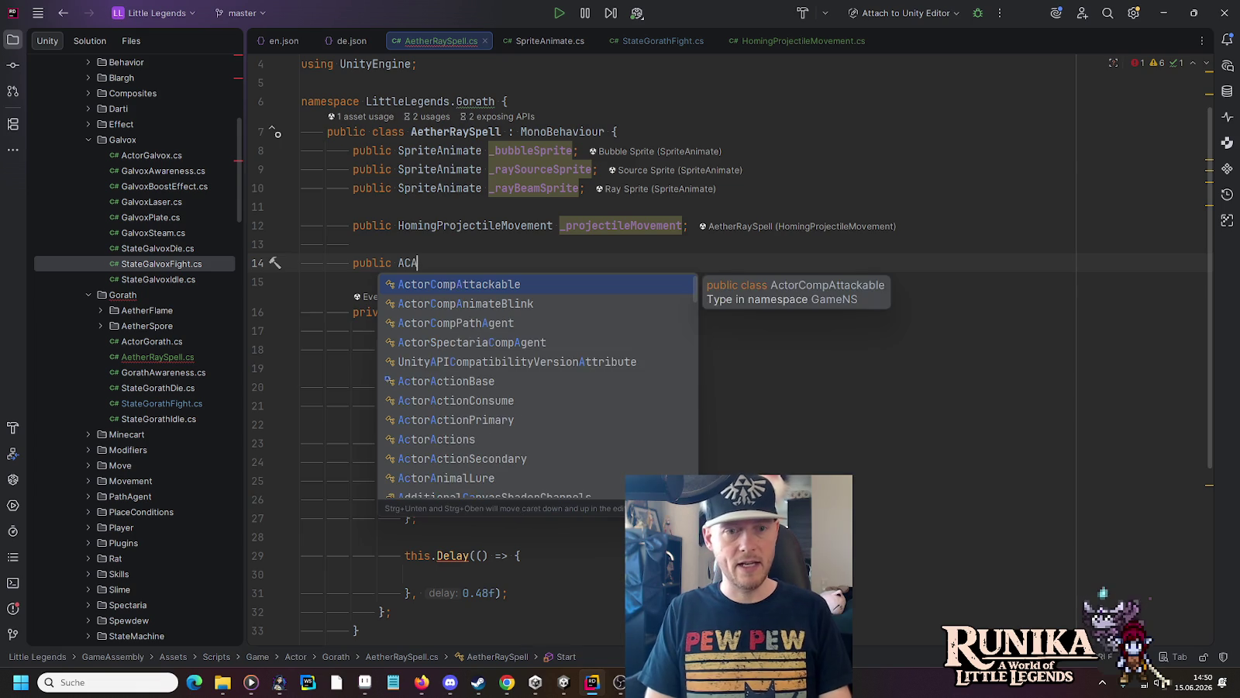
key(Return)
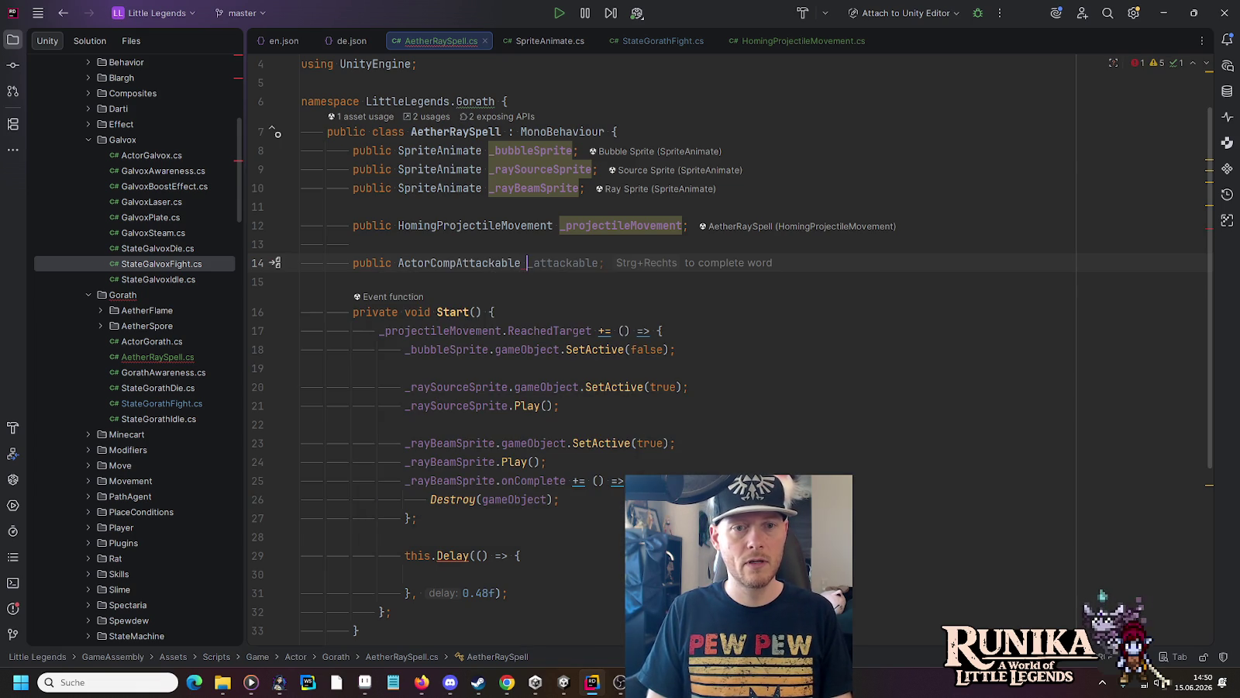
key(ctrl+BackSpace)
key(ctrl+BackSpace)
text(ACO)
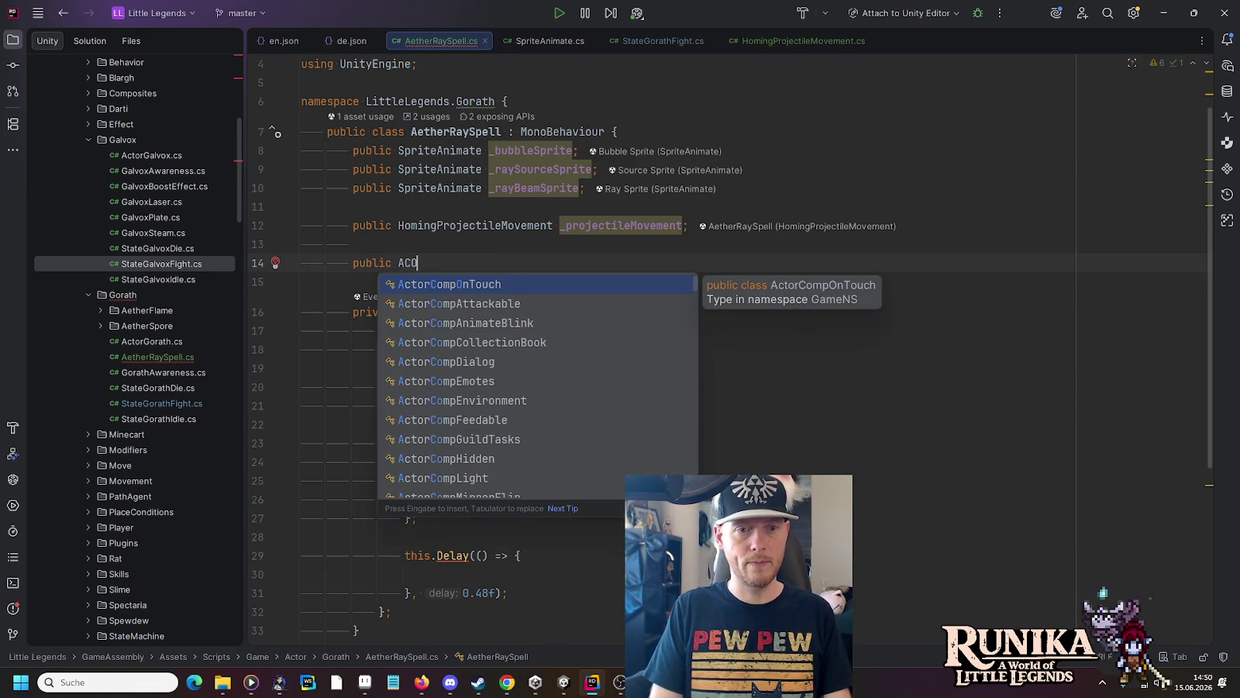
key(Return)
key(Tab)
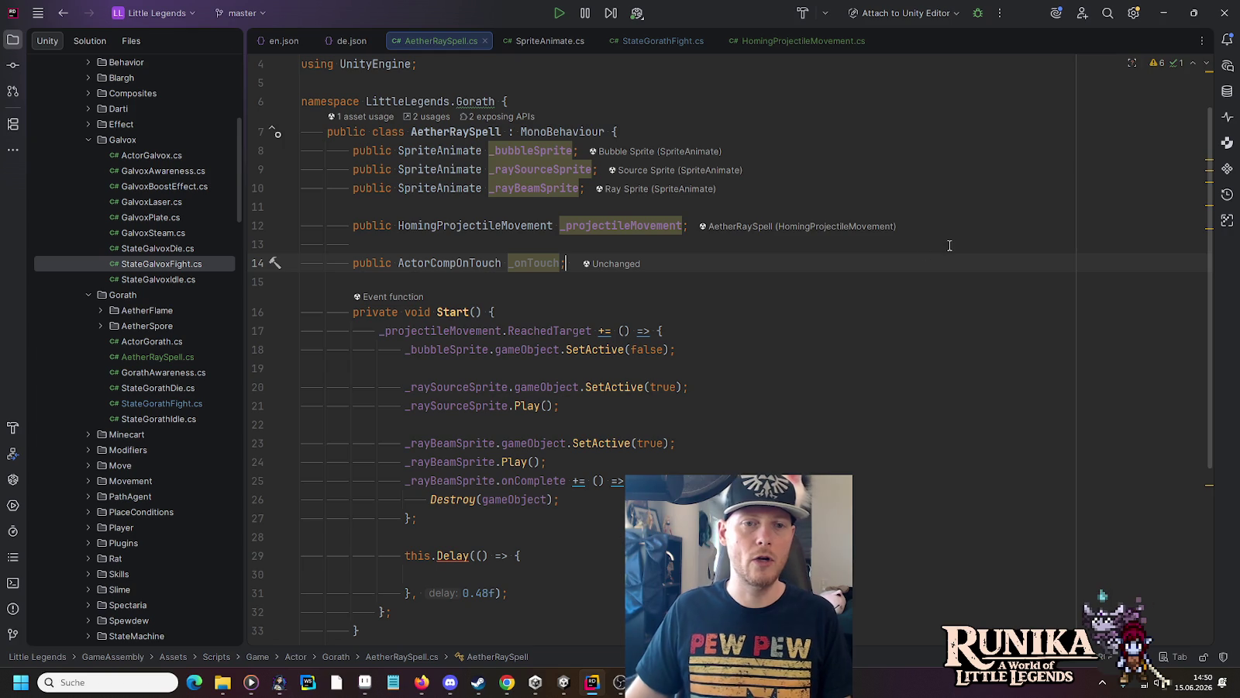
Step: Select the _onTouch name and move to the blank line in the Create method
double_click(528, 266)
scroll(528, 266, down, 5)
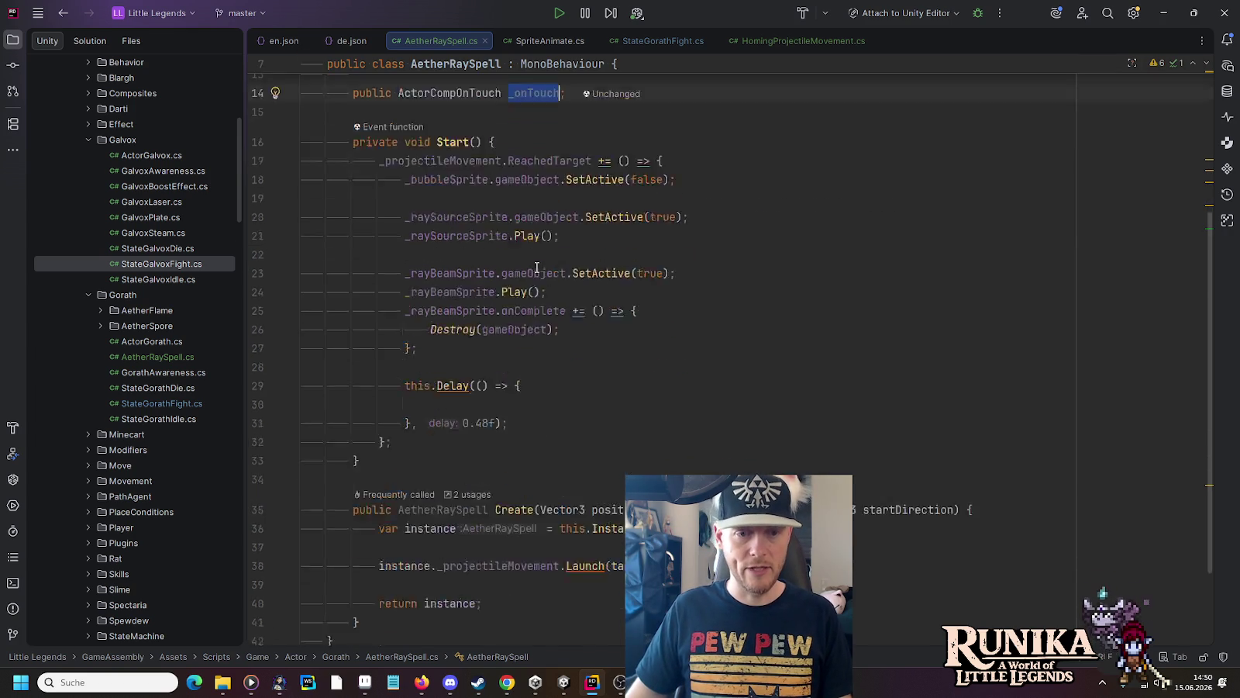
scroll(539, 268, up, 2)
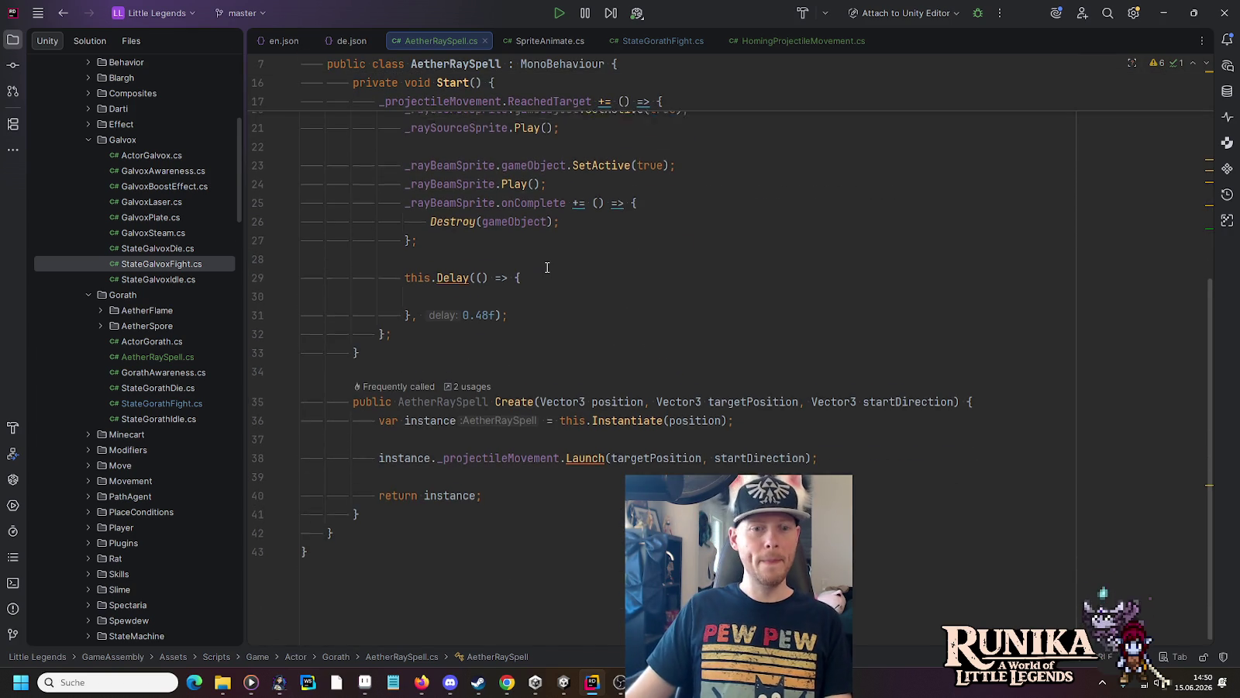
scroll(546, 267, down, 2)
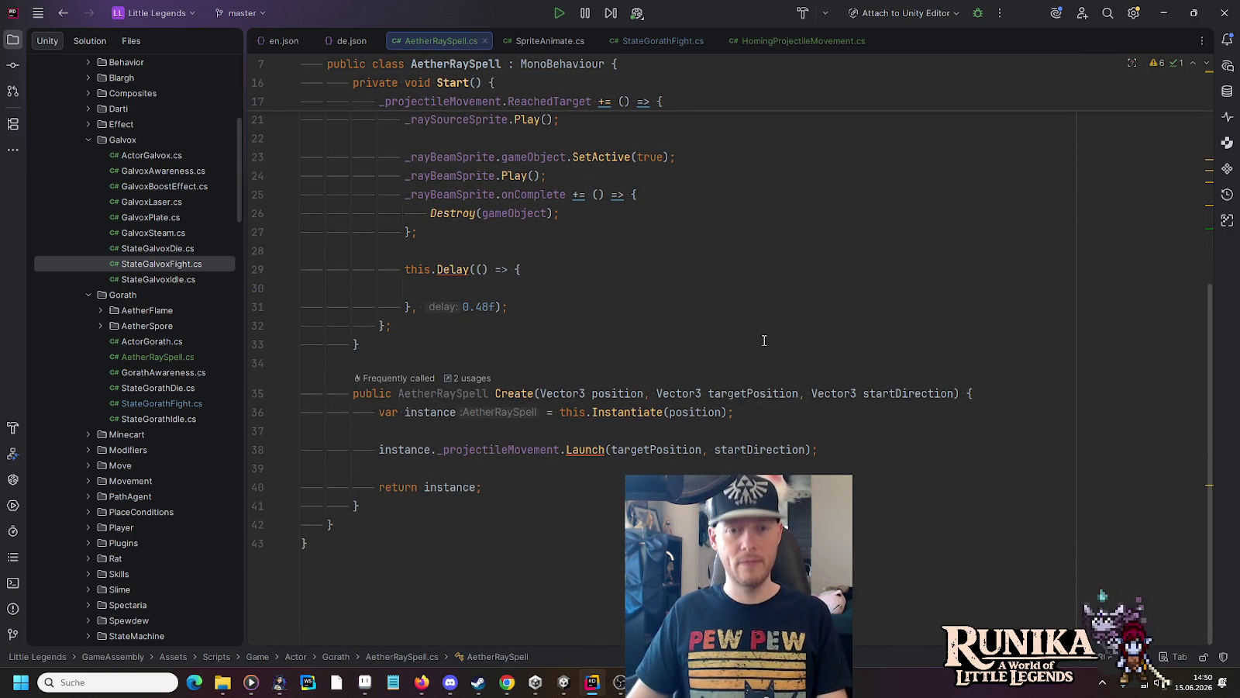
scroll(772, 340, up, 3)
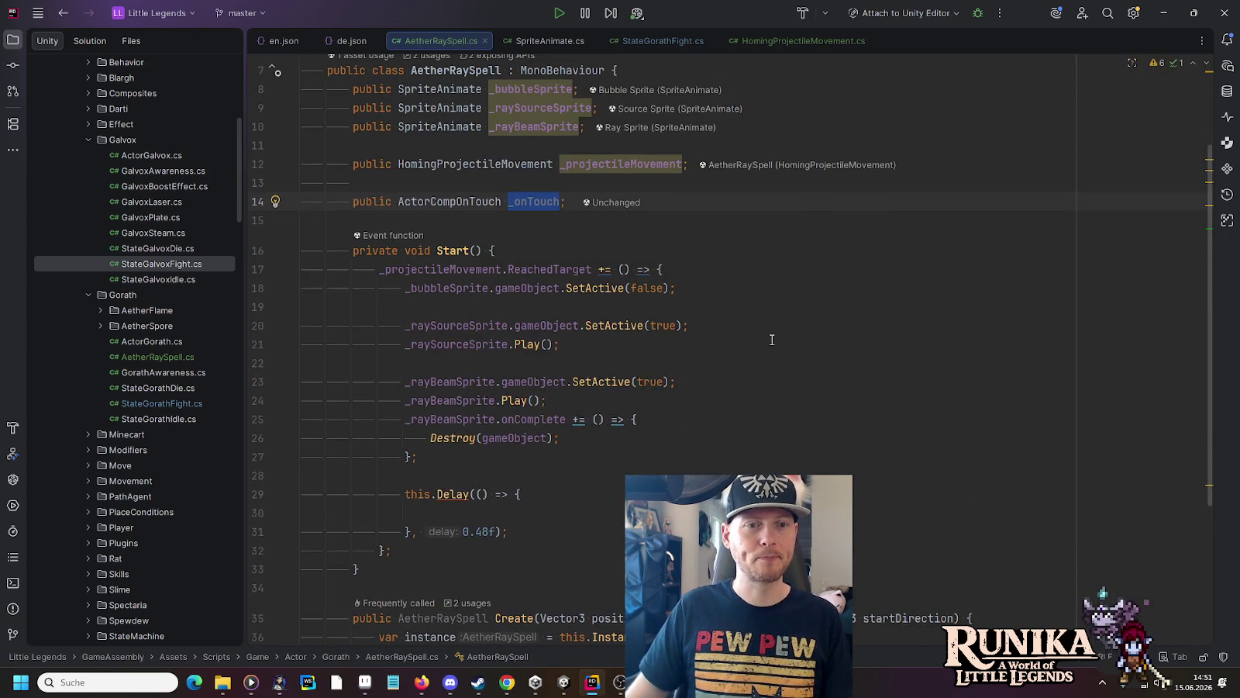
scroll(772, 340, down, 3)
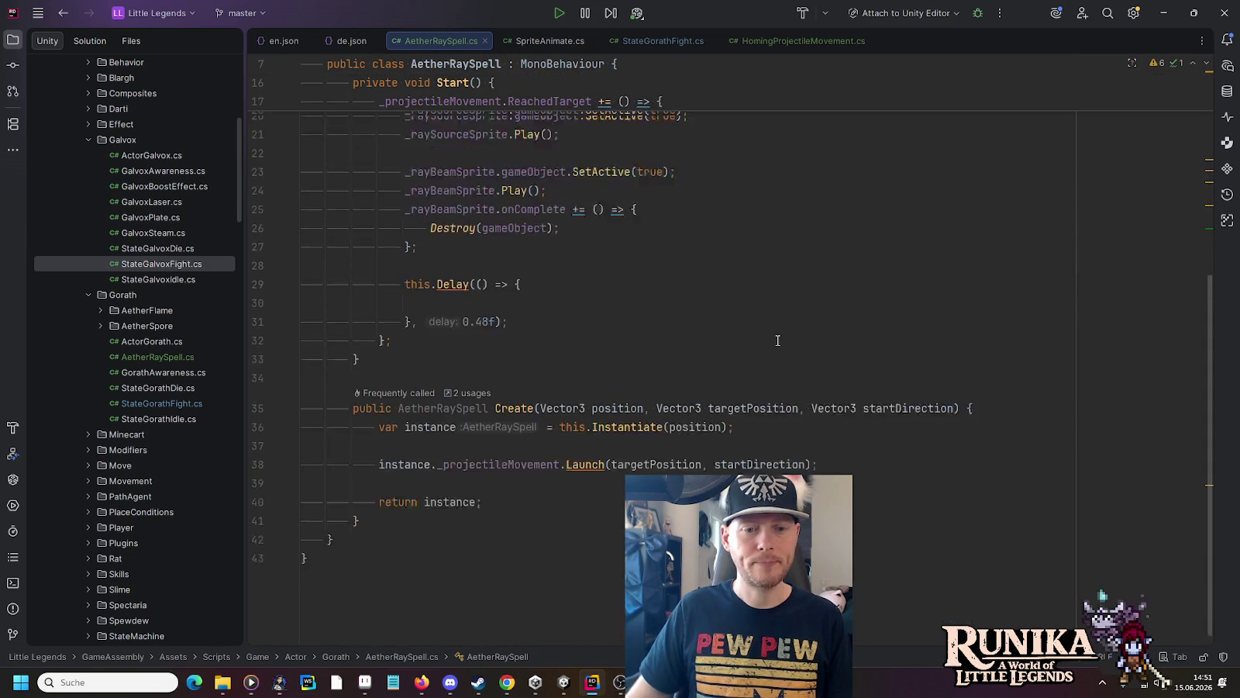
scroll(585, 446, up, 3)
scroll(586, 442, down, 3)
click(566, 439)
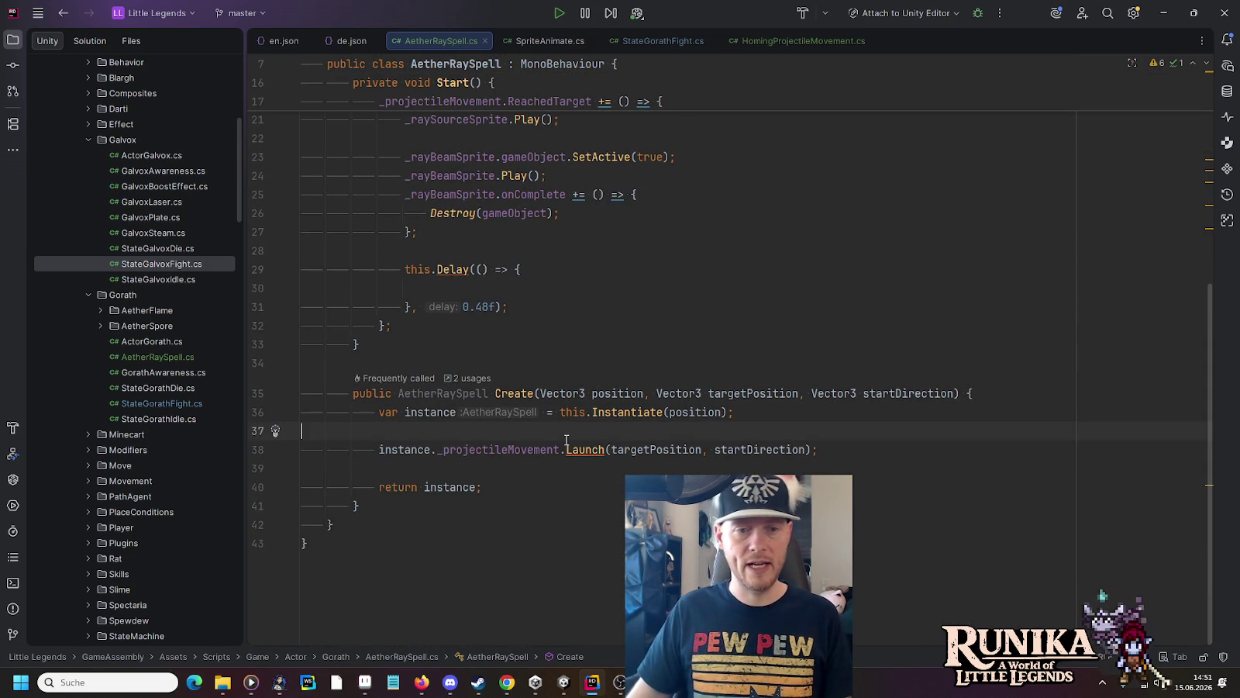
Step: Add an 'Actor caster' parameter to Create and insert instance._onTouch.Actor = caster; before Launch
key(Return)
text(instance.)
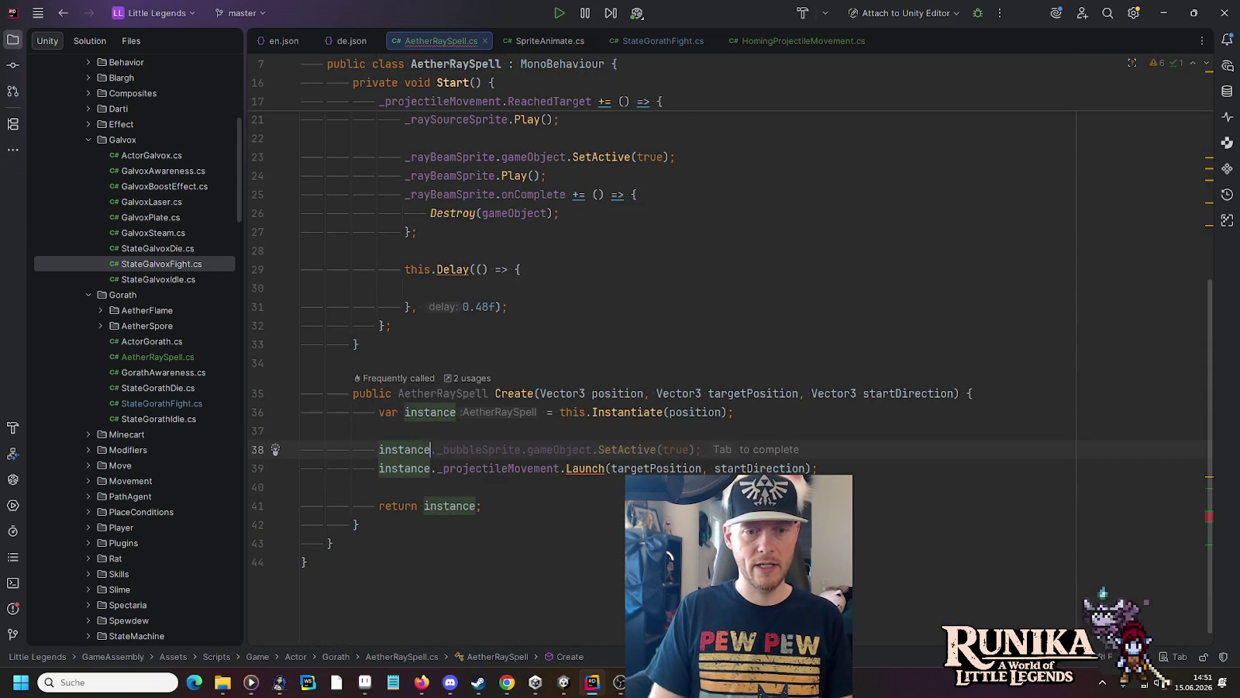
text(_onTouch)
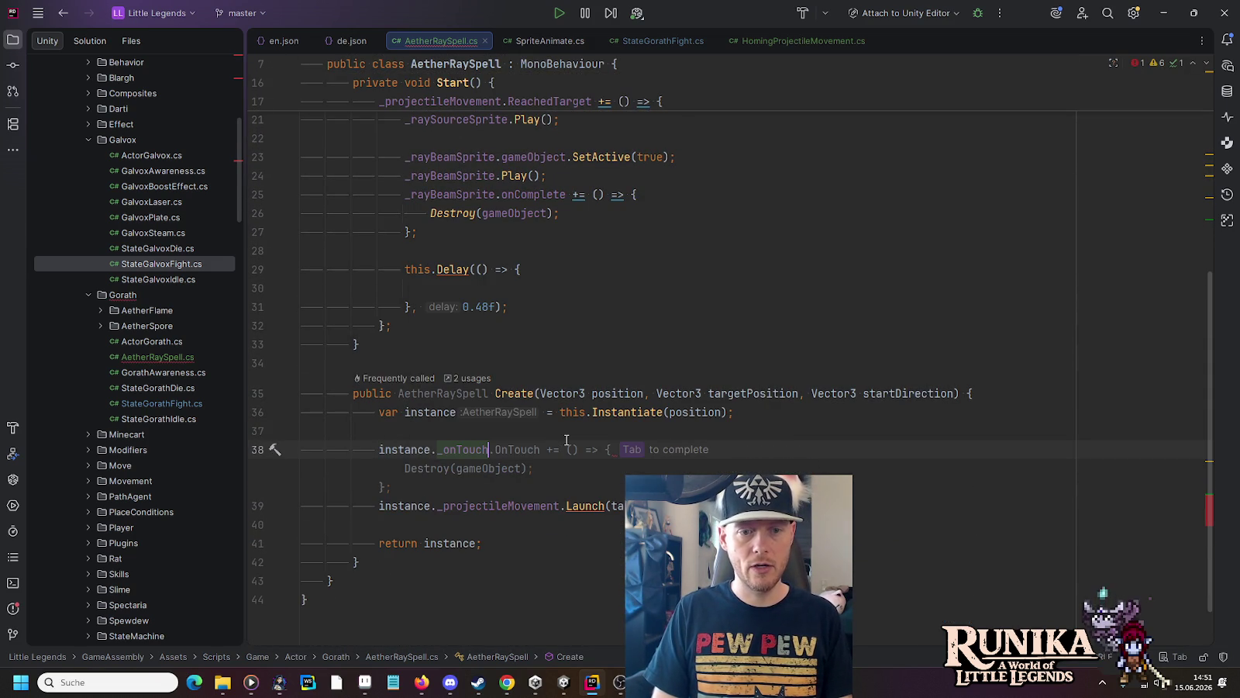
text(.)
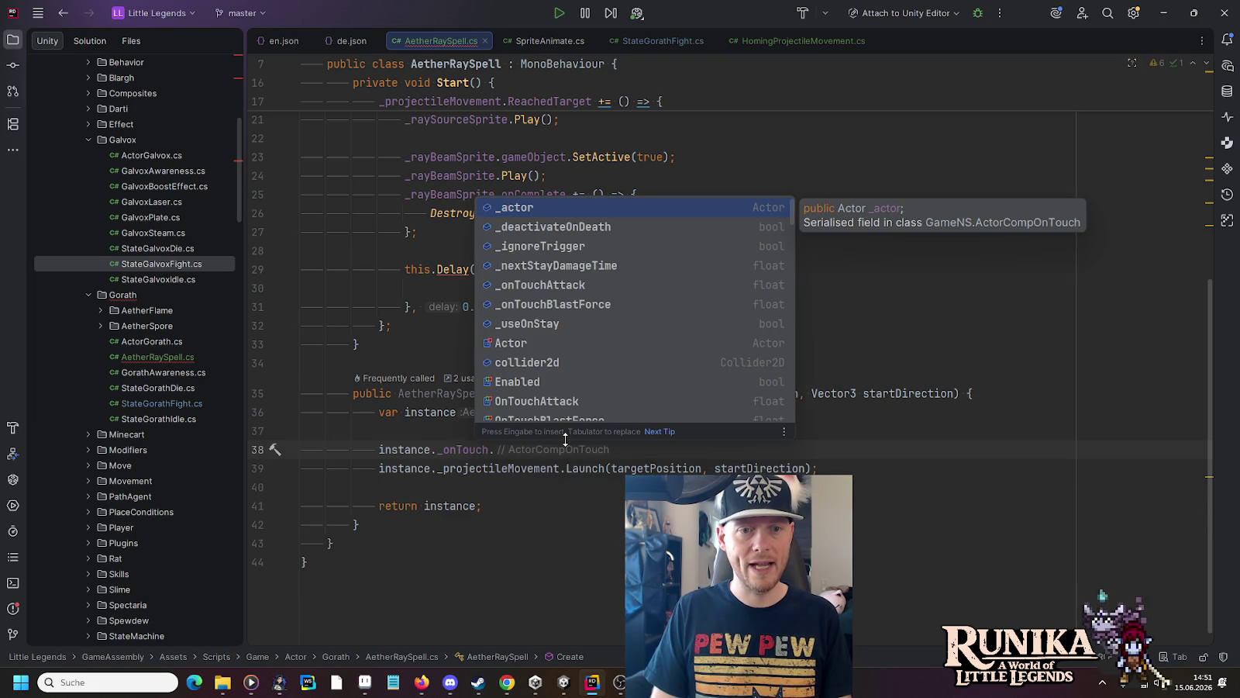
key(Down)
key(Down)
key(Down)
key(Return)
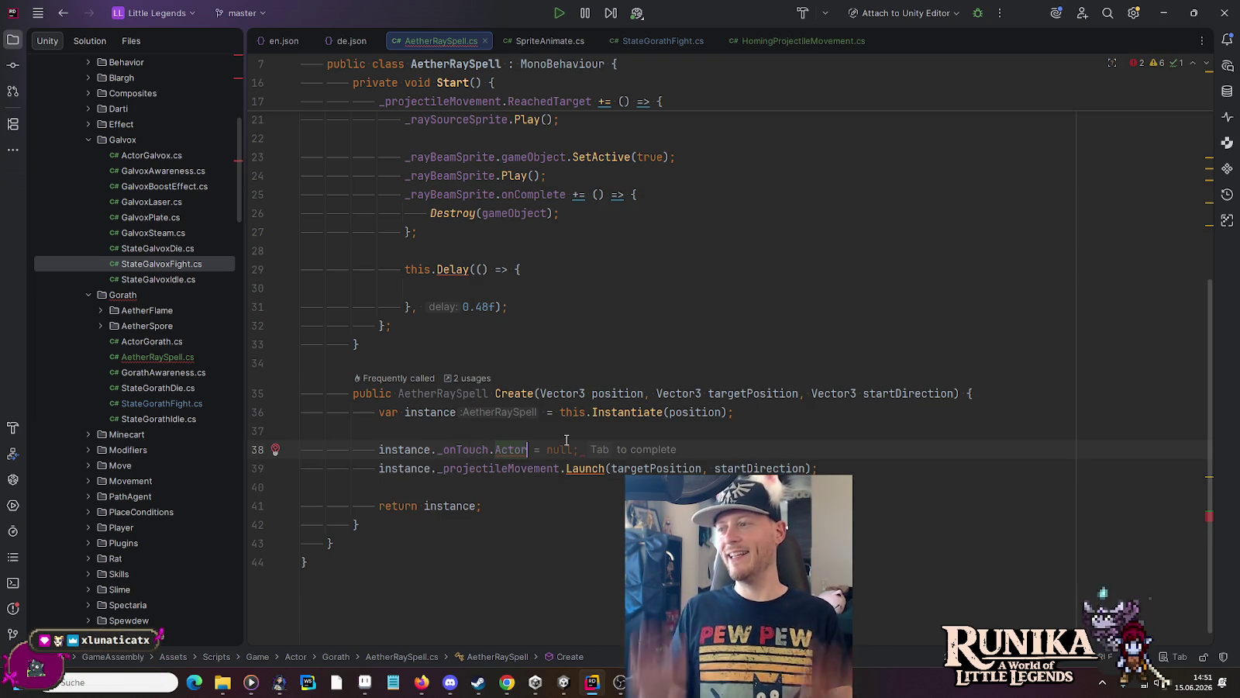
click(542, 395)
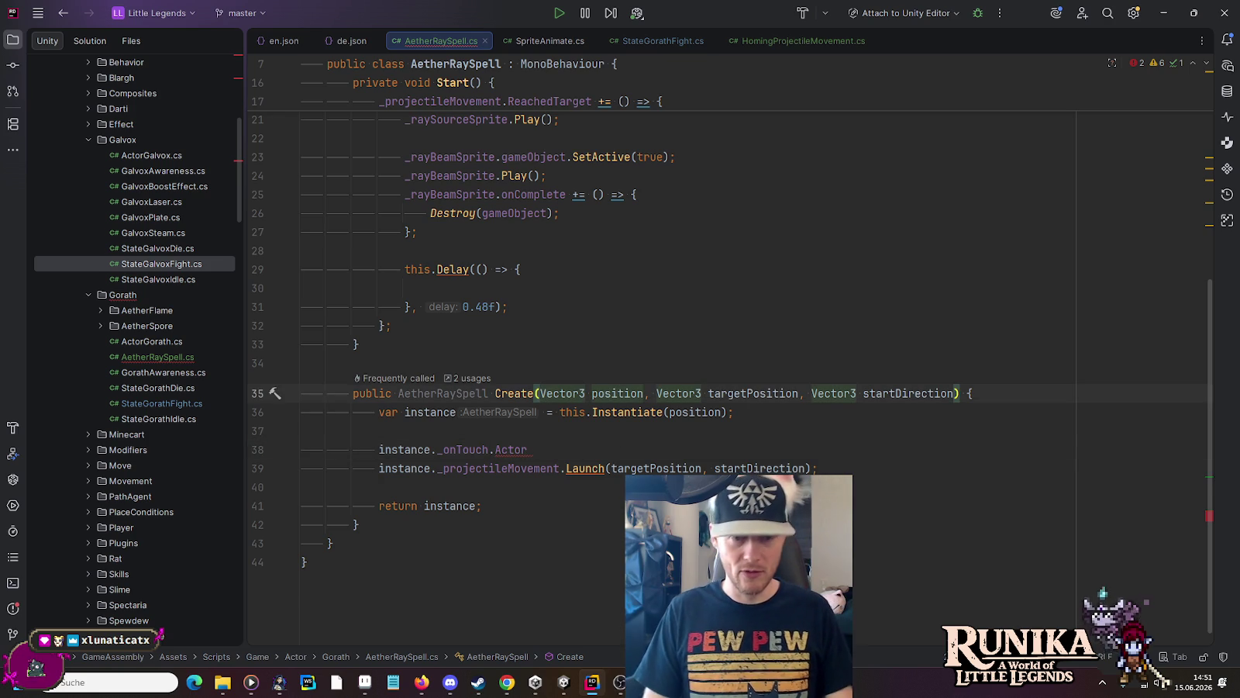
text(Actor )
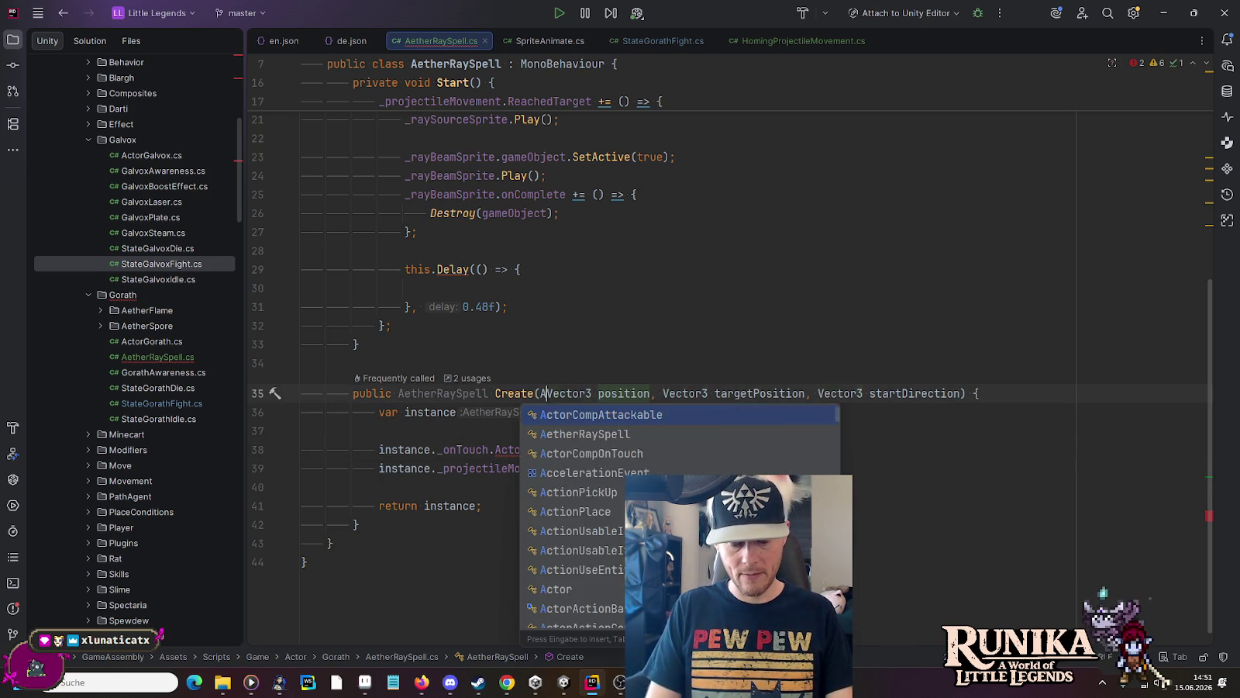
text(caster,)
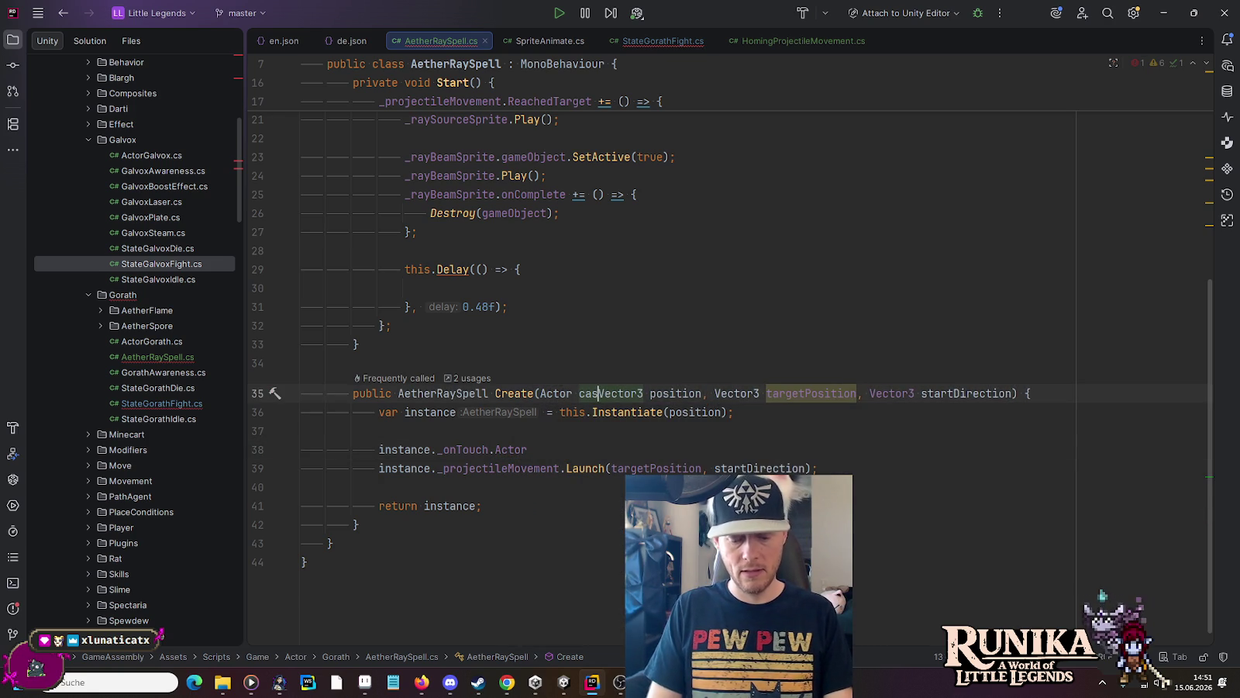
key(Escape)
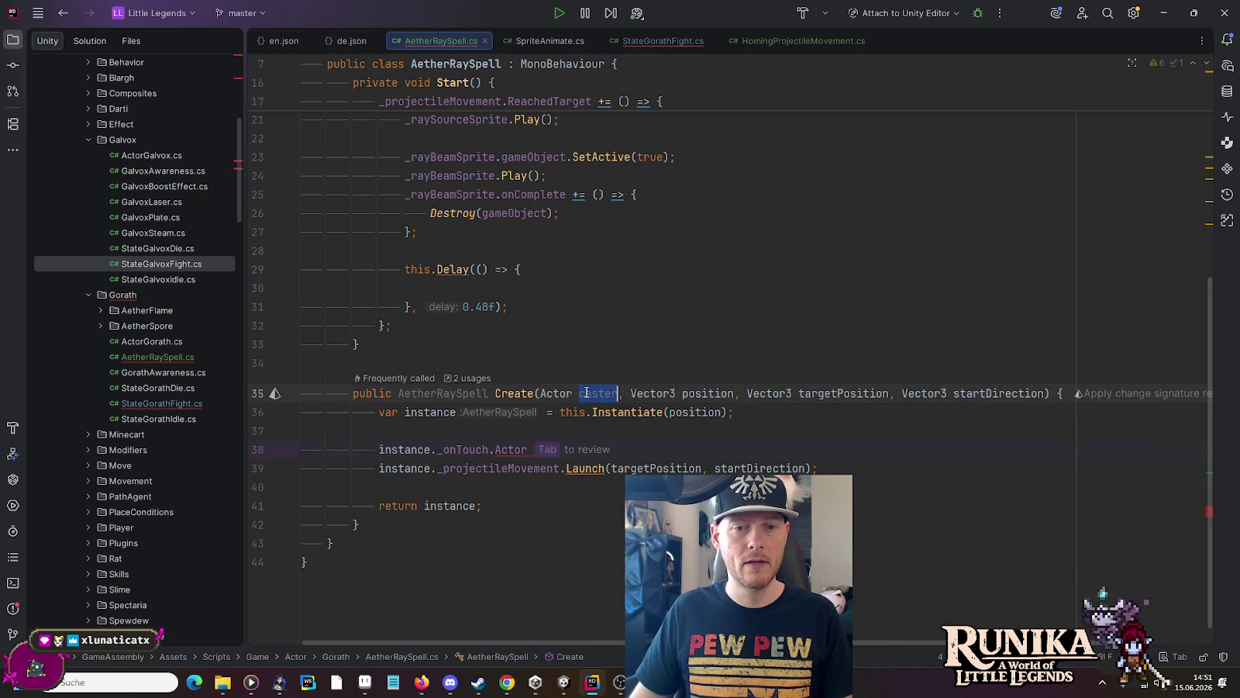
click(583, 450)
text(= caster)
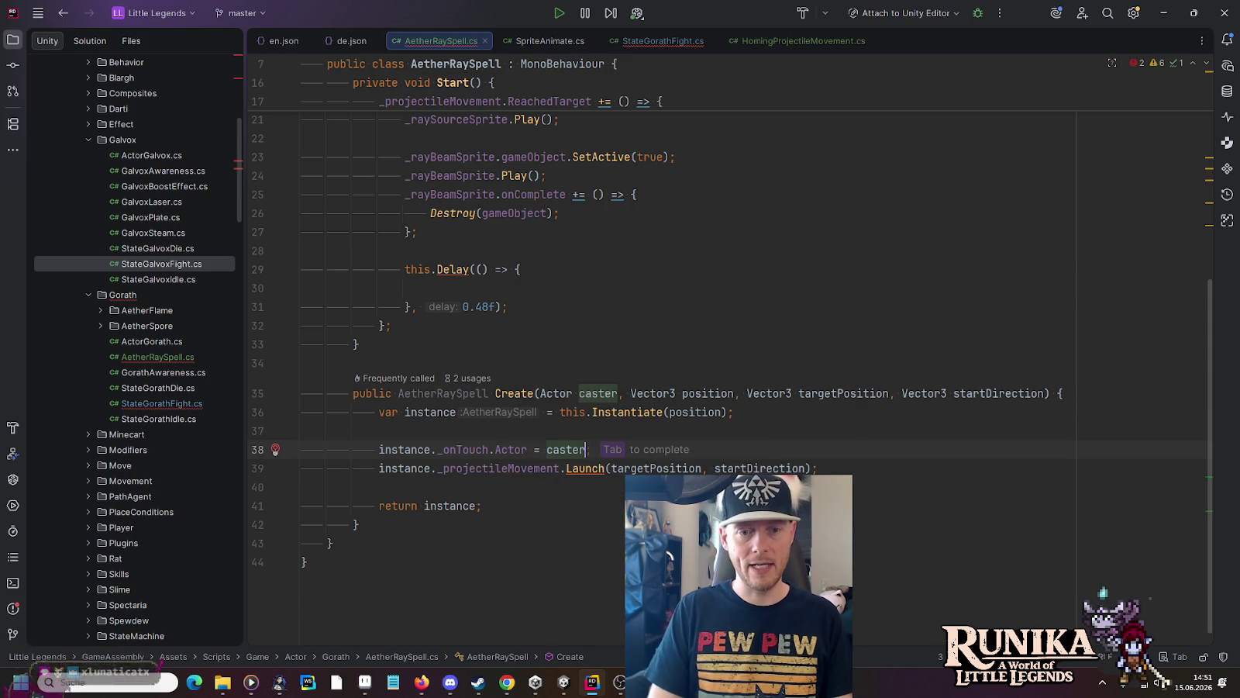
key(Tab)
click(533, 331)
scroll(533, 330, up, 5)
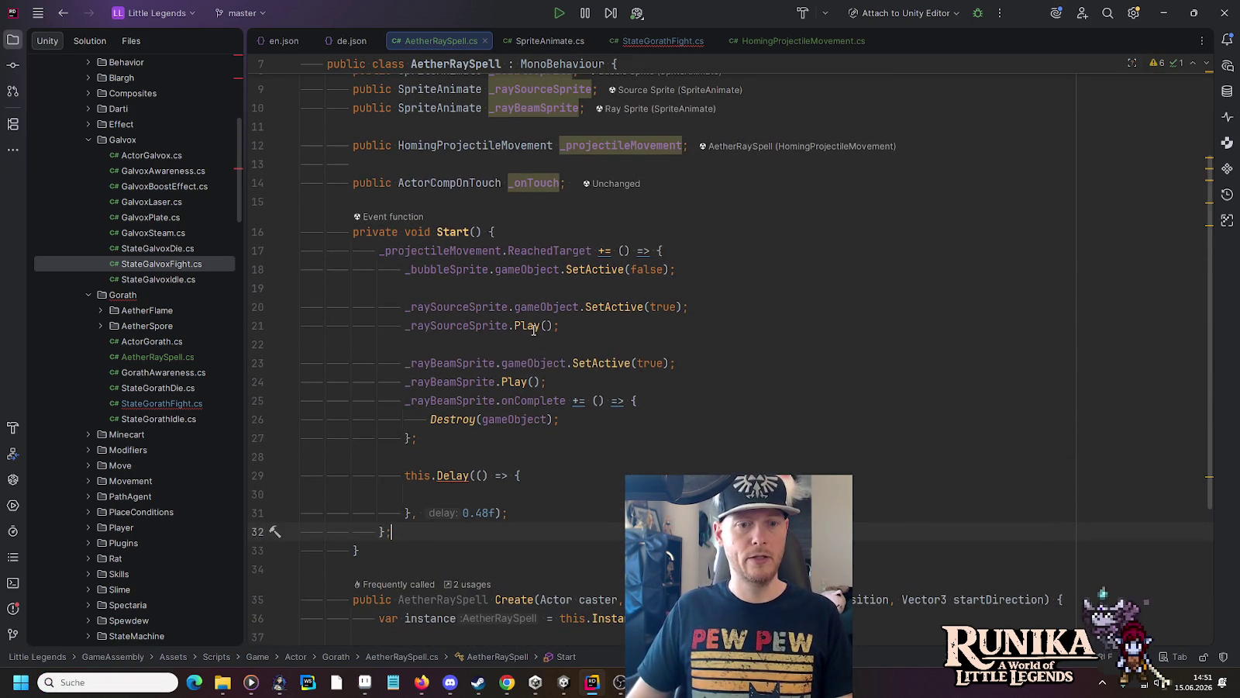
Step: Inside the 0.48f delay callback, add _onTouch.gameObject.SetActive(true);
double_click(514, 187)
key(ctrl+c)
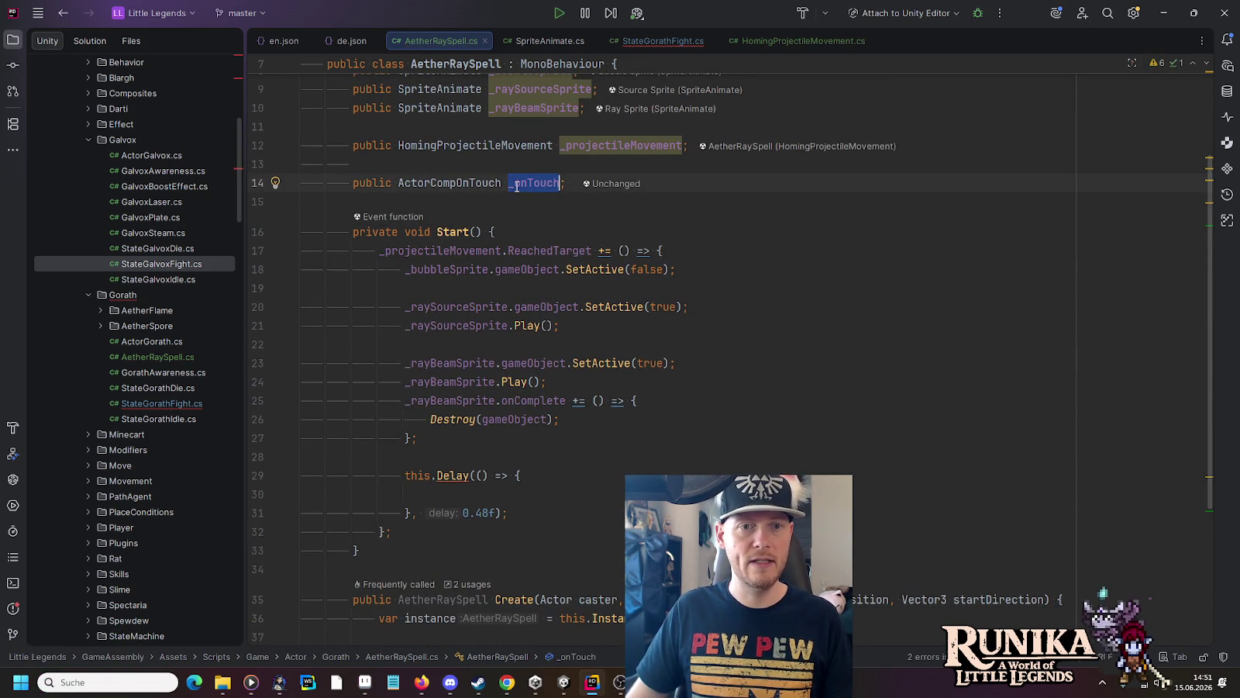
click(597, 495)
key(BackSpace)
key(Return)
key(ctrl+v)
text(.)
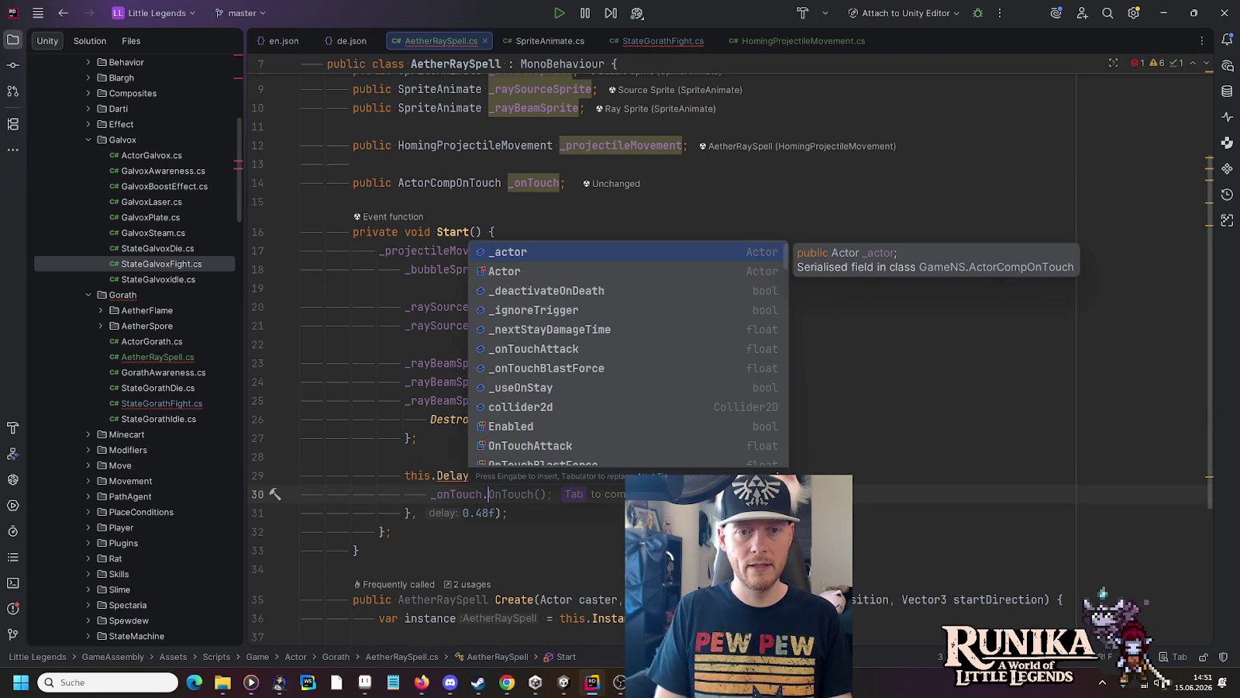
text(ga)
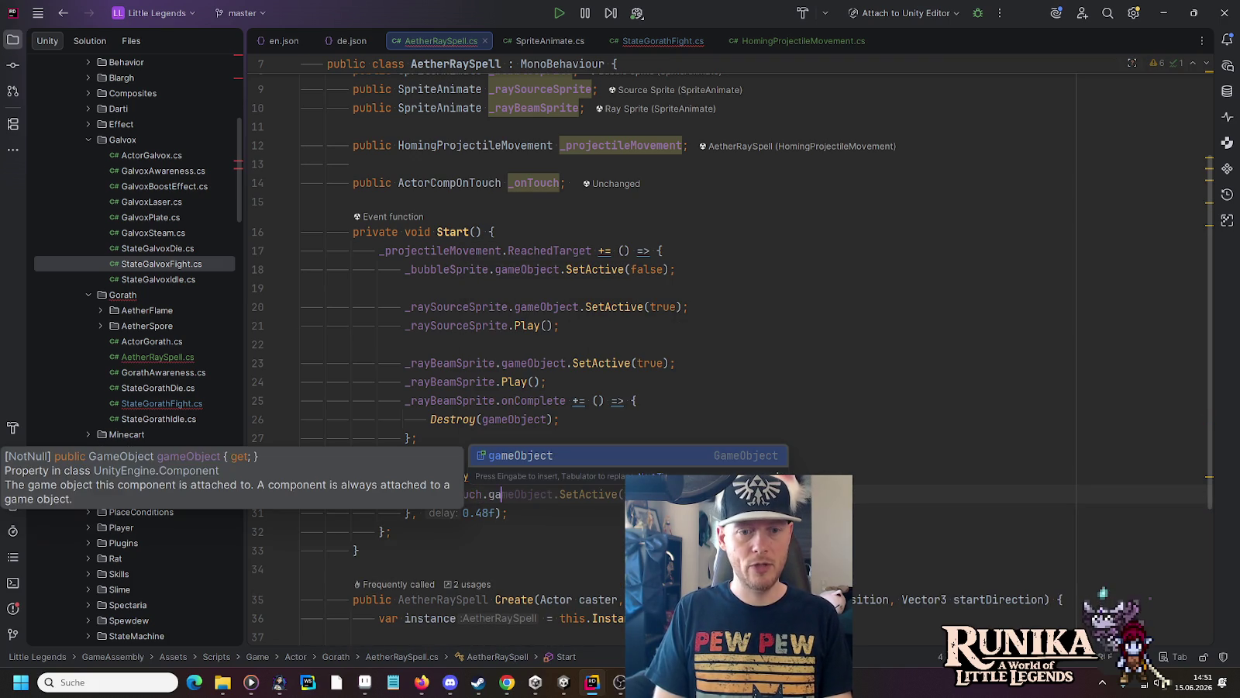
key(Return)
text(.SetActive()
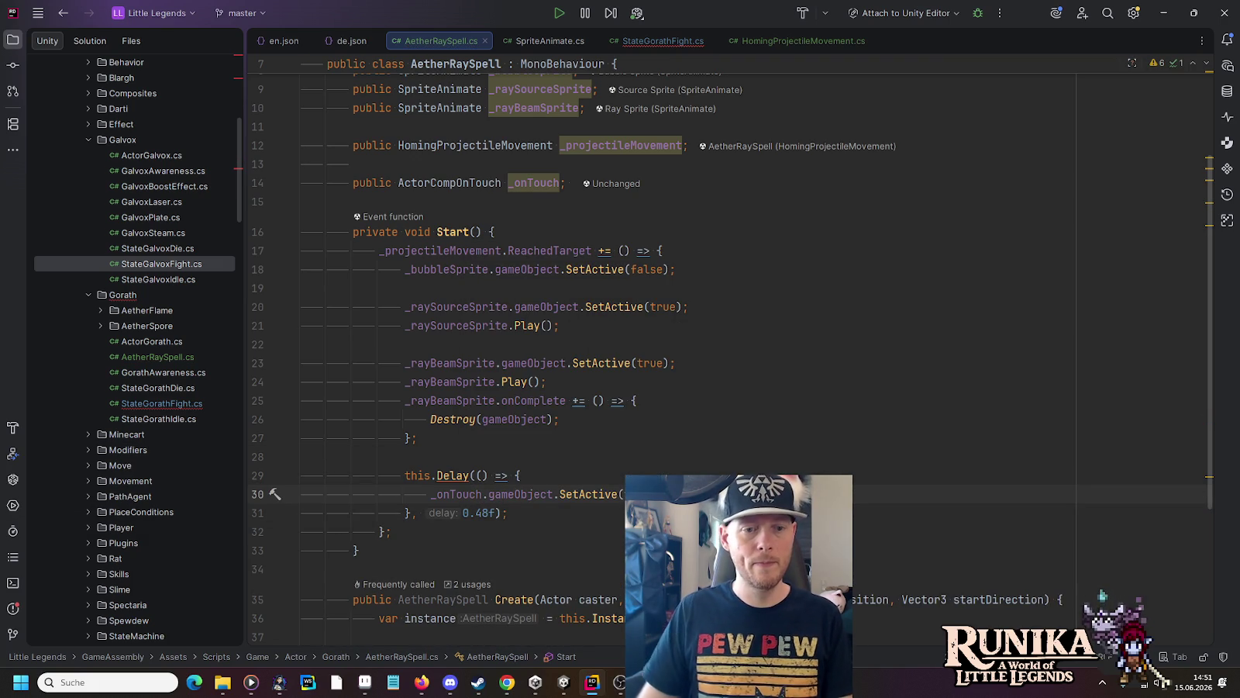
text(true);)
scroll(591, 505, down, 3)
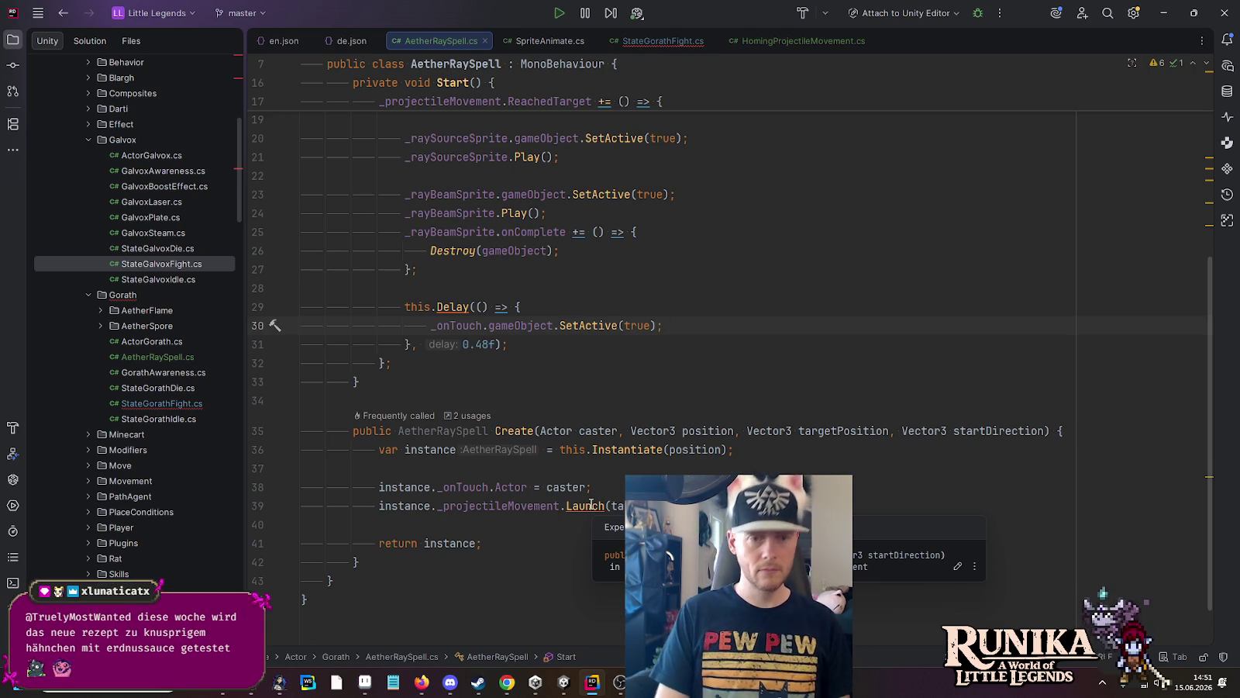
Step: Add a nested this.Delay lambda that calls _onTouch.gameObject.SetActive(false);
key(Return)
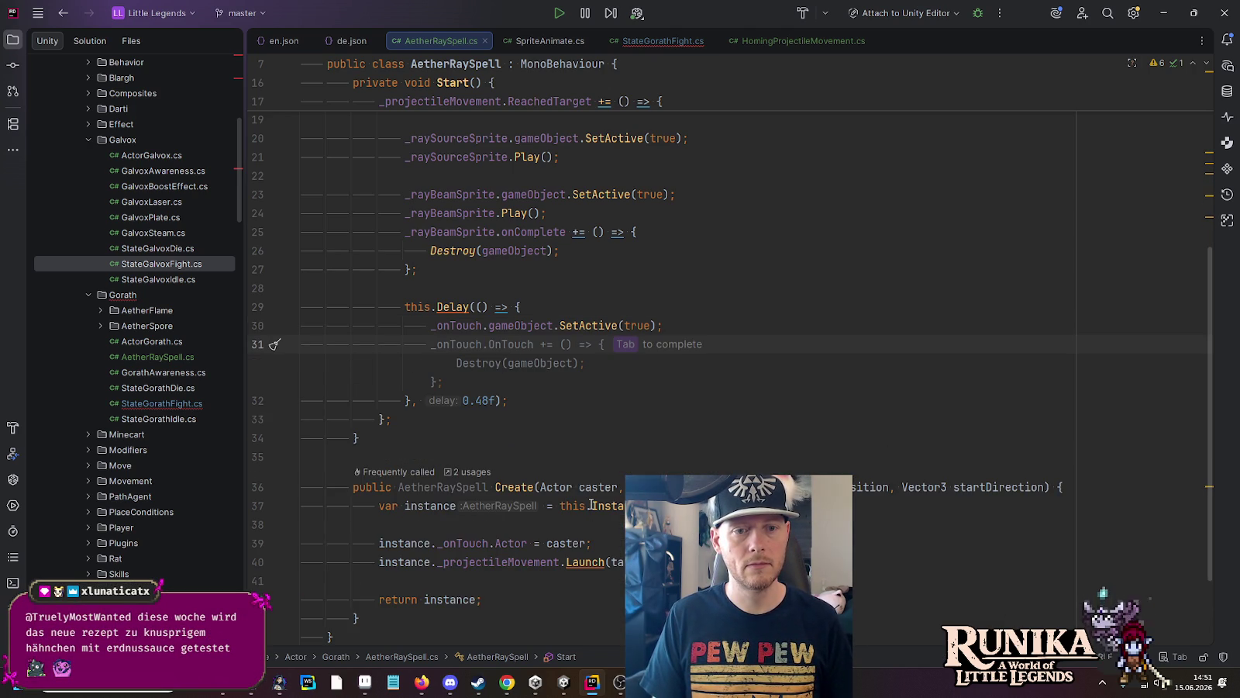
key(Return)
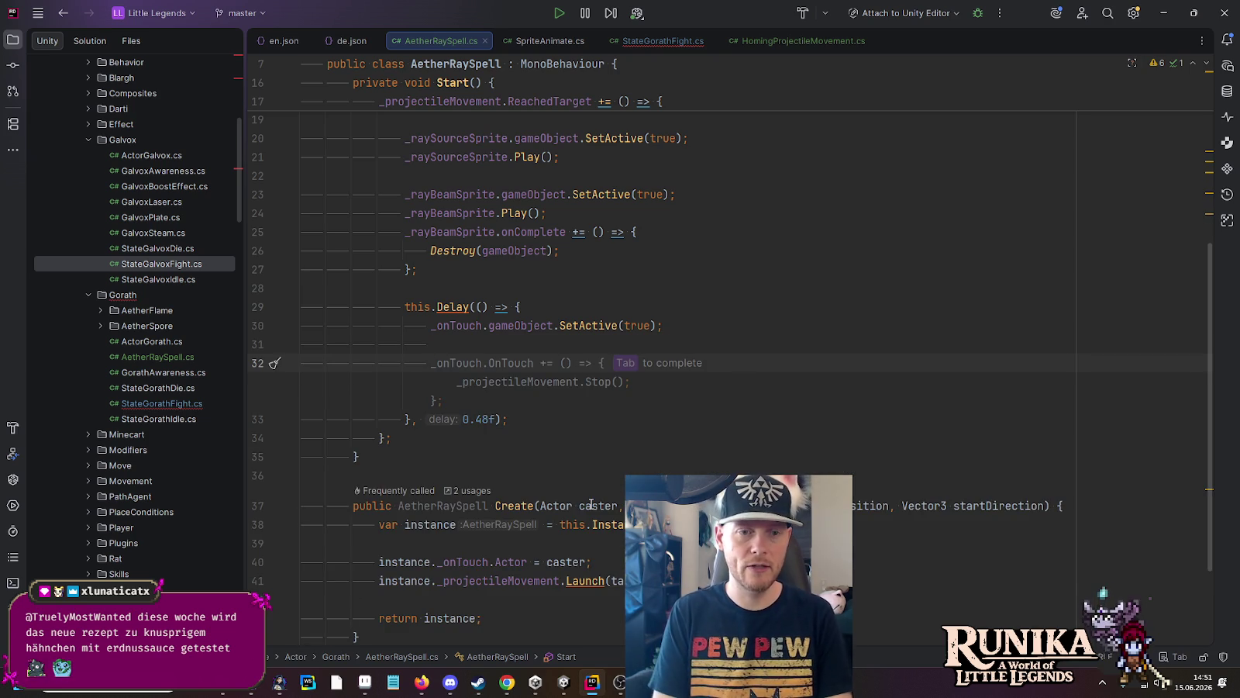
text(this)
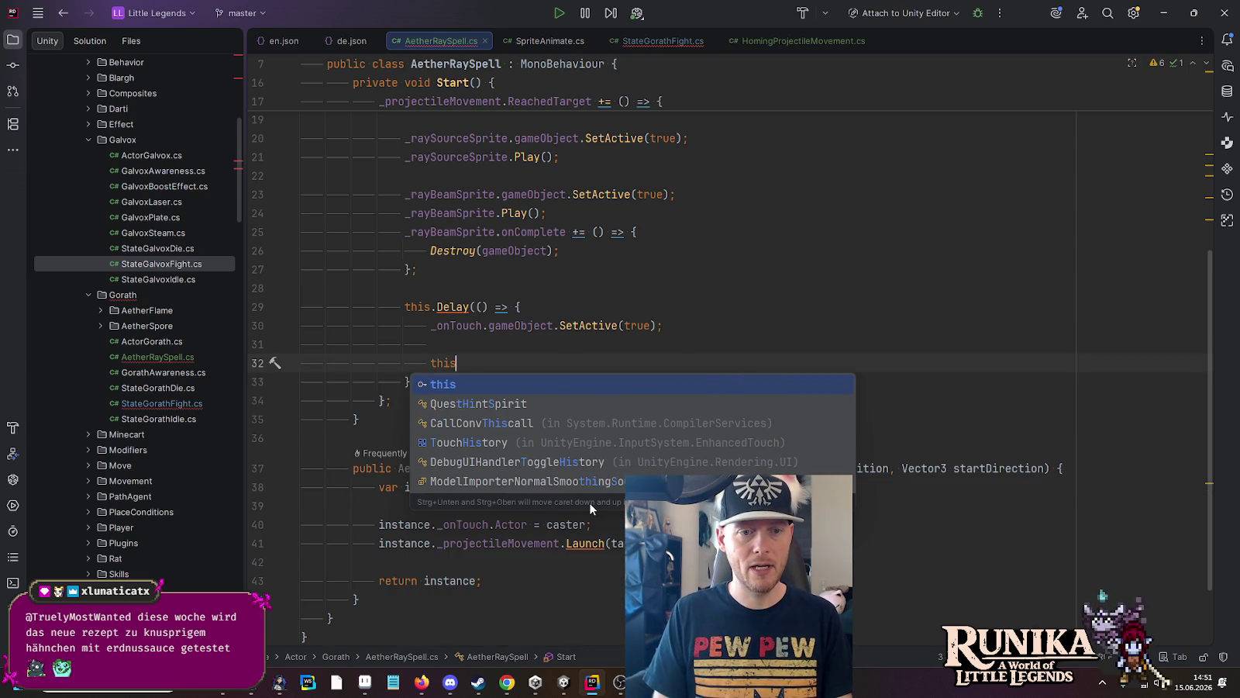
text(.D)
key(Return)
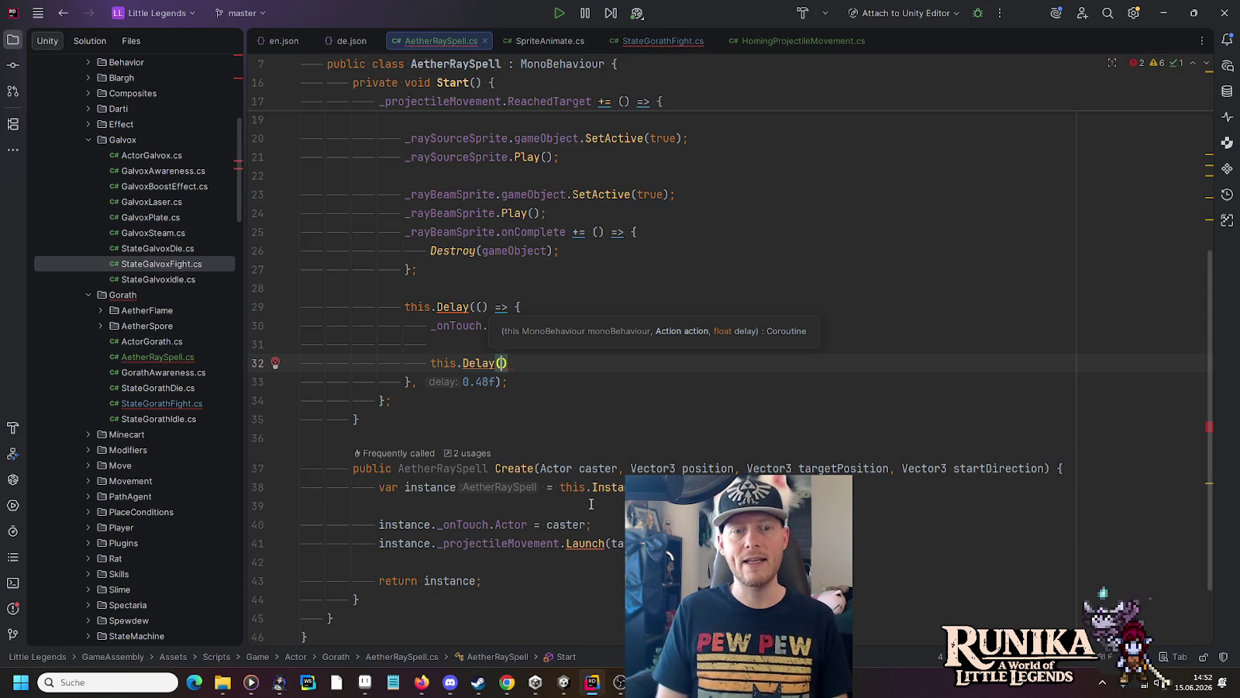
text(() => {)
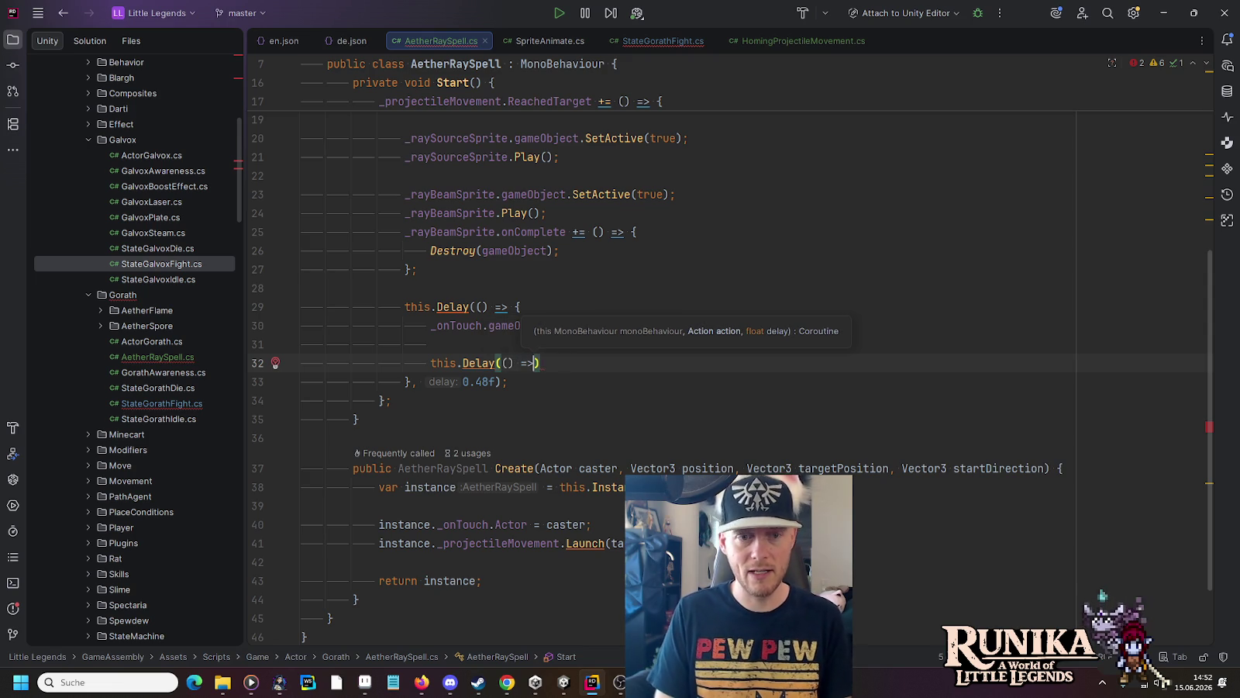
key(Return)
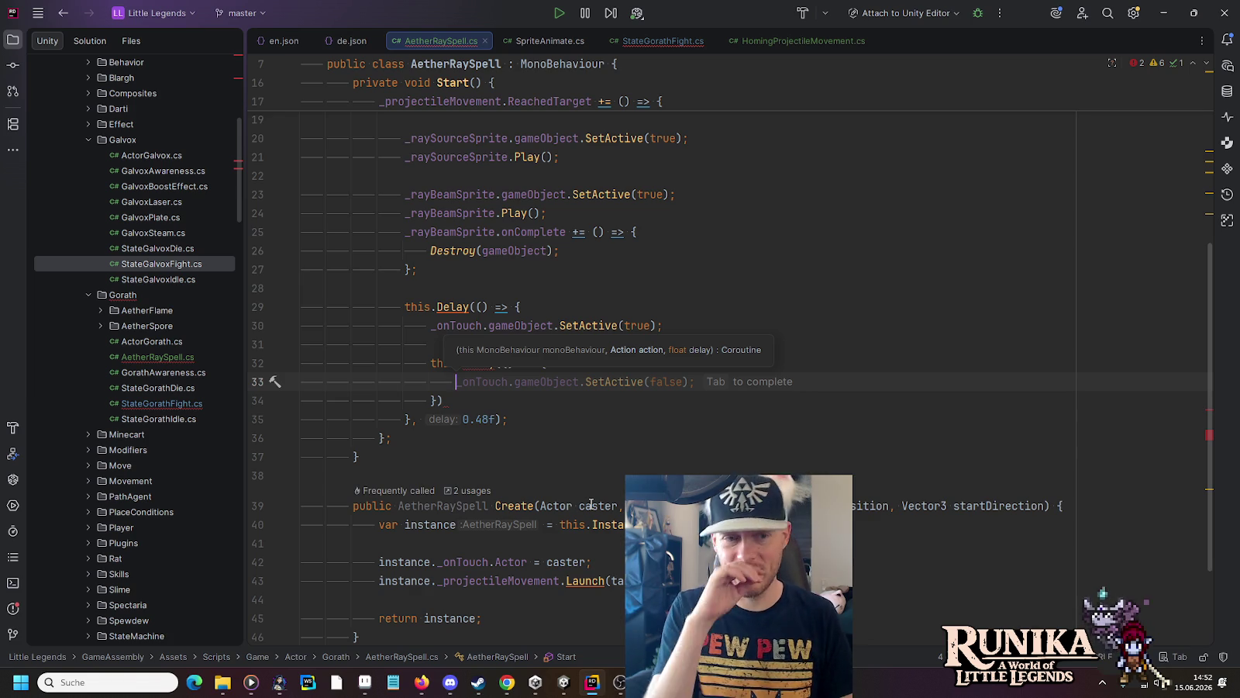
key(Tab)
key(Down)
text(;)
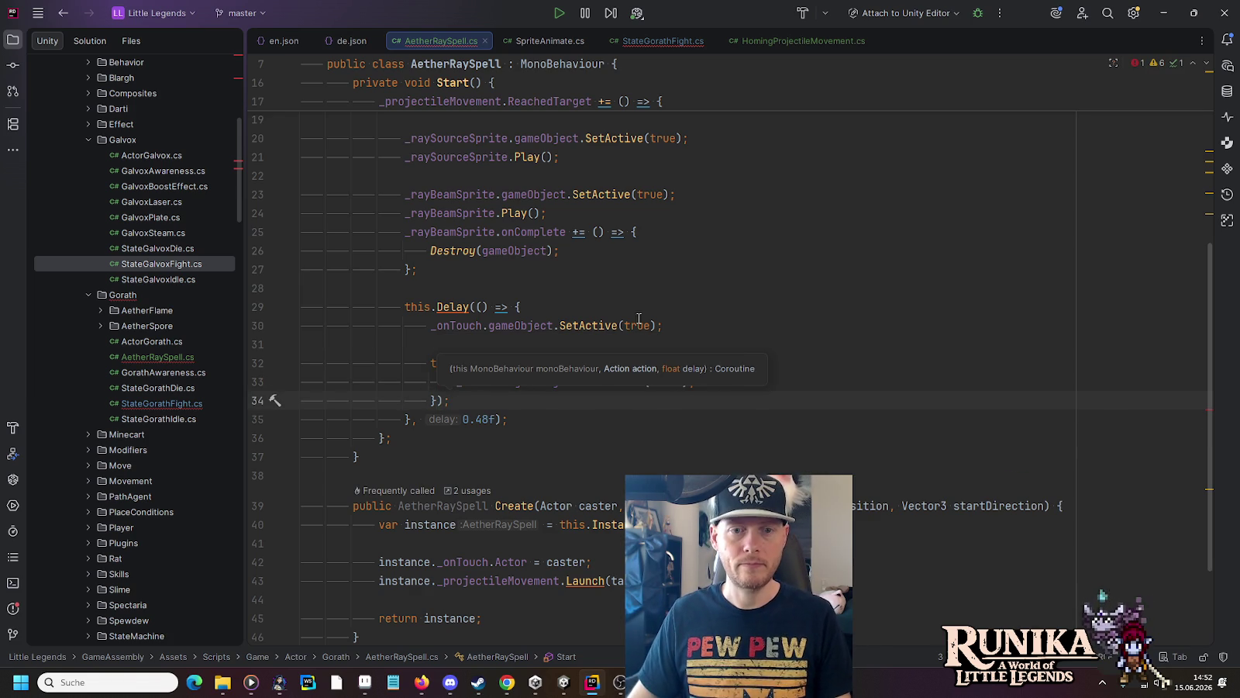
click(636, 306)
Step: Give the nested Delay a 0.36f delay, correcting the mistyped 360f value
click(435, 395)
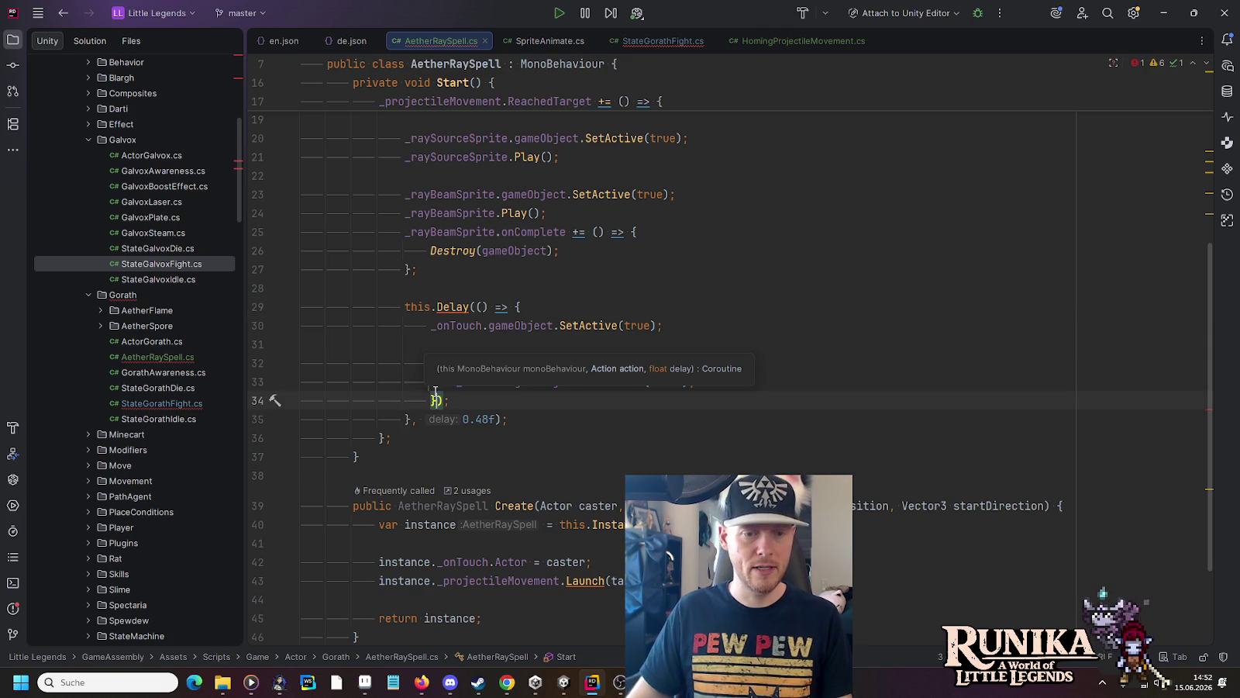
text(, 360)
text(f)
click(488, 400)
text(0.)
key(Right)
key(Right)
key(Right)
key(BackSpace)
key(End)
key(Down)
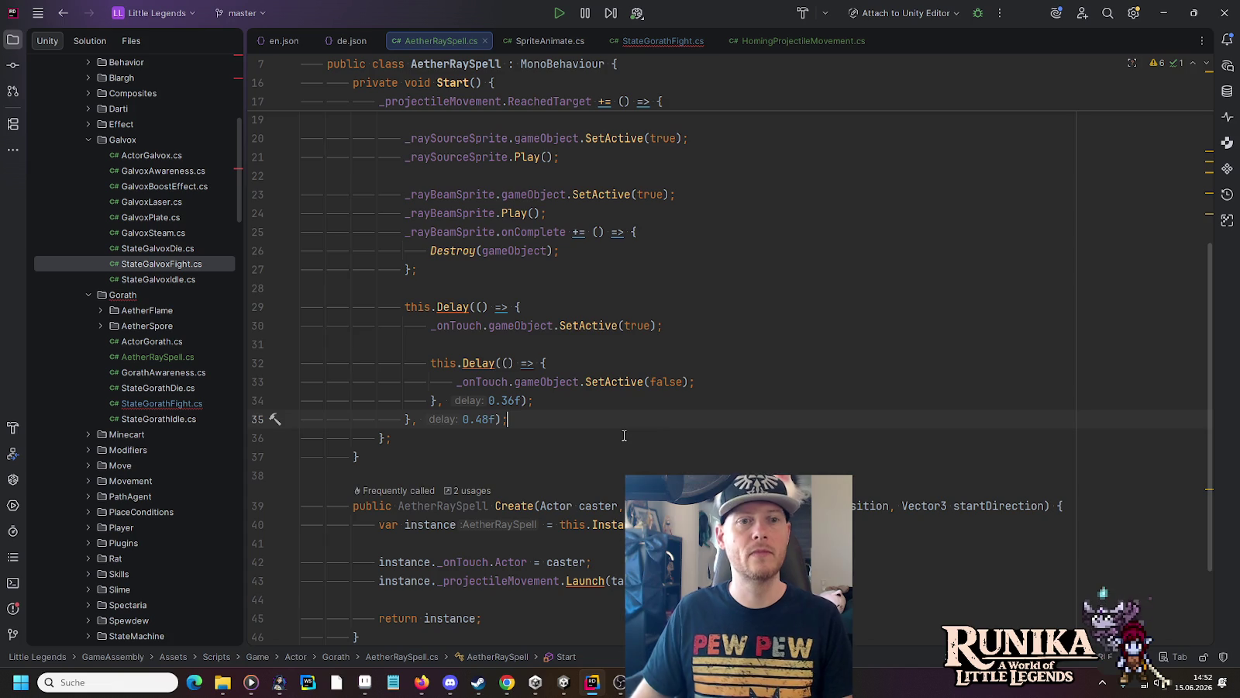
scroll(624, 436, up, 10)
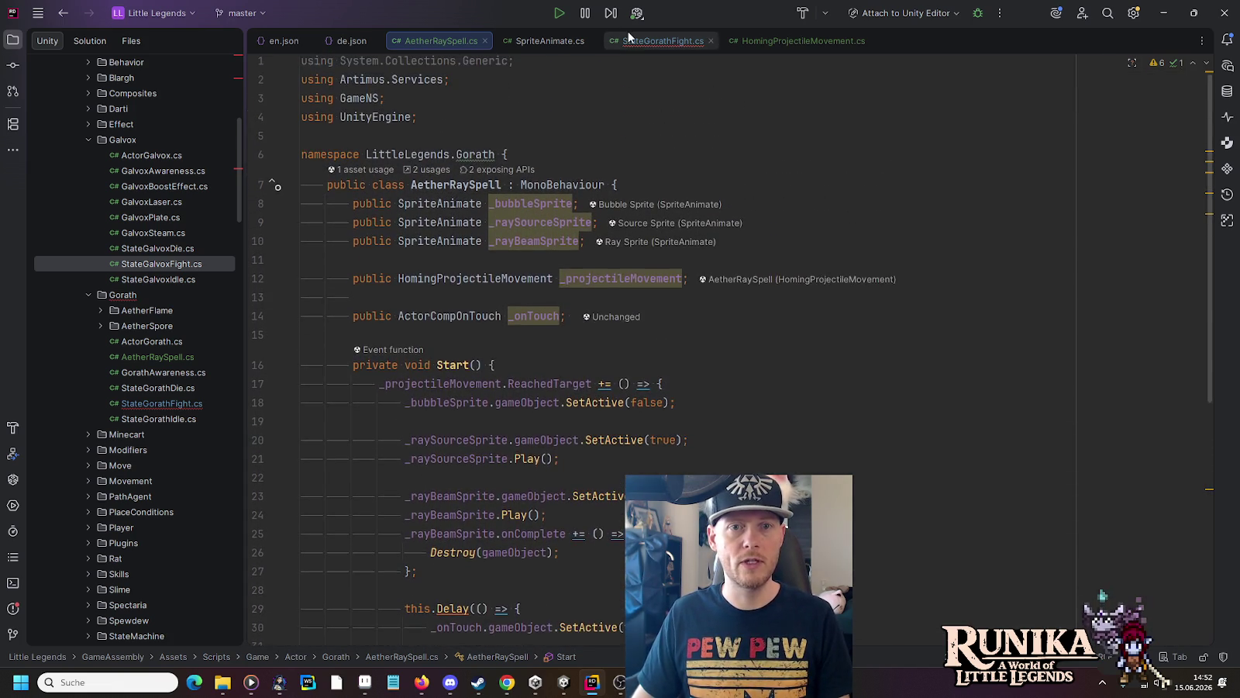
Step: In StateGorathFight.cs, pass _actor as the first argument to both ray Create calls
click(659, 40)
scroll(767, 381, down, 5)
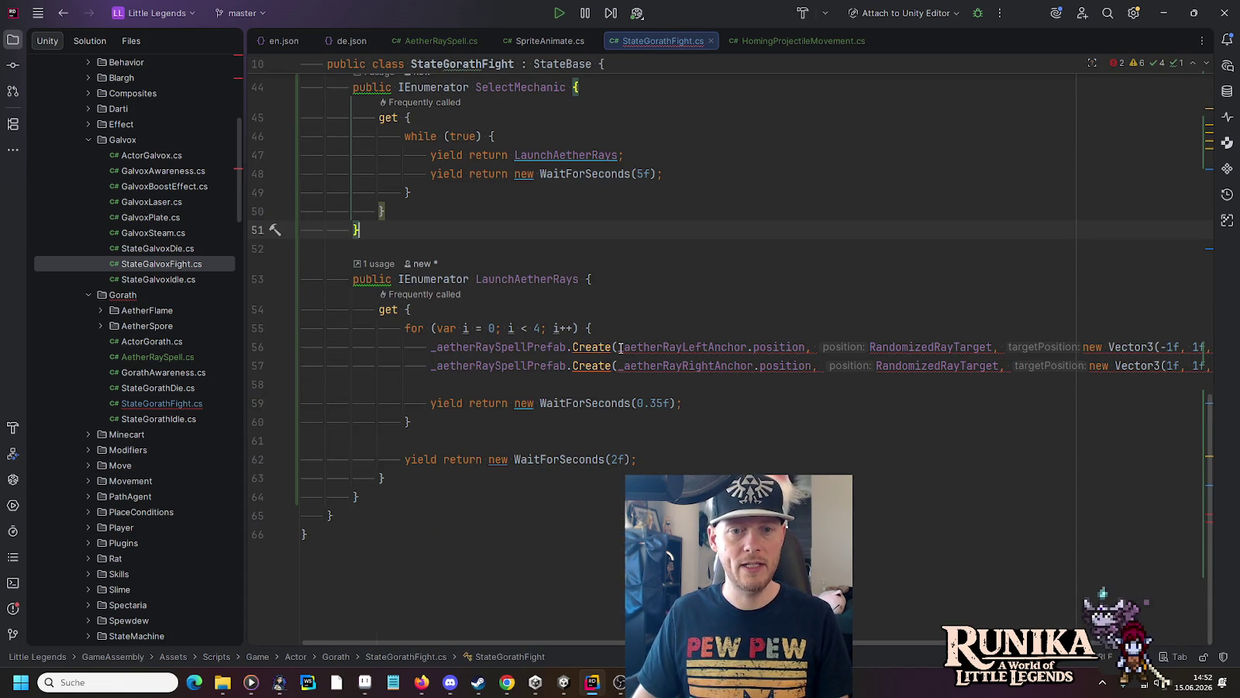
click(621, 347)
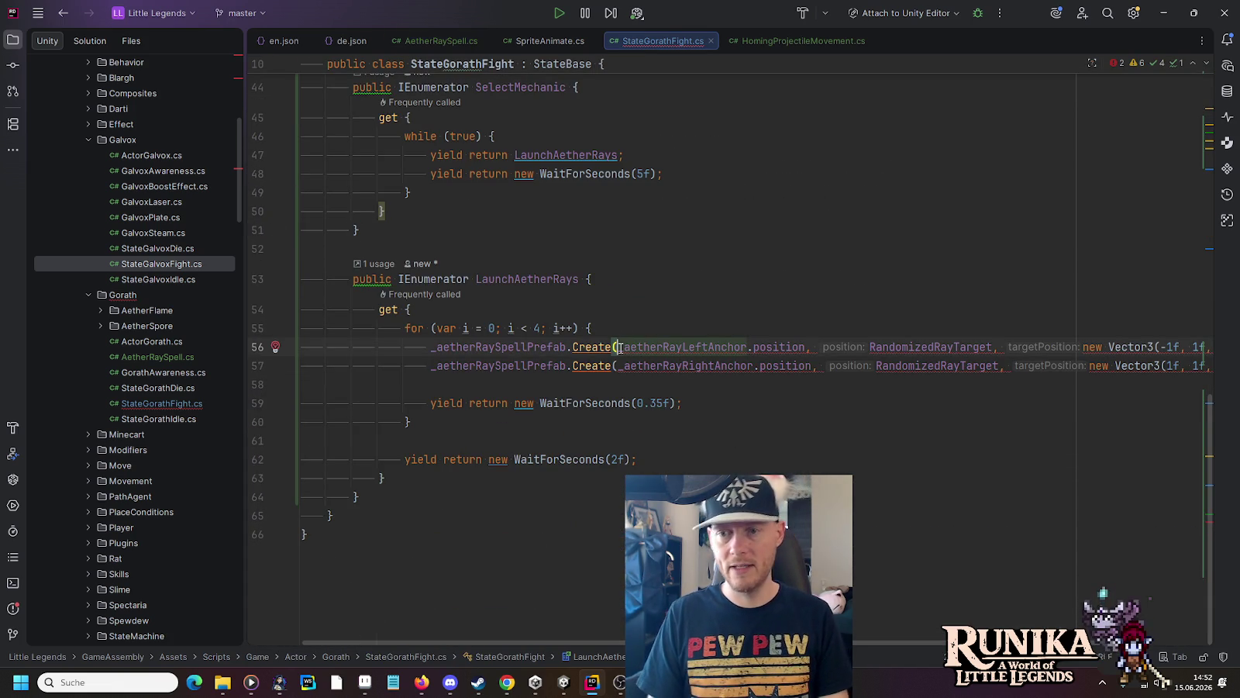
key(ctrl+space)
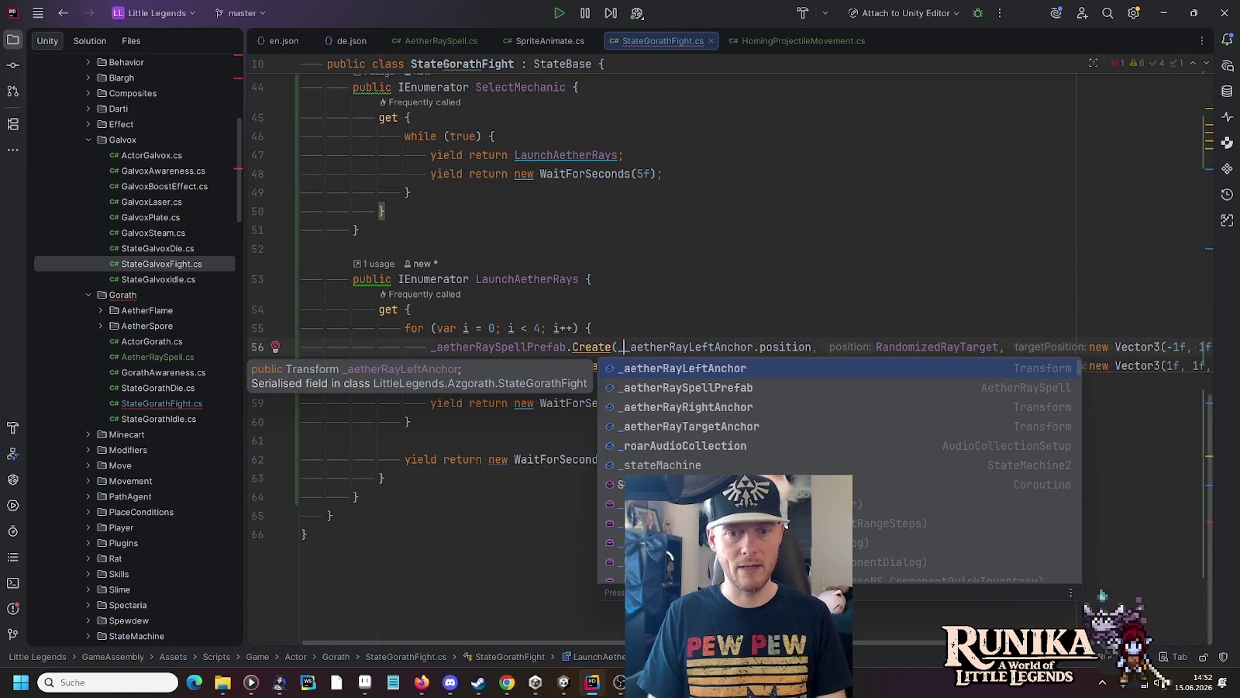
text(_actor,)
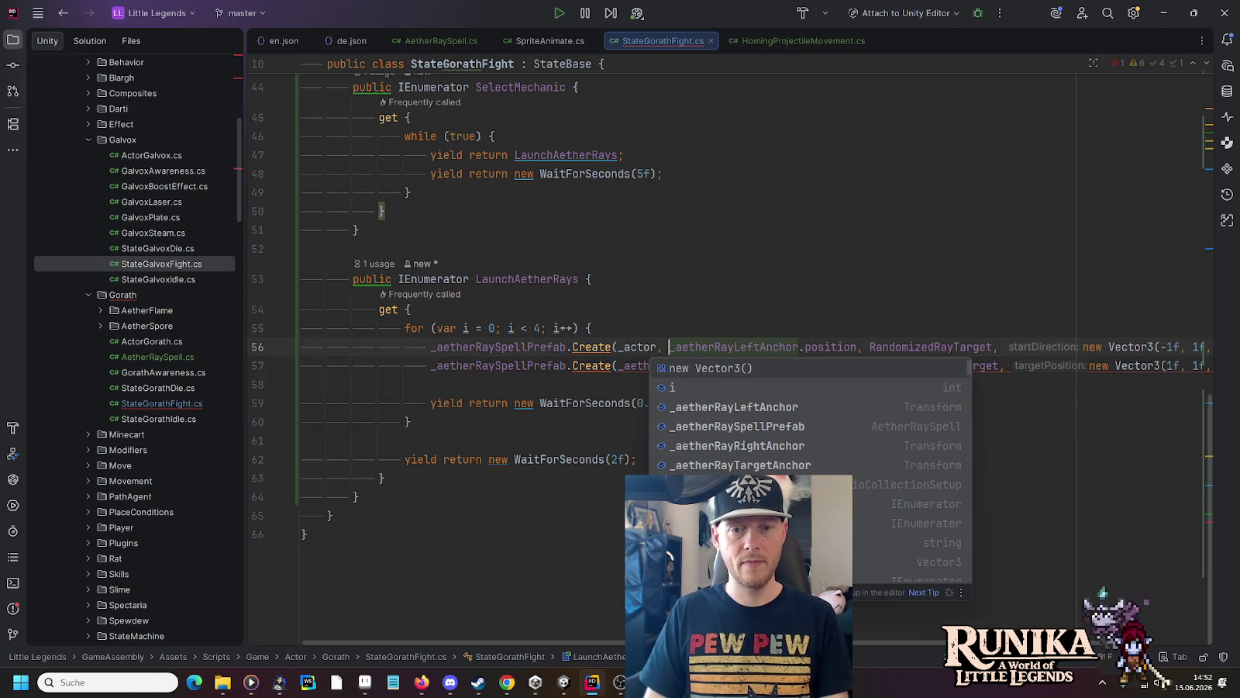
key(Escape)
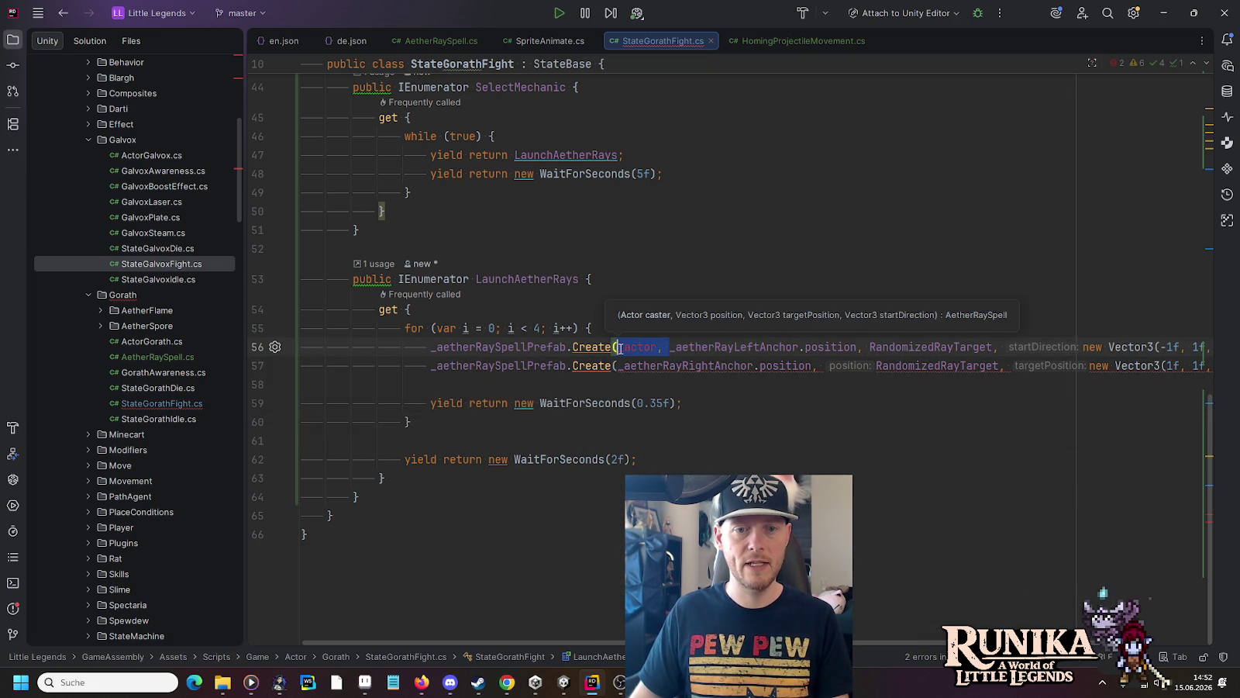
click(619, 366)
text(_actor,)
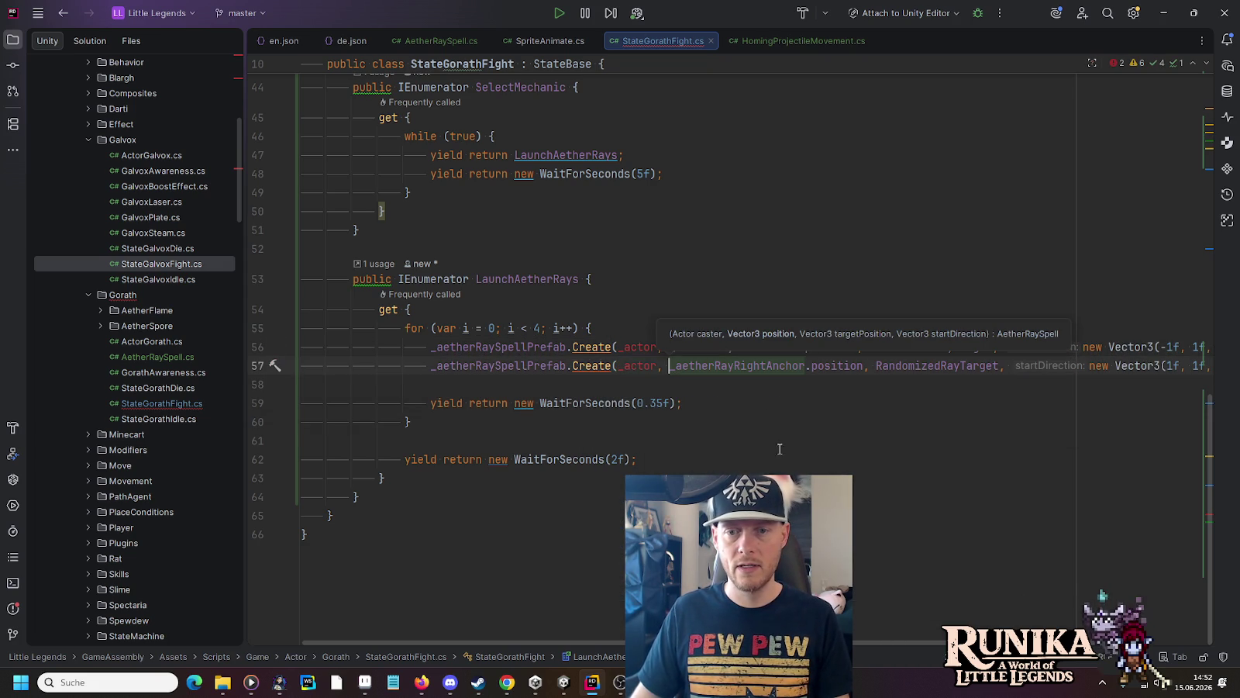
key(Escape)
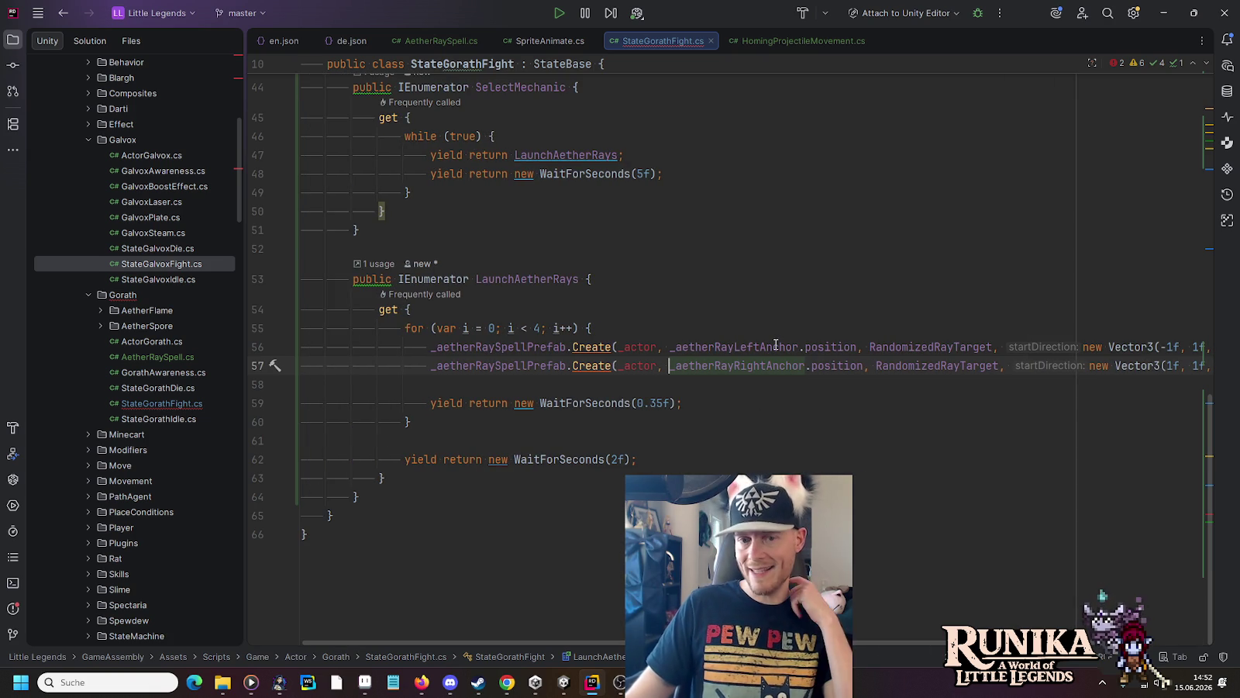
Step: Declare a public ActorGorath _actor field in the StateGorathFight class
scroll(775, 345, up, 12)
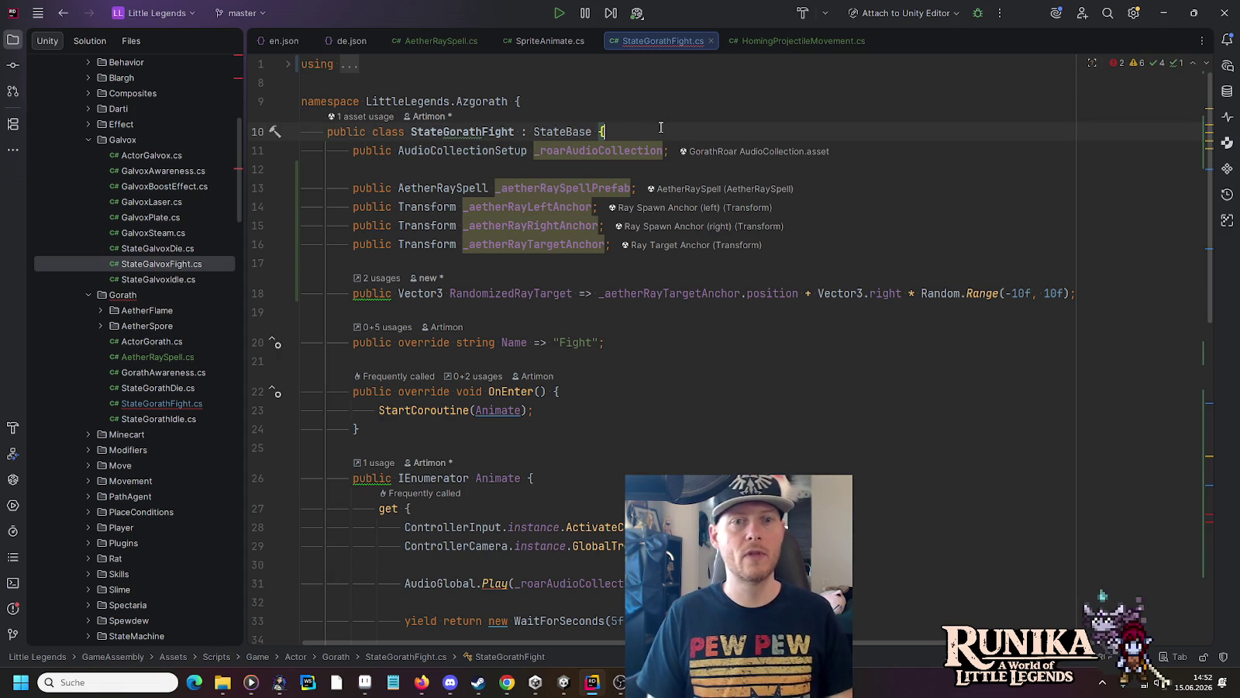
key(Return)
key(Return)
key(Up)
text(public )
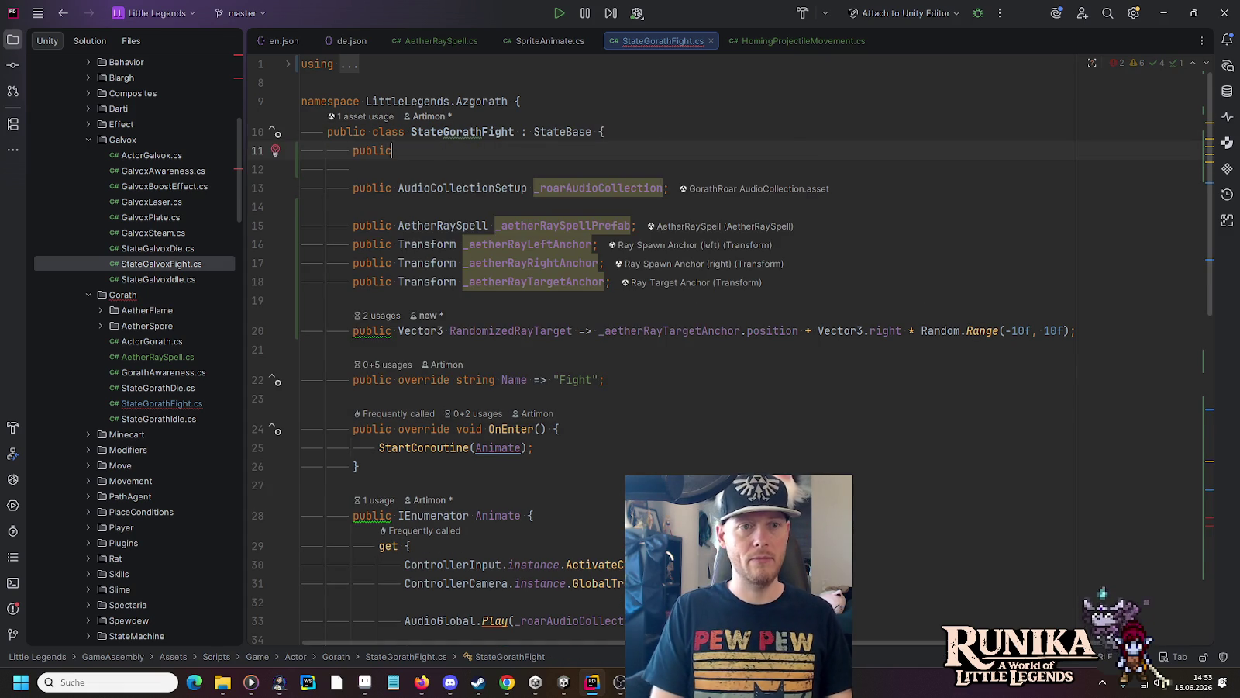
text(Gora)
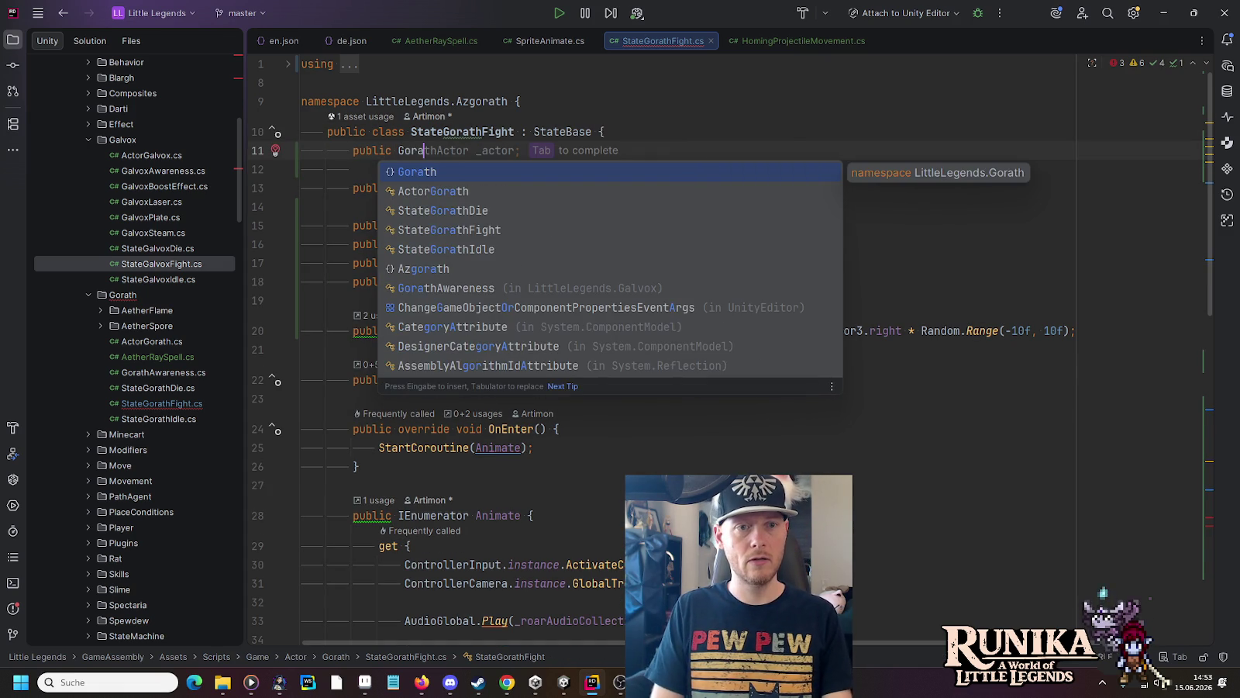
key(Down)
key(Return)
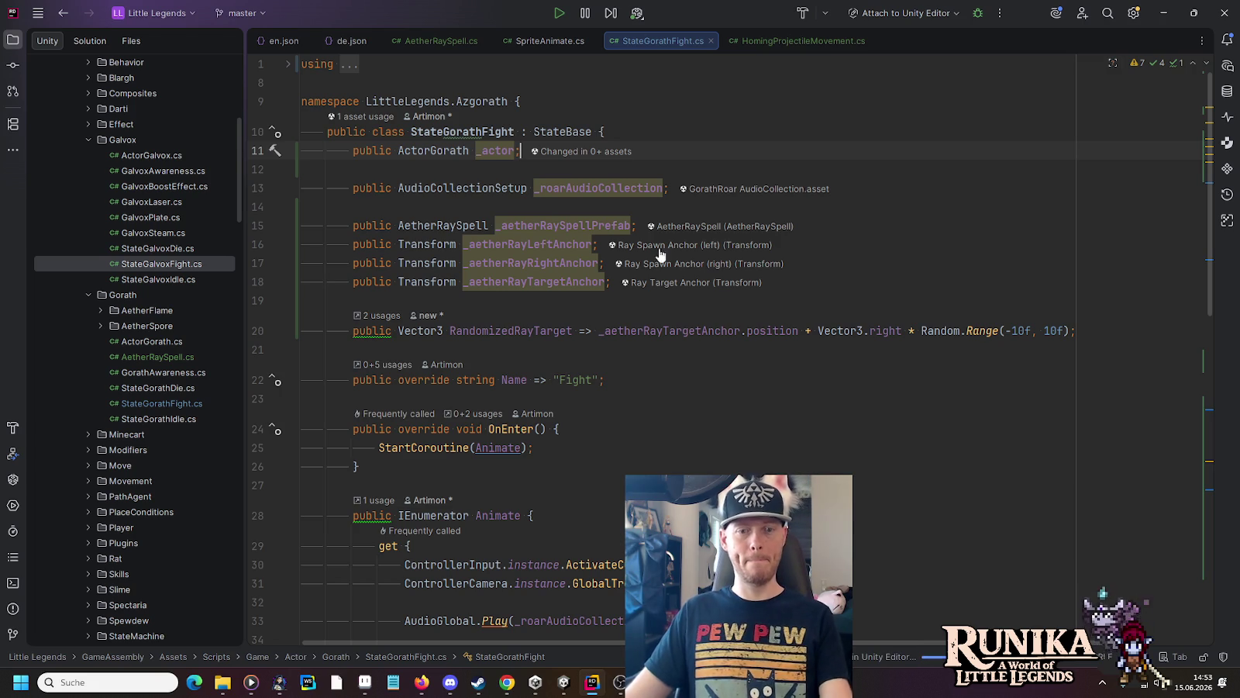
click(565, 684)
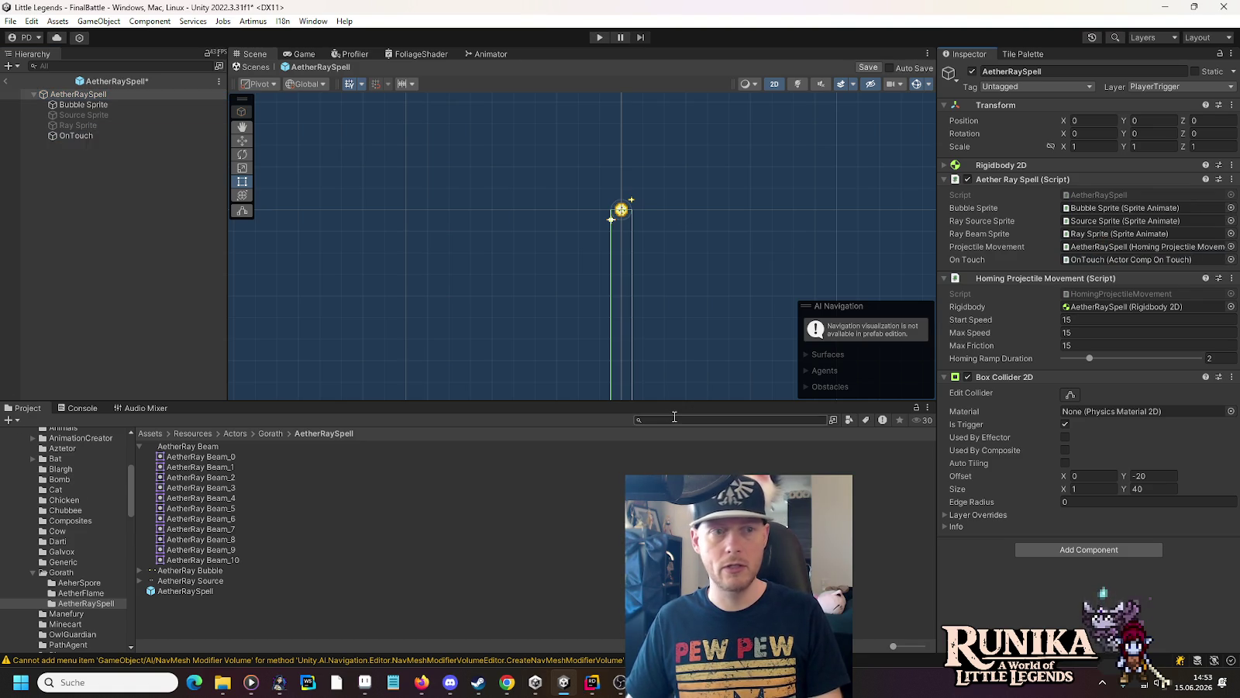
Step: Save the AetherRaySpell prefab, put only its root on layer 0: Default, and open the Gorath prefab
key(ctrl+s)
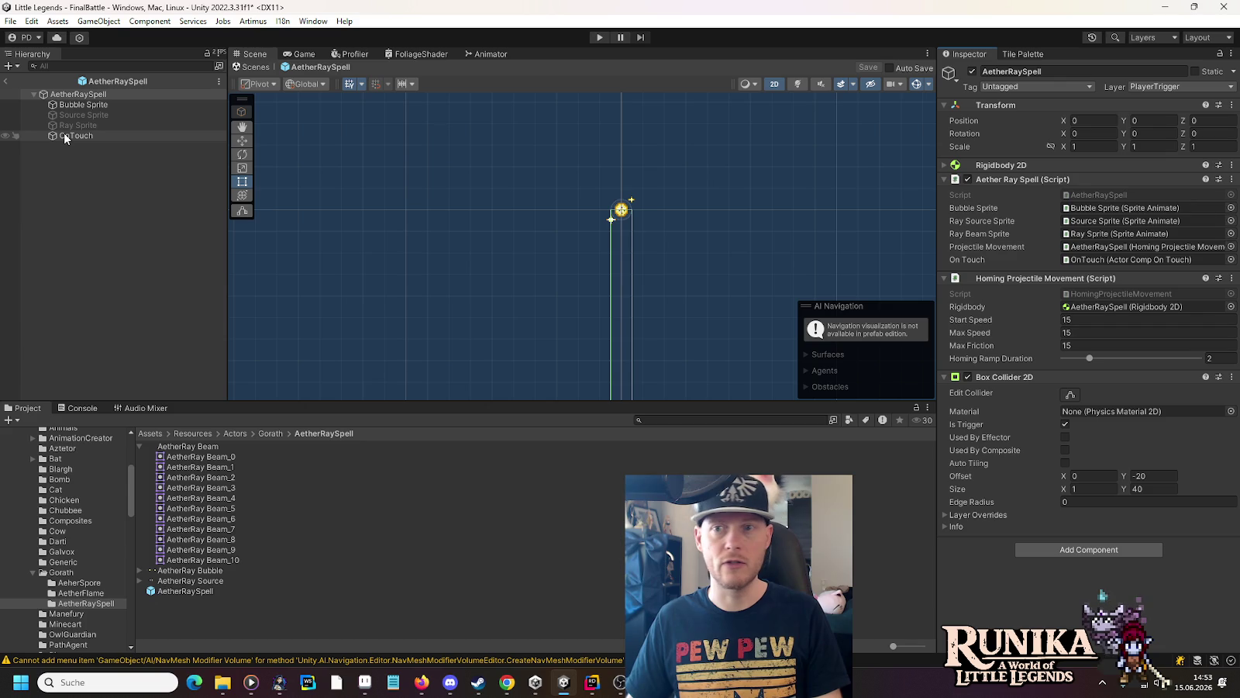
click(65, 135)
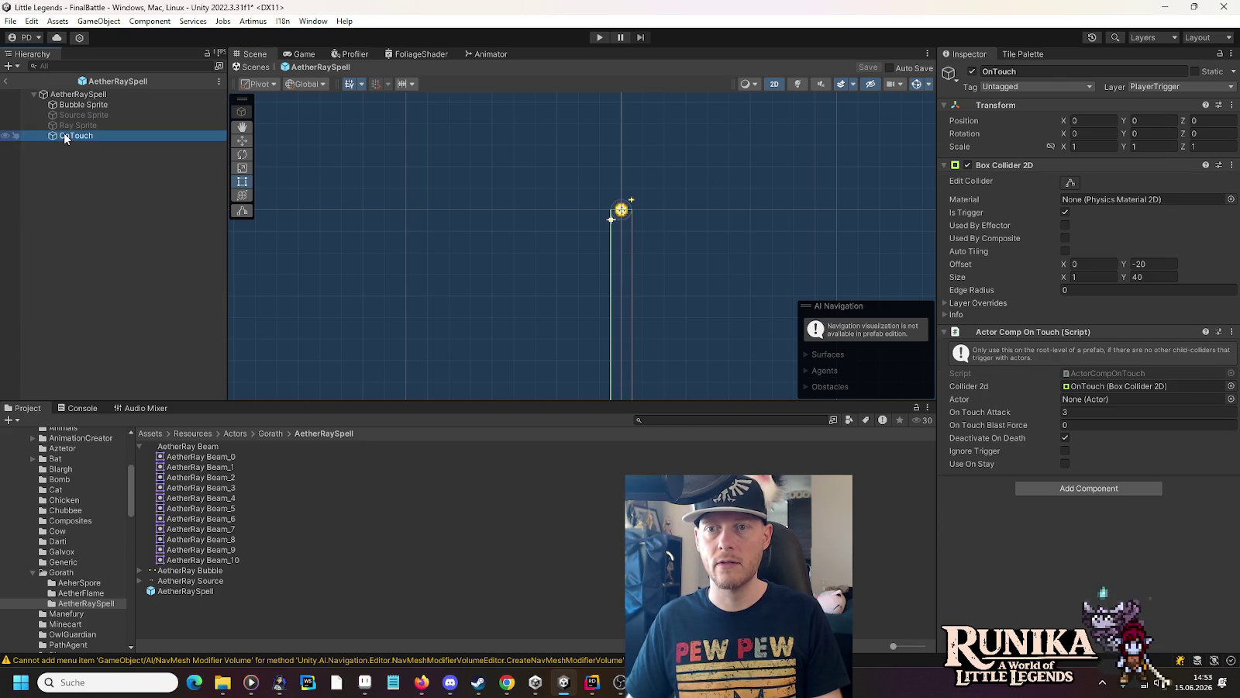
click(77, 95)
click(1167, 87)
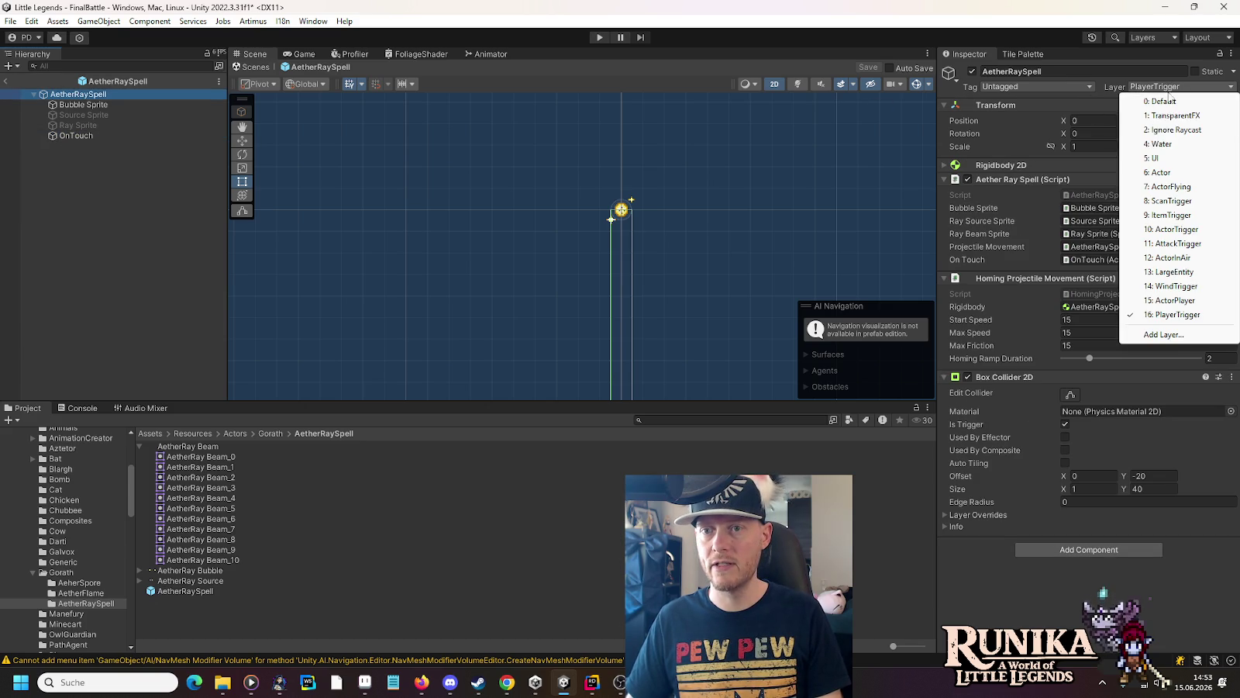
click(1162, 102)
click(653, 364)
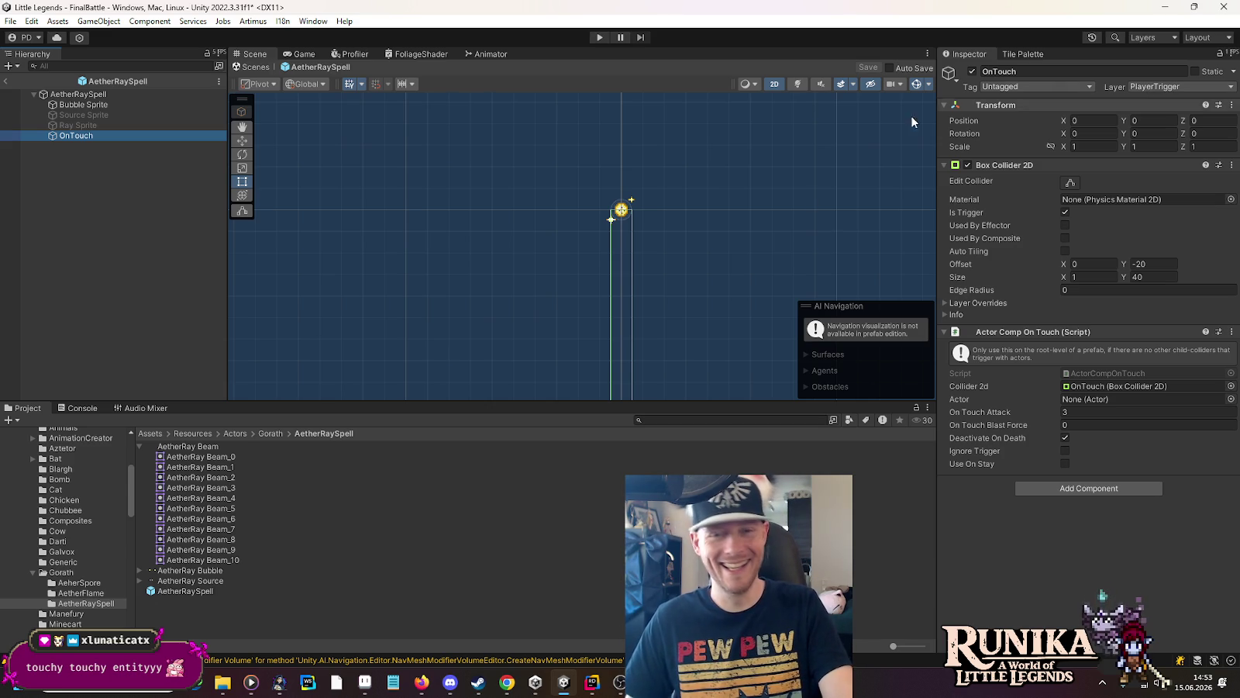
click(82, 575)
double_click(170, 499)
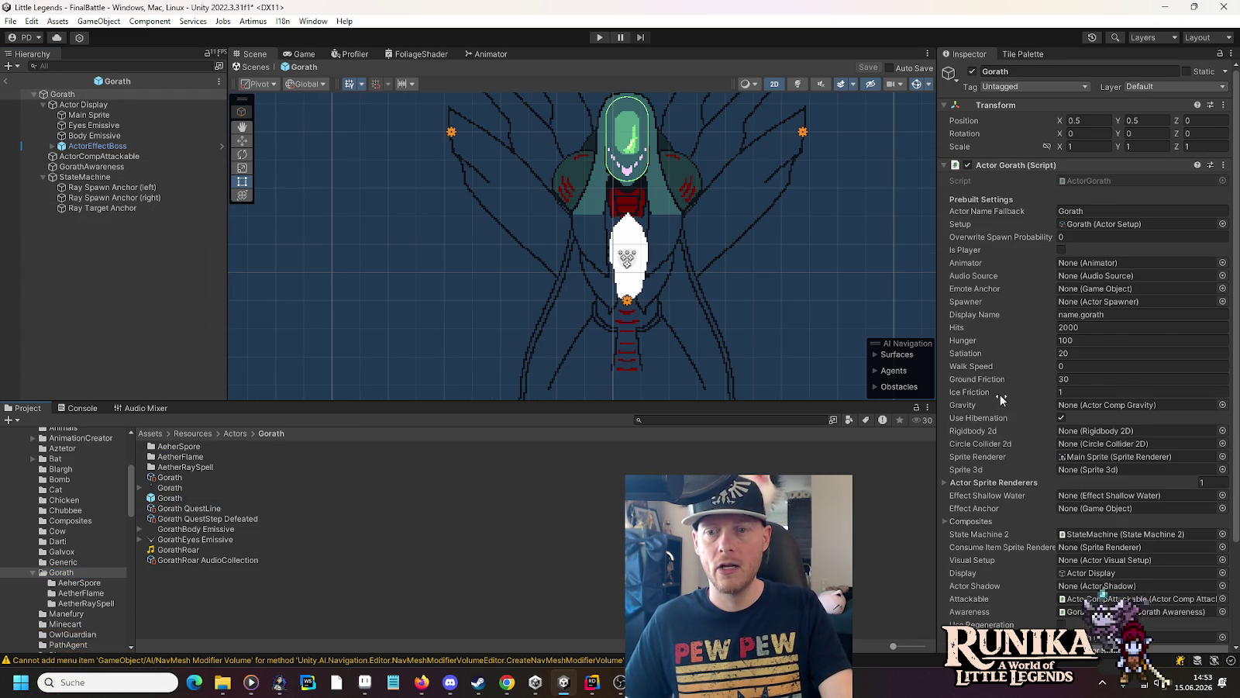
Step: Drag the Gorath root into the State Gorath Fight component's Actor field
scroll(1000, 395, down, 4)
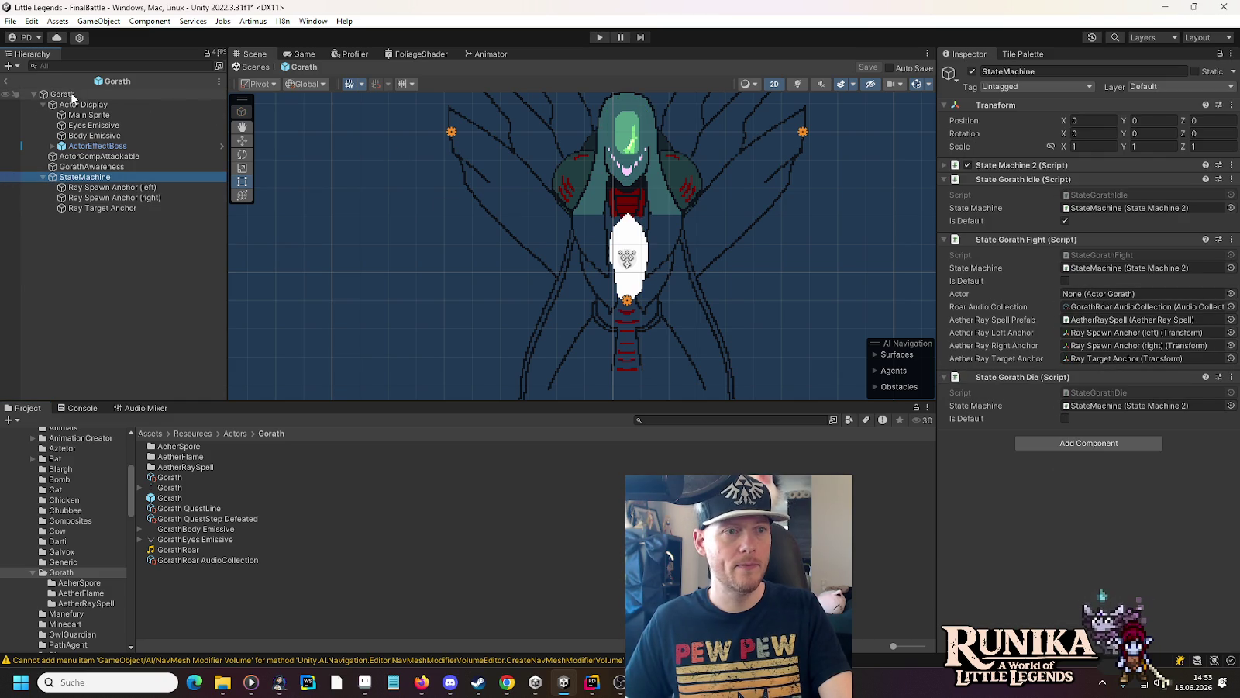
drag(71, 94, 1194, 293)
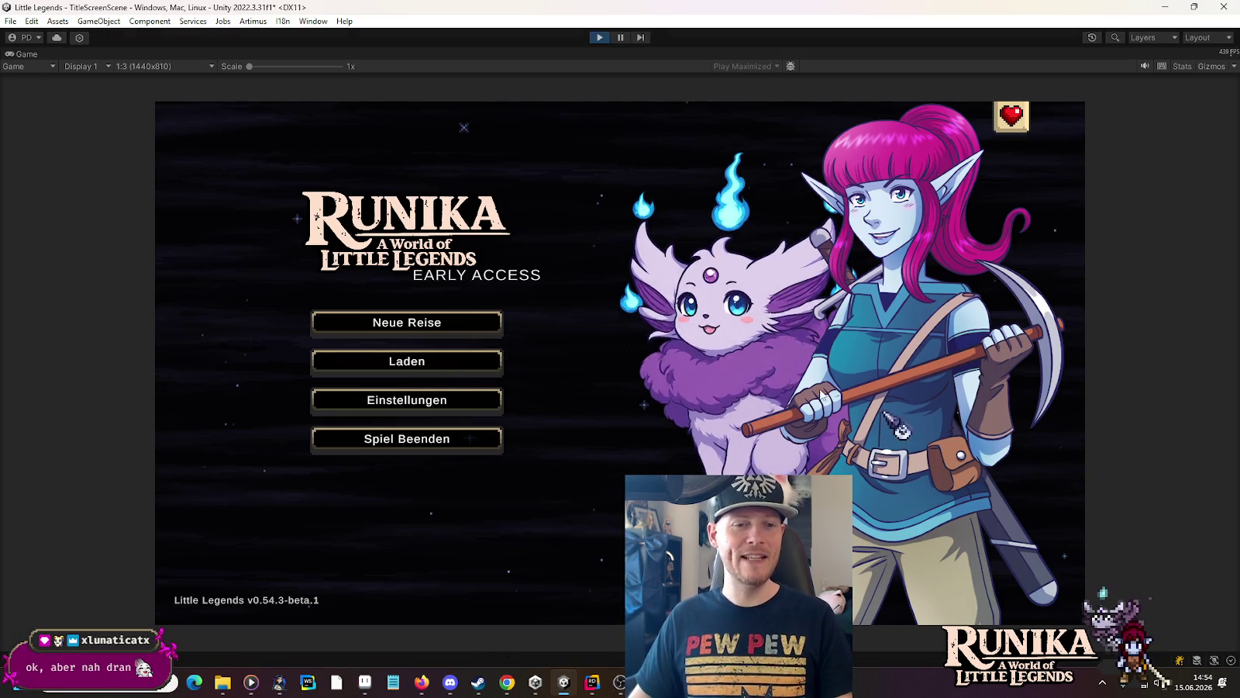
Step: Load a saved game via Laden and continue past the loading screen into the battle
click(465, 363)
click(521, 326)
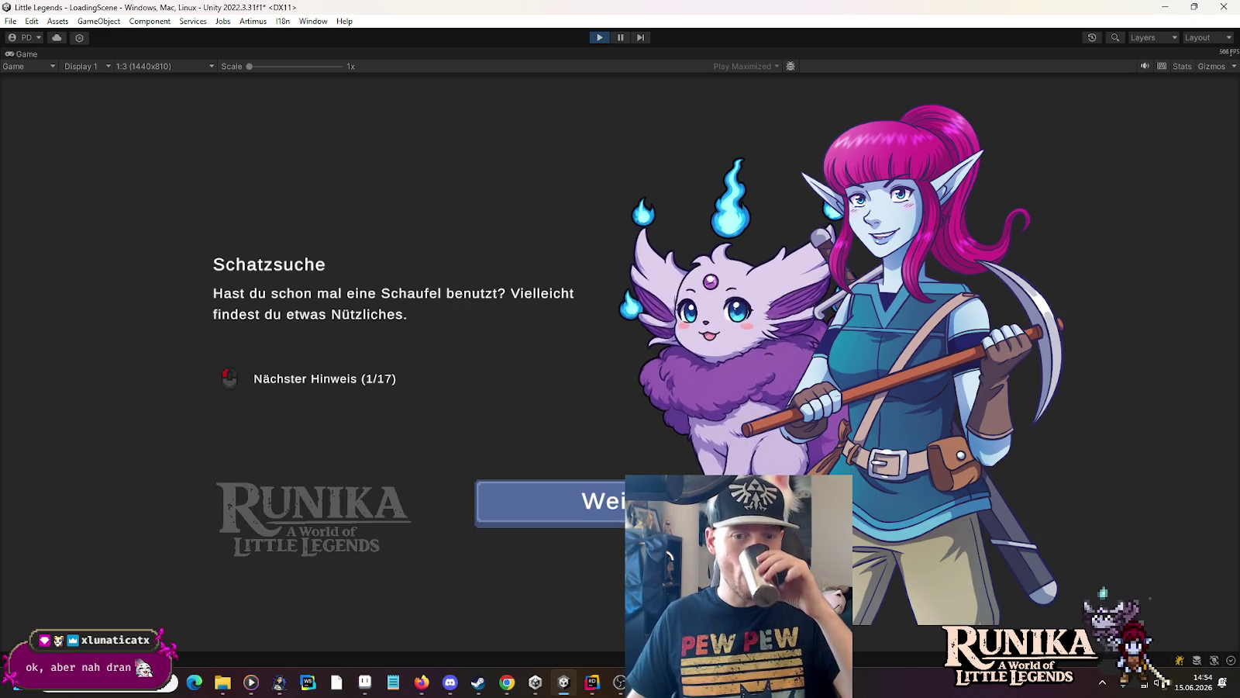
key(Return)
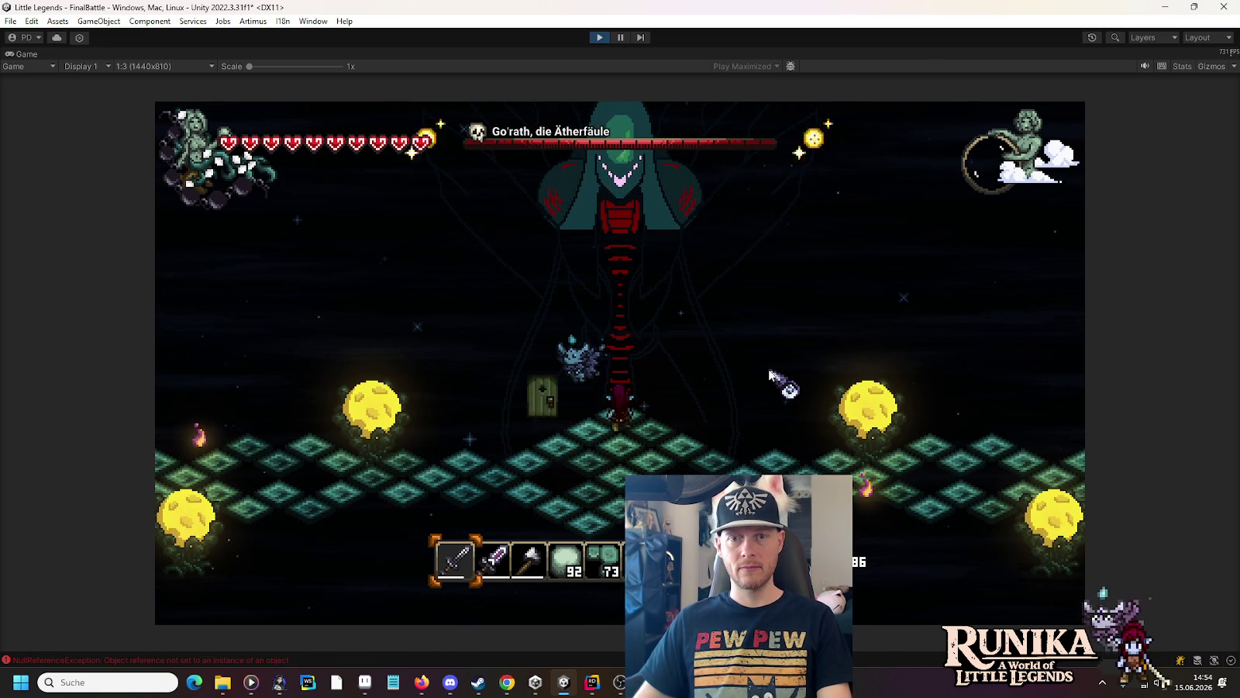
Step: Walk the hero around the arena with WASD into Gorath's golden rays, then stop the game
key(s)
key(a)
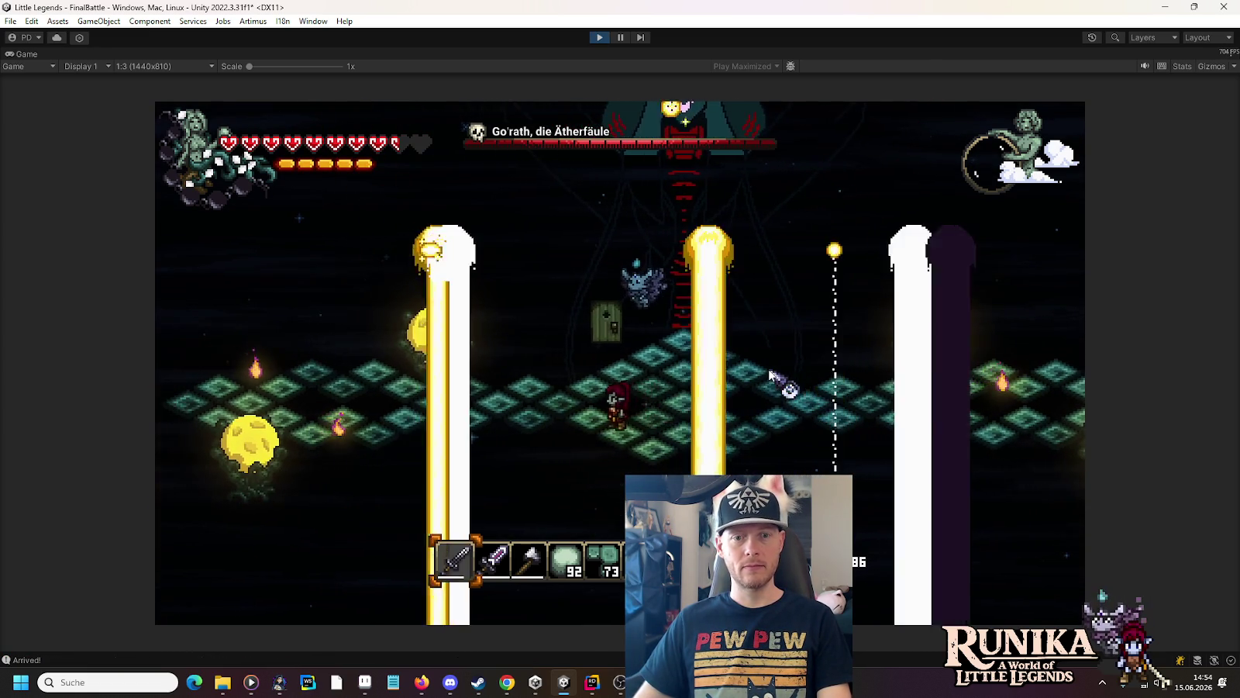
key(w)
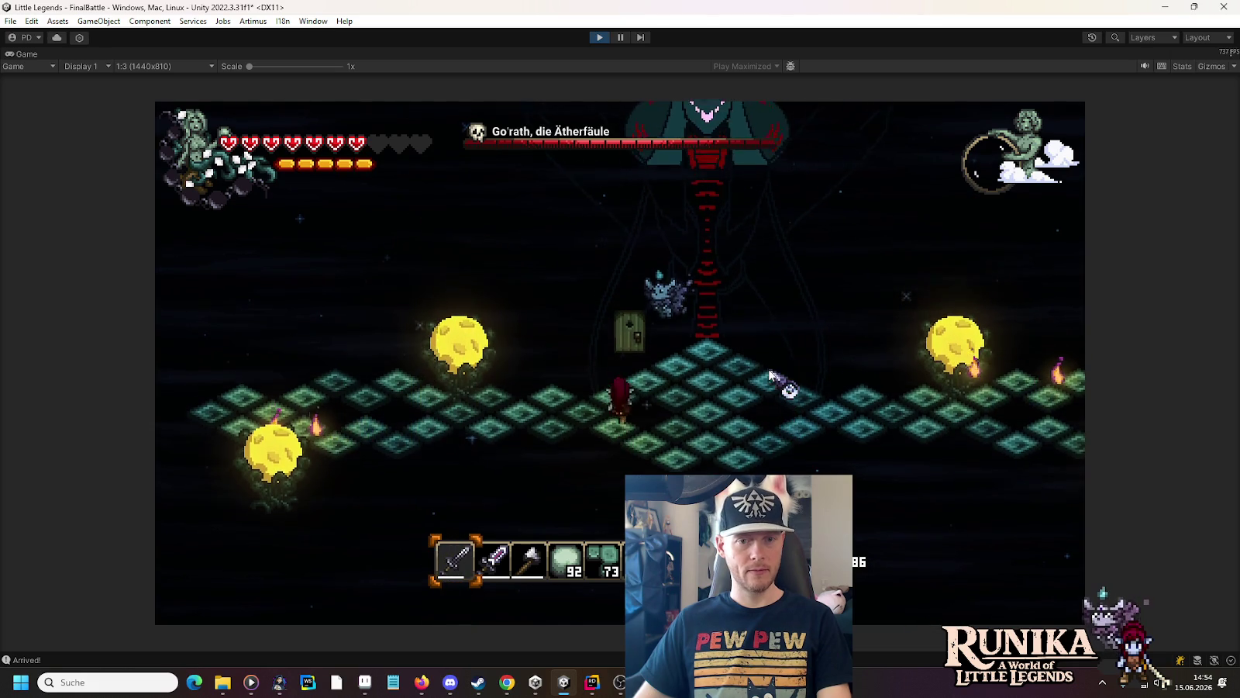
key(d)
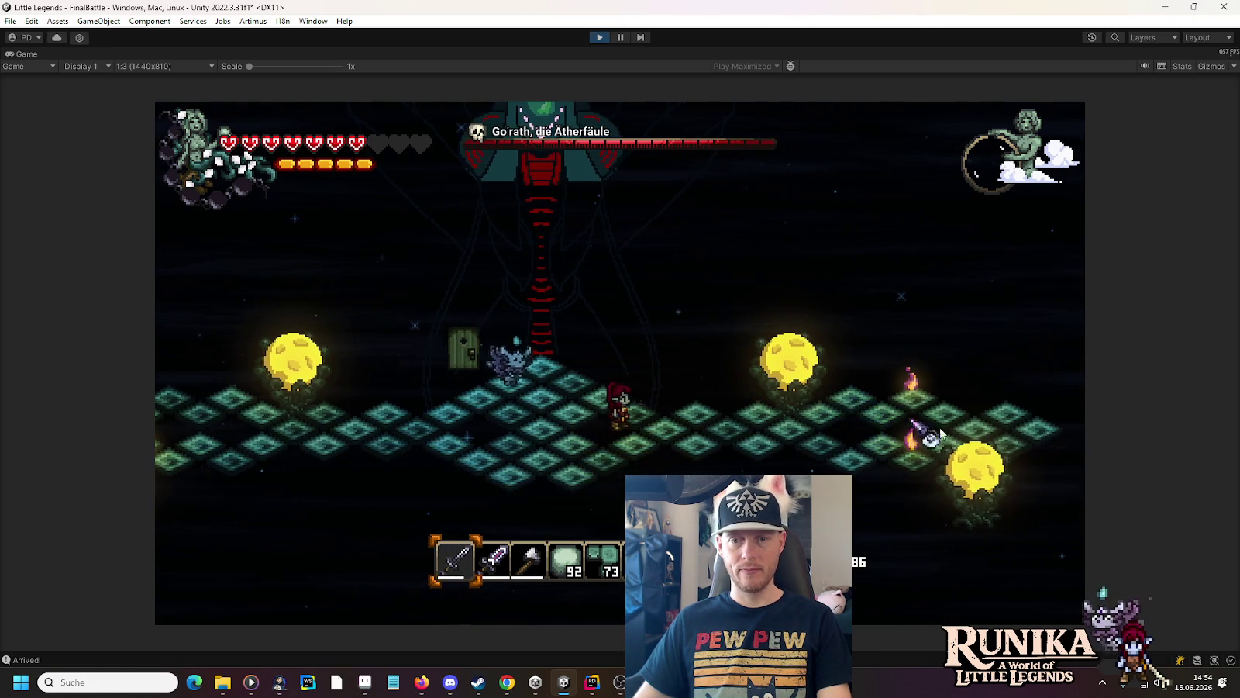
key(a)
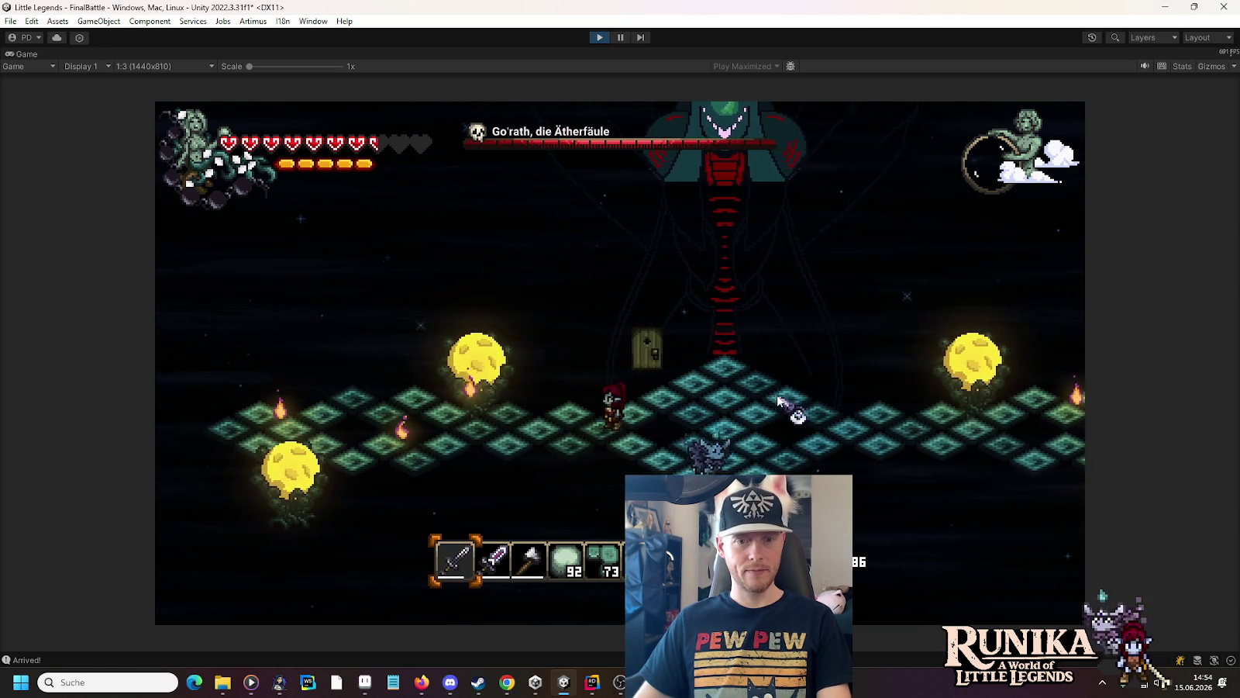
key(s)
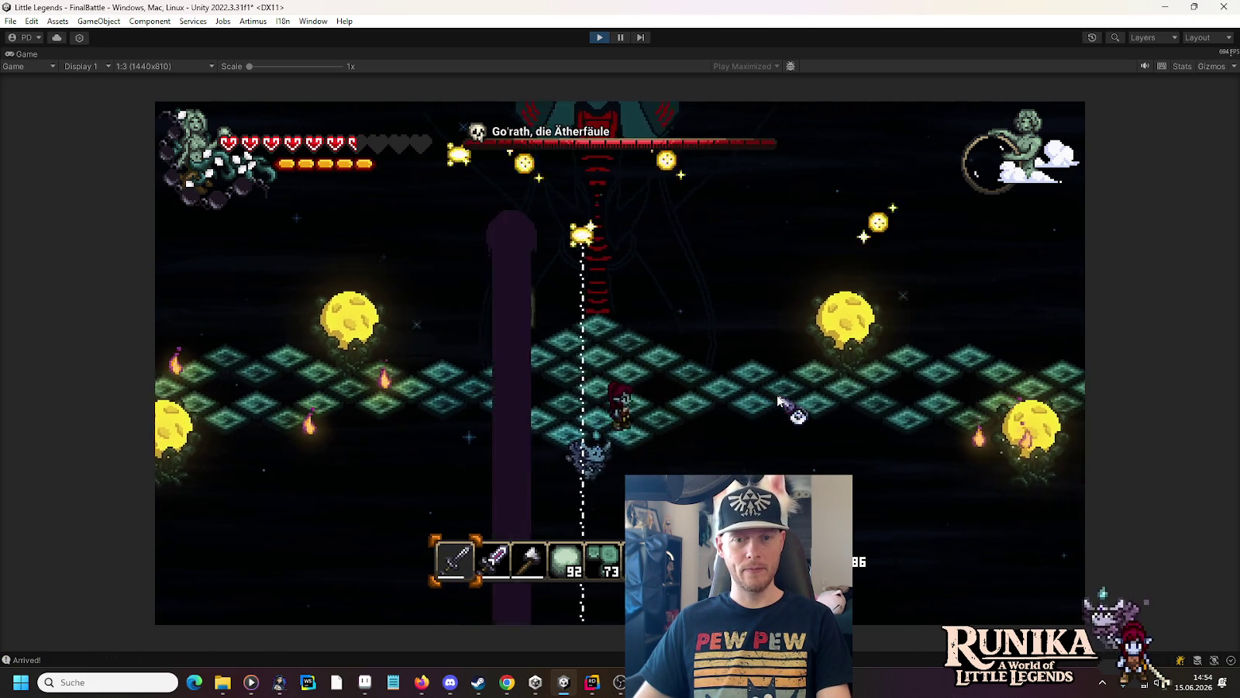
click(594, 38)
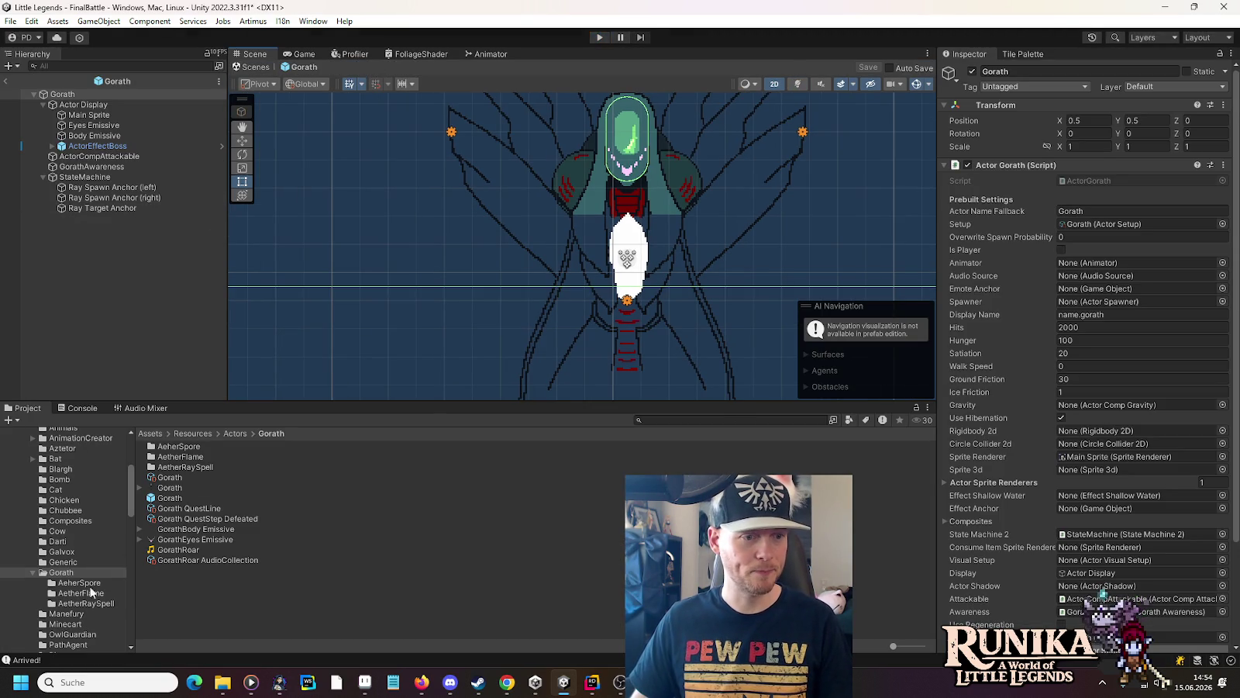
Step: Open the AetherRaySpell prefab from its folder and select its OnTouch child
click(87, 604)
double_click(161, 592)
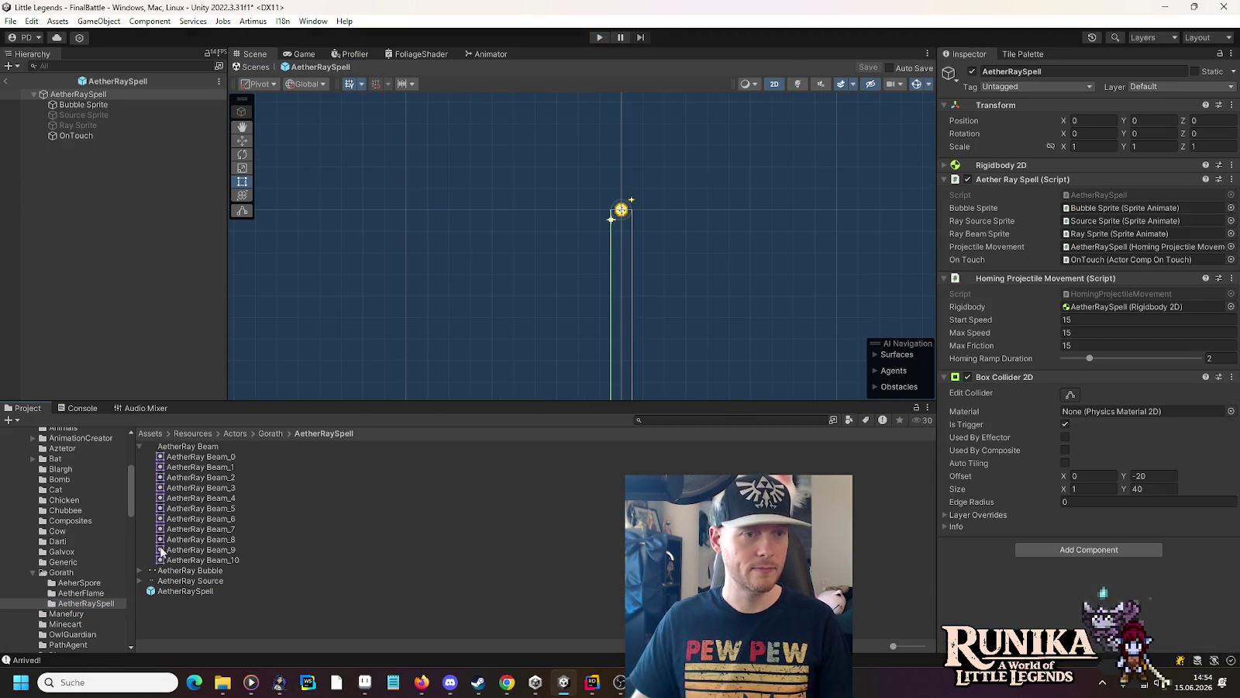
click(91, 137)
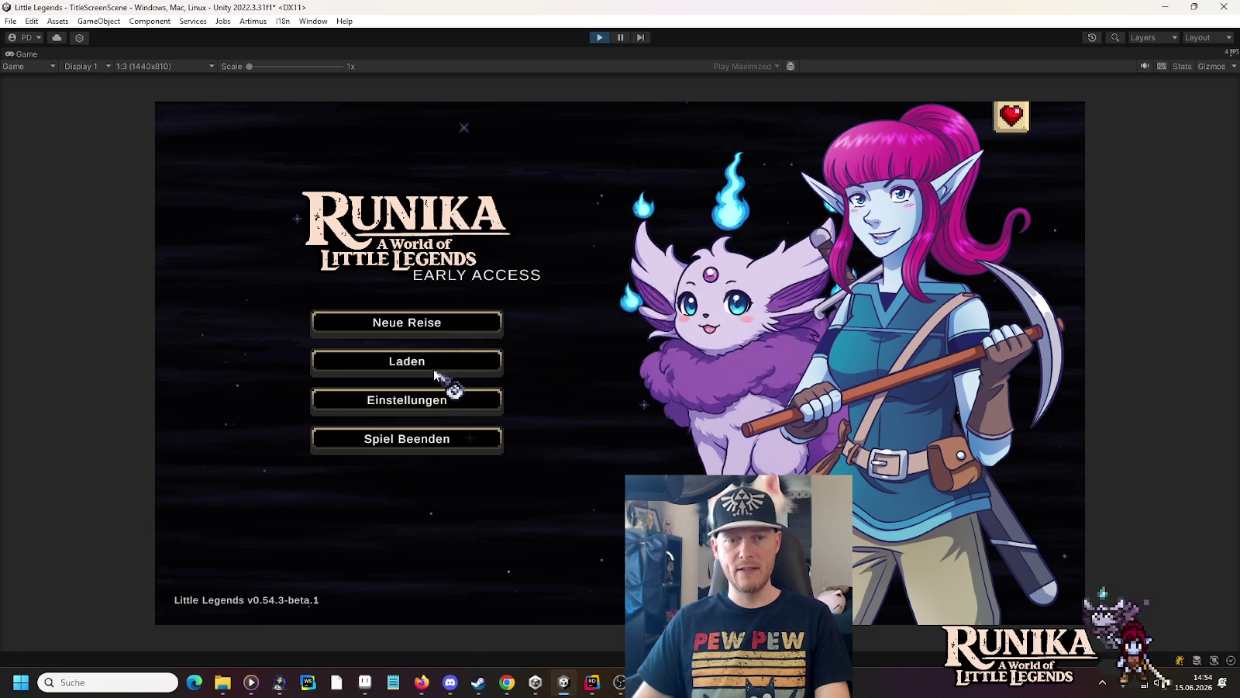
Step: Load the saved game into the Gorath boss fight and dodge his rays with WASD
click(457, 361)
click(518, 312)
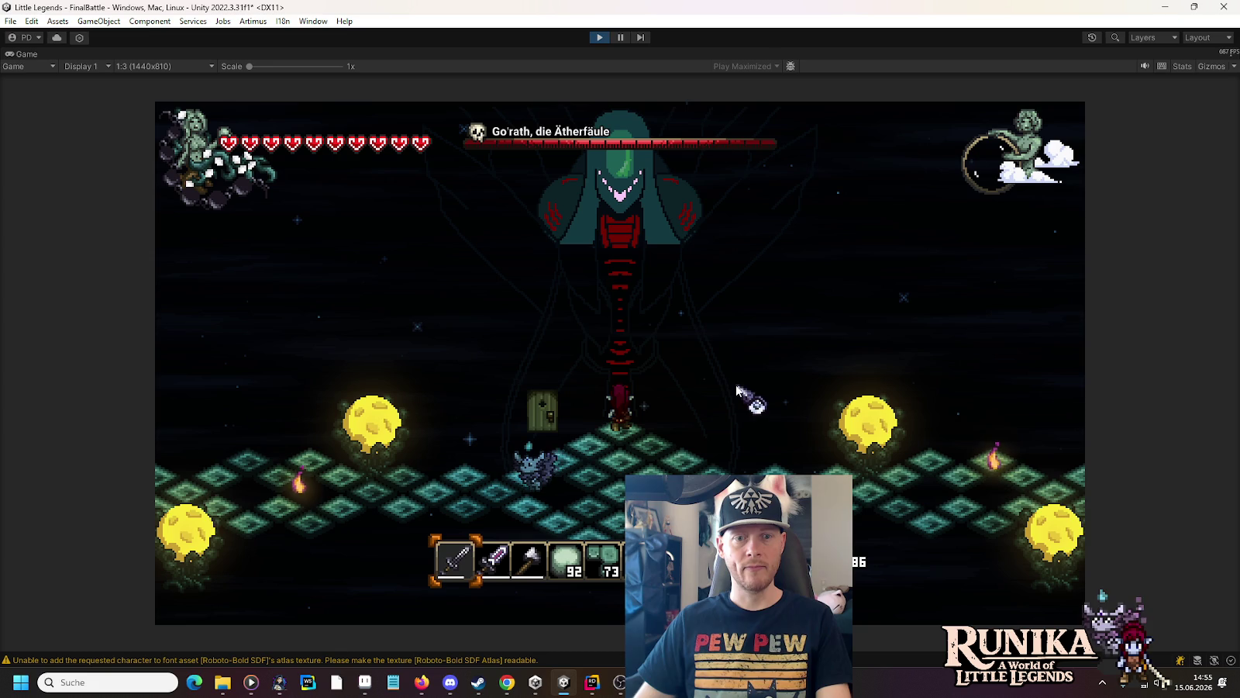
key(s)
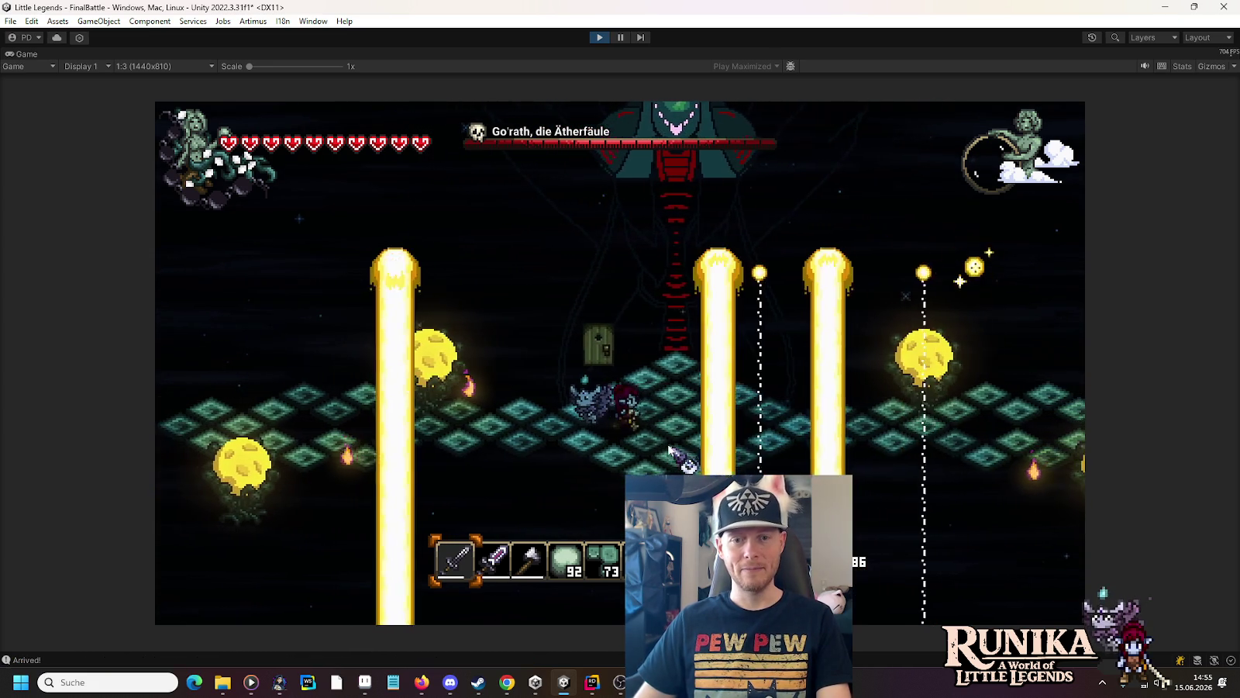
key(d)
key(d)
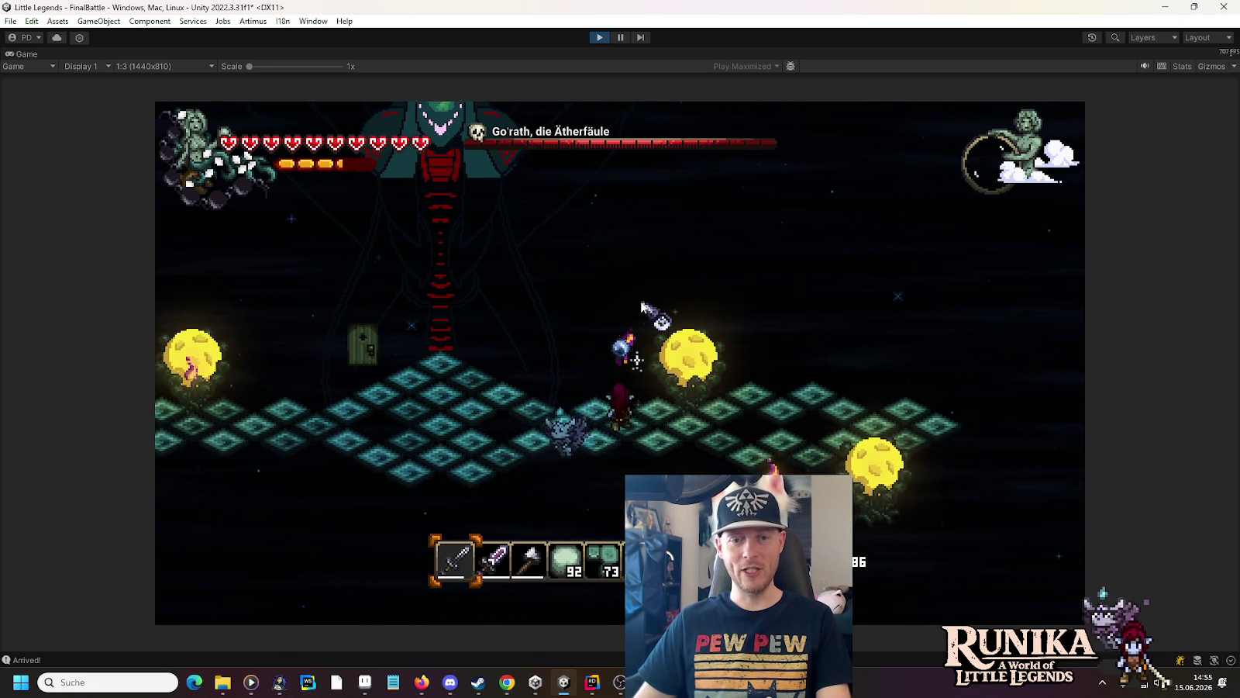
key(w)
key(d)
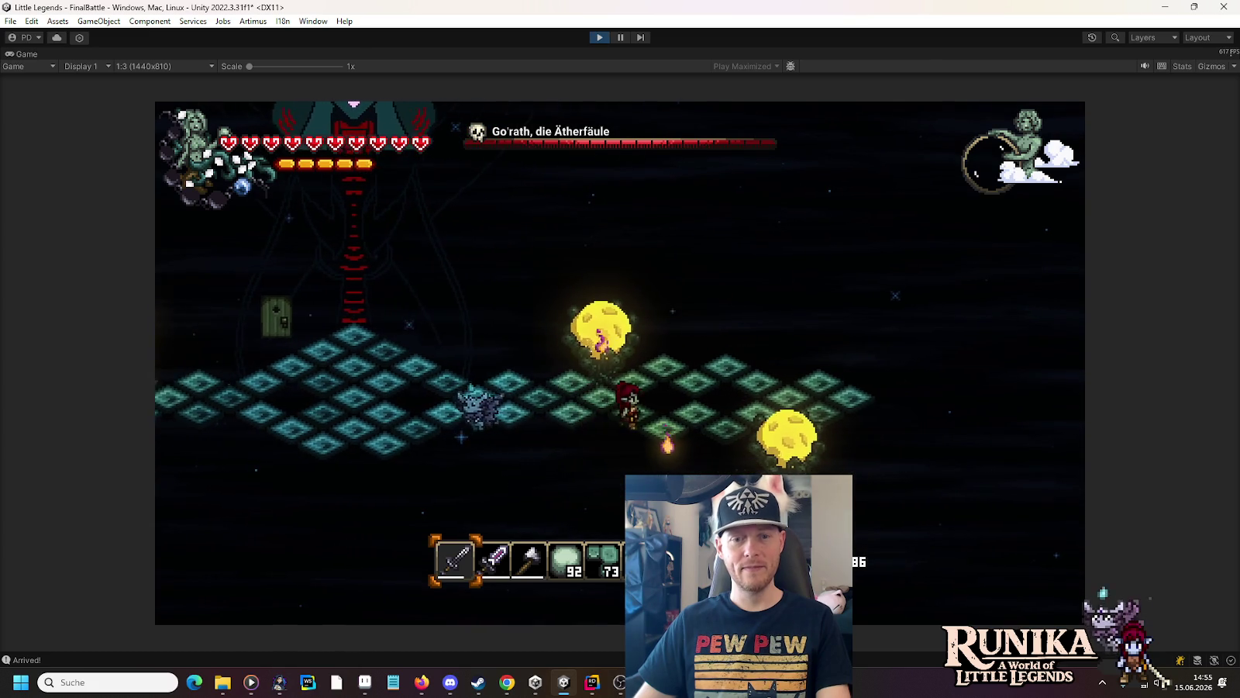
key(d)
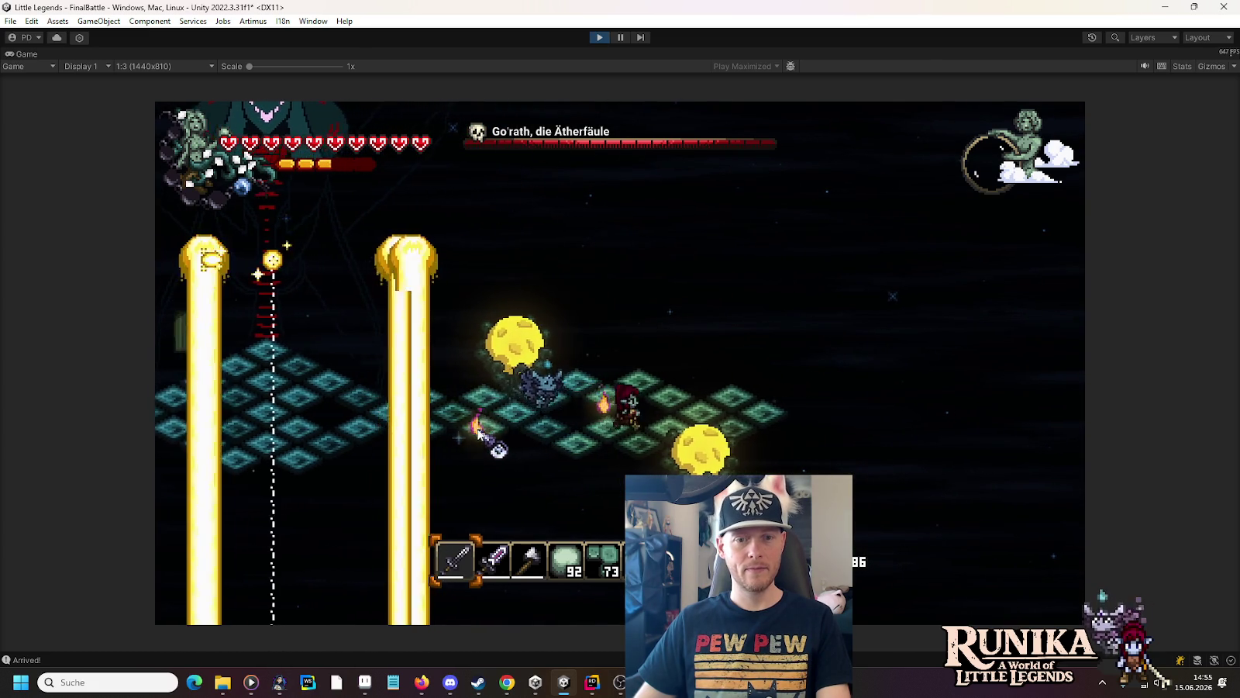
key(w)
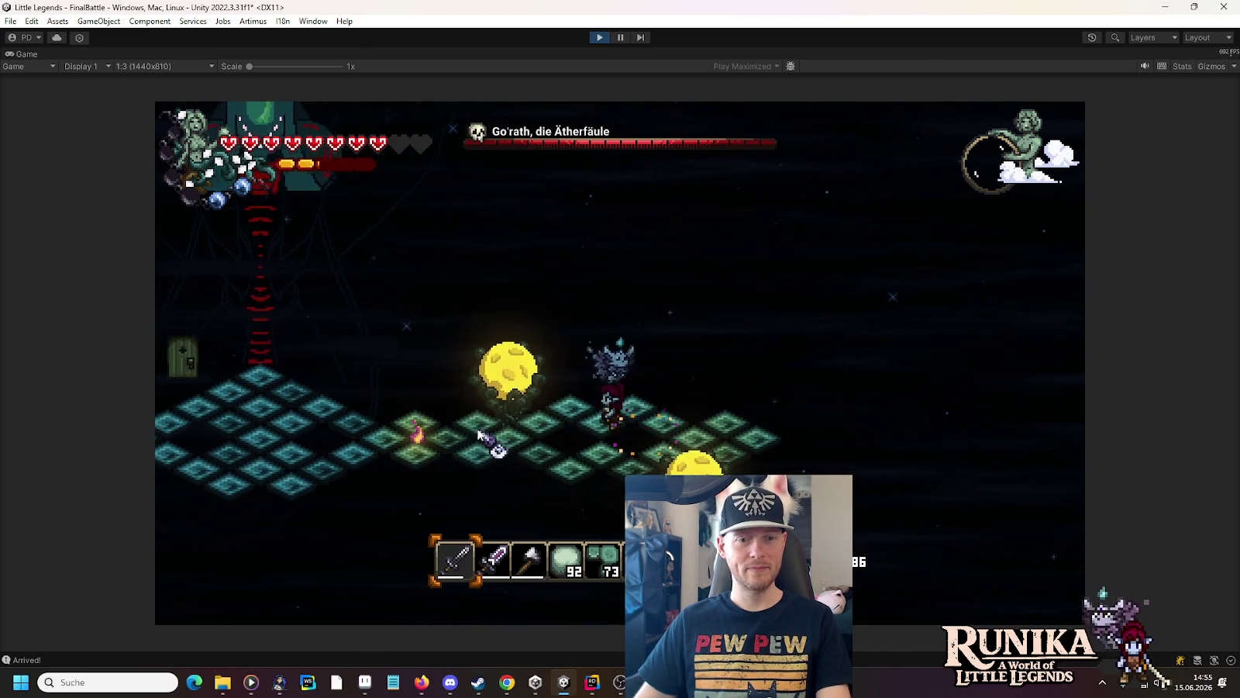
key(a)
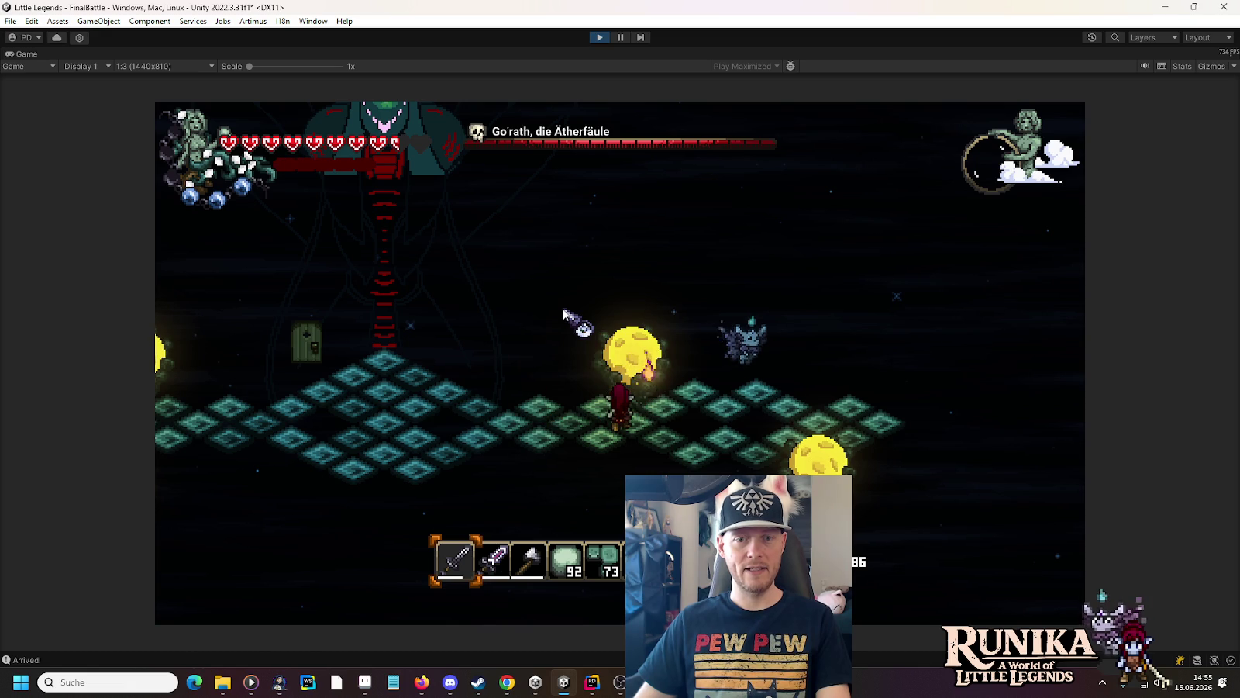
key(d)
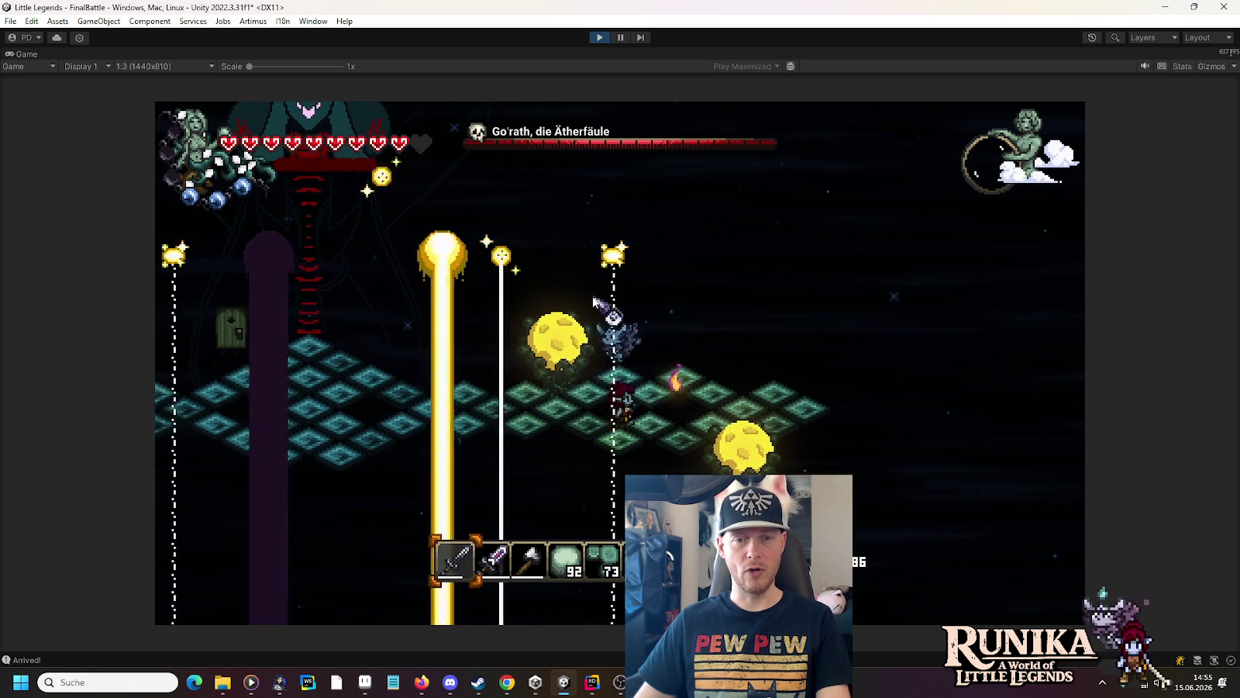
key(d)
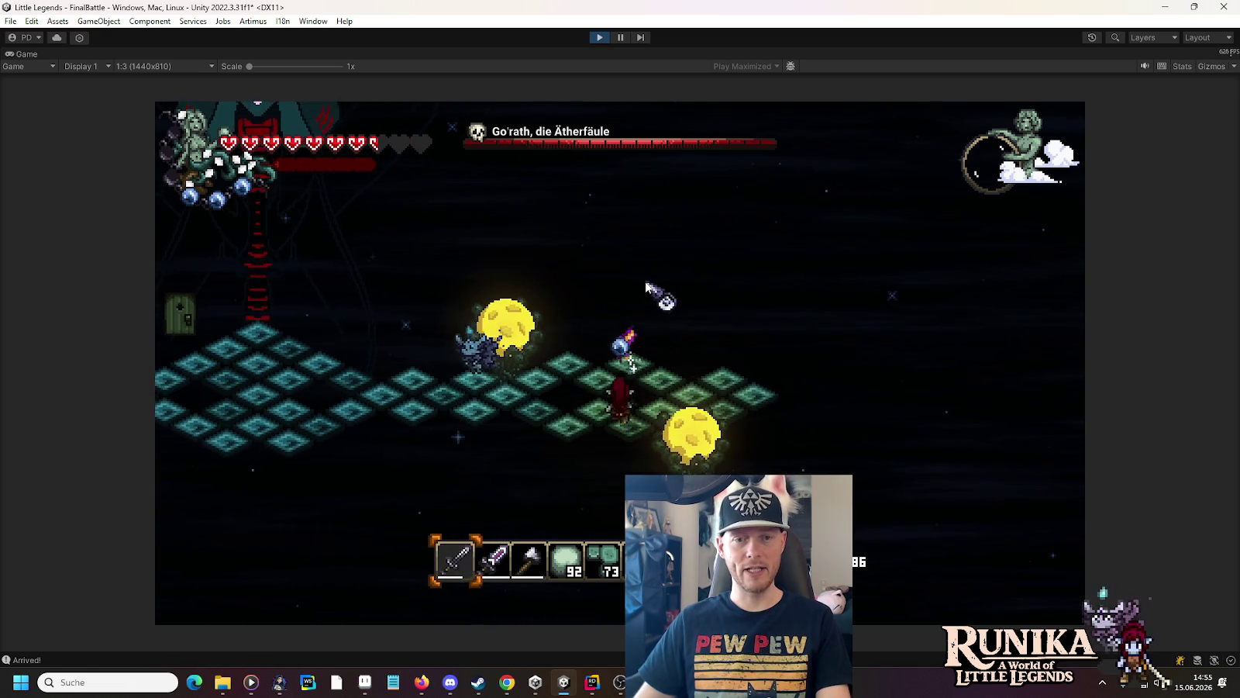
key(a)
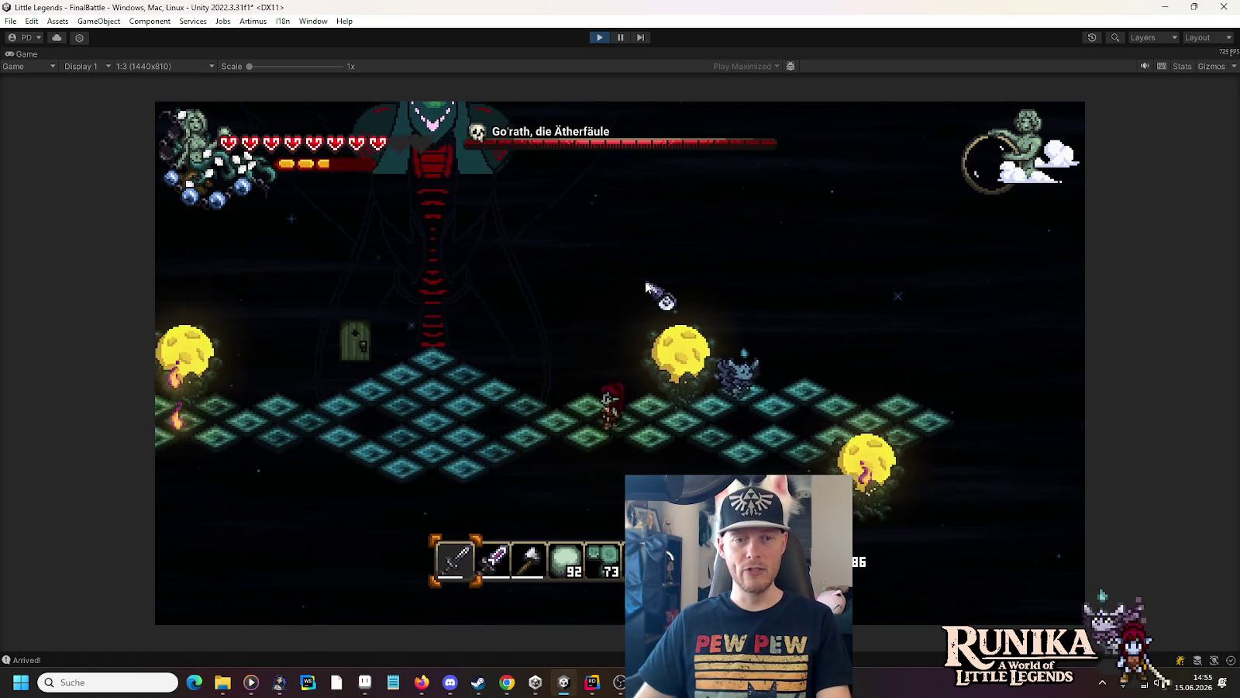
key(a)
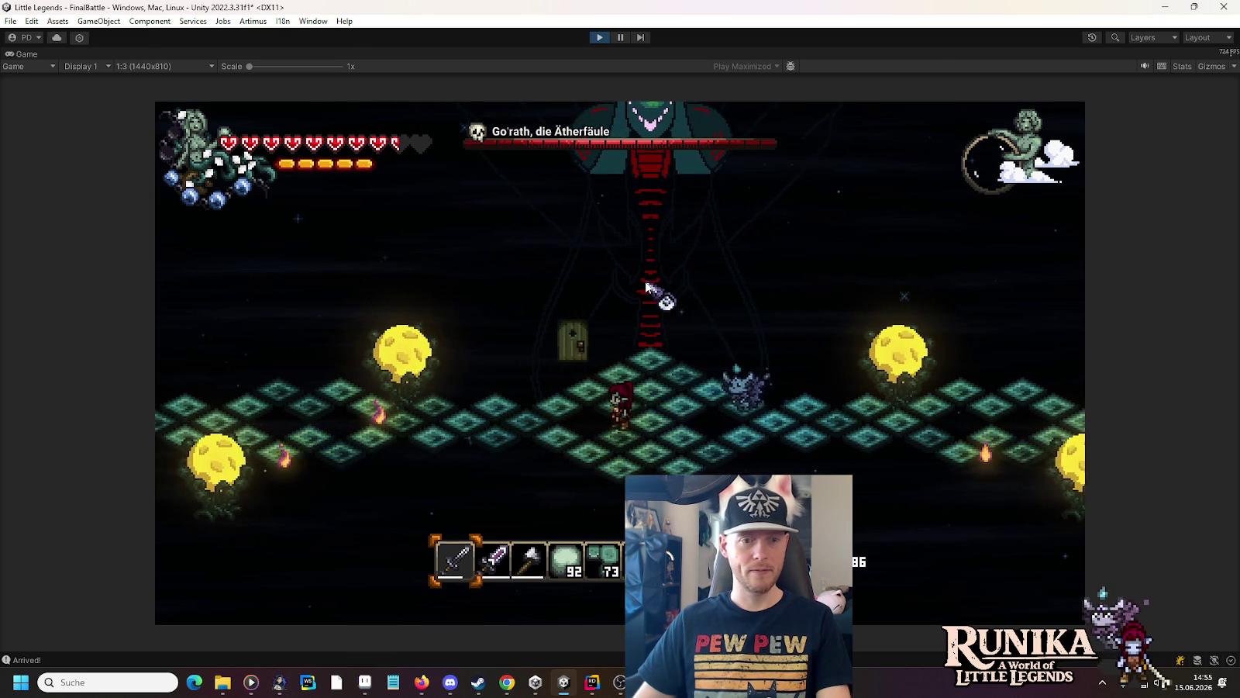
key(a)
key(d)
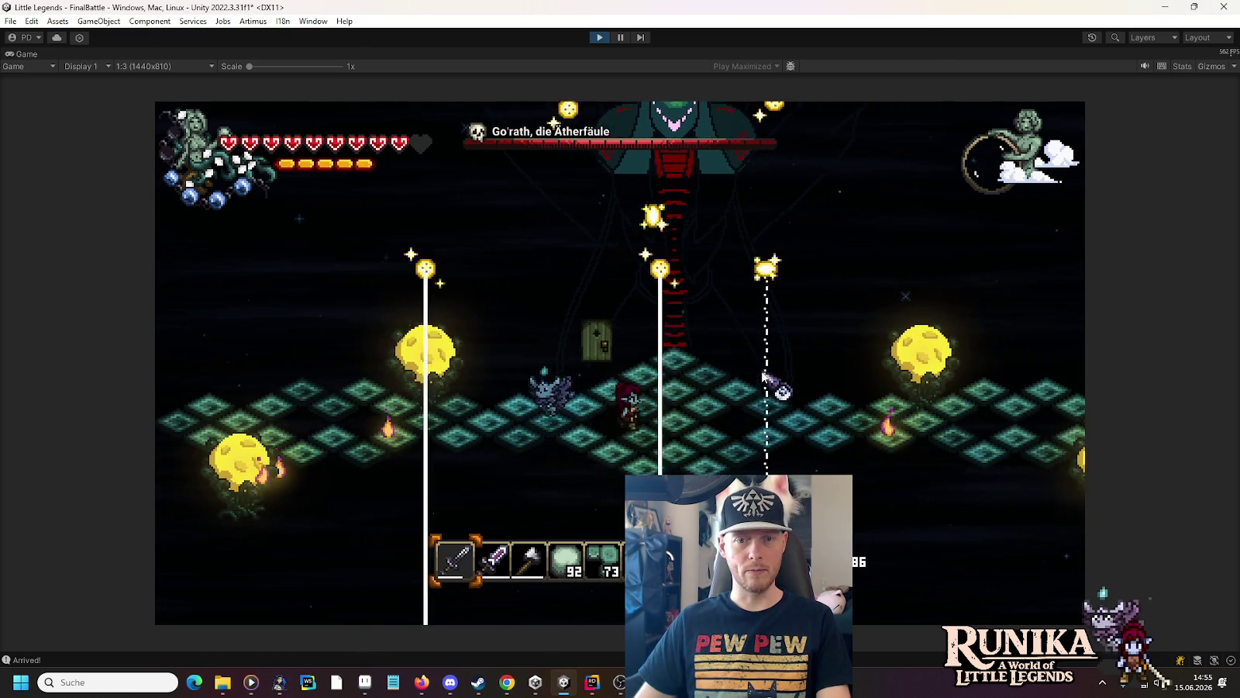
key(s)
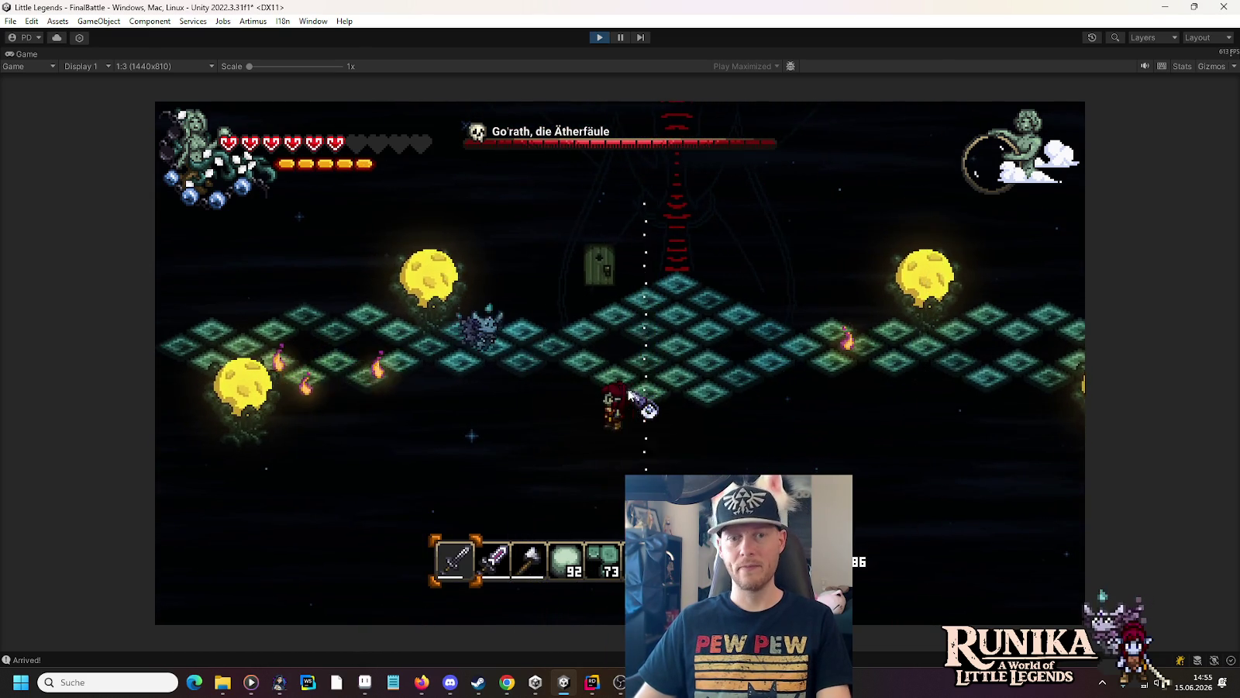
key(w)
key(d)
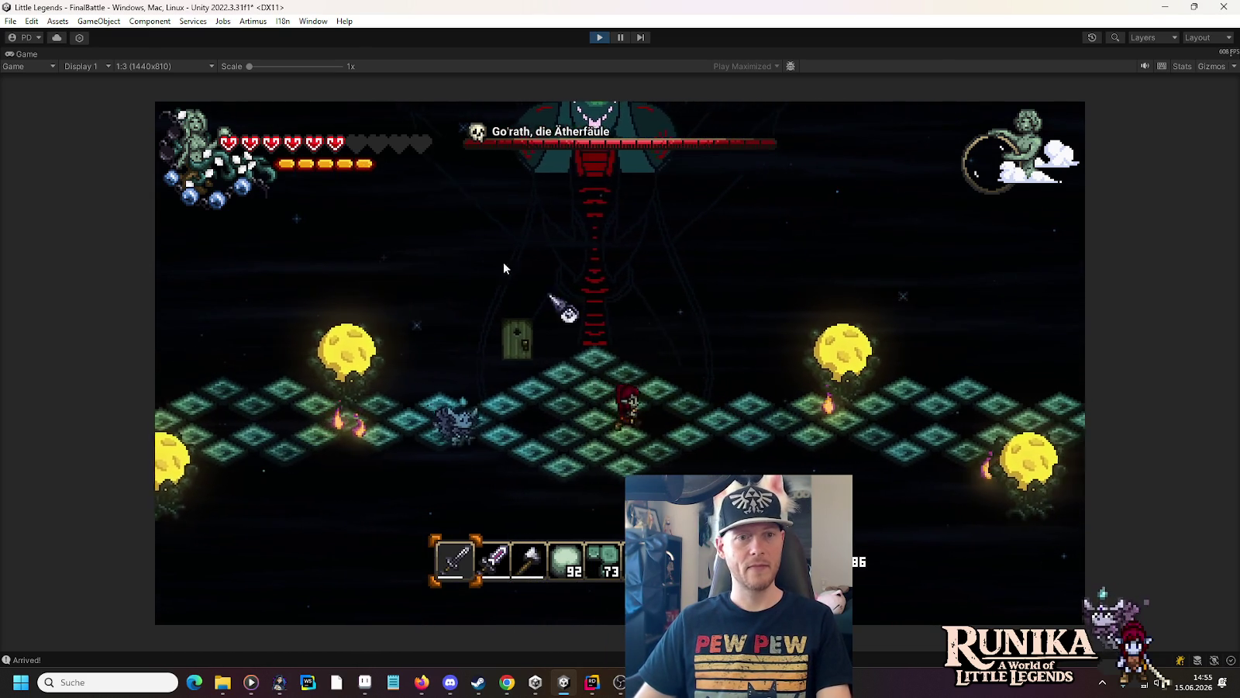
key(d)
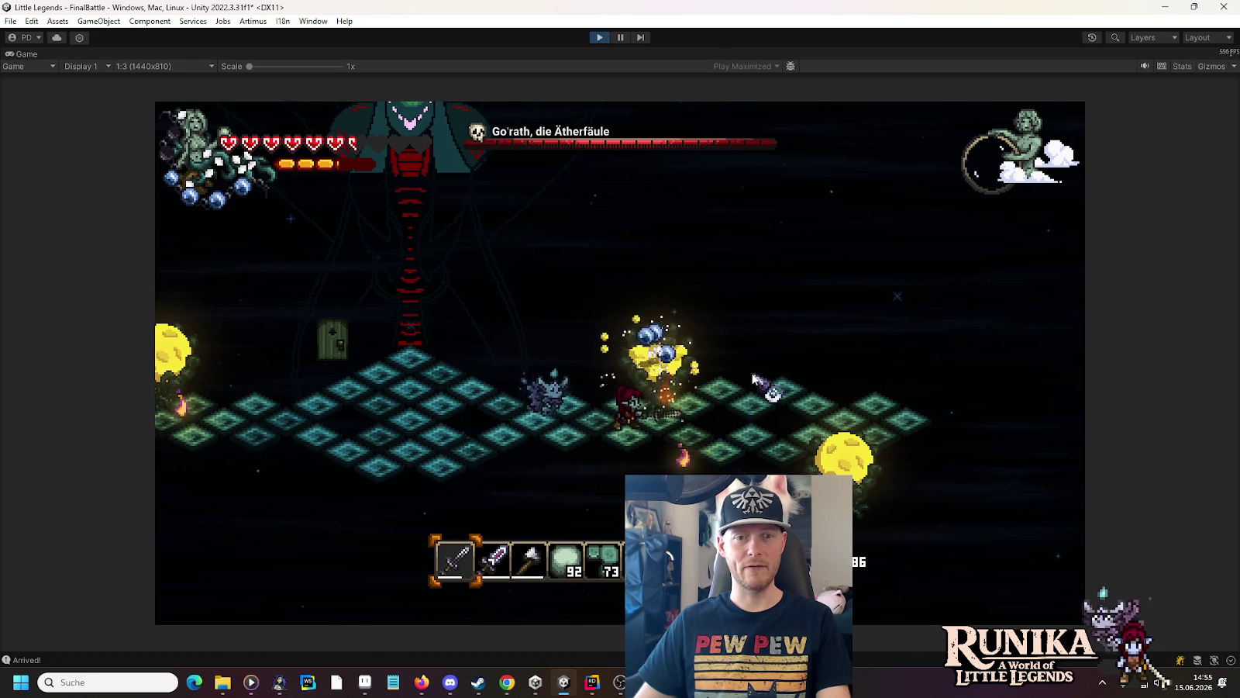
key(a)
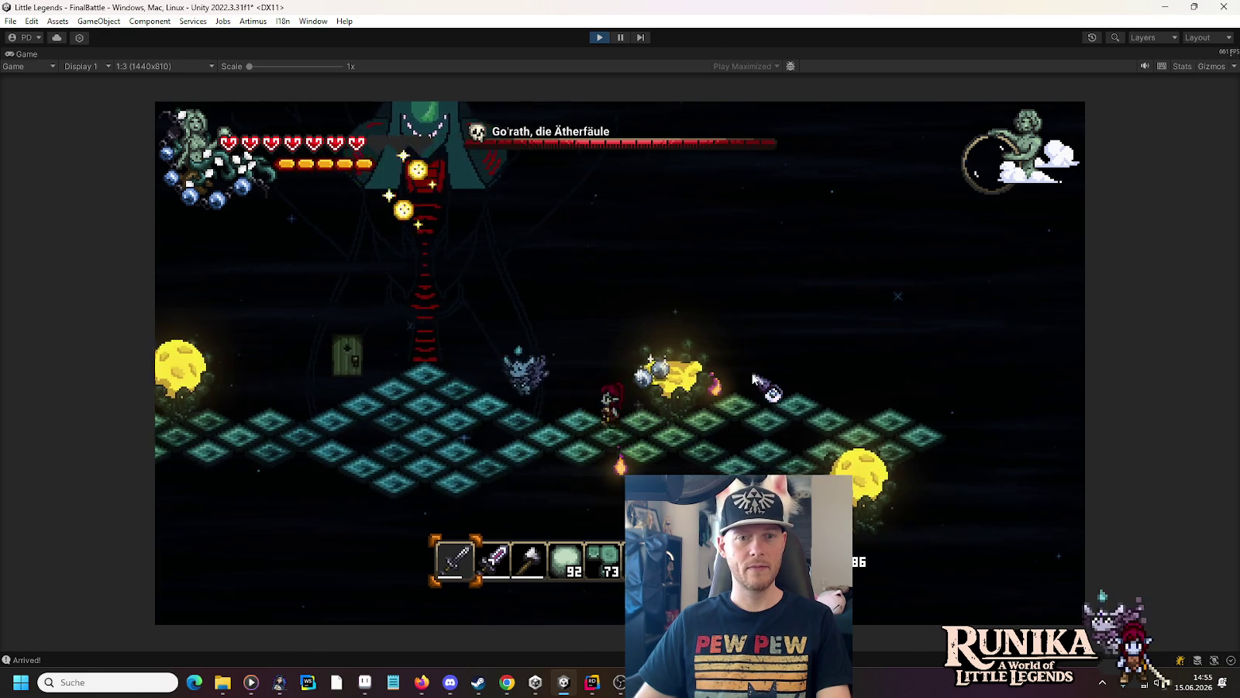
key(a)
key(s)
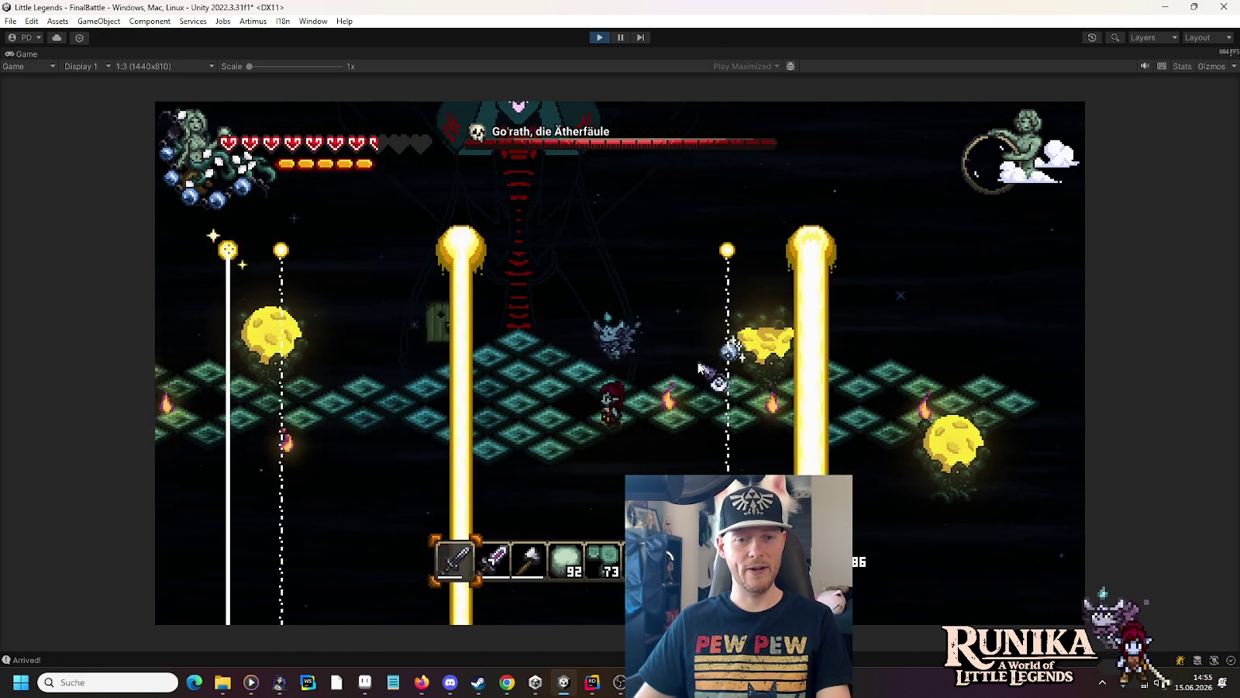
key(a)
Step: Switch to the second weapon and keep dodging Gorath's golden light pillars around the arena
key(2)
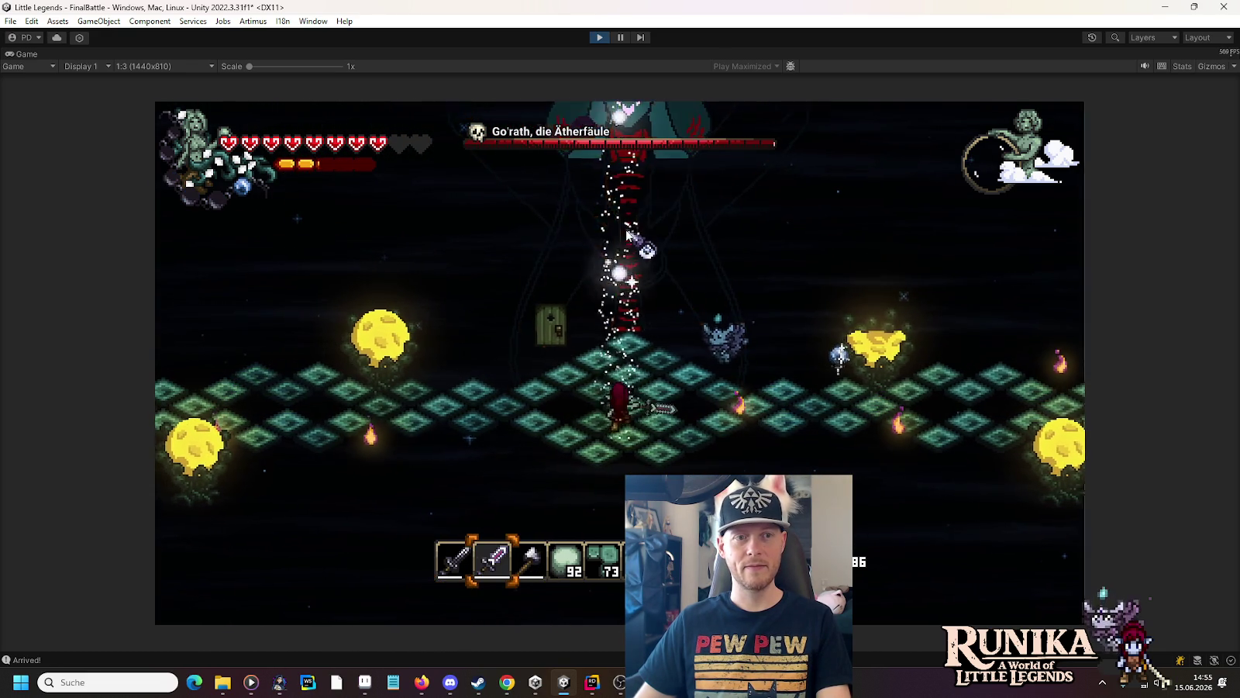
key(d)
key(s)
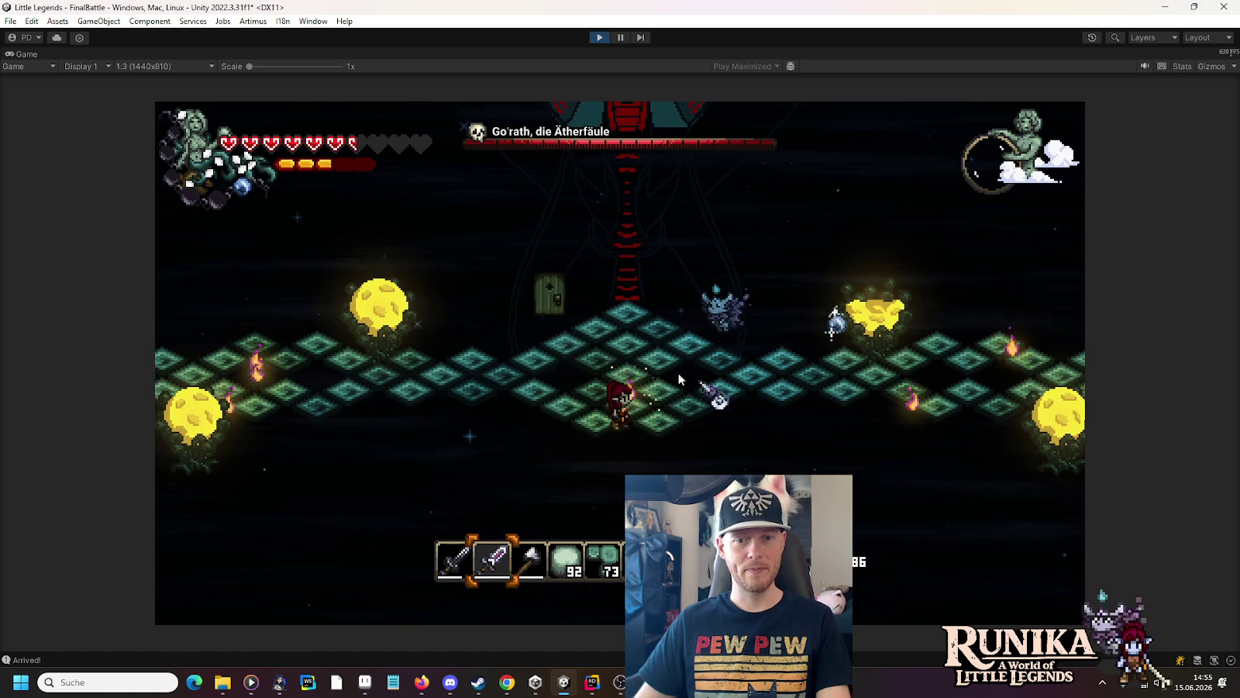
key(w)
key(d)
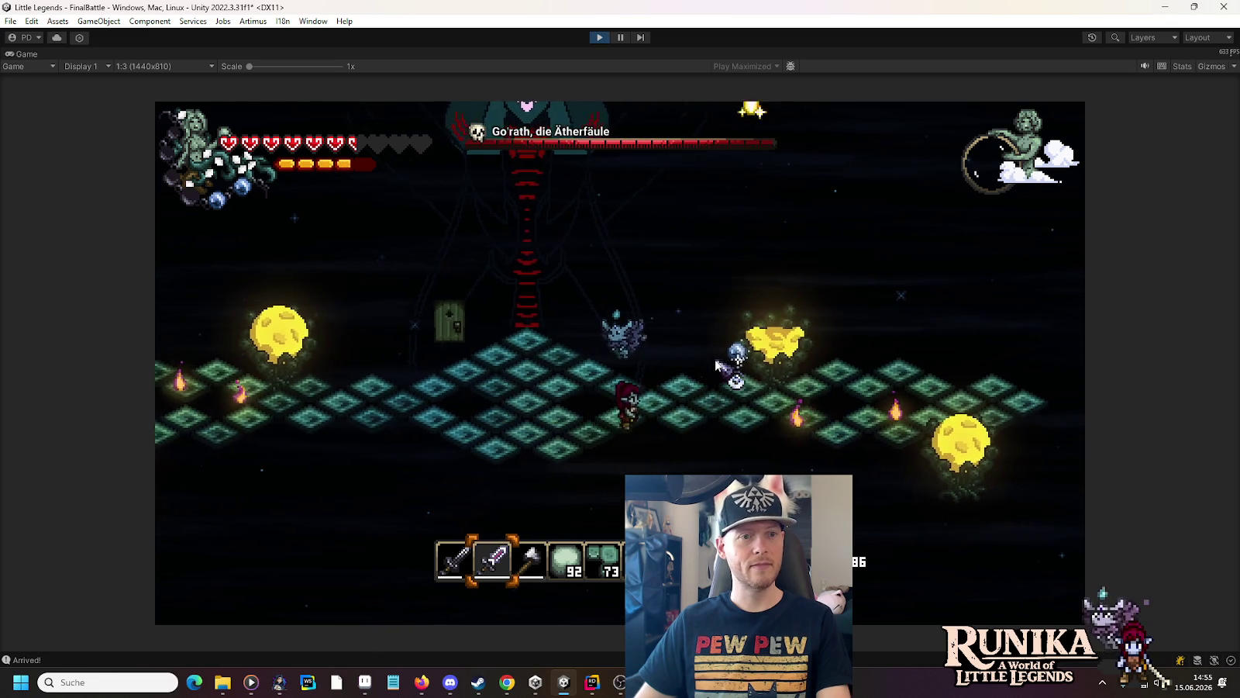
key(a)
key(w)
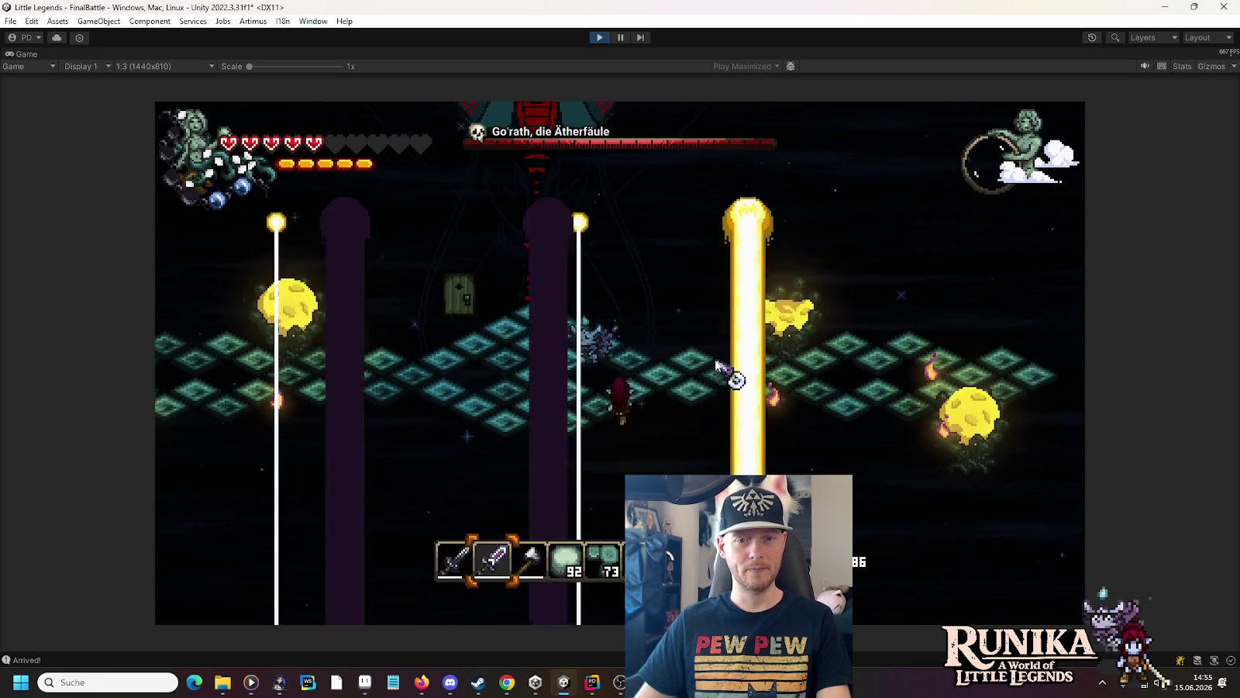
key(d)
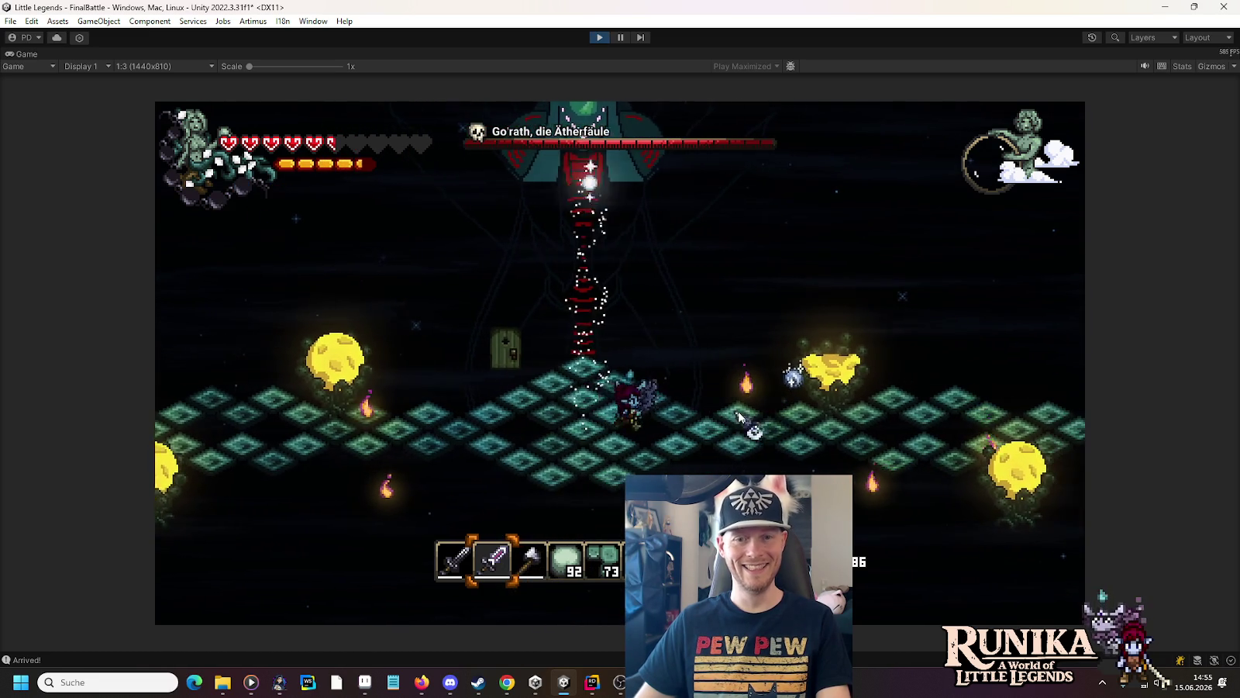
key(d)
key(w)
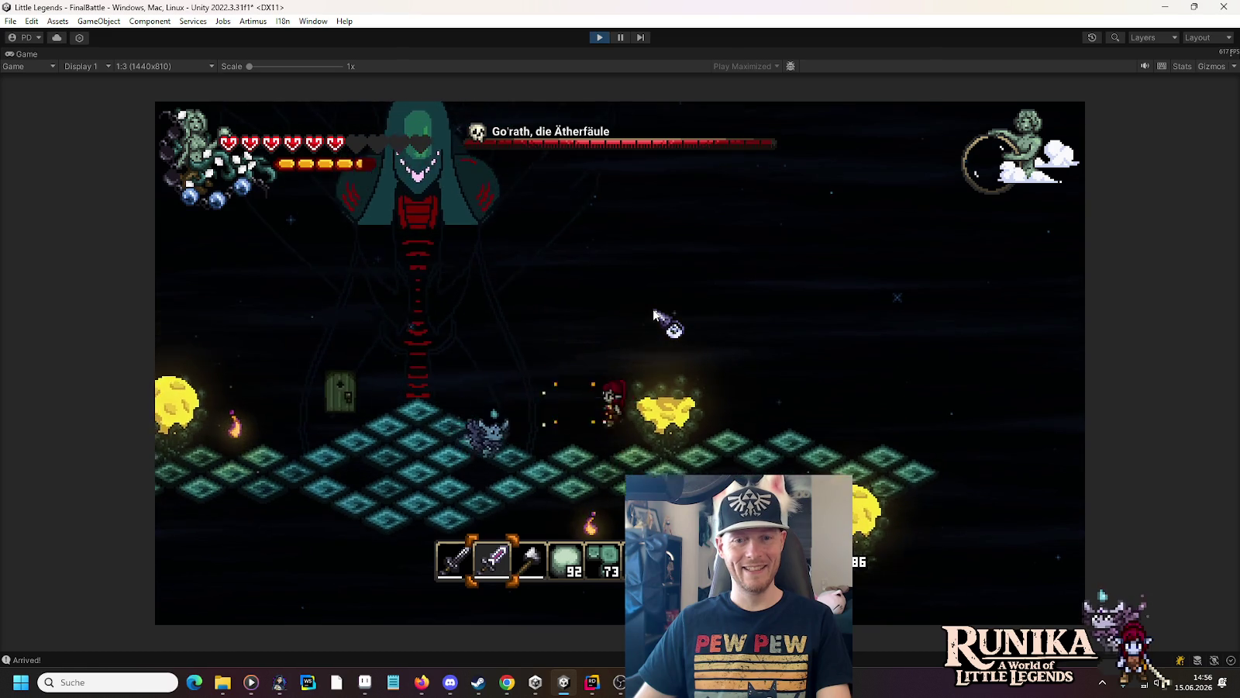
key(a)
key(s)
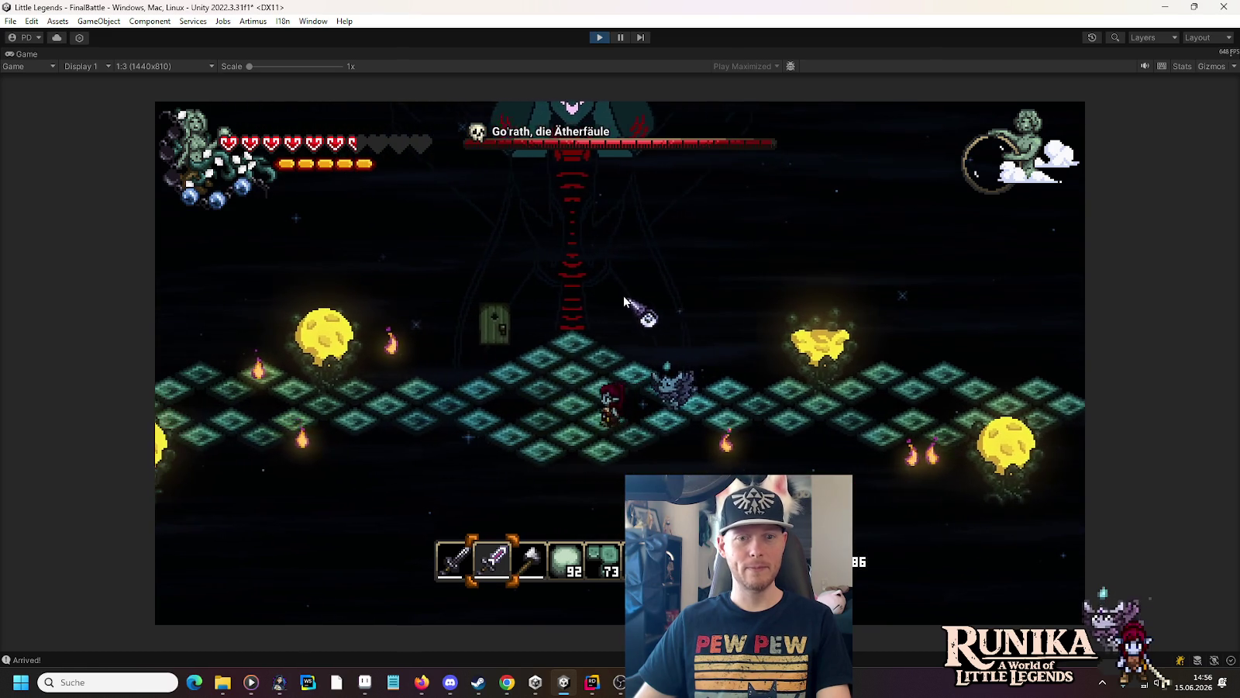
key(a)
key(s)
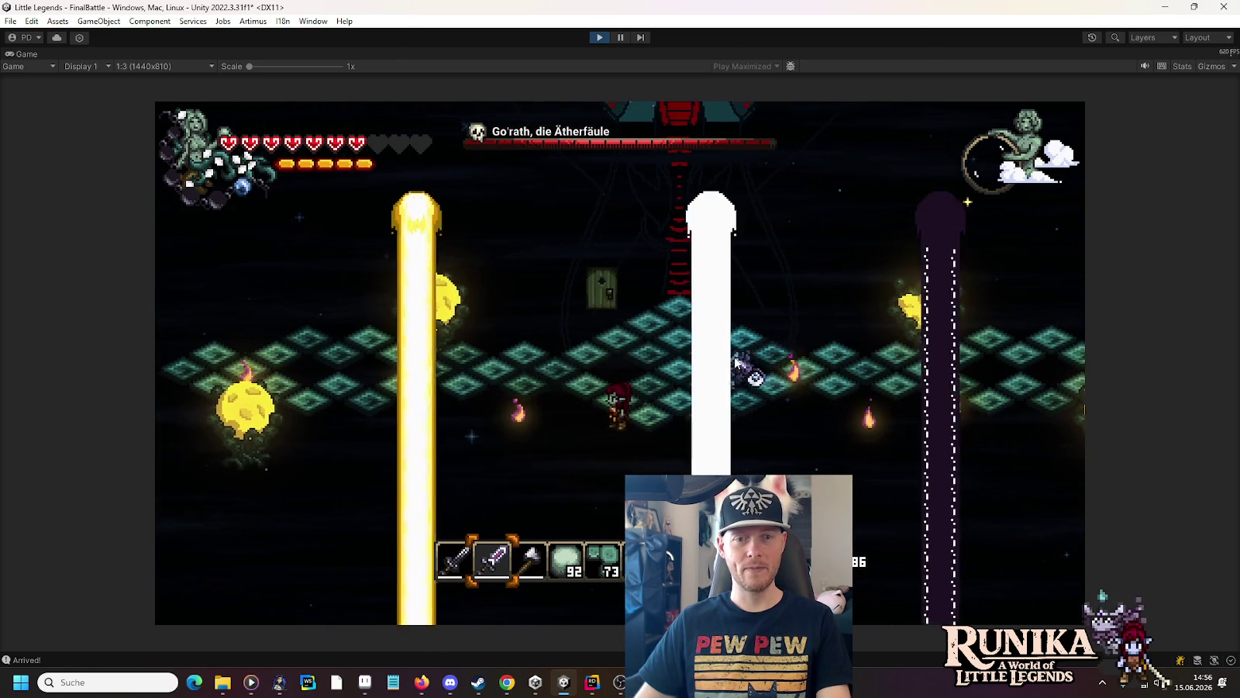
key(d)
key(w)
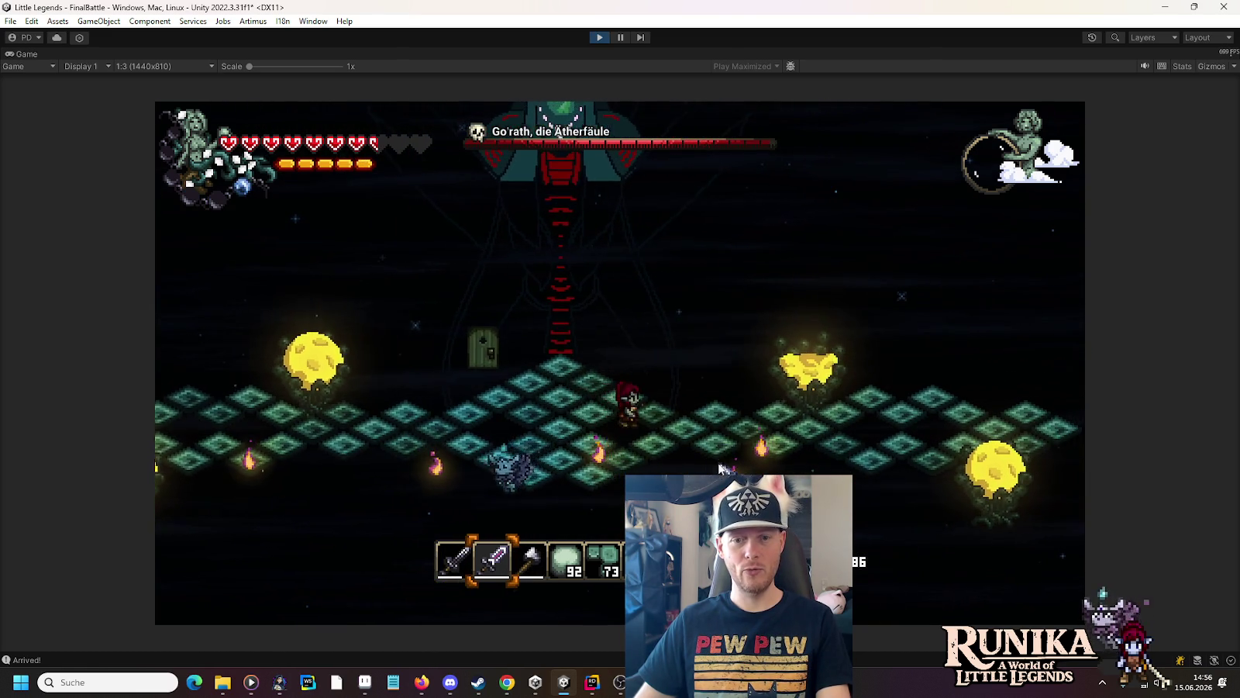
key(d)
key(a)
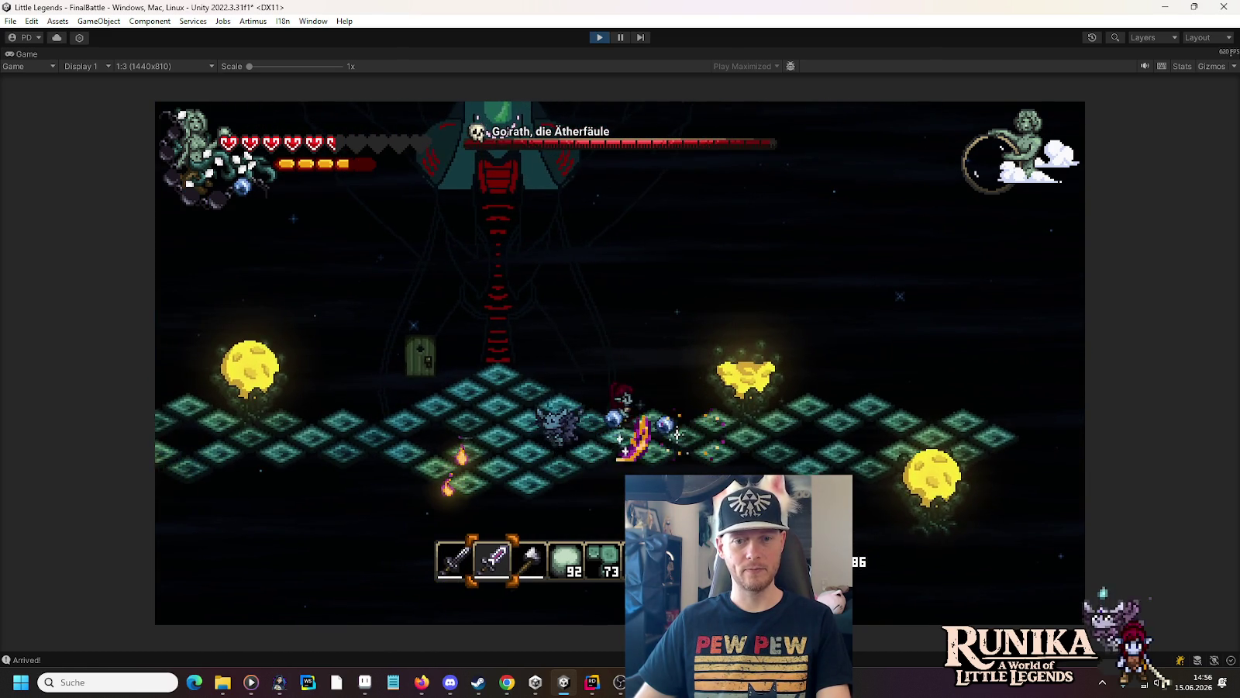
key(d)
key(a)
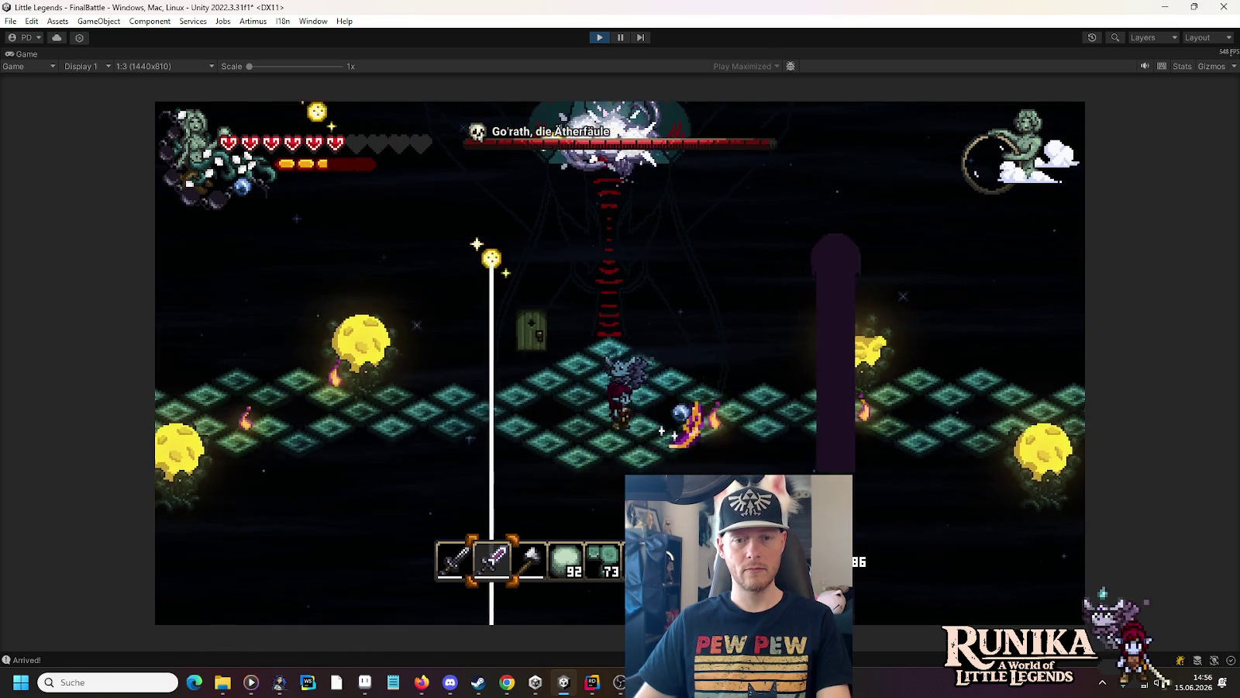
key(s)
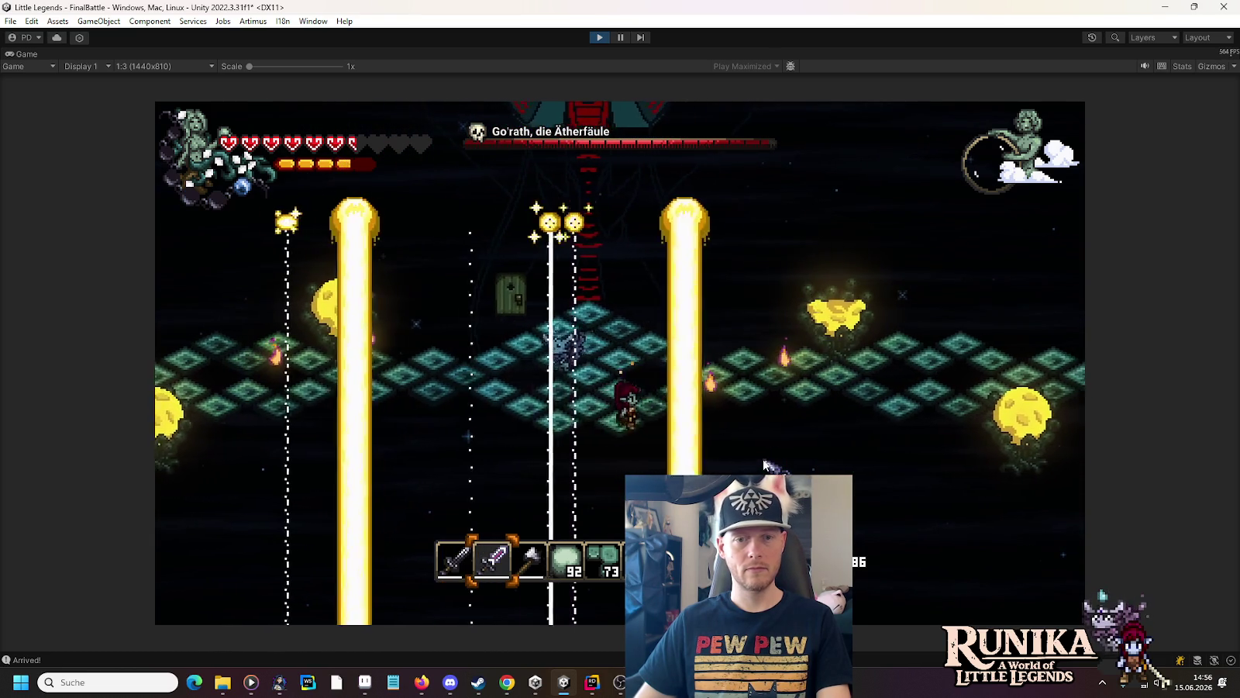
key(d)
key(w)
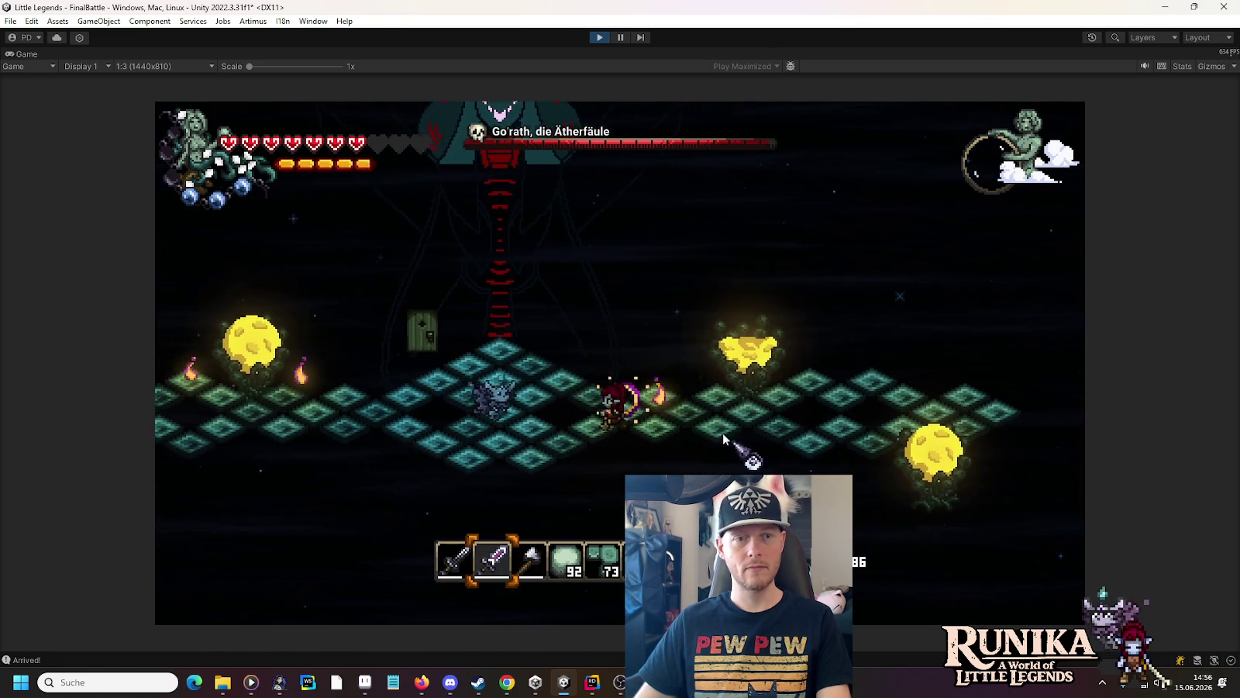
key(a)
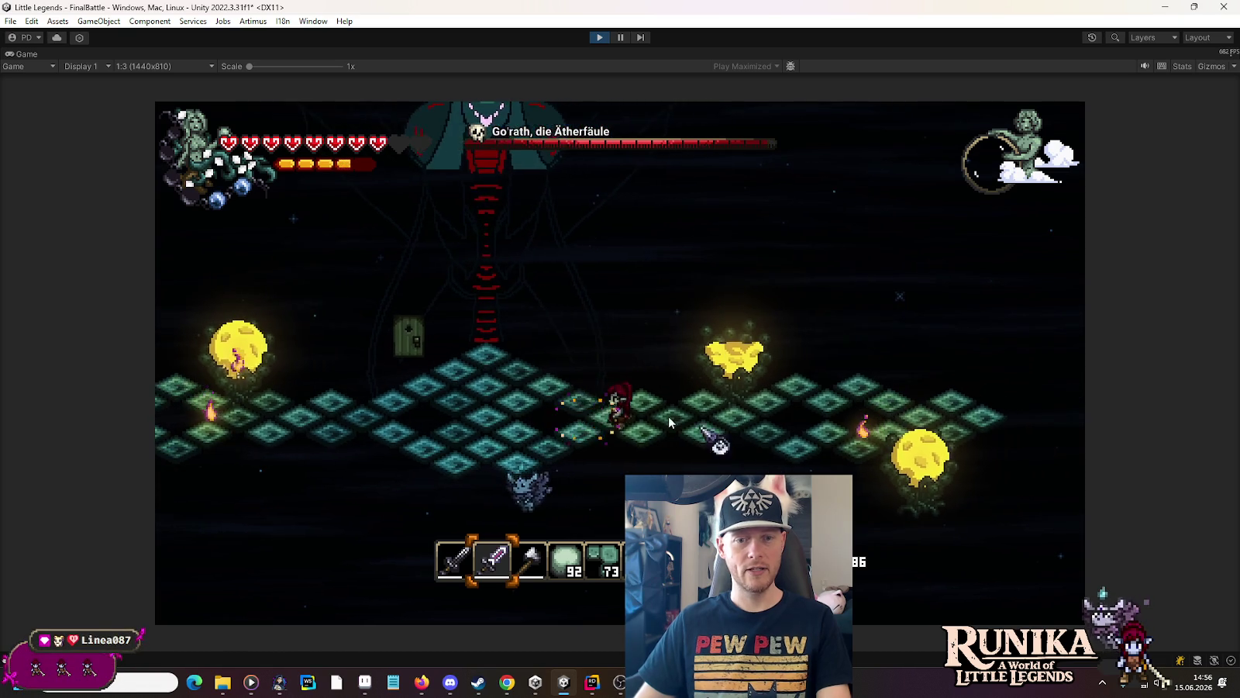
key(d)
key(s)
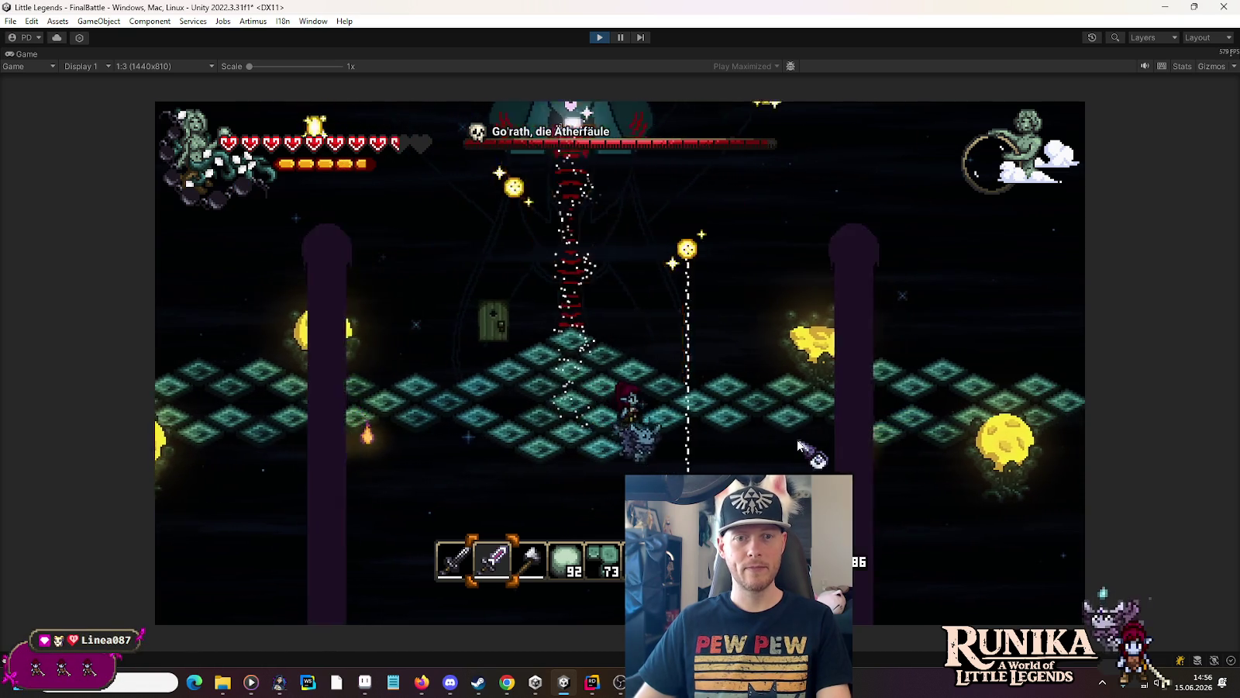
key(a)
key(w)
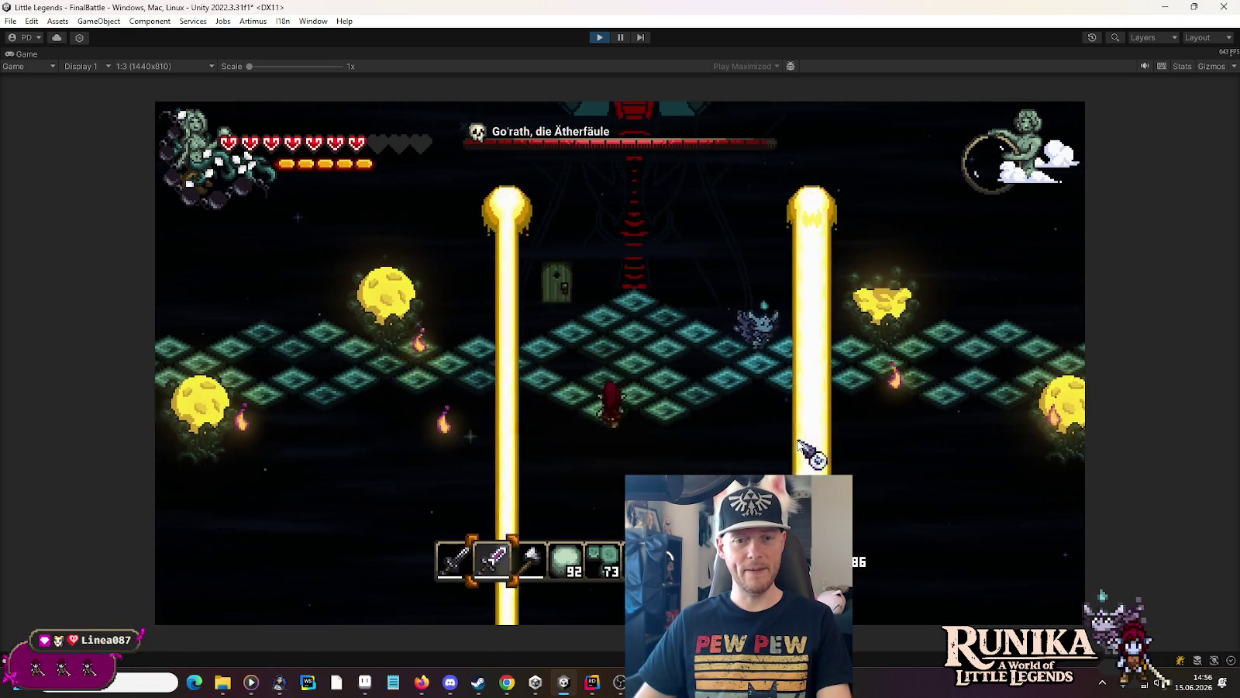
key(d)
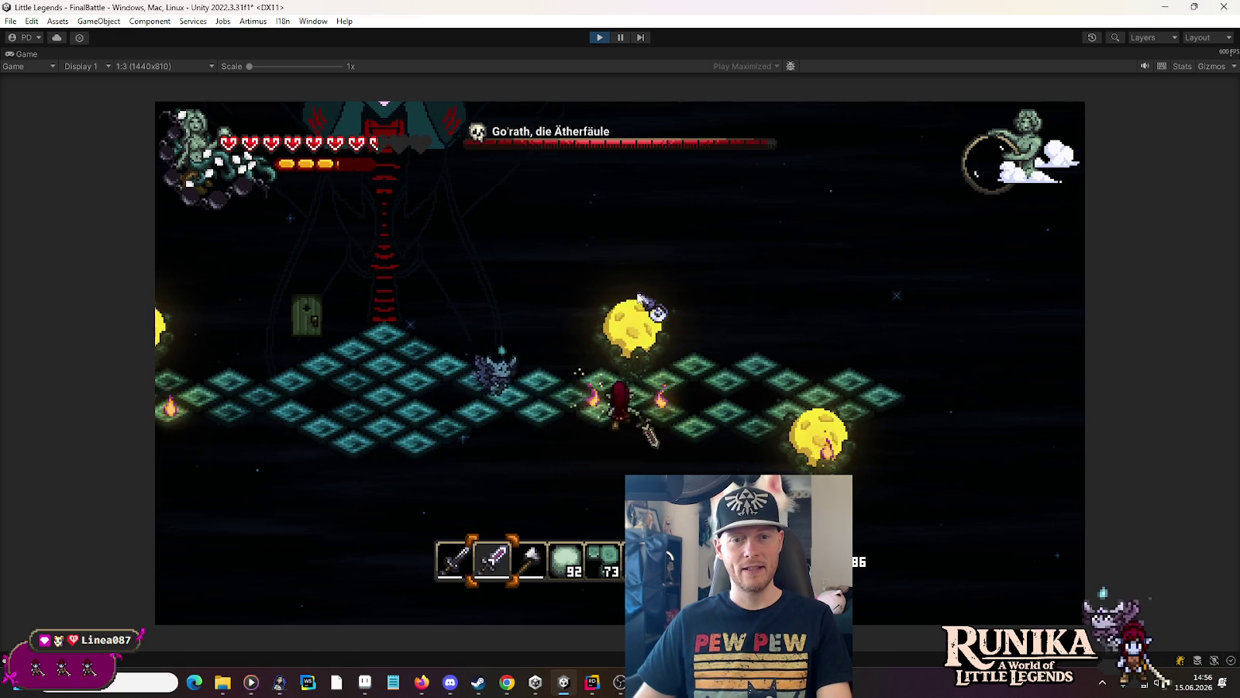
key(d)
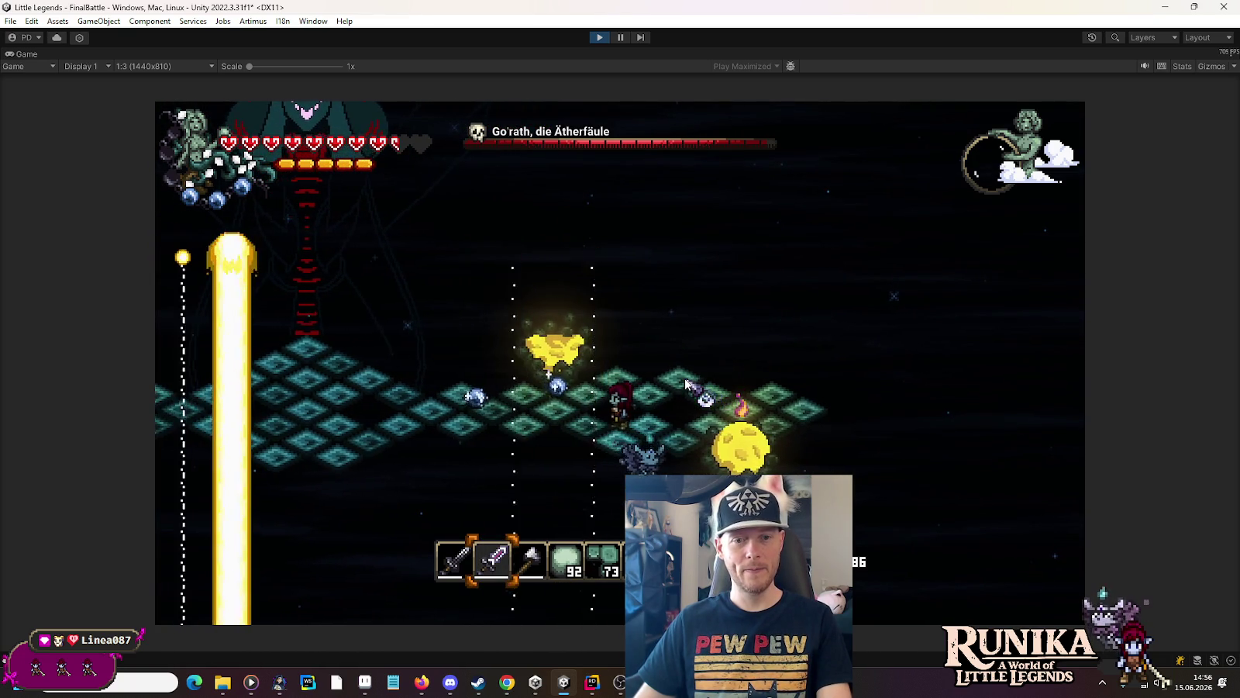
key(a)
key(a)
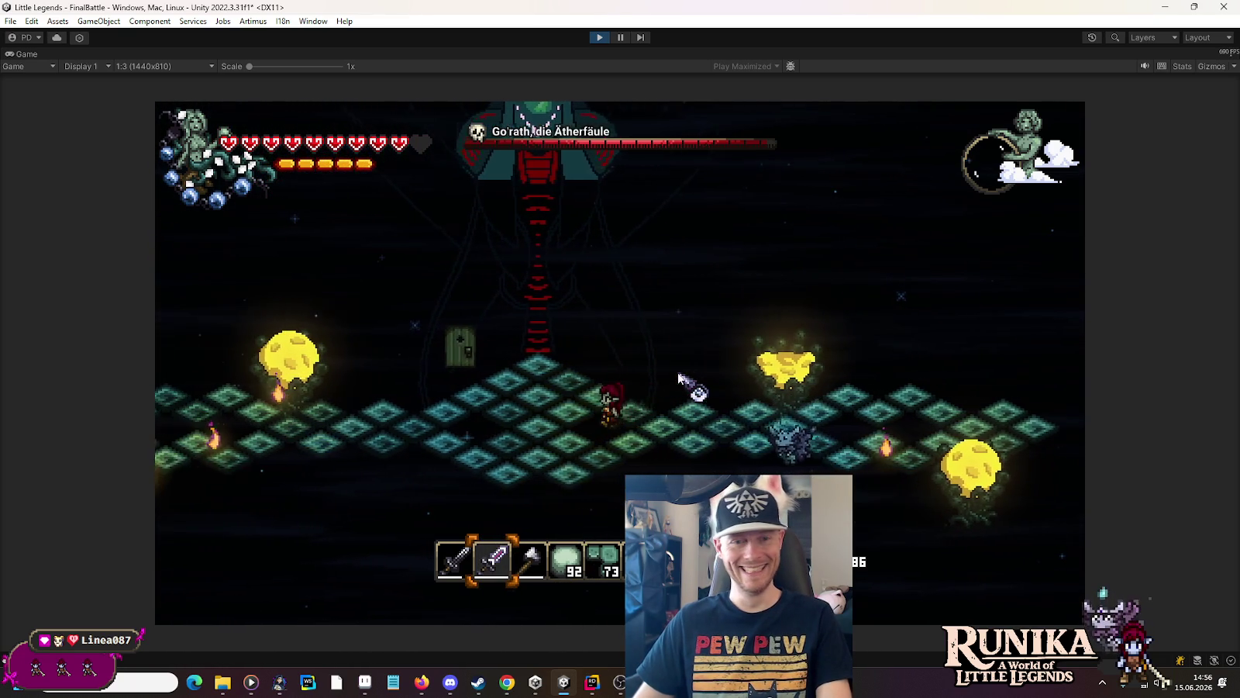
key(d)
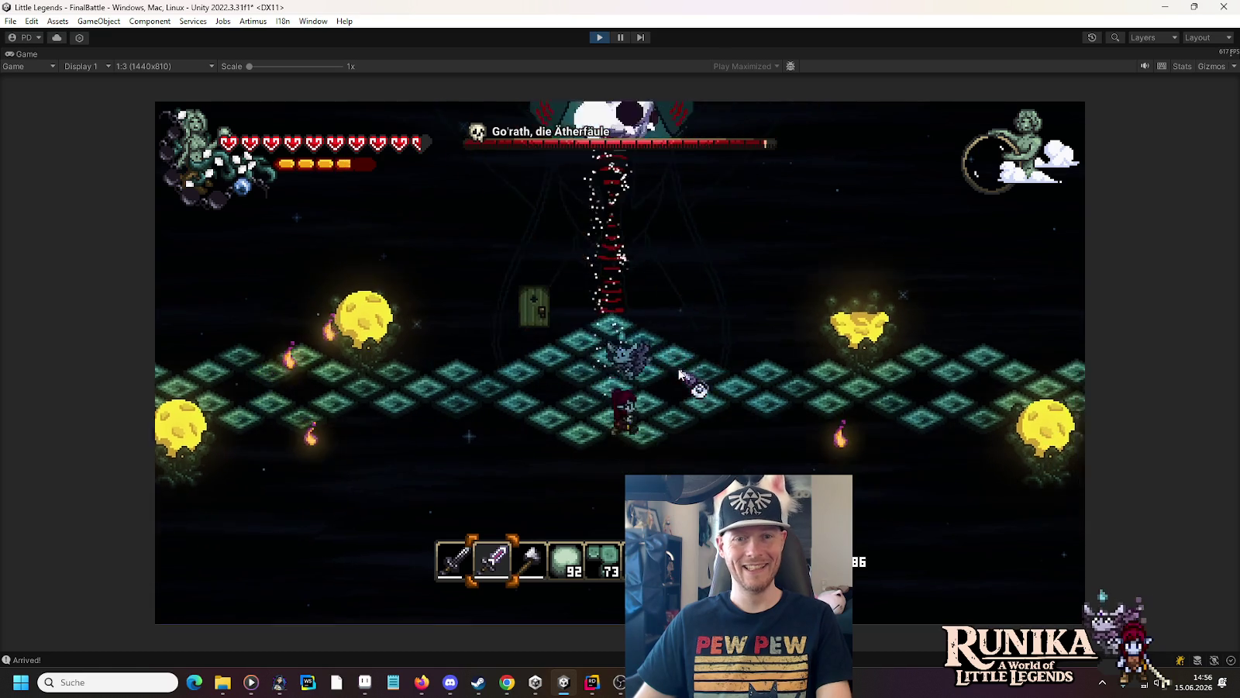
key(d)
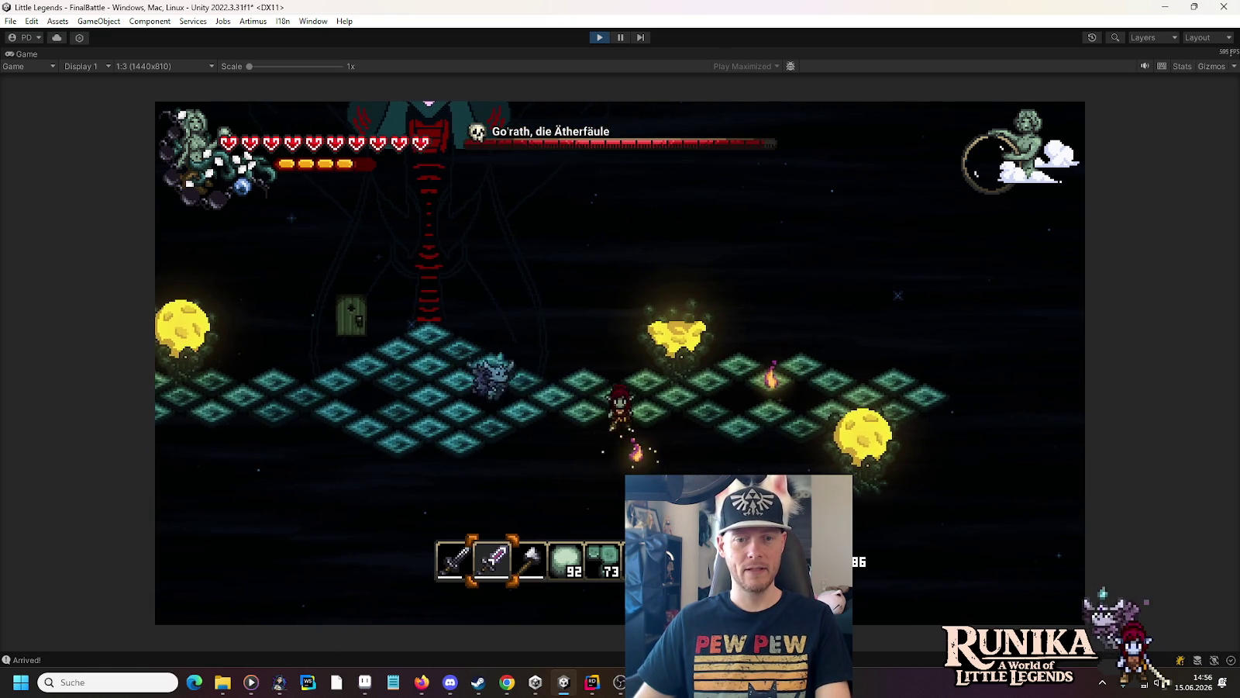
key(d)
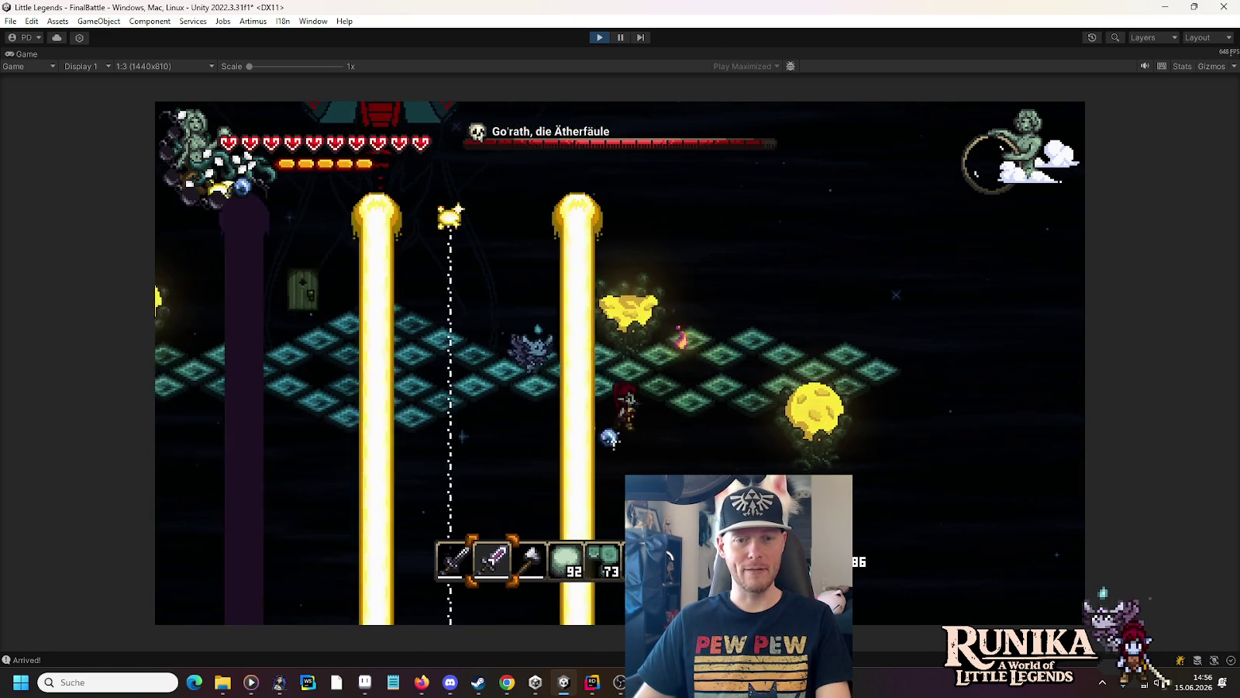
key(w)
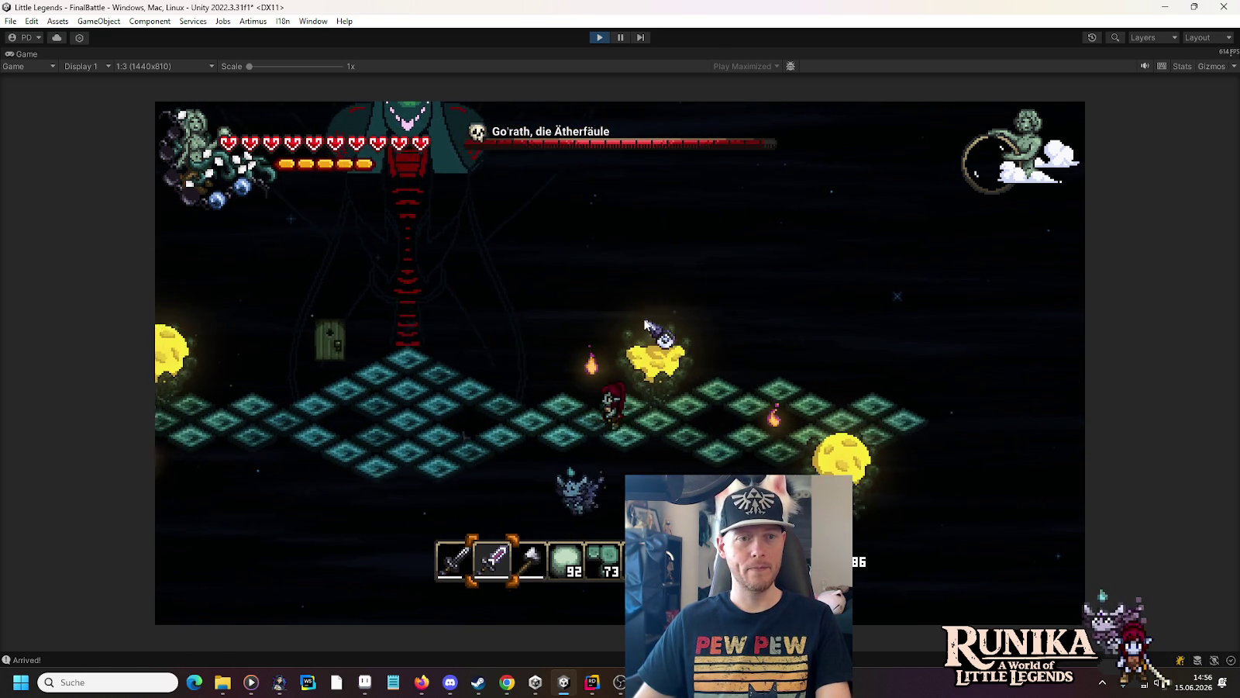
key(a)
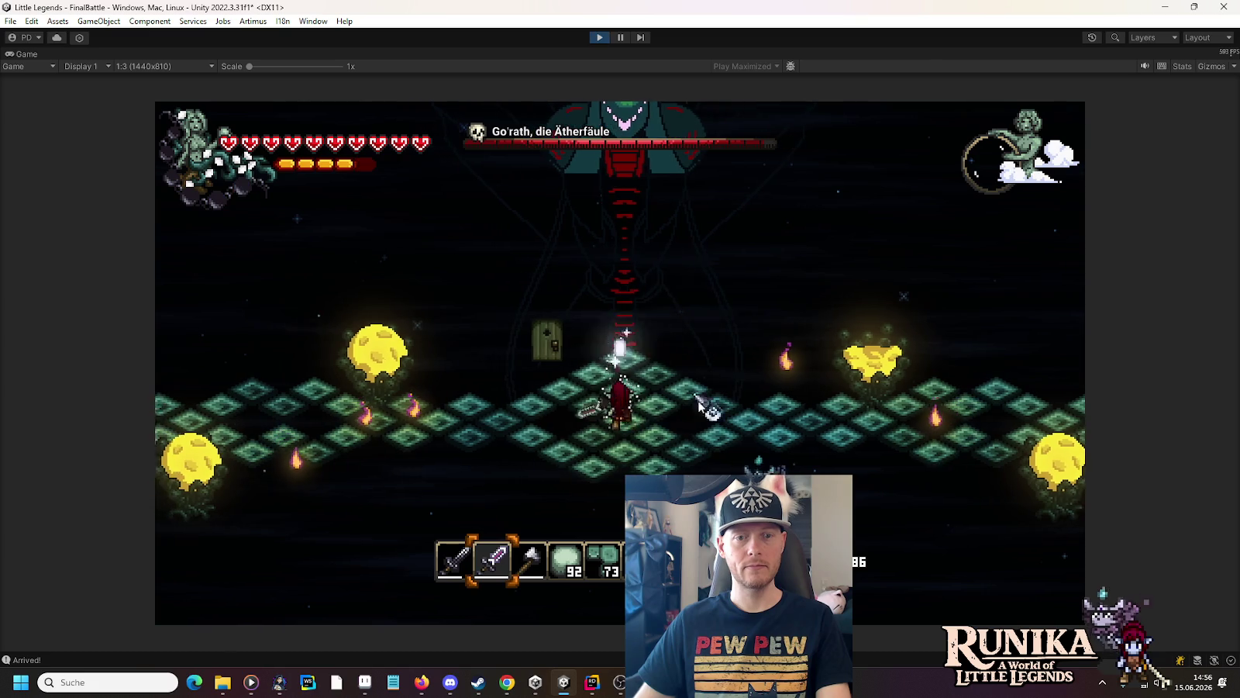
key(d)
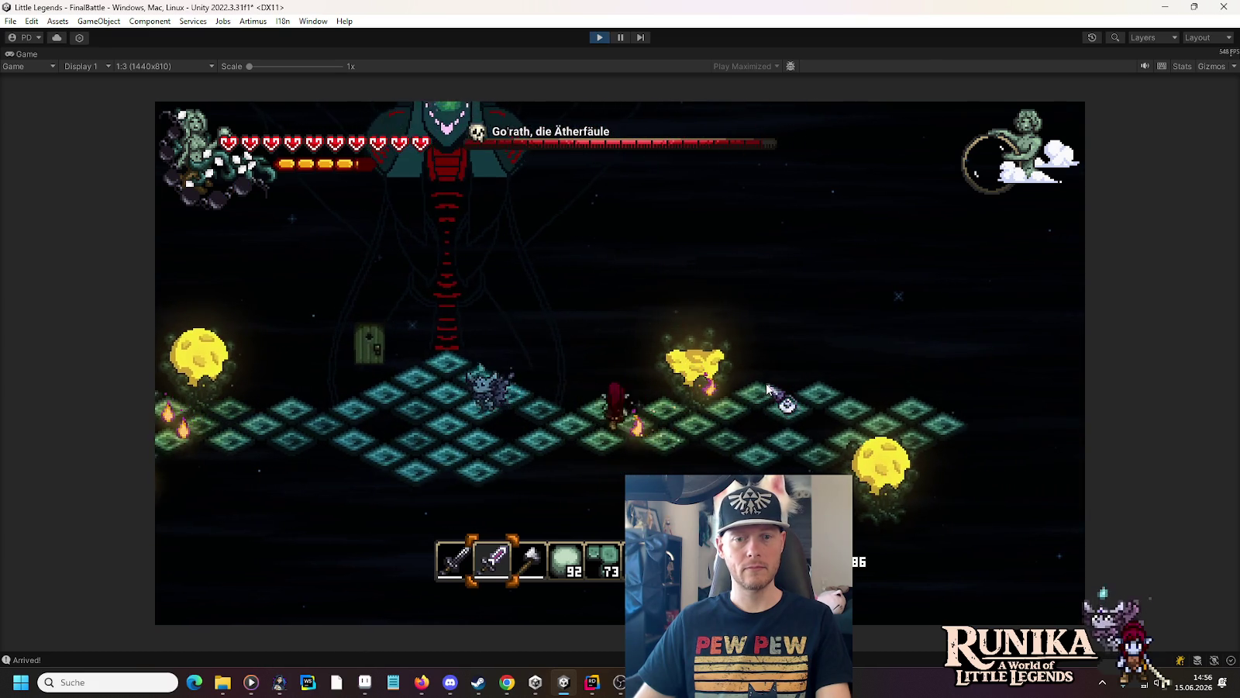
key(d)
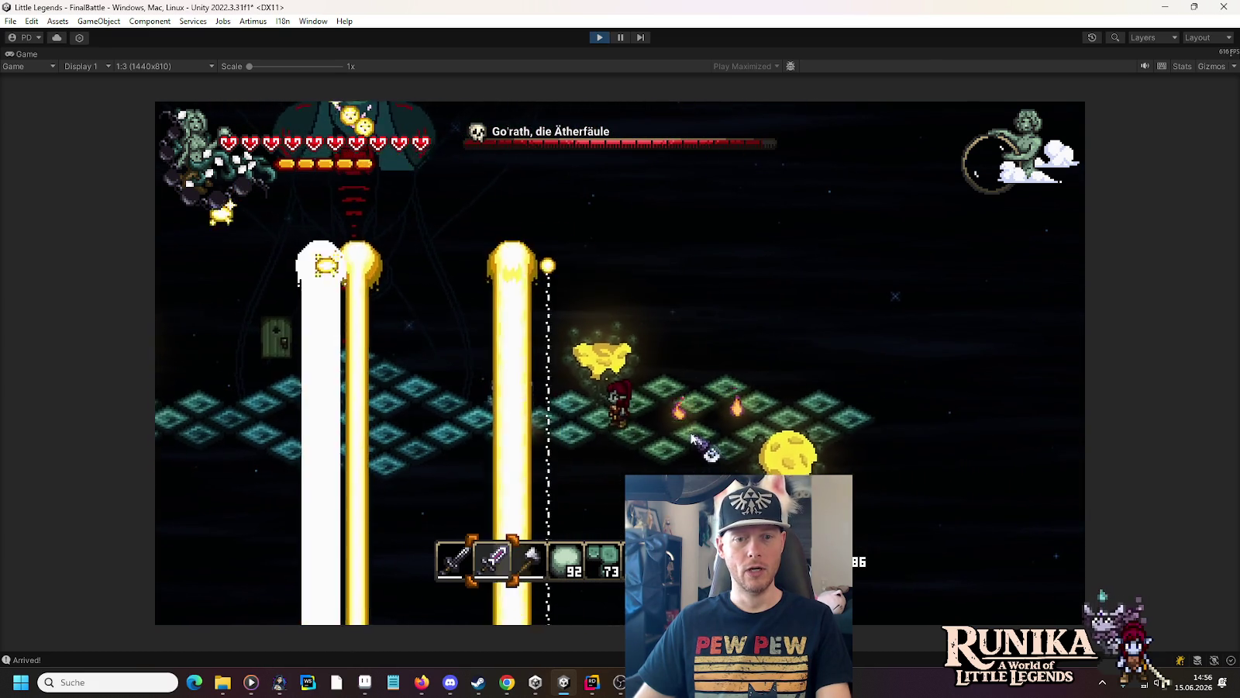
key(a)
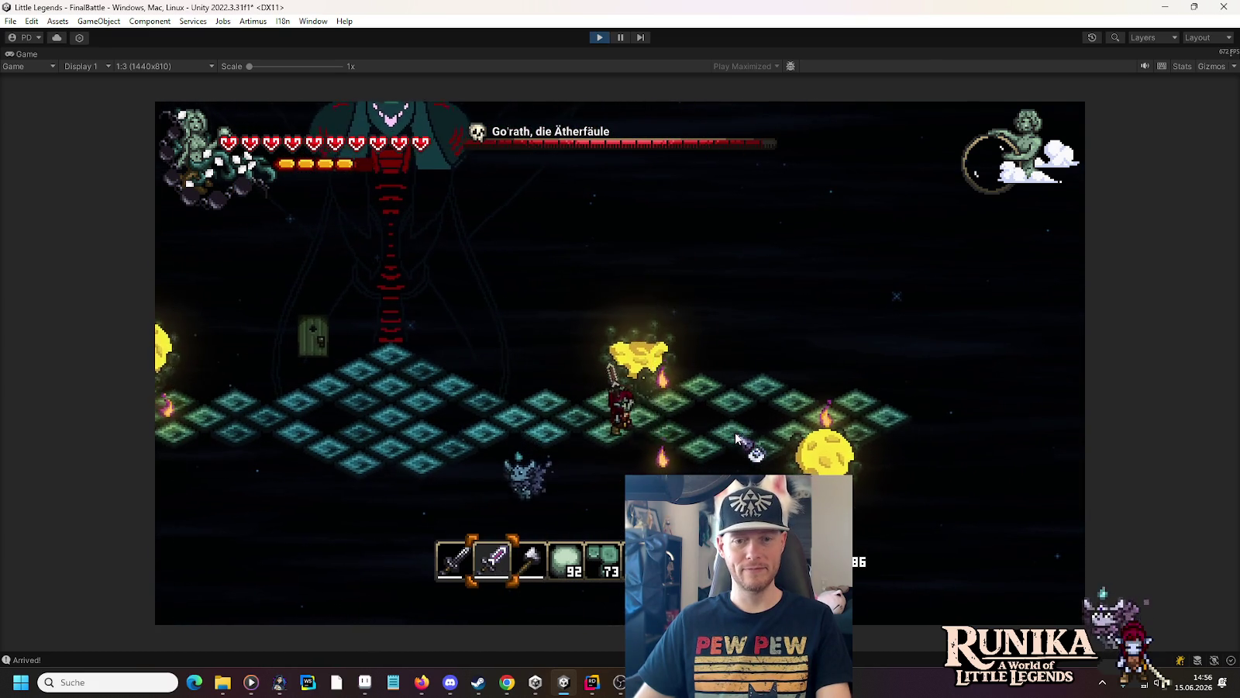
key(a)
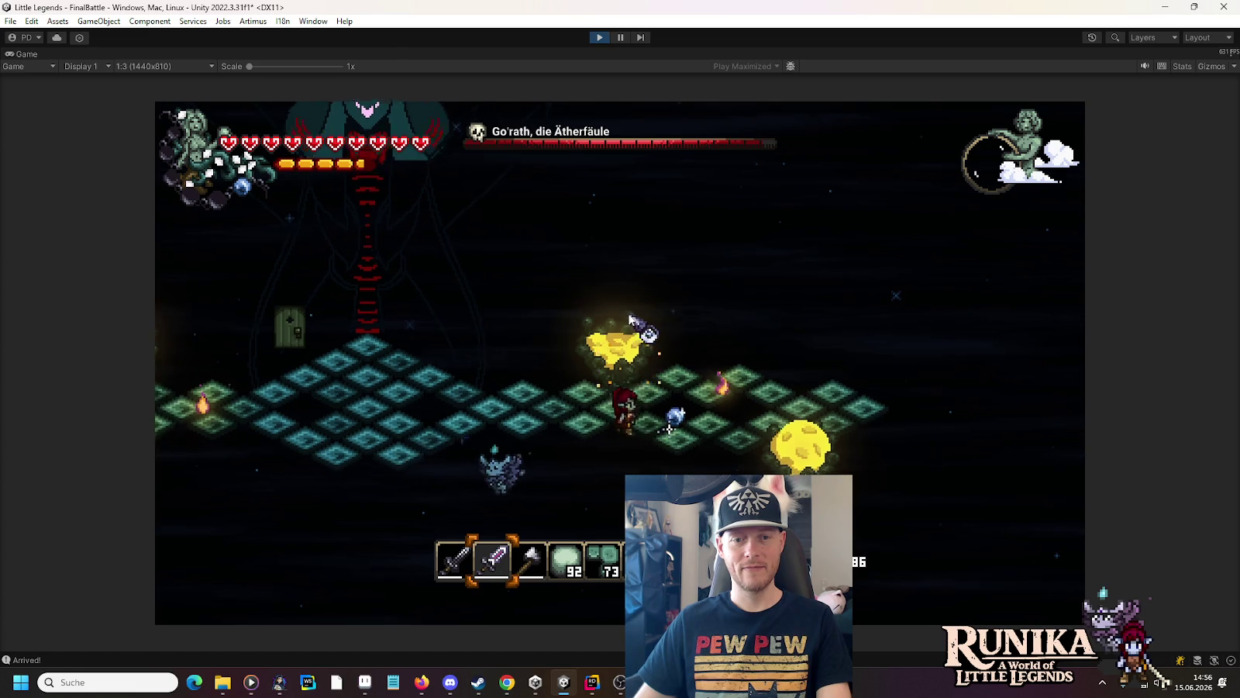
key(a)
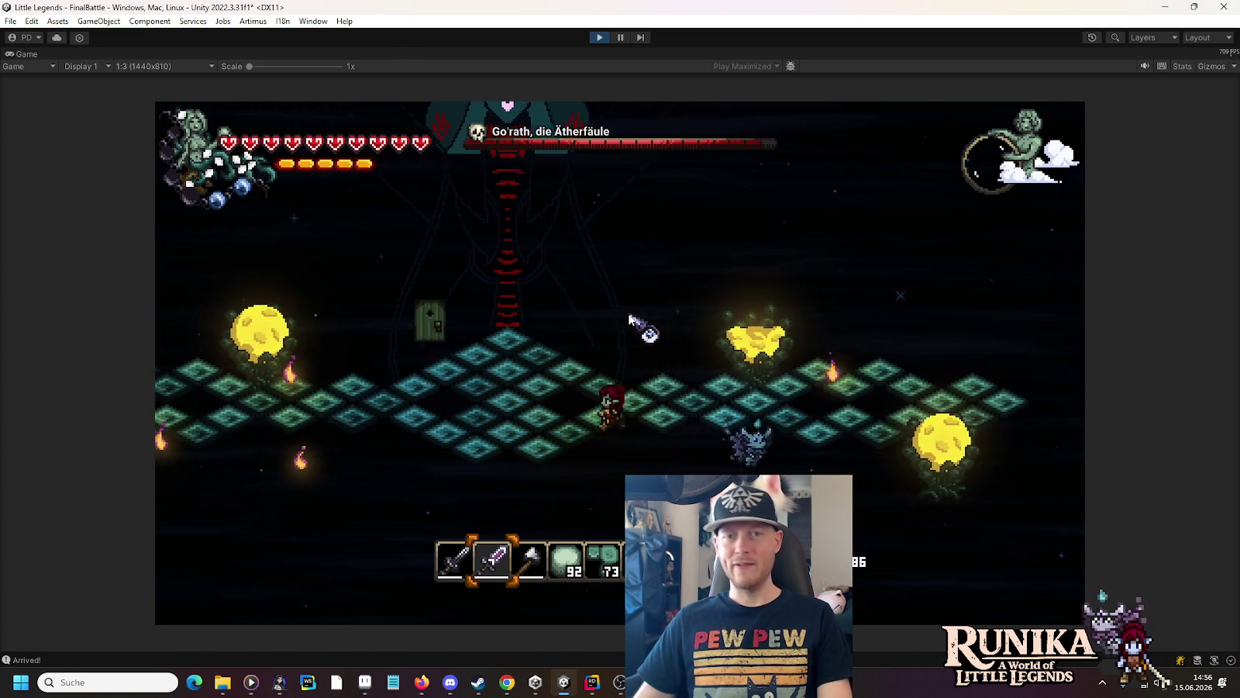
key(d)
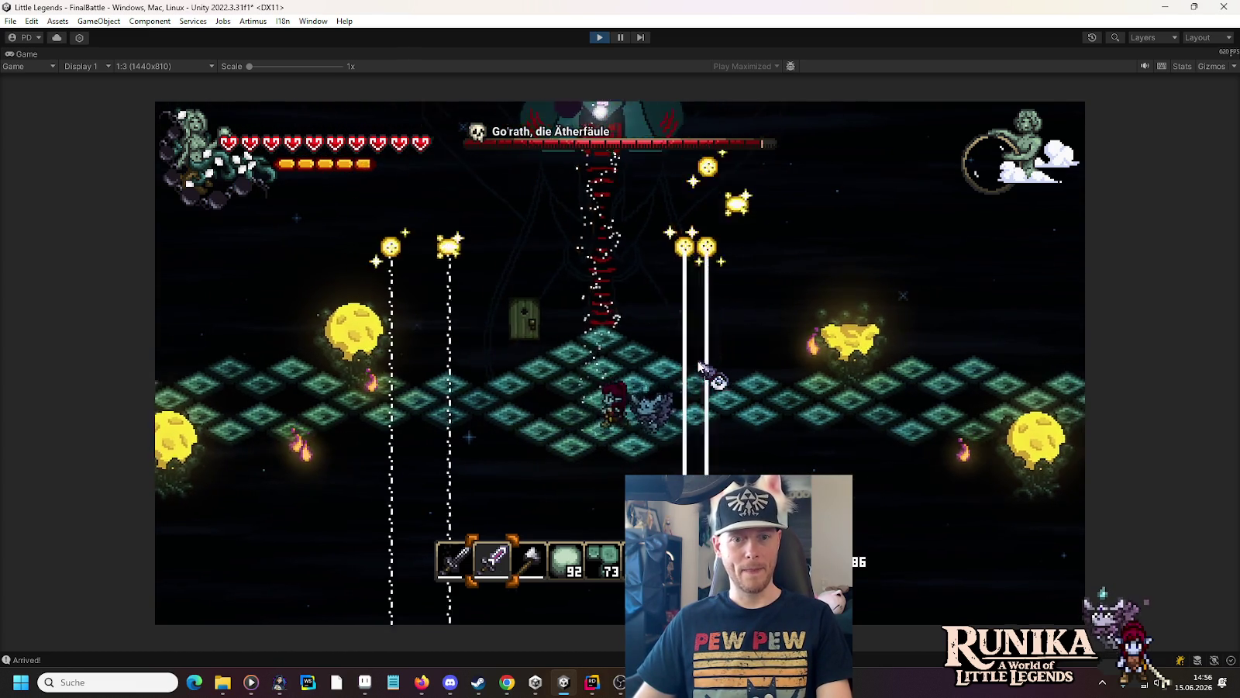
key(d)
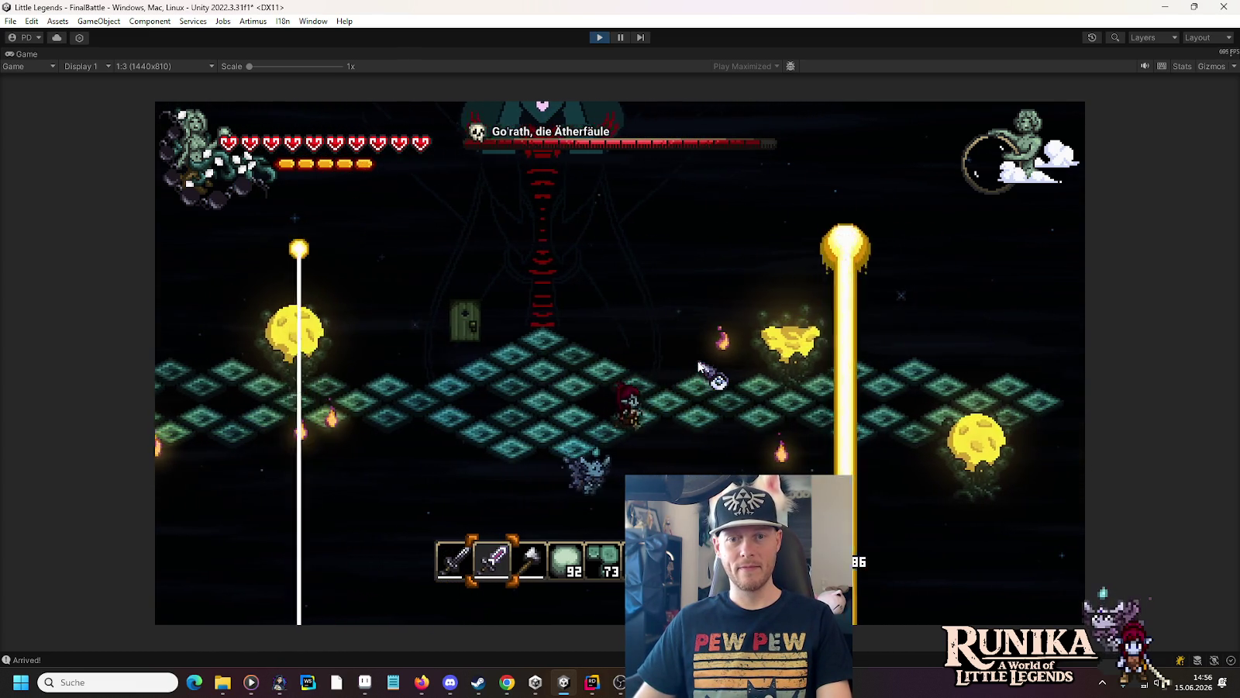
key(a)
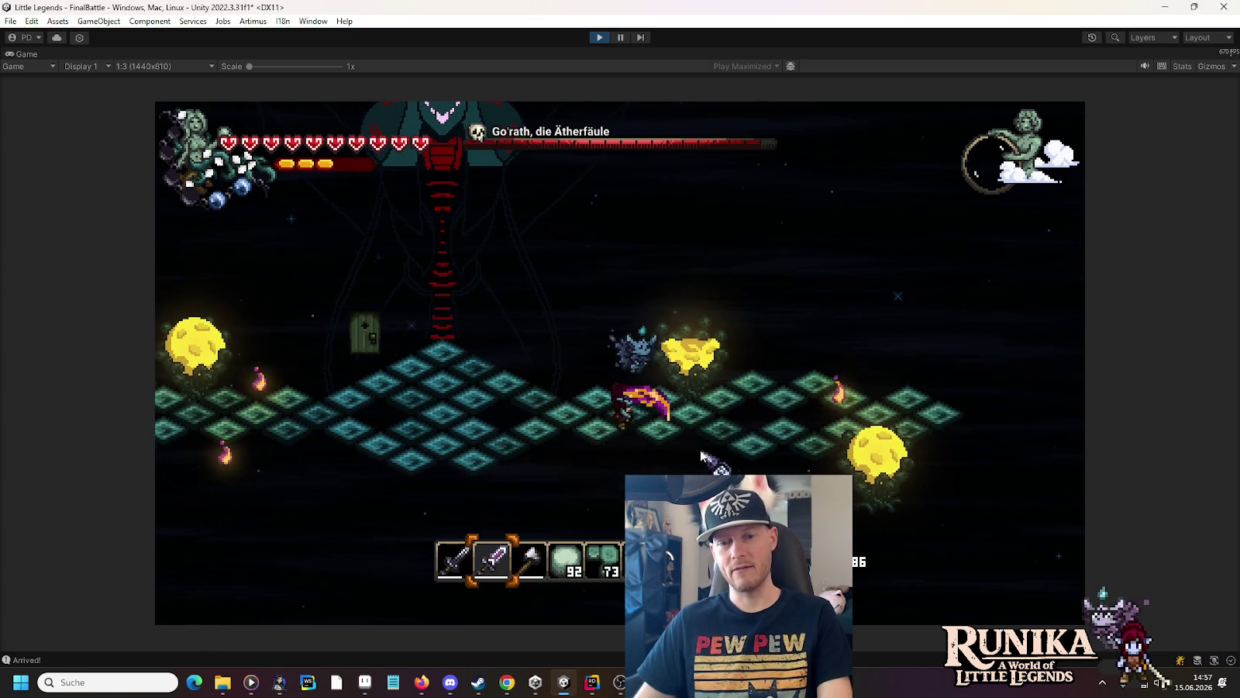
key(d)
Step: Cast a spell and swing the sword at Gorath while weaving between the light pillars
click(620, 297)
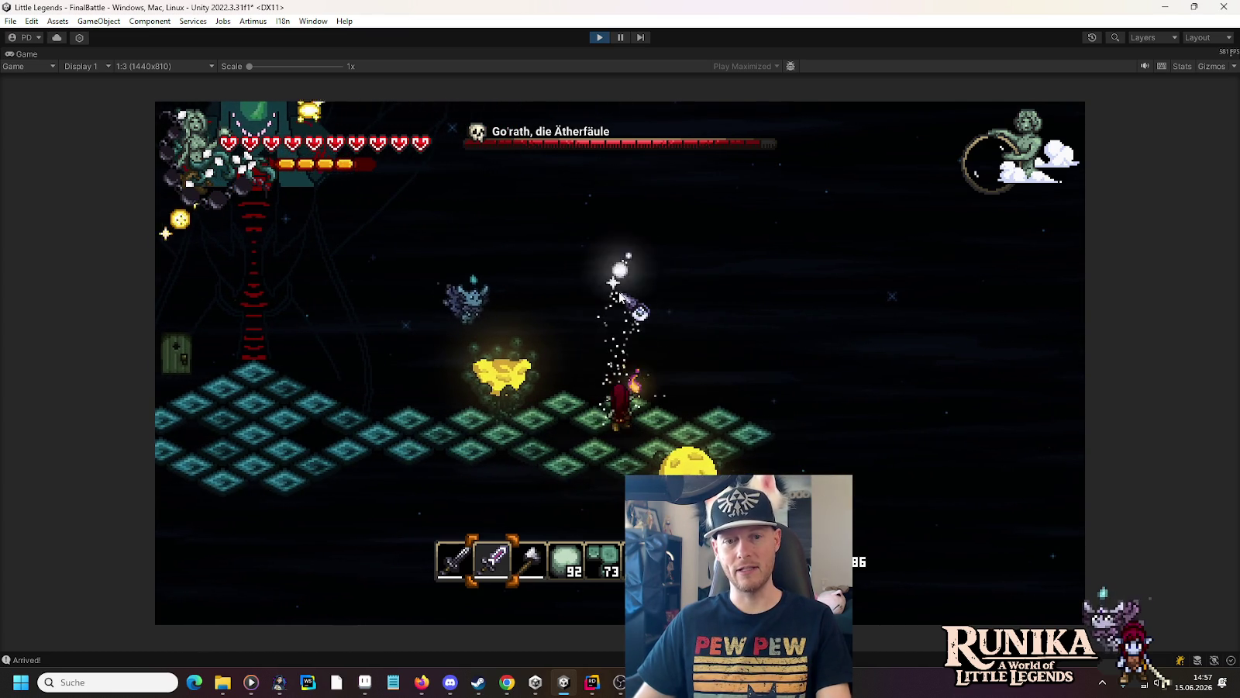
key(s)
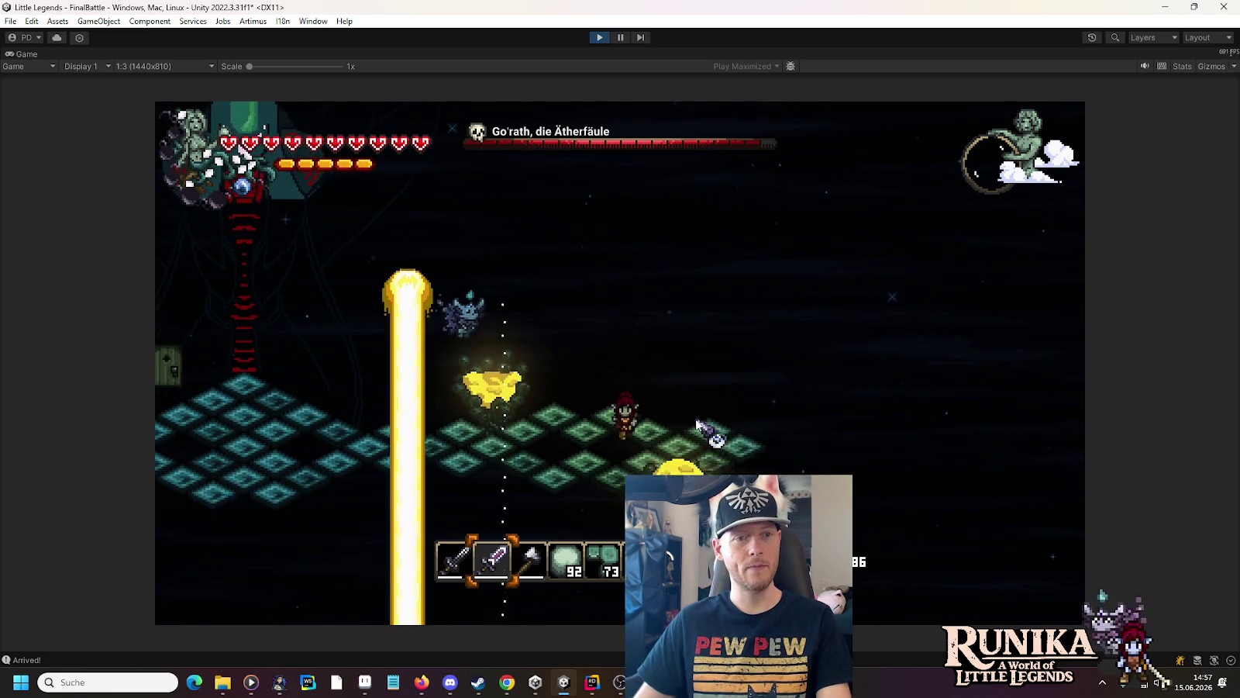
click(649, 471)
key(d)
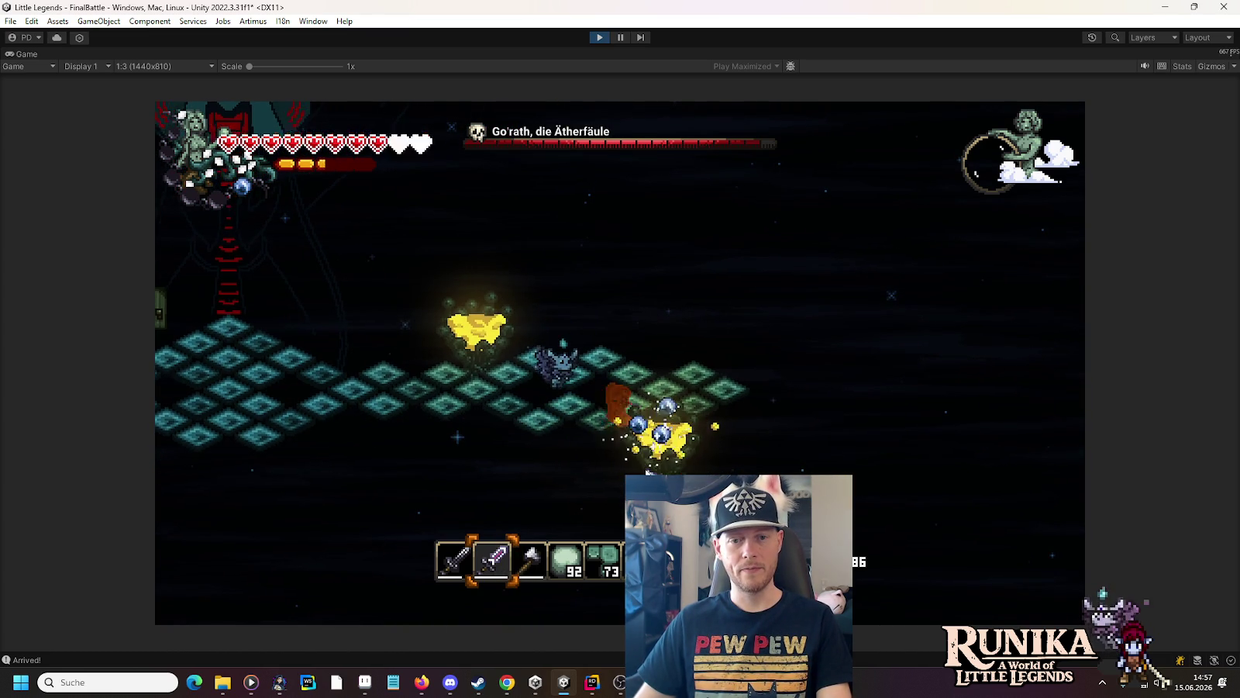
key(a)
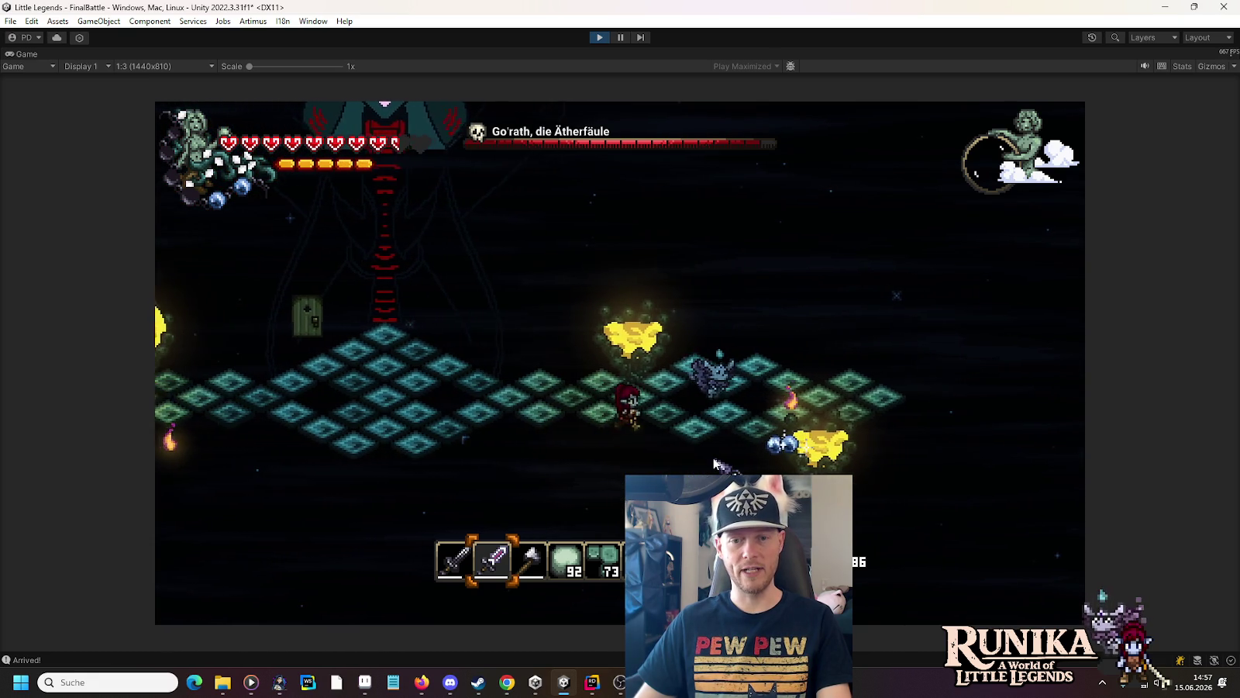
key(d)
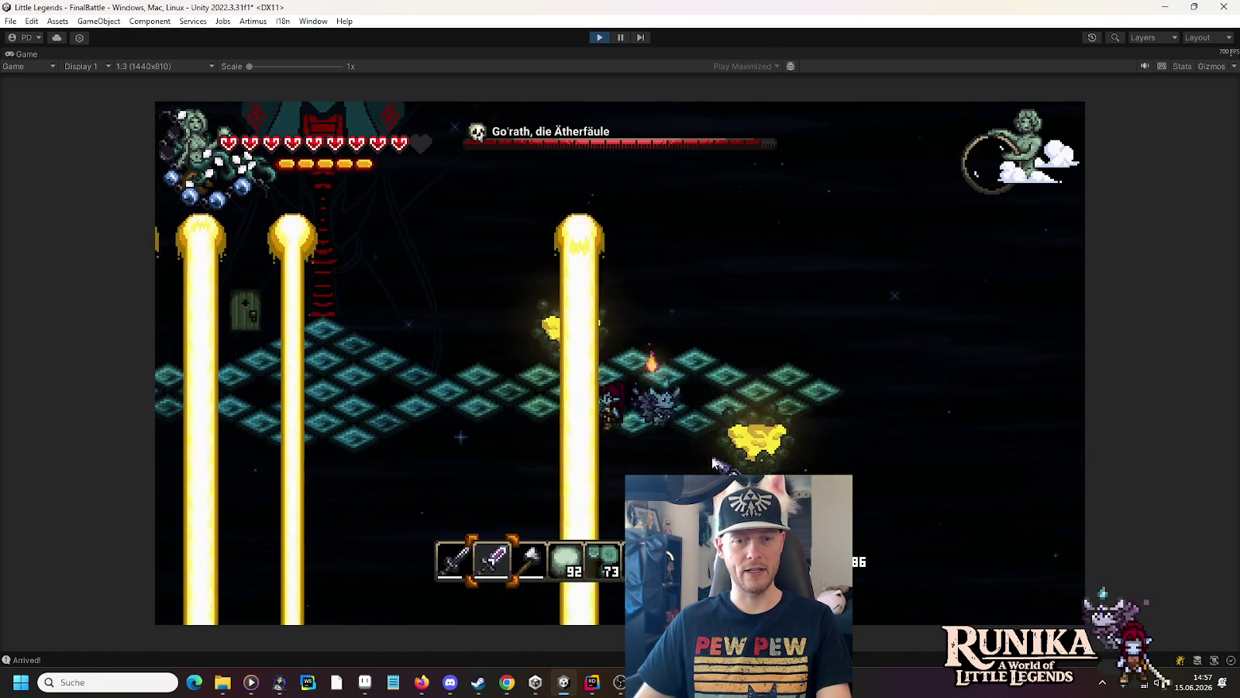
key(a)
key(a)
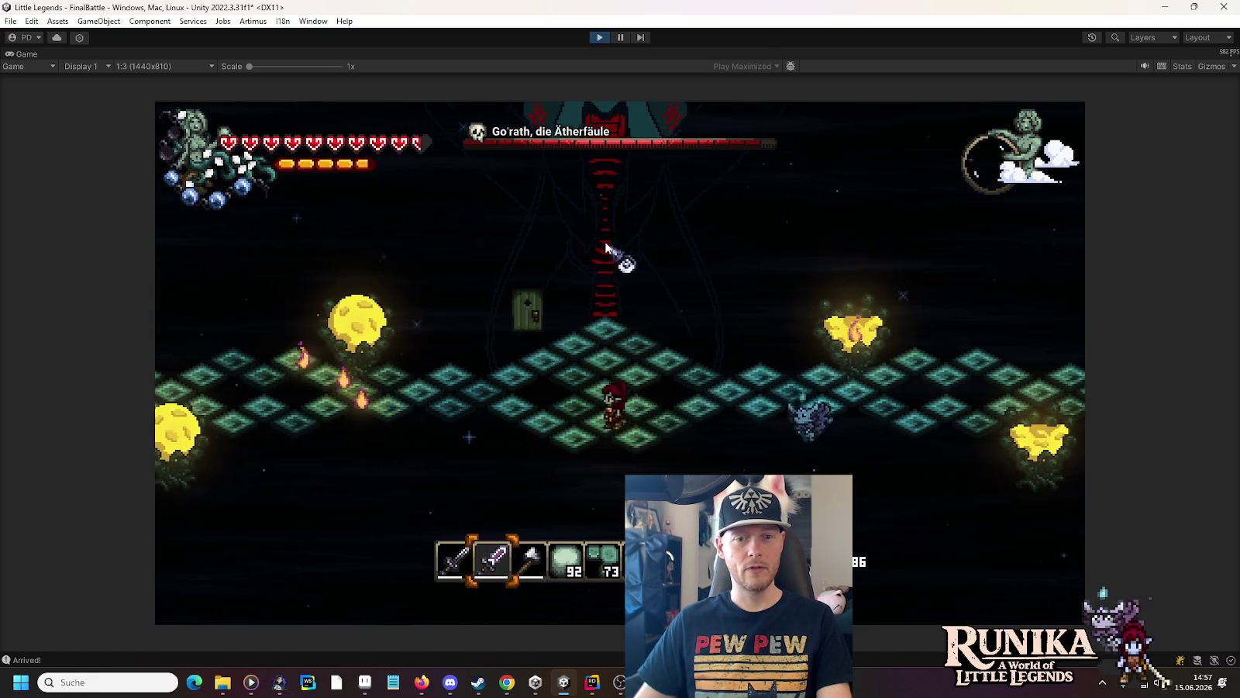
key(a)
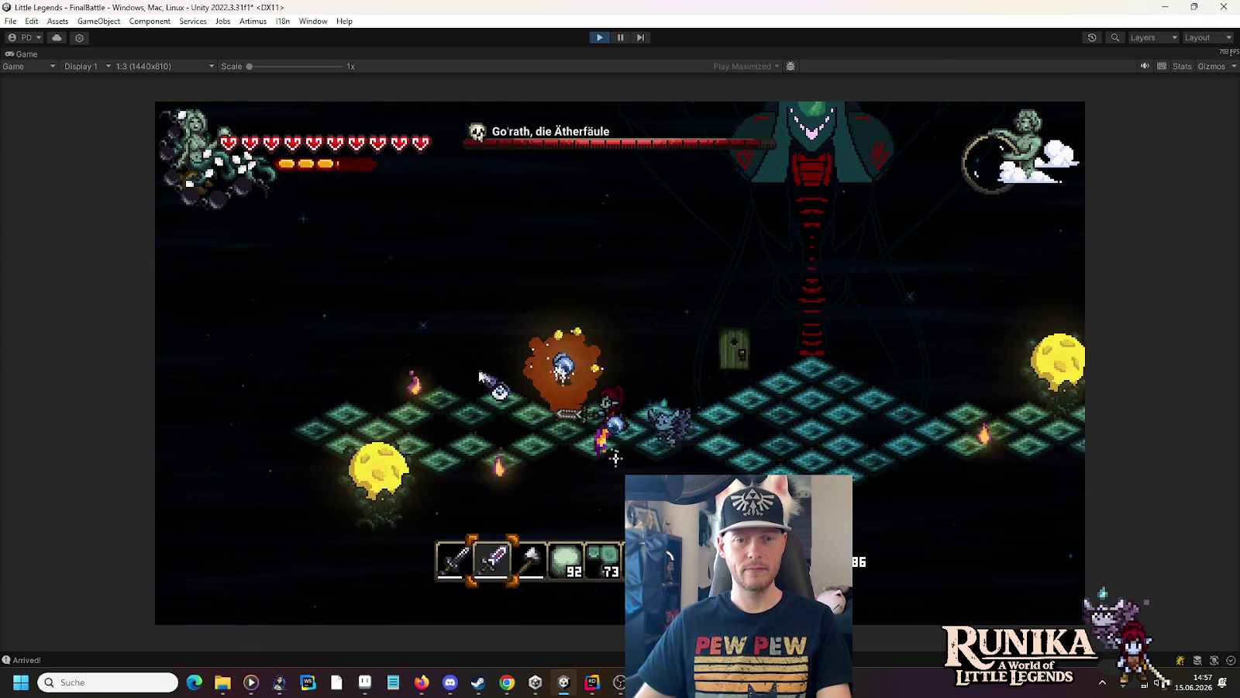
key(d)
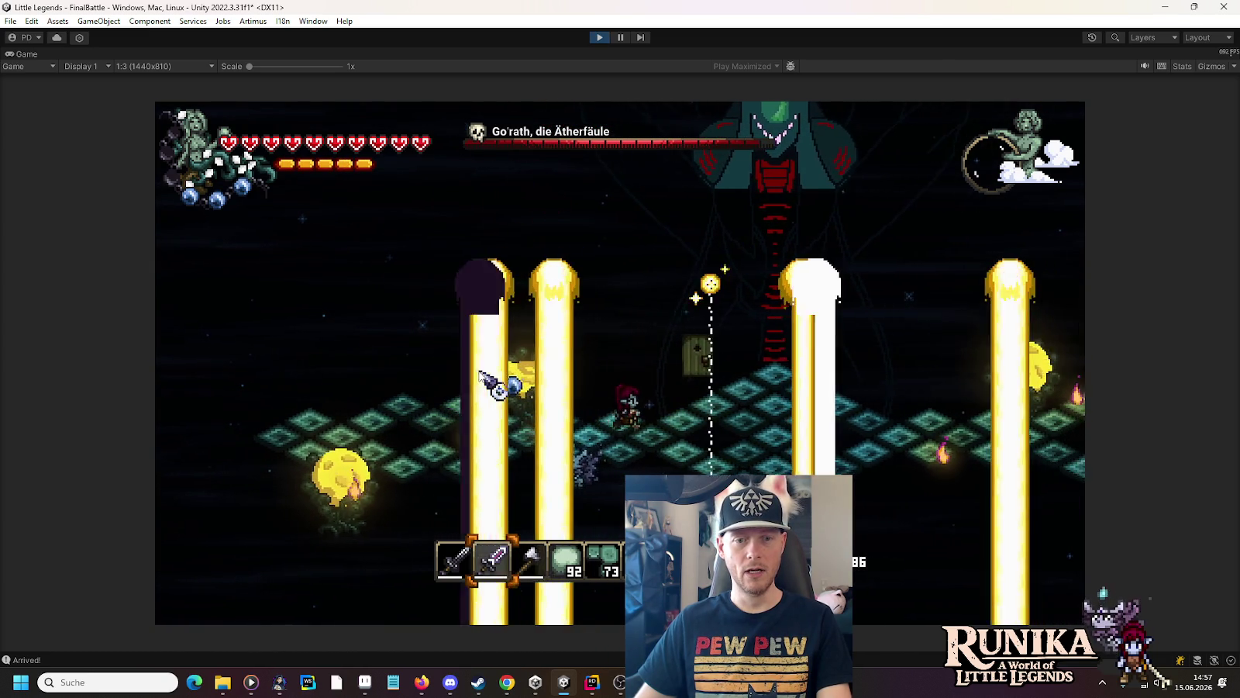
key(d)
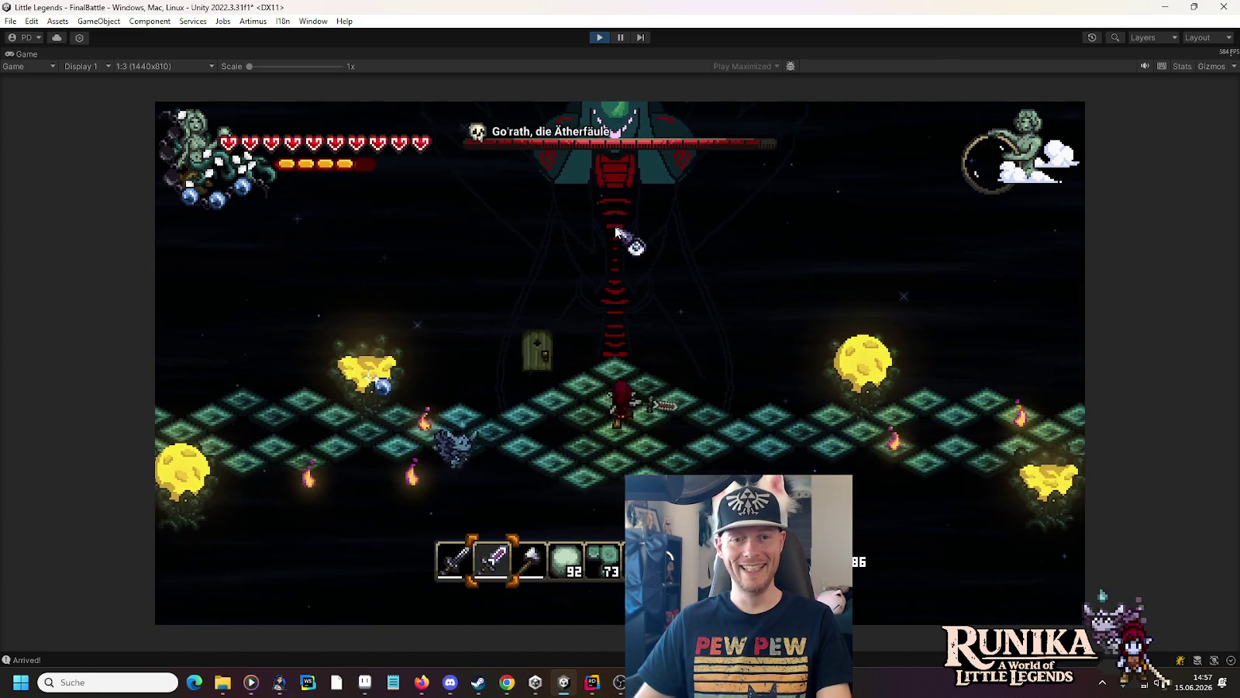
key(a)
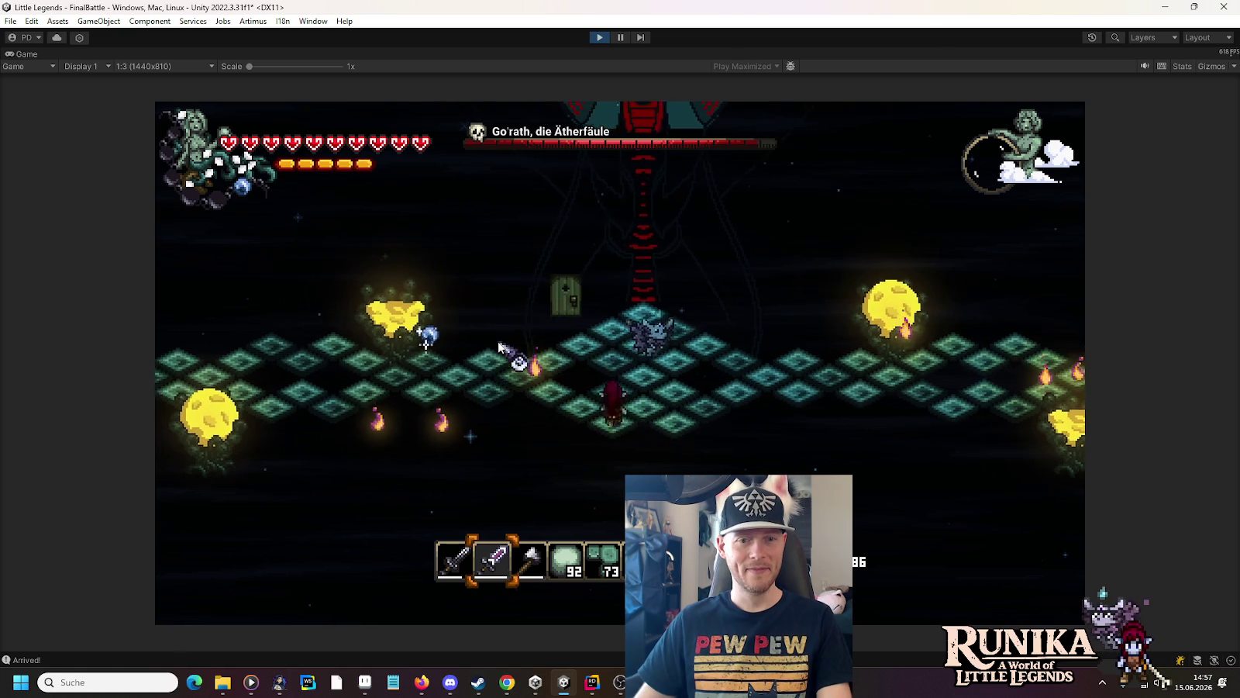
key(a)
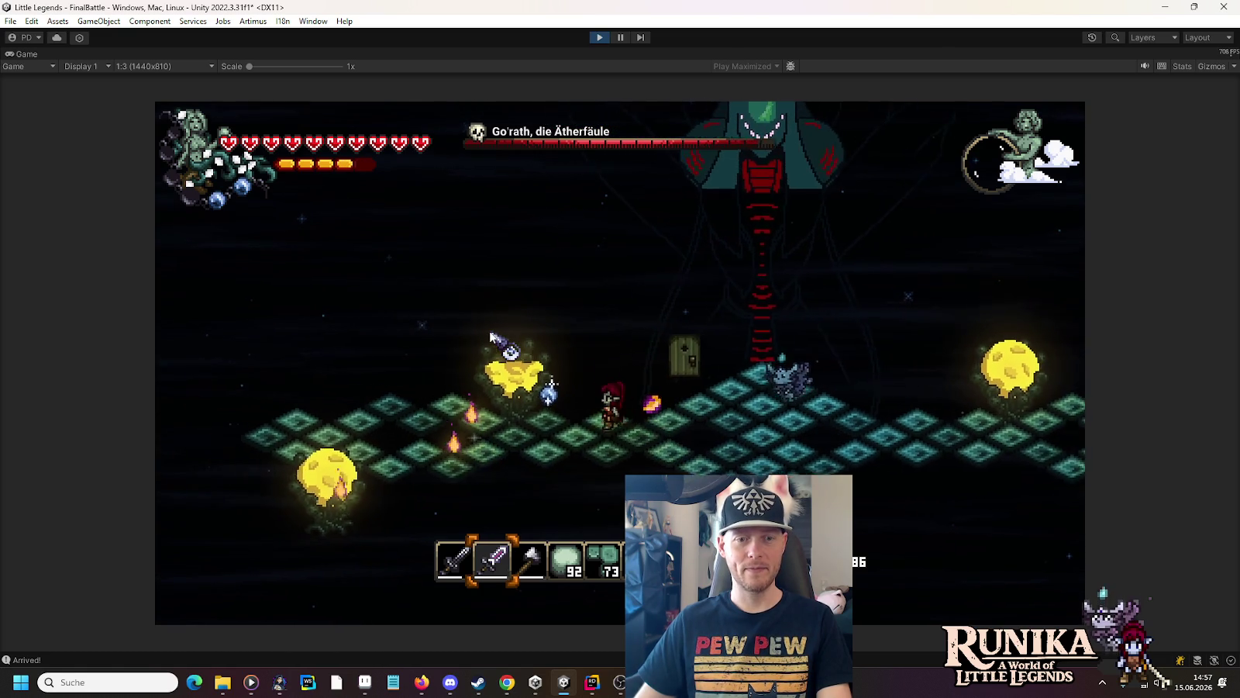
key(d)
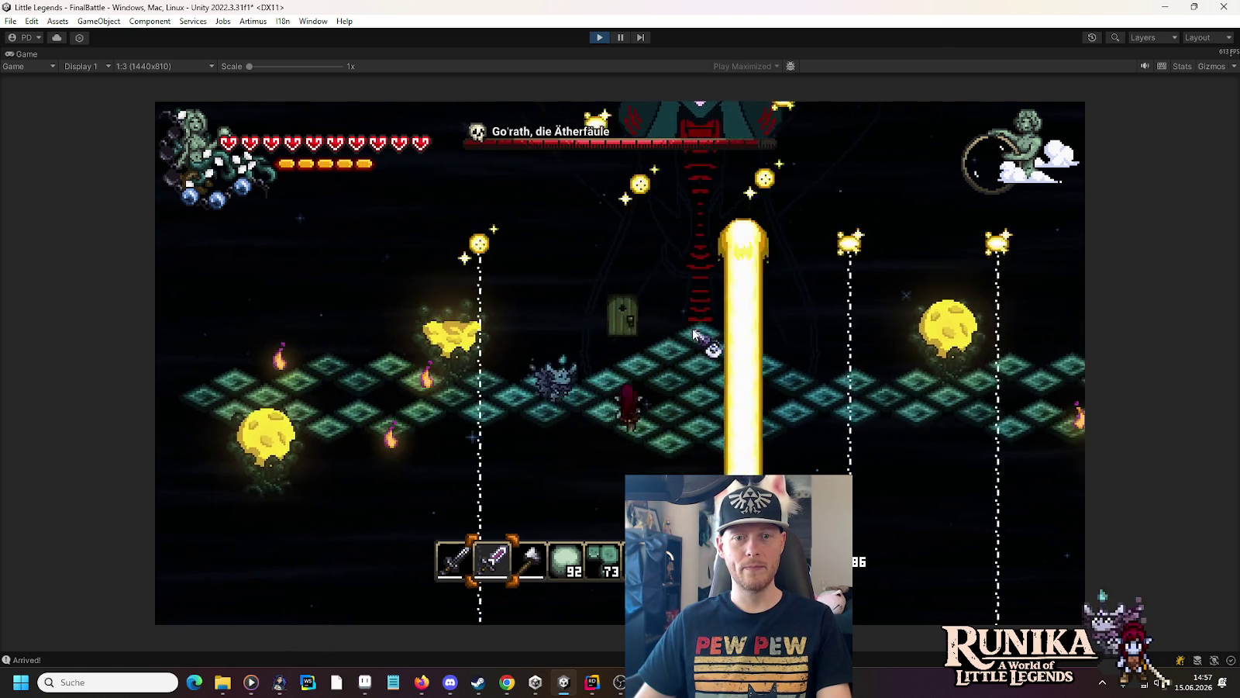
key(d)
key(w)
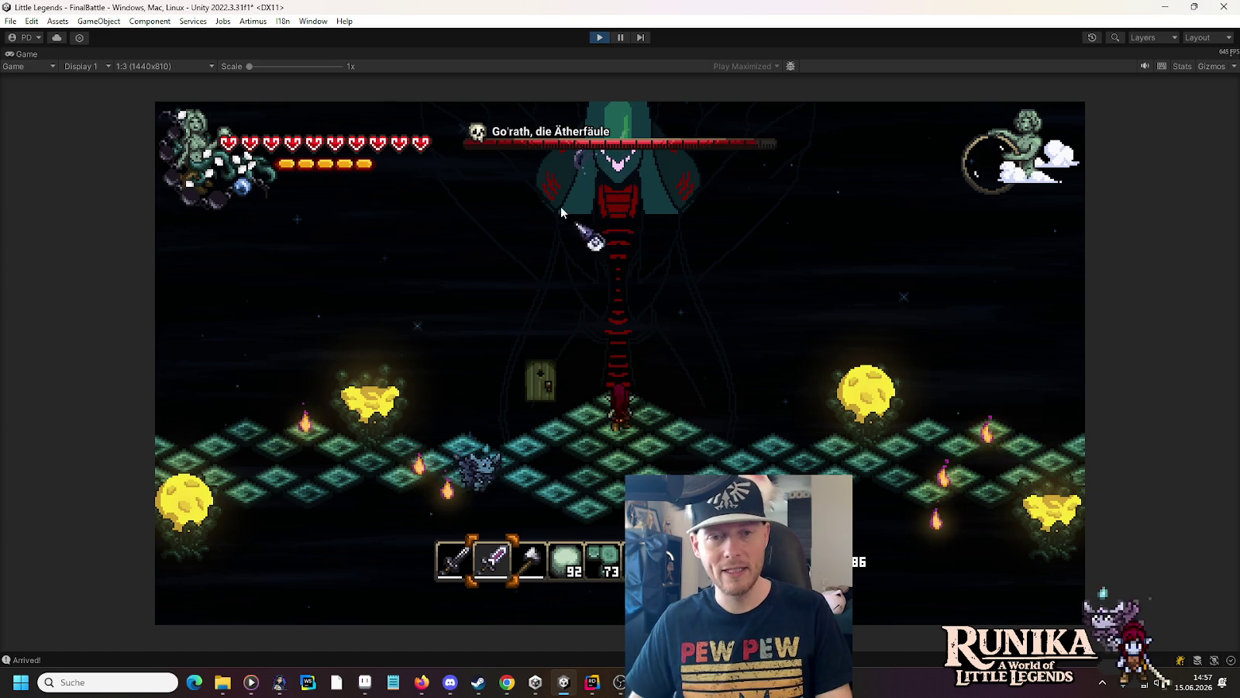
key(d)
key(s)
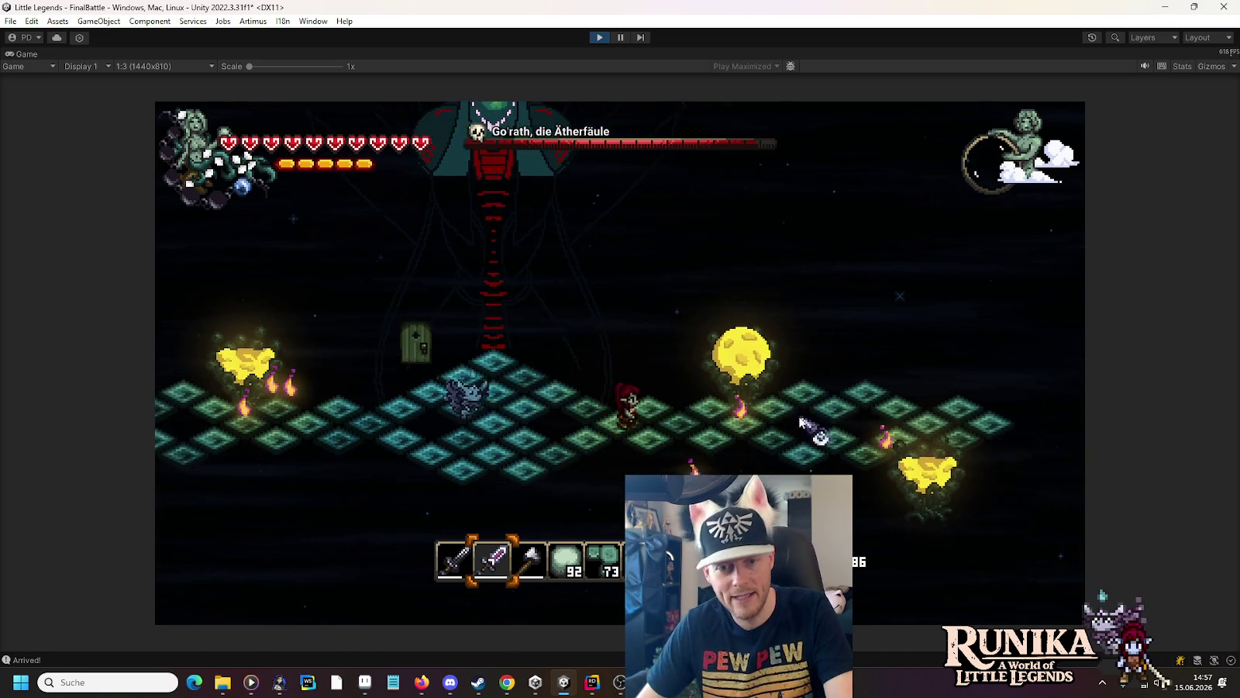
key(d)
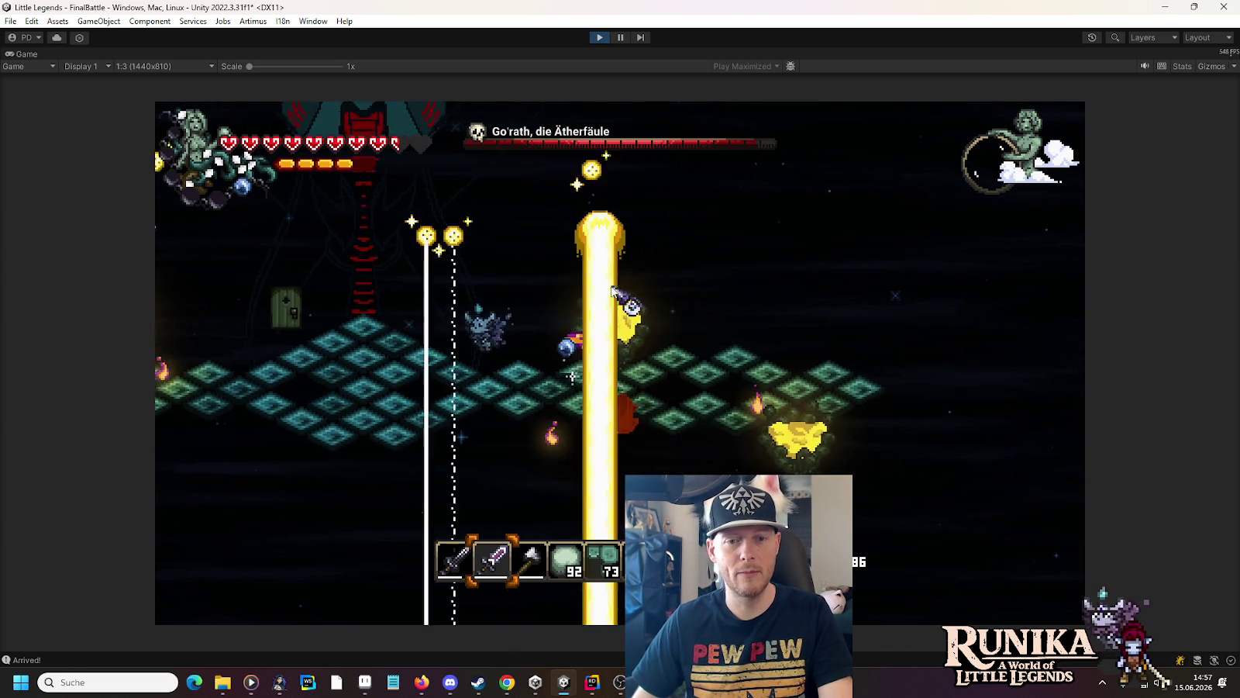
click(608, 338)
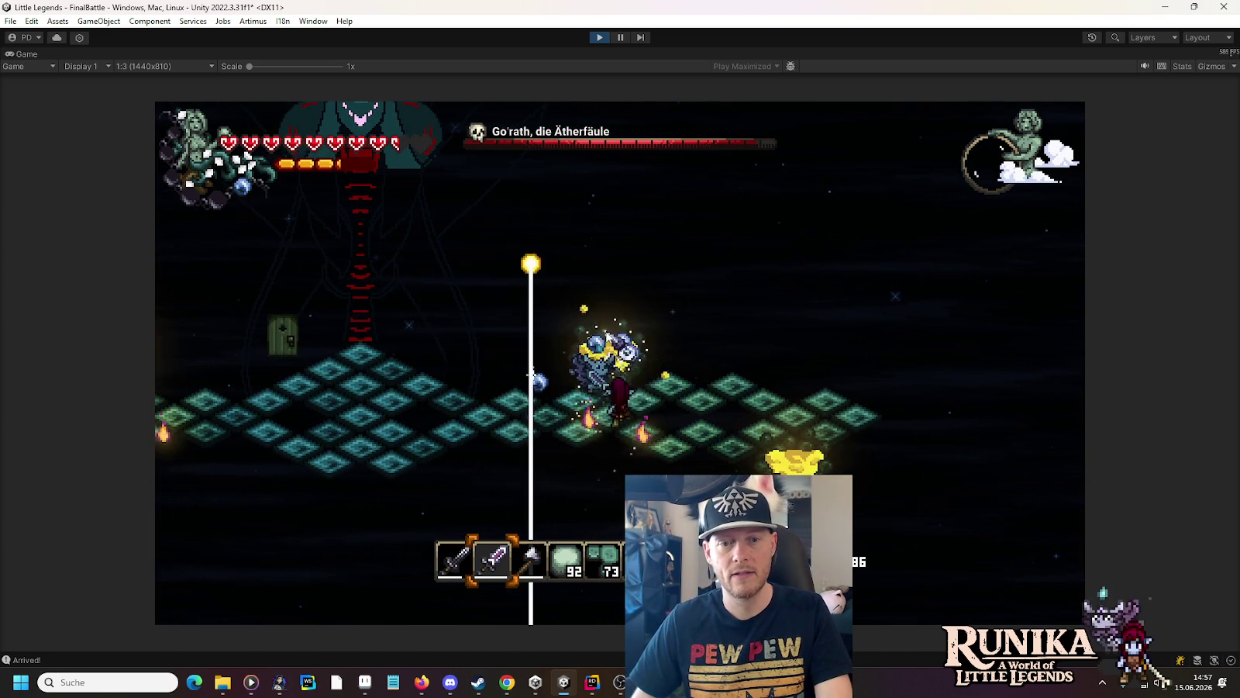
key(w)
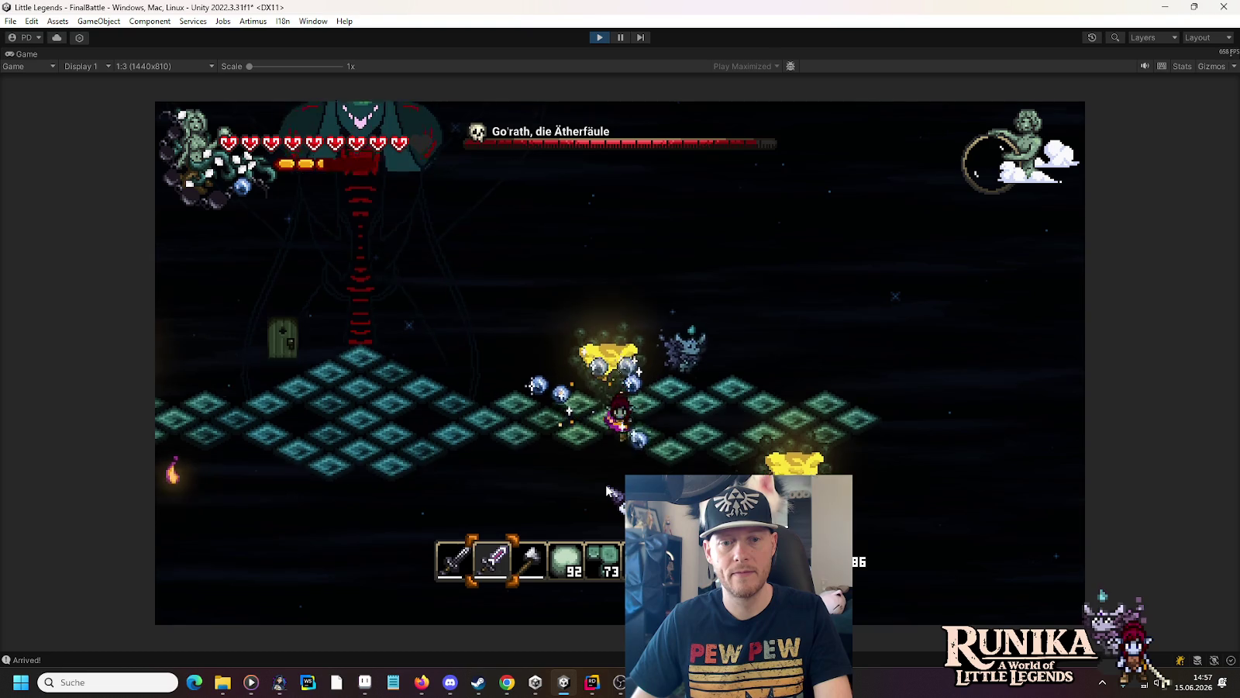
key(a)
key(a)
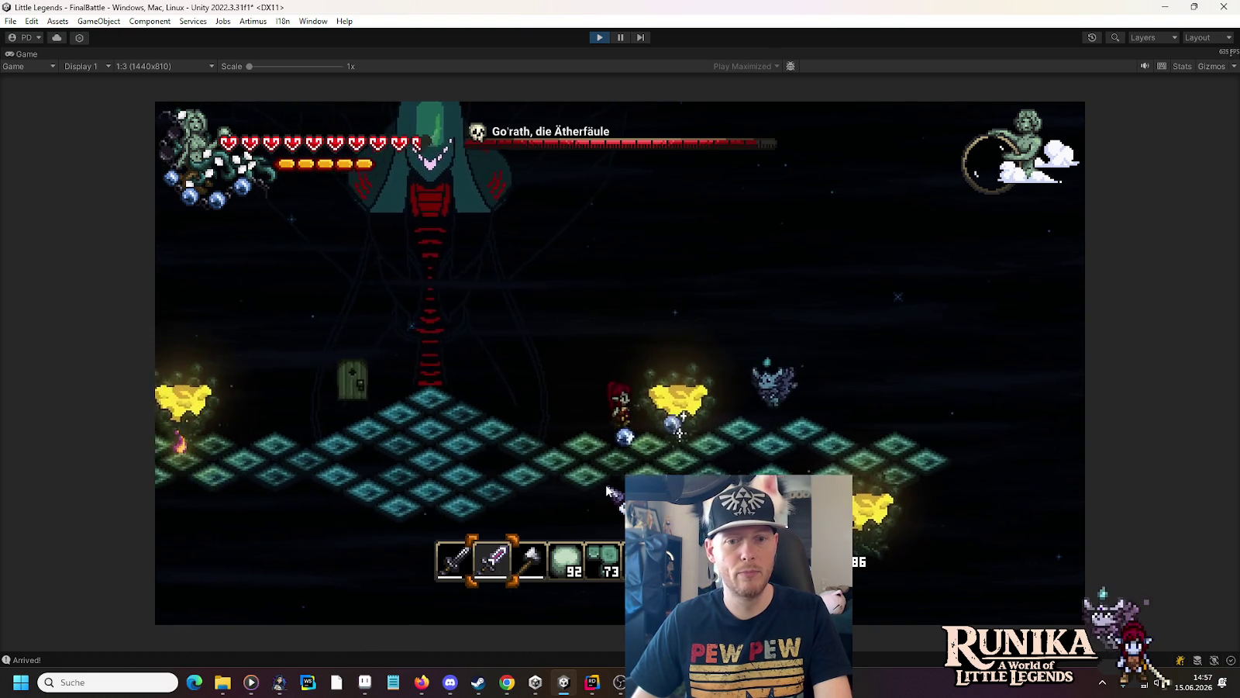
key(a)
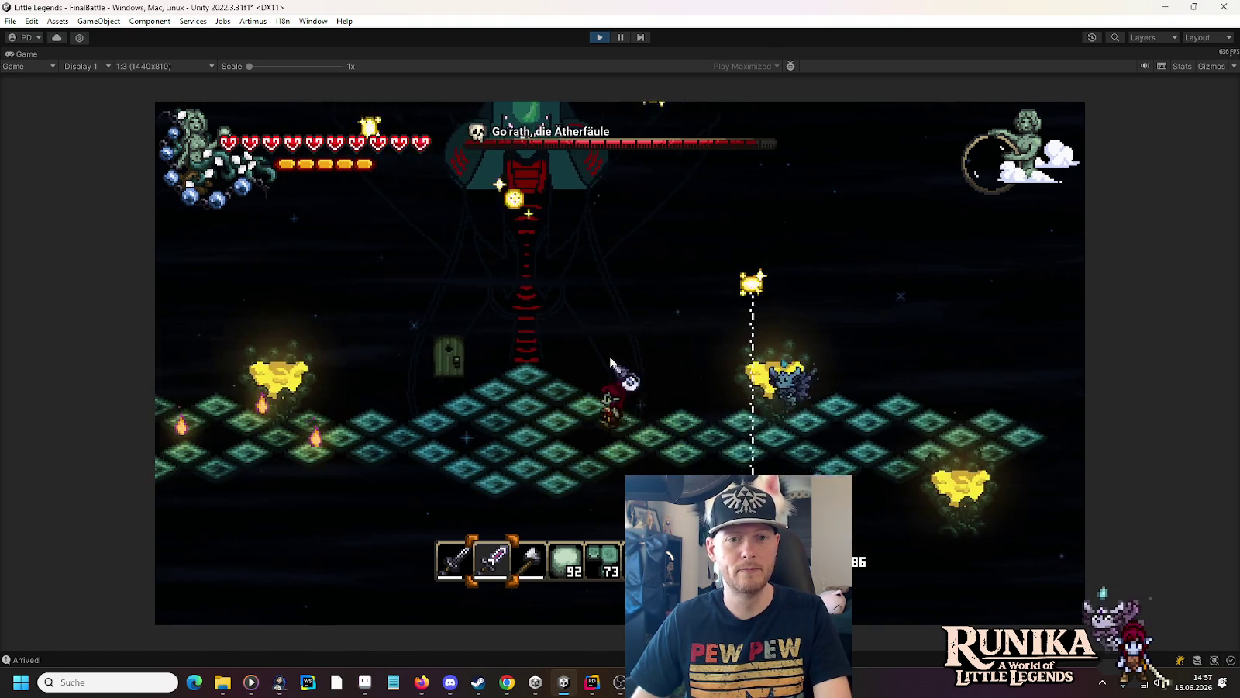
key(s)
key(a)
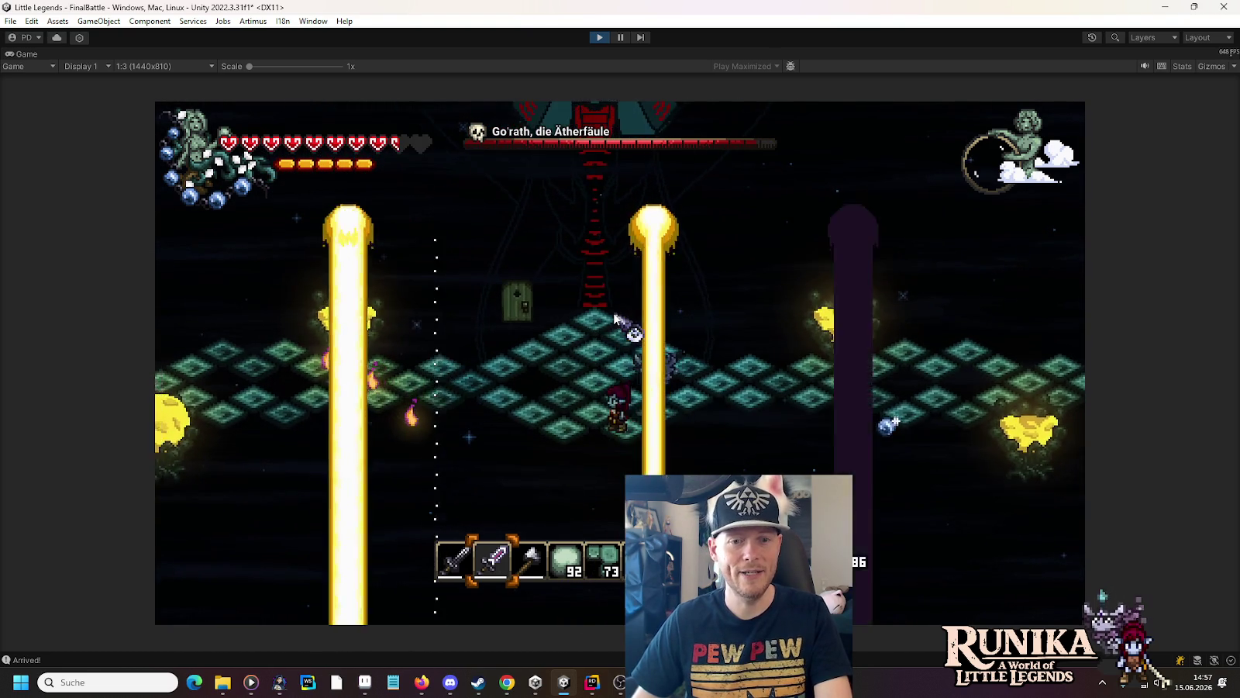
key(d)
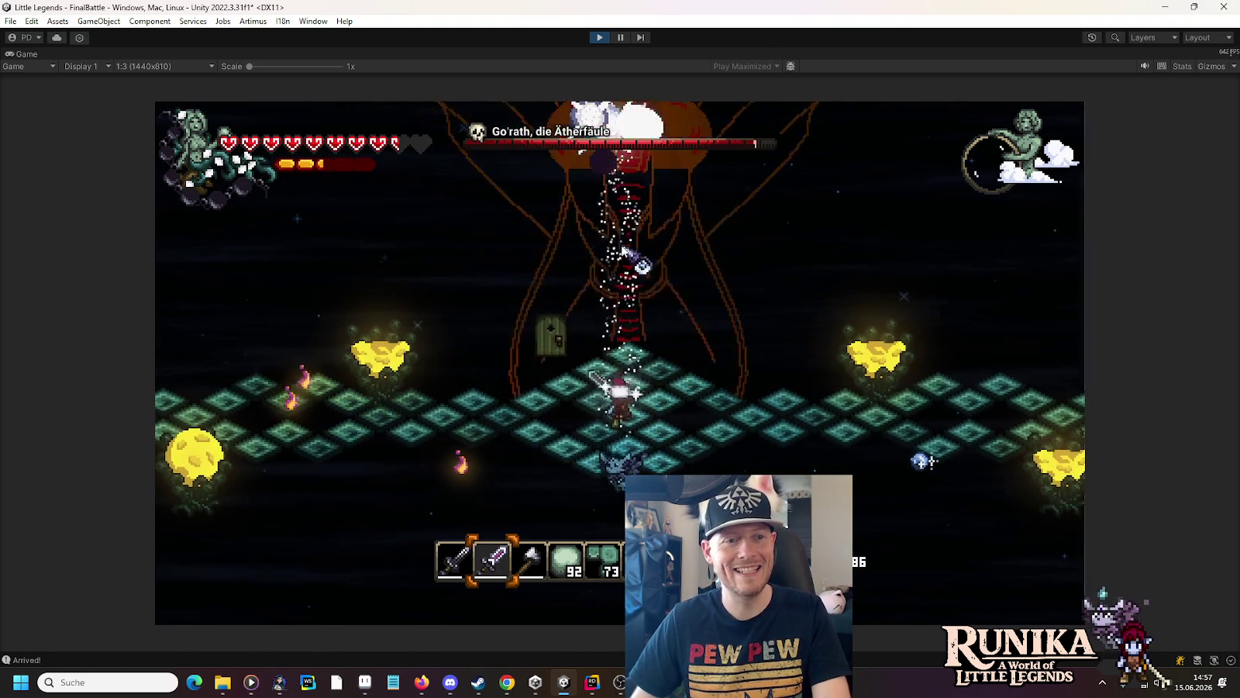
key(w)
key(d)
key(s)
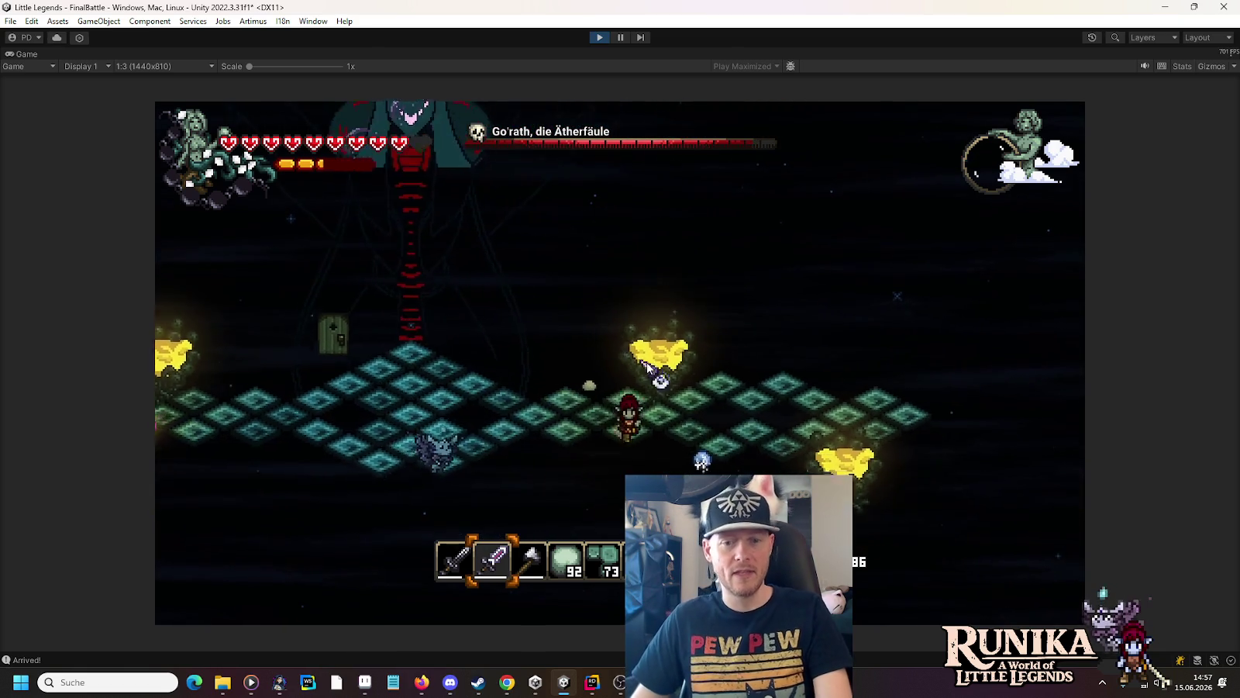
key(a)
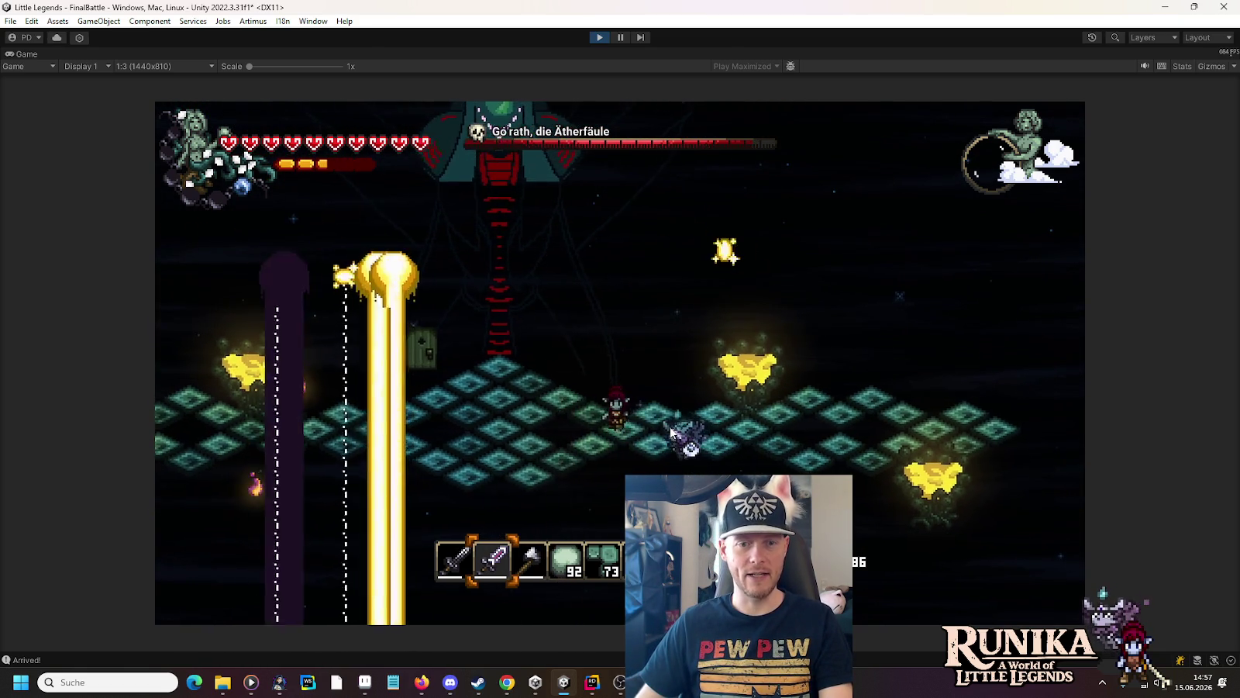
key(a)
key(a)
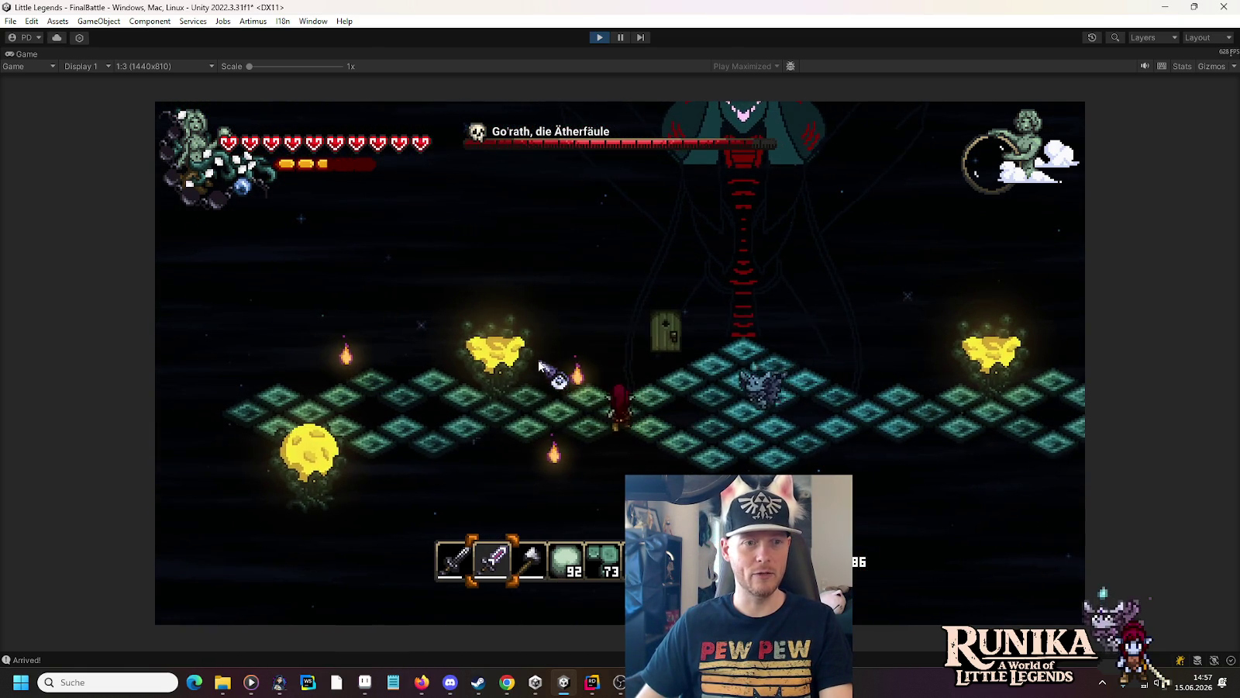
Step: Keep slashing at Gorath while dodging his beams, then exit Play mode
click(594, 376)
key(w)
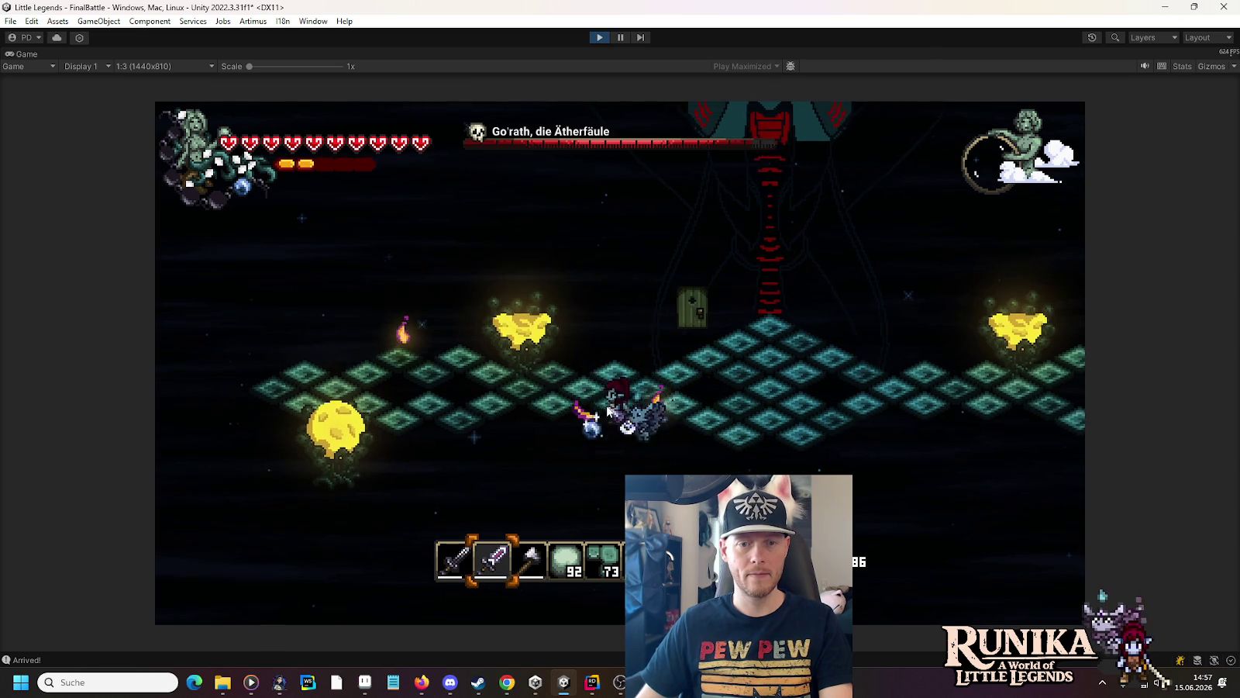
key(d)
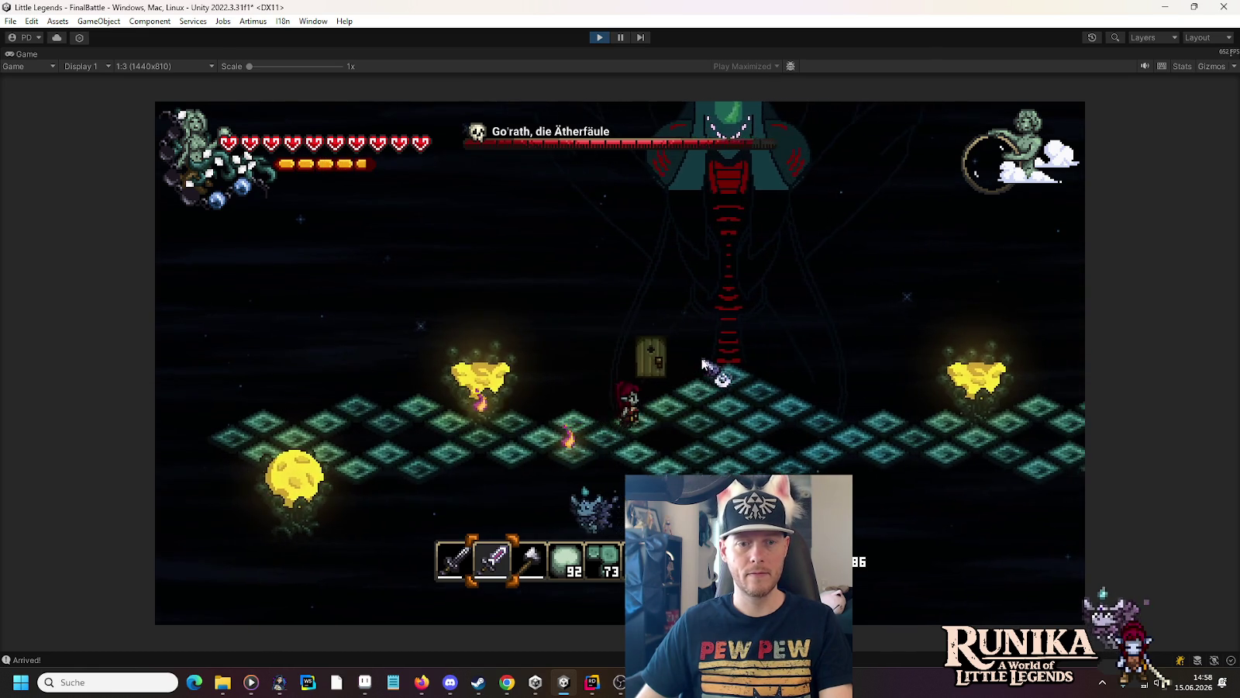
key(d)
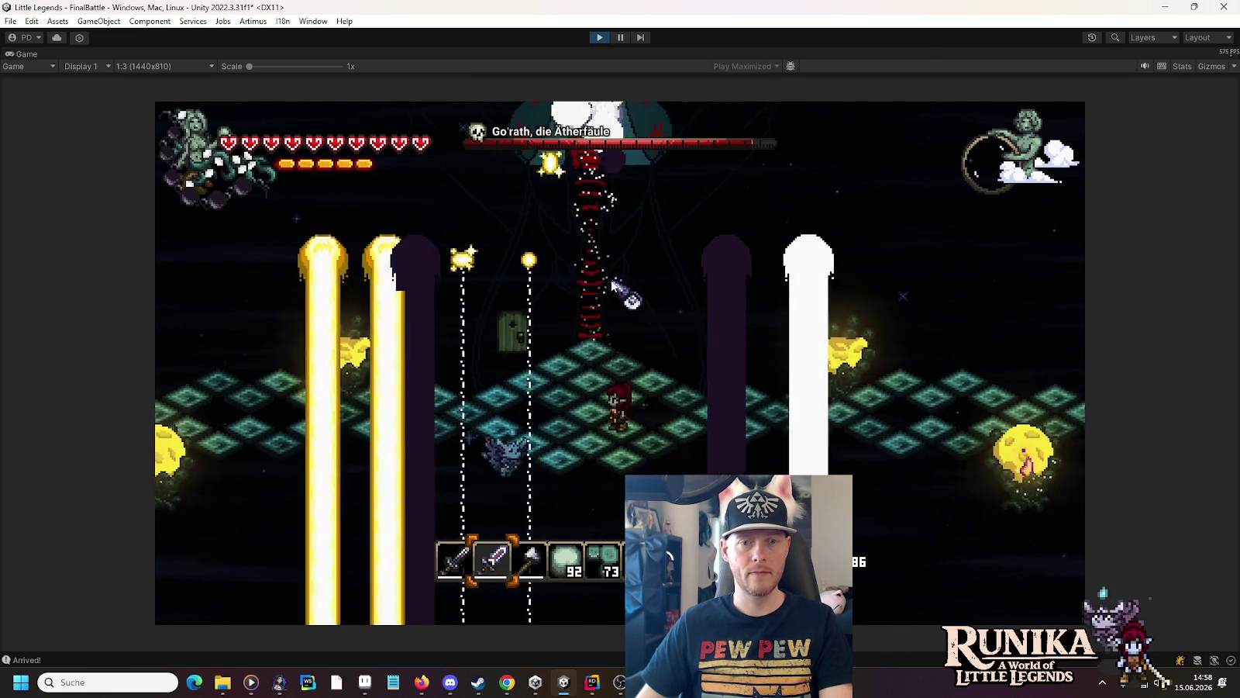
key(a)
click(569, 422)
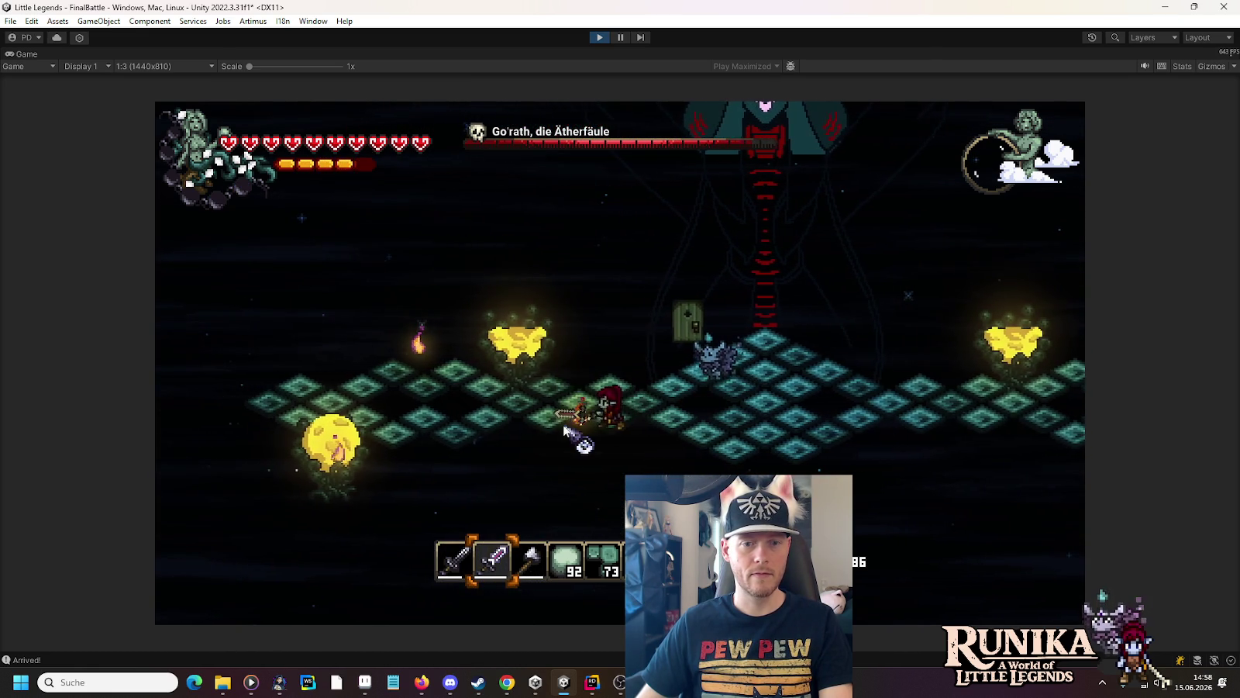
key(a)
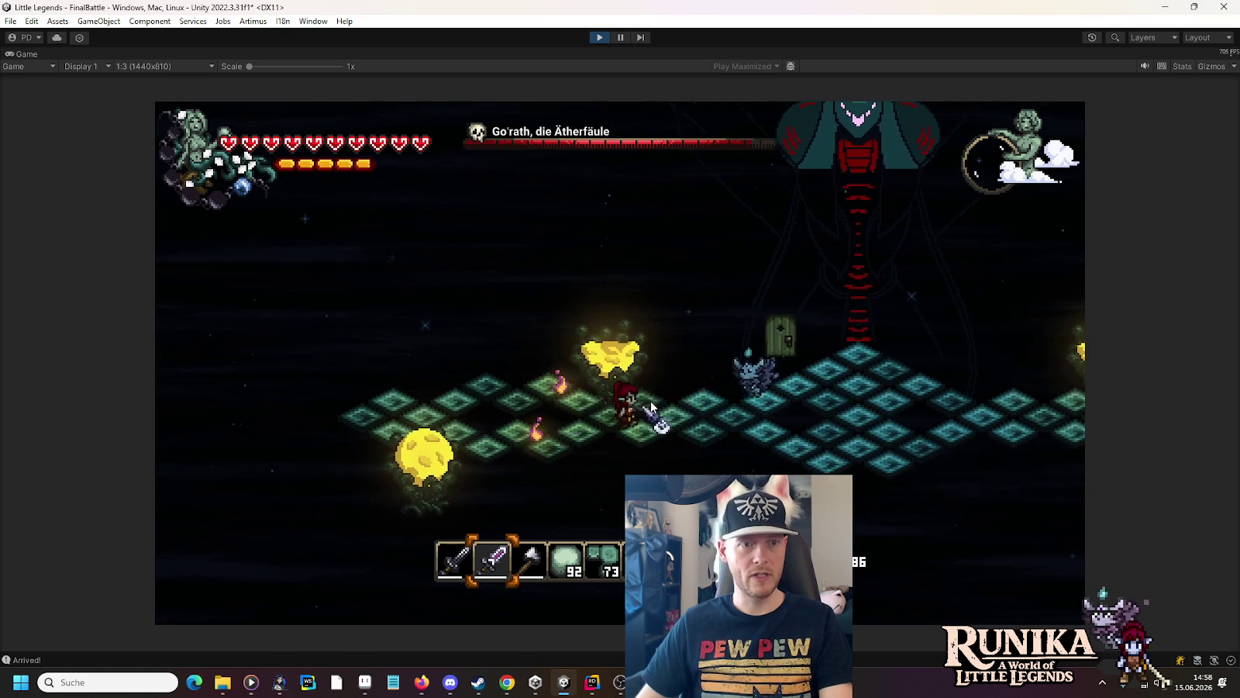
key(d)
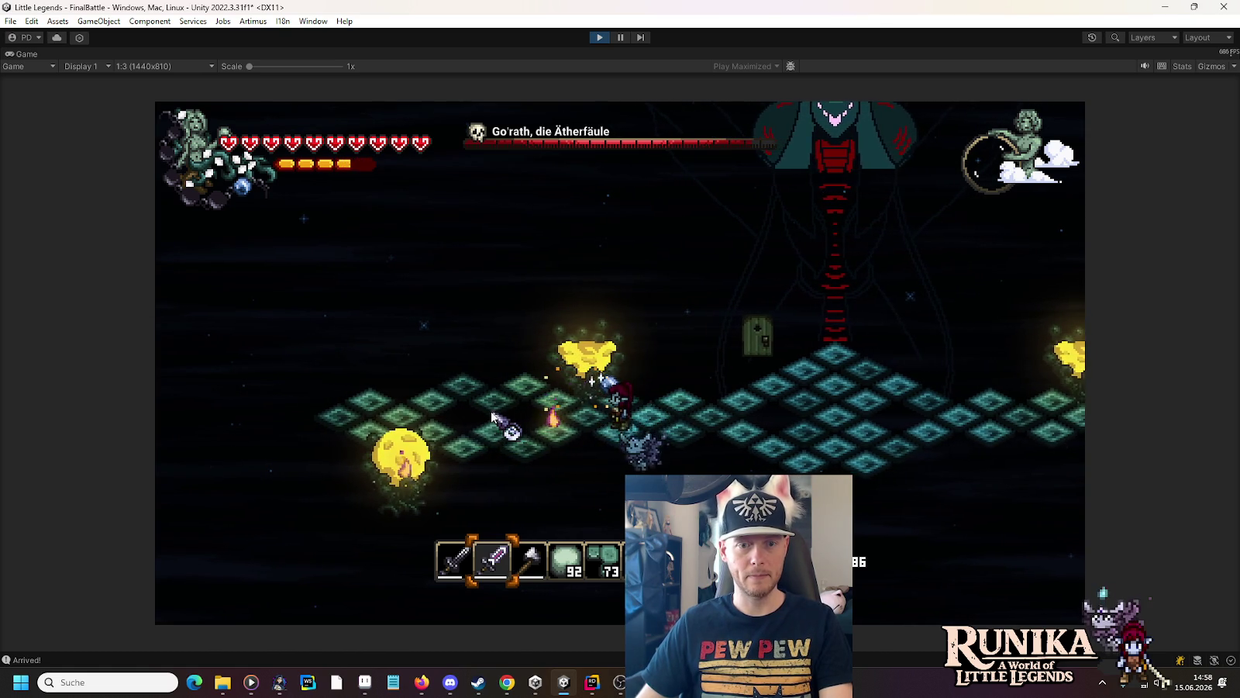
key(d)
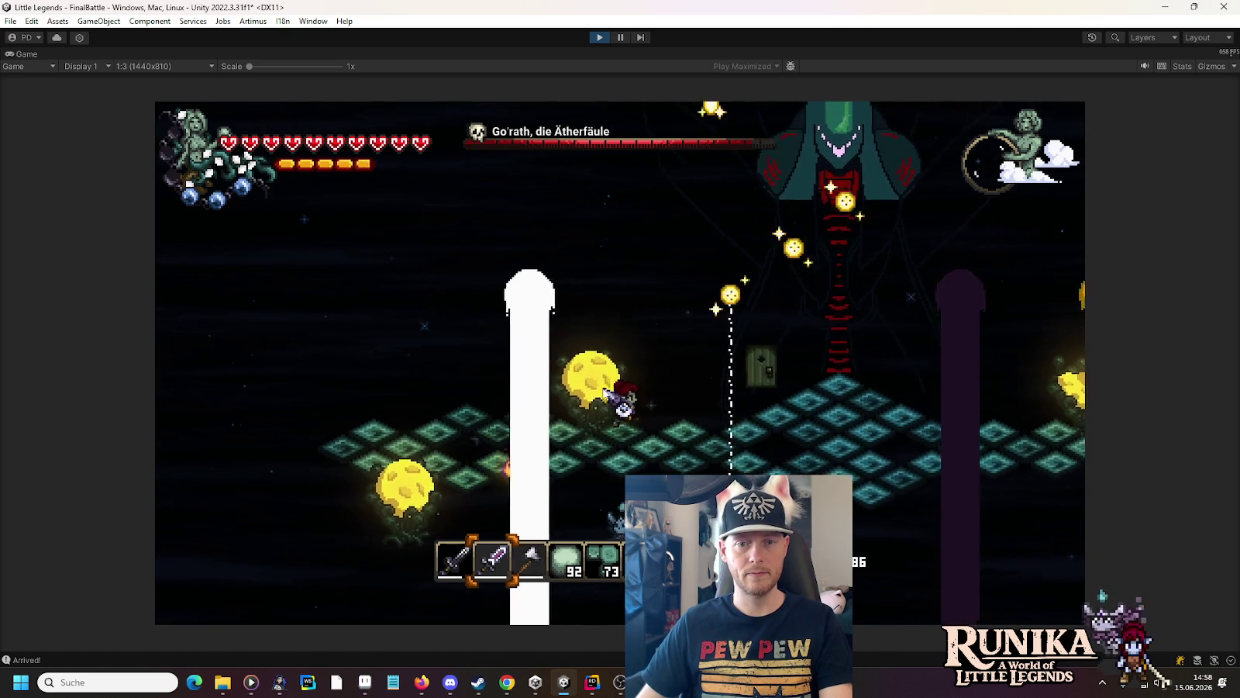
key(d)
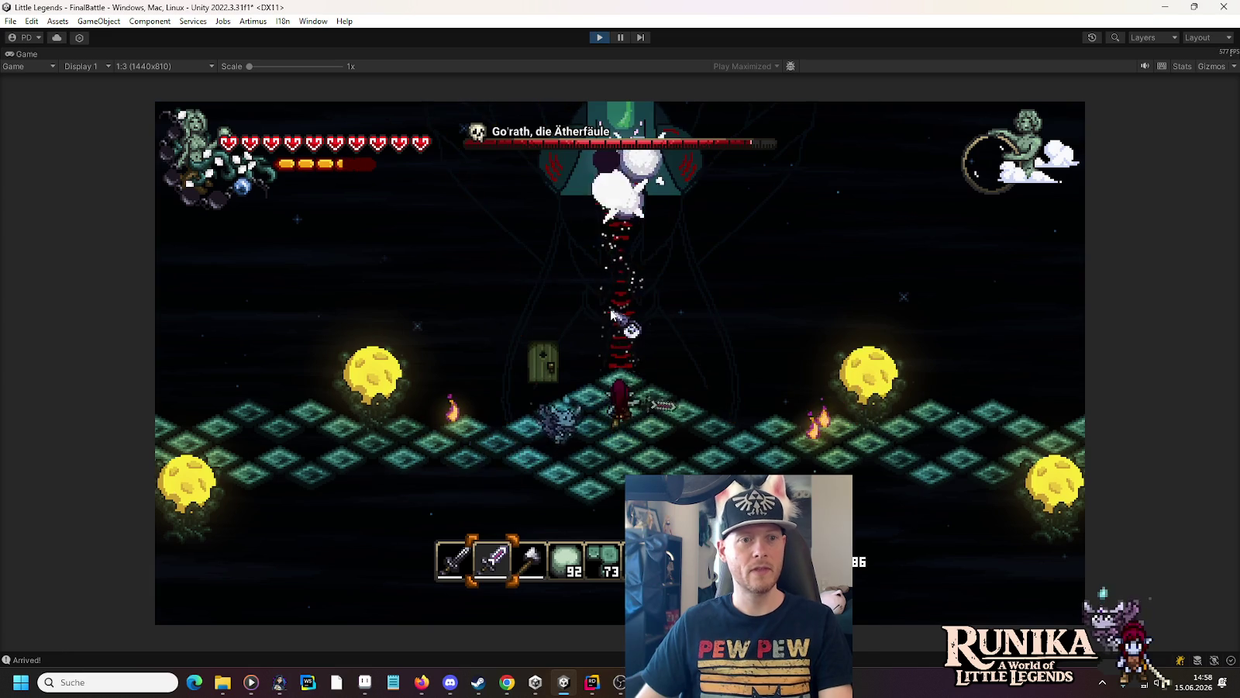
key(d)
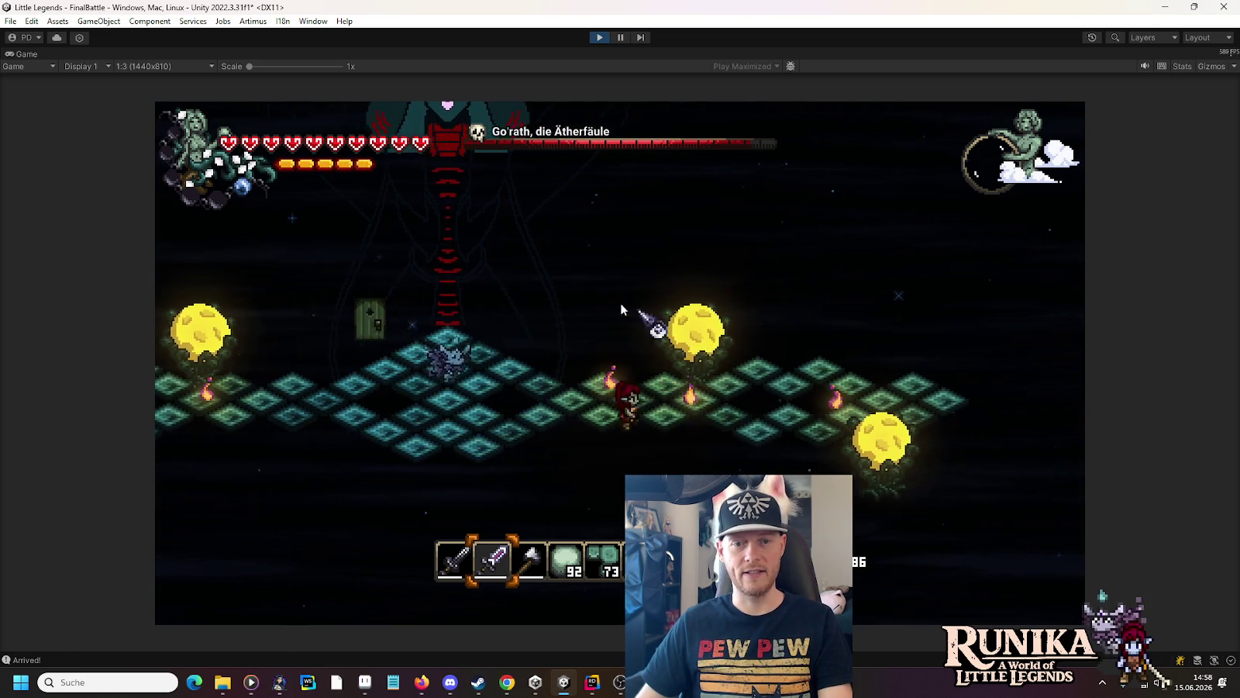
key(d)
key(a)
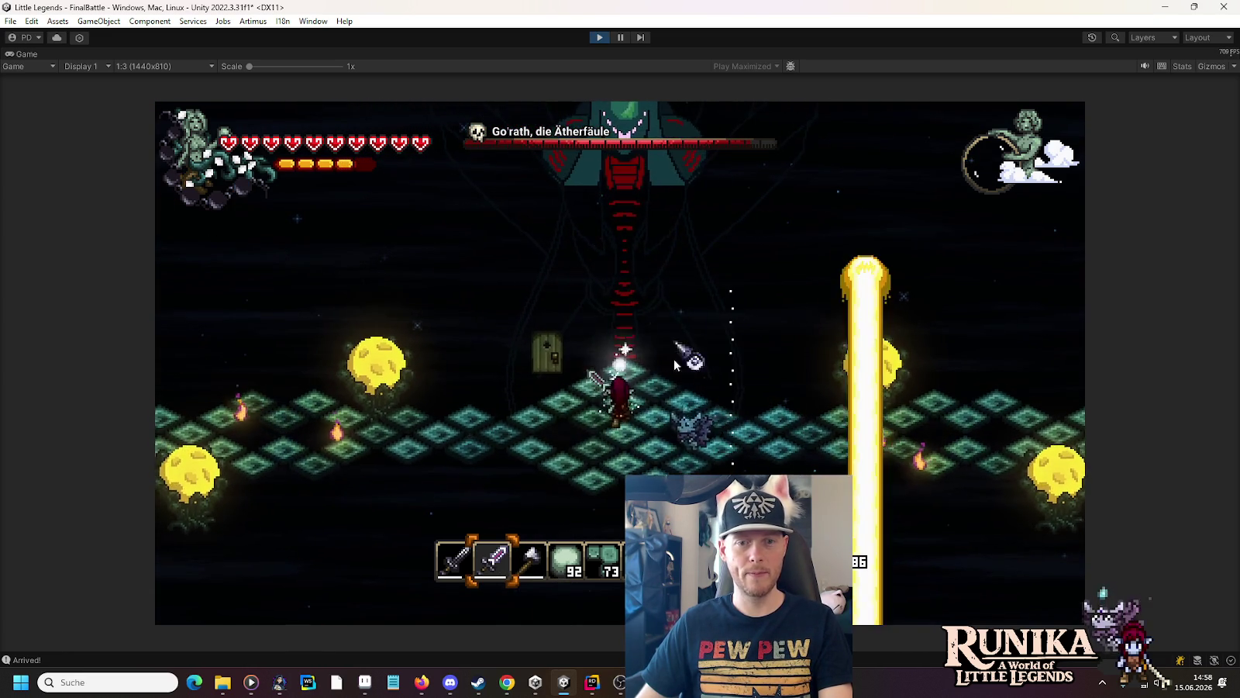
key(d)
key(d)
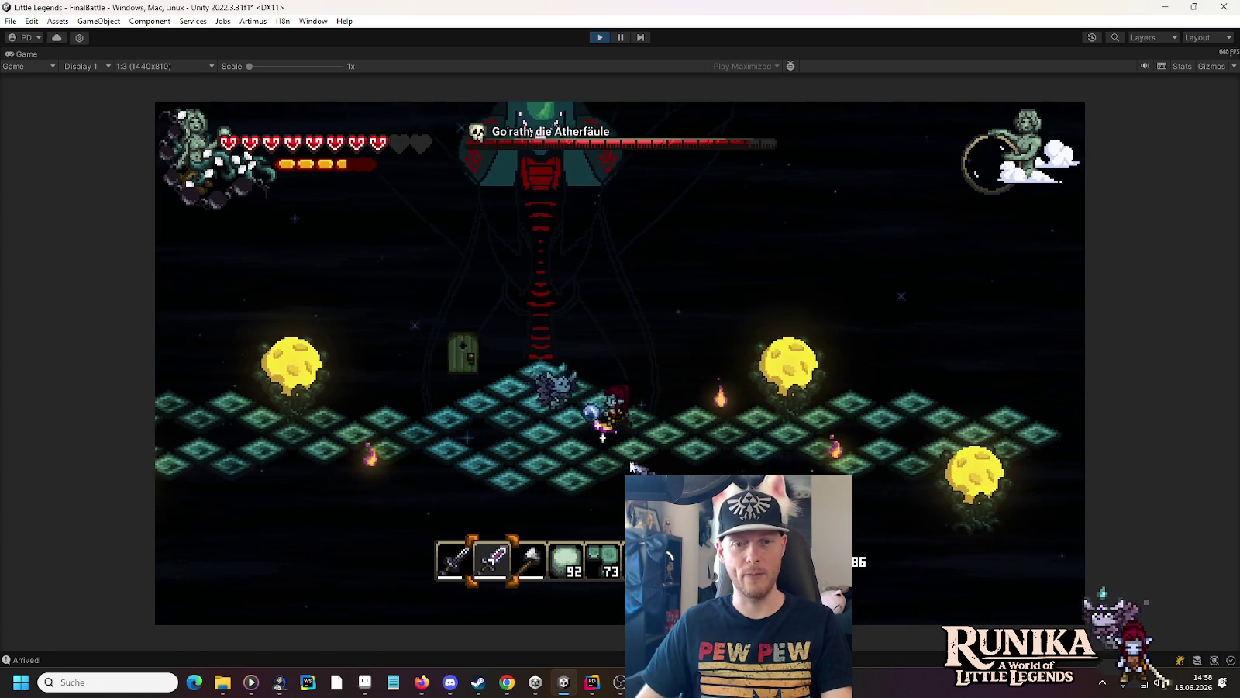
key(a)
click(618, 289)
key(a)
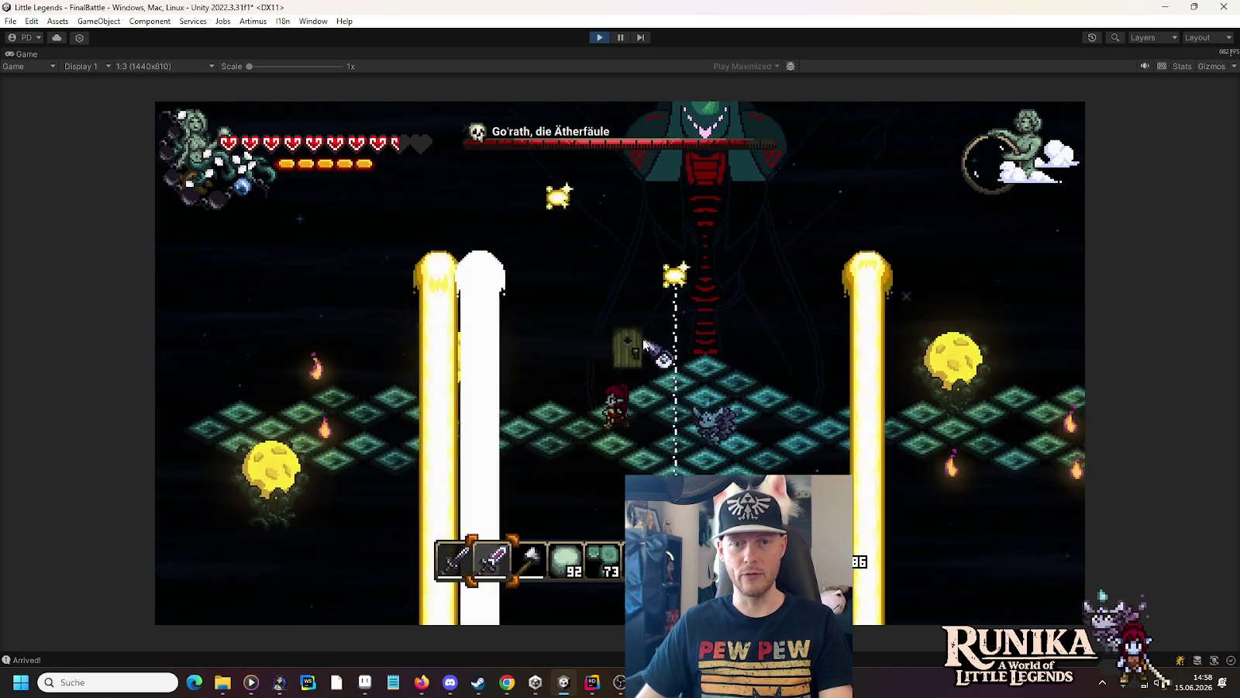
key(a)
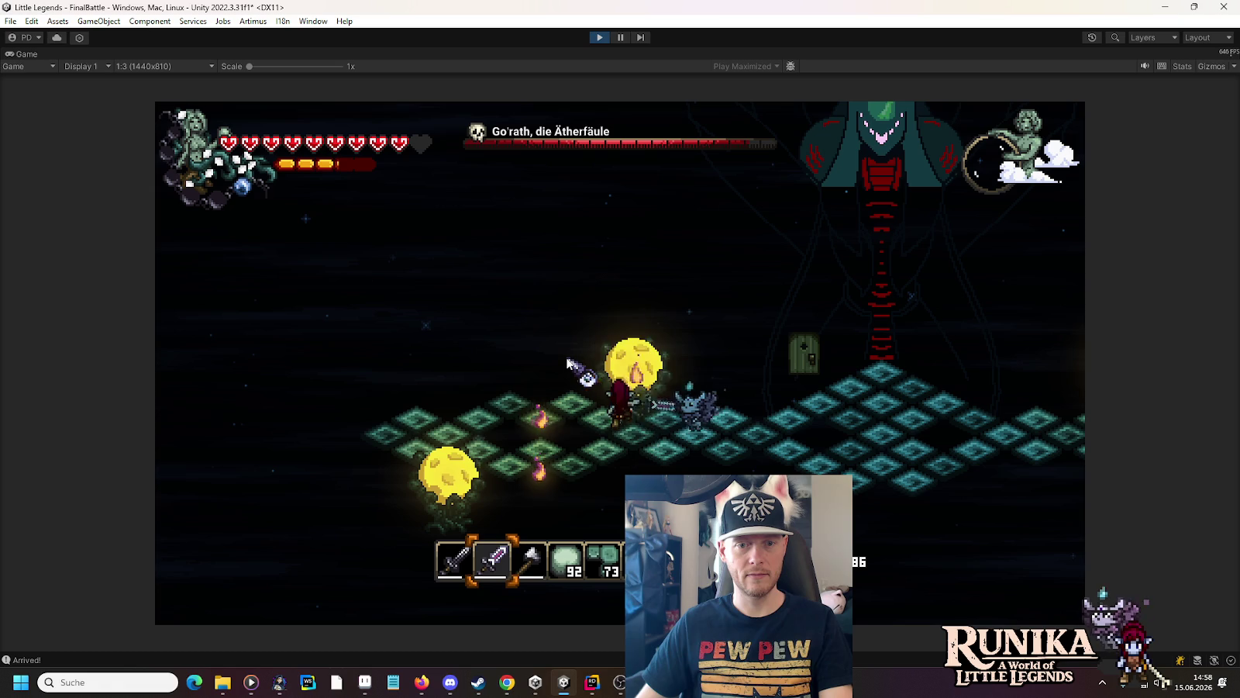
key(w)
key(d)
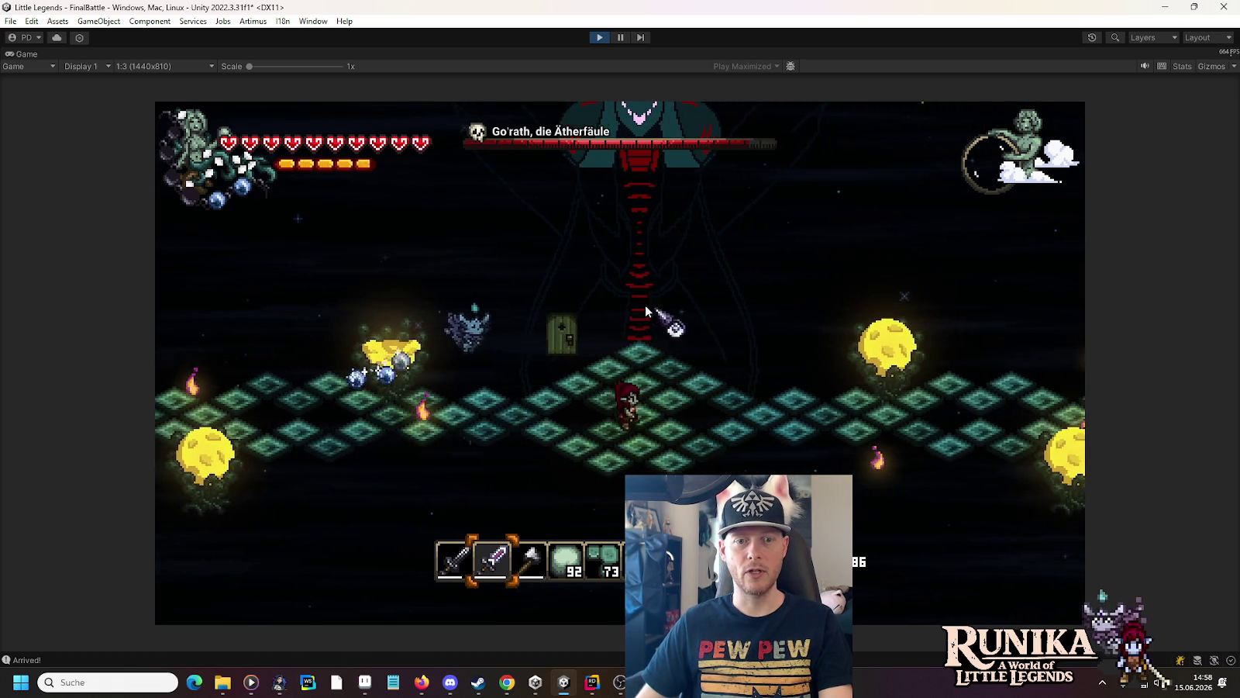
key(a)
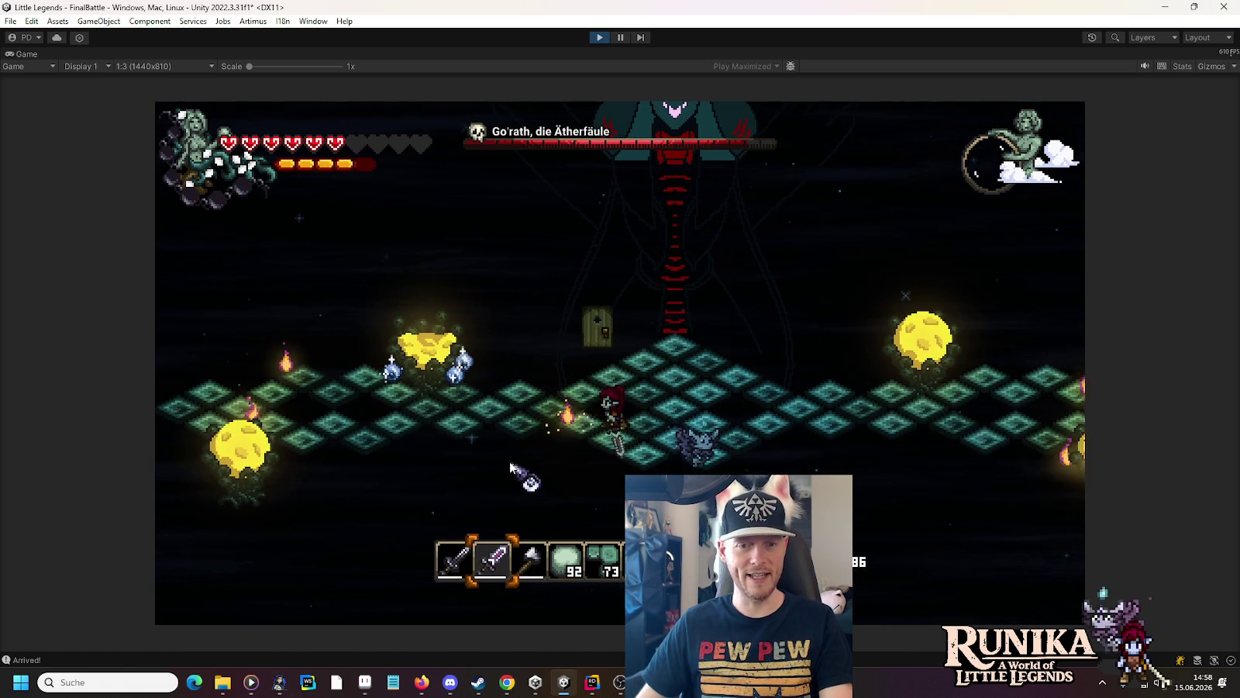
key(a)
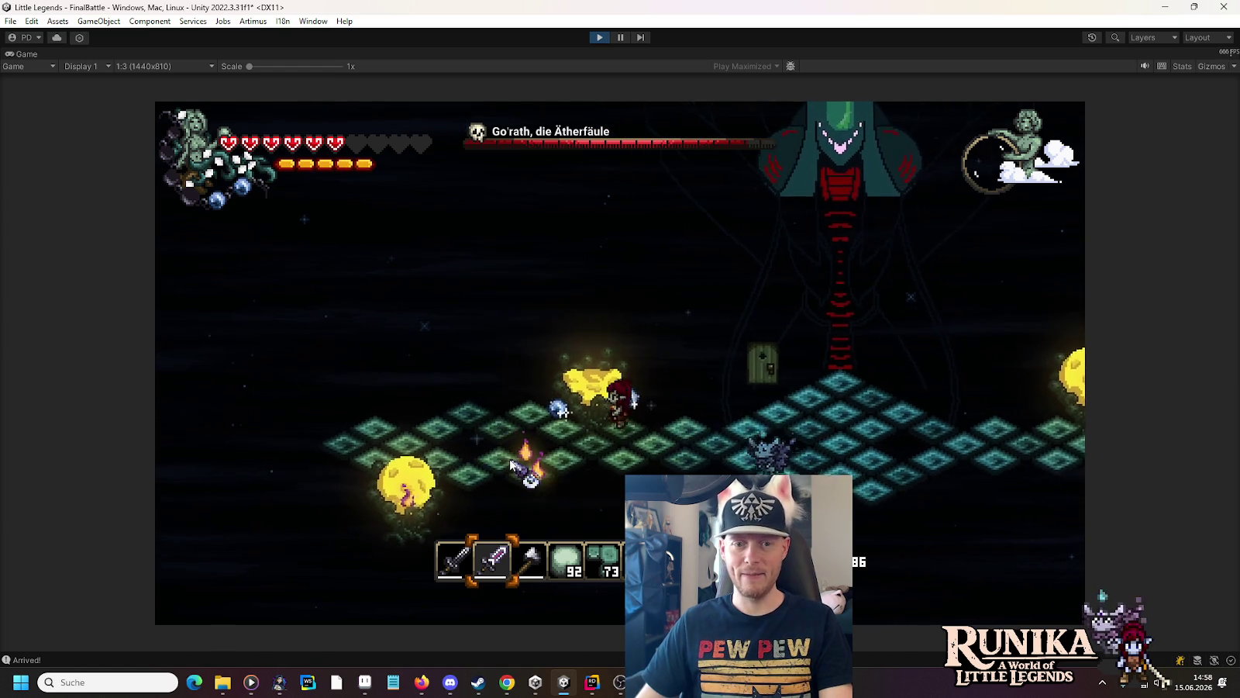
key(a)
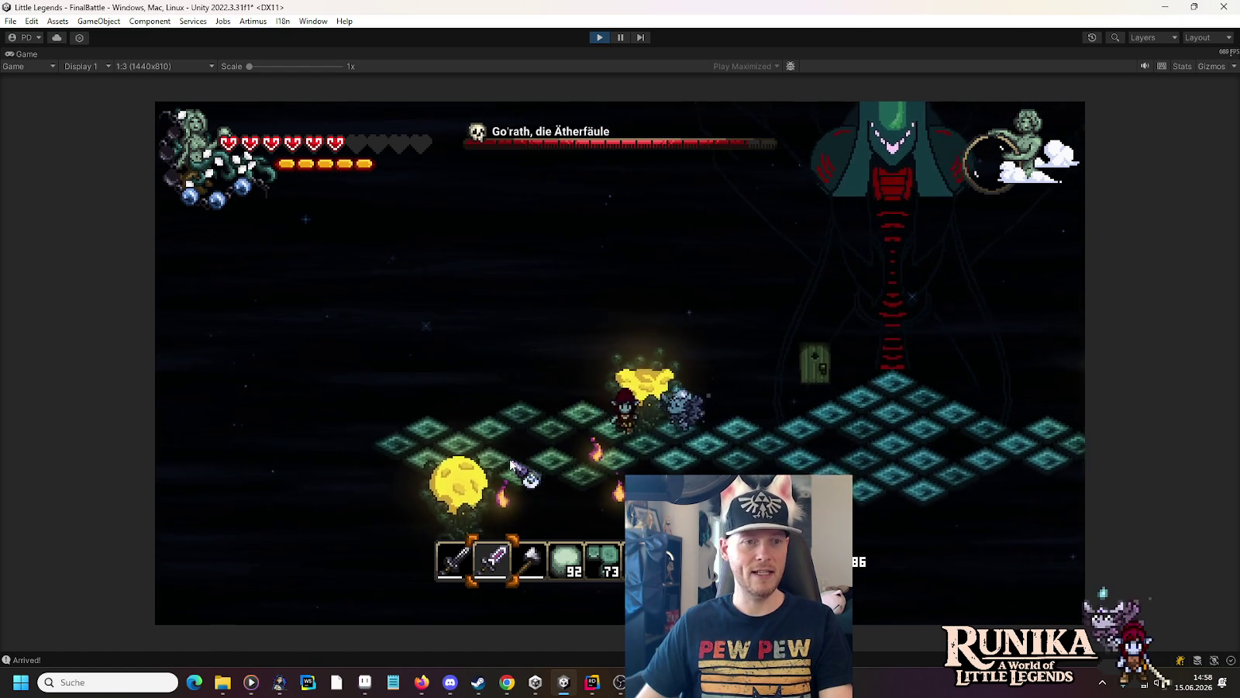
key(d)
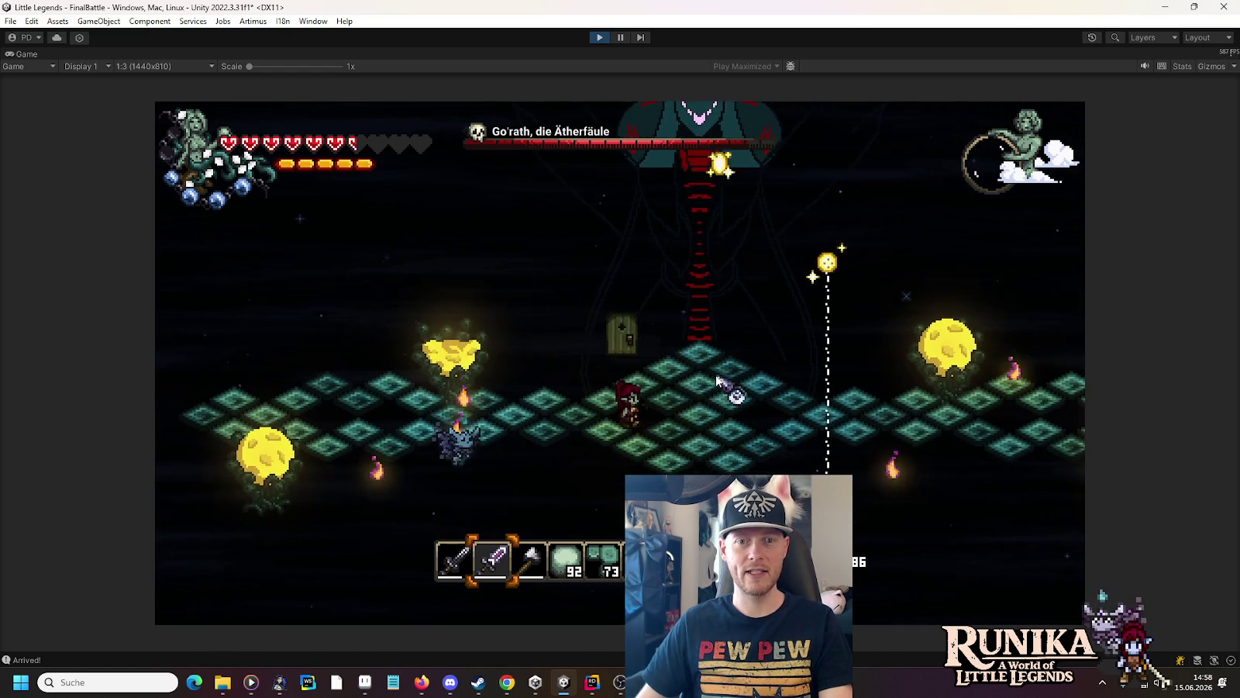
key(d)
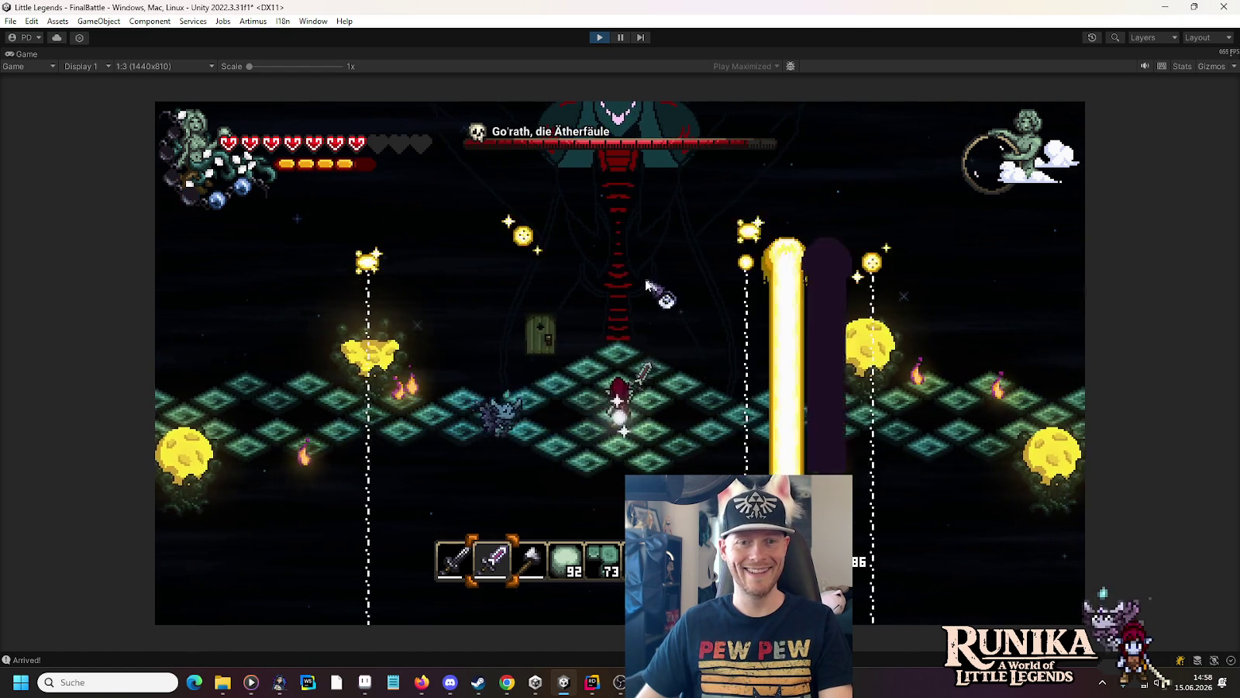
click(600, 38)
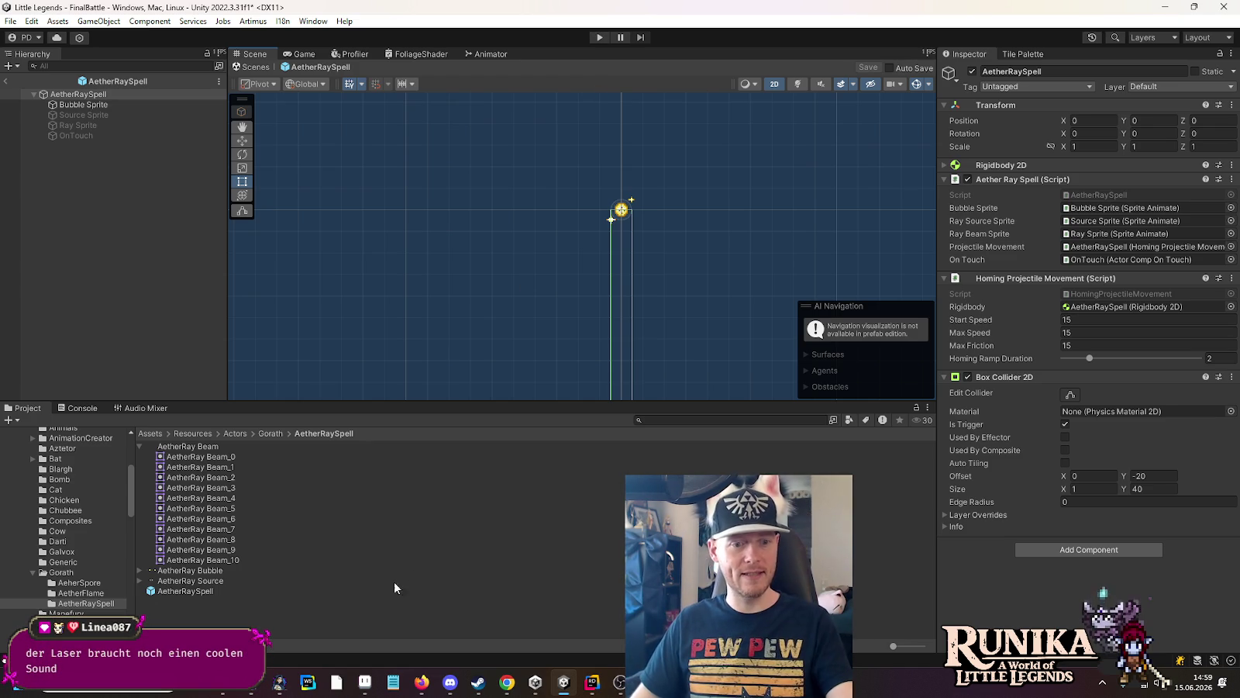
Step: Open D:\Database from File Explorer's jump list and enter the Humble Bundle folder
right_click(223, 682)
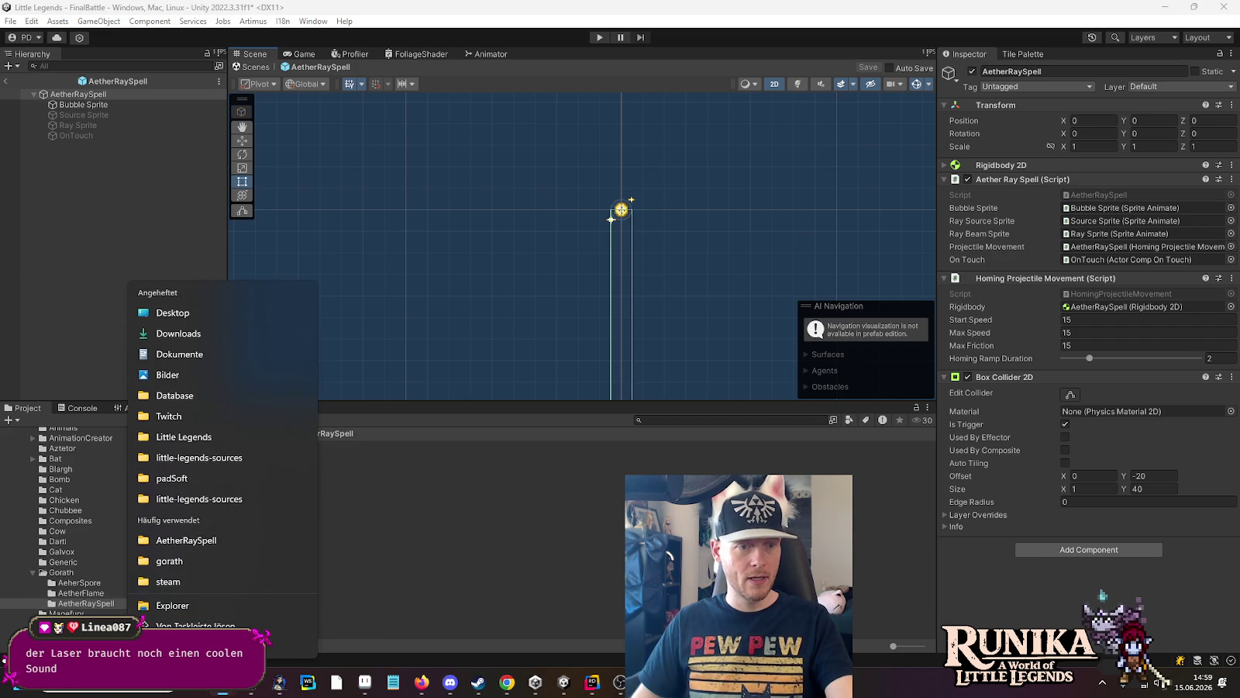
click(218, 401)
double_click(532, 352)
text(launch)
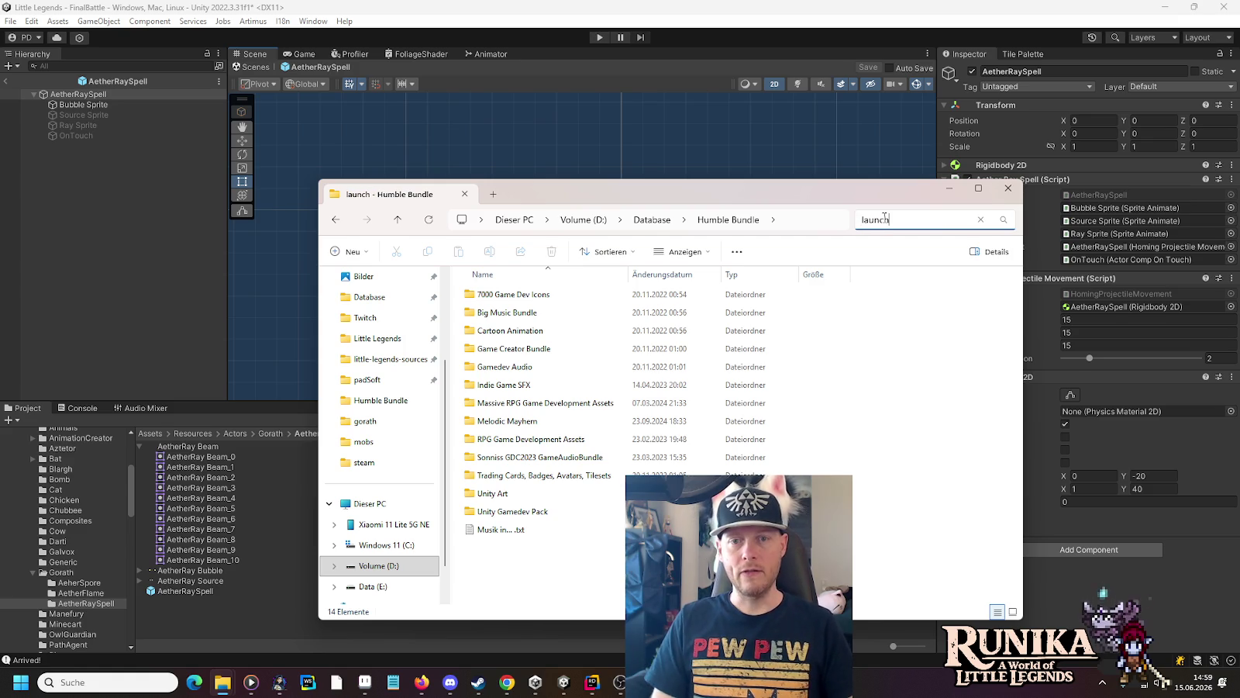
Step: Search the library for 'launch' and audition Sci Fi Grenade Launcher 1.wav
key(Return)
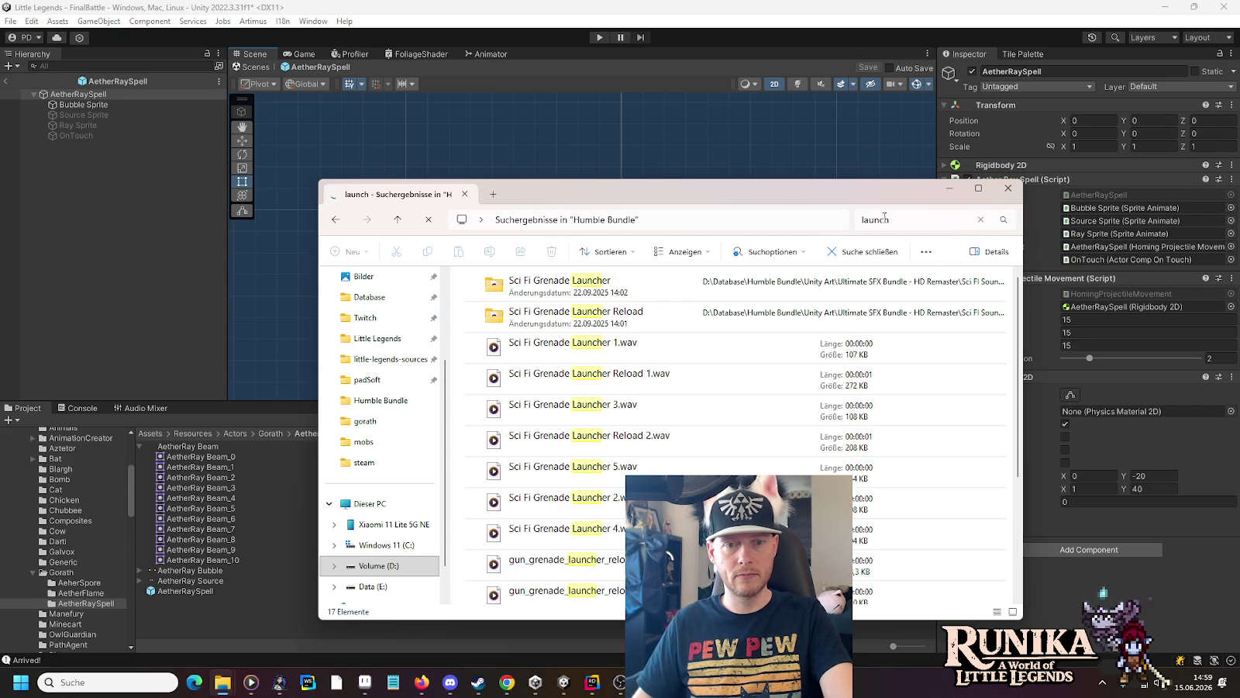
double_click(789, 356)
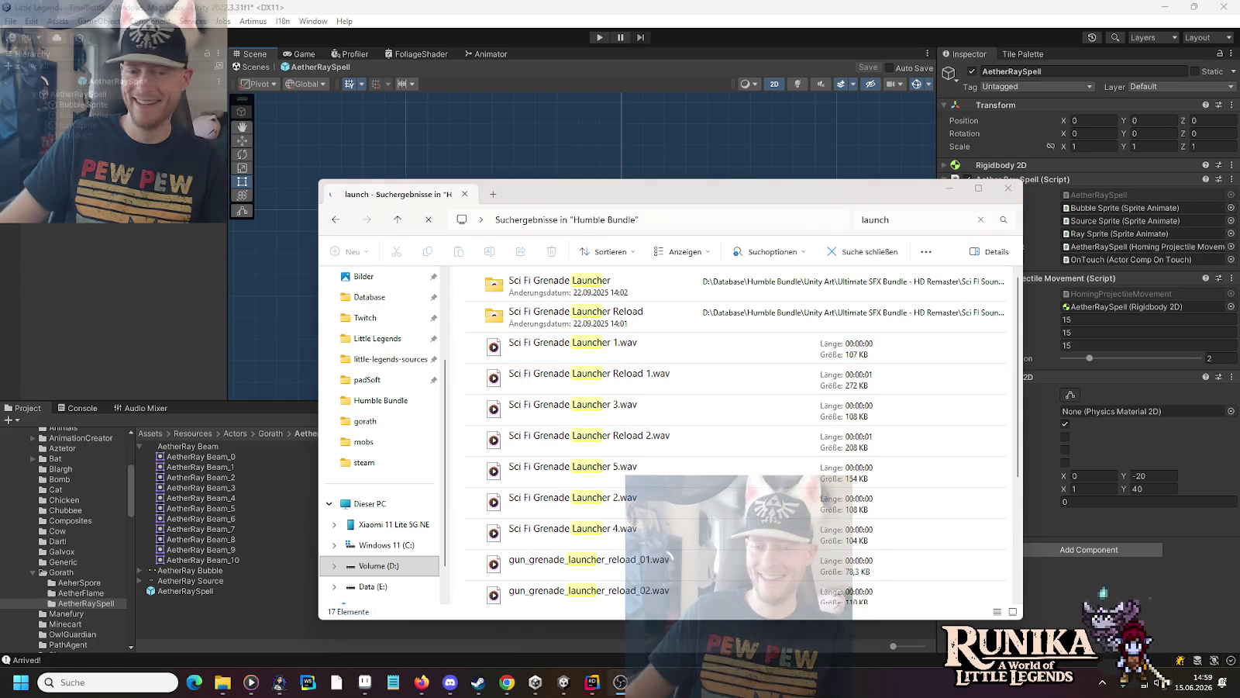
click(655, 192)
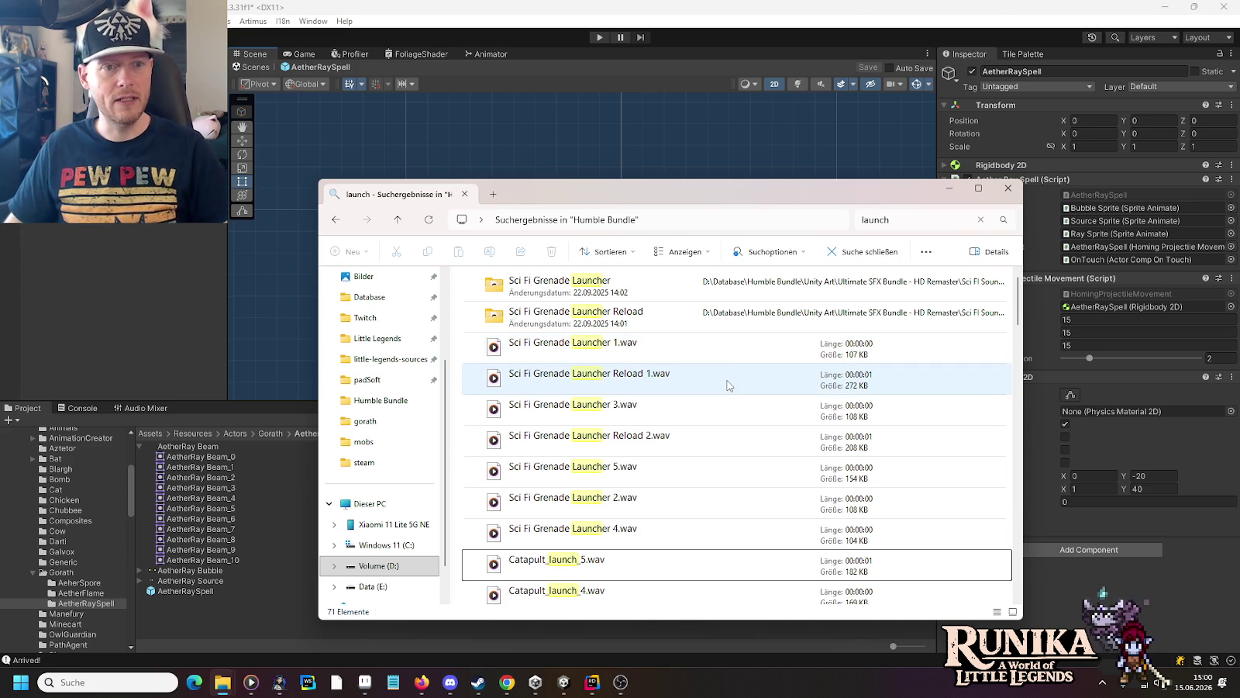
Step: Play Catapult_launch_4.wav from further down the results and turn off its looping
scroll(717, 371, down, 3)
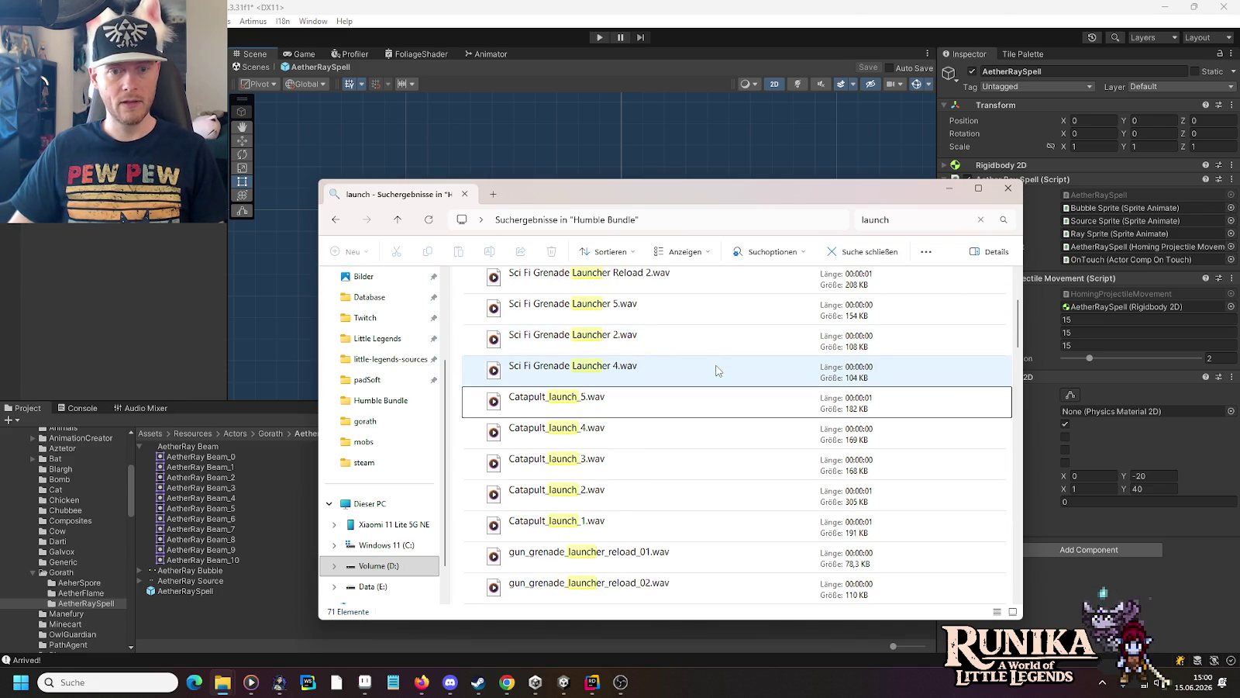
double_click(598, 338)
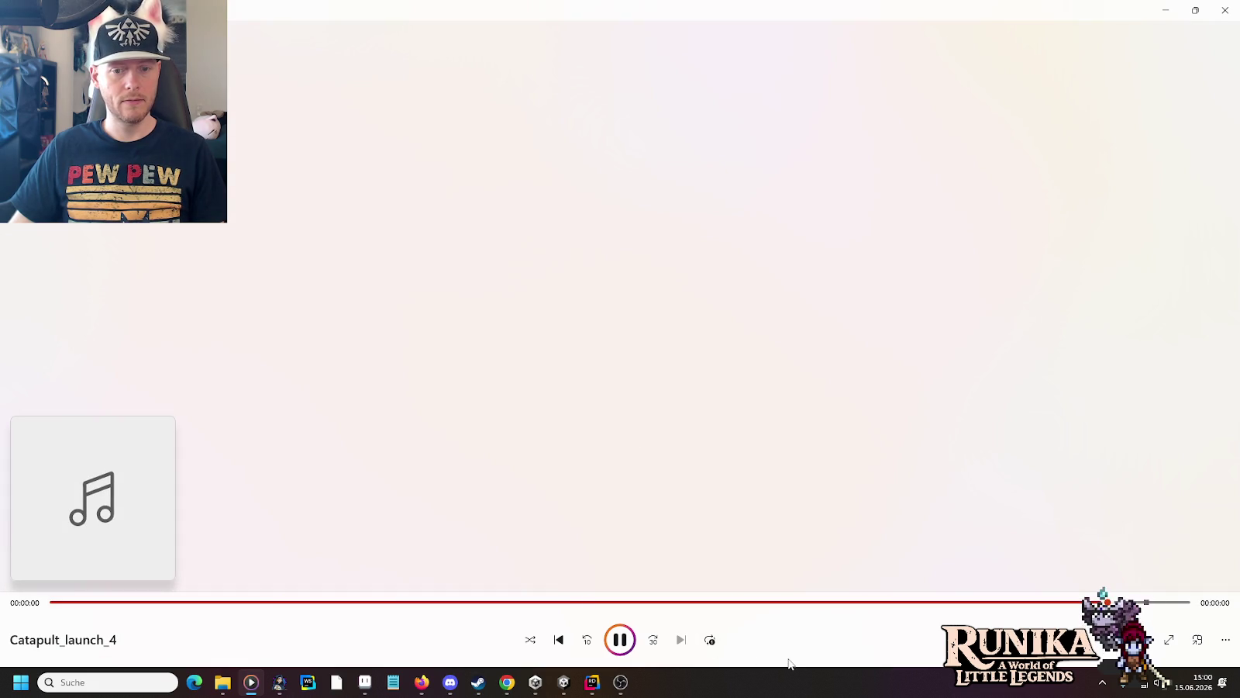
click(711, 642)
Step: Check the playback volume and replay the Catapult_launch_4 clip in Media Player
click(1140, 640)
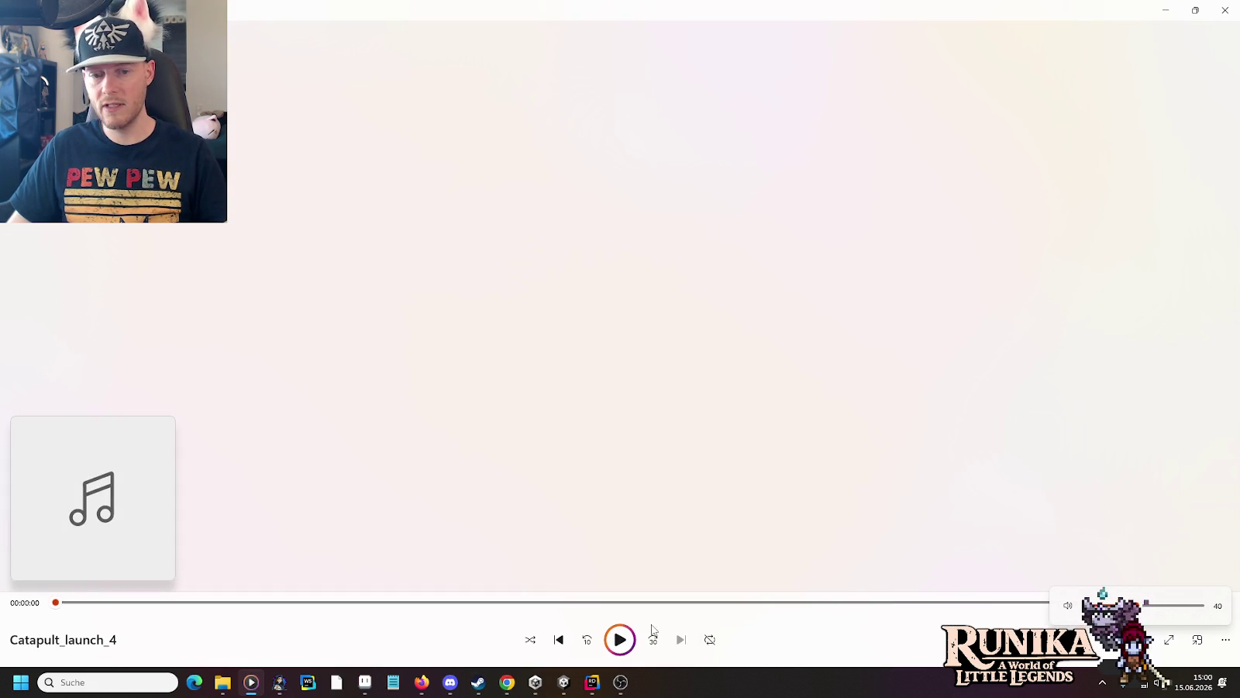
click(623, 639)
click(623, 643)
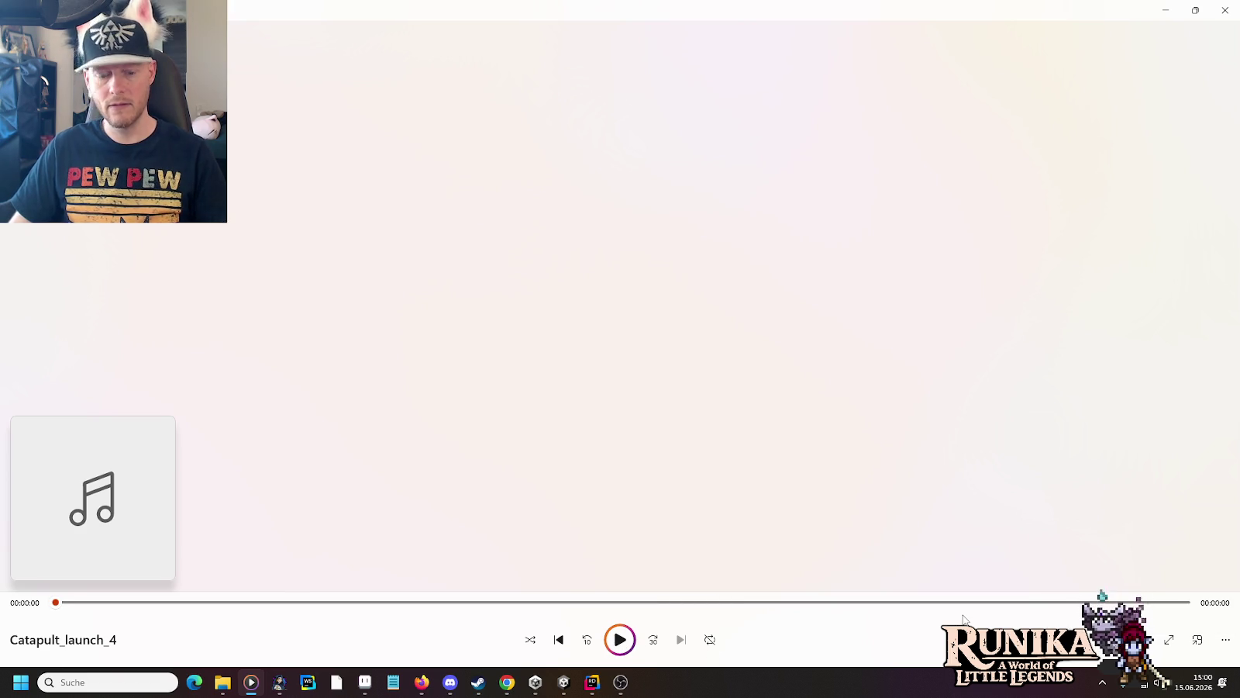
key(alt+Tab)
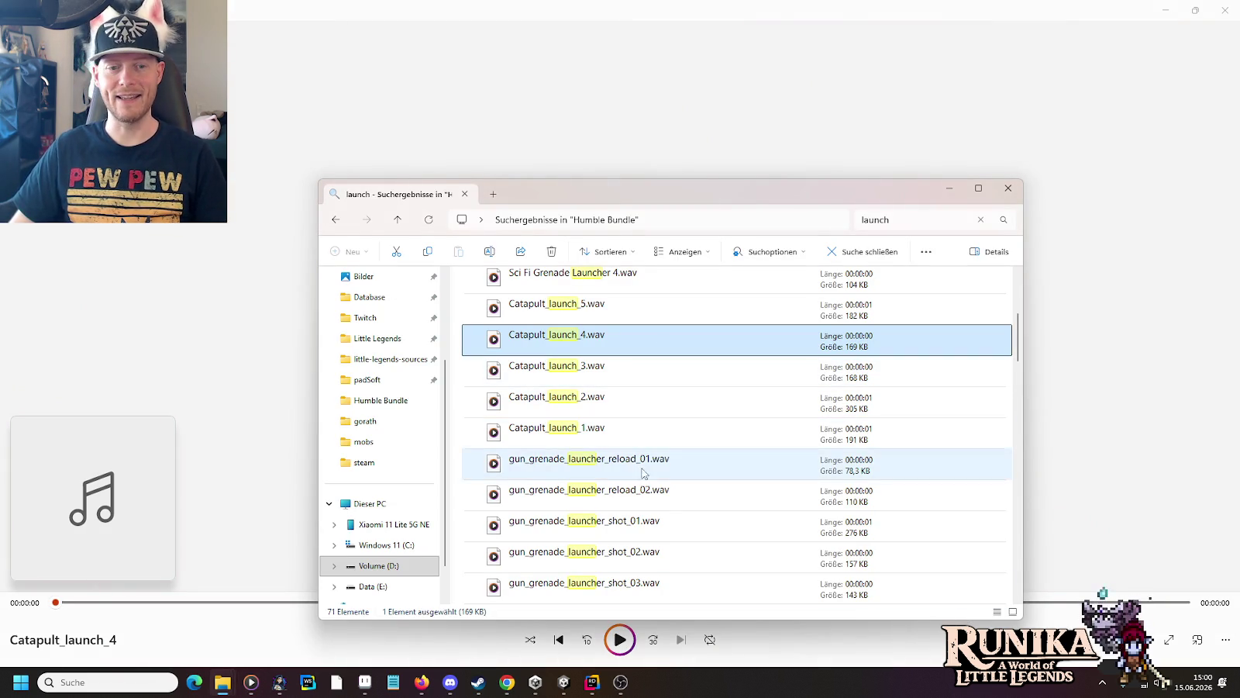
Step: Audition gun_grenade_launcher_reload_02, FIREWORKS_Rocket_Launch_Long_RR5_mono and VOICE_MALE_Launch_3_mono
double_click(608, 500)
key(alt+Tab)
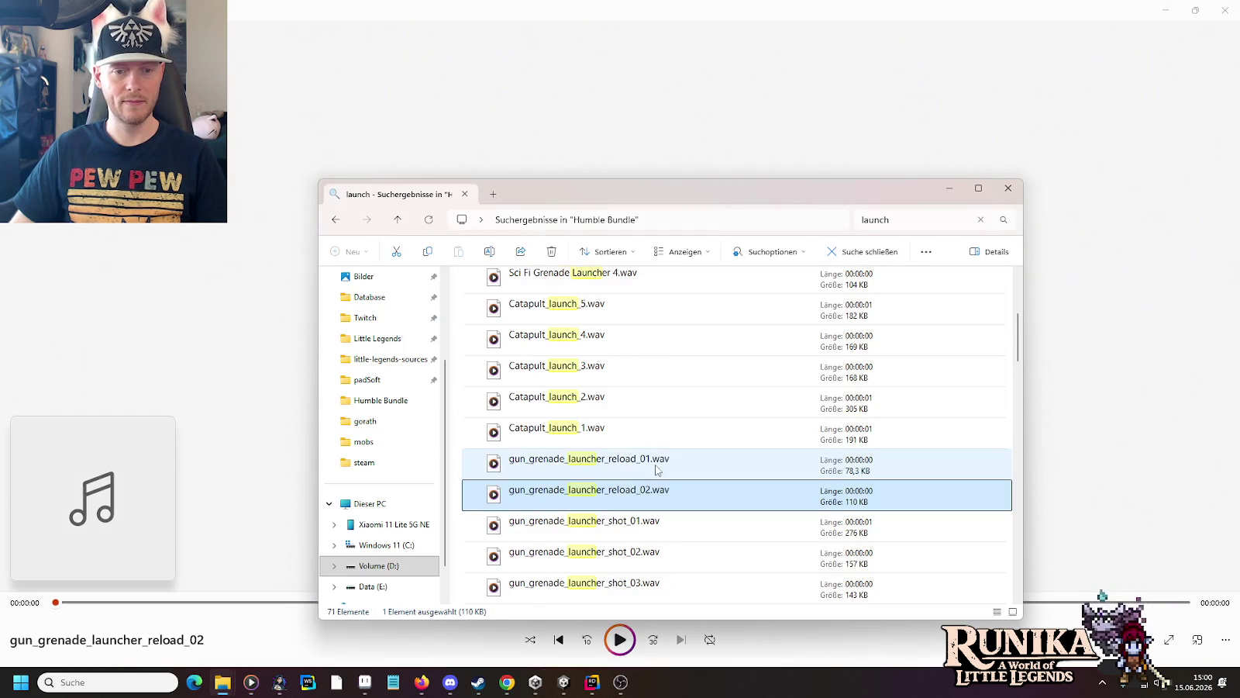
scroll(655, 476, down, 3)
double_click(640, 436)
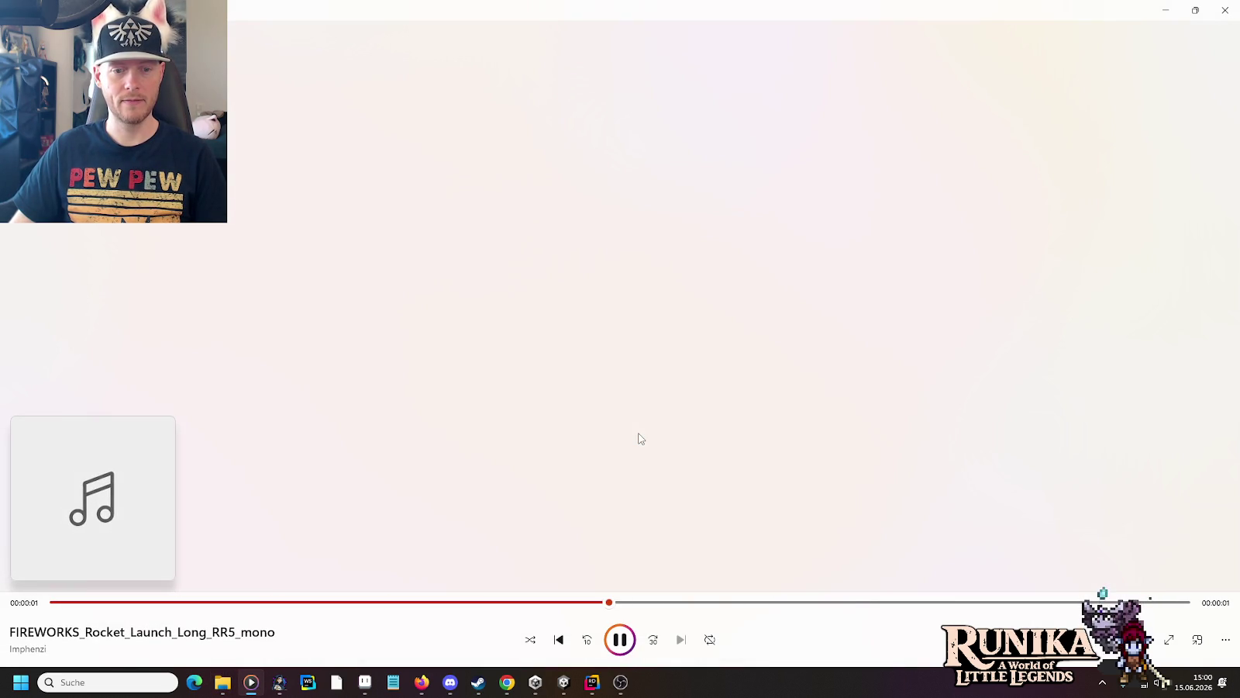
key(alt+Tab)
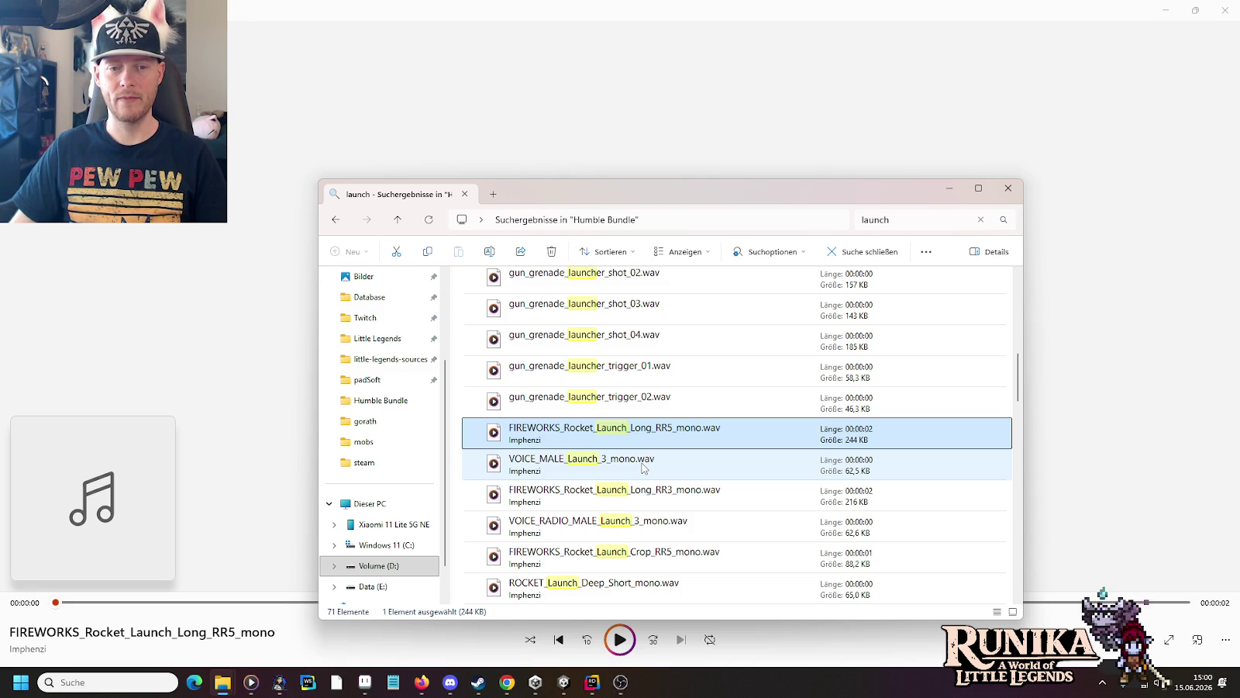
double_click(642, 465)
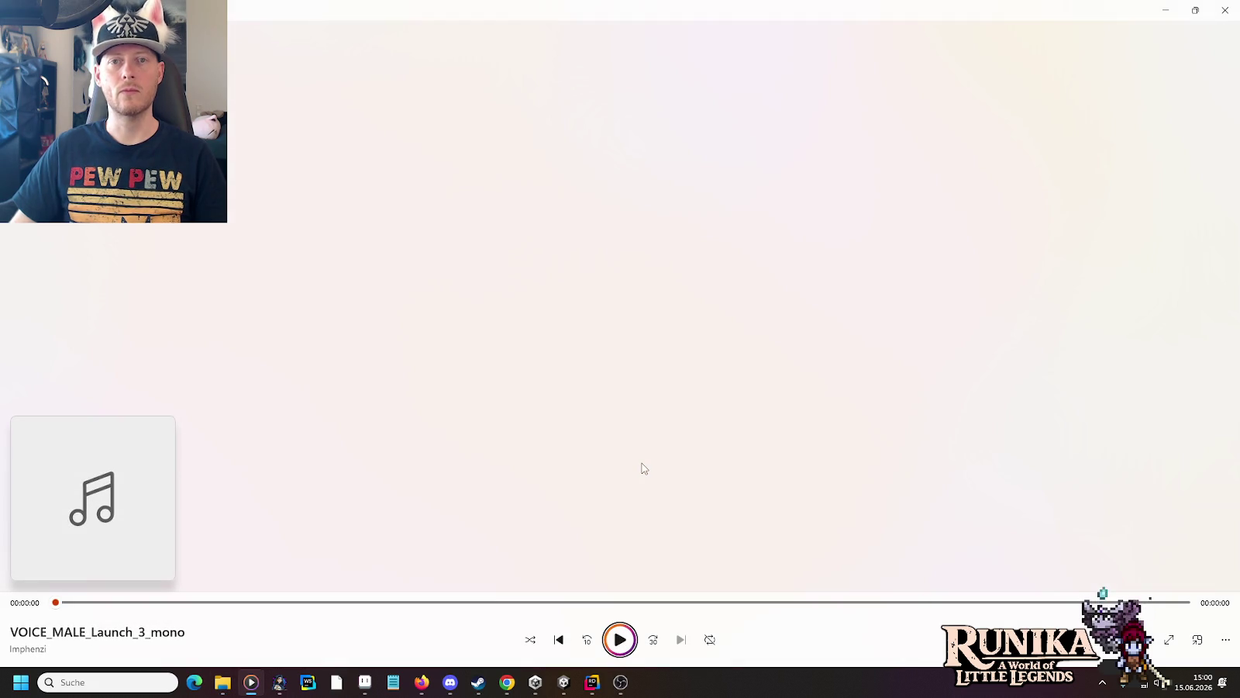
key(alt+Tab)
Step: Audition arrow_launch_6, another launch clip further down, and launch_3.wav
scroll(690, 464, down, 3)
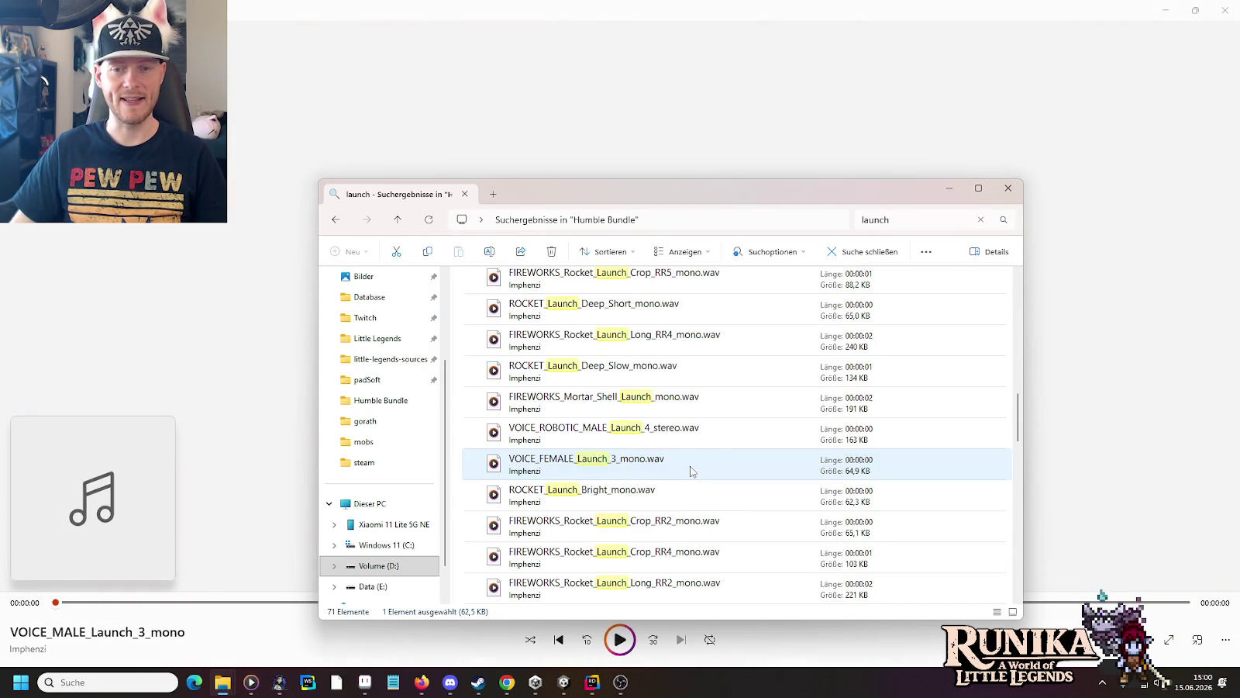
scroll(691, 471, down, 5)
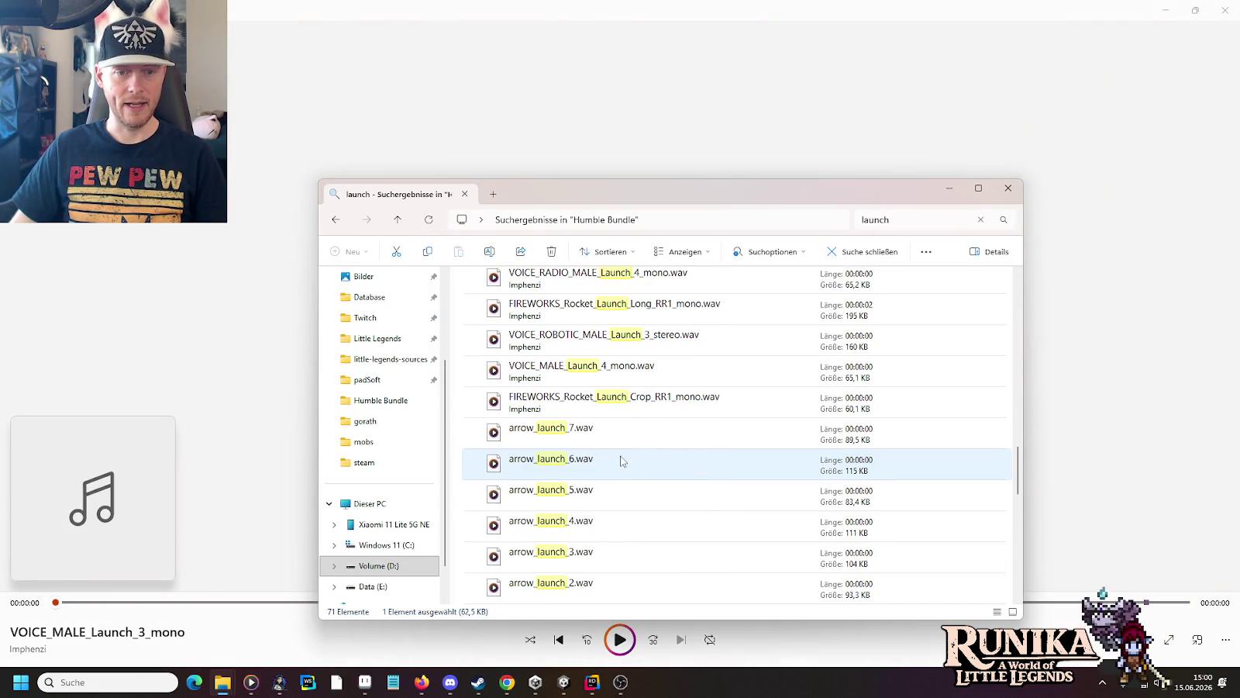
double_click(620, 462)
key(alt+Tab)
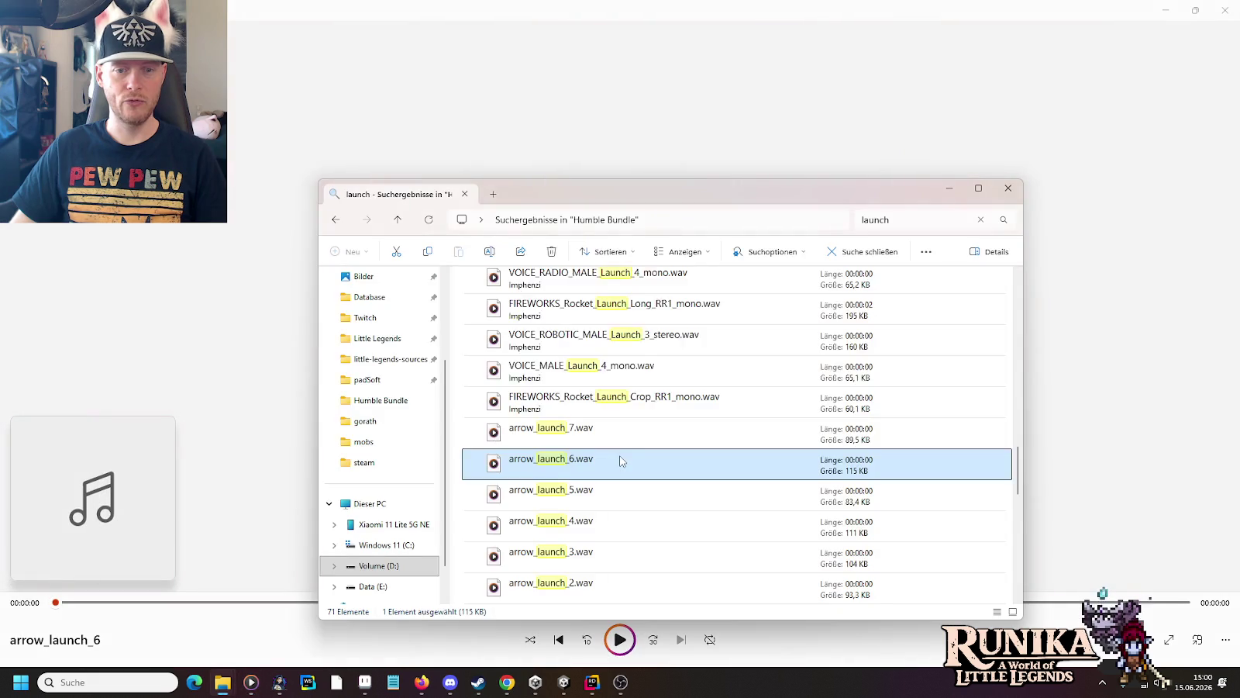
scroll(621, 461, down, 2)
double_click(595, 493)
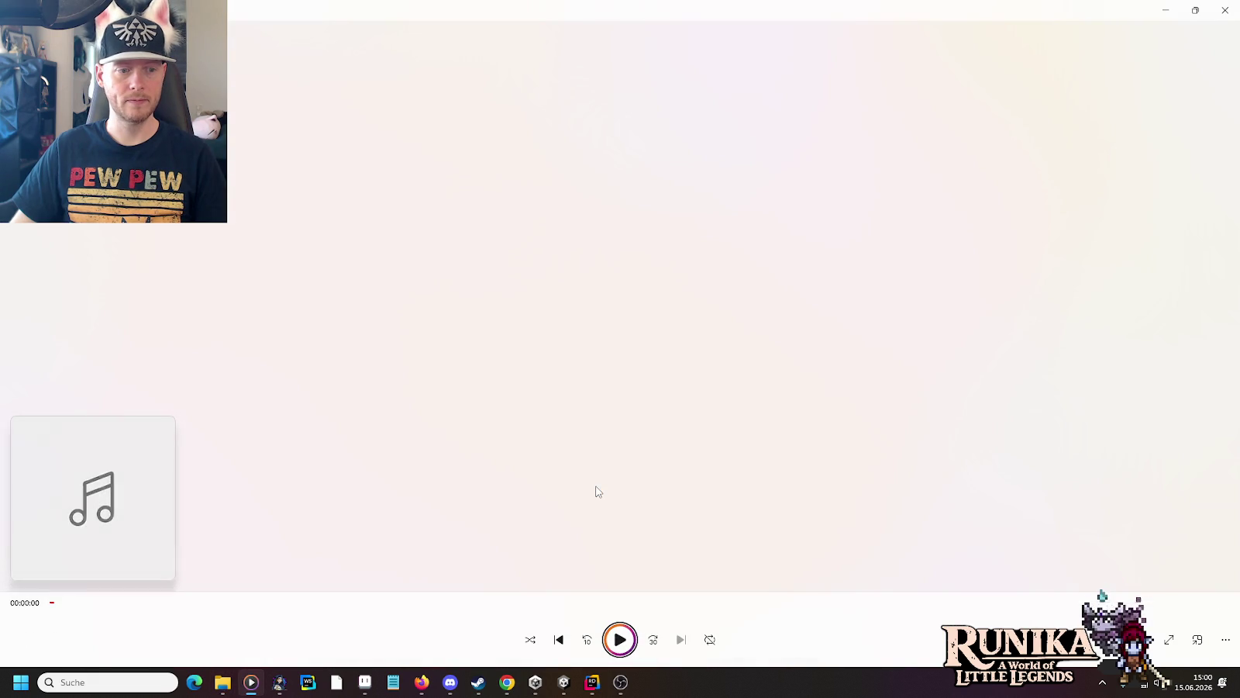
key(alt+Tab)
click(569, 469)
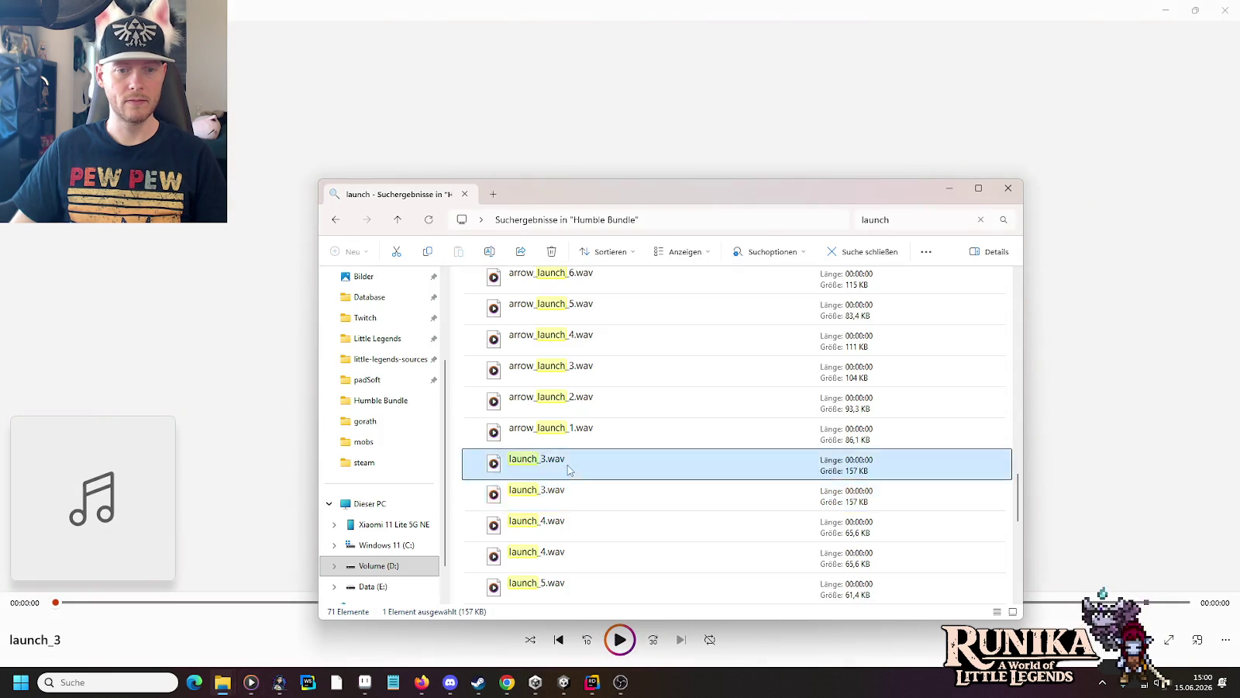
double_click(568, 469)
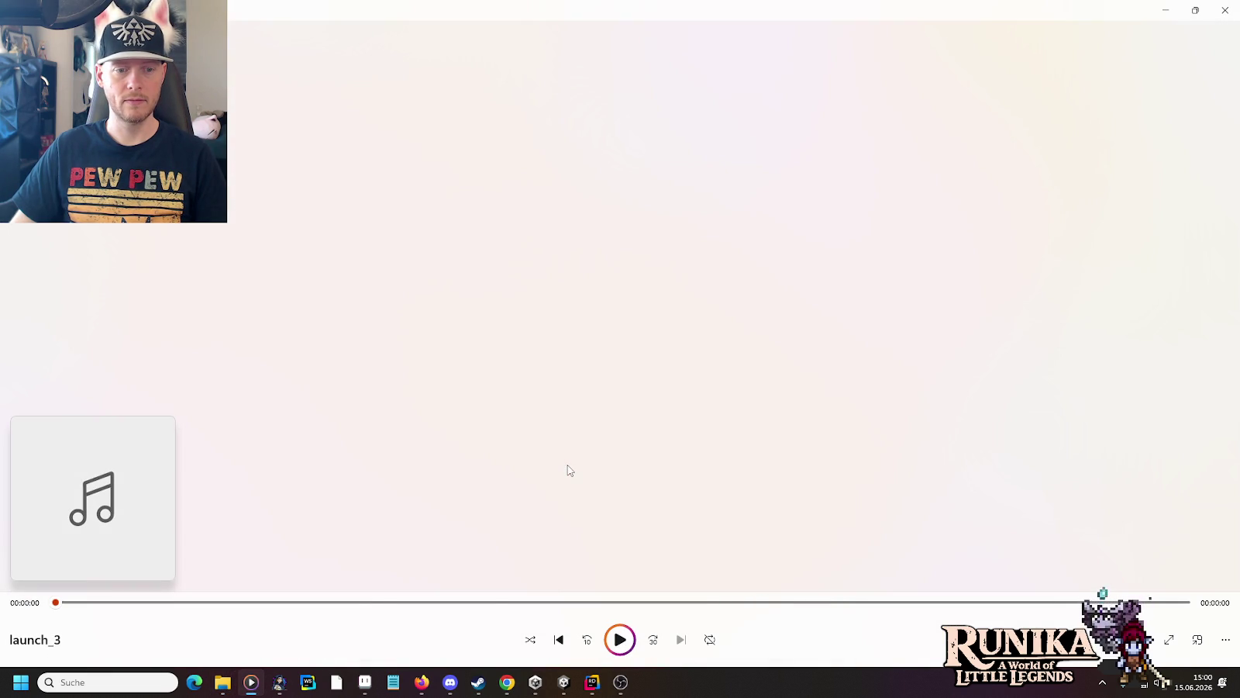
key(alt+Tab)
Step: Audition launch_4 twice, then launch_5 and launch_6
double_click(567, 517)
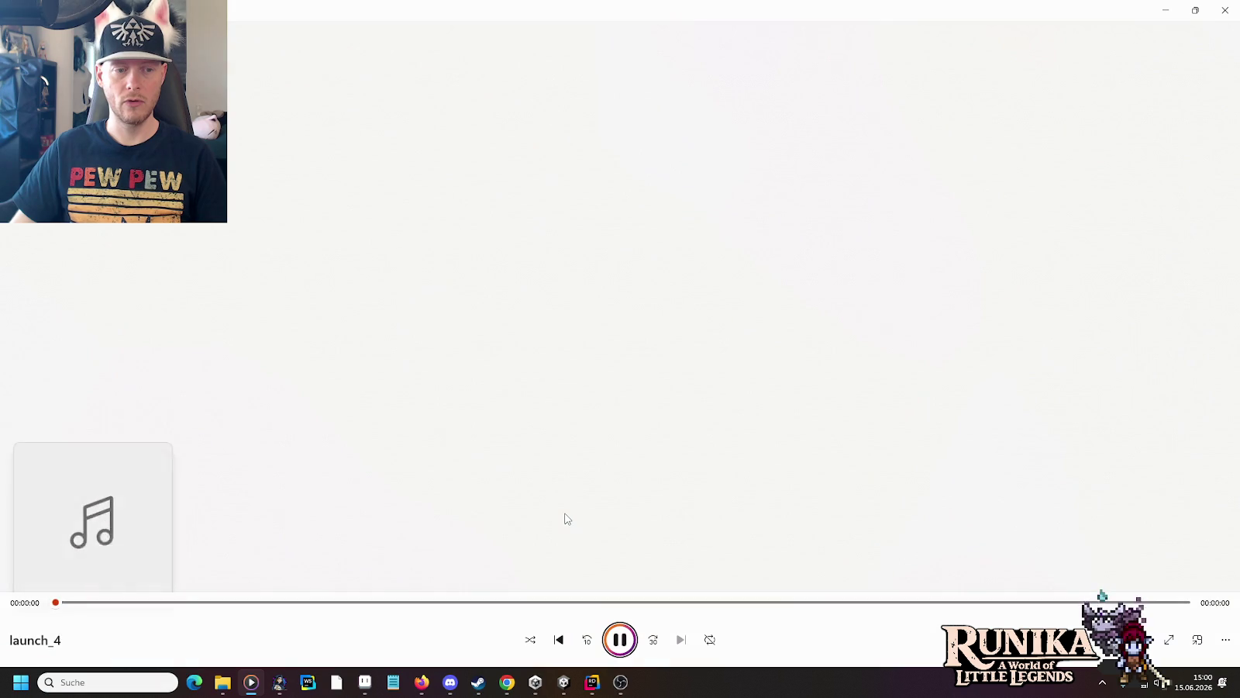
key(alt+Tab)
scroll(565, 518, down, 3)
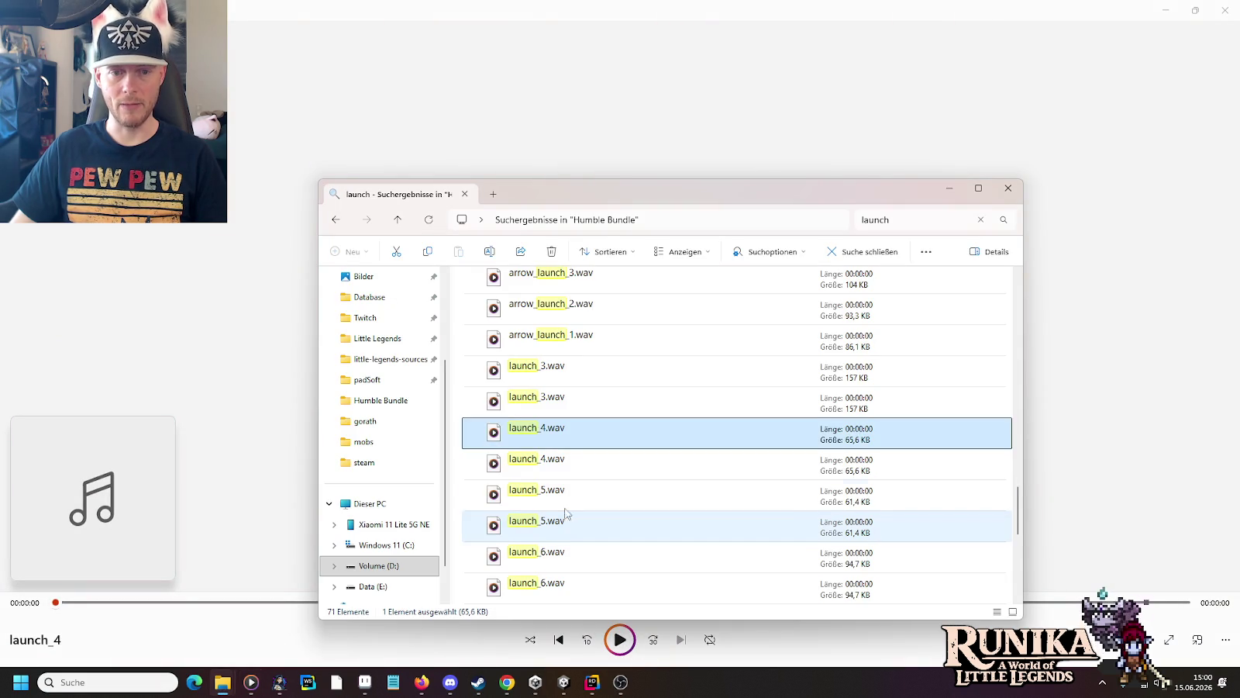
double_click(559, 457)
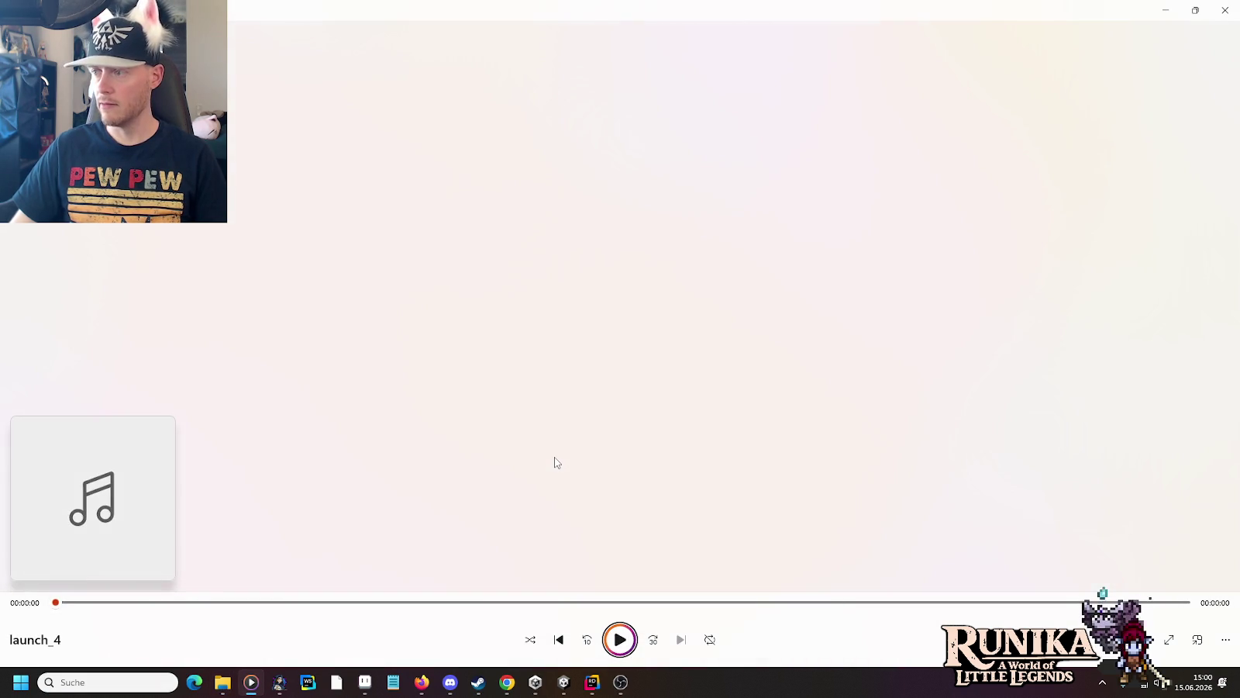
key(alt+Tab)
double_click(566, 498)
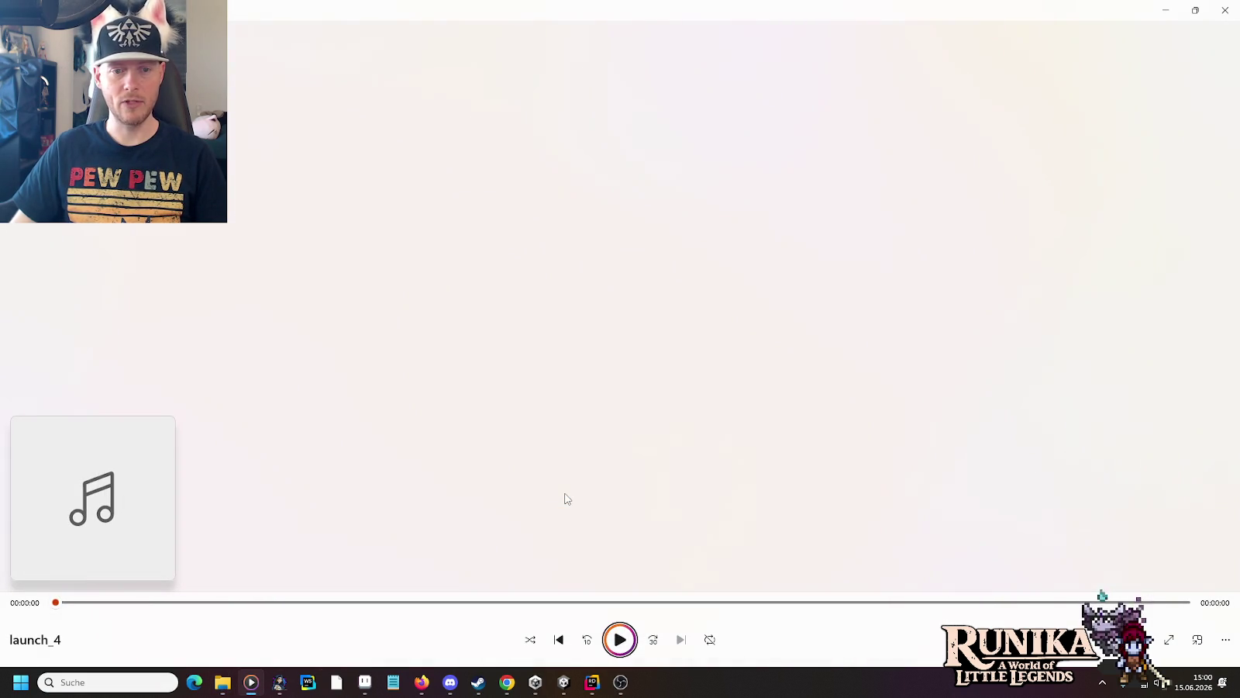
key(alt+Tab)
scroll(566, 497, down, 1)
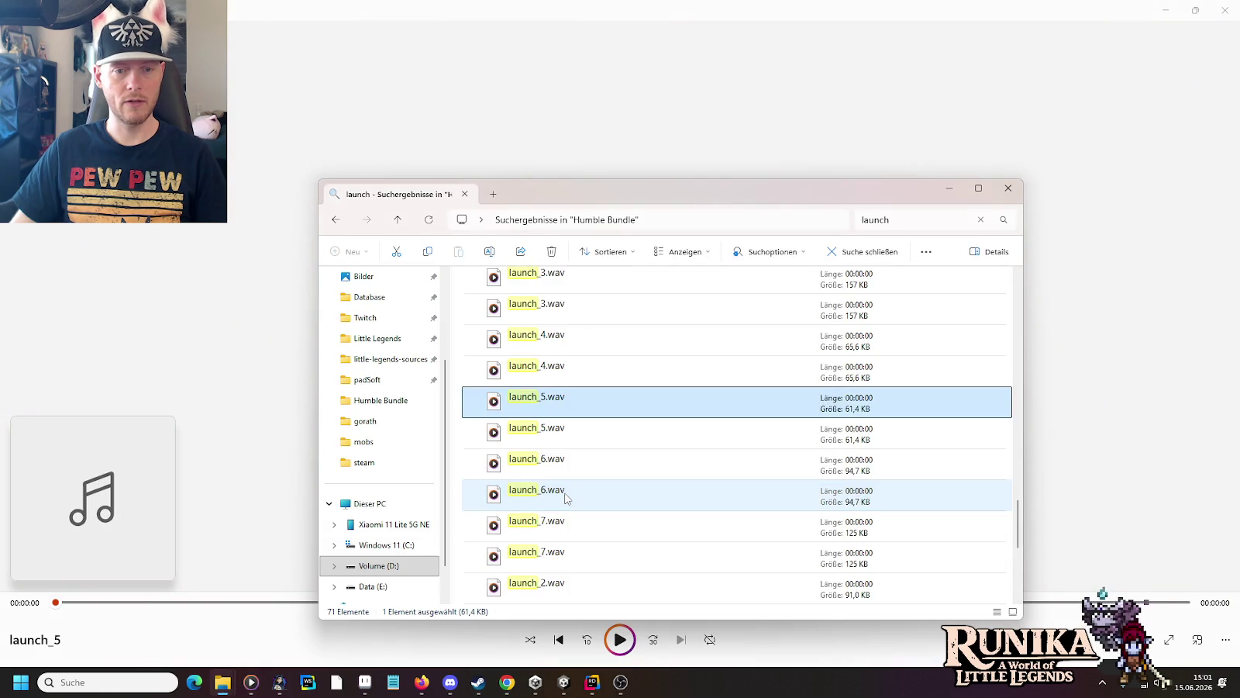
double_click(565, 498)
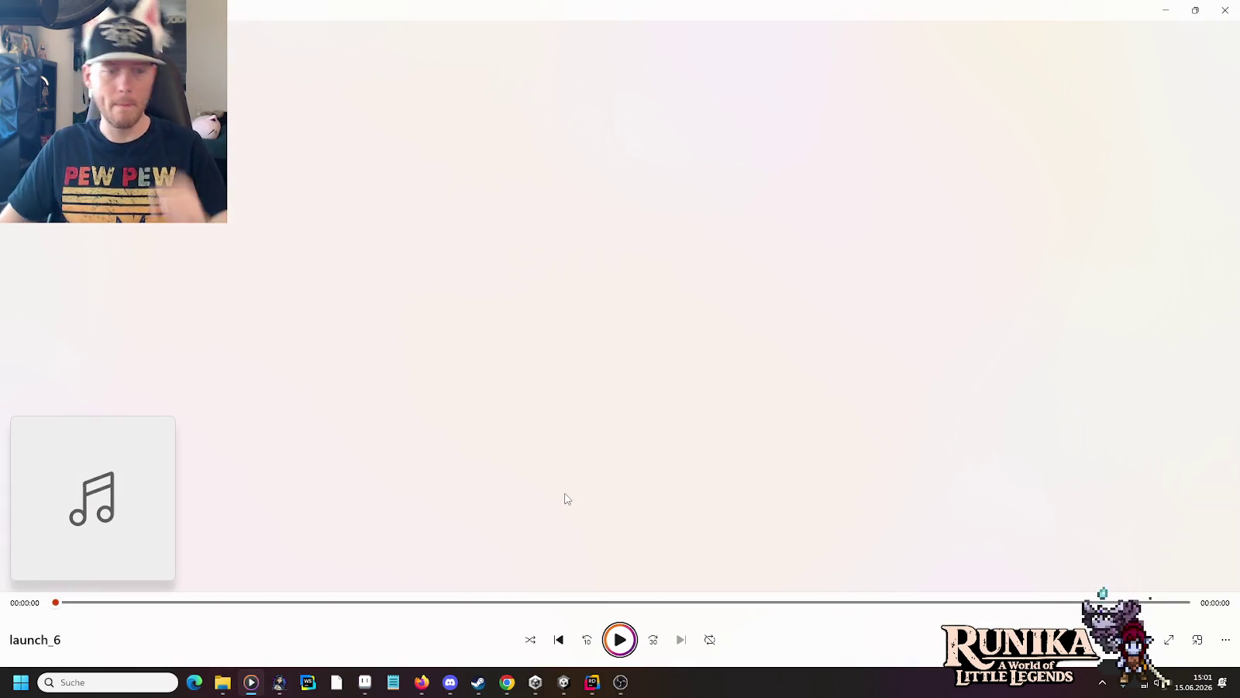
key(alt+Tab)
Step: Play rocket_launcher3.wav as the launch effect, then return to the Explorer search box
scroll(565, 498, down, 3)
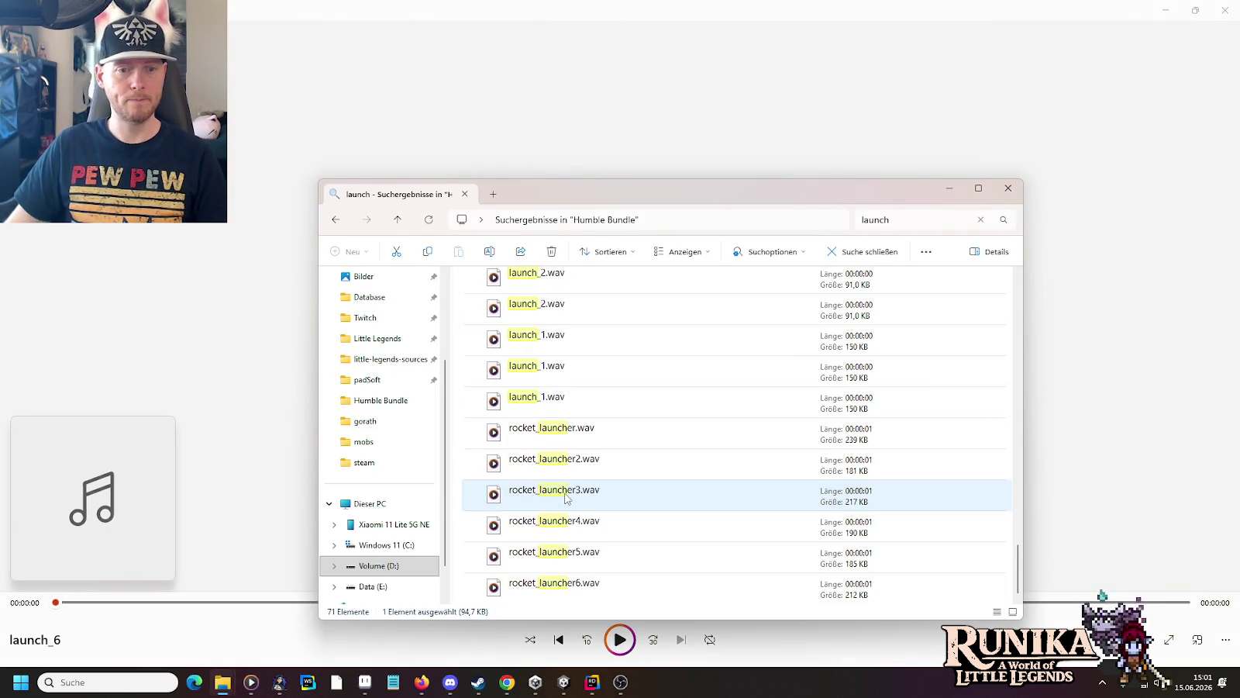
double_click(565, 497)
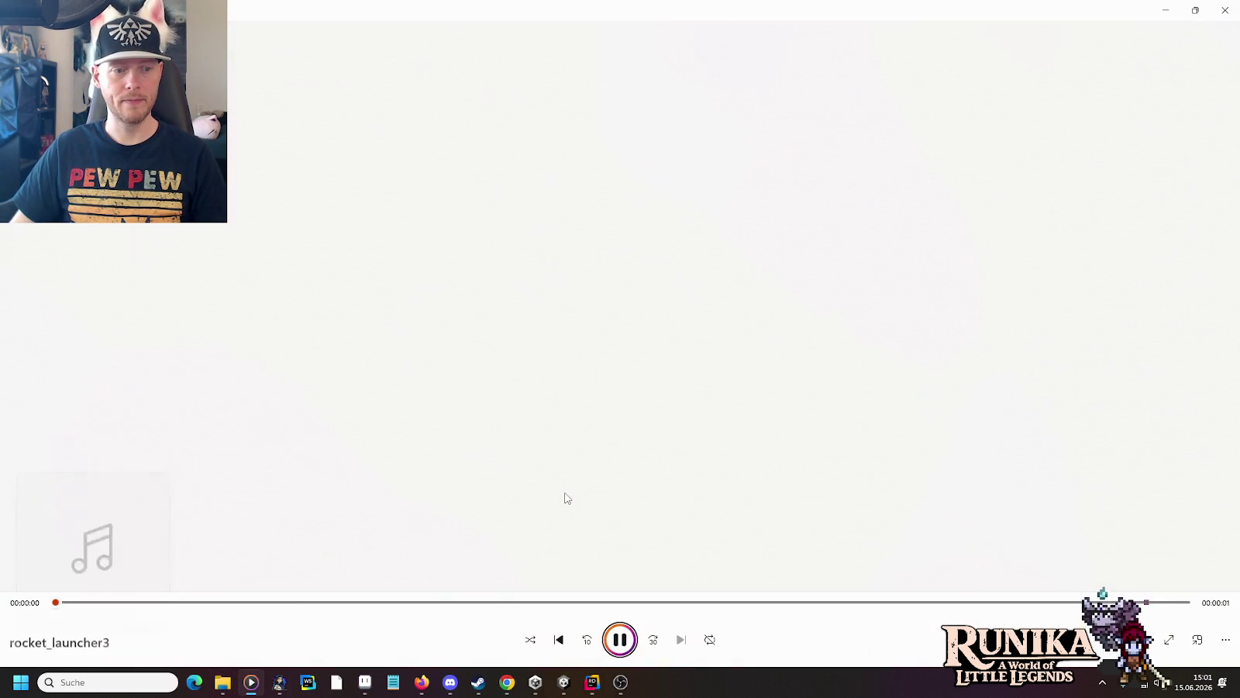
key(alt+Tab)
click(899, 217)
Step: Search Explorer for 'spell' and audition Conjure_Dark_Spell and Conjure_Dark_Spell_2
key(ctrl+a)
text(spell)
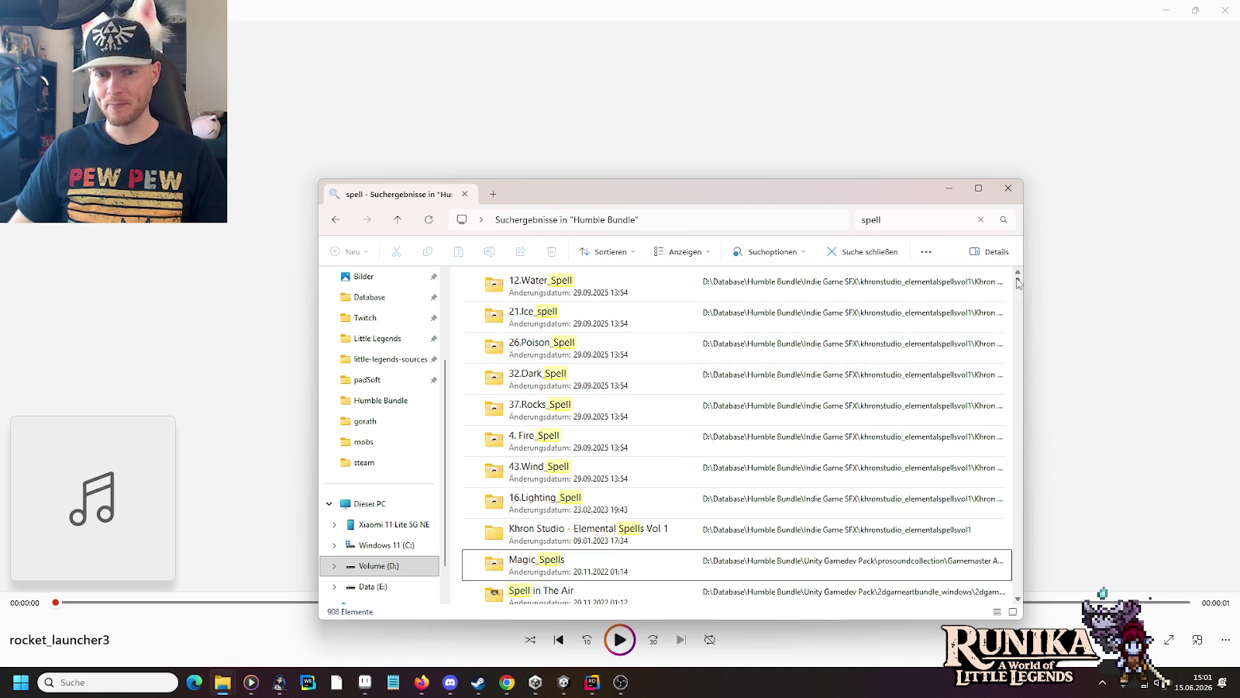
scroll(593, 398, down, 5)
scroll(593, 398, up, 1)
scroll(601, 356, down, 1)
double_click(605, 334)
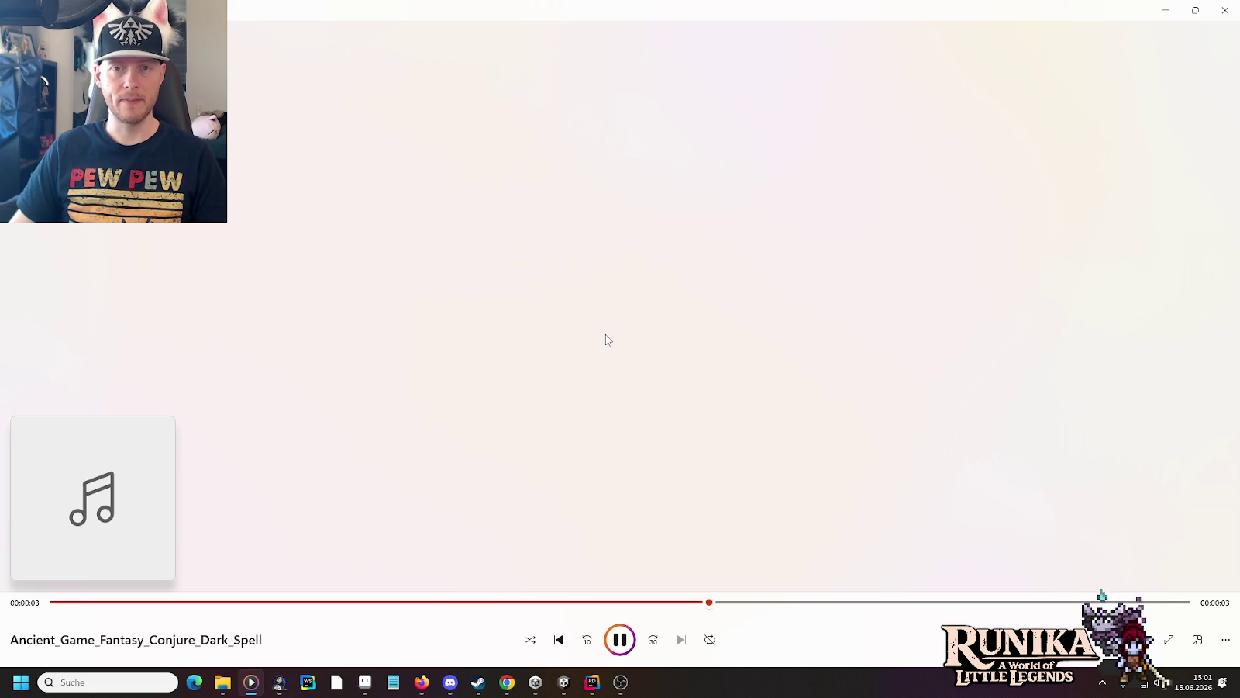
key(alt+Tab)
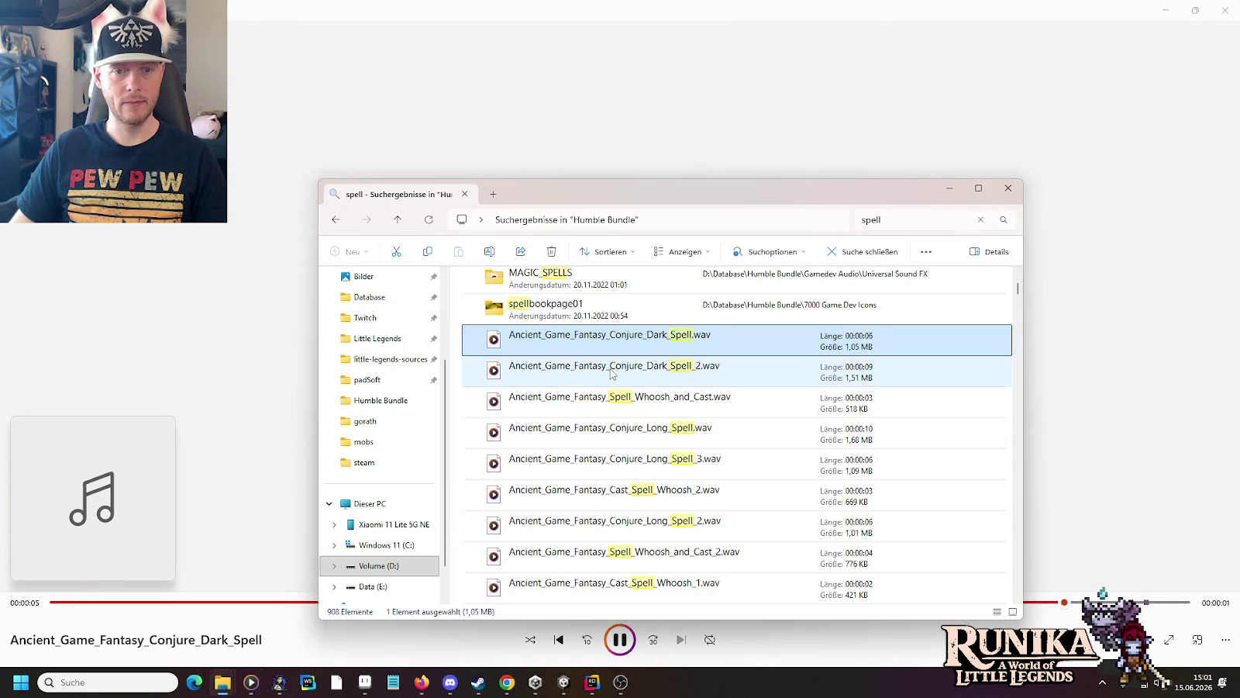
double_click(612, 374)
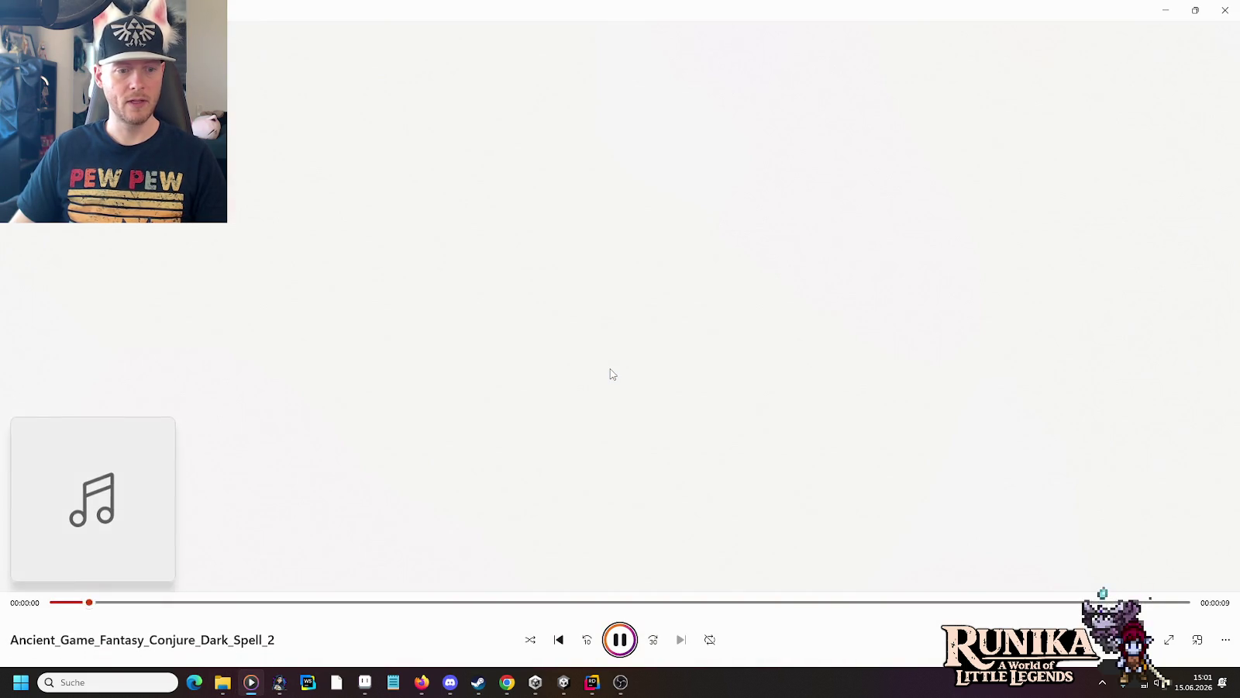
key(alt+Tab)
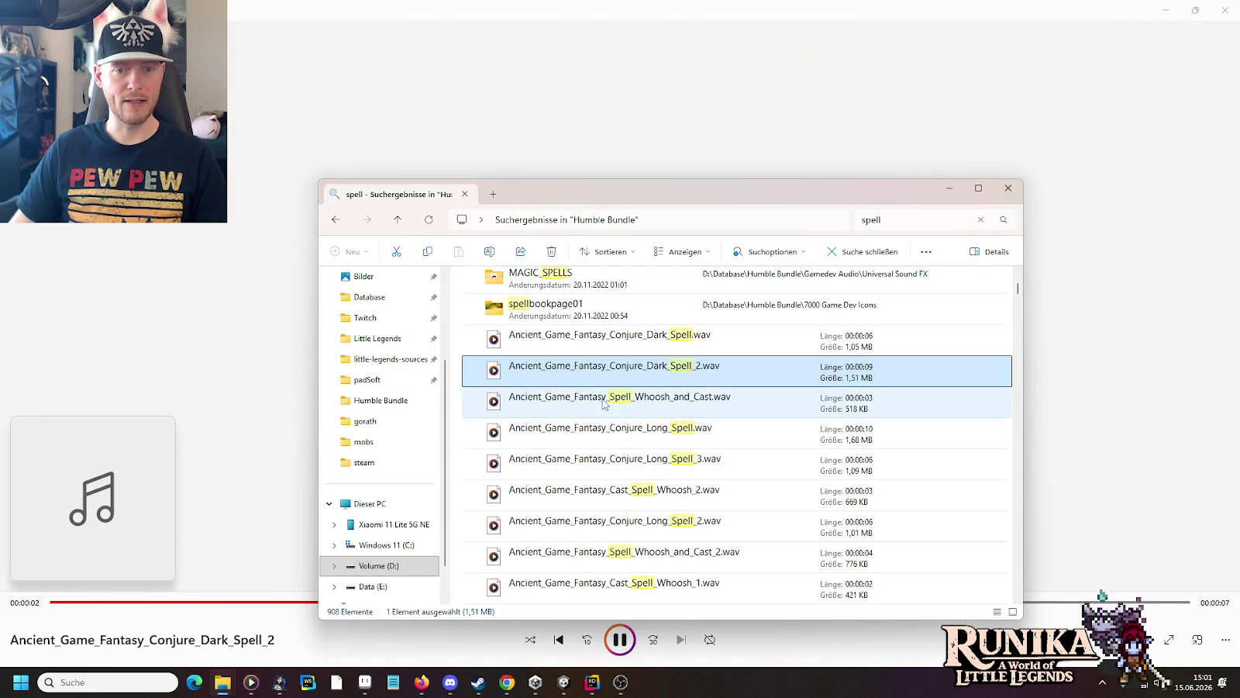
Step: Audition Spell_Whoosh_and_Cast, Conjure_Long_Spell and Cast_Spell_Whoosh_2, checking the player volume
double_click(604, 404)
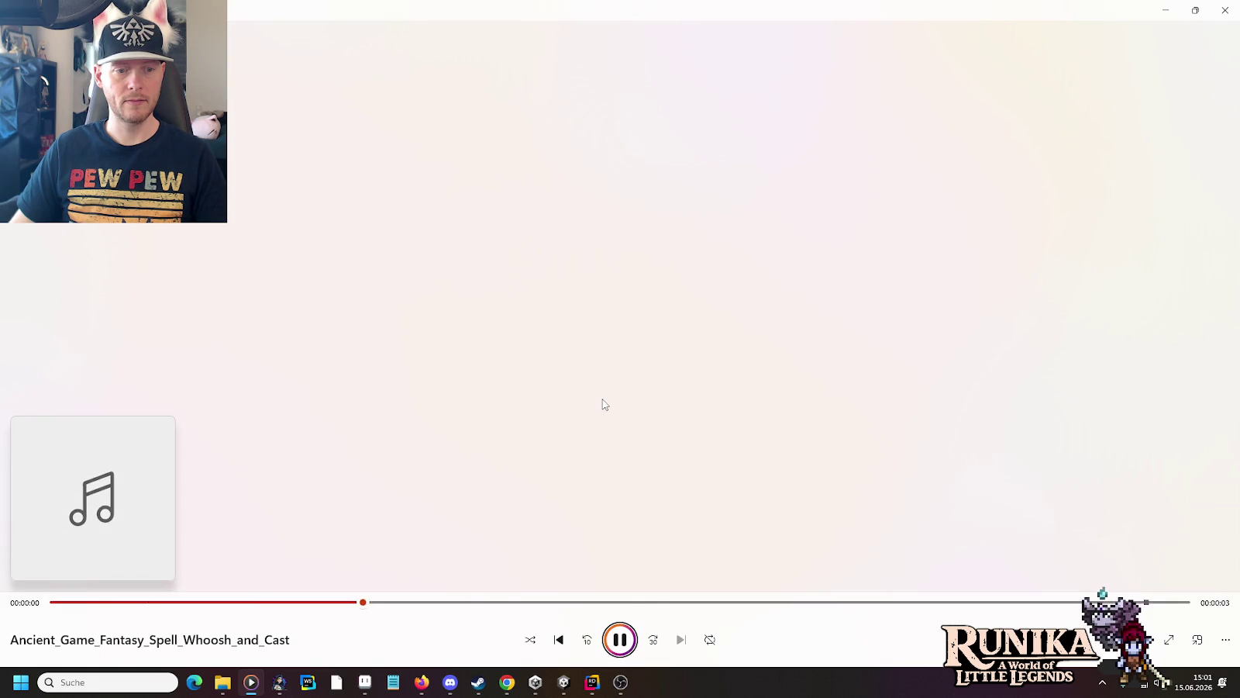
key(alt+Tab)
click(594, 429)
double_click(594, 428)
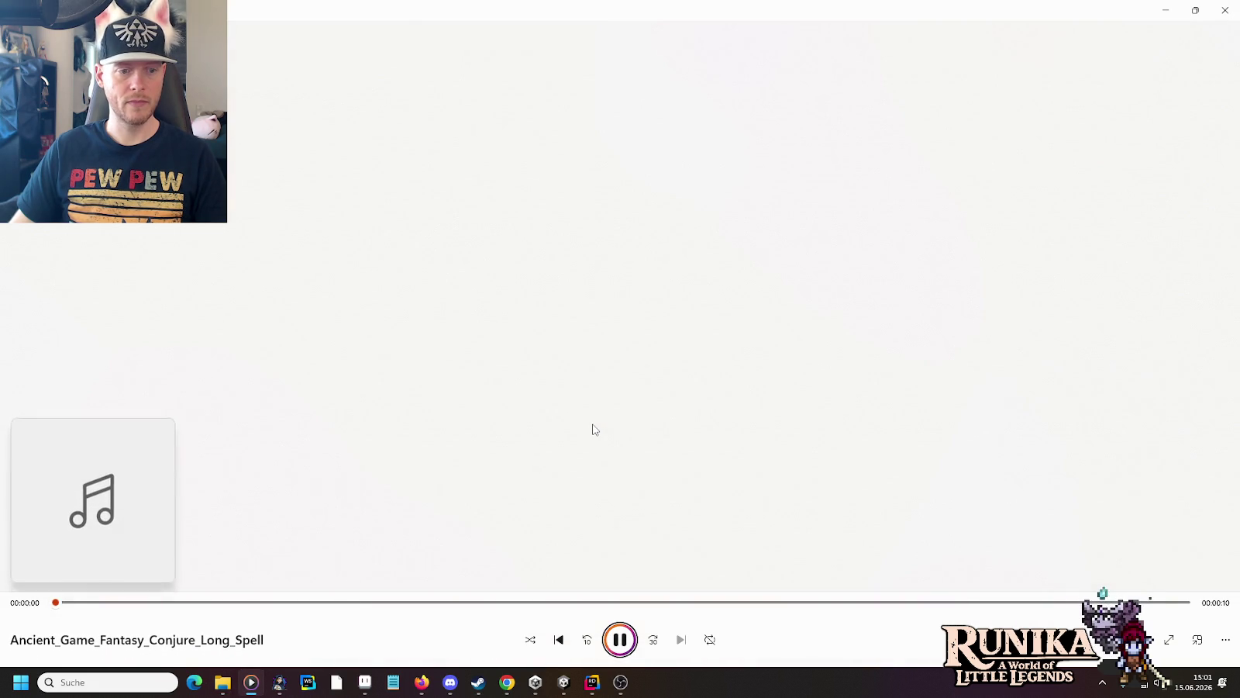
key(alt+Tab)
double_click(651, 496)
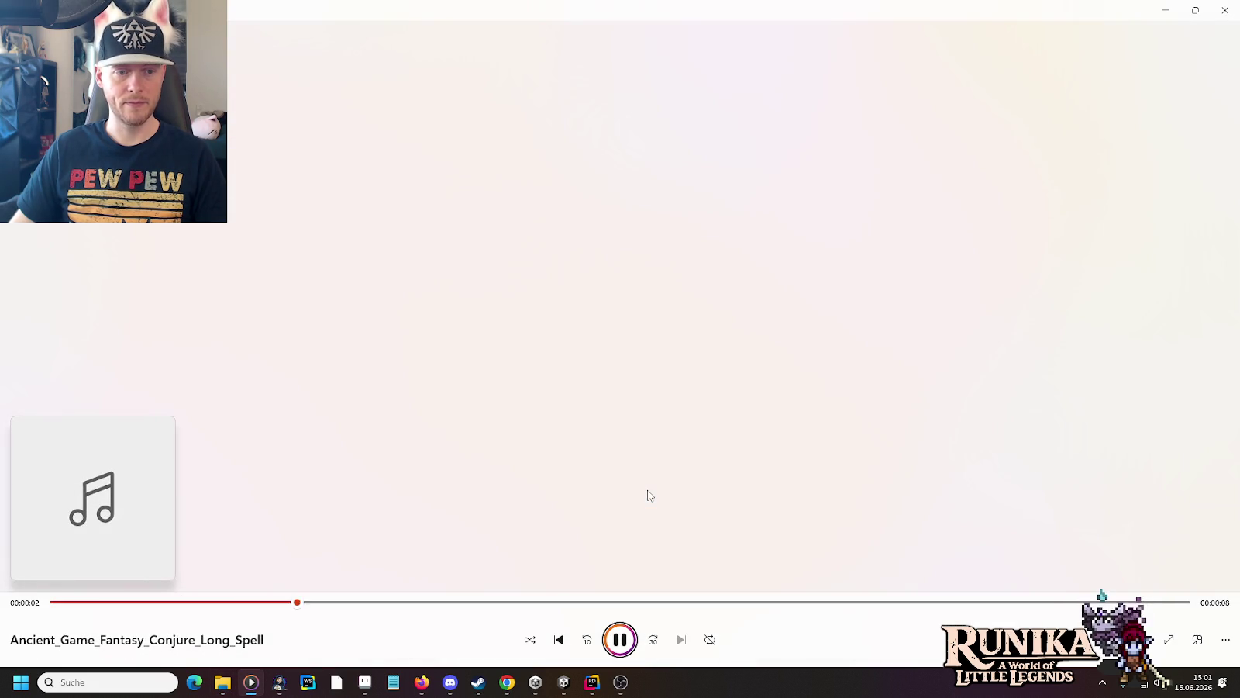
key(alt+Tab)
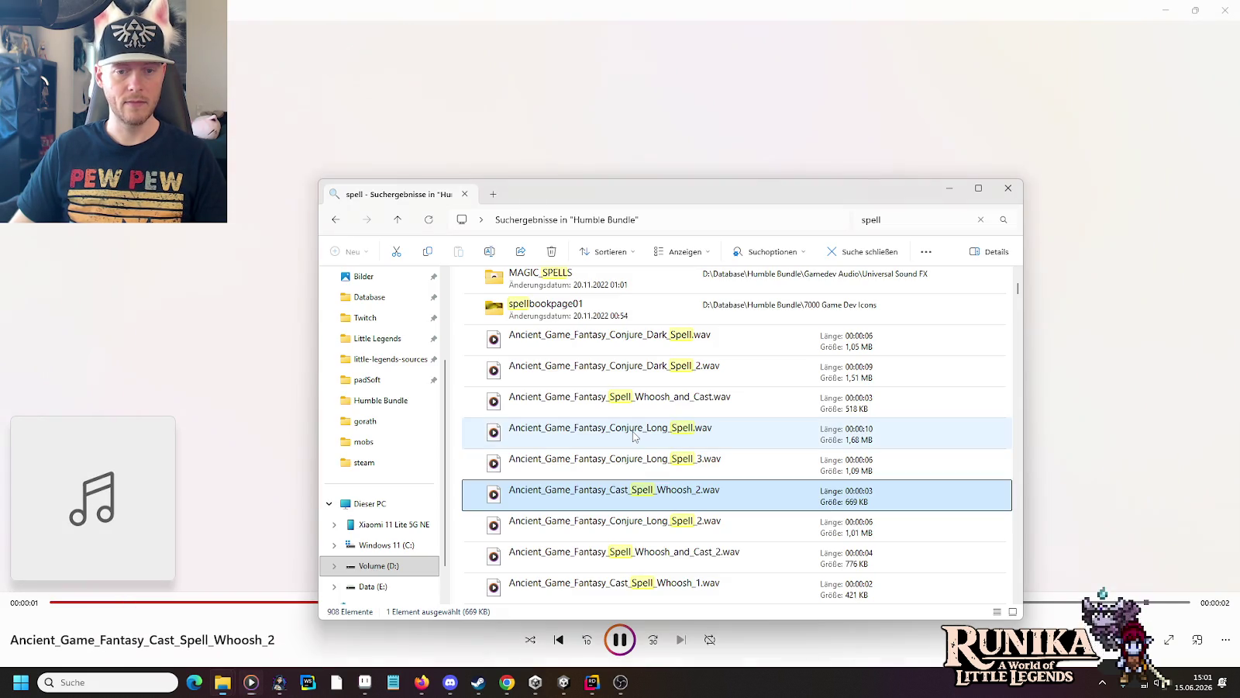
key(alt+Tab)
click(1141, 639)
key(alt+Tab)
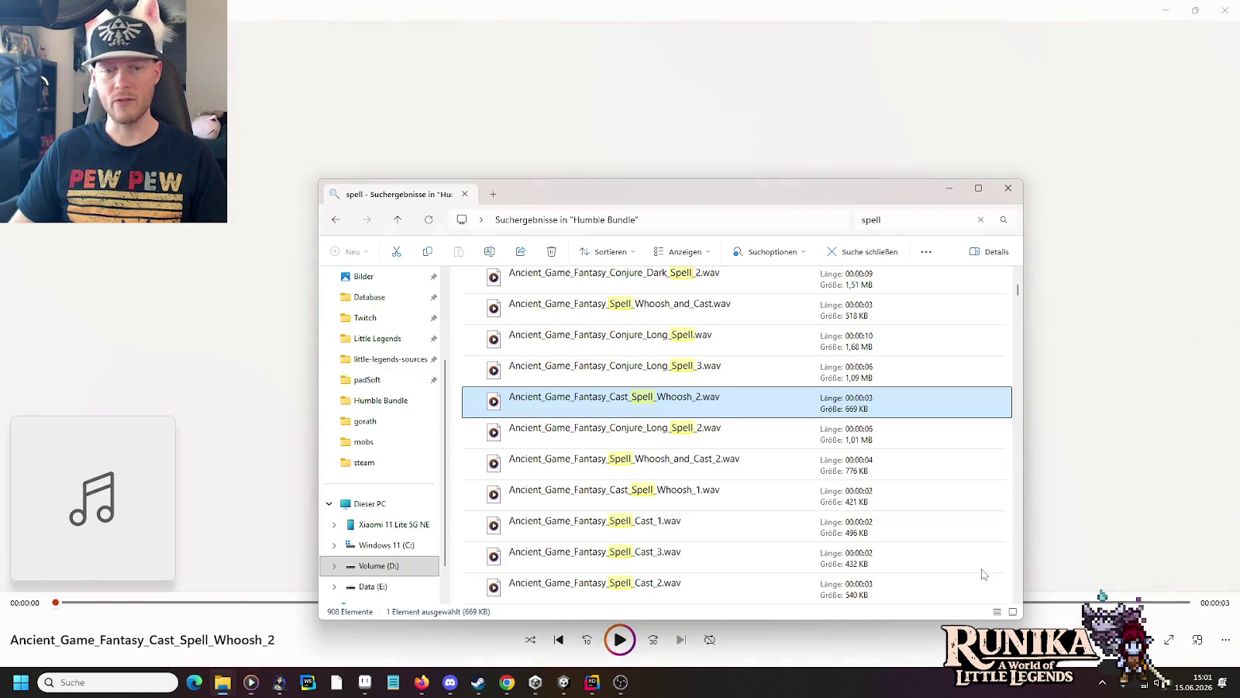
Step: Audition Spell_Whoosh_and_Cast_2, Cast_Spell_Whoosh_1, Spell_Cast_1 and Spell_Cast_3
double_click(602, 465)
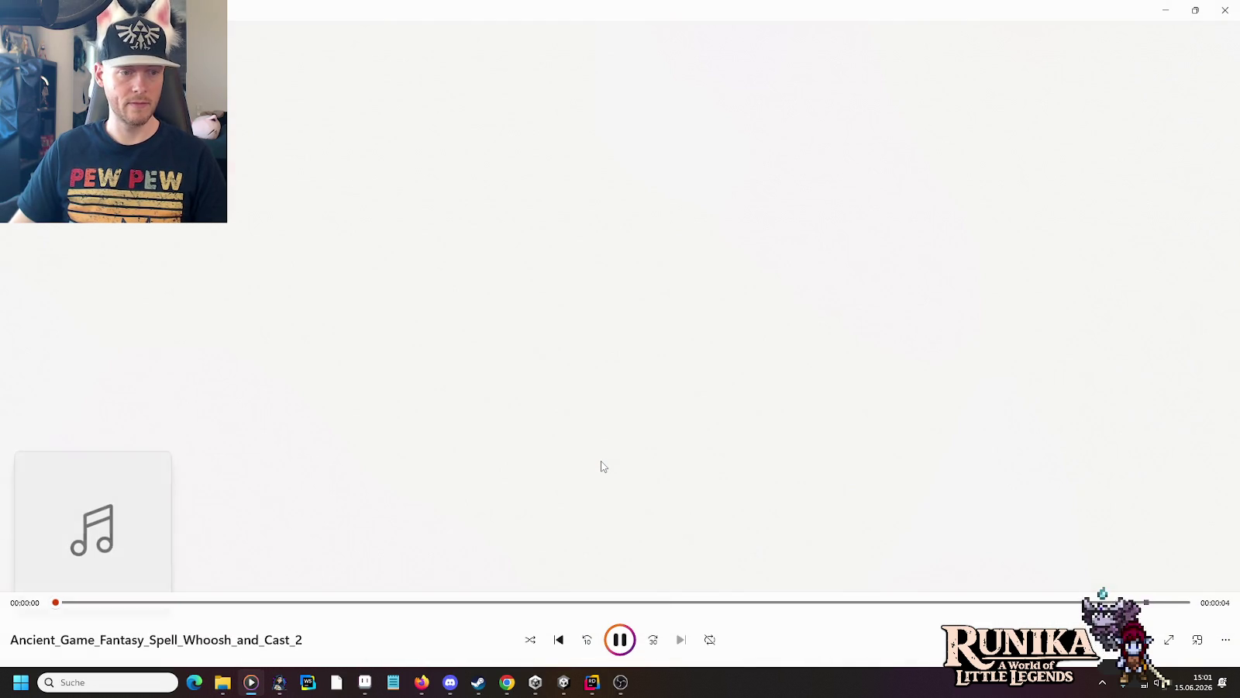
key(alt+Tab)
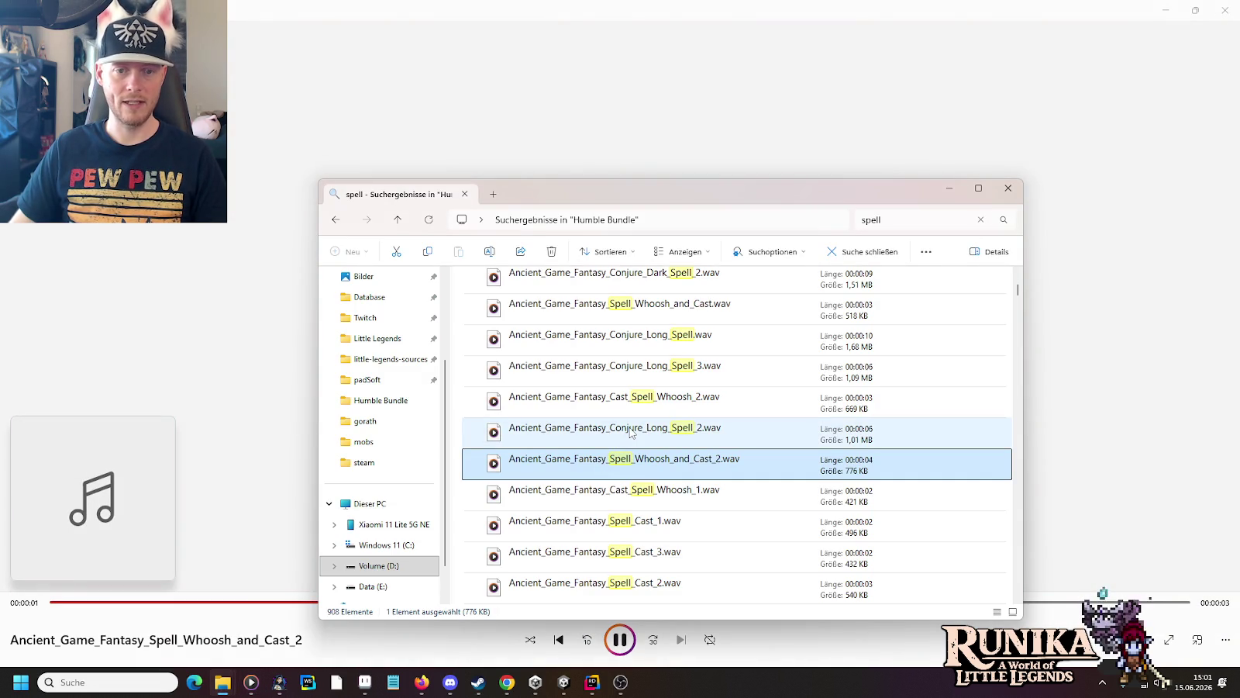
double_click(621, 496)
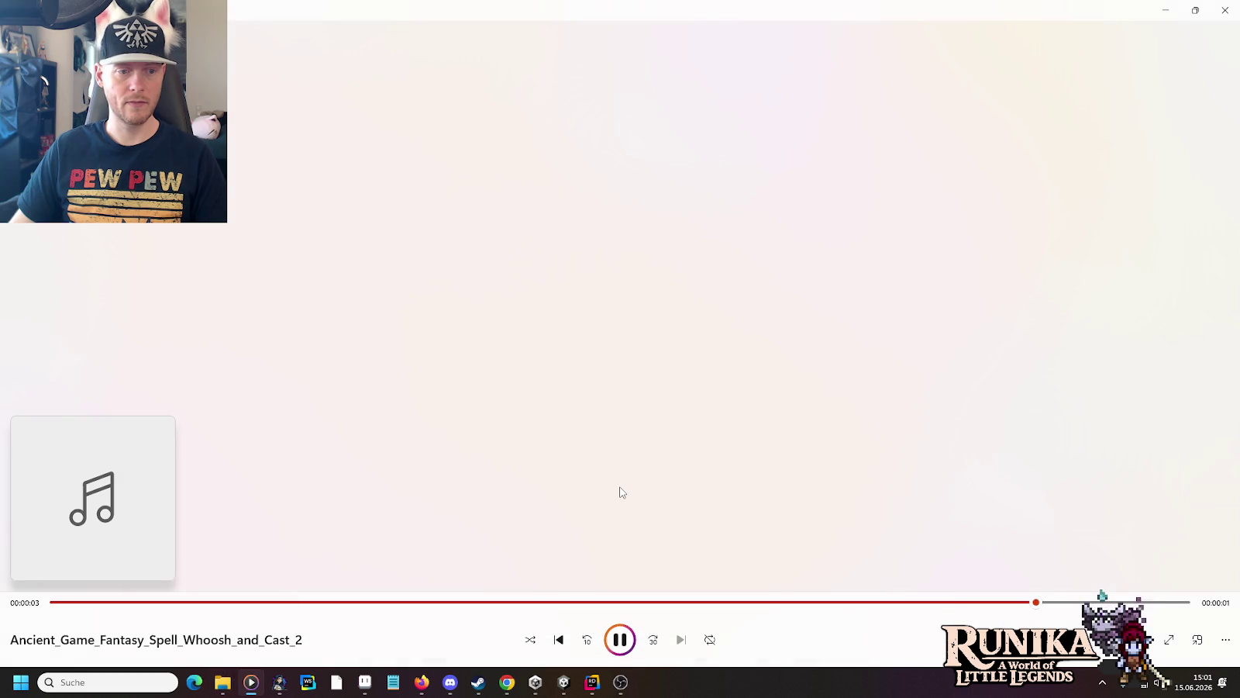
key(alt+Tab)
double_click(618, 521)
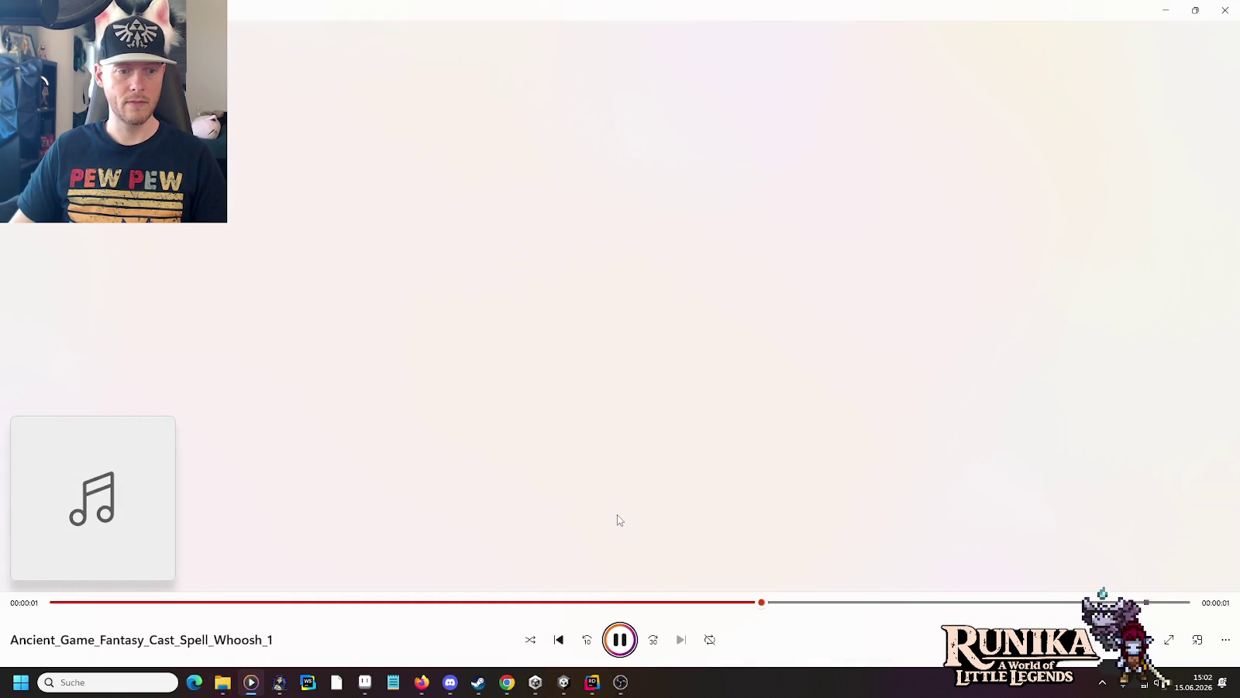
key(alt+Tab)
double_click(621, 552)
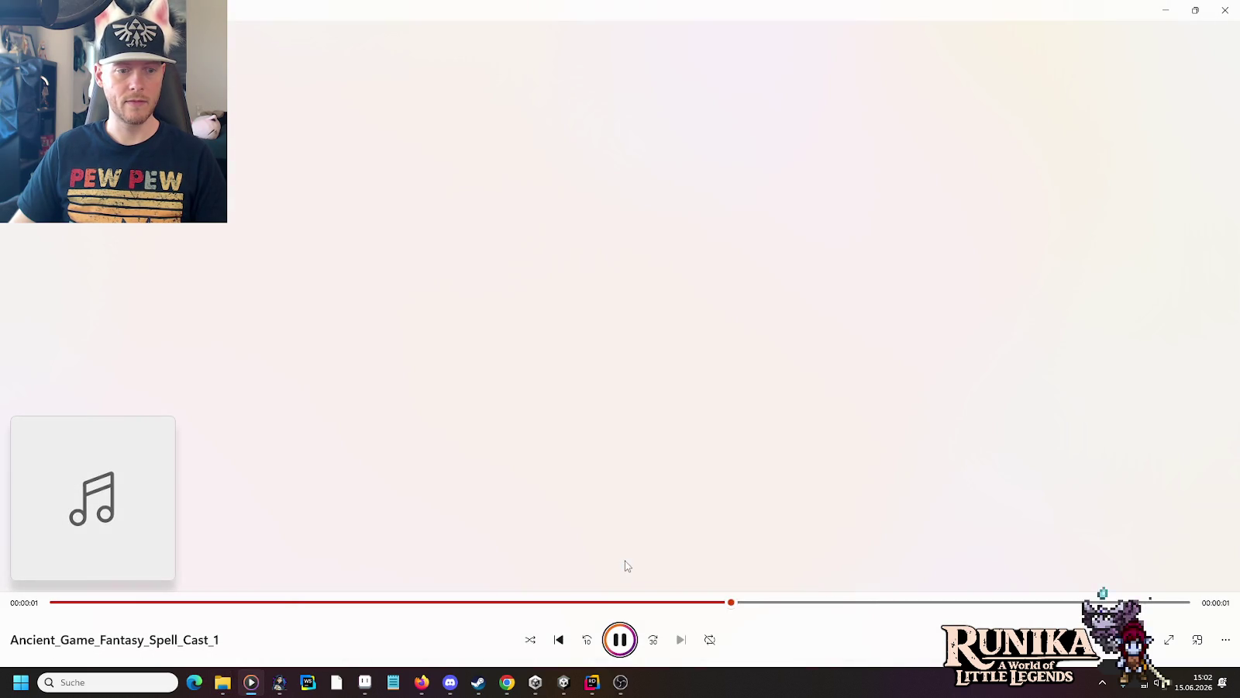
key(alt+Tab)
scroll(649, 412, down, 2)
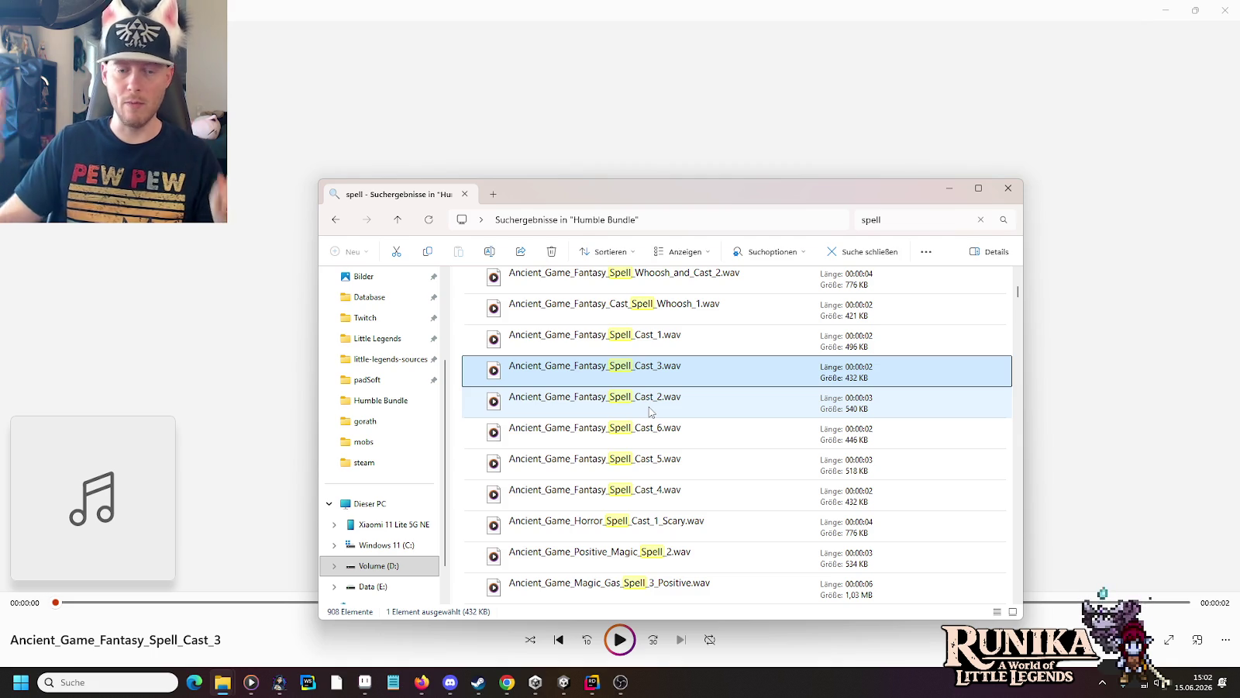
Step: Audition the Spell_Cast_6, Spell_Cast_5 and Spell_Cast_4 sounds
double_click(649, 412)
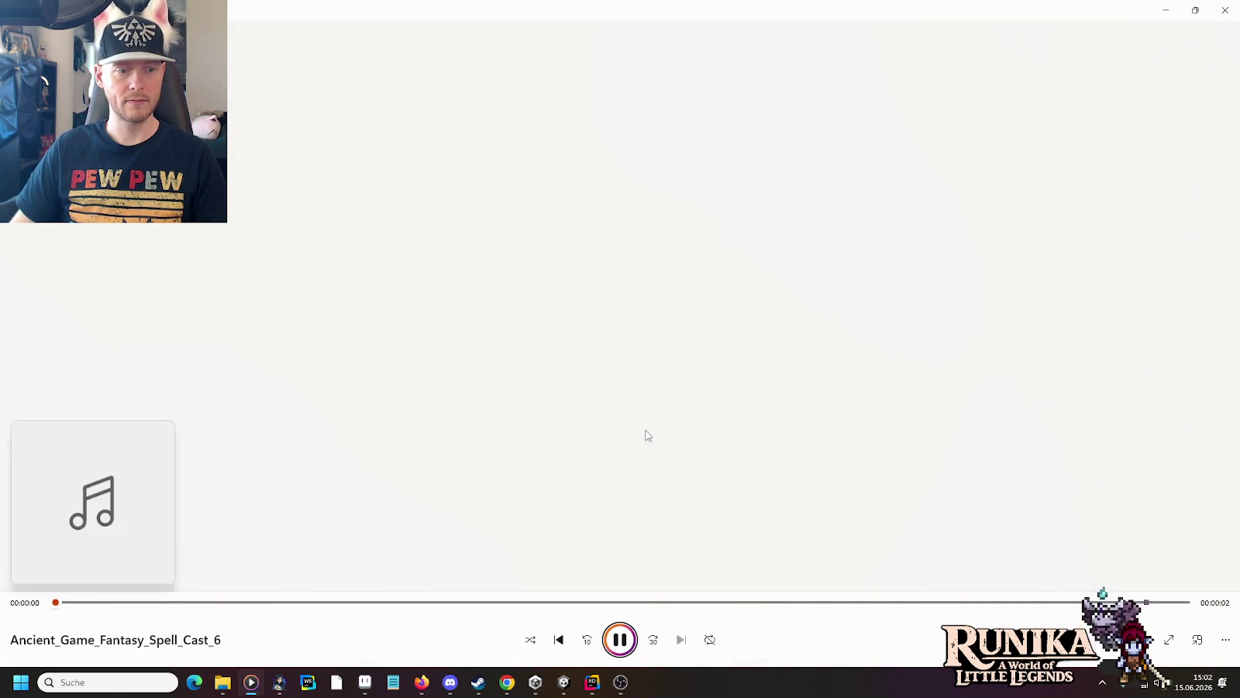
key(alt+Tab)
click(642, 464)
double_click(642, 464)
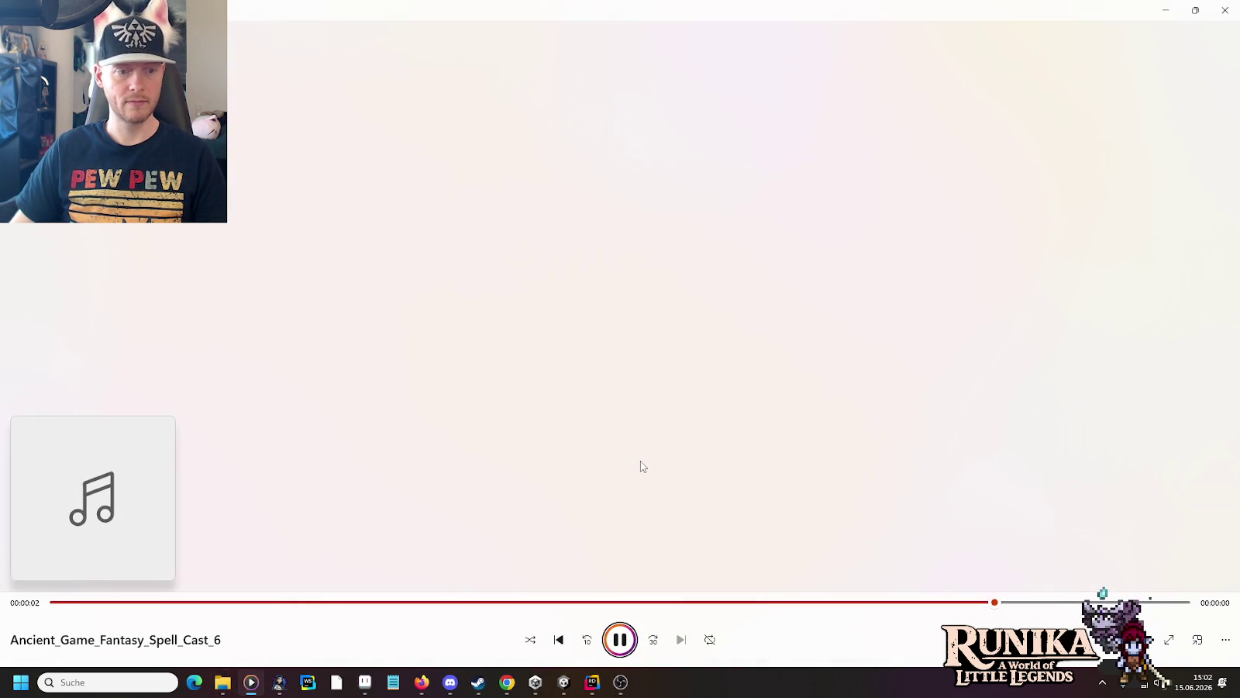
key(alt+Tab)
click(639, 489)
double_click(639, 489)
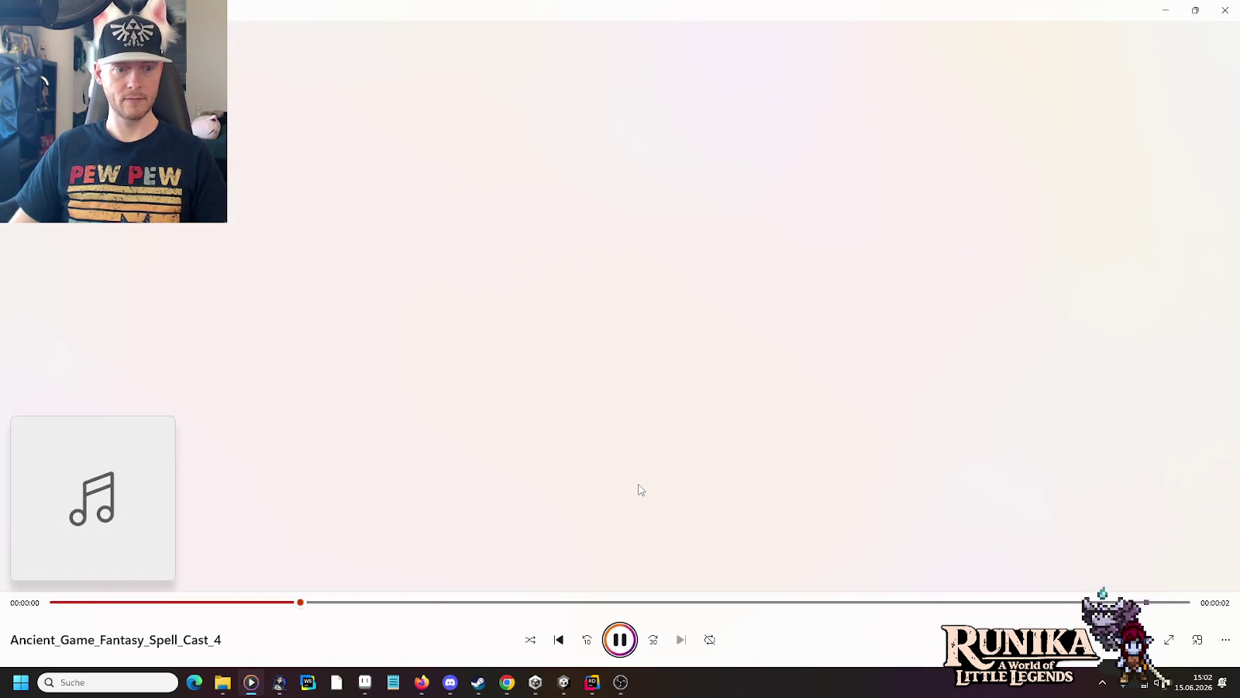
key(alt+Tab)
Step: Audition Horror_Spell_Cast_1_Scary and Positive_Magic_Spell_2, replaying Positive_Magic_Spell_2
scroll(640, 485, down, 1)
double_click(645, 432)
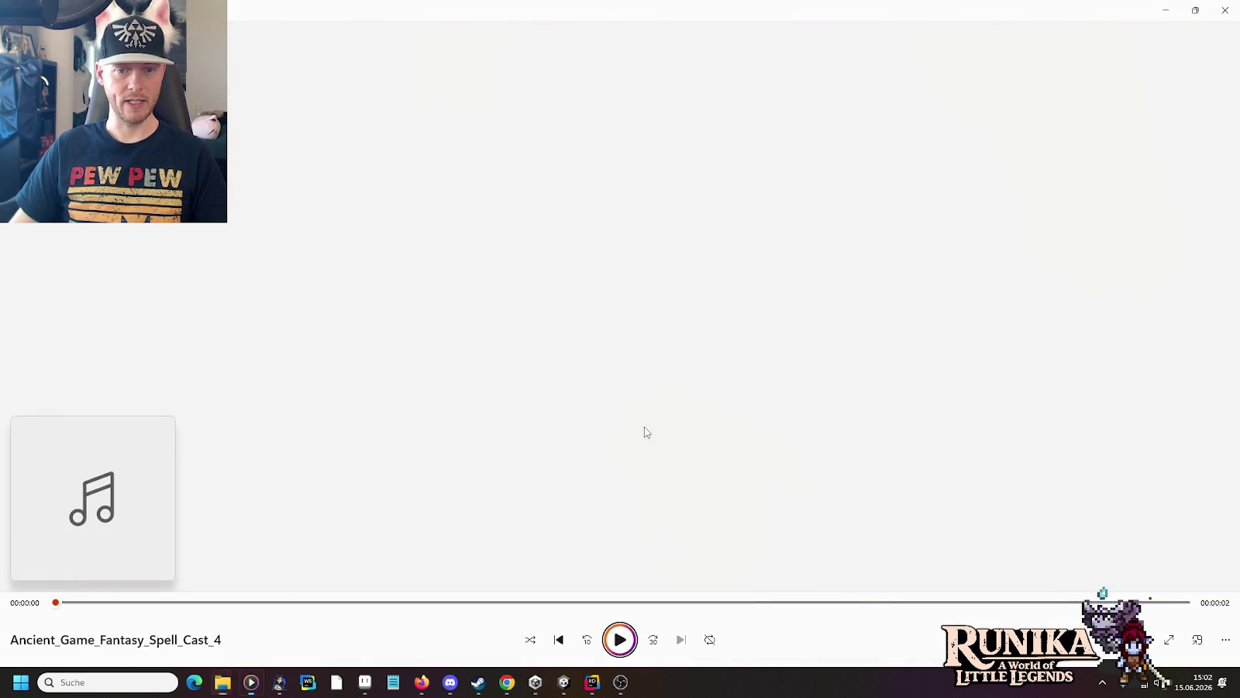
key(alt+Tab)
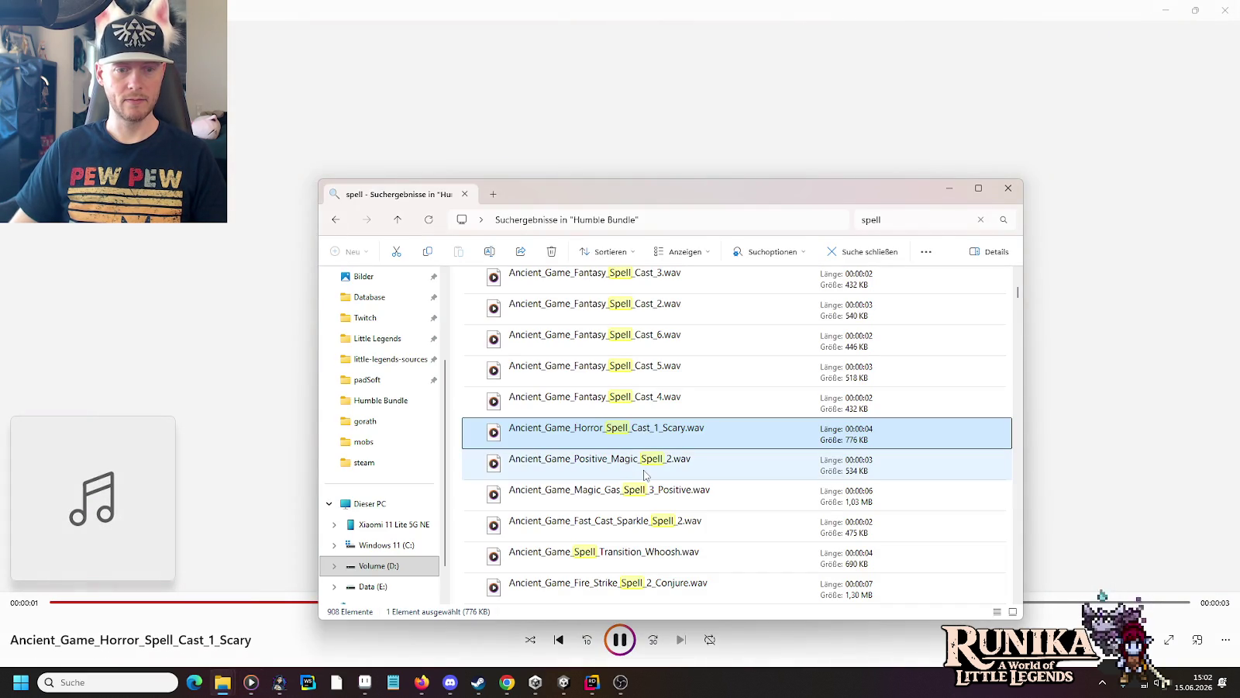
double_click(646, 471)
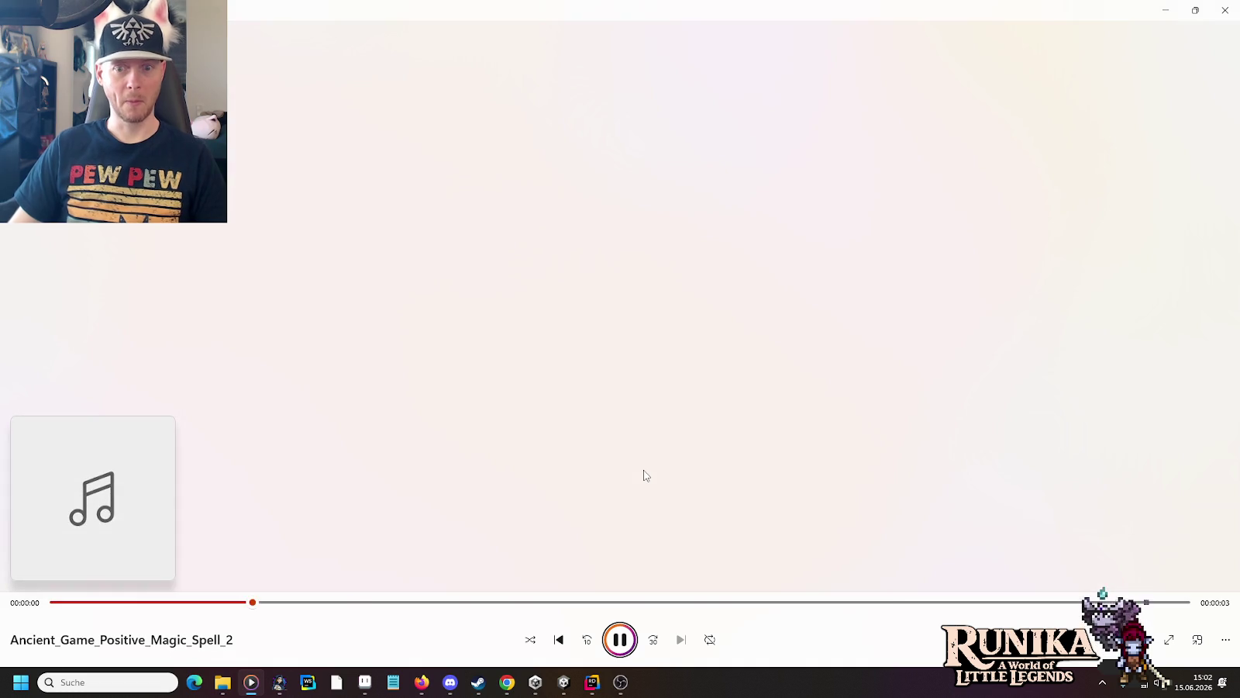
key(alt+Tab)
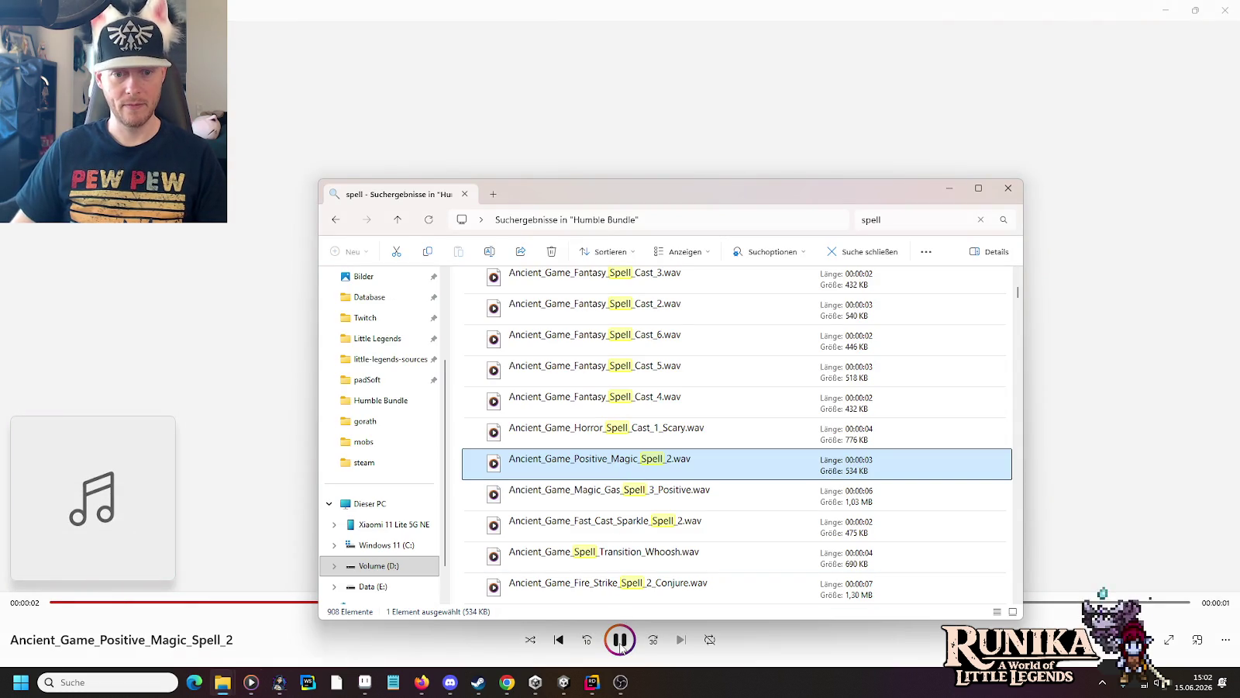
click(620, 645)
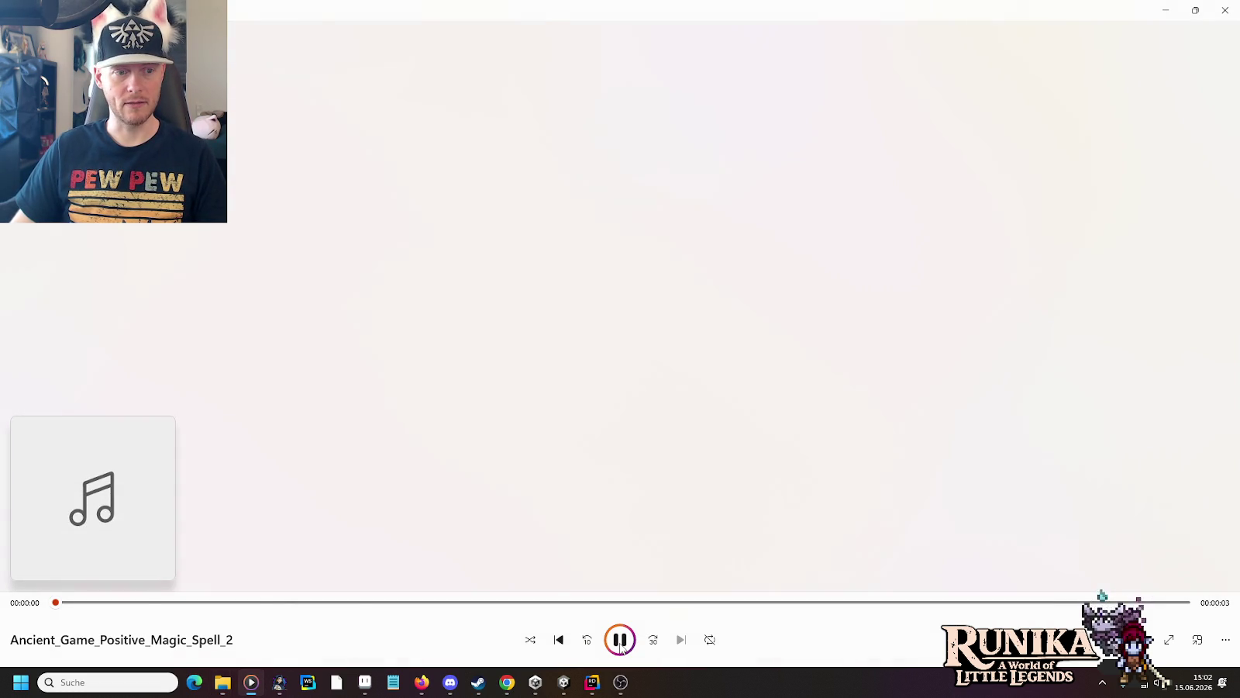
key(alt+Tab)
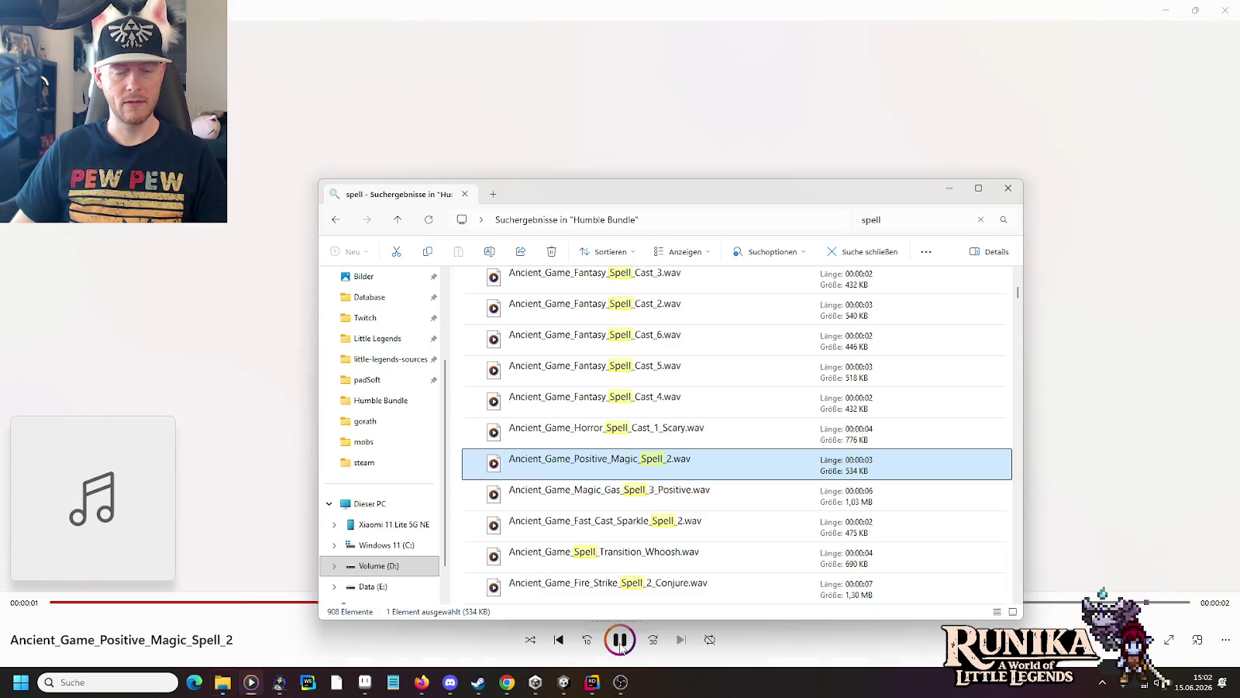
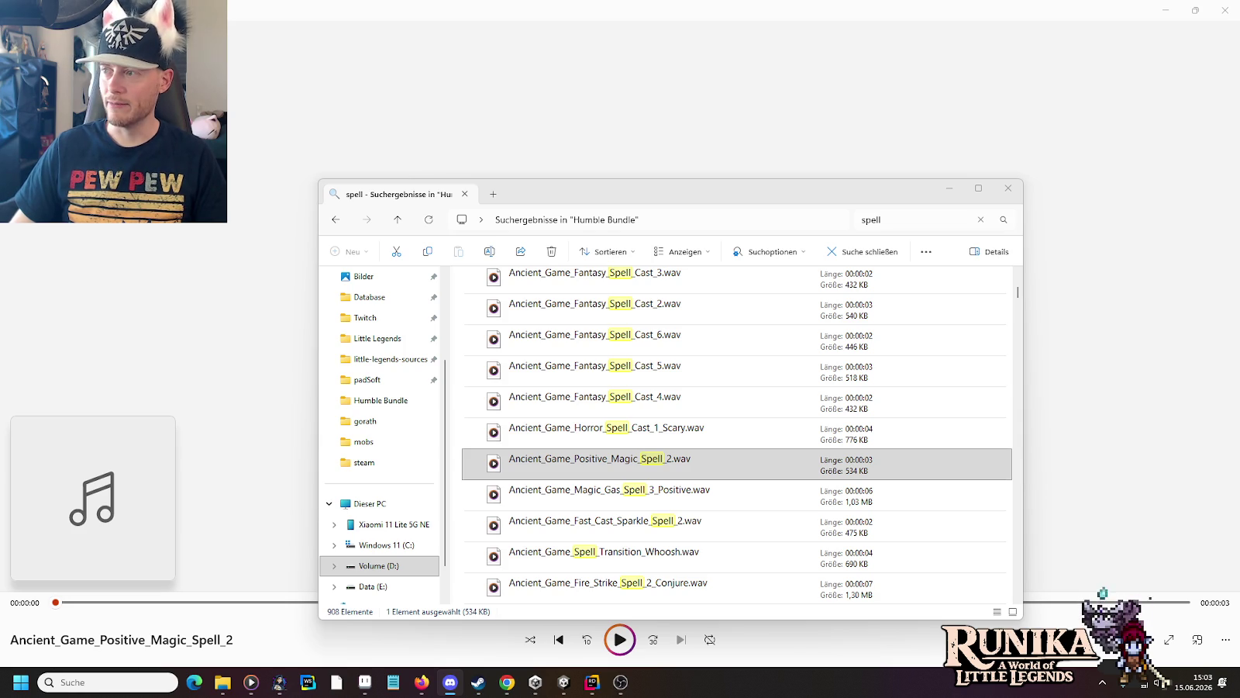
Step: Play Ancient_Game_Fast_Cast_Sparkle_Spell_2.wav from the spell search results and replay it three times
key(alt+Tab)
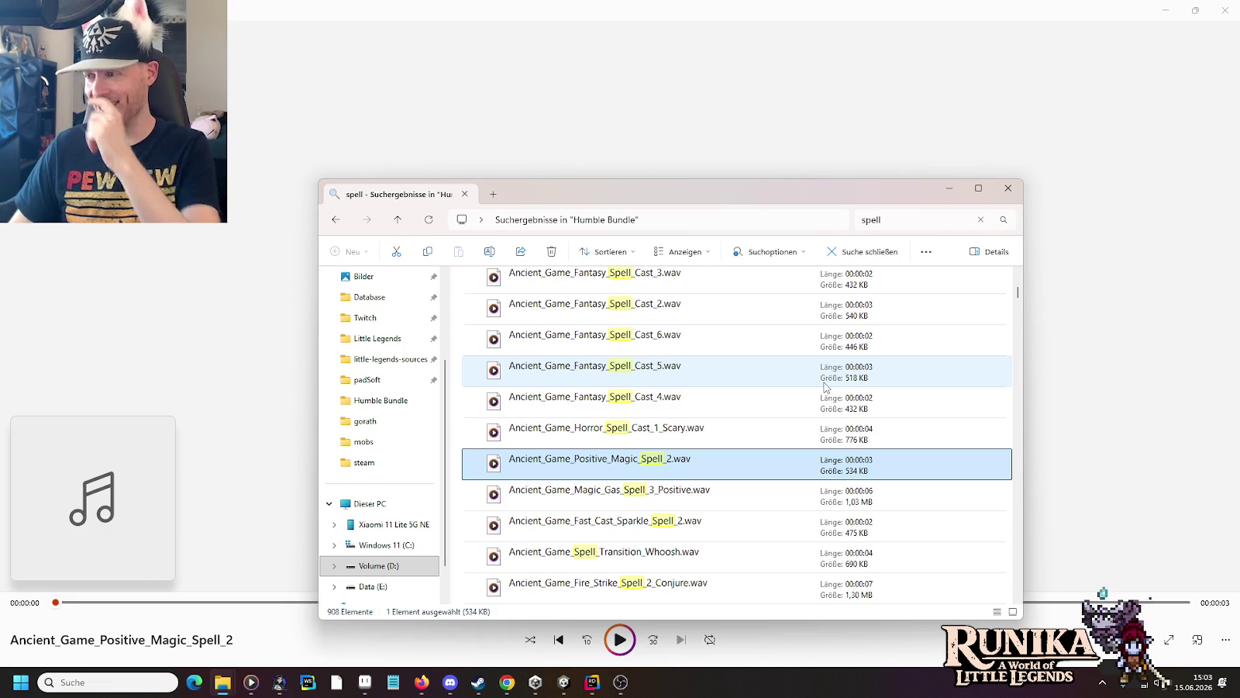
scroll(824, 386, down, 1)
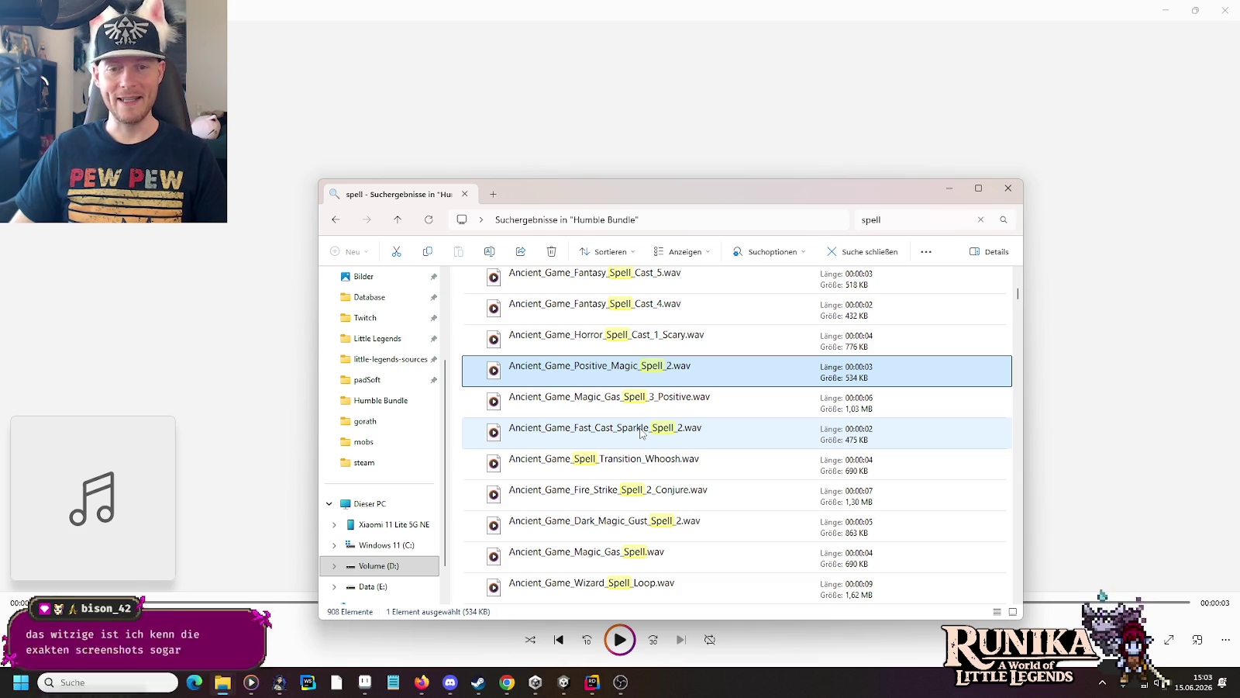
double_click(640, 433)
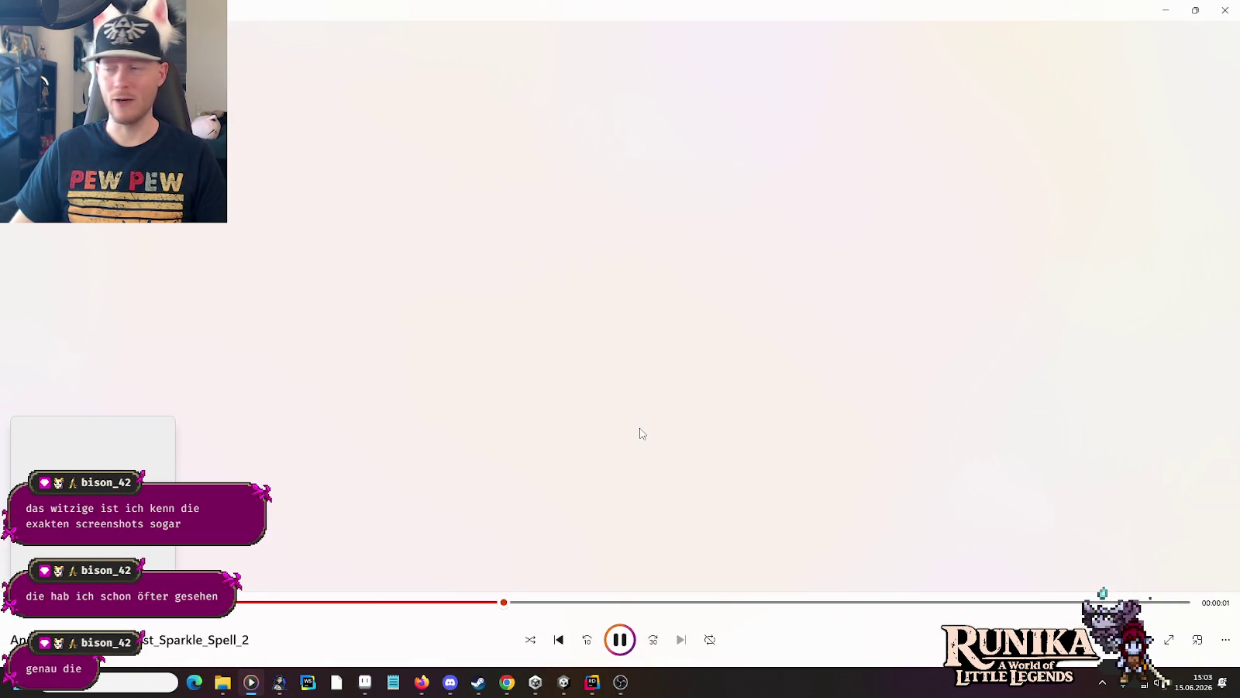
click(622, 649)
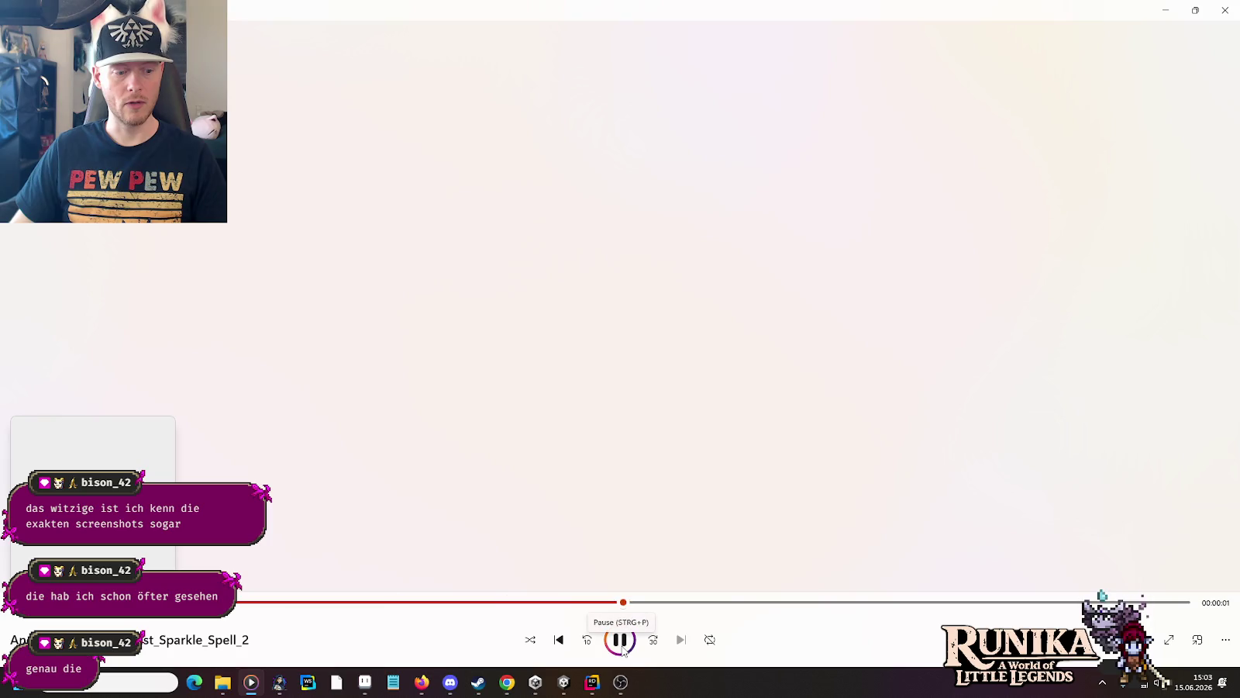
click(623, 649)
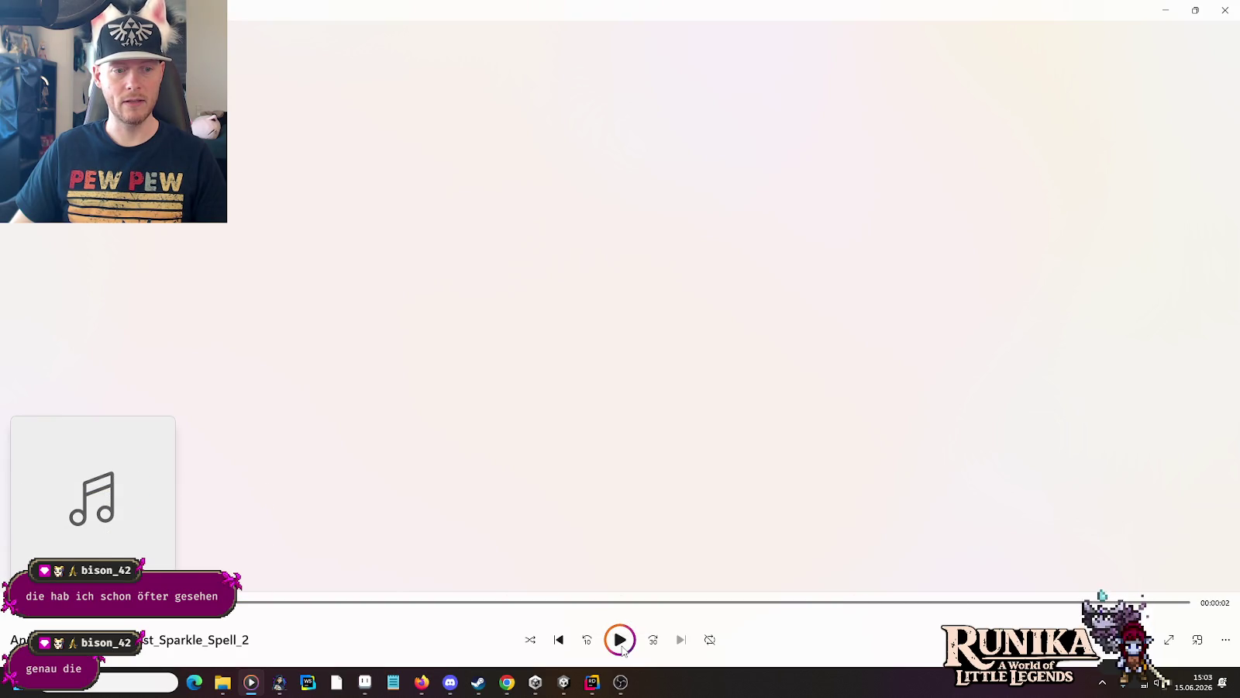
click(622, 649)
Step: Bring the Gorath AetherRaySpell folder window back to the front
key(alt+Tab)
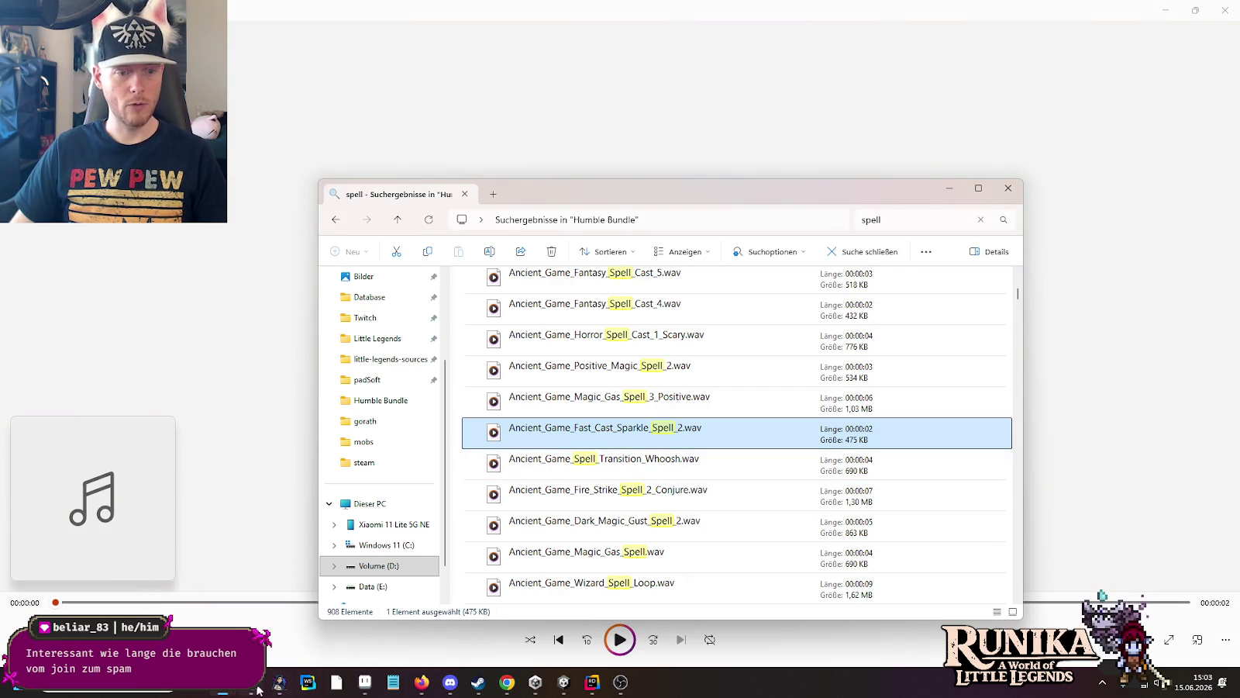
mouse_move(225, 688)
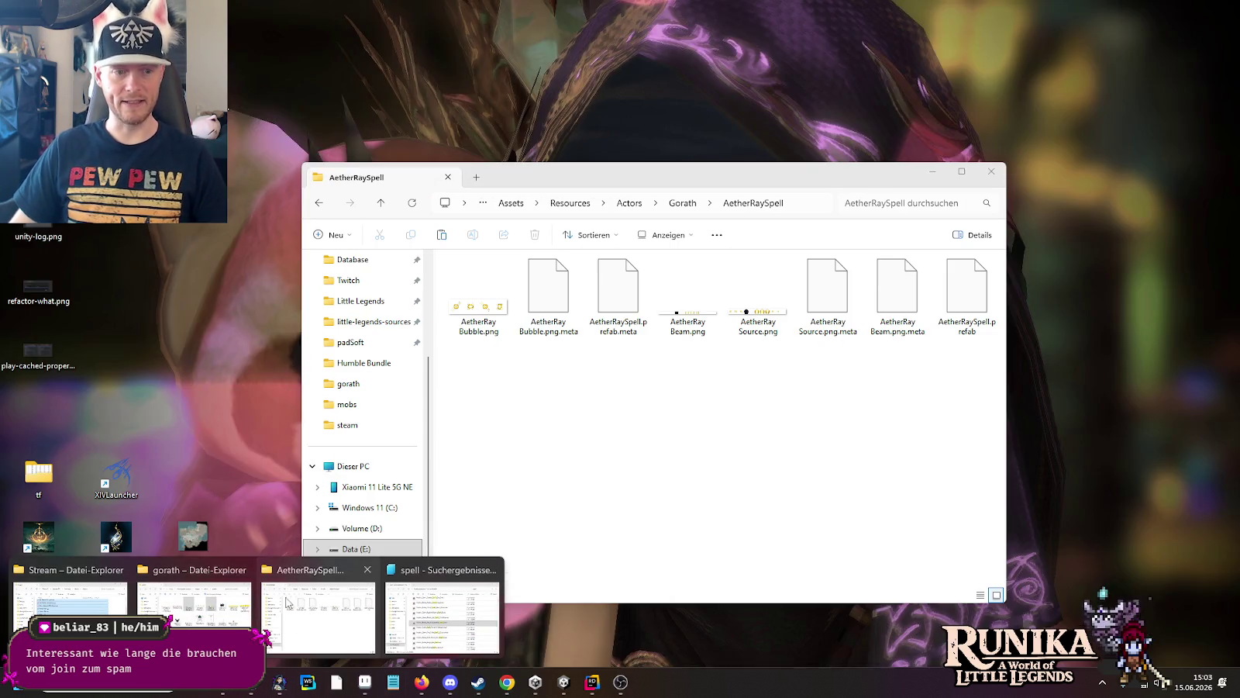
click(318, 612)
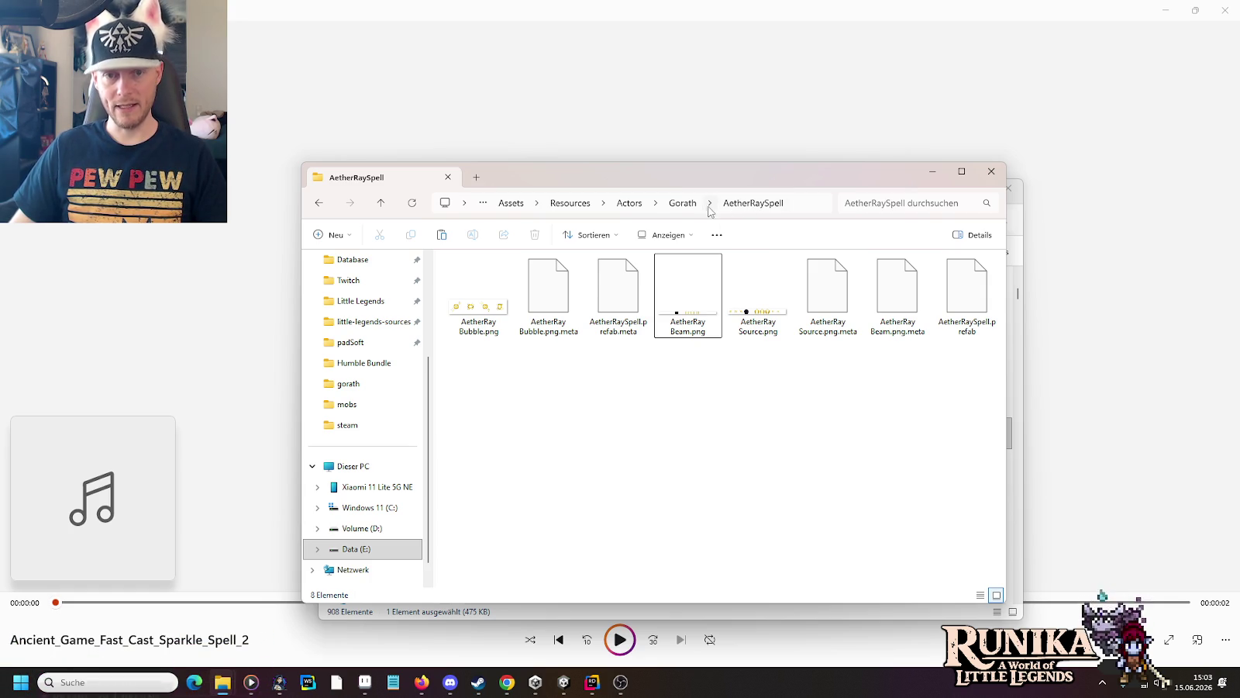
Step: Paste the Sparkle_Spell_2 wav into the Gorath actor folder
click(683, 203)
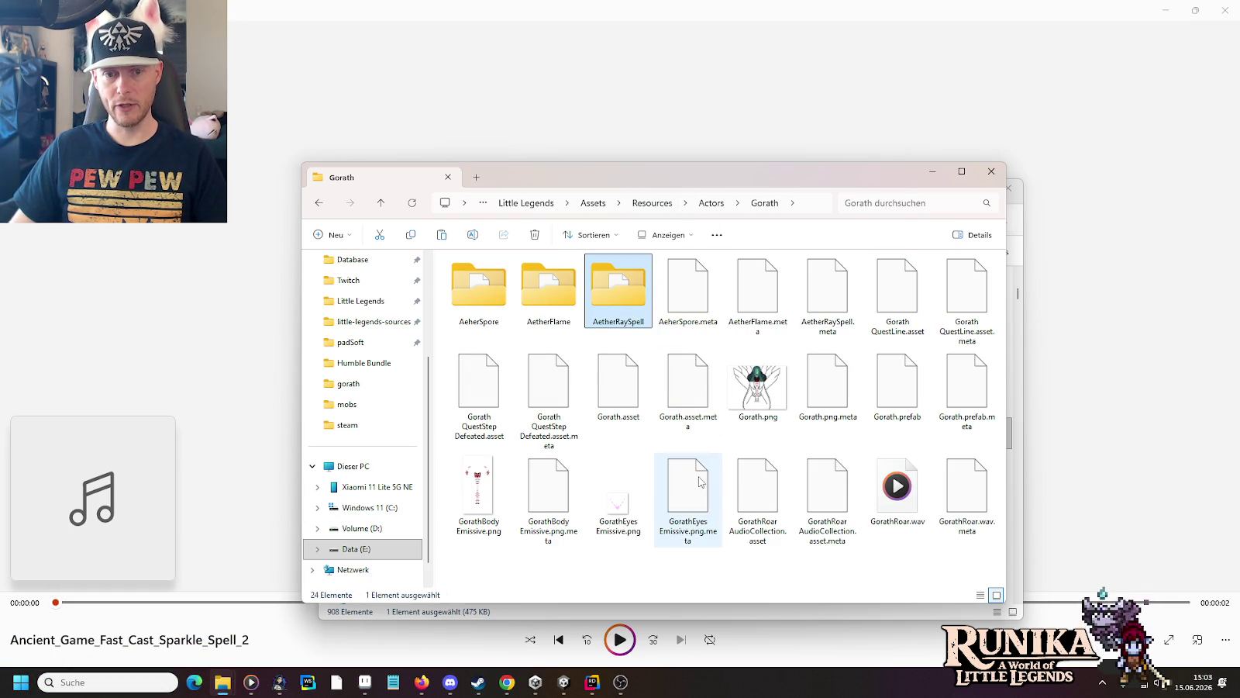
click(702, 560)
key(ctrl+v)
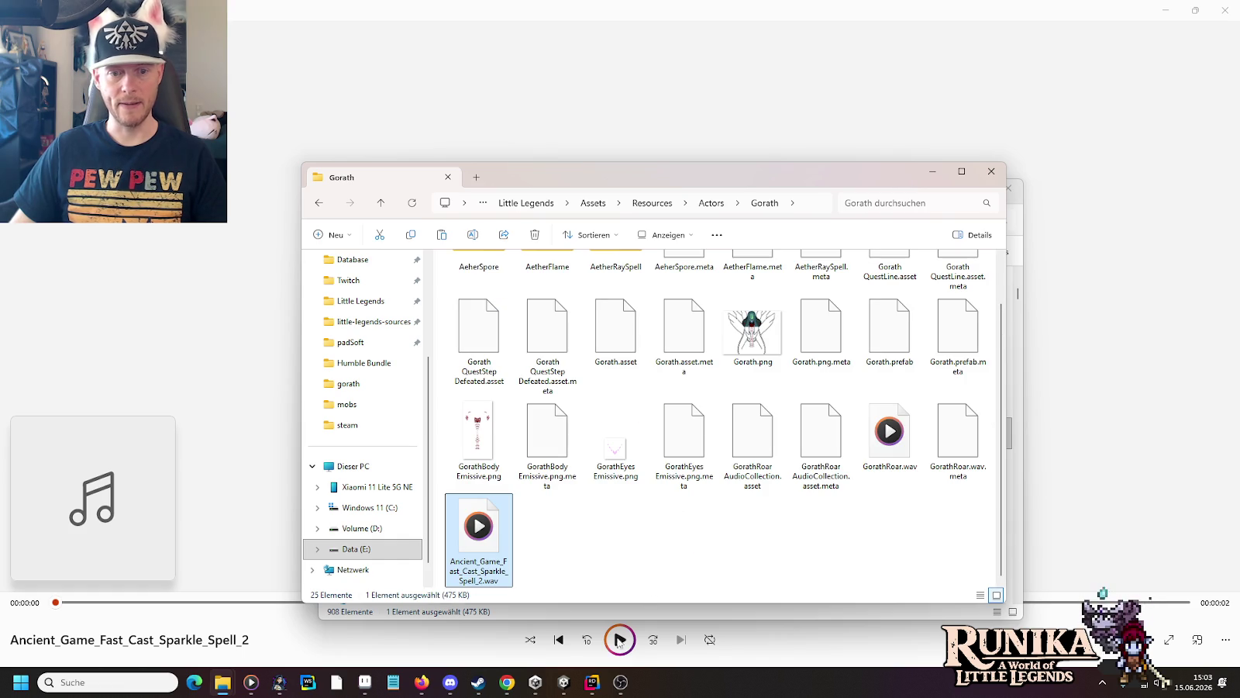
Step: Leave AetherRaySpell prefab mode, open the Gorath prefab in Unity, then return to StateGorathFight.cs in Rider
click(564, 682)
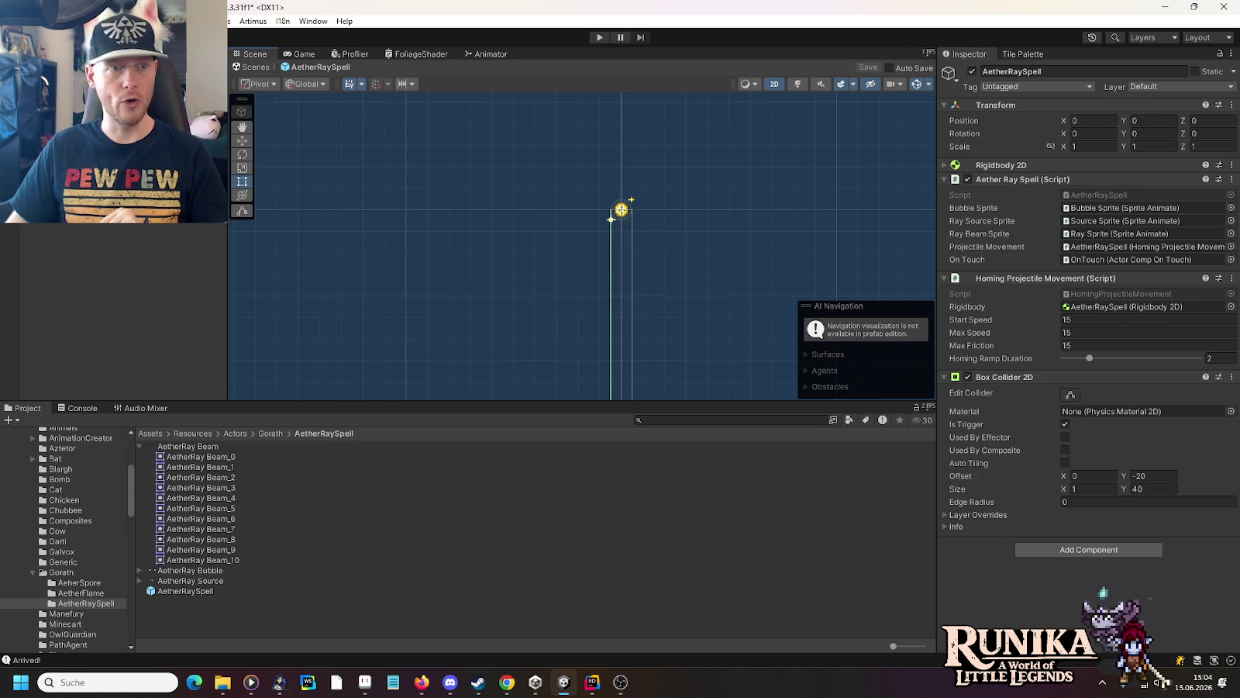
click(252, 67)
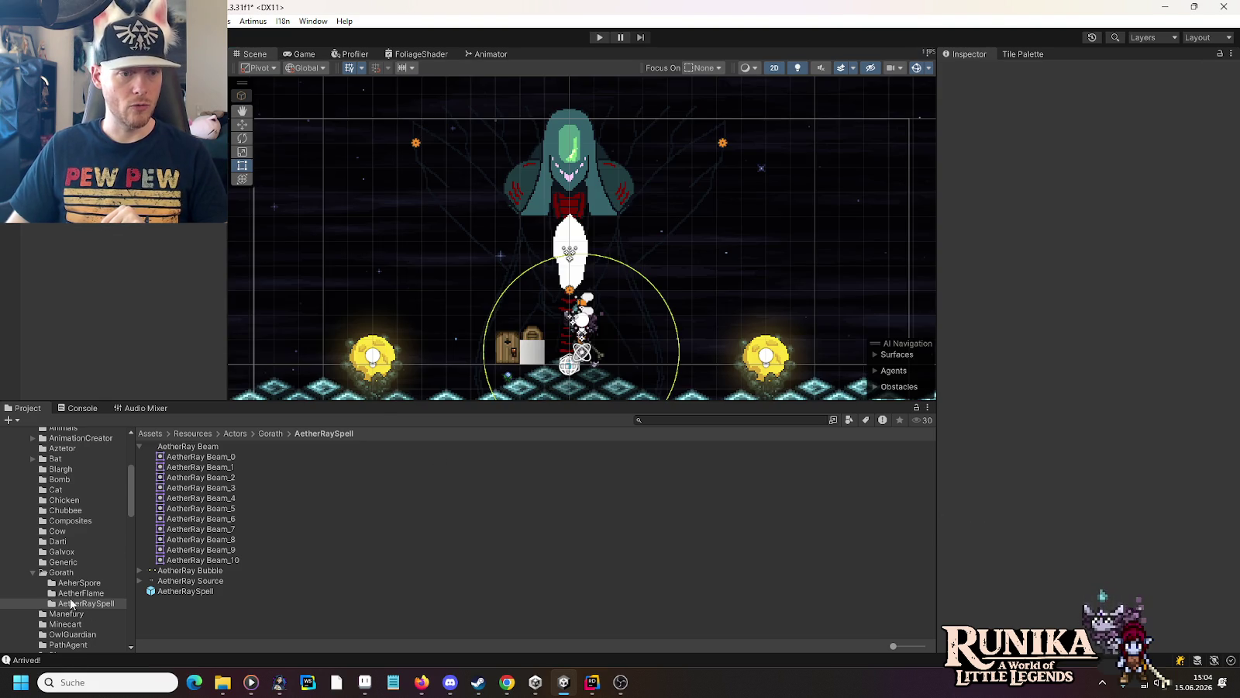
click(73, 574)
double_click(170, 509)
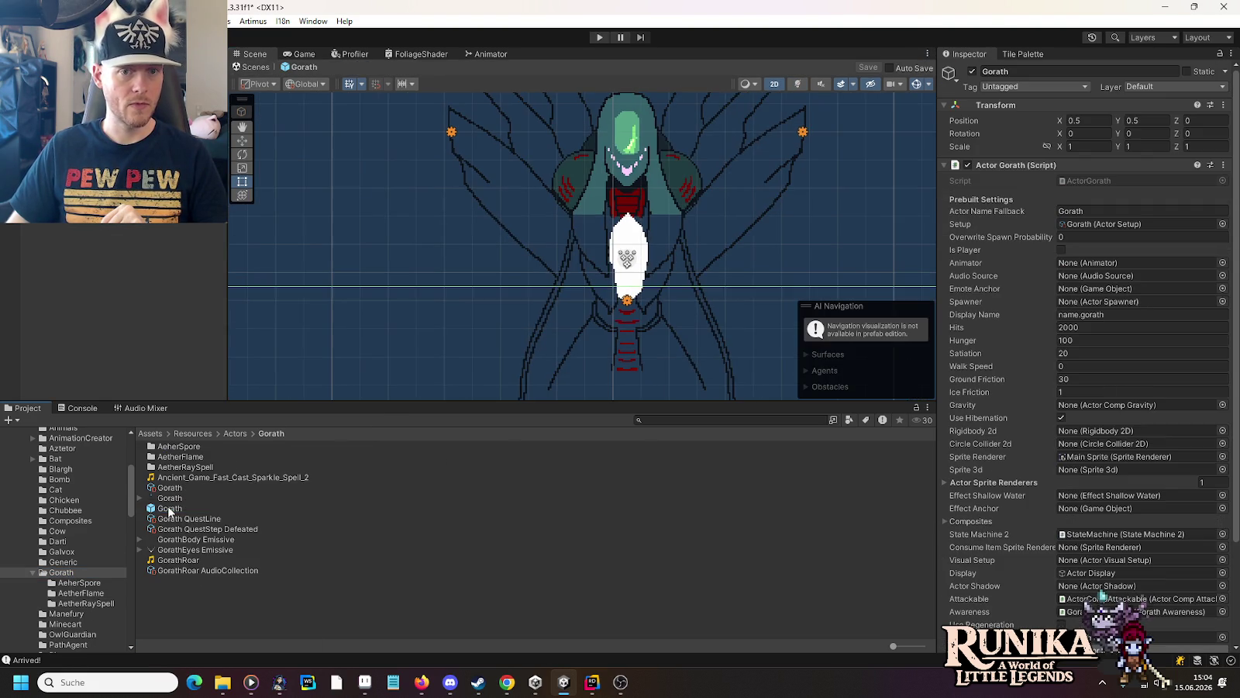
click(592, 683)
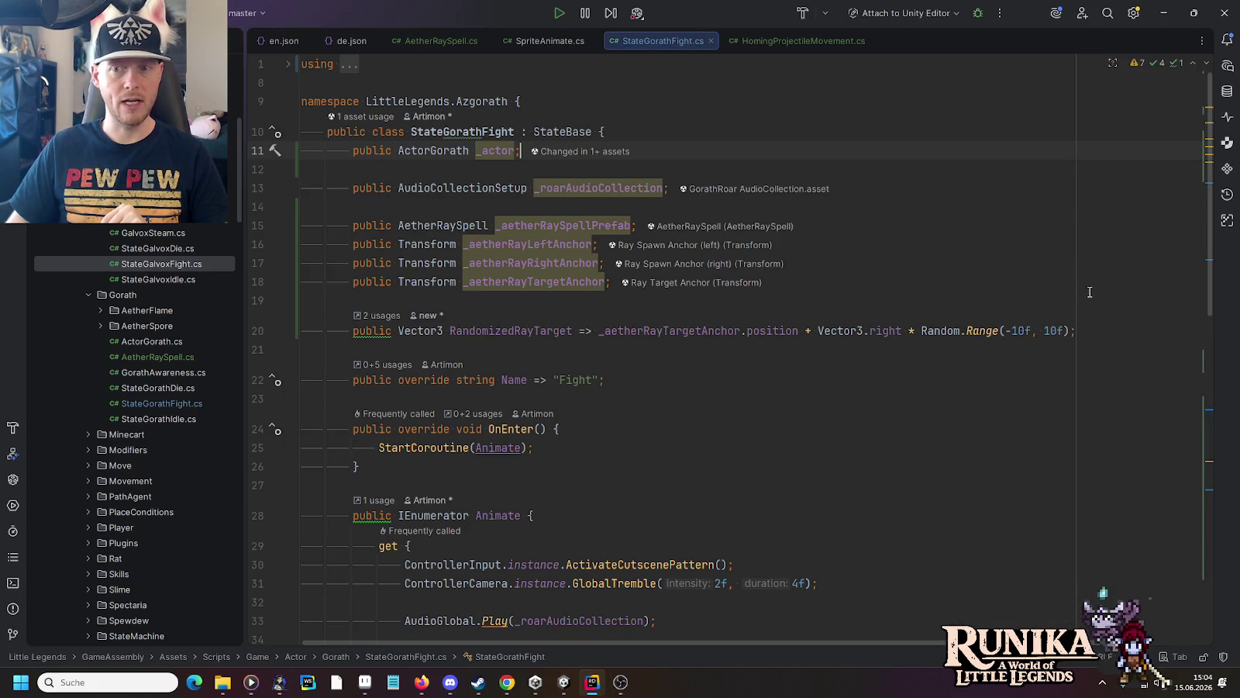
scroll(1200, 389, down, 5)
scroll(1200, 389, down, 5)
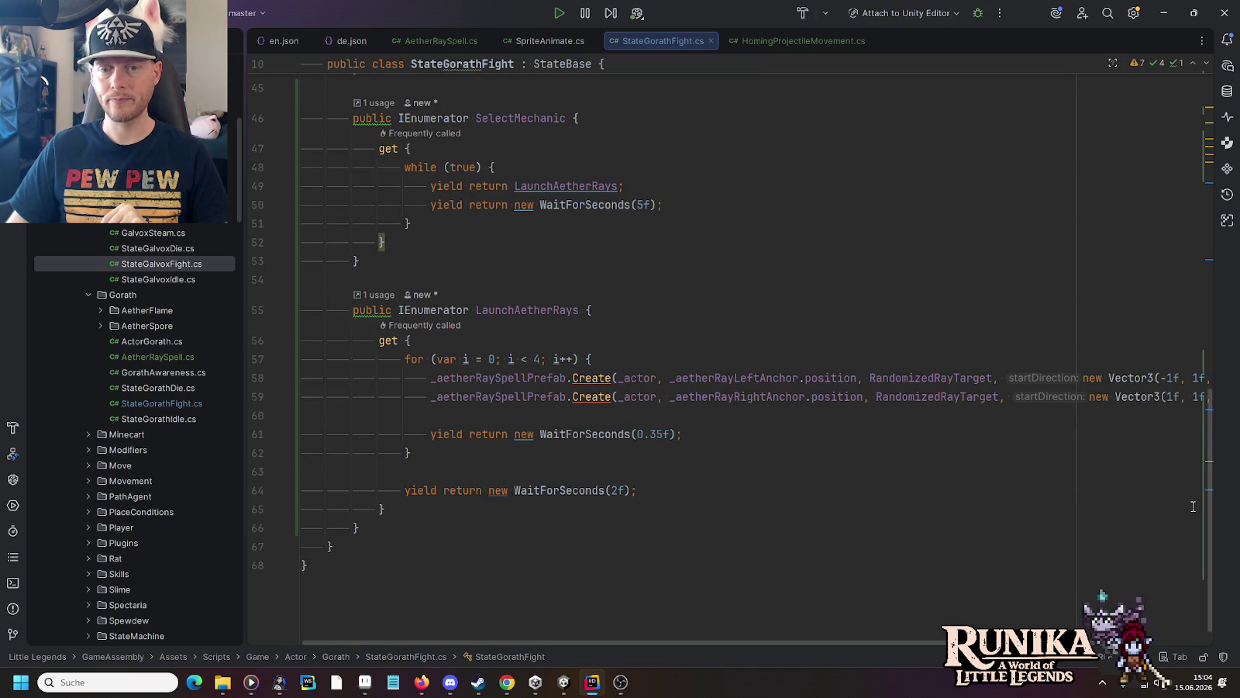
scroll(1193, 504, up, 1)
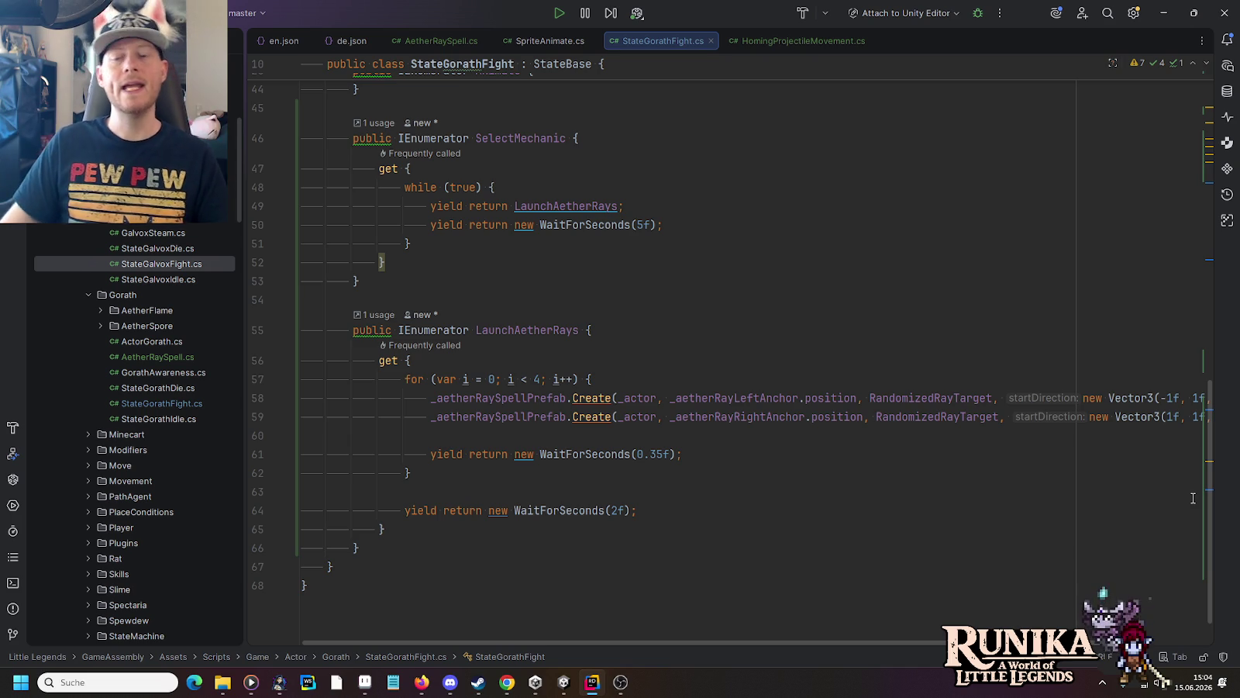
scroll(999, 335, up, 5)
scroll(896, 286, up, 10)
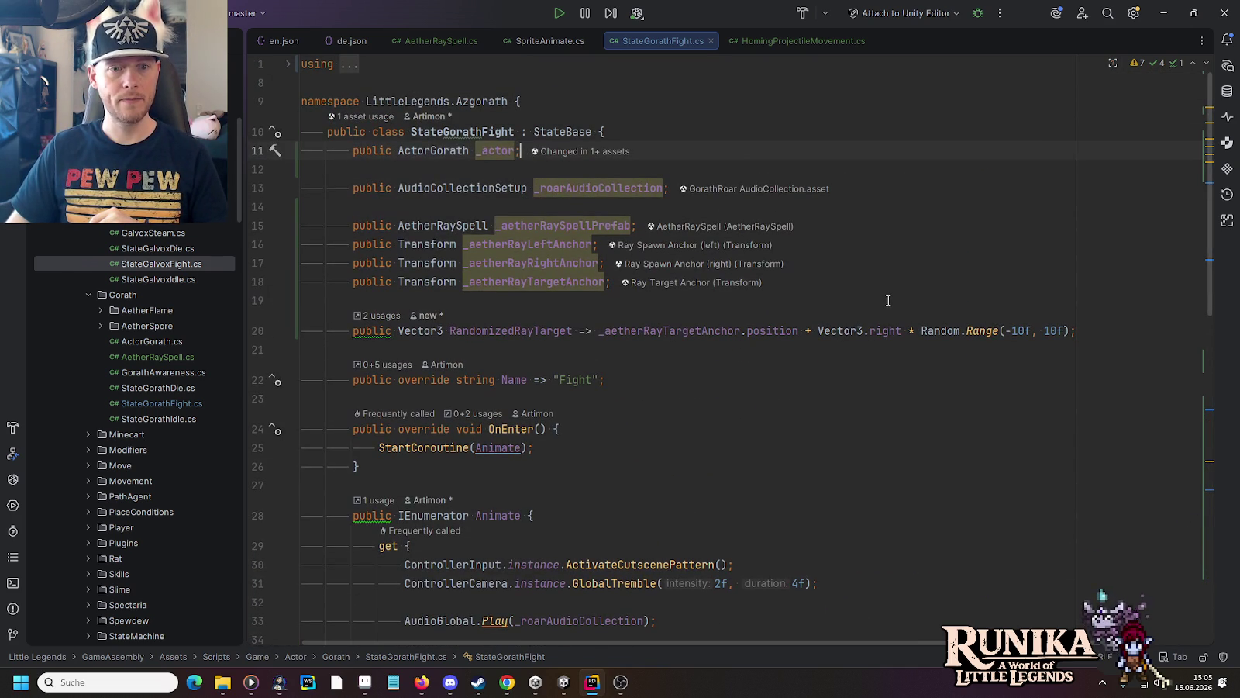
click(899, 282)
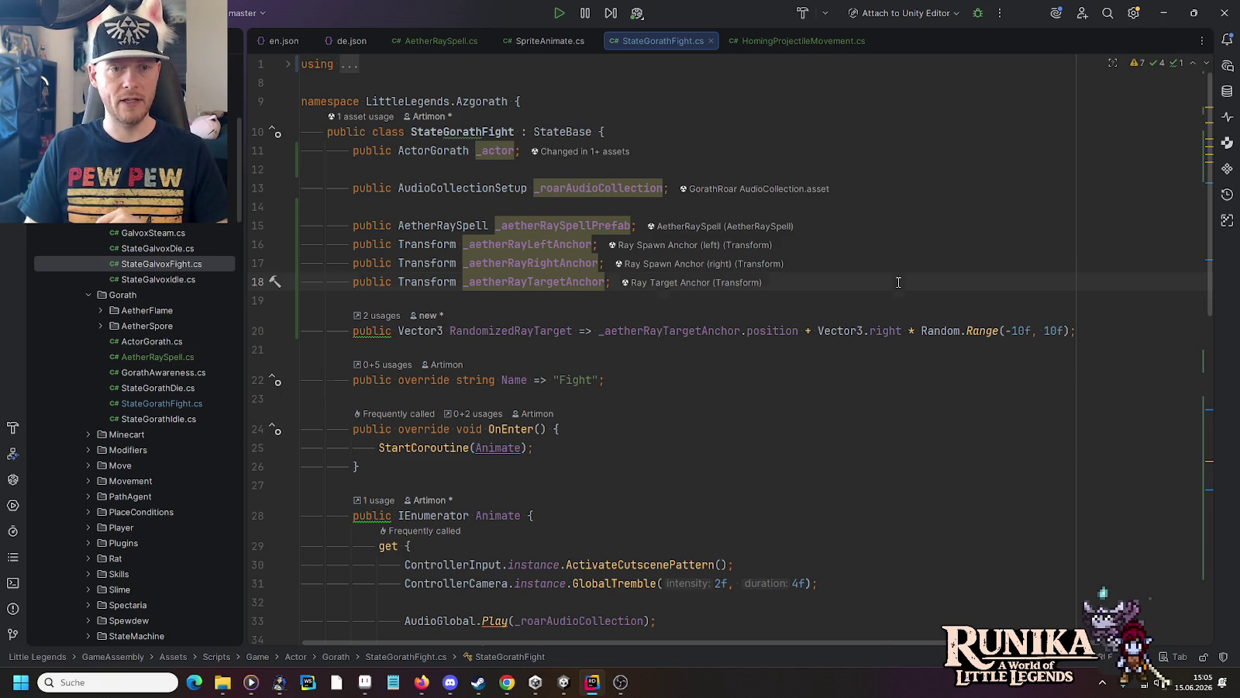
Step: Declare a public AudioCollectionSetup field named _aetherRayCastAudioCollection below the ray fields
key(Return)
key(Return)
text(public )
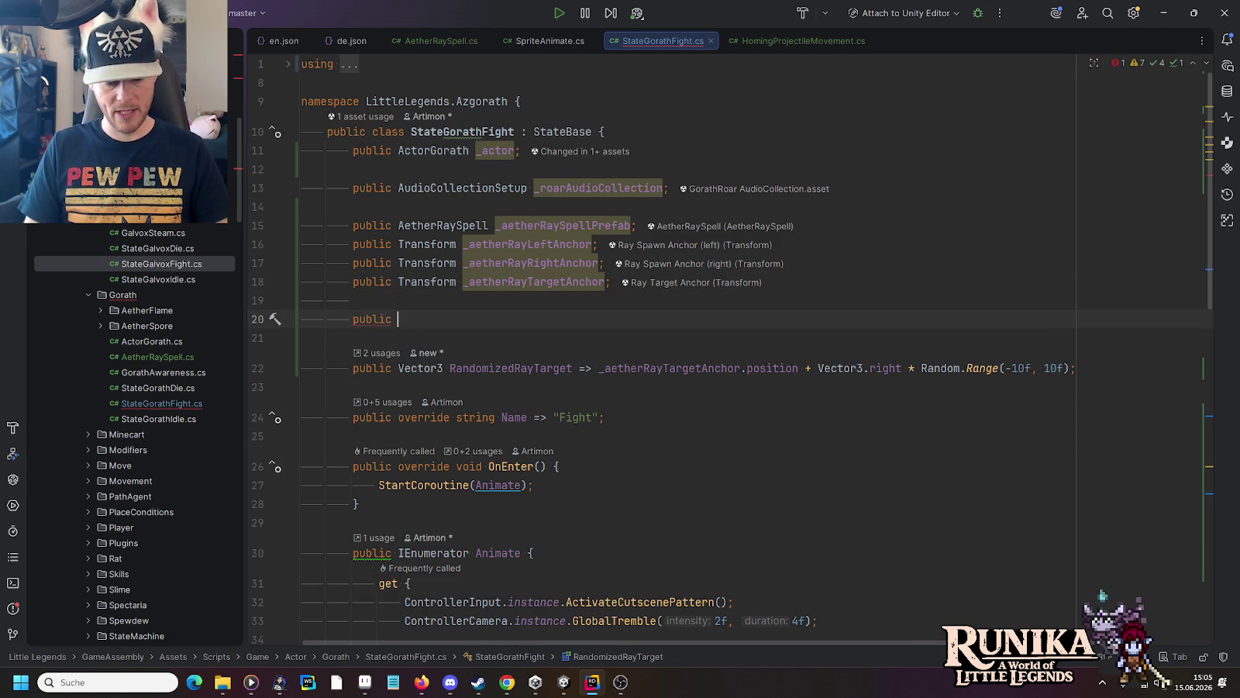
text(A)
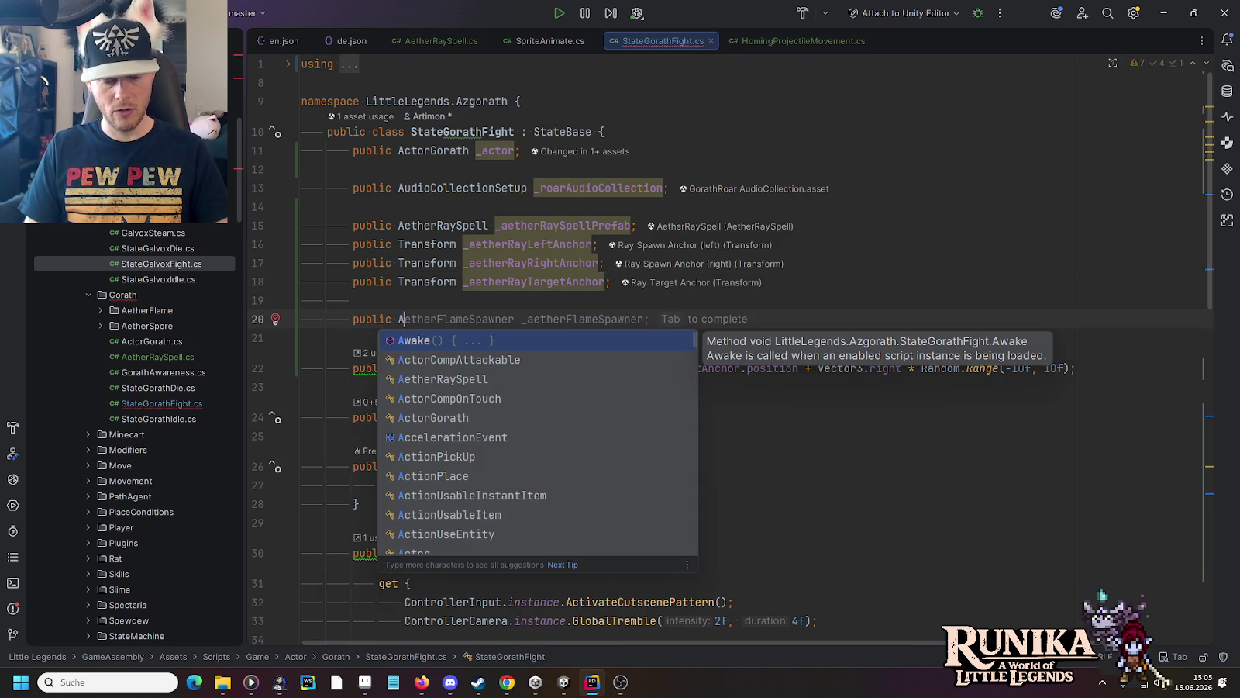
text(CSet)
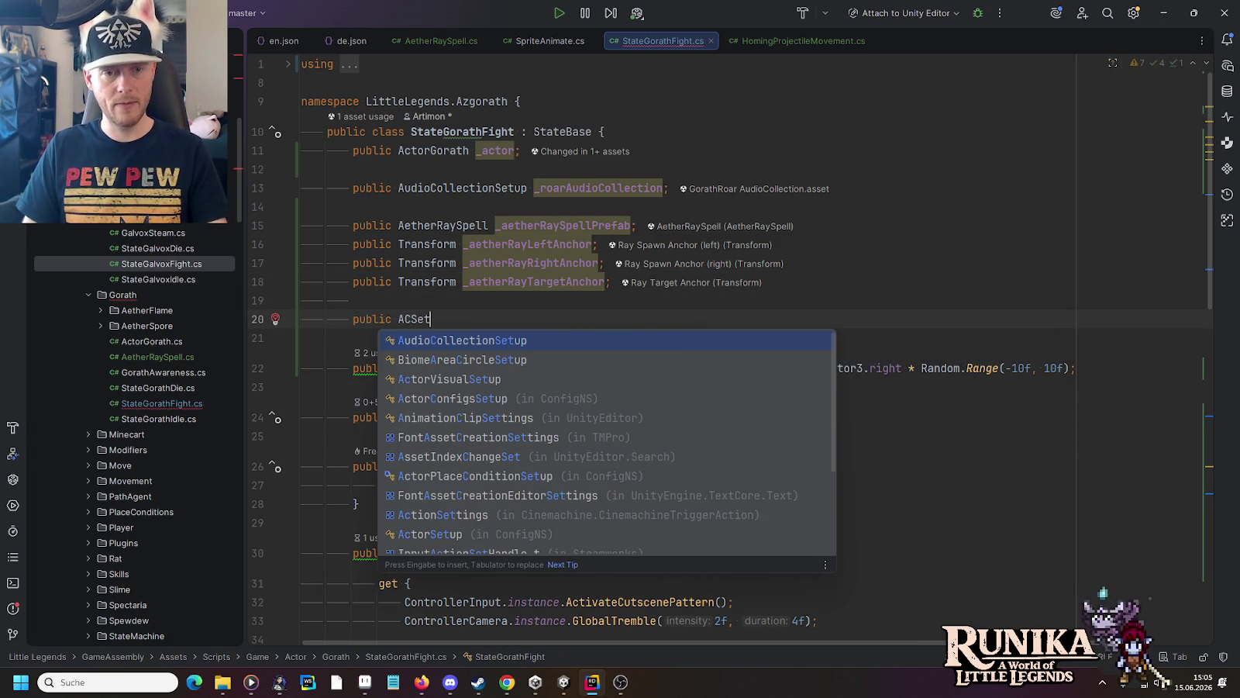
key(Return)
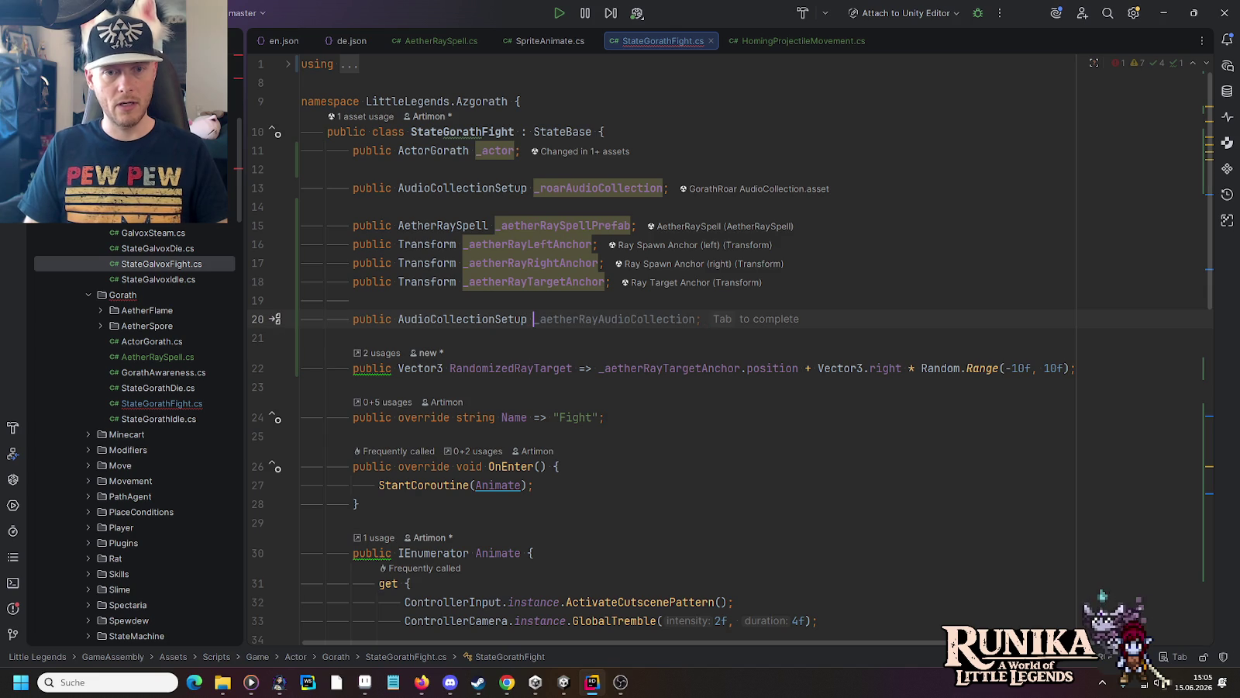
text(_aetherRayCast)
key(Tab)
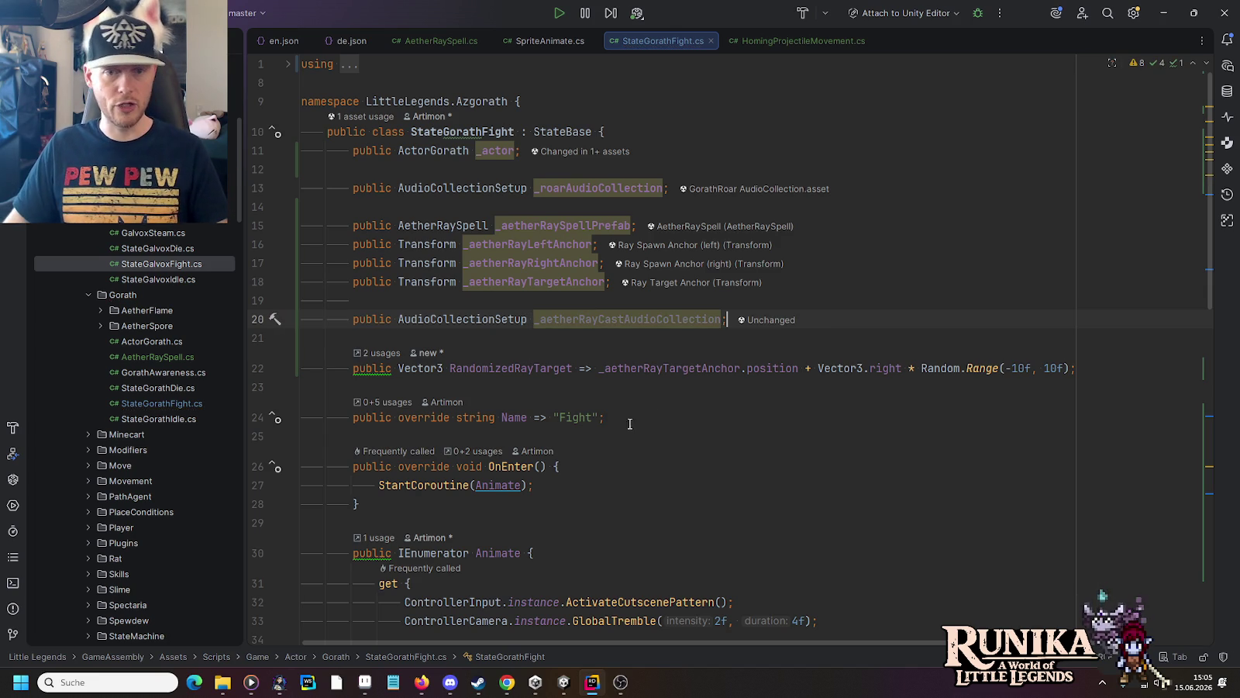
Step: Select the new field name and move to the end of the right-ray Create line
double_click(578, 320)
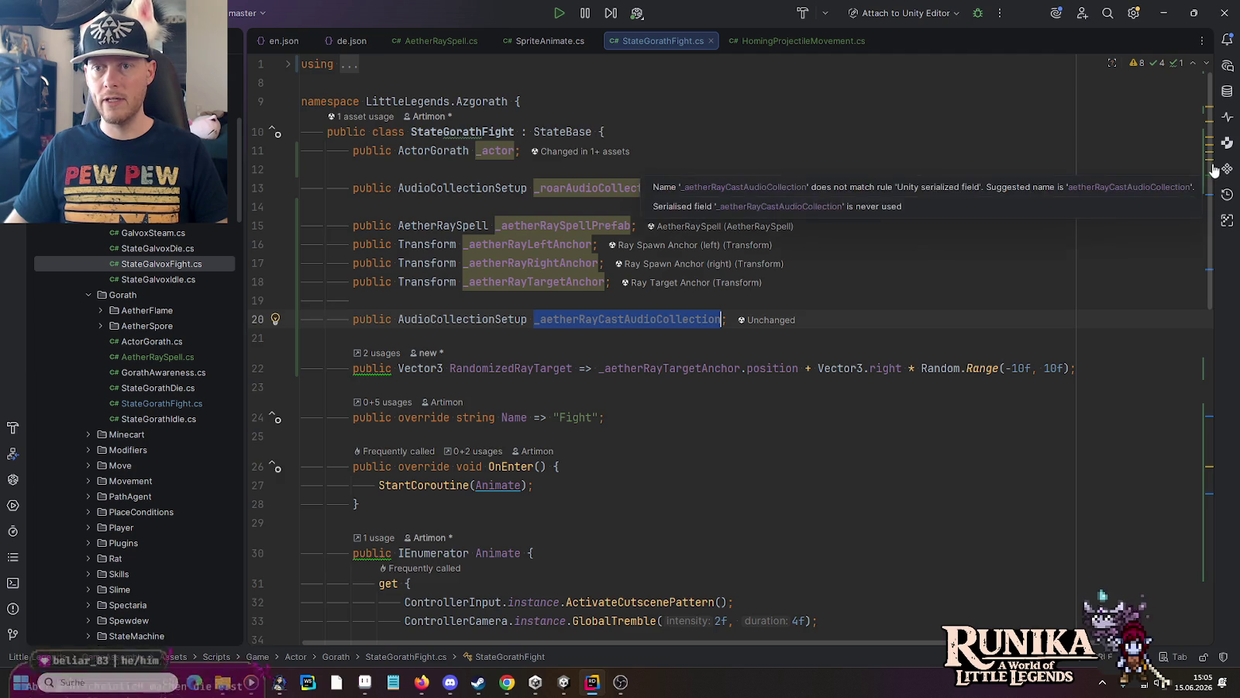
scroll(657, 349, down, 15)
click(657, 347)
click(657, 366)
key(End)
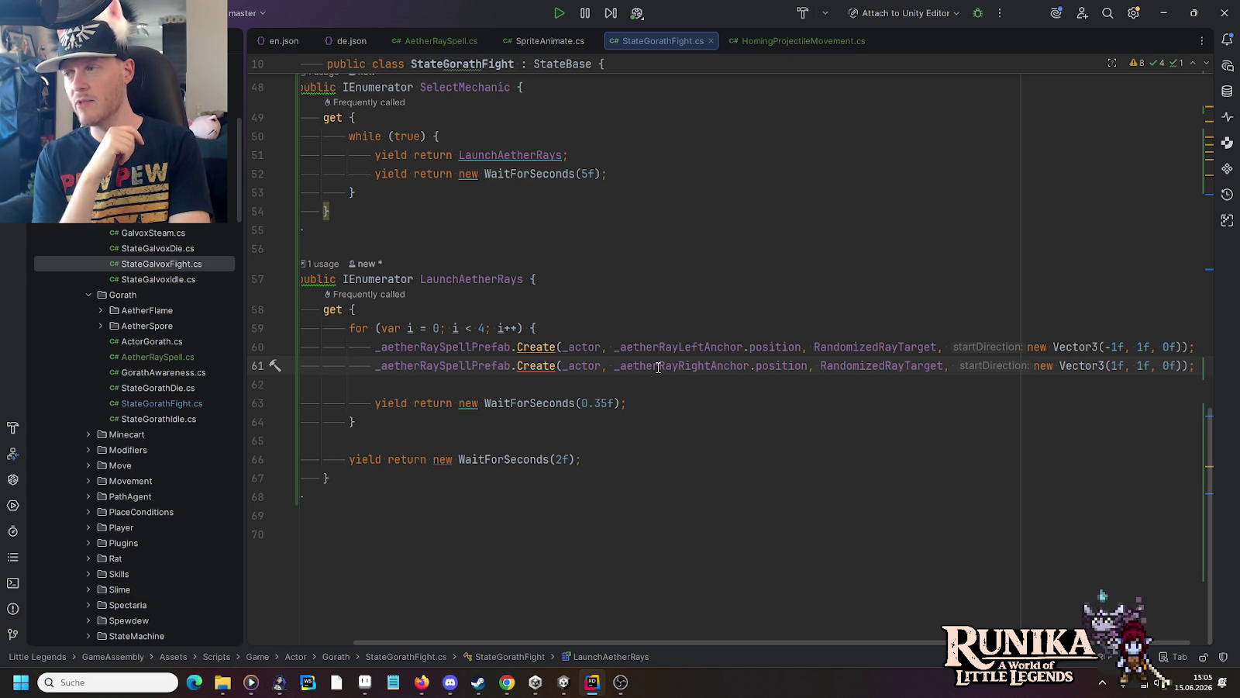
Step: Add an empty public void CastAetherRay() method below the SelectMechanic coroutine
scroll(659, 366, left, 2)
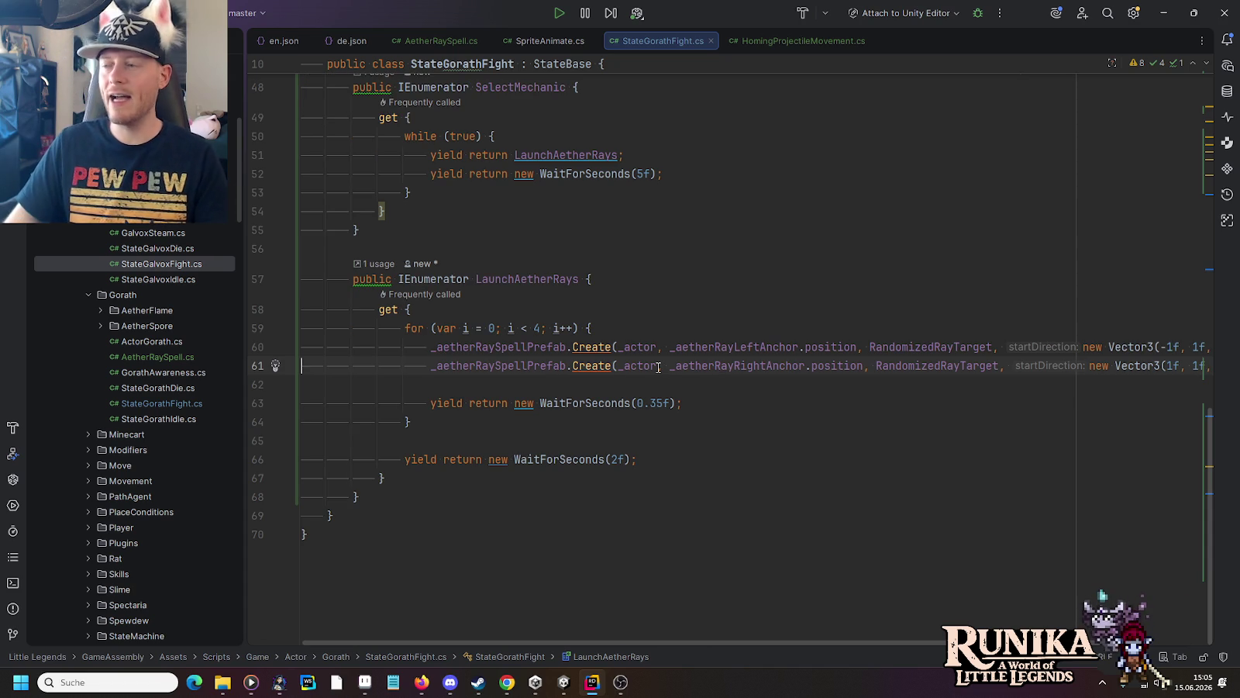
click(447, 224)
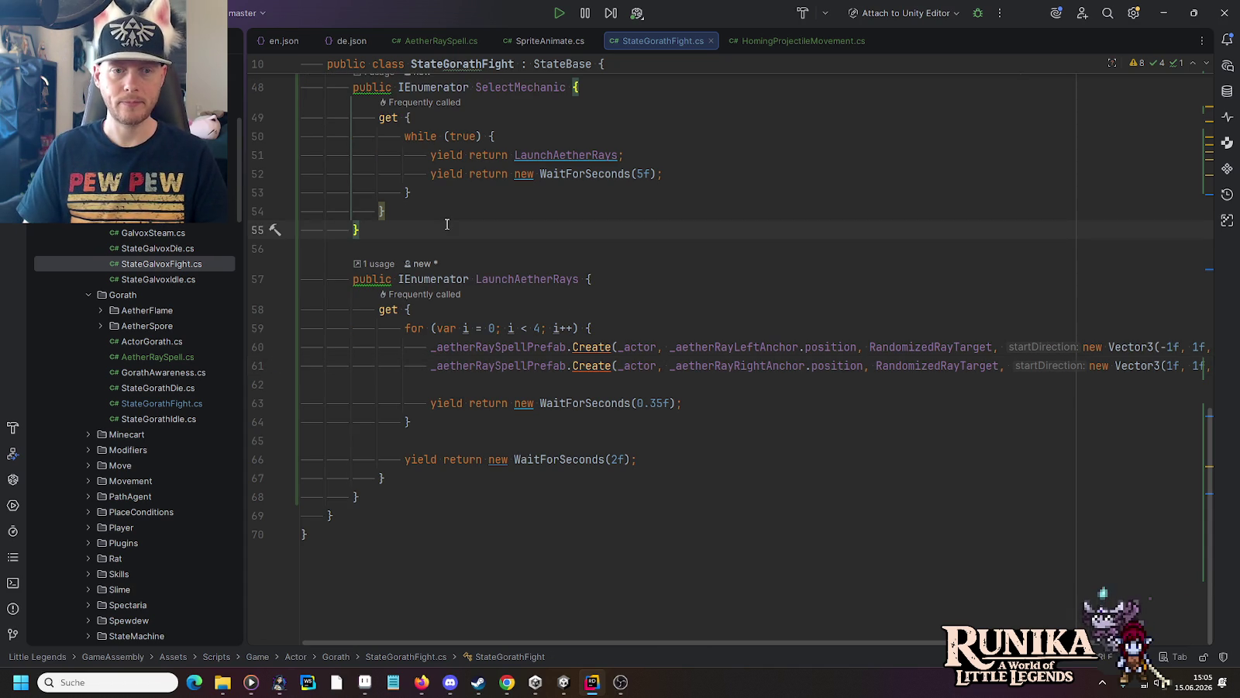
key(Return)
key(Return)
text(public void CastA)
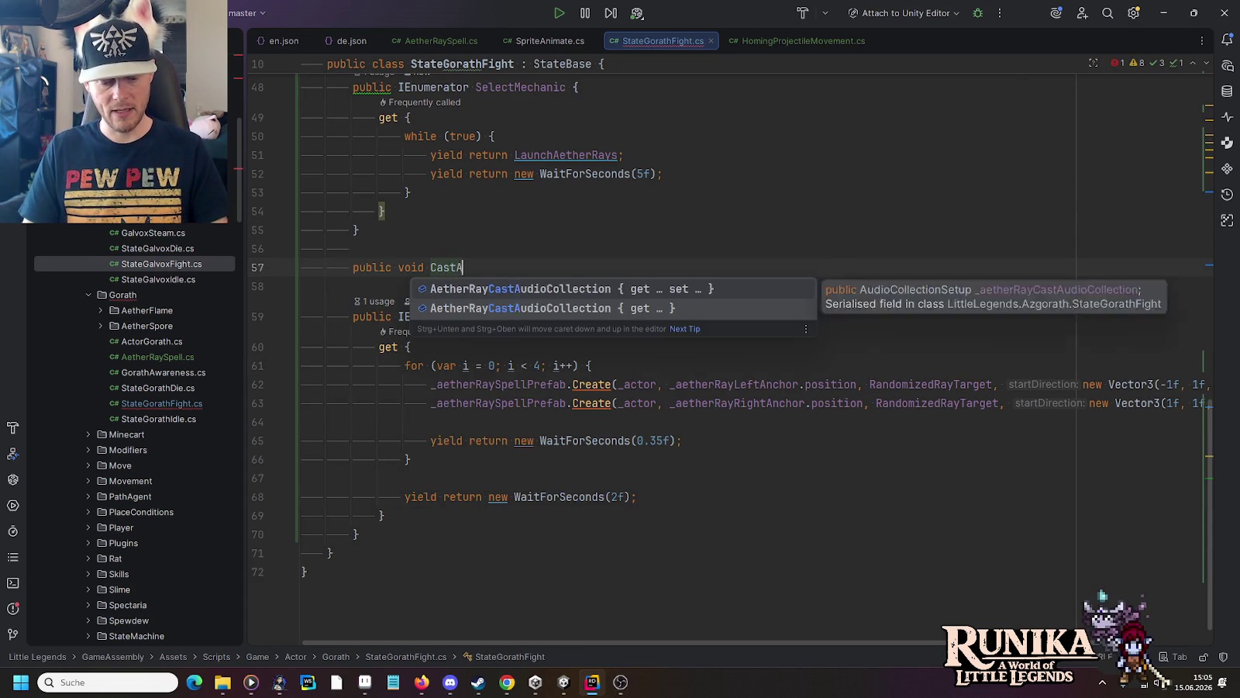
text(etherRay())
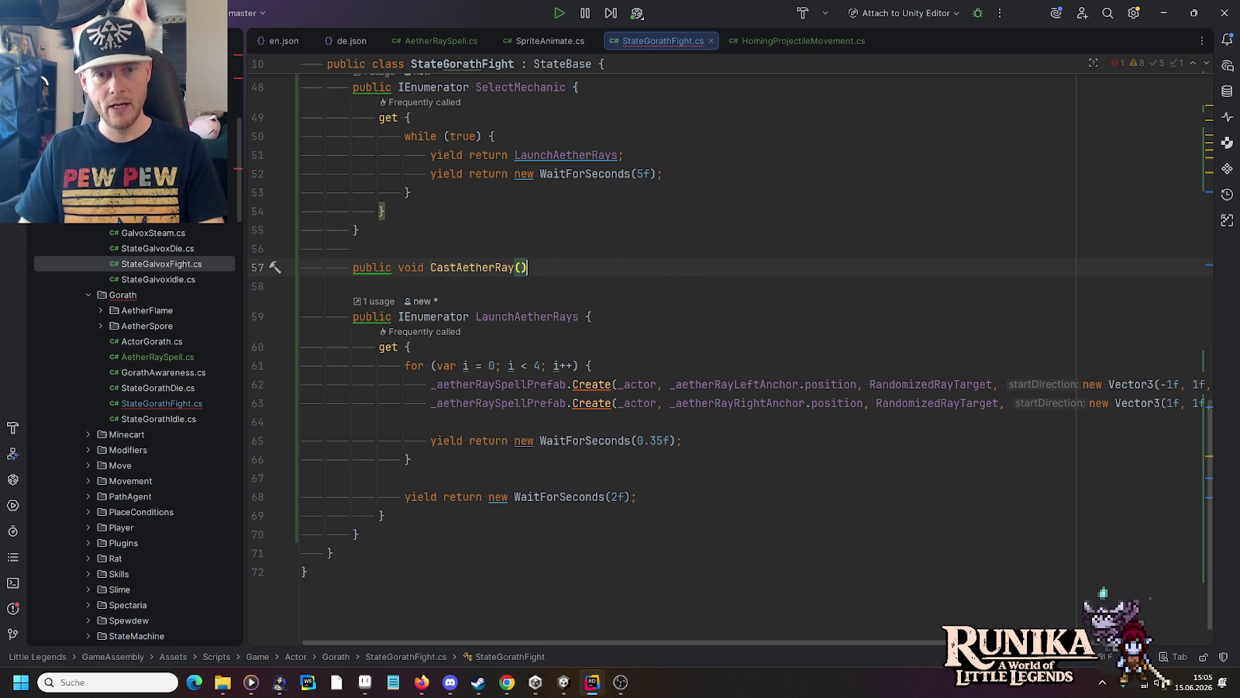
text( {)
key(Return)
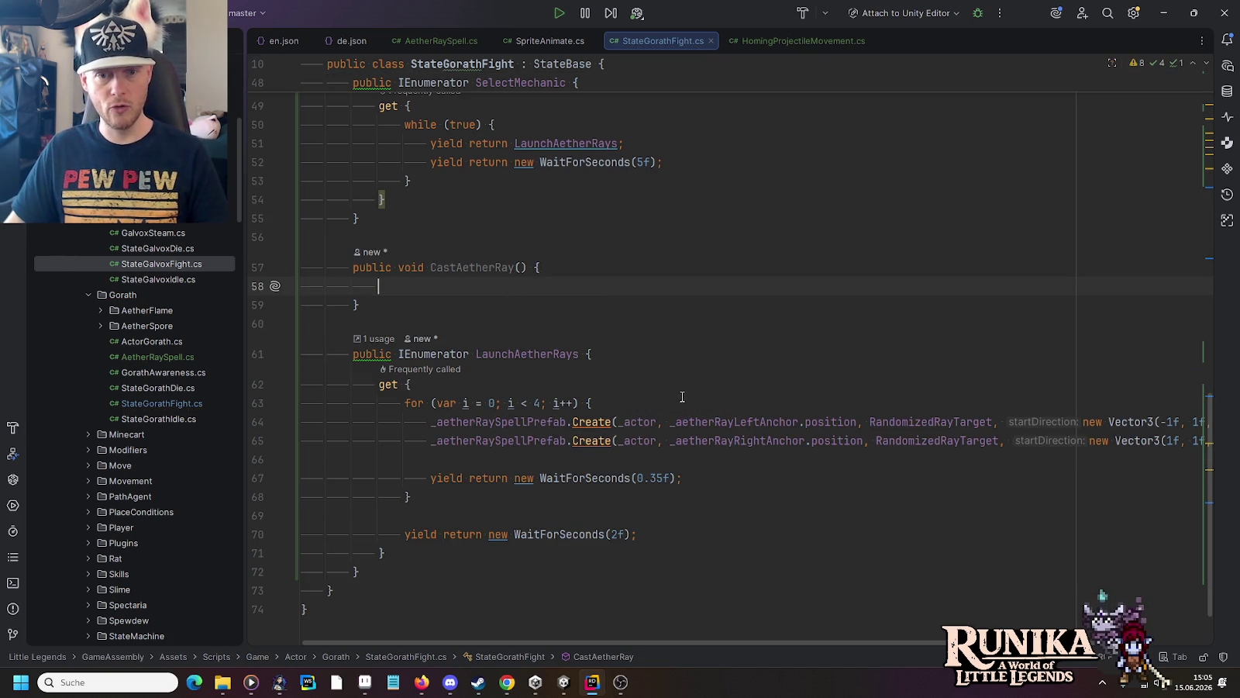
Step: Give CastAetherRay the parameters Vector3 position and Vector3 direction
double_click(751, 421)
key(ctrl+w)
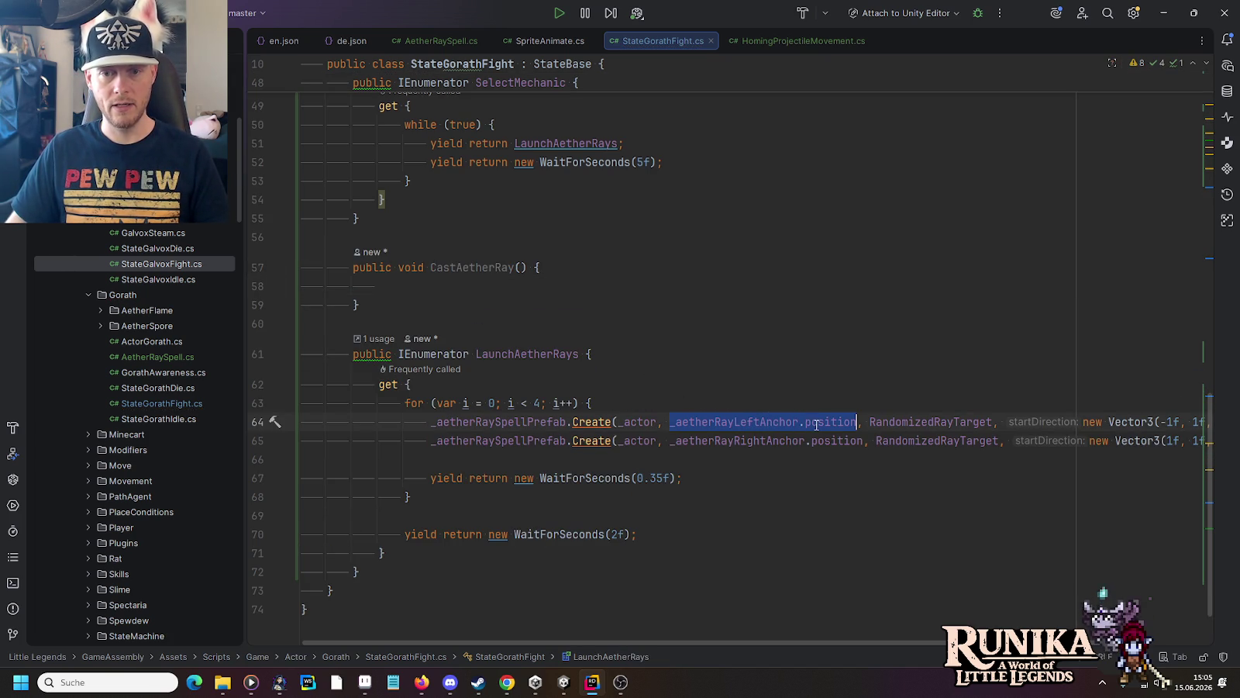
click(522, 268)
text(vec)
key(Return)
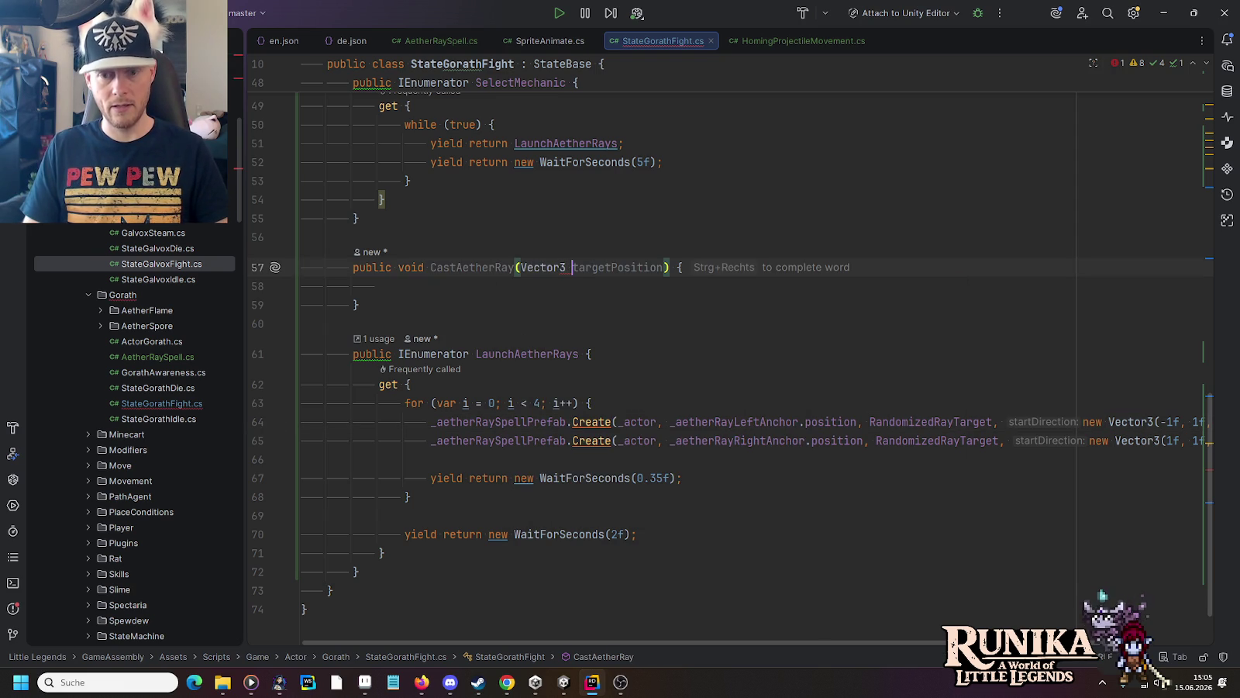
text(position)
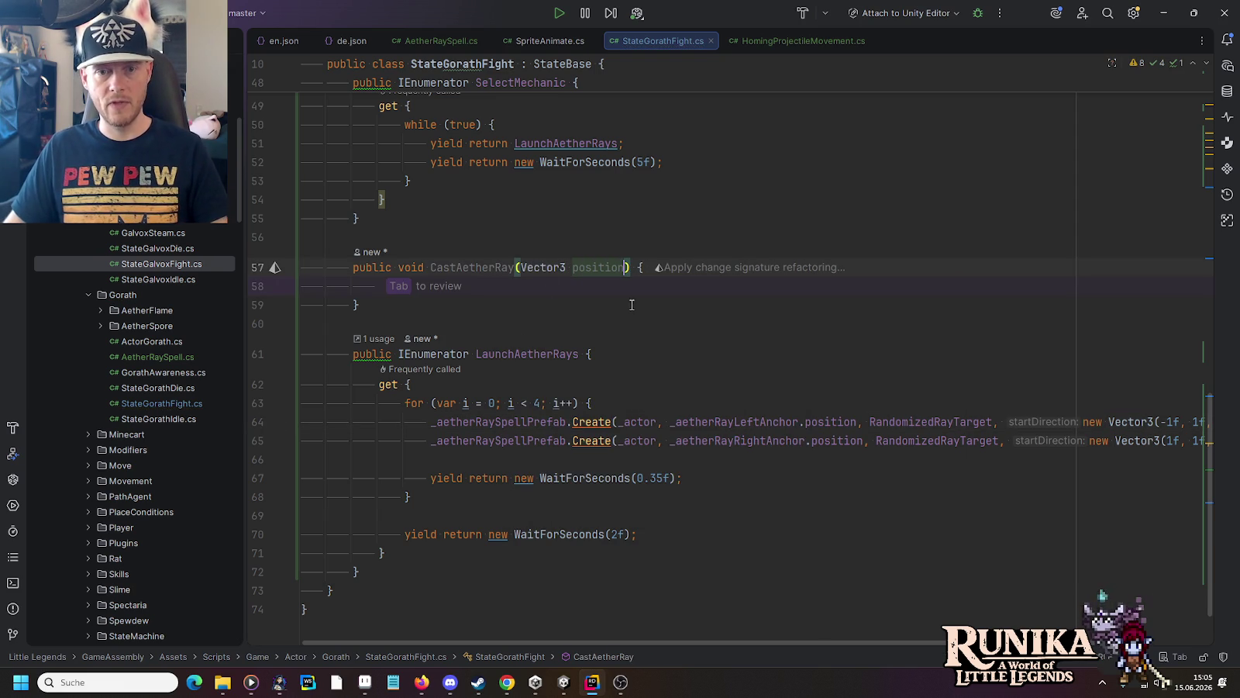
text(,)
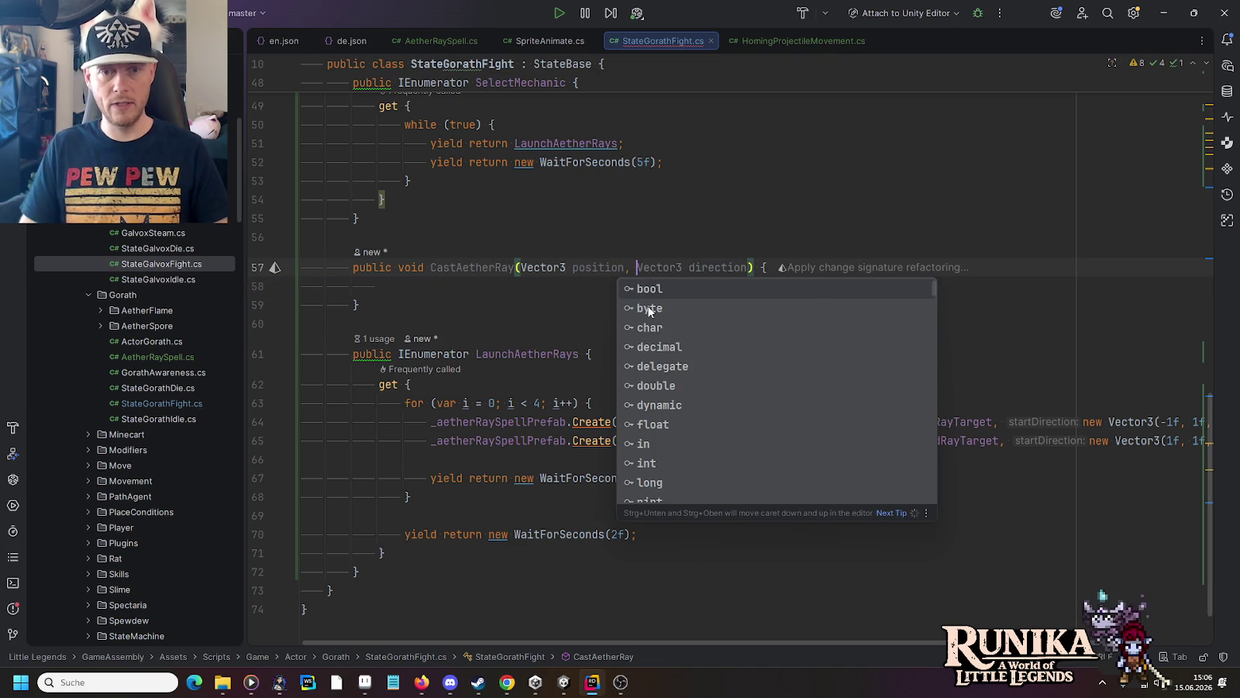
key(Tab)
Step: Paste the ray spawn Create call into CastAetherRay, using the position and direction parameters
click(622, 423)
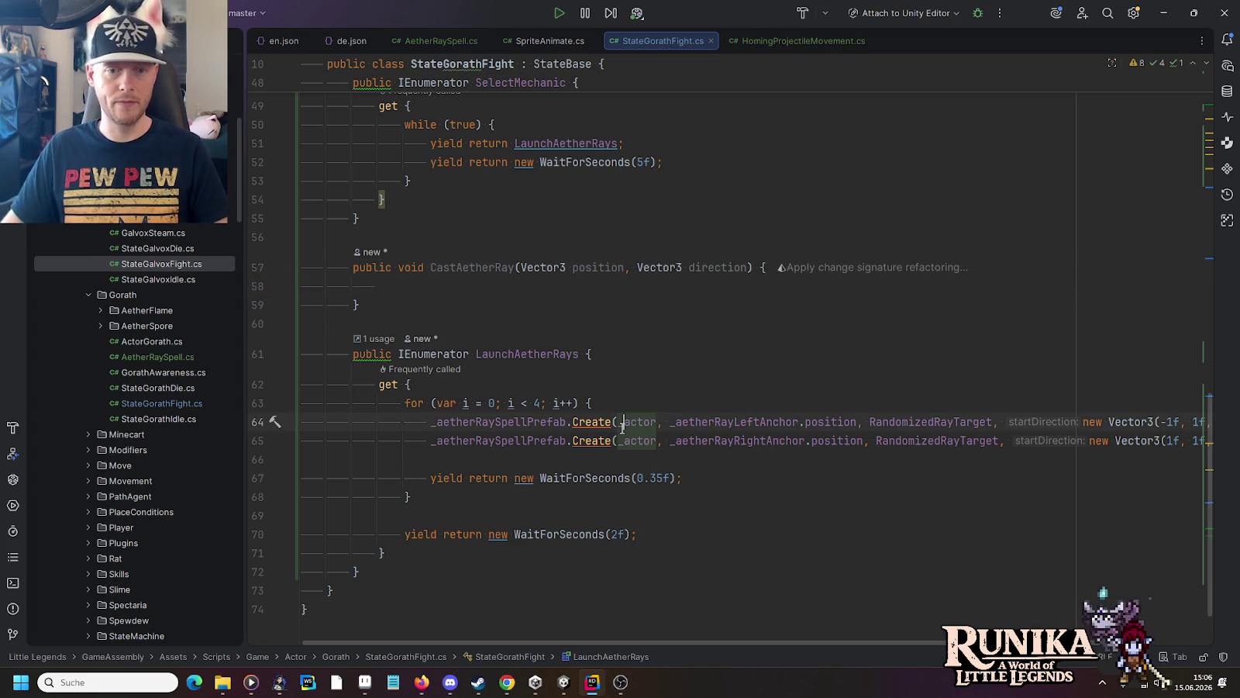
key(Up)
key(Up)
key(Up)
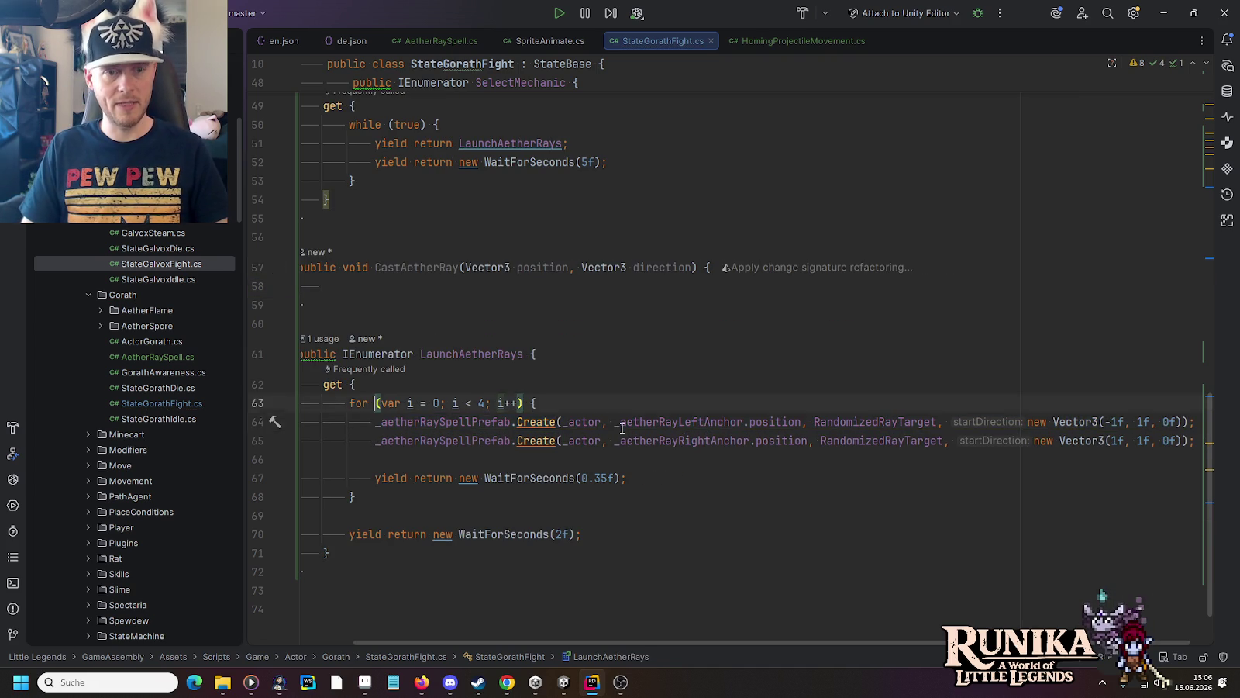
key(Up)
key(Up)
text(_aetherRaySpellPrefab.Create(_actor, _aetherRayLeftAnchor.position, RandomizedRayTarget, new Vector3(-1f, 1f, 0f));)
key(Home)
double_click(602, 270)
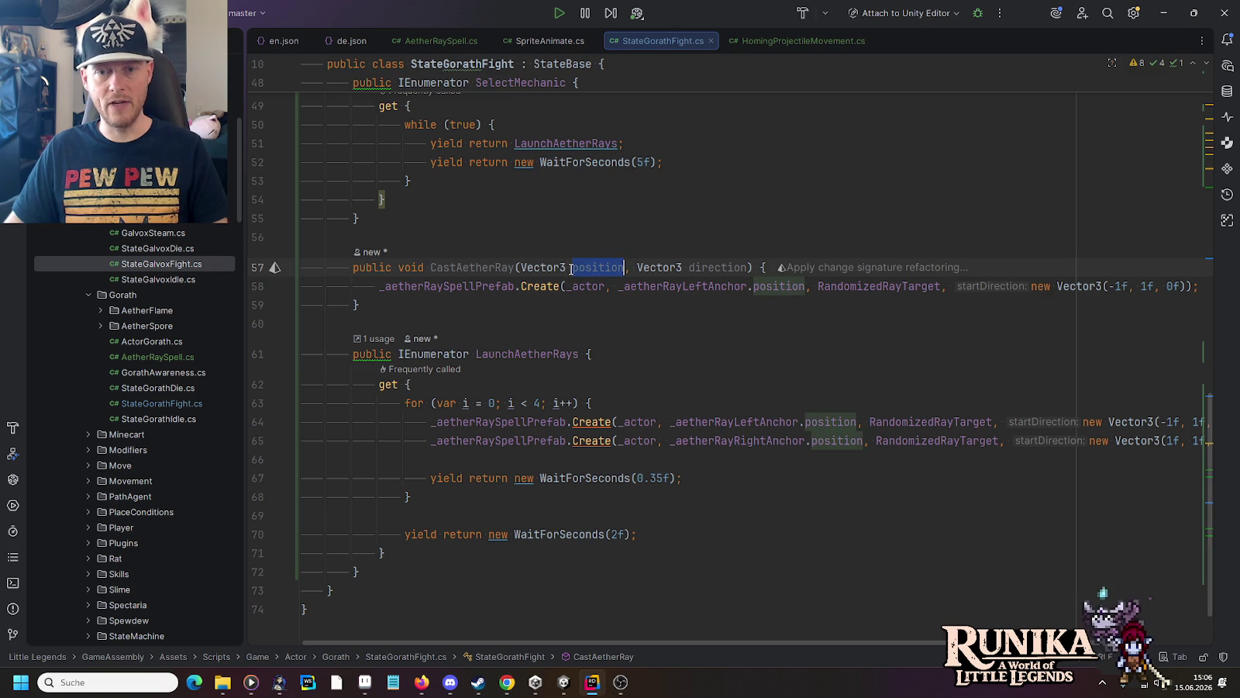
key(ctrl+c)
drag(618, 286, 805, 287)
key(ctrl+v)
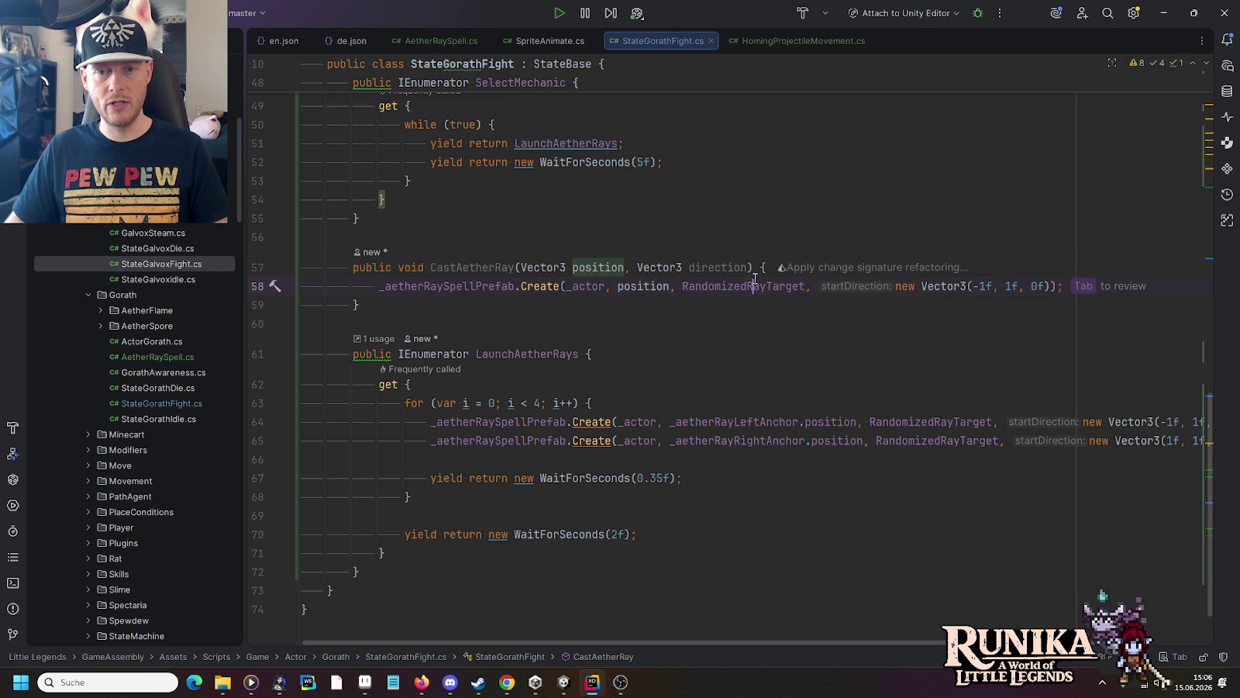
double_click(703, 267)
drag(896, 286, 1048, 286)
key(ctrl+v)
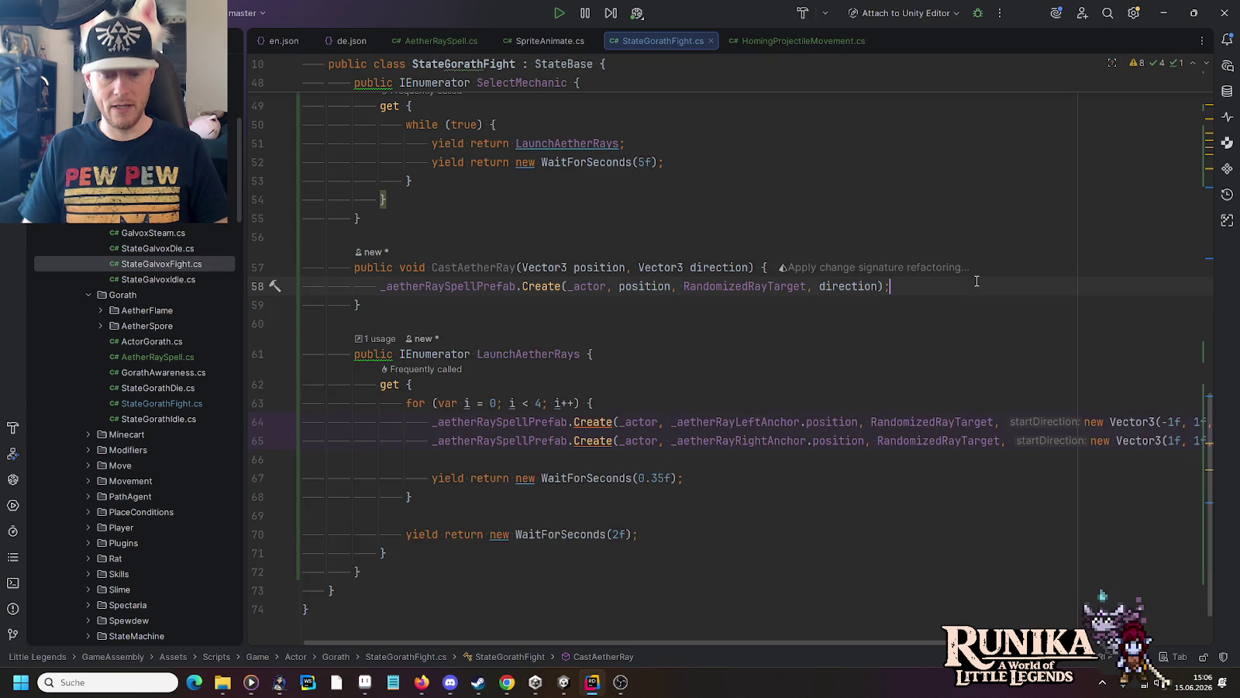
Step: Add an AudioLocal.Play call for the cast sound inside CastAetherRay
key(Return)
key(Return)
text(AudioLocal.)
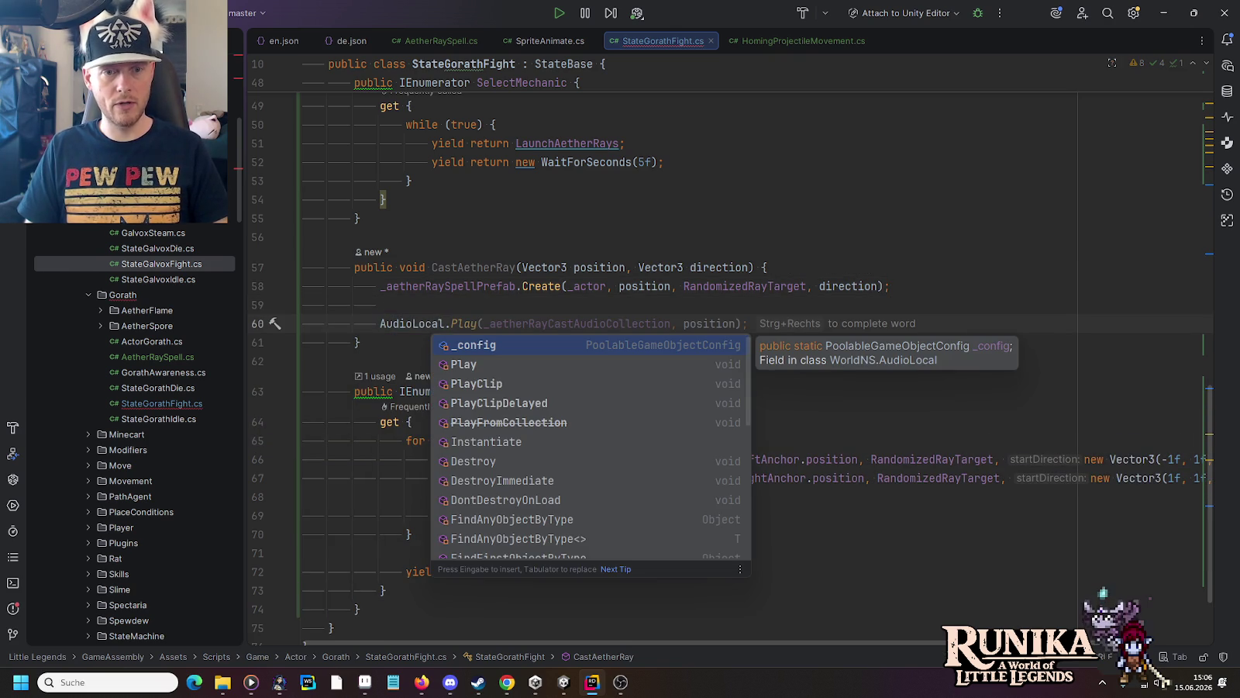
key(Down)
key(Tab)
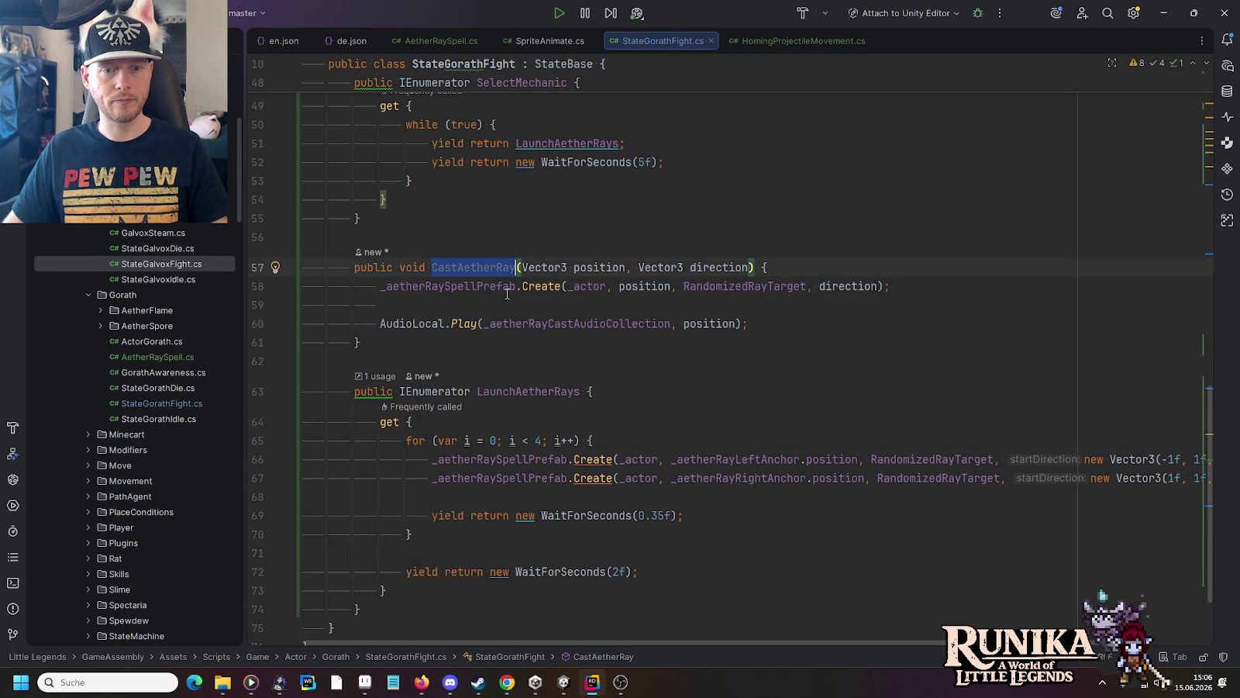
Step: Replace both anchor Create calls in LaunchAetherRays with CastAetherRay, dropping _actor and RandomizedRayTarget arguments
drag(432, 459, 612, 459)
key(ctrl+v)
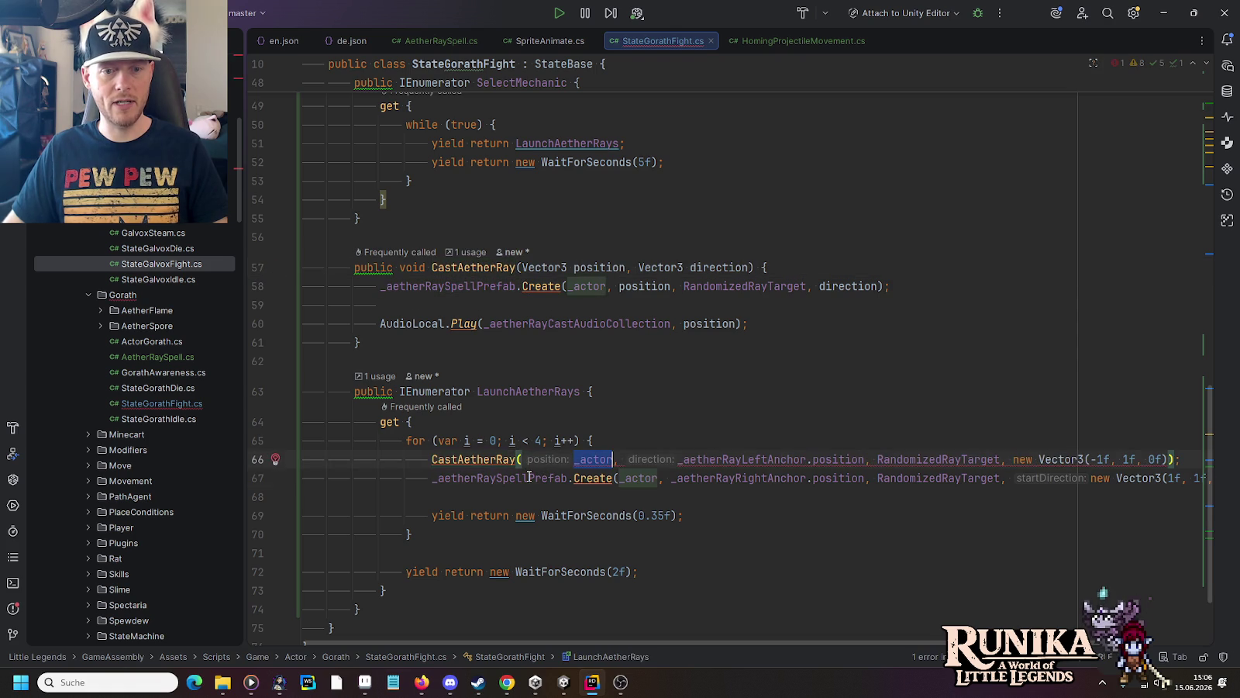
drag(431, 479, 612, 479)
key(ctrl+v)
double_click(590, 460)
key(BackSpace)
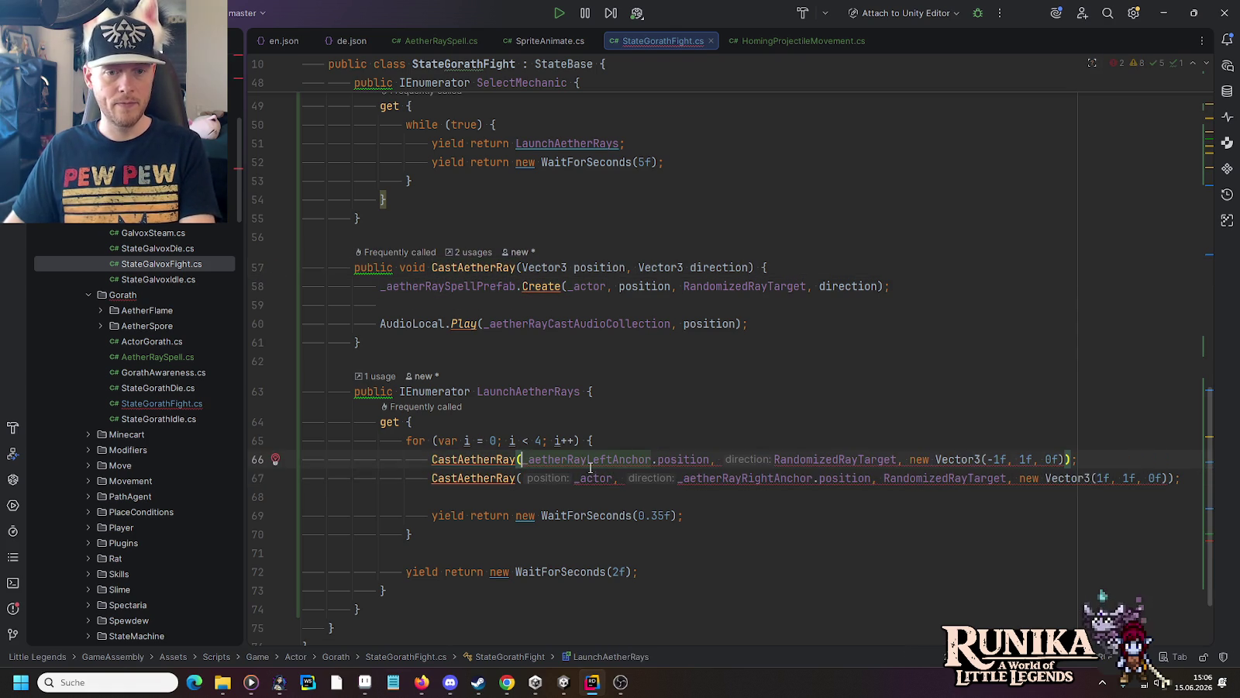
double_click(591, 478)
key(BackSpace)
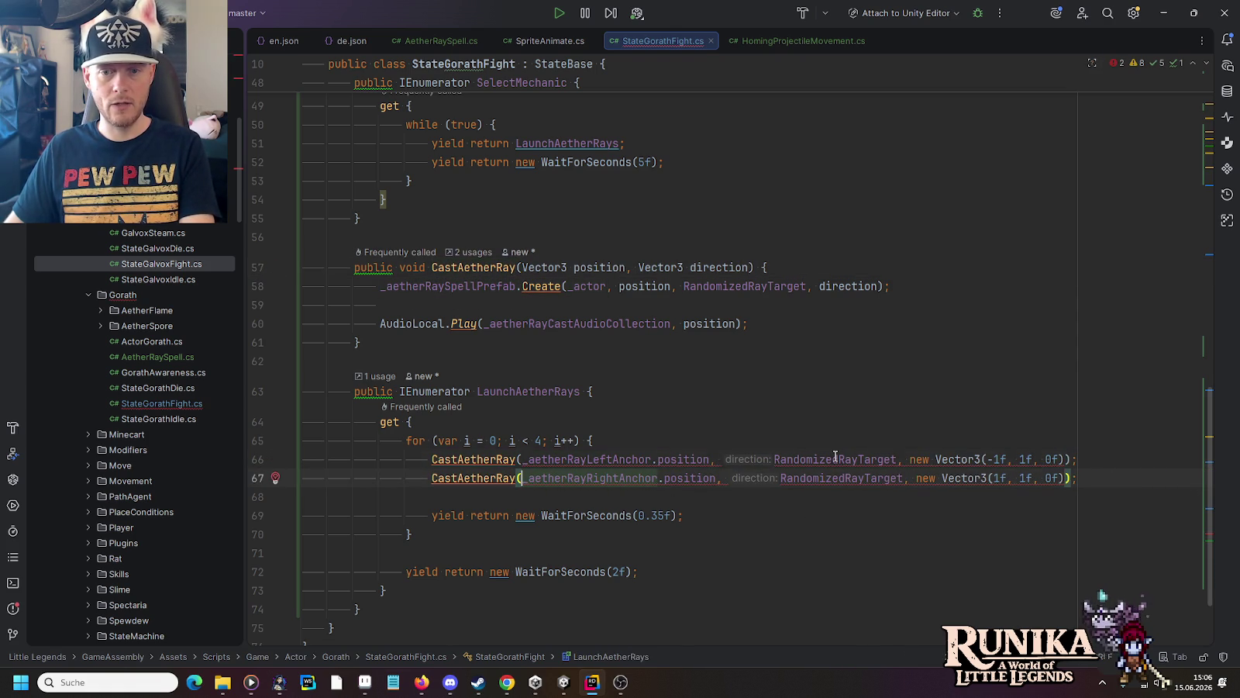
double_click(835, 459)
key(BackSpace)
double_click(799, 478)
key(BackSpace)
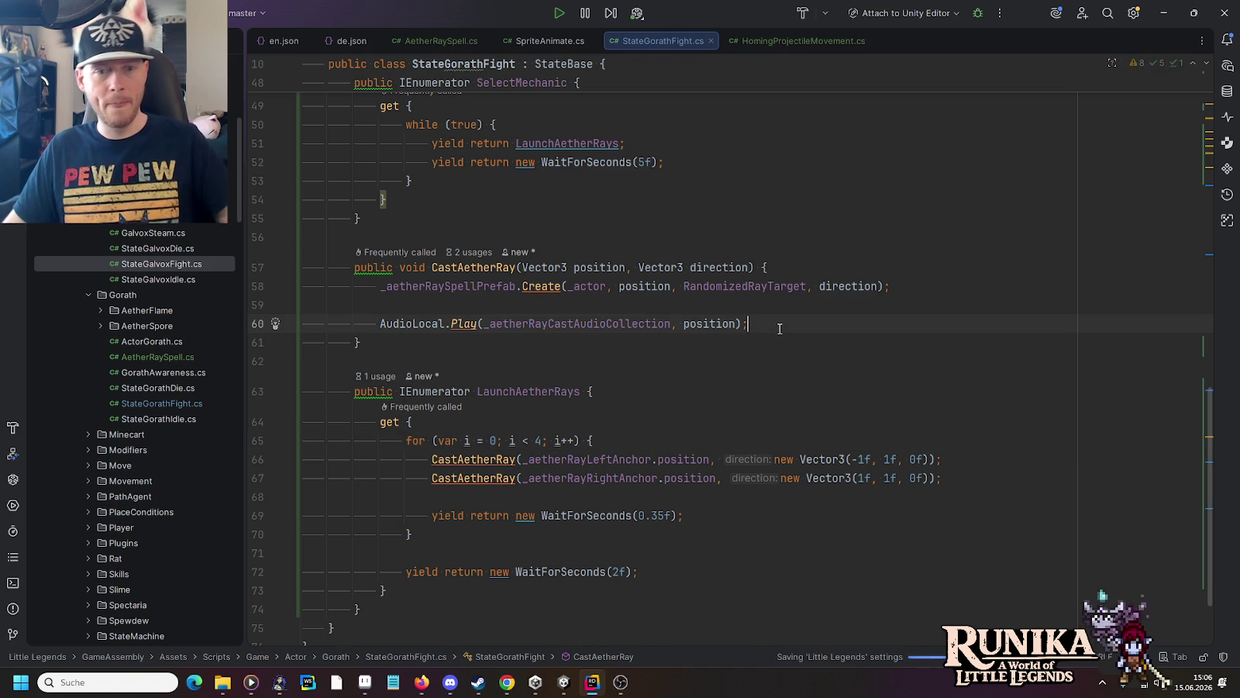
Step: Create an Audio Collection Setup asset named AetherRay Cast AudioCollection in the Gorath folder
click(563, 686)
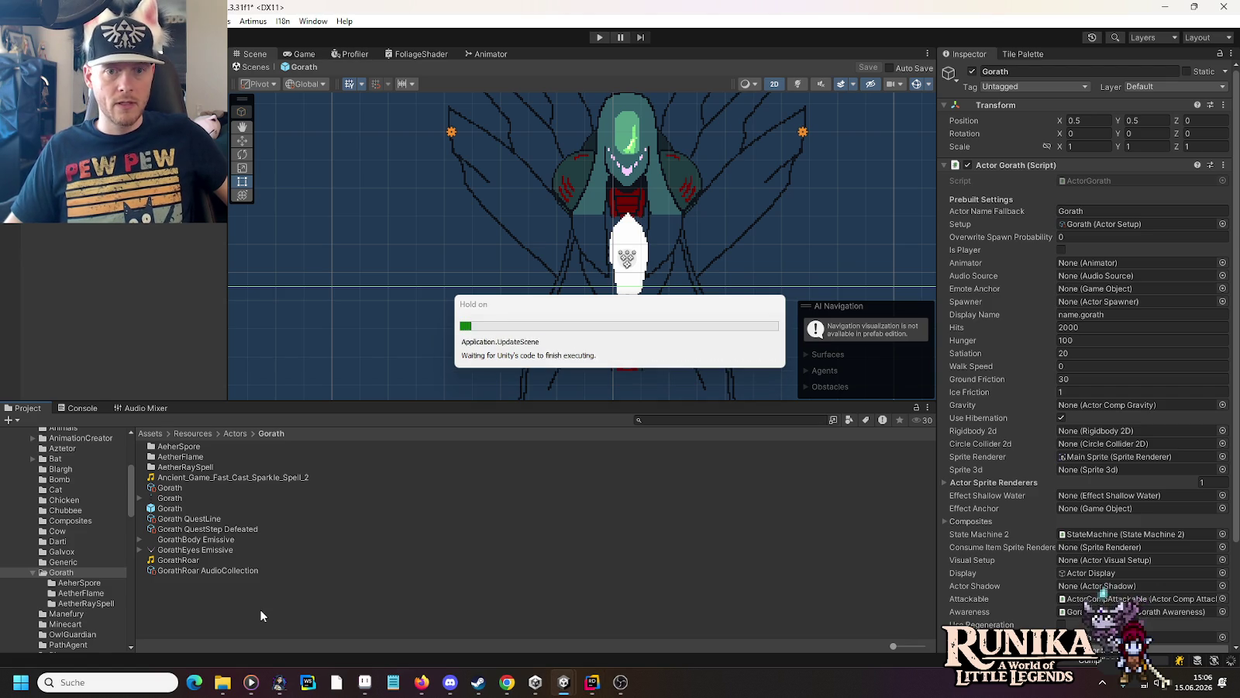
right_click(261, 614)
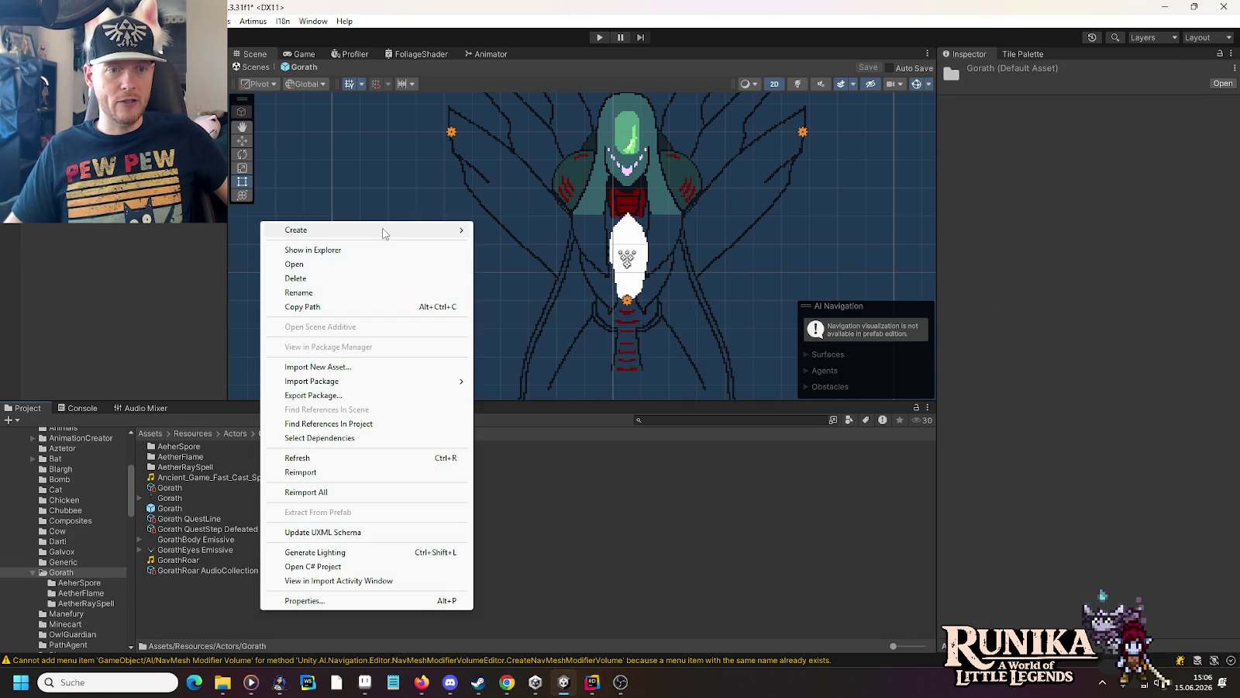
mouse_move(388, 230)
mouse_move(558, 31)
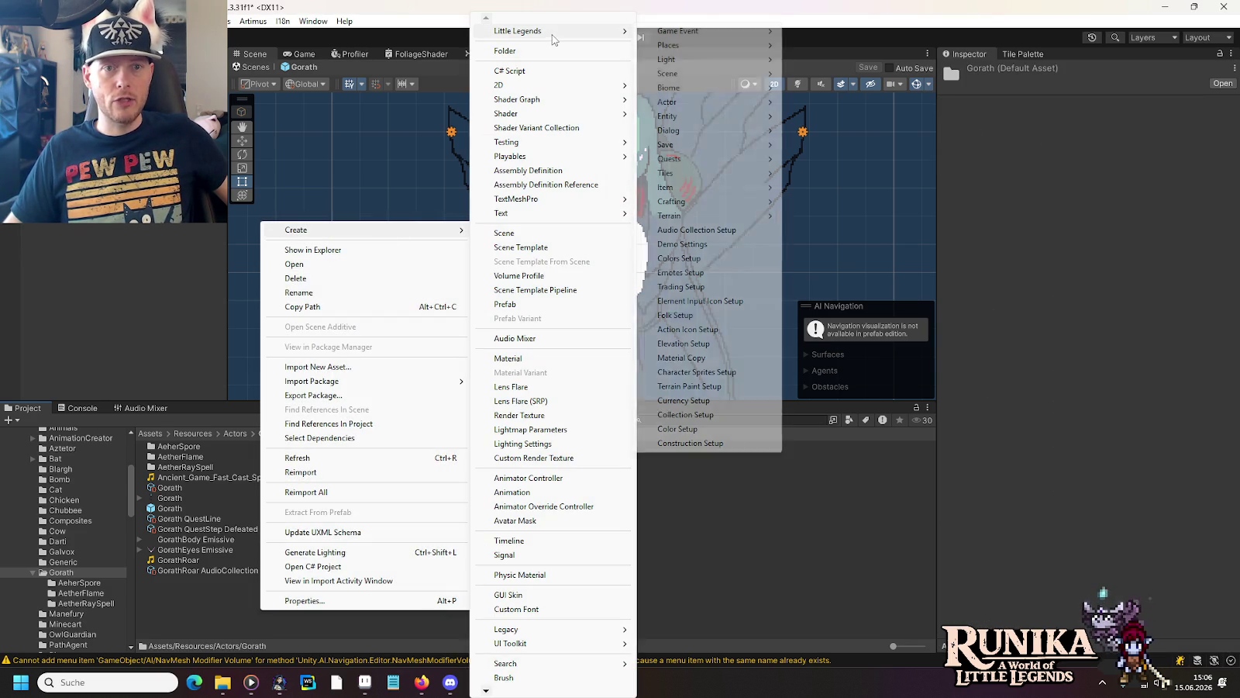
click(696, 229)
key(Return)
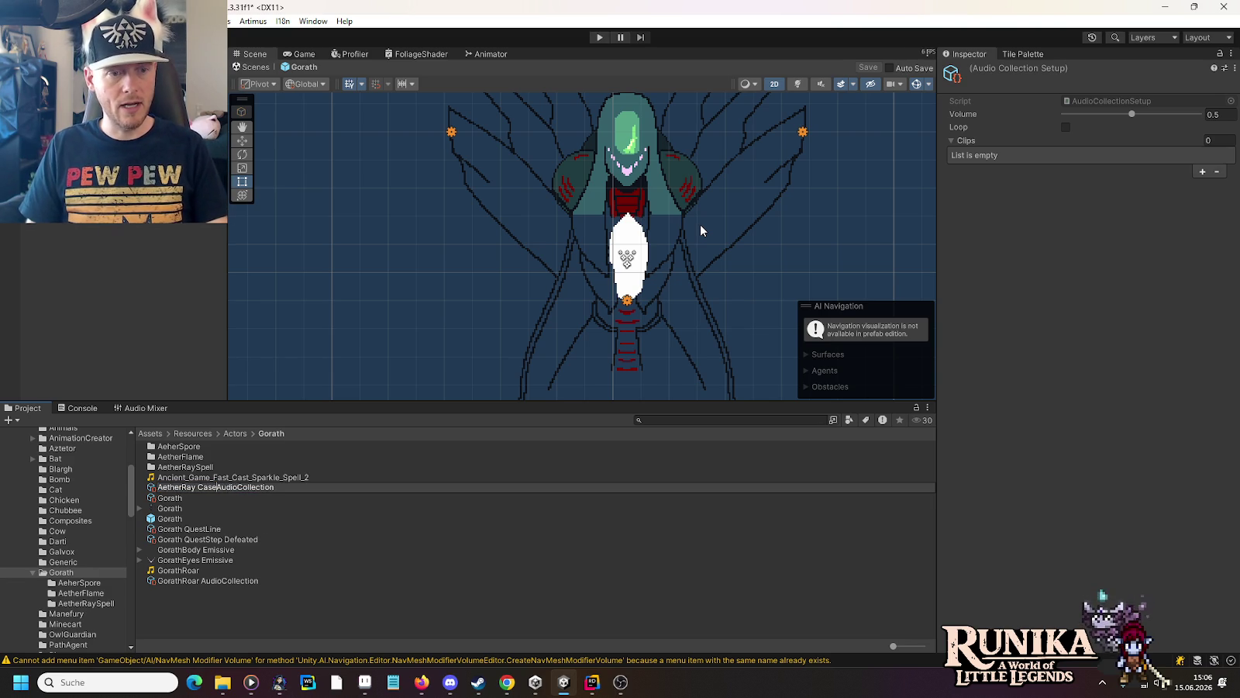
key(Return)
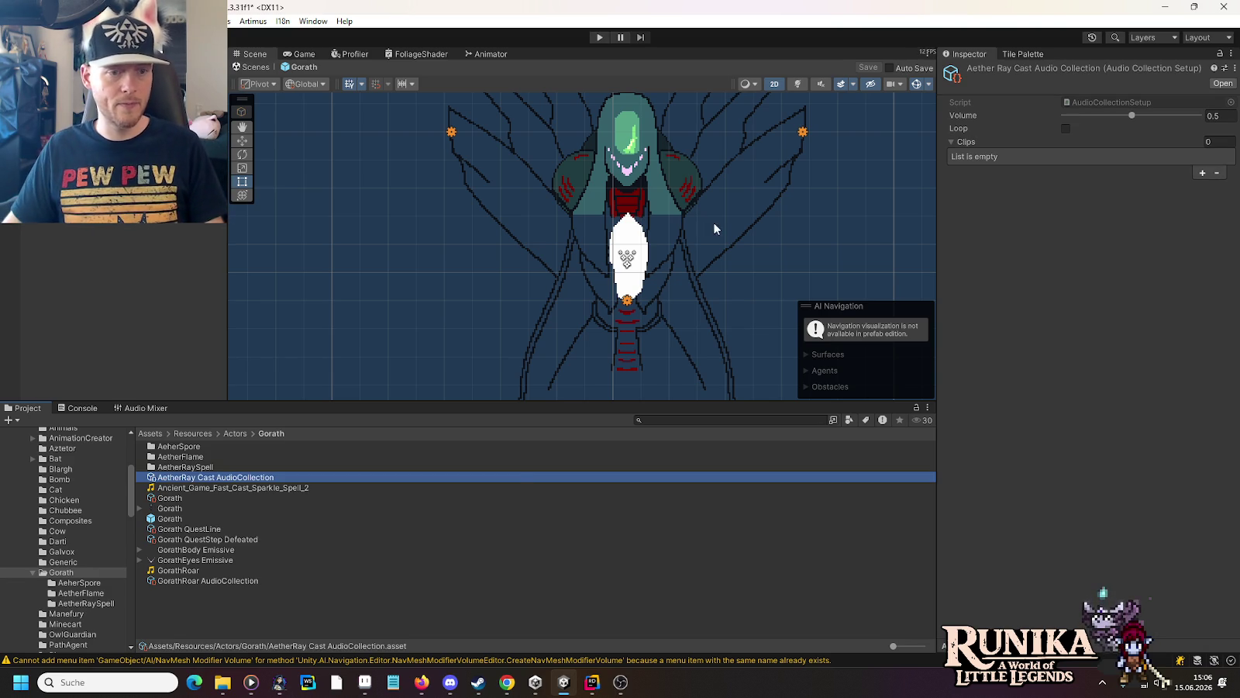
Step: Add the Sparkle_Spell_2 clip at volume 0.25 and assign the collection to Gorath's fight state
mouse_move(279, 487)
mouse_down()
mouse_move(938, 117)
mouse_move(963, 146)
mouse_up()
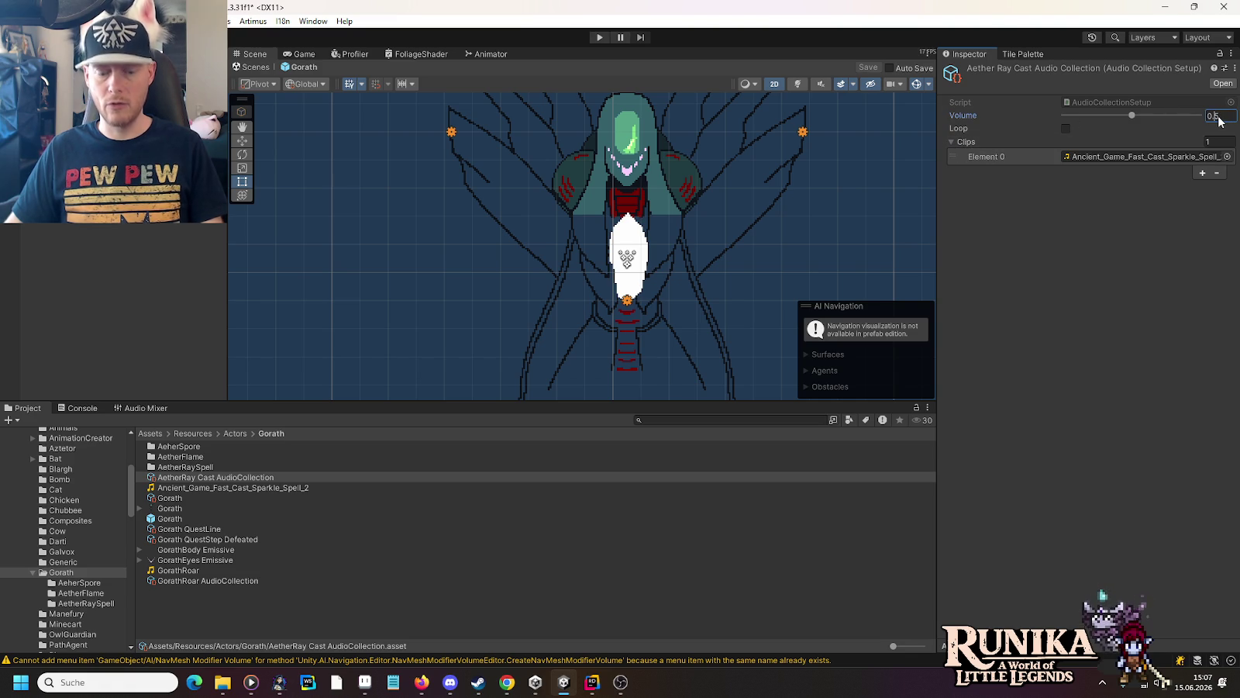
text(0.25)
click(1228, 190)
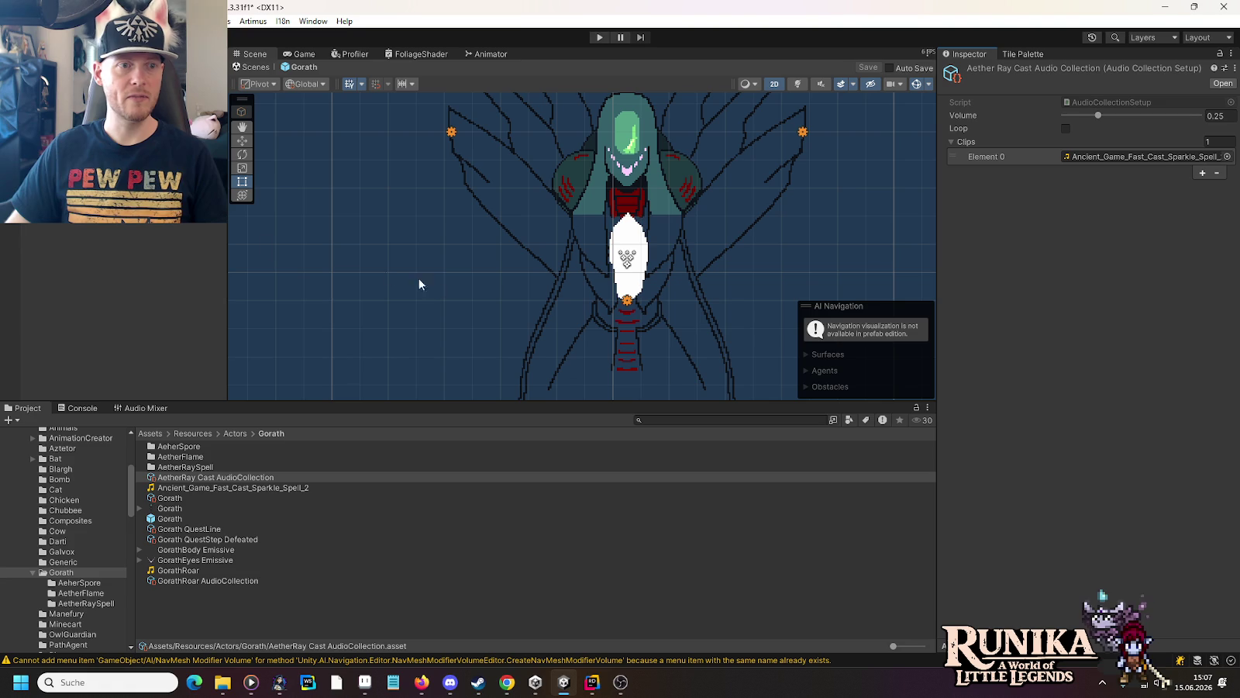
click(114, 208)
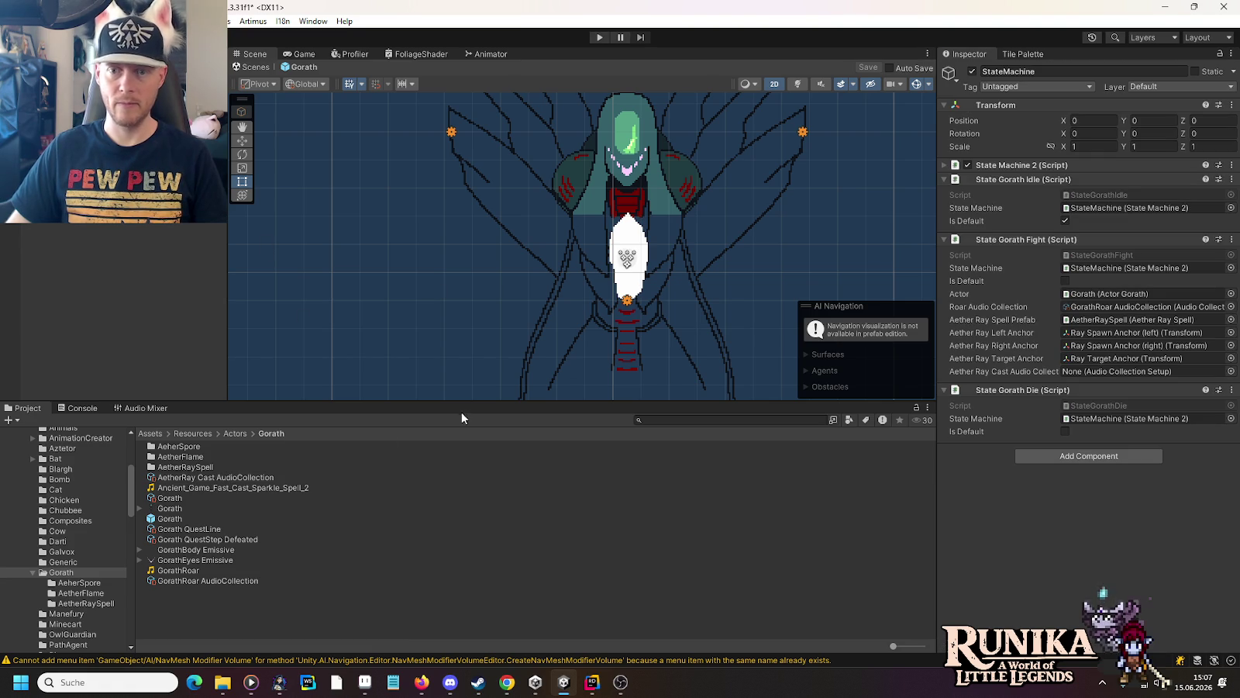
mouse_move(213, 478)
mouse_down()
mouse_move(1085, 405)
mouse_move(1133, 374)
mouse_up()
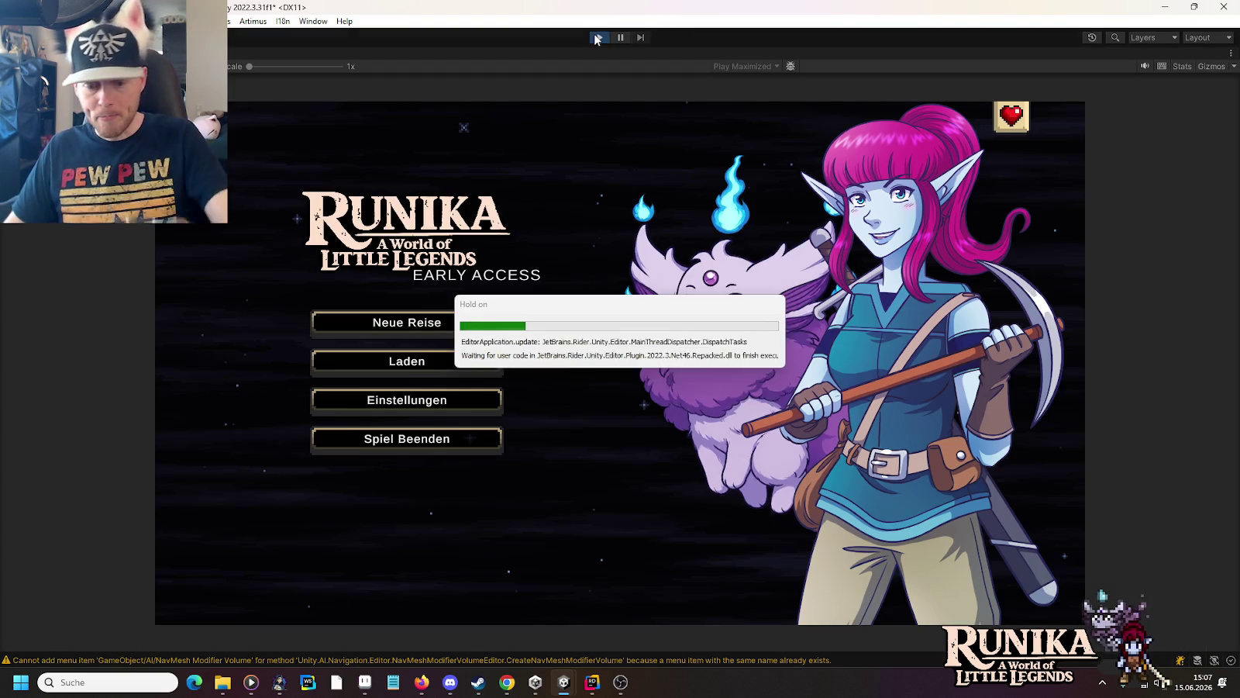
Step: Load the first save slot and continue into the Gorath boss fight
click(458, 364)
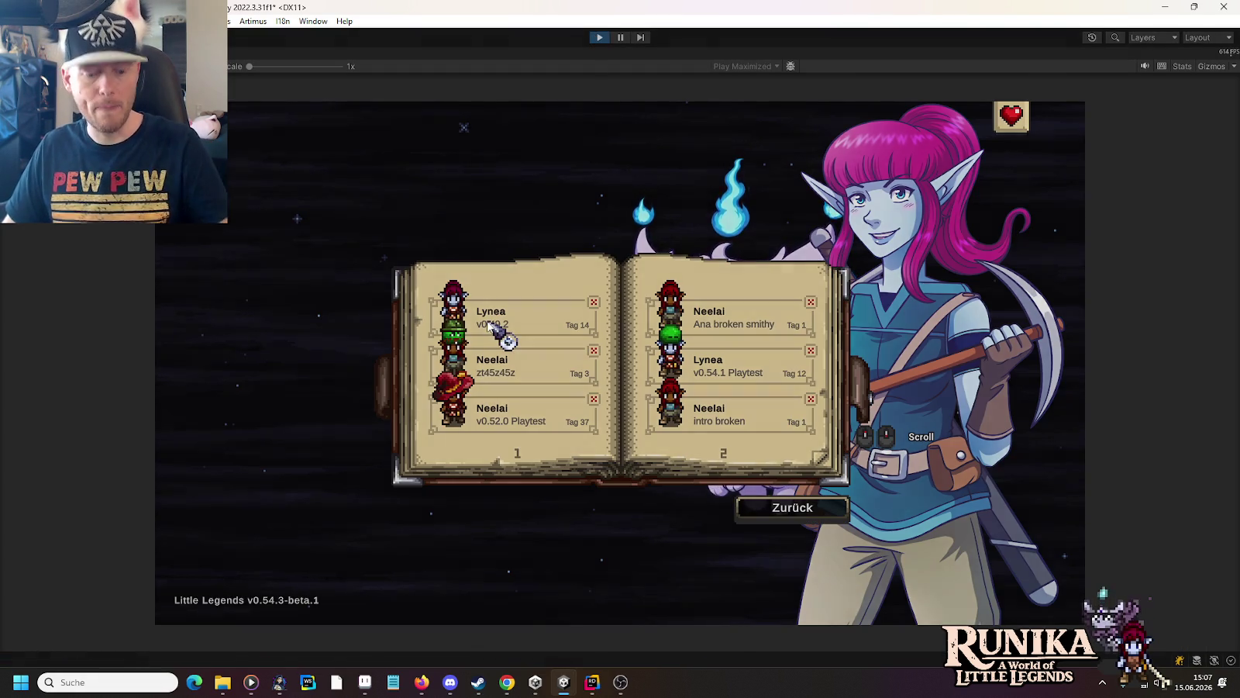
click(488, 324)
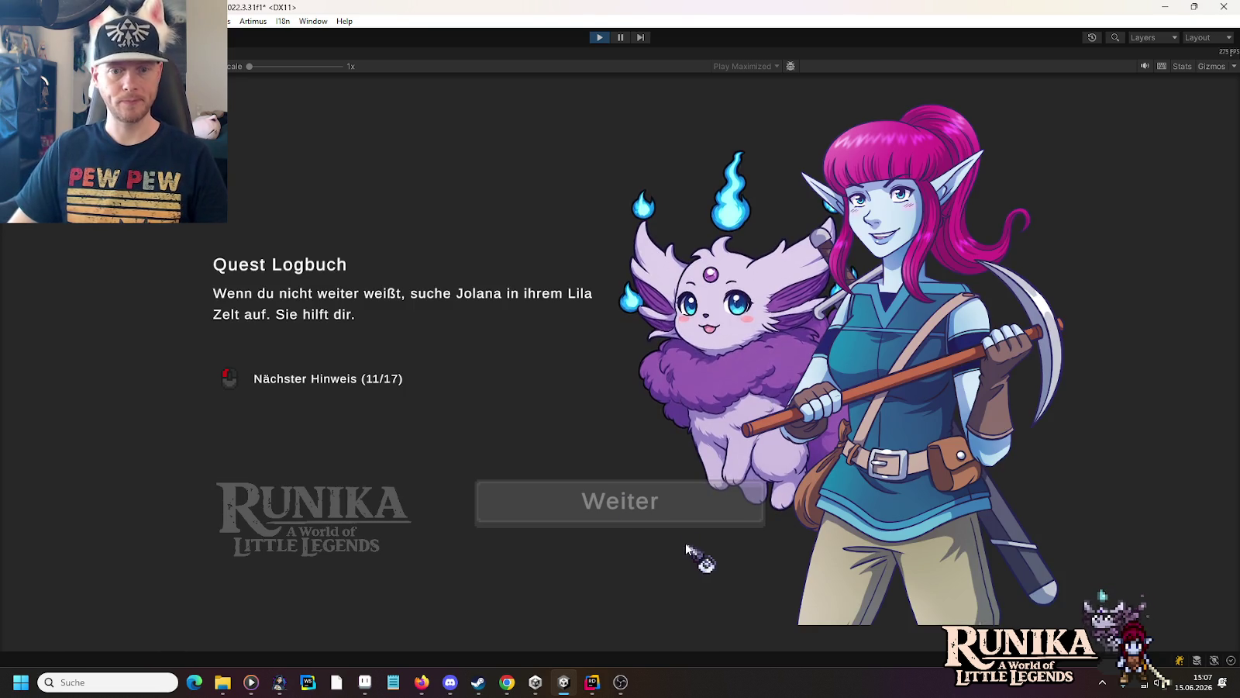
click(632, 393)
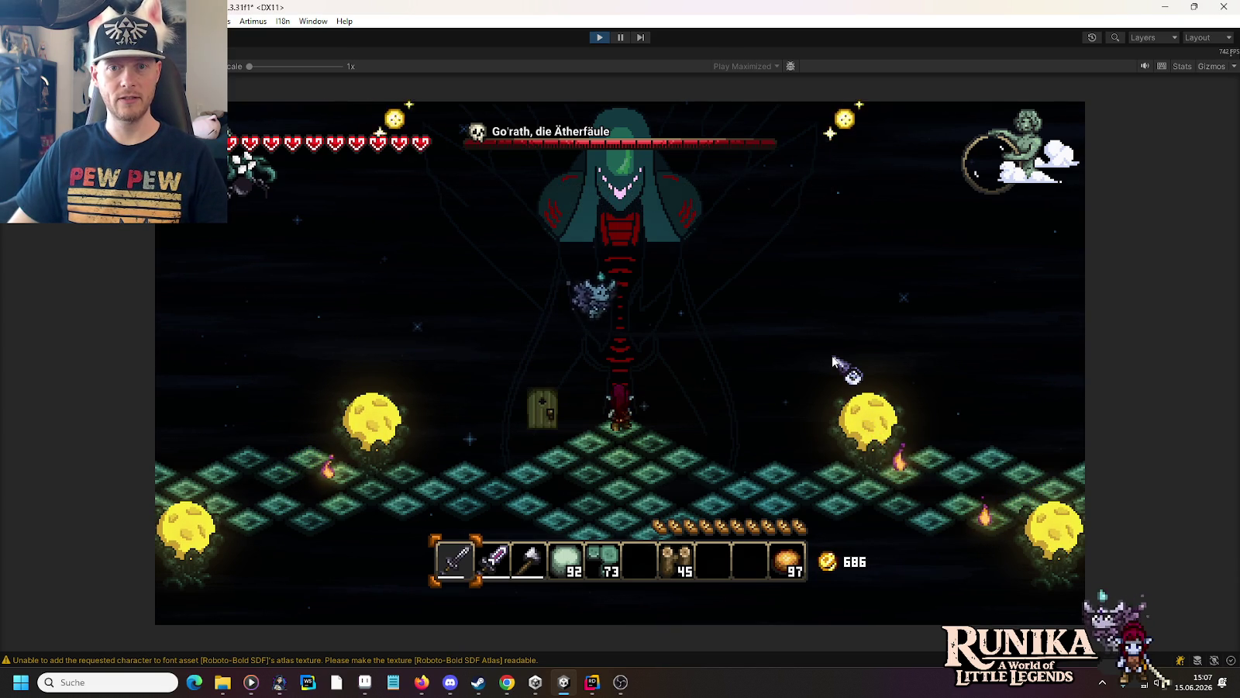
Step: Move around the boss arena during the aether ray attack, then stop play mode
key(s)
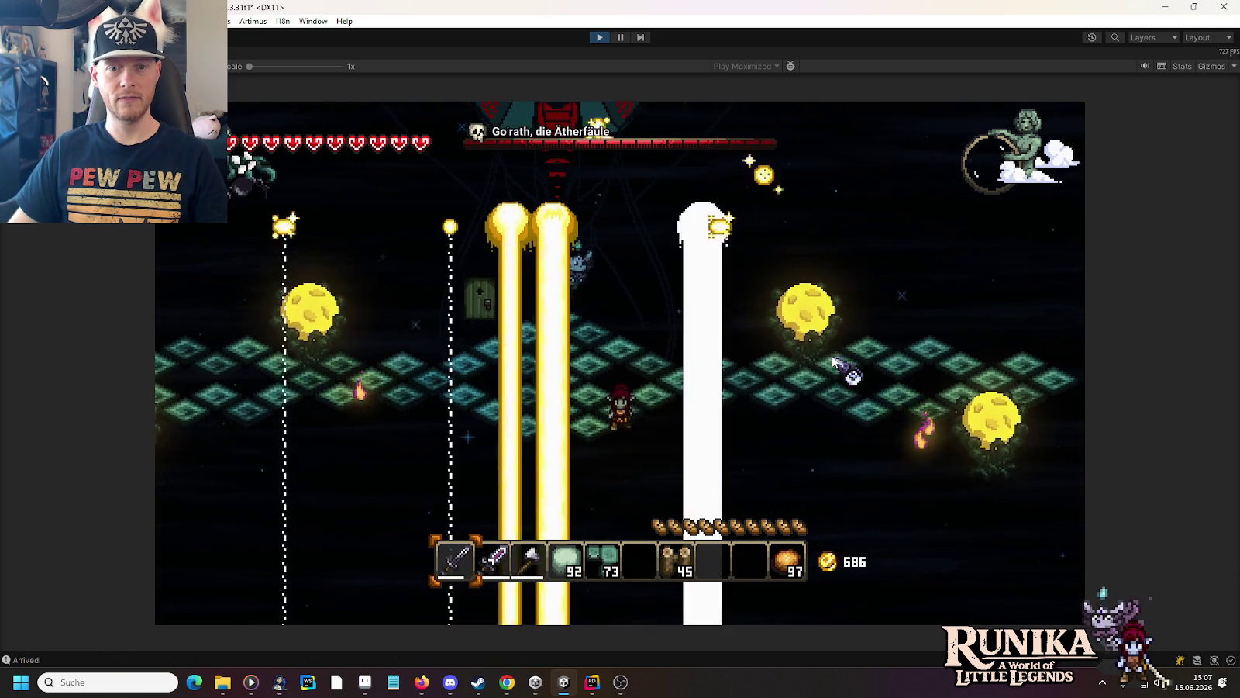
key(w)
key(s)
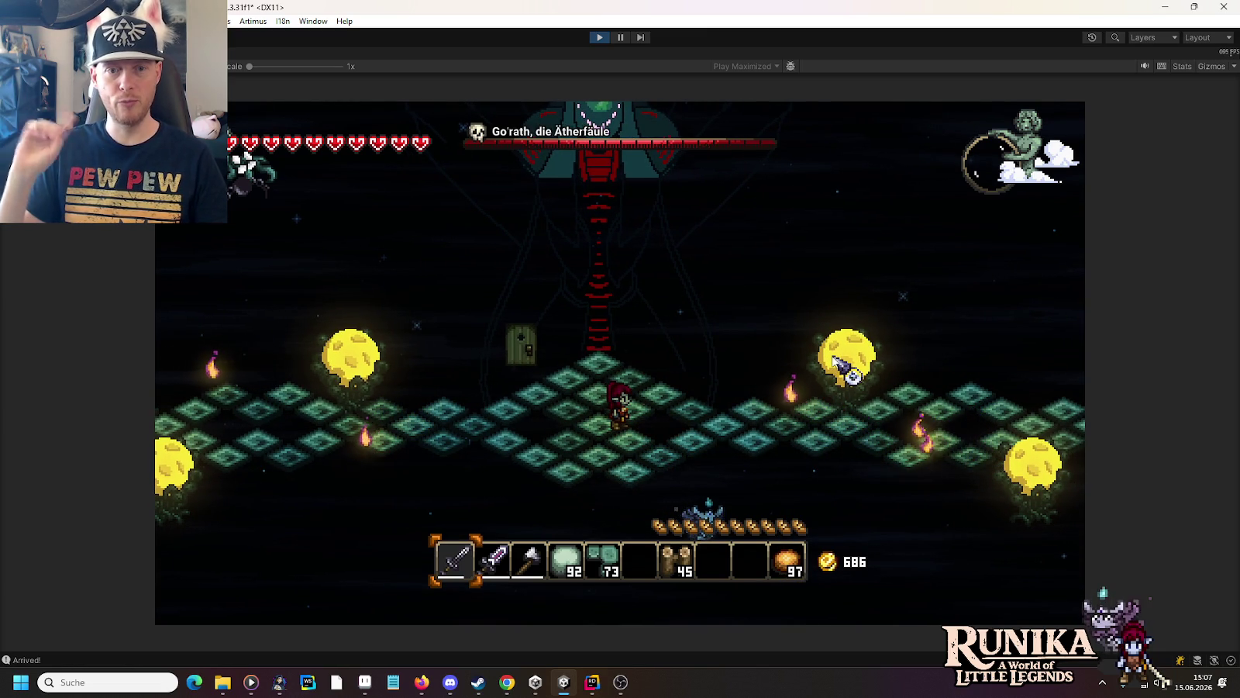
key(w)
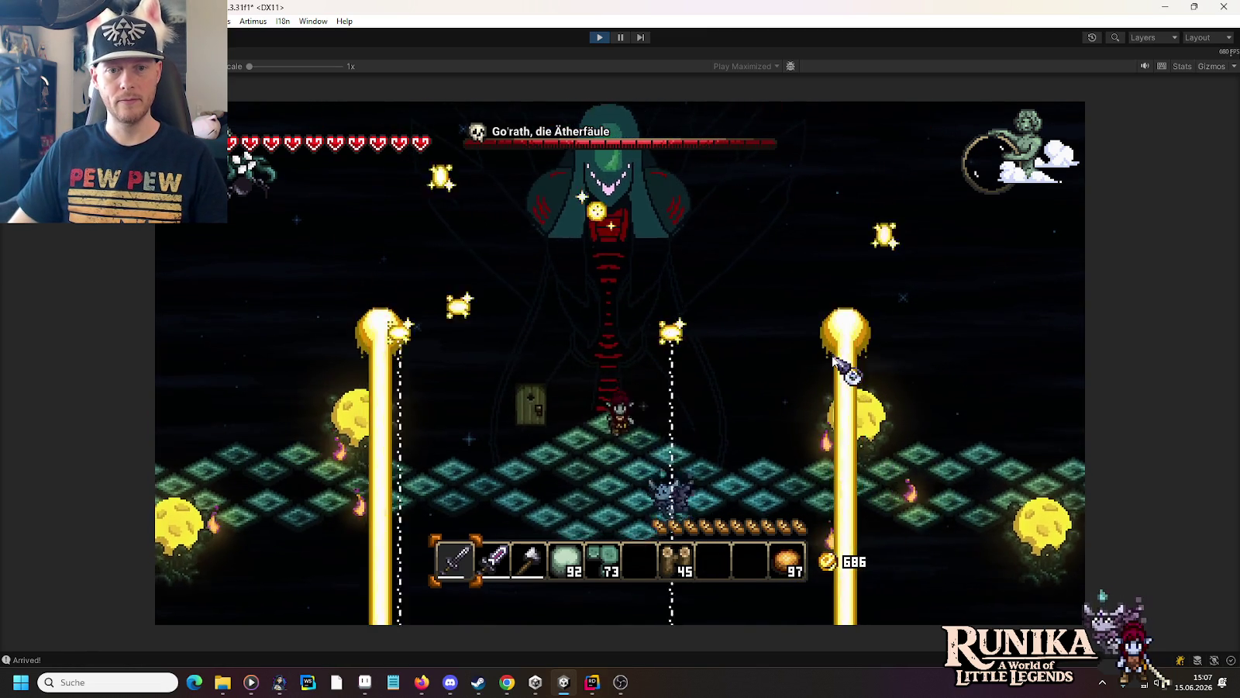
key(s)
key(a)
key(ctrl+p)
Step: Audition Spell_Transition_Whoosh and Fire_Strike_Spell_2_Conjure from the spell search results
mouse_move(223, 682)
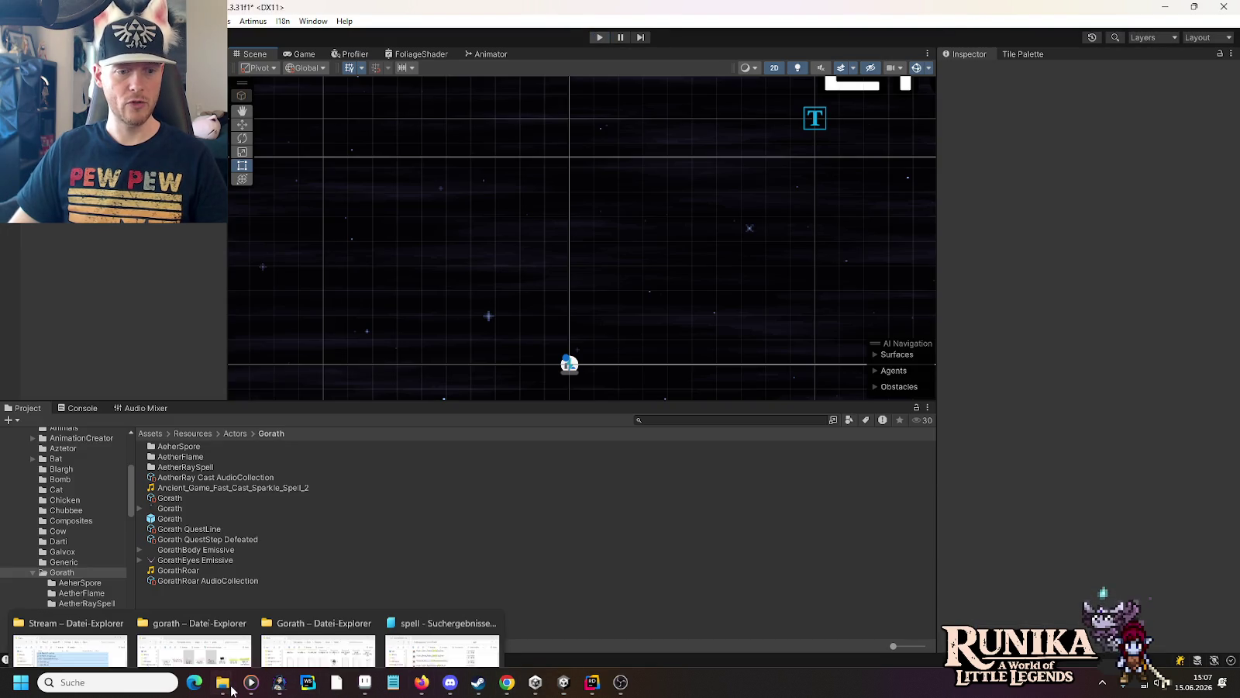
click(441, 624)
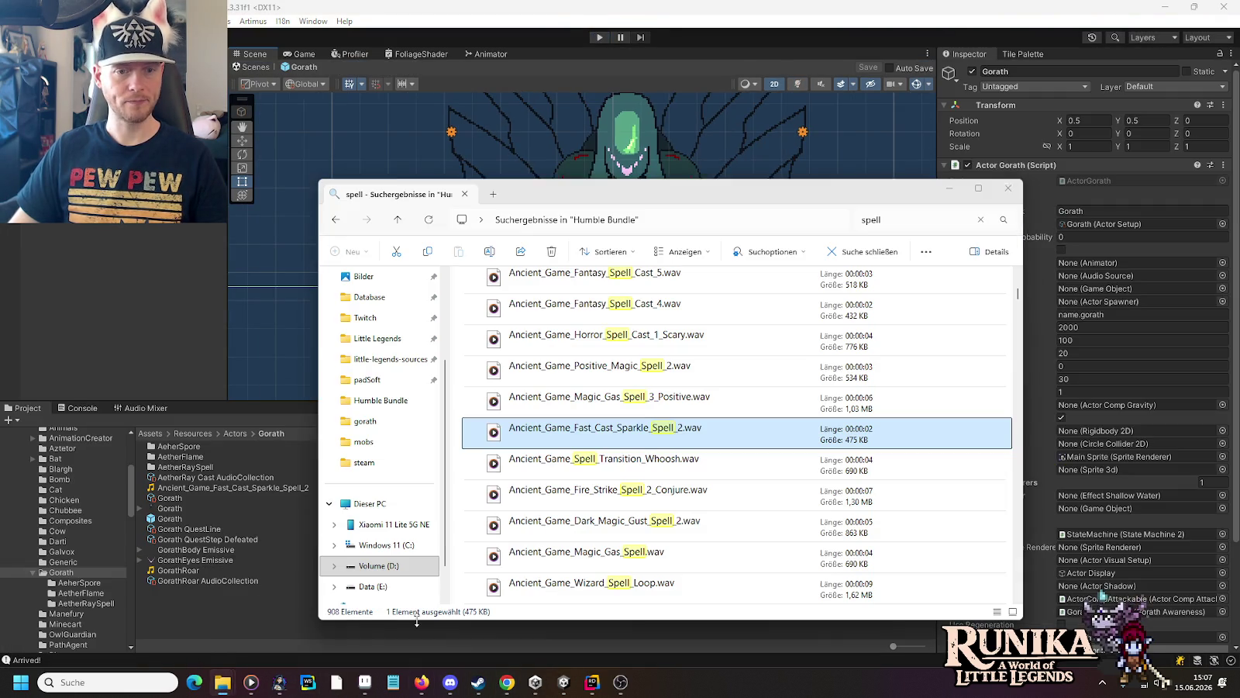
double_click(696, 466)
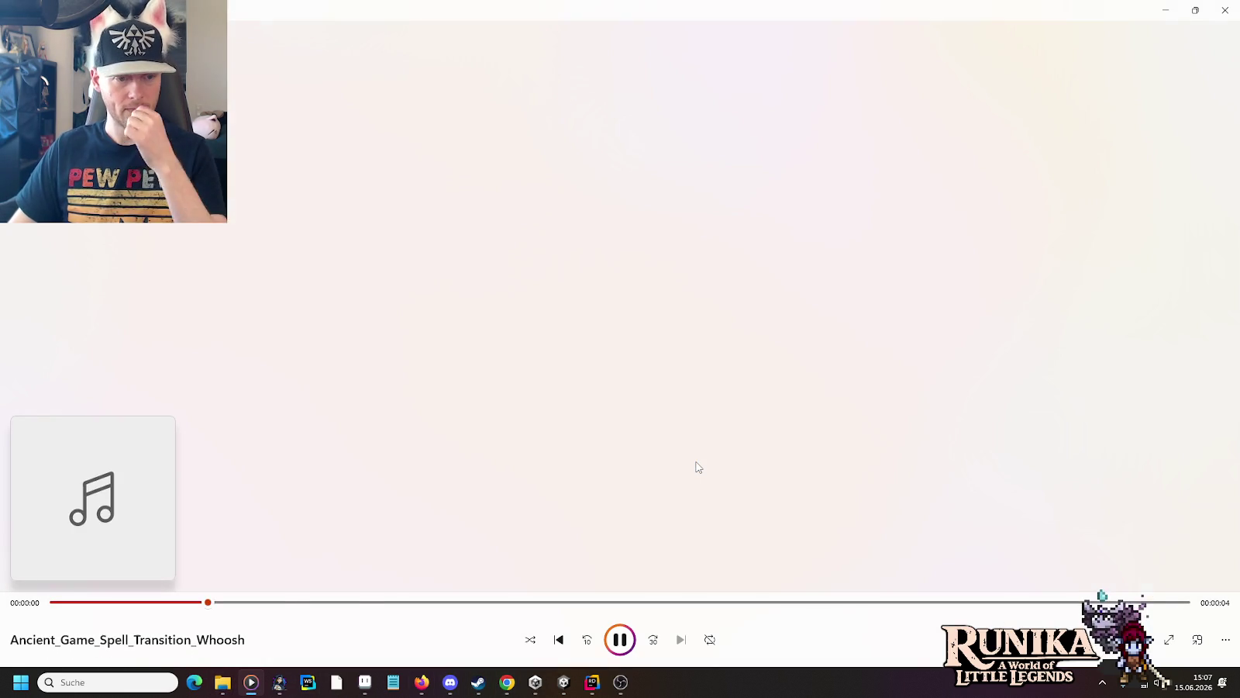
key(alt+Tab)
scroll(696, 466, up, 1)
scroll(696, 466, down, 1)
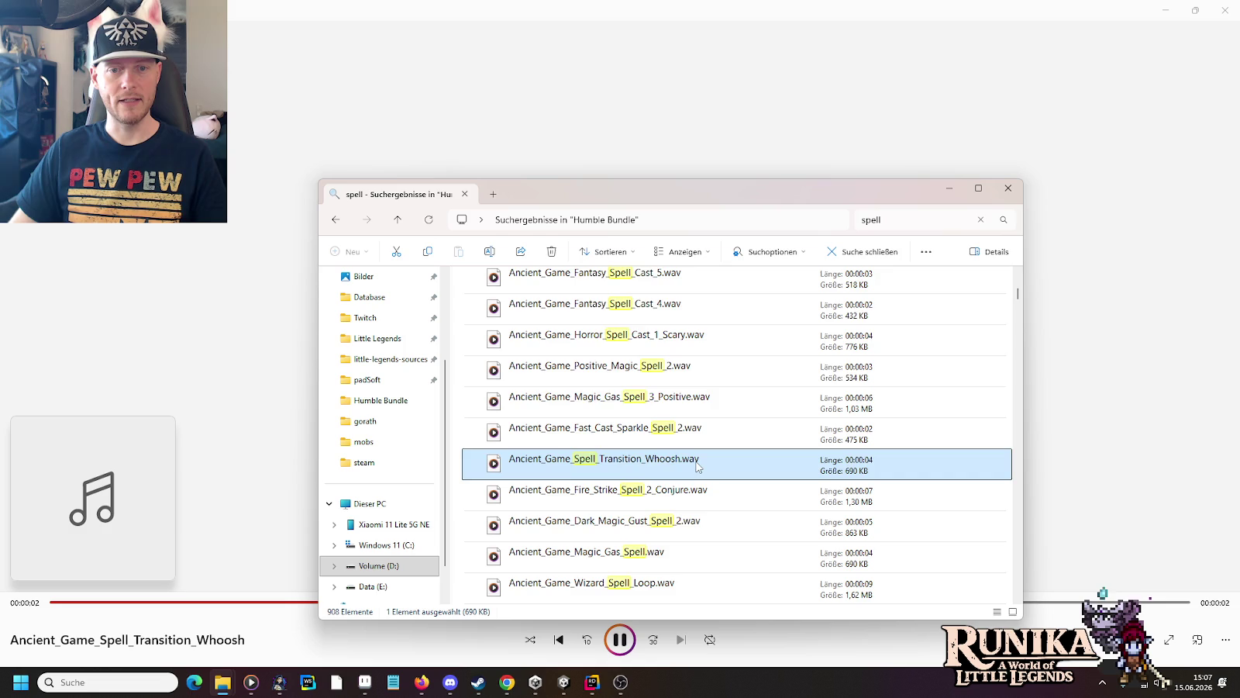
scroll(697, 465, down, 3)
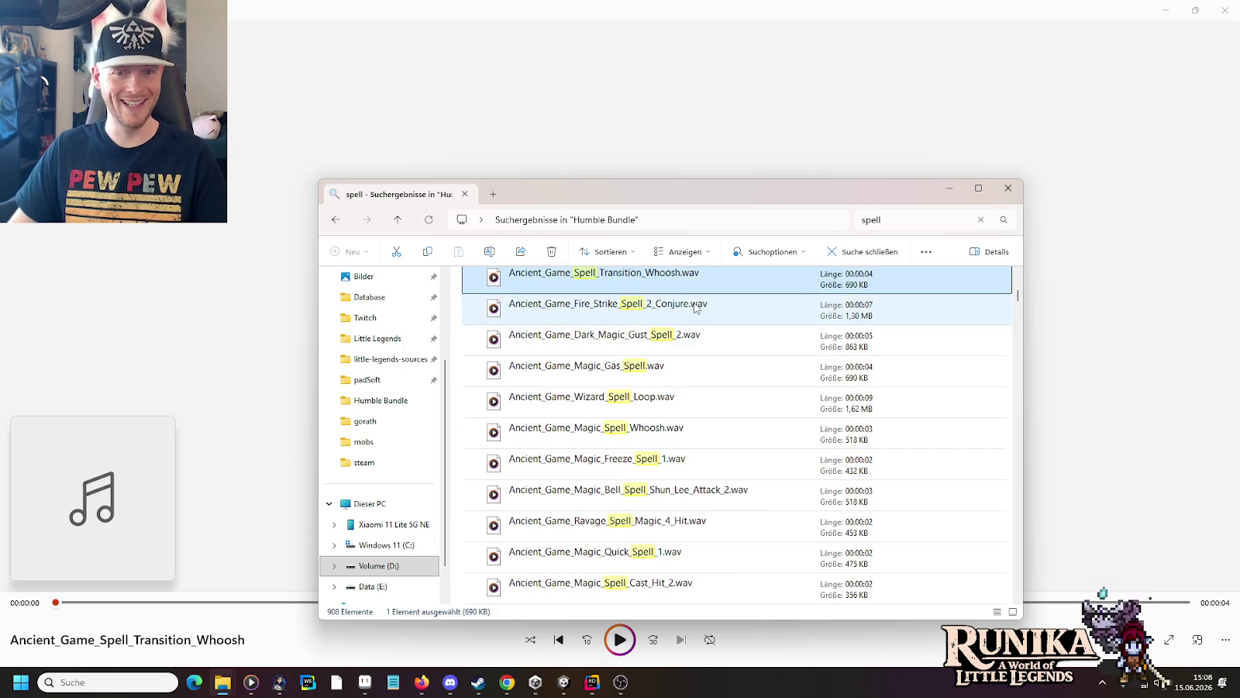
double_click(683, 314)
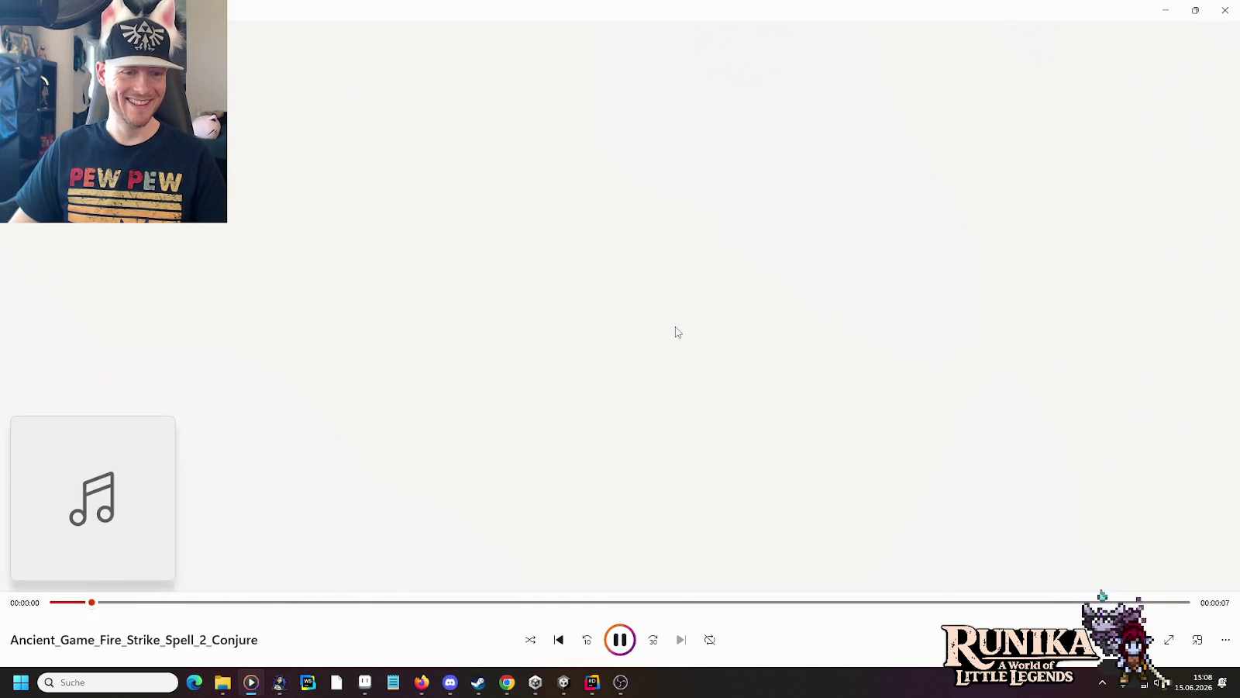
key(alt+Tab)
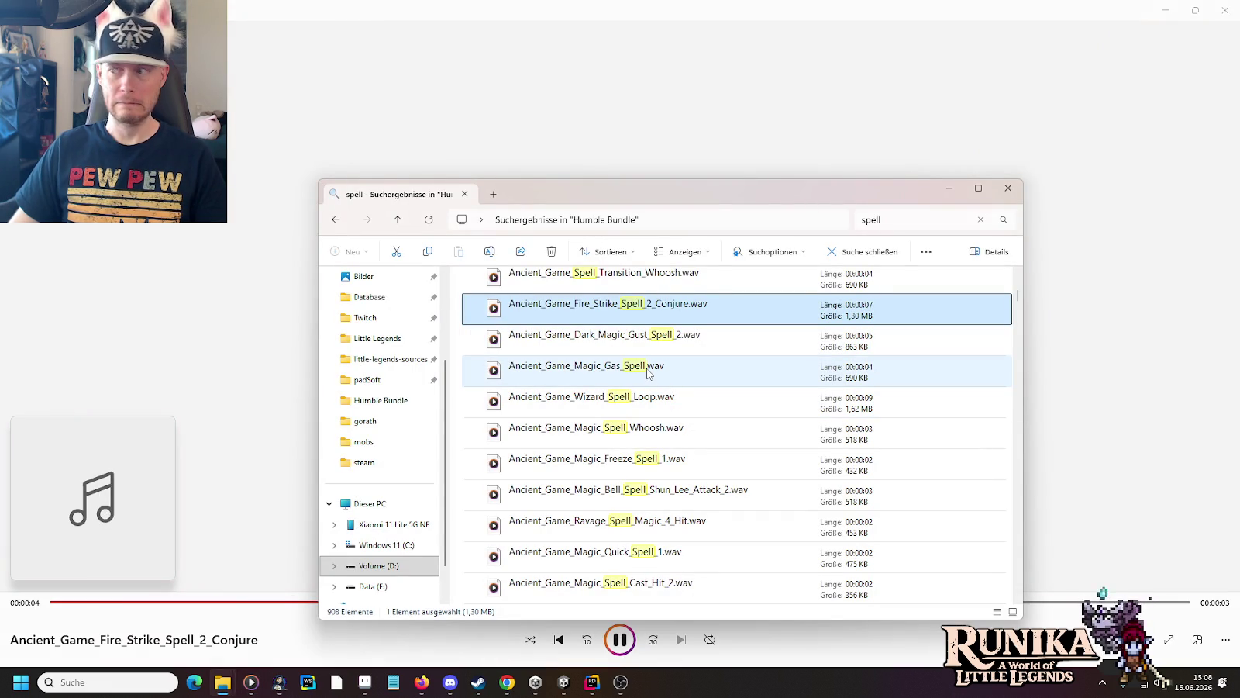
Step: Audition Magic_Gas, Magic_Freeze_Spell_1 and Ravage_Spell_Magic_4_Hit, then bring up Gorath's actor folder
double_click(648, 373)
key(alt+Tab)
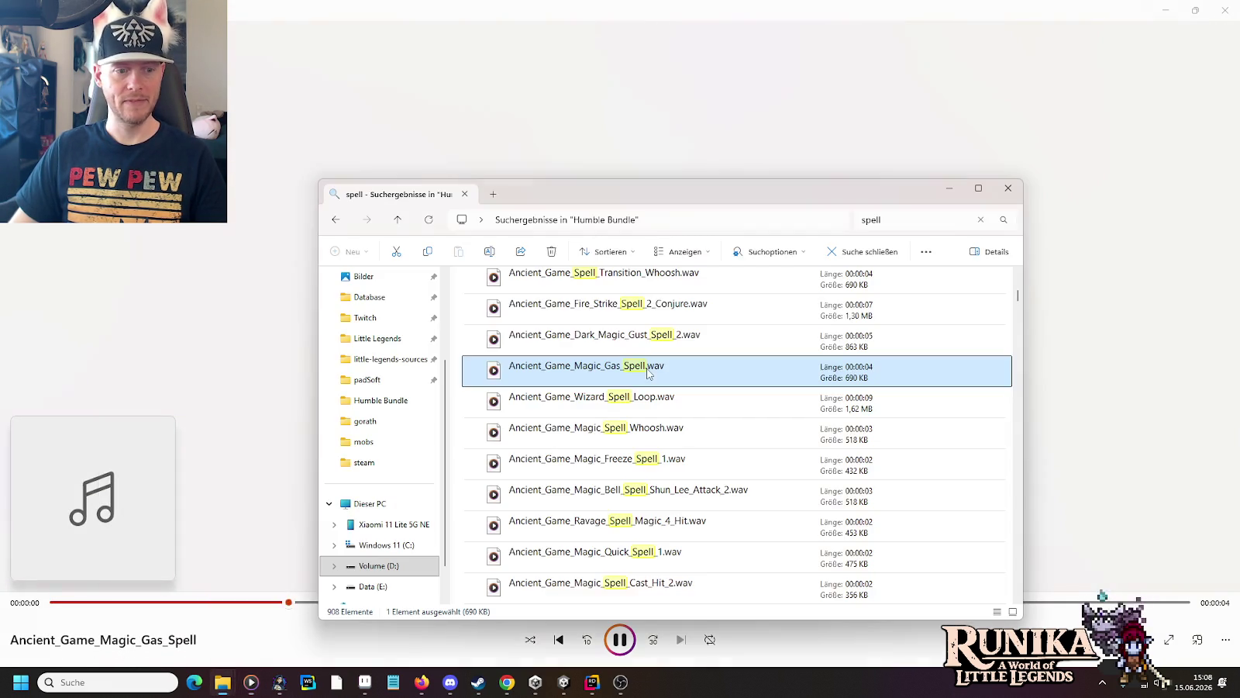
double_click(679, 463)
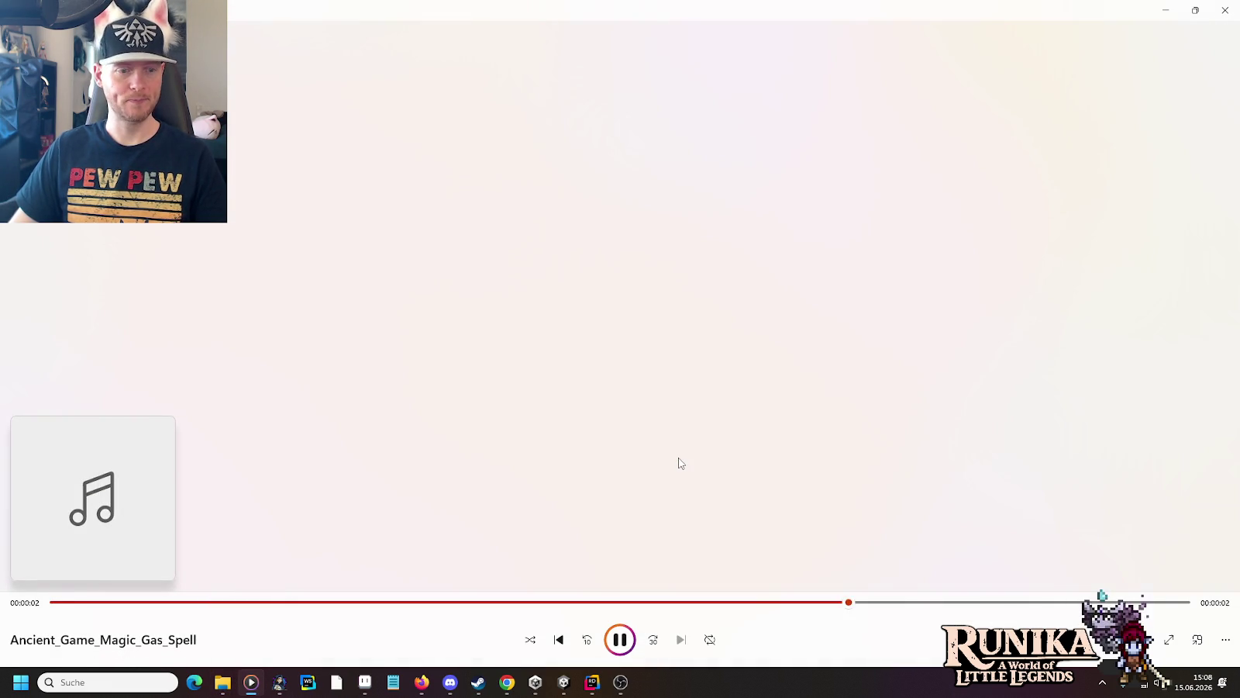
key(alt+Tab)
scroll(674, 450, down, 1)
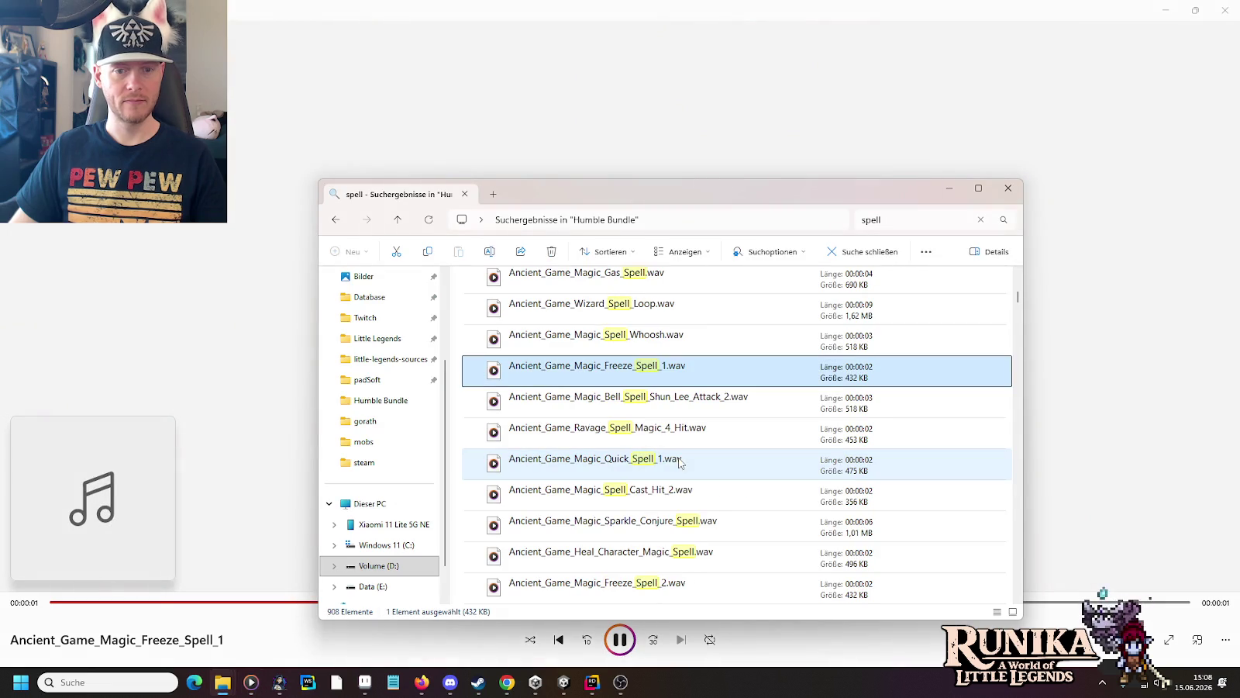
click(667, 431)
double_click(667, 432)
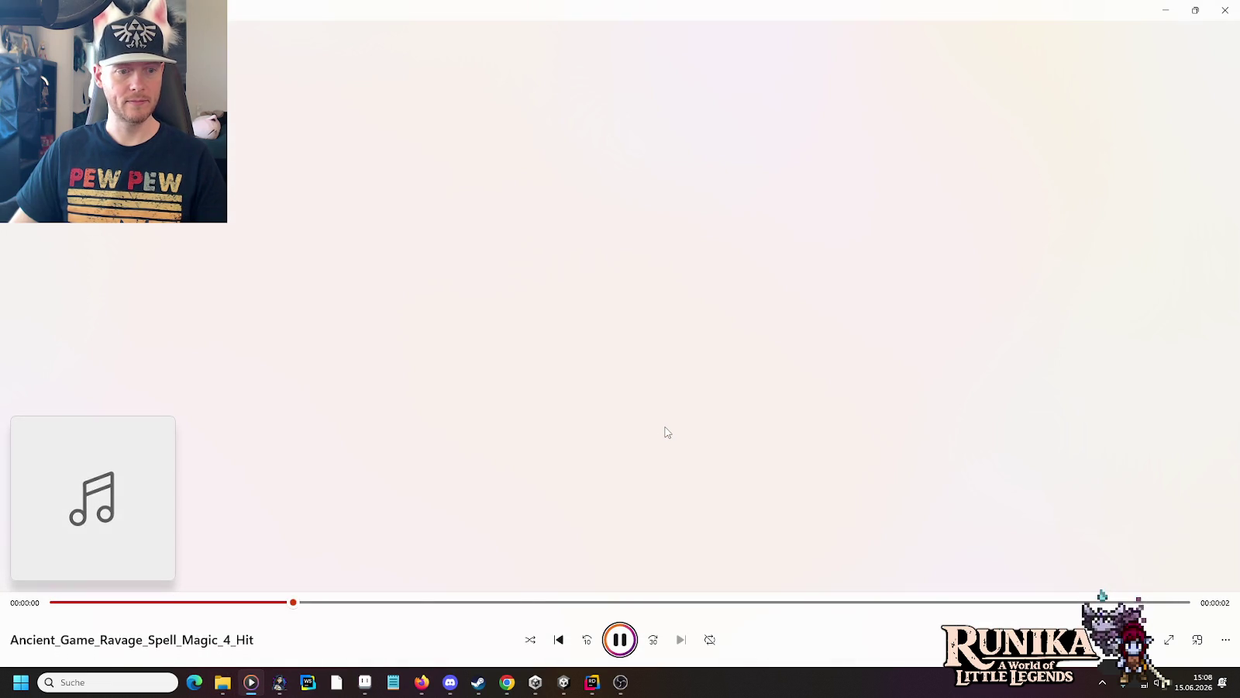
key(alt+Tab)
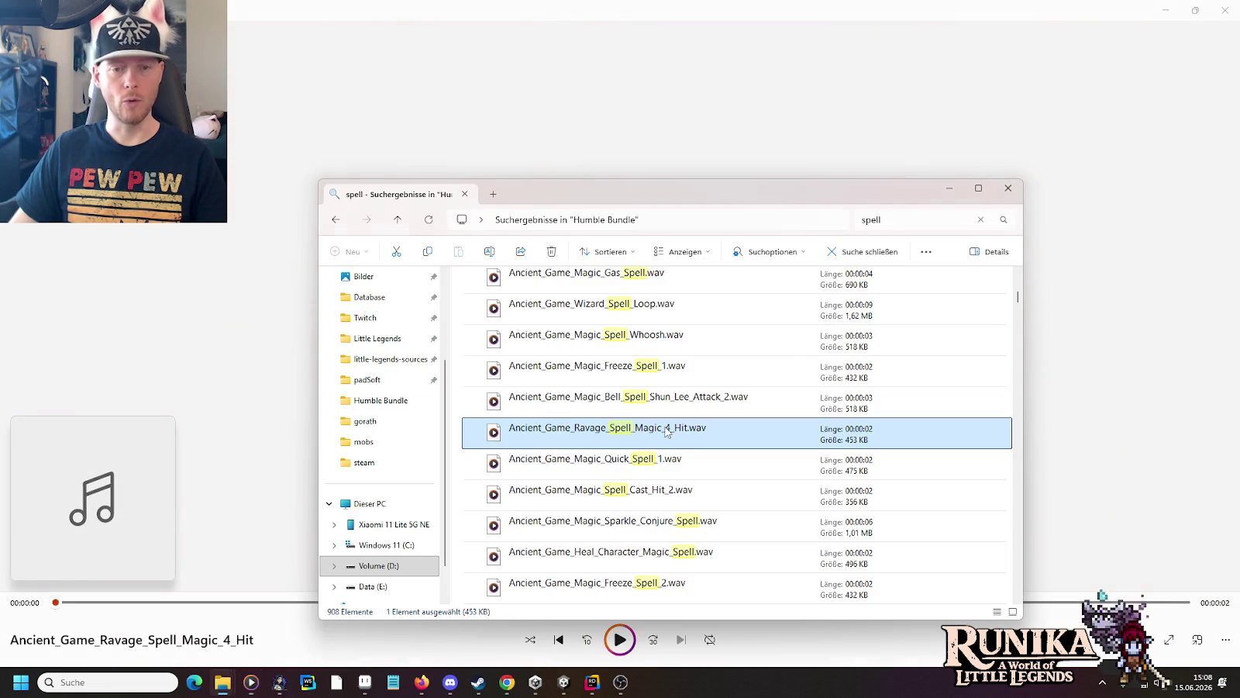
mouse_move(222, 682)
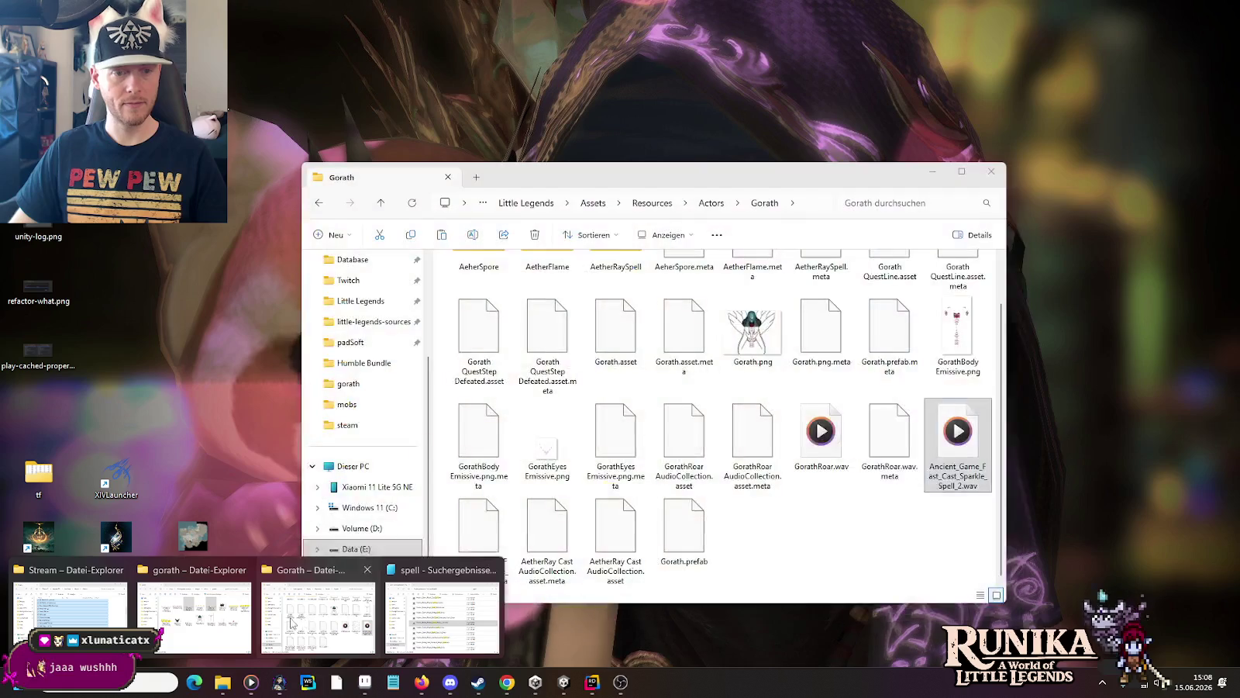
click(291, 622)
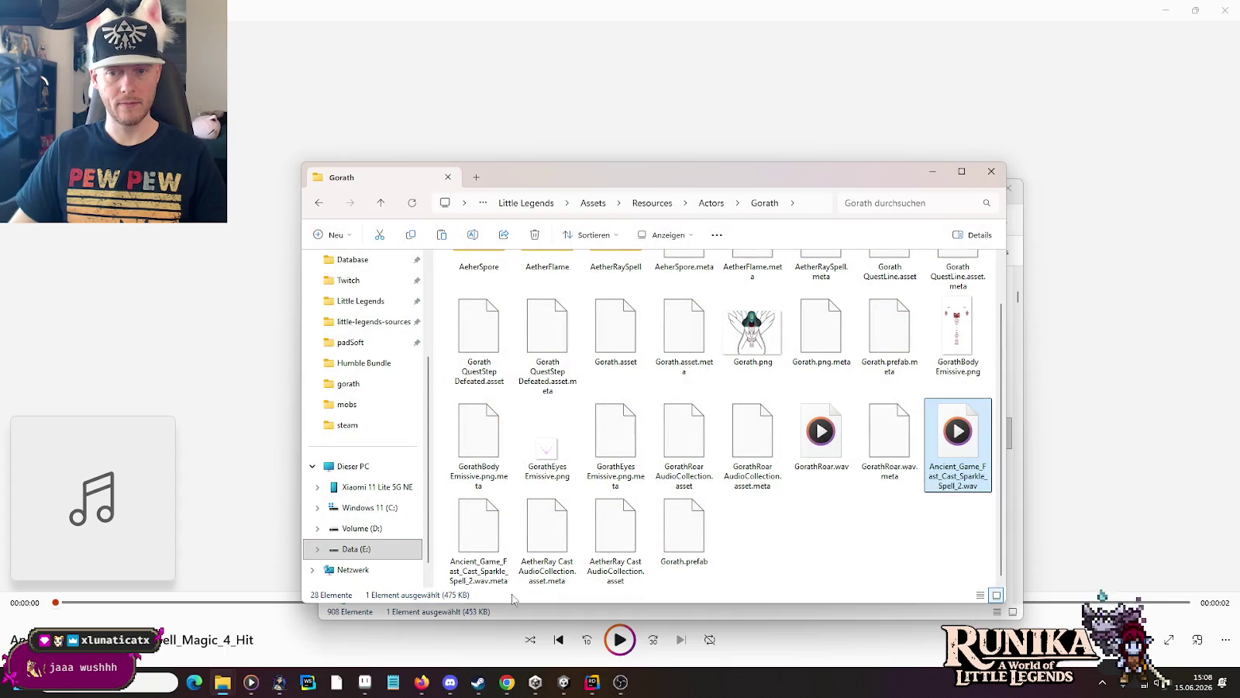
Step: Put Ravage_Spell_Magic_4_Hit into AetherRay Cast AudioCollection's Clips and start play mode
click(568, 682)
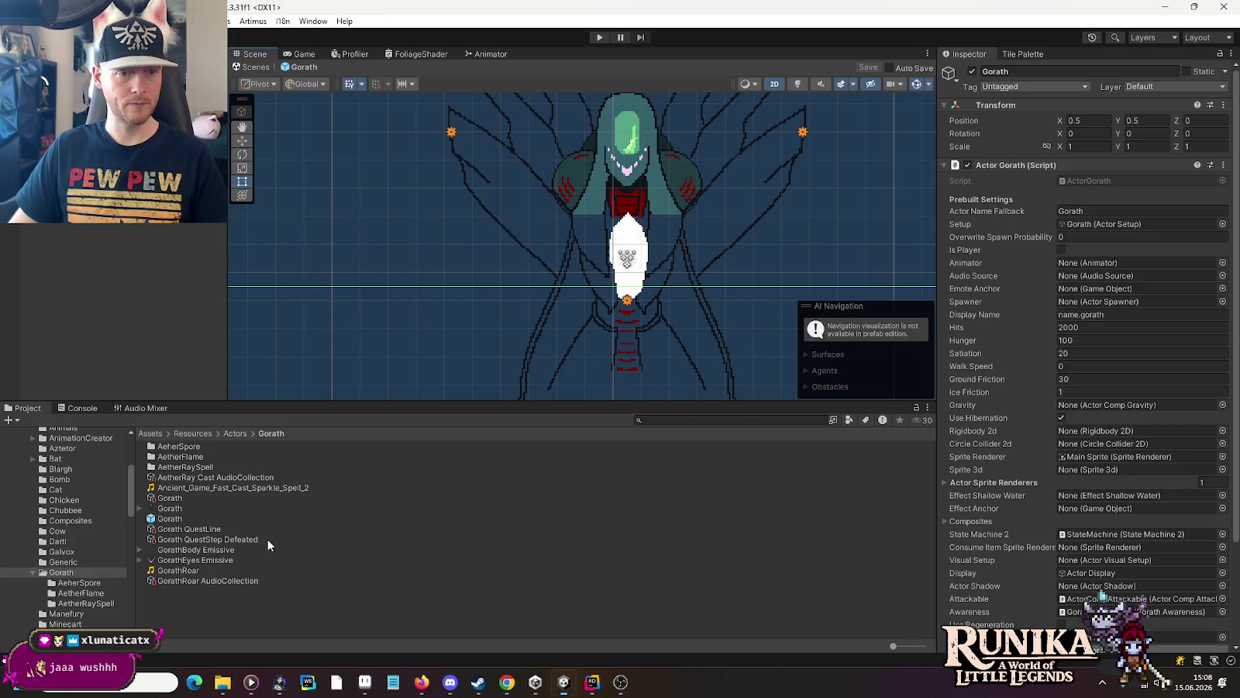
click(220, 482)
mouse_move(223, 489)
mouse_down()
mouse_move(1024, 229)
mouse_move(1150, 159)
mouse_up()
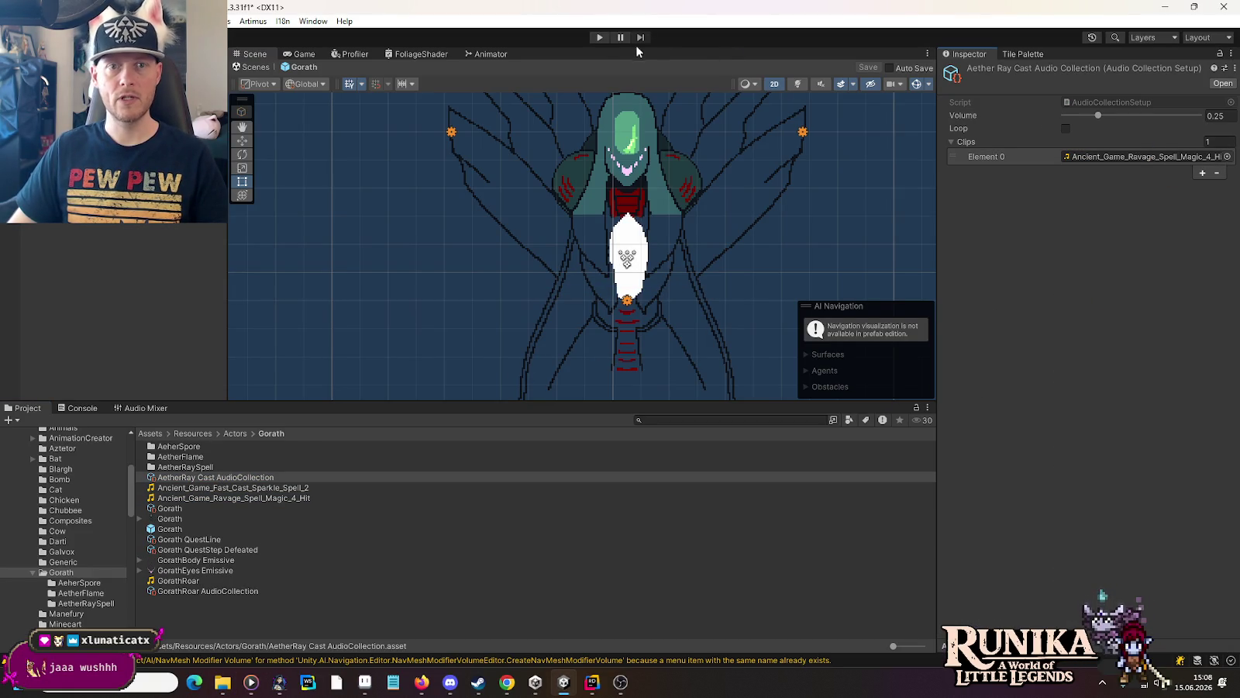
click(599, 38)
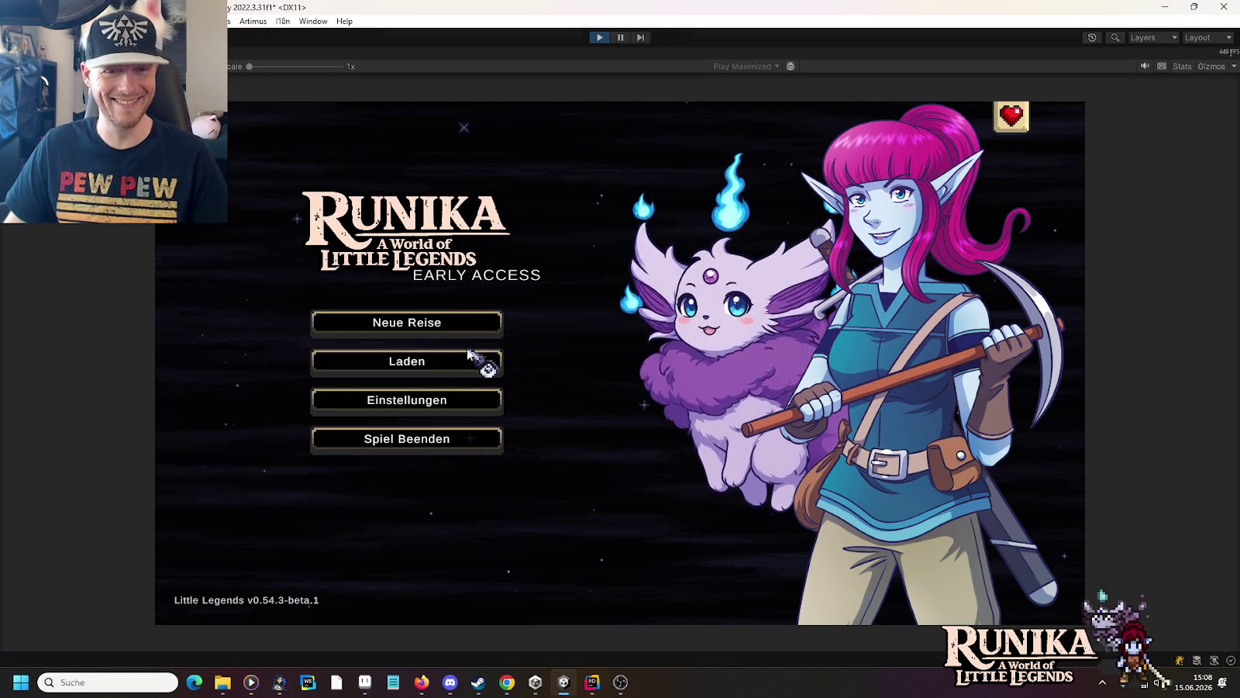
Step: Load the saved game and continue past the loading tips into gameplay
click(476, 359)
click(487, 314)
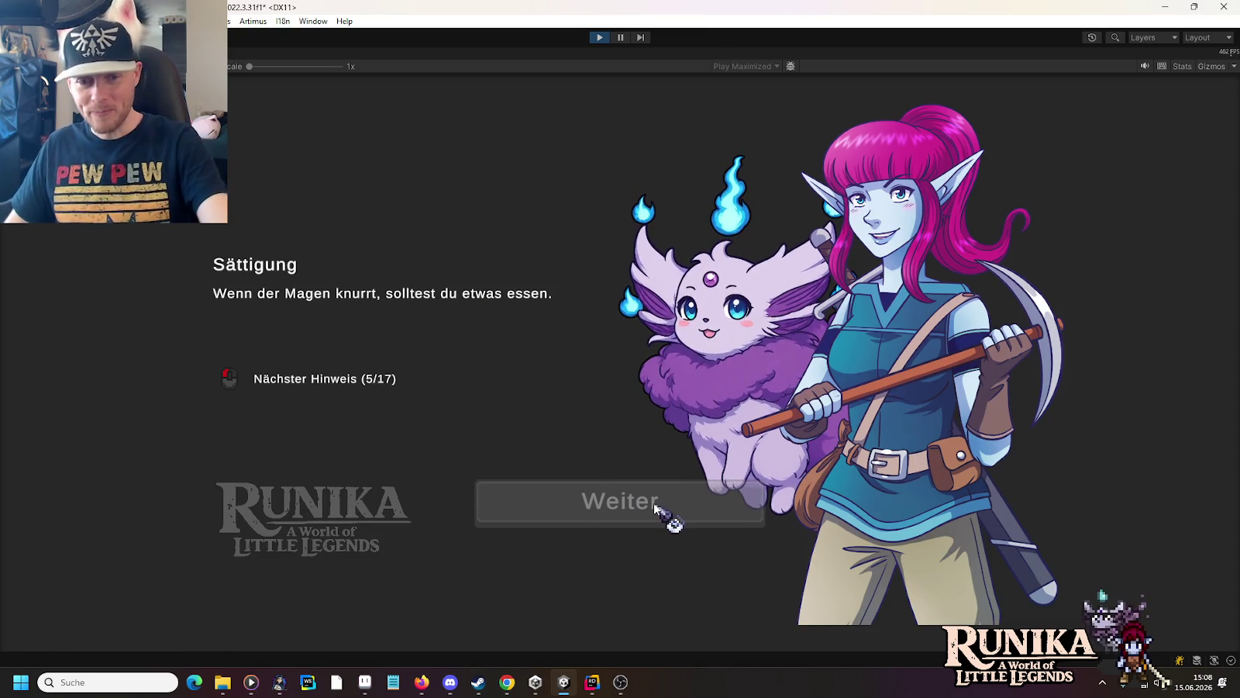
click(655, 505)
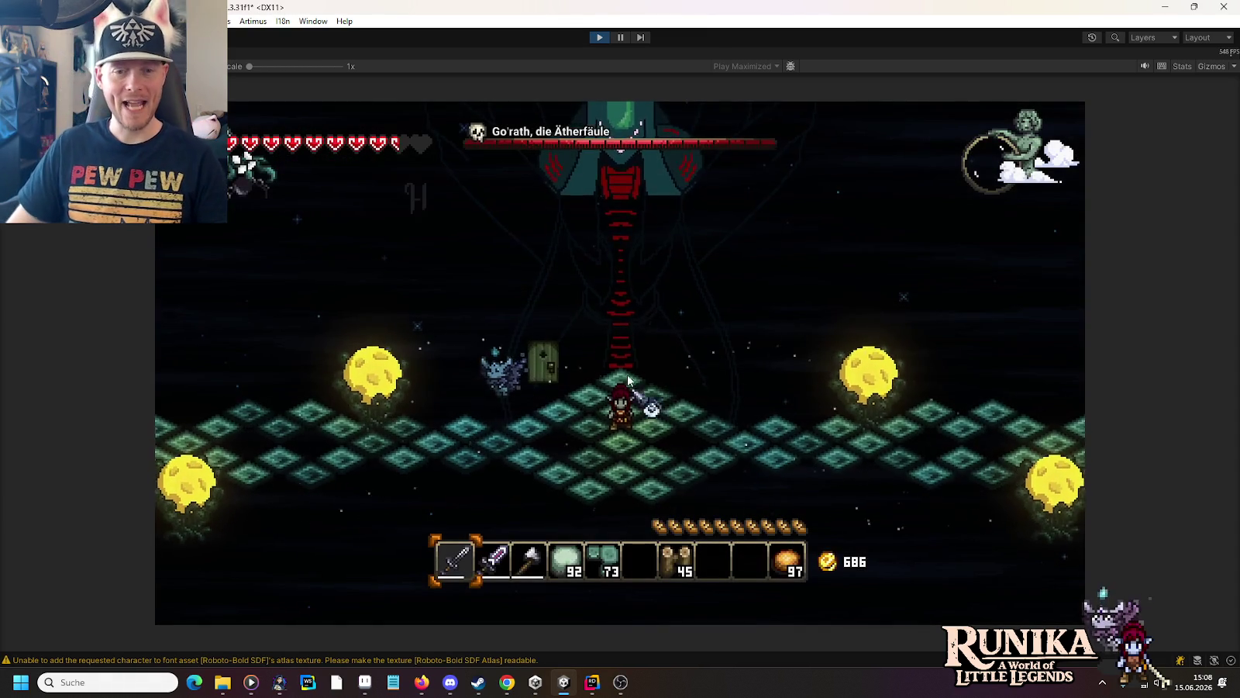
Step: Fight Go'rath in the arena, dodging the aether ray beams, then stop the game
key(w)
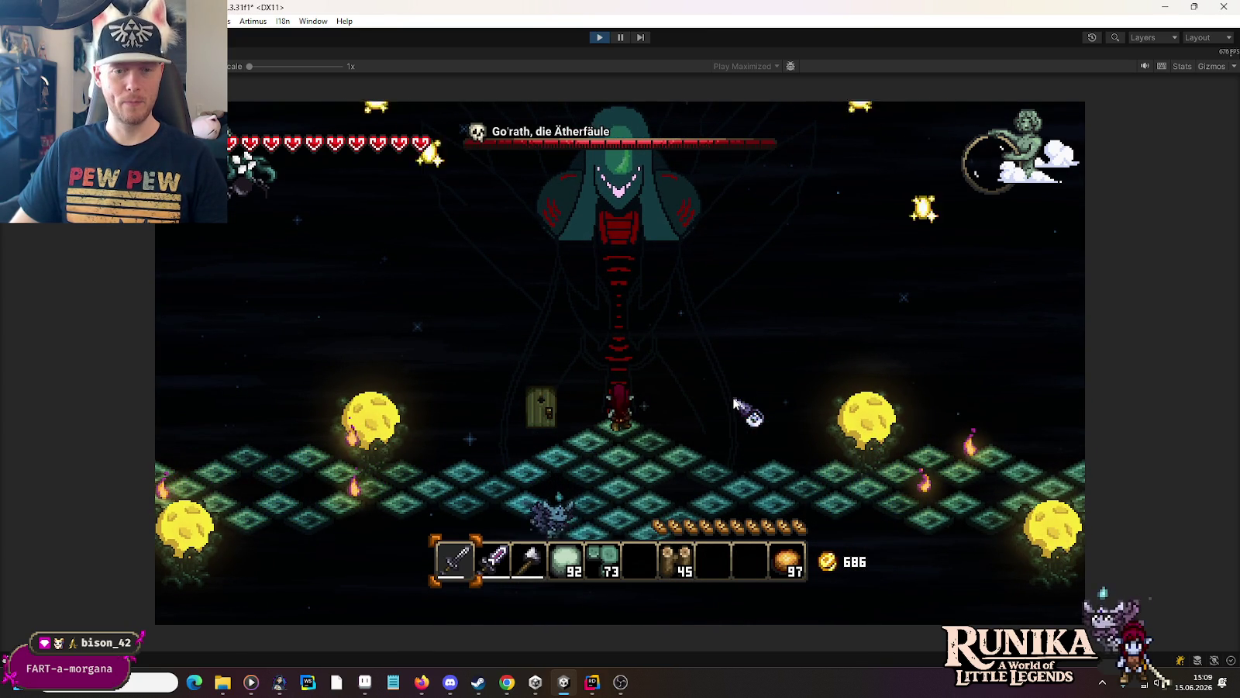
key(s)
key(w)
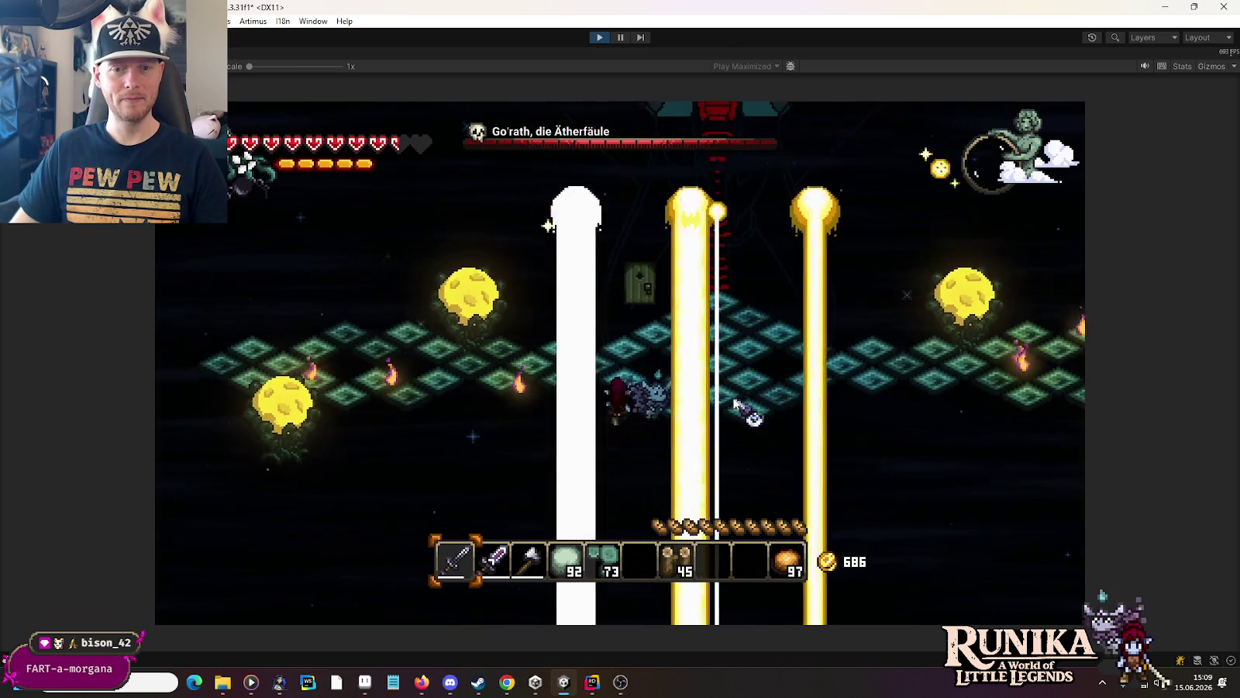
key(d)
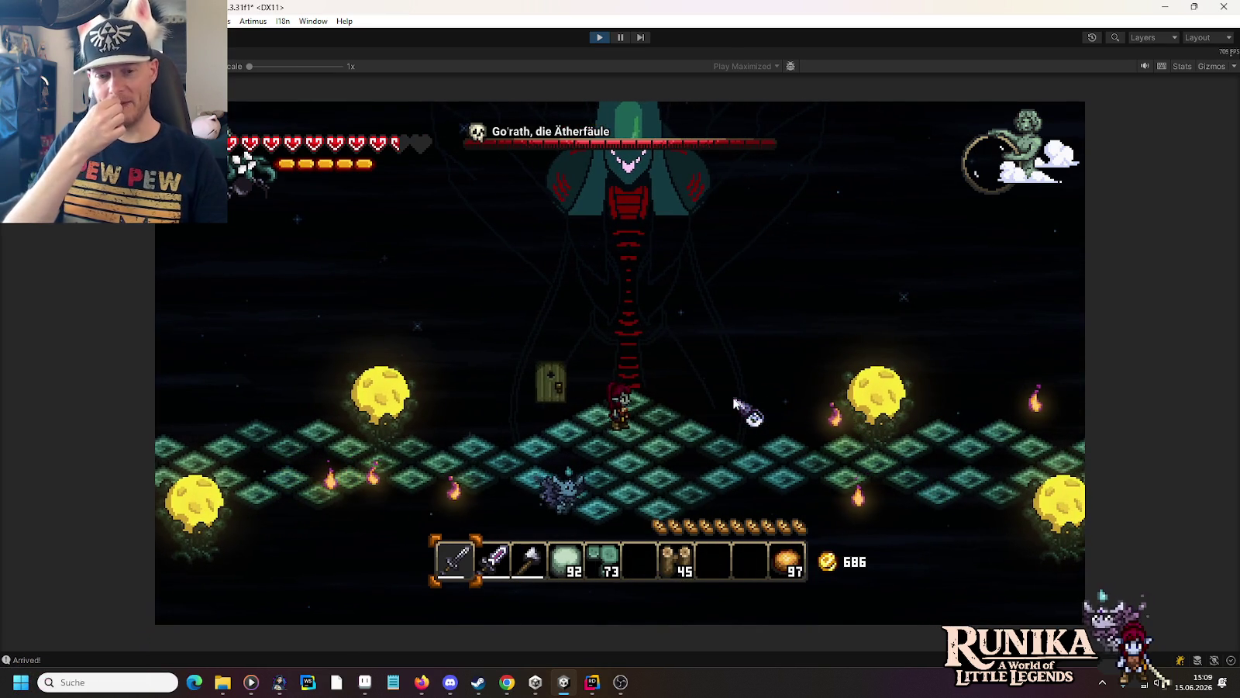
key(d)
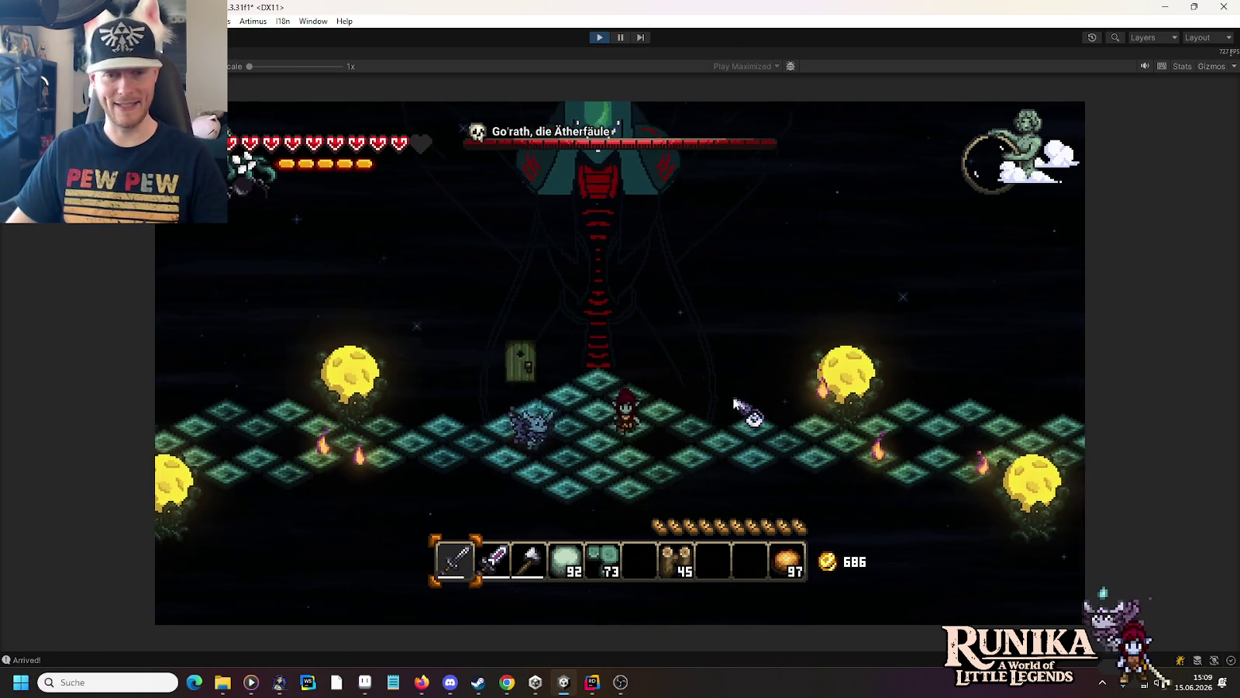
key(a)
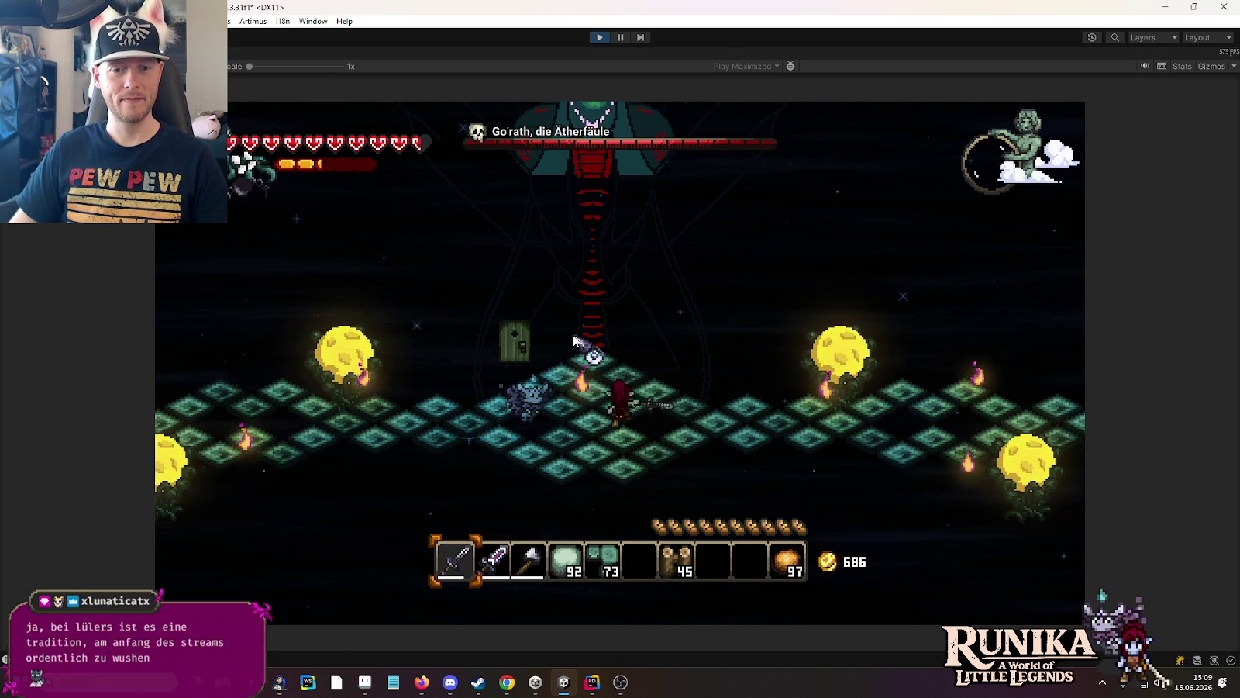
key(s)
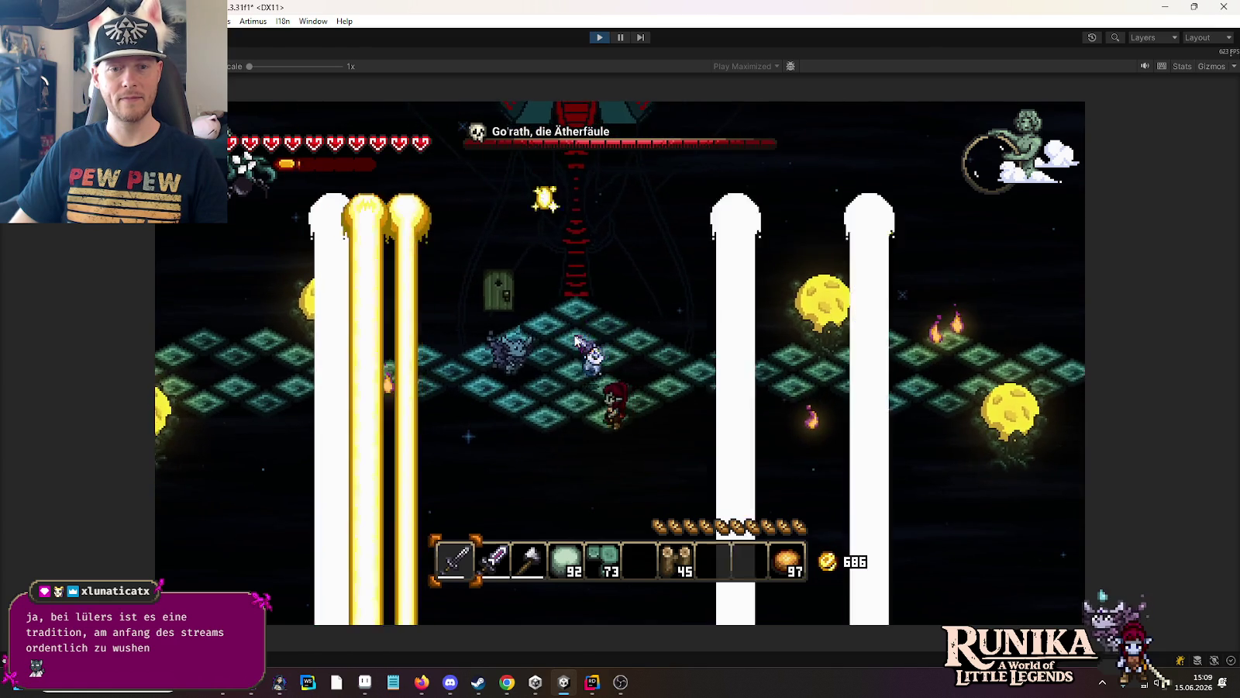
key(w)
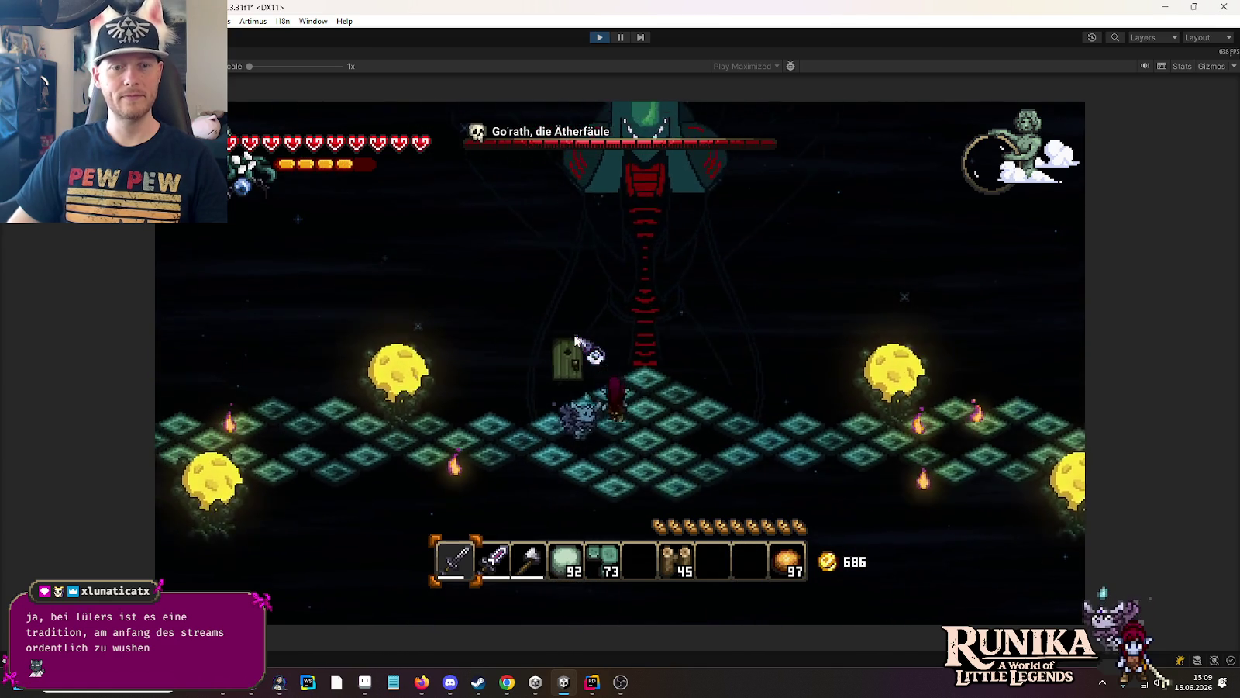
key(d)
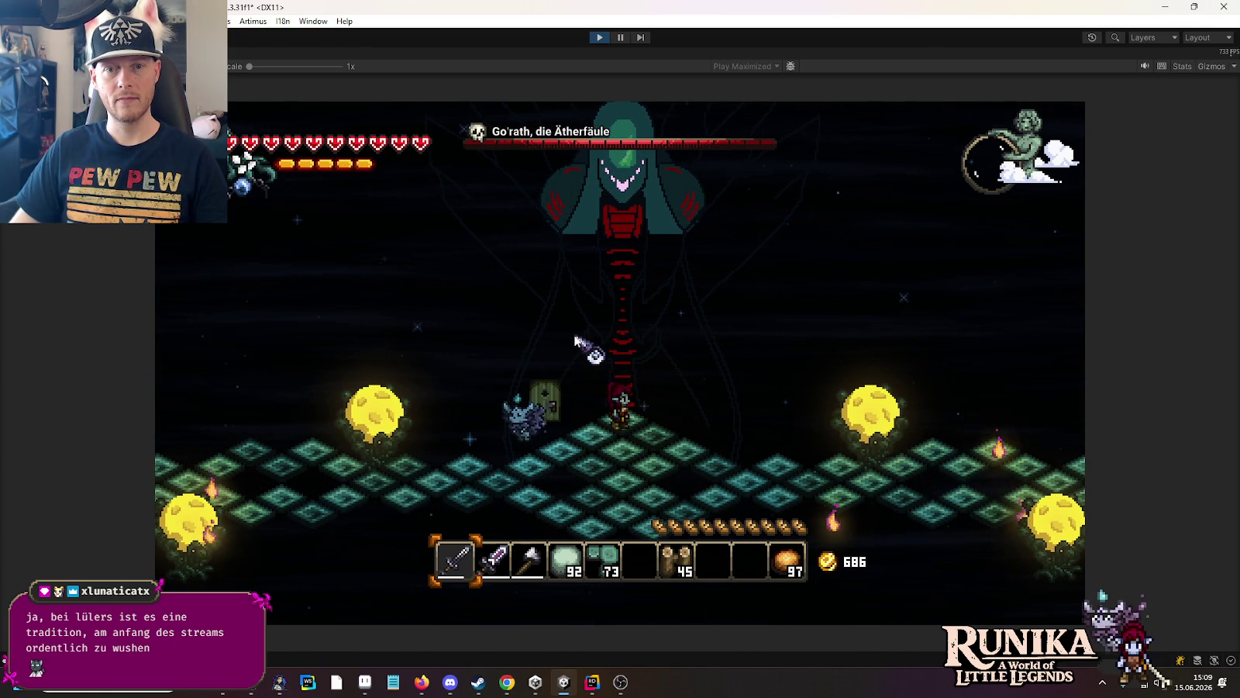
key(s)
key(a)
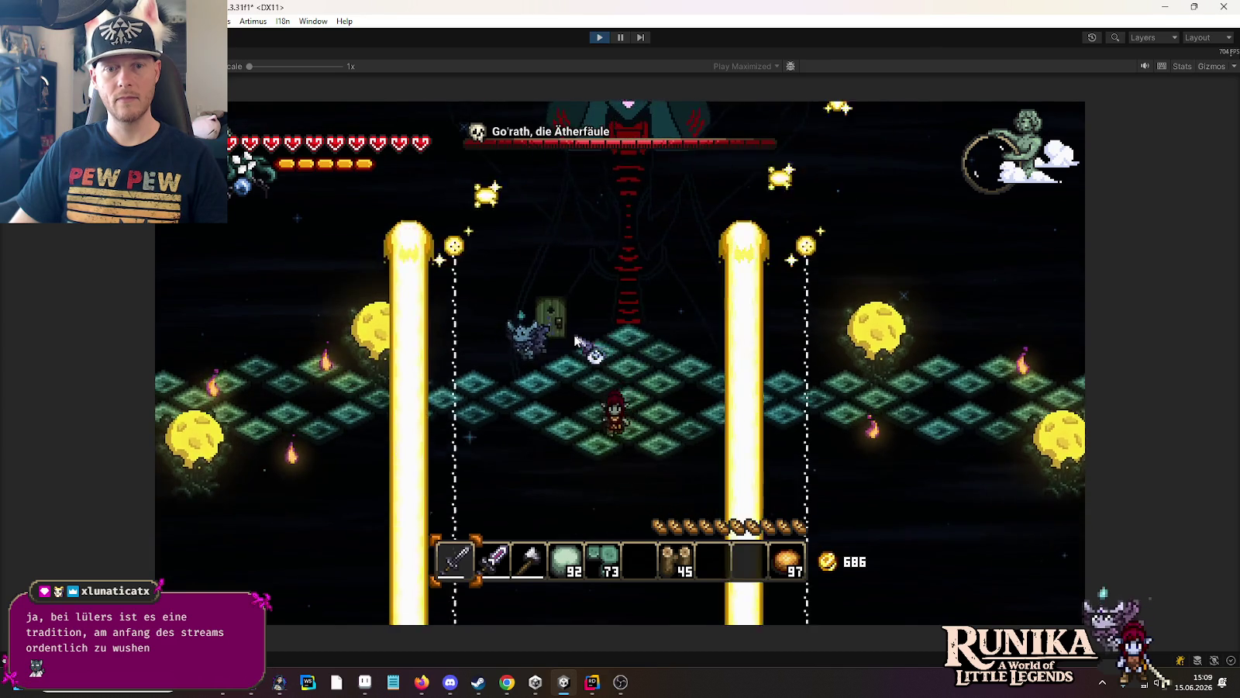
click(600, 37)
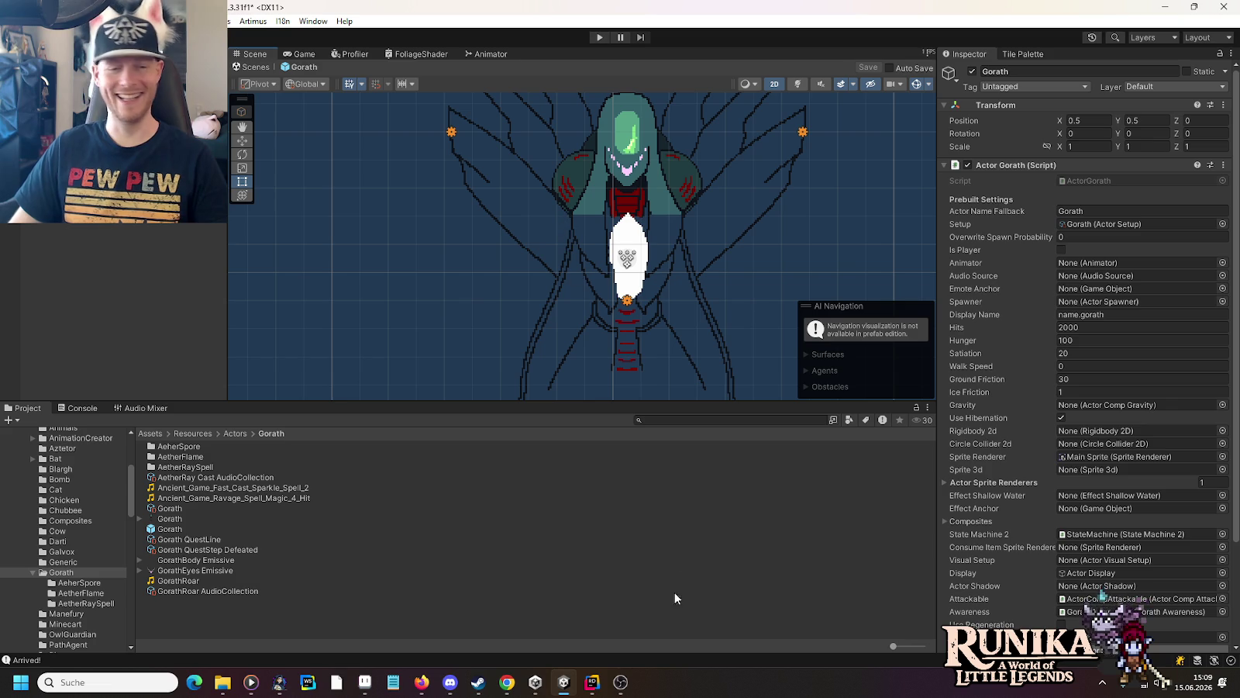
Step: Replay Ravage_Spell_Magic_4_Hit and audition Magic_Quick_Spell_1 from the spell search results
mouse_move(593, 680)
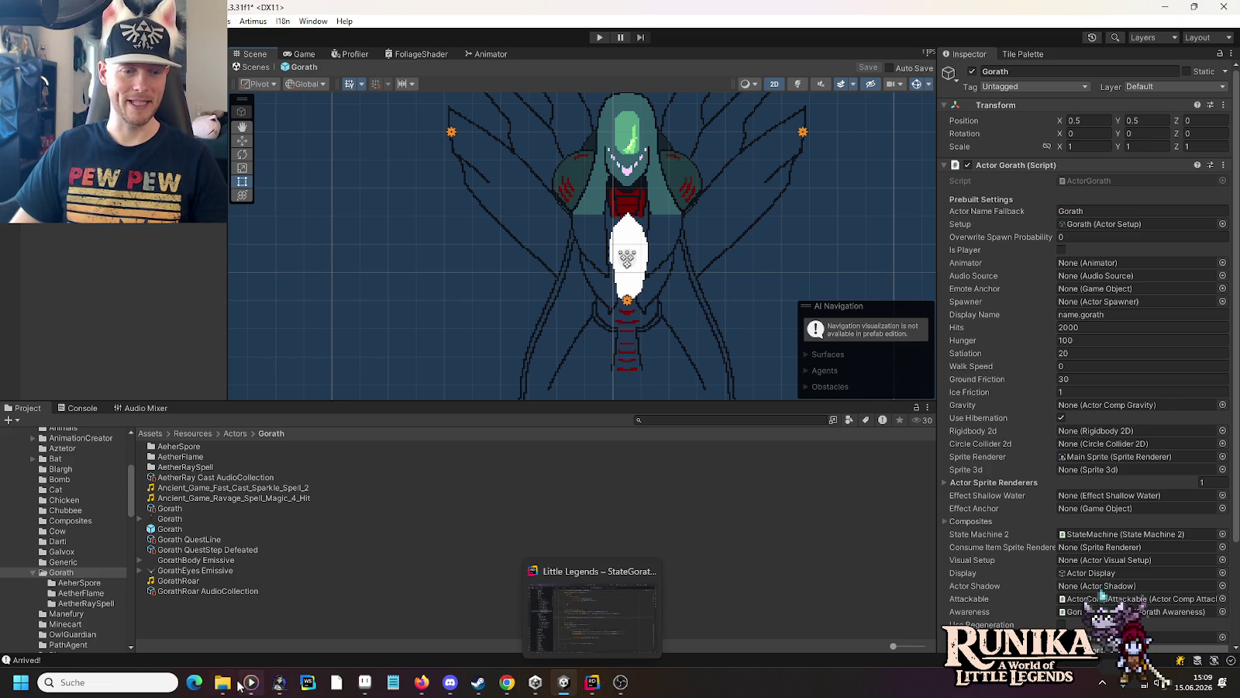
mouse_move(222, 682)
click(448, 614)
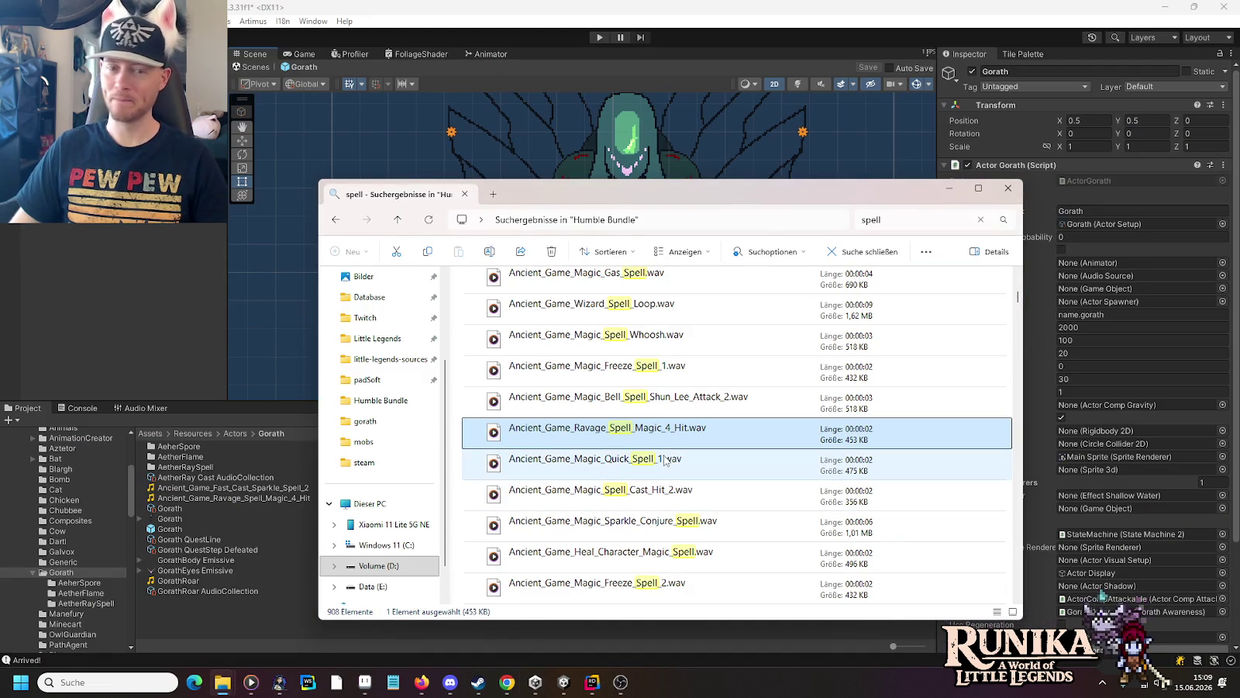
key(Return)
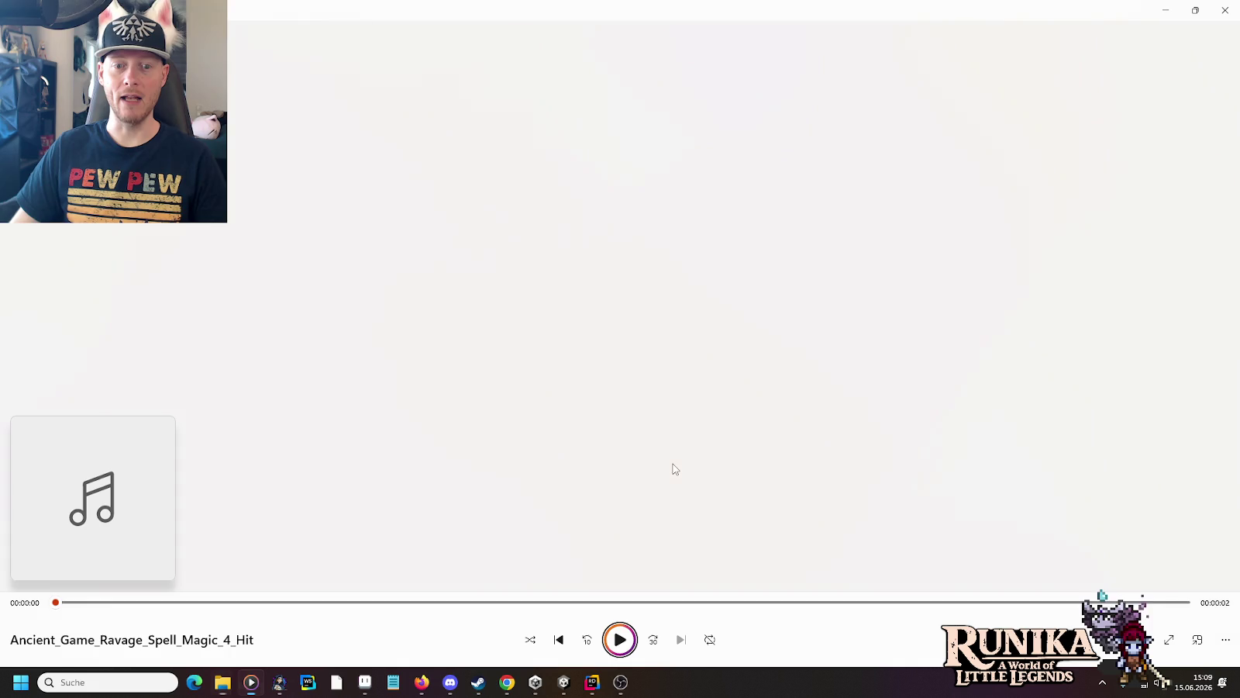
key(alt+Tab)
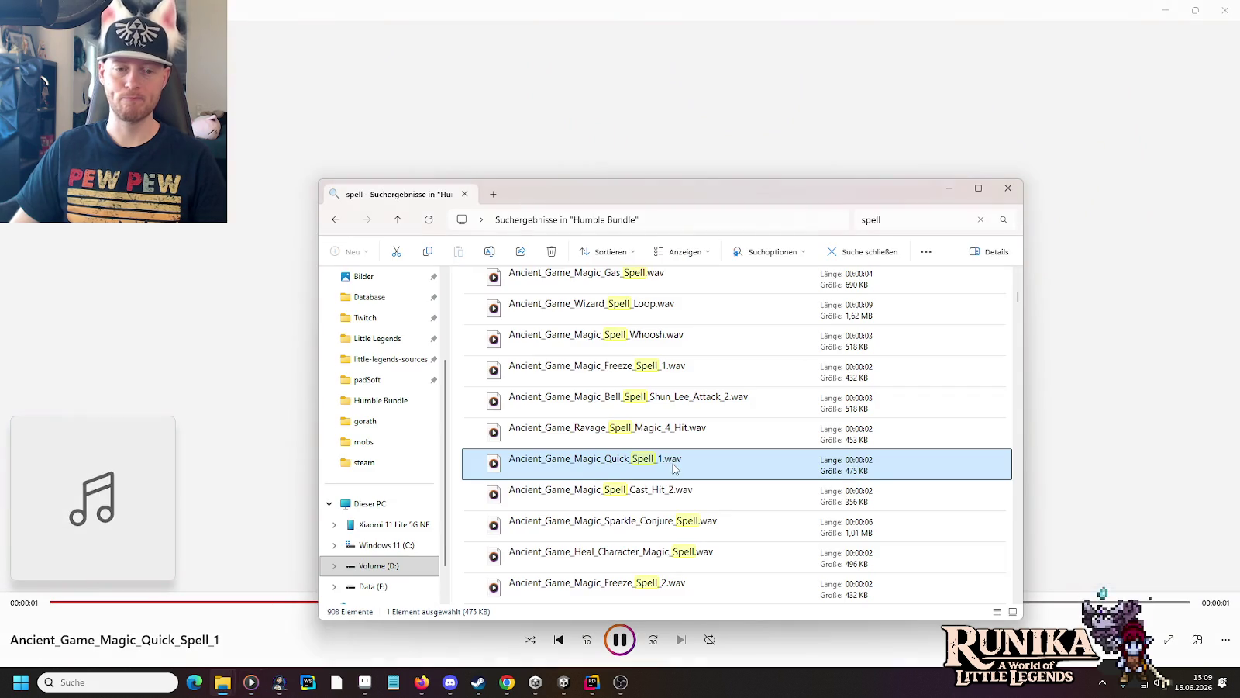
double_click(658, 506)
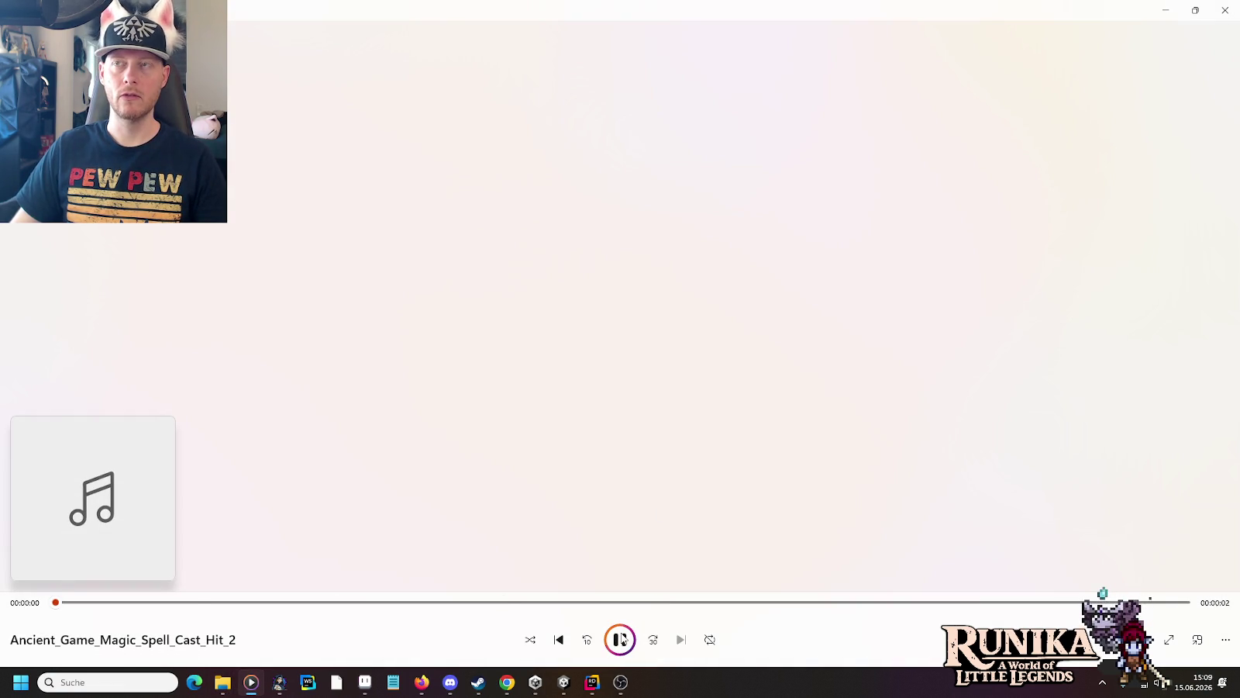
key(alt+Tab)
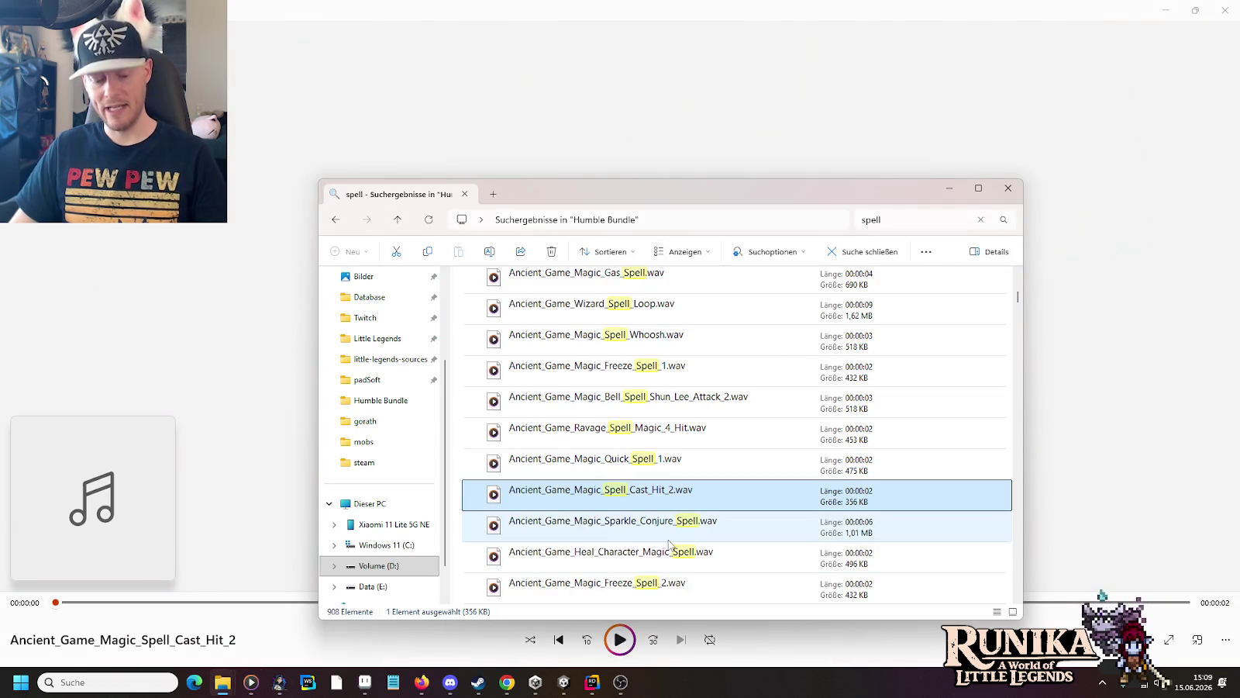
Step: Paste Ancient_Game_Magic_Spell_Cast_Hit_2.wav into the Gorath folder and select AetherRay Cast AudioCollection in Unity
mouse_move(223, 690)
click(232, 624)
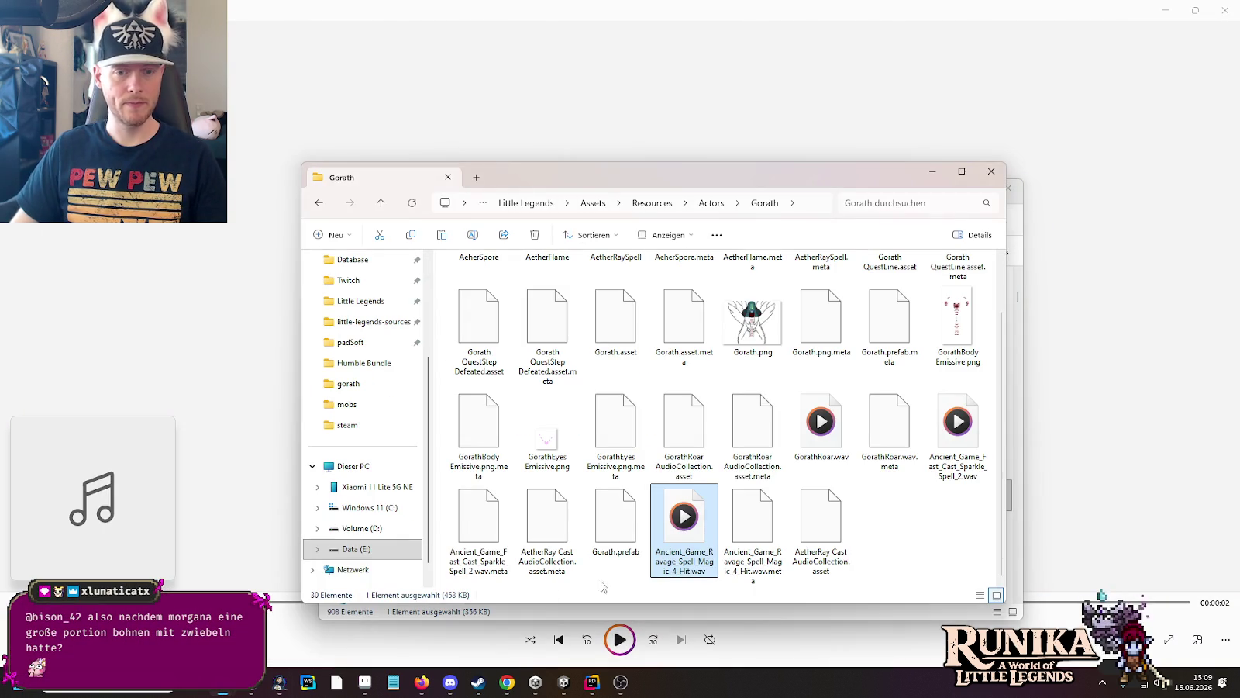
key(ctrl+v)
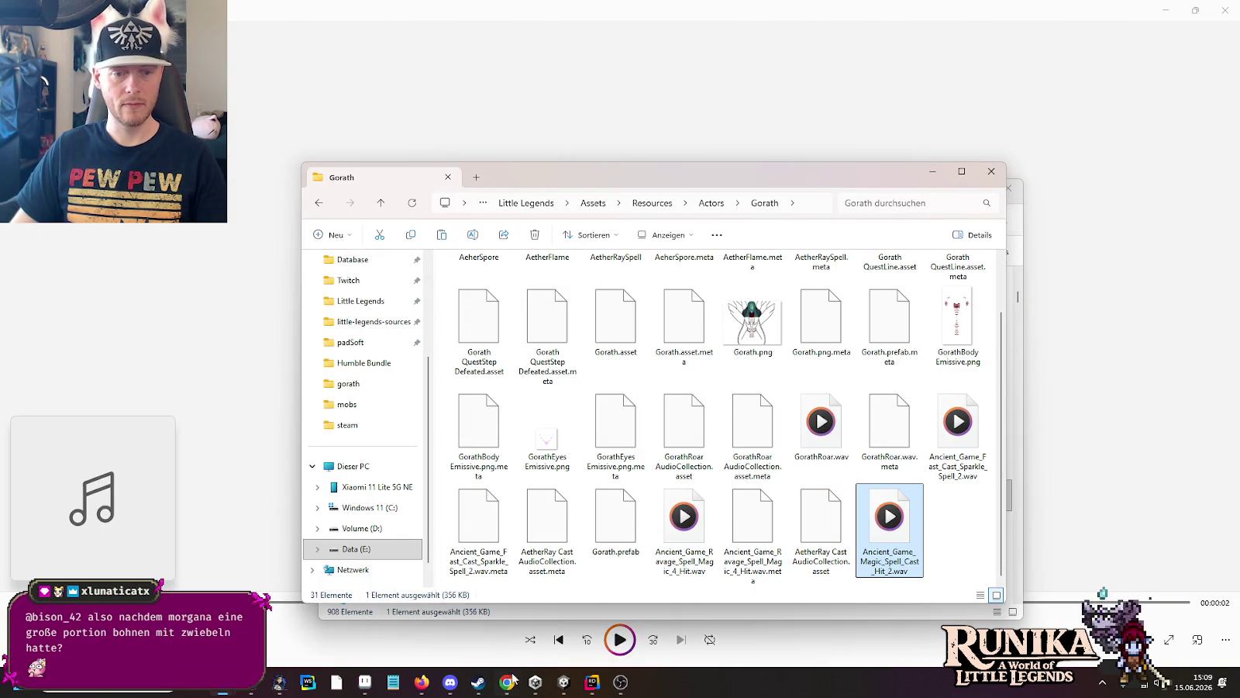
click(555, 684)
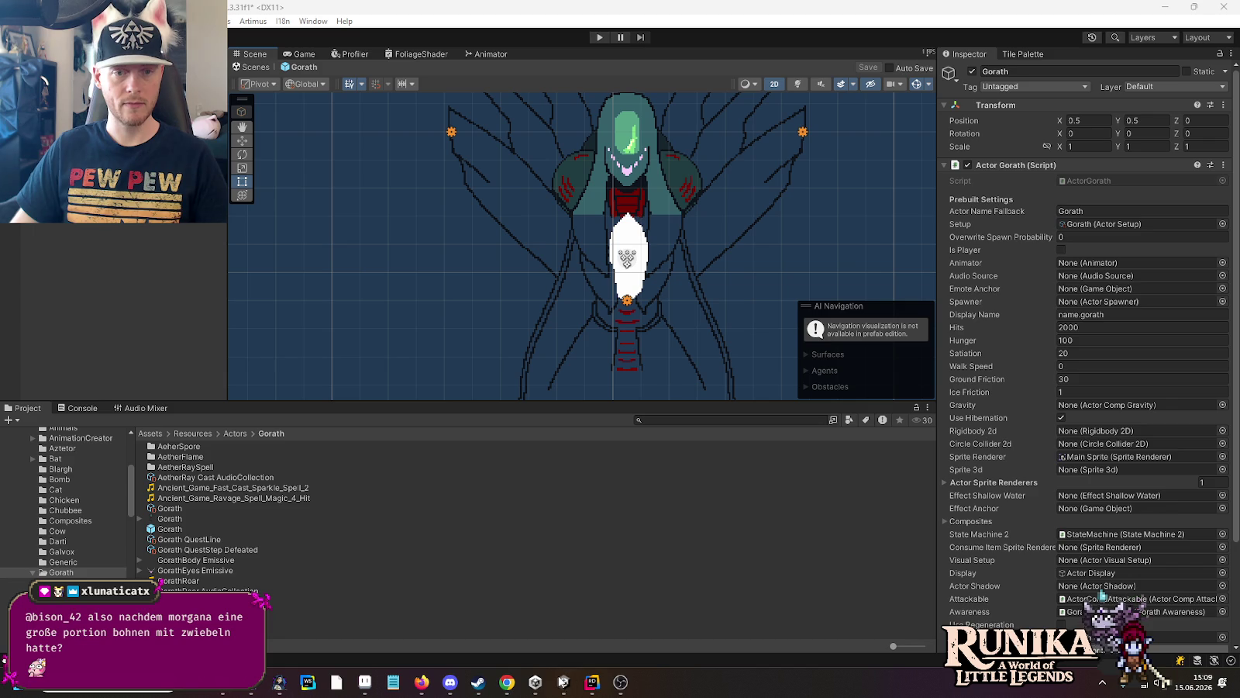
click(252, 478)
Step: Put the spell clip into AetherRay Cast Clips Element 0 and load a saved game into the level
mouse_move(261, 507)
mouse_down()
mouse_move(776, 271)
mouse_move(1107, 160)
mouse_up()
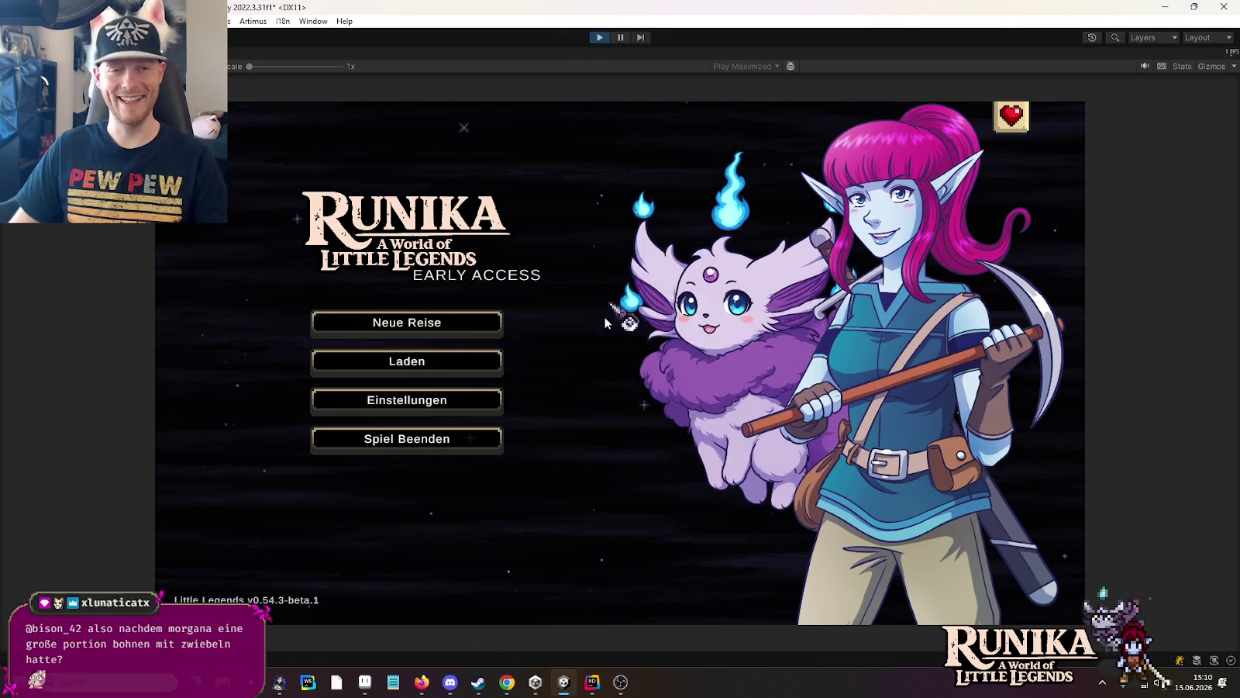
click(502, 361)
click(533, 321)
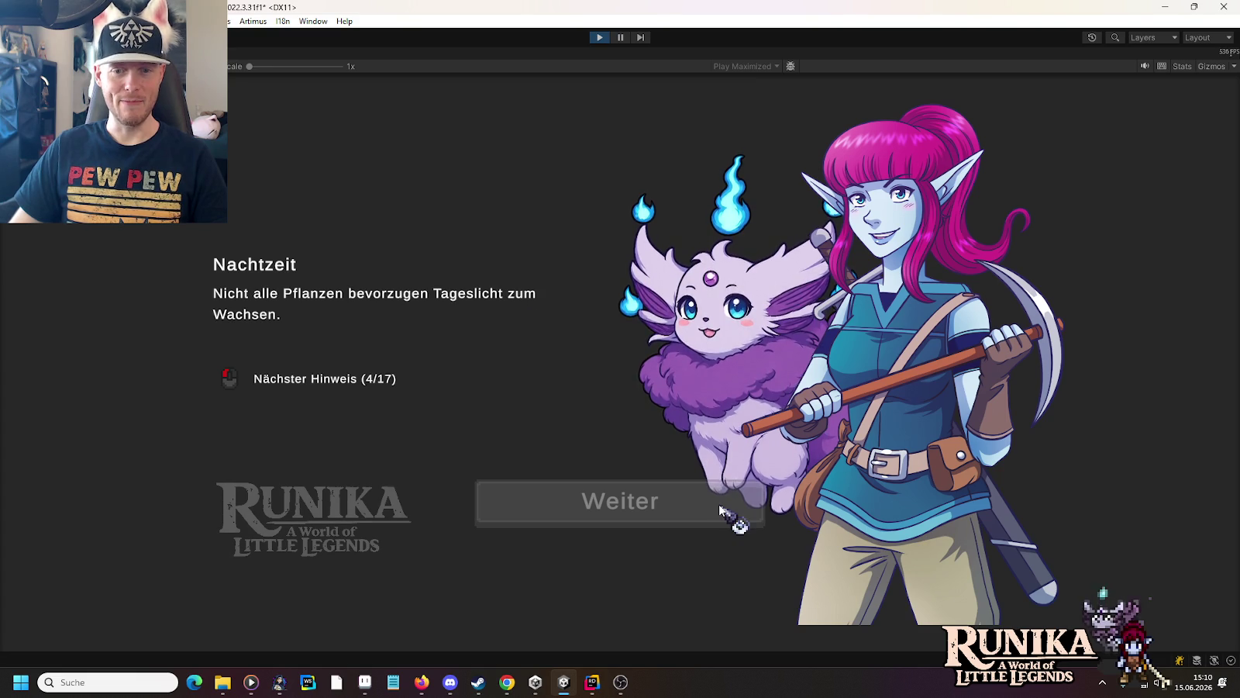
click(721, 510)
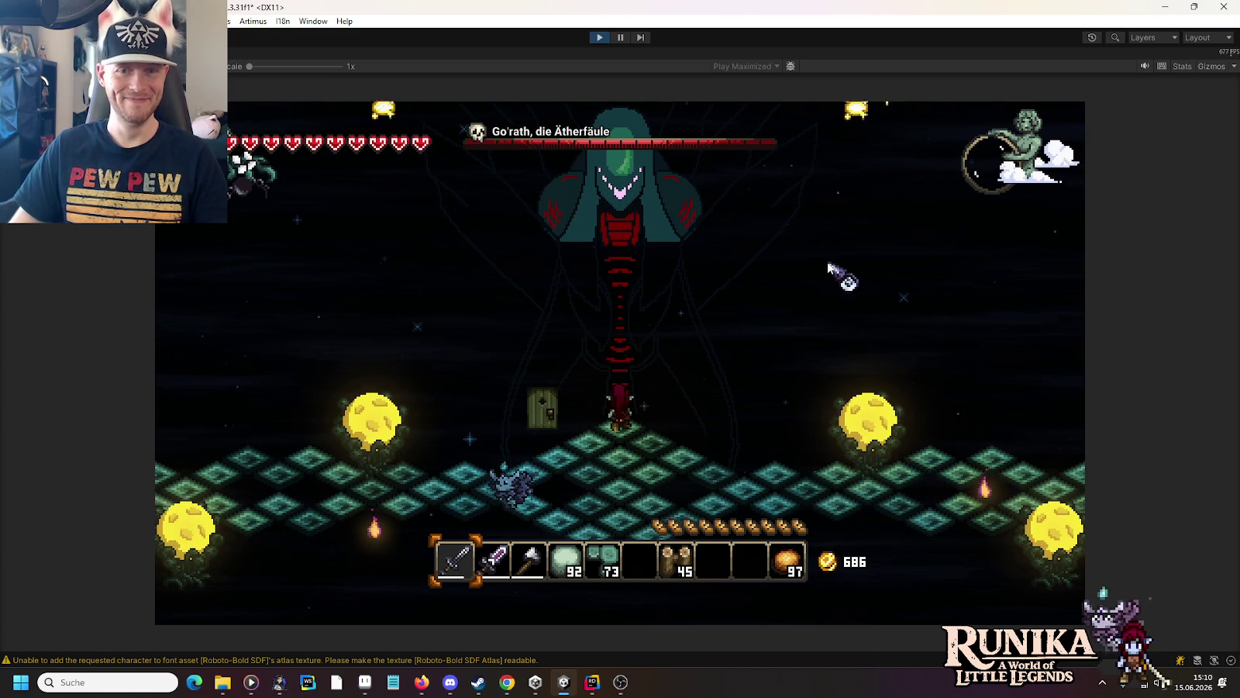
Step: Dodge the beams around the Go'rath arena to test the sound, then stop Play mode
key(s)
key(a)
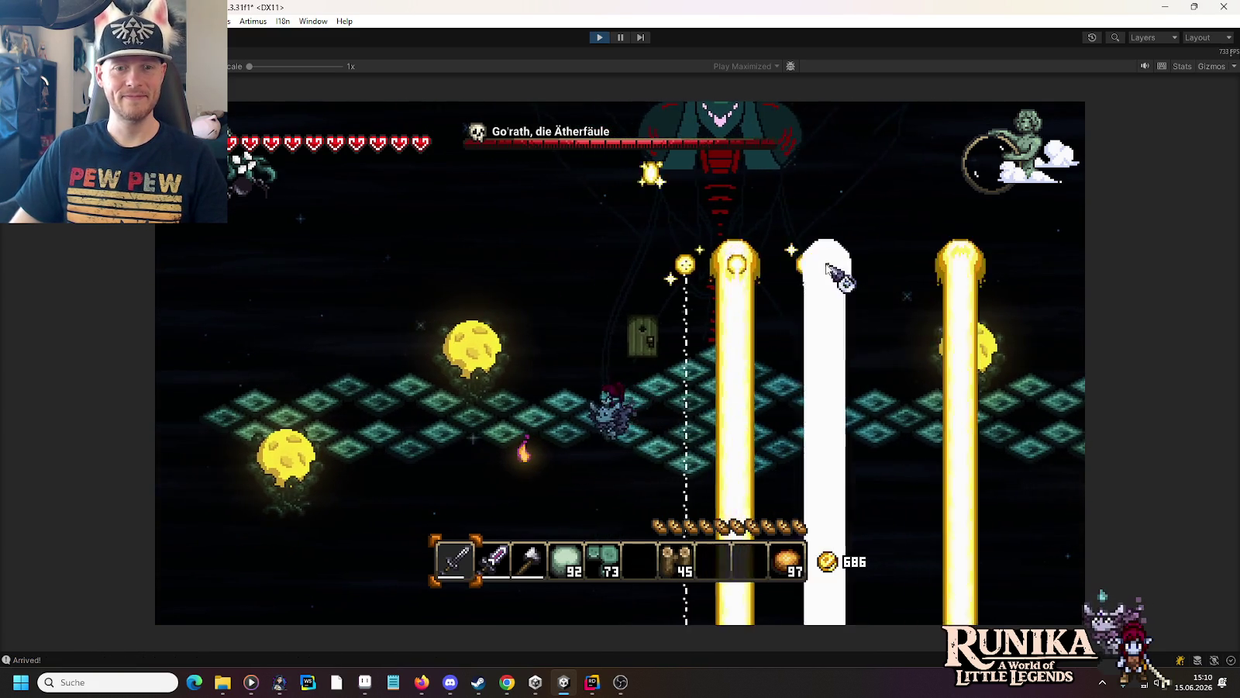
key(d)
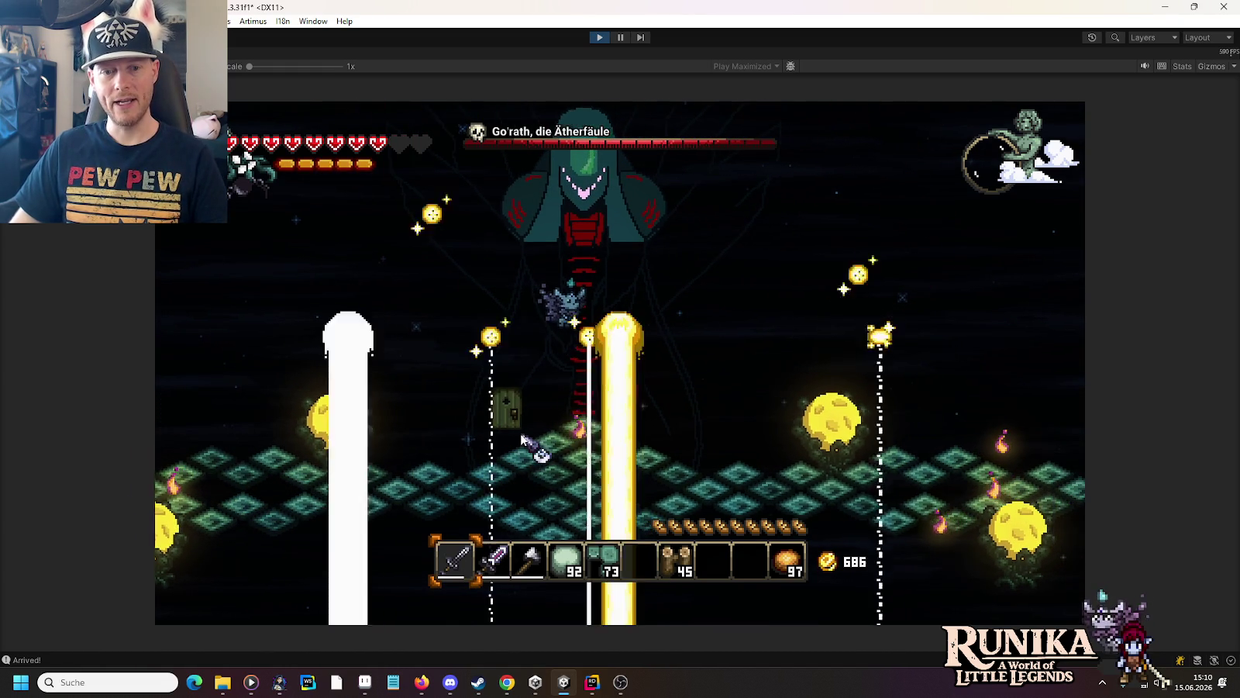
key(ctrl+p)
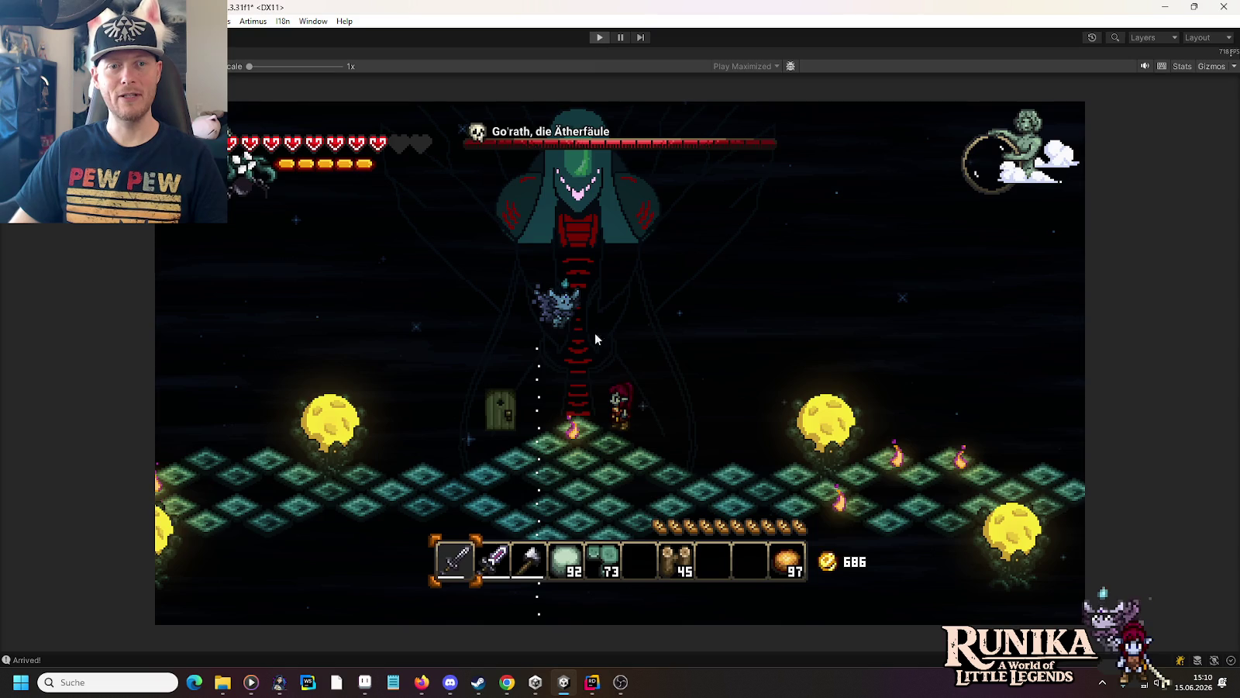
Step: Audition the Heal_Character and Magic_Spell_Cast_Hit_1 clips from the spell search results
mouse_move(228, 682)
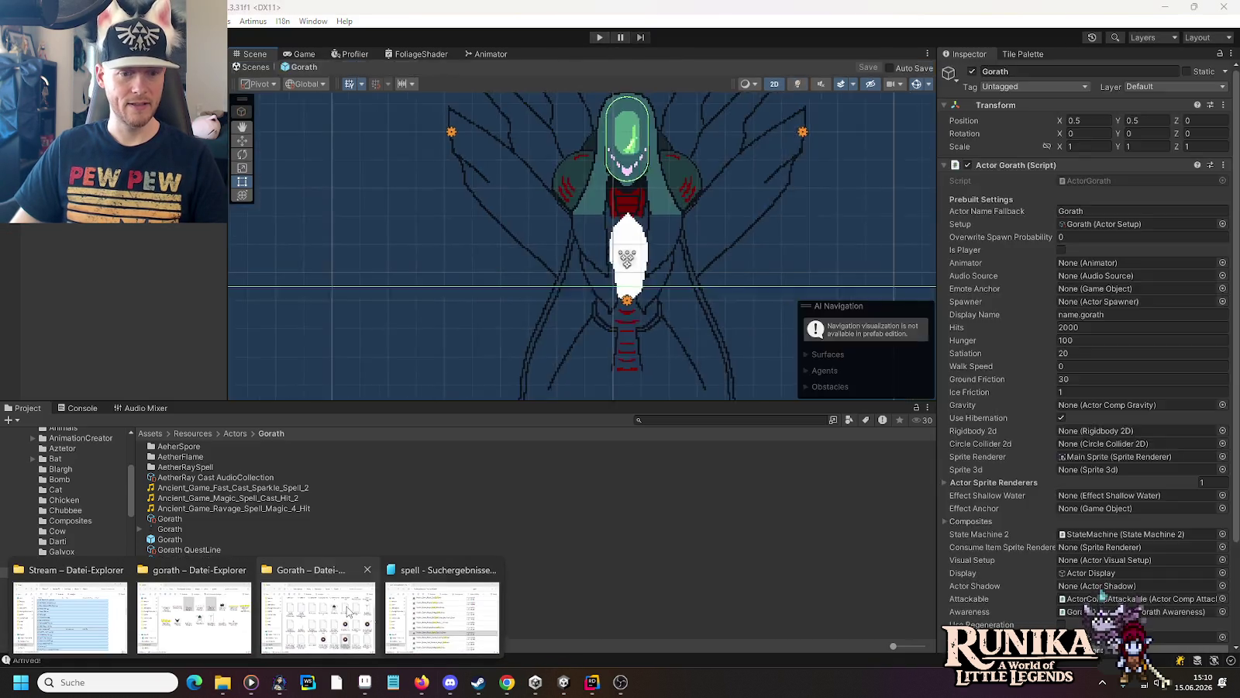
click(442, 620)
scroll(661, 477, down, 1)
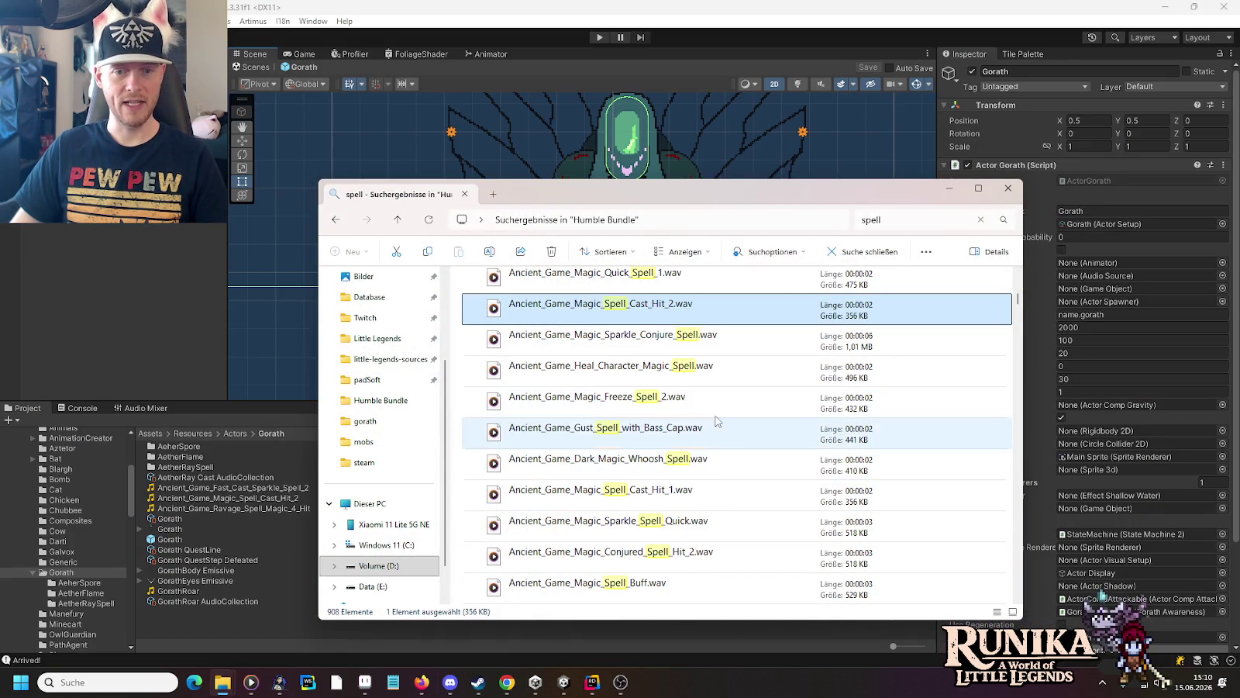
double_click(702, 367)
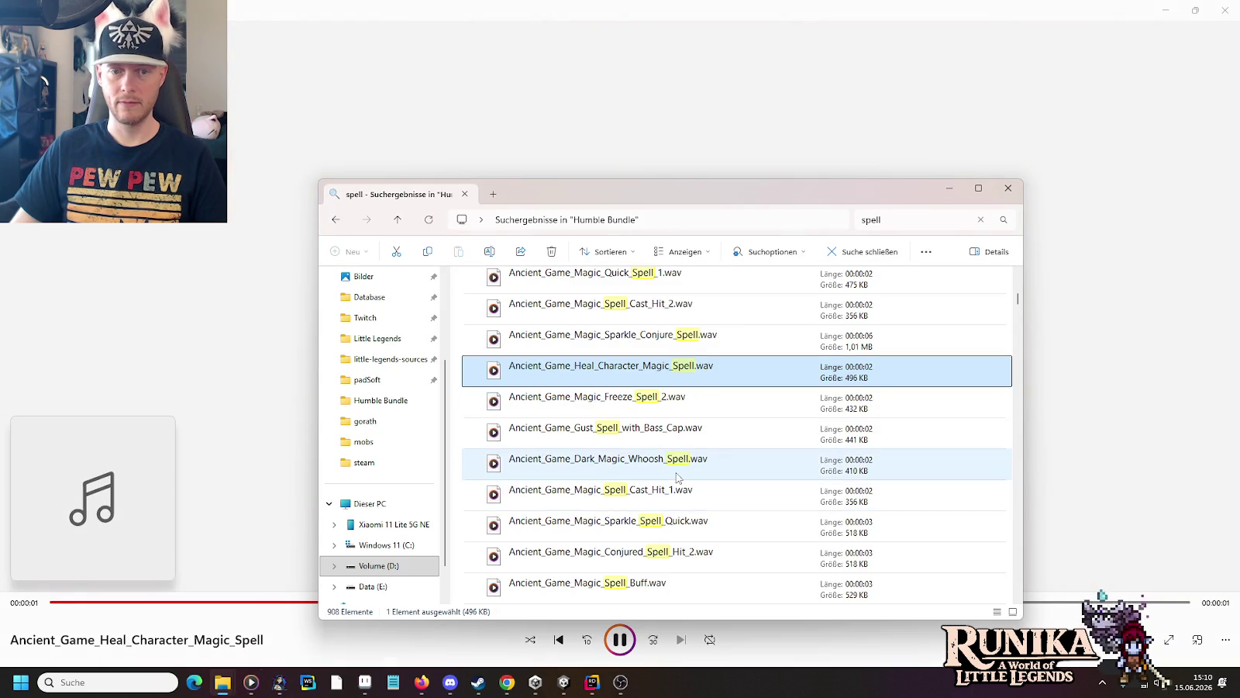
double_click(652, 490)
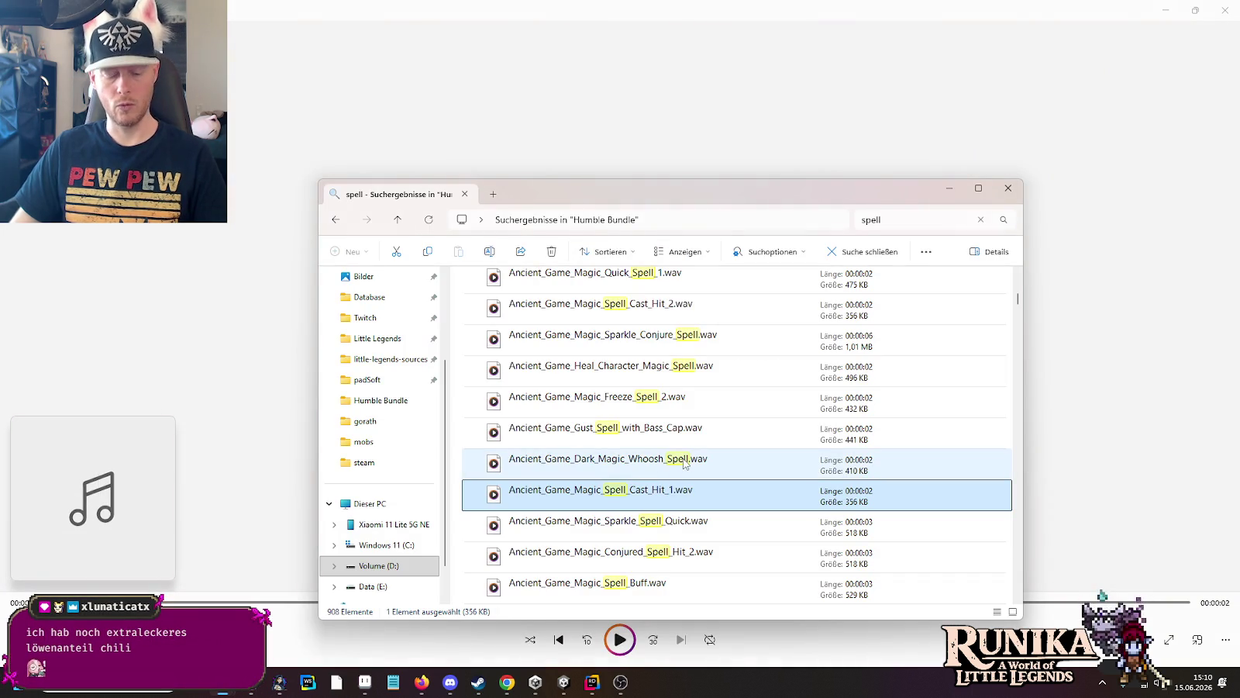
Step: Replay the Cast_Hit_2 clip from the Gorath folder for comparison
mouse_move(221, 692)
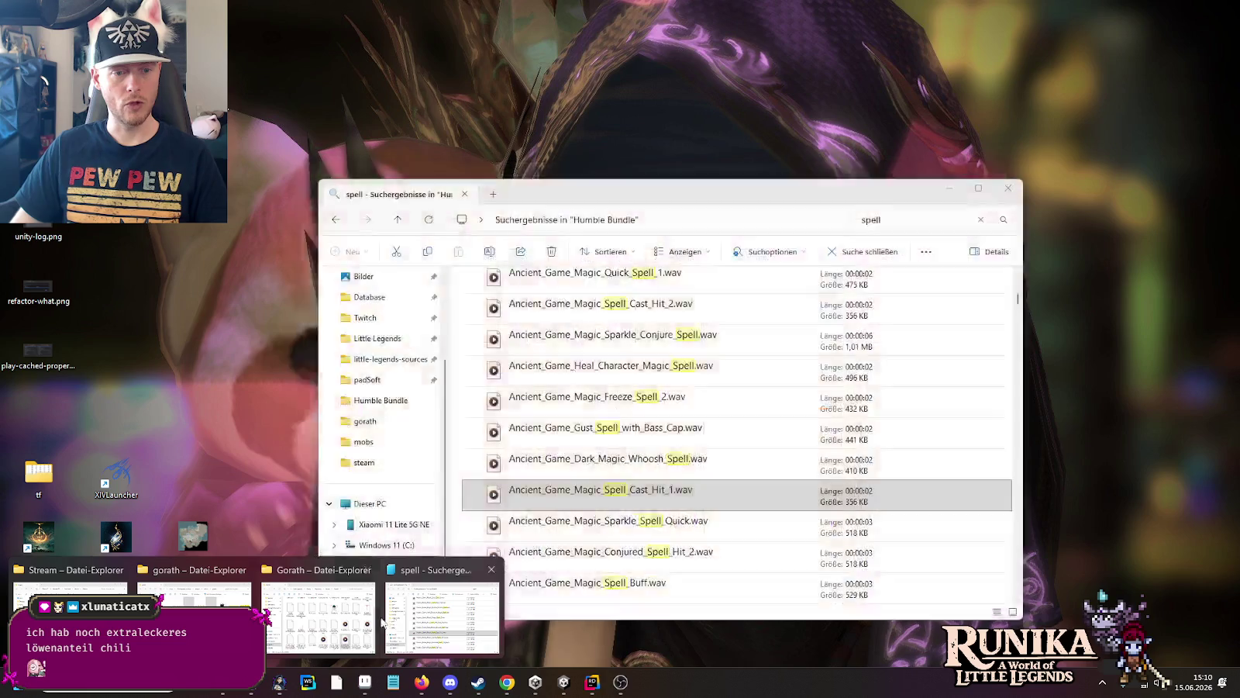
click(317, 581)
double_click(815, 531)
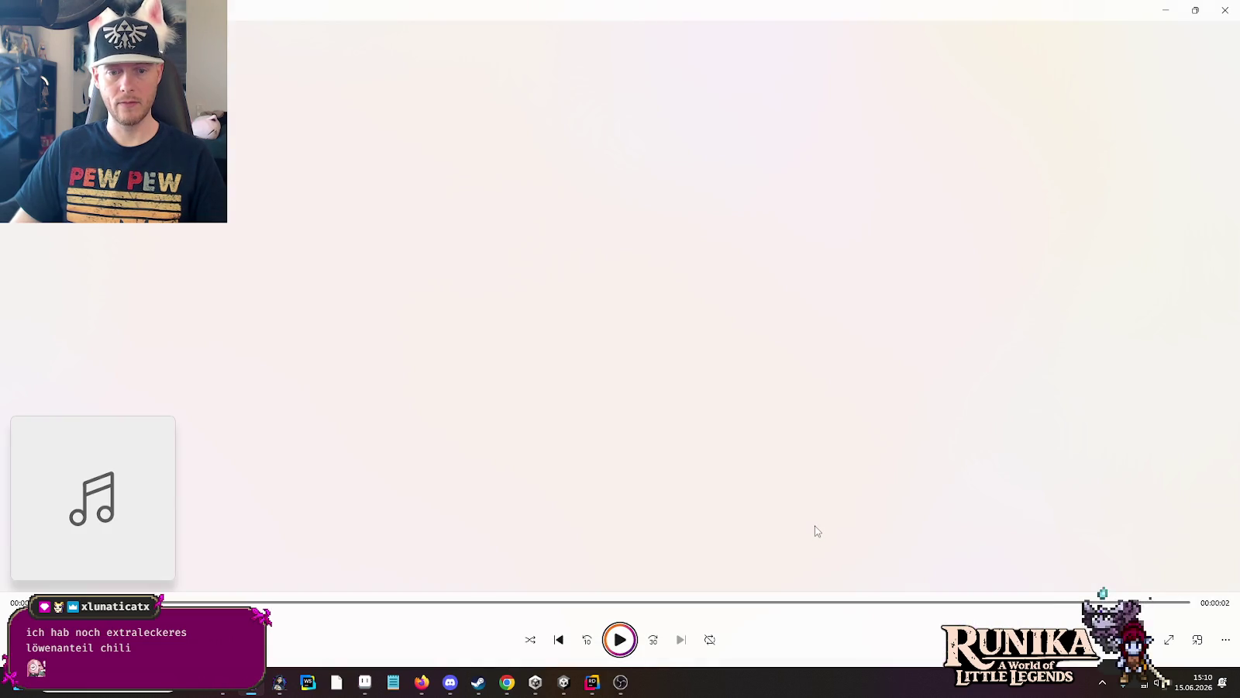
key(alt+Tab)
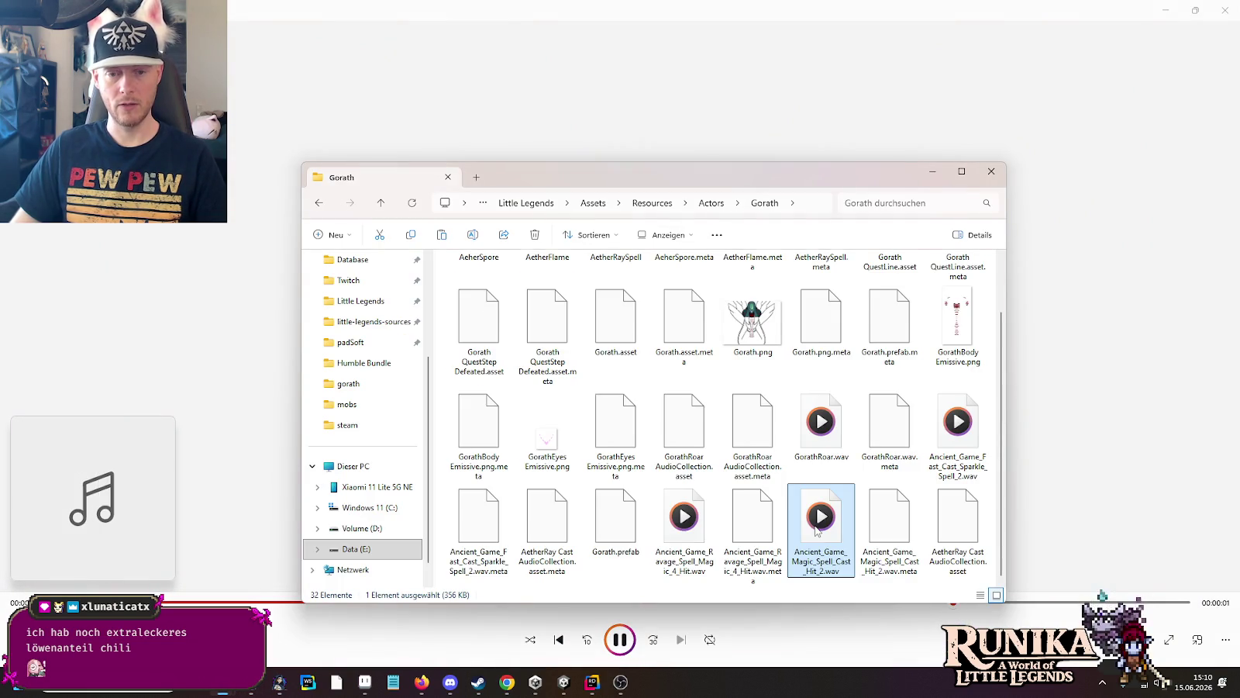
double_click(477, 535)
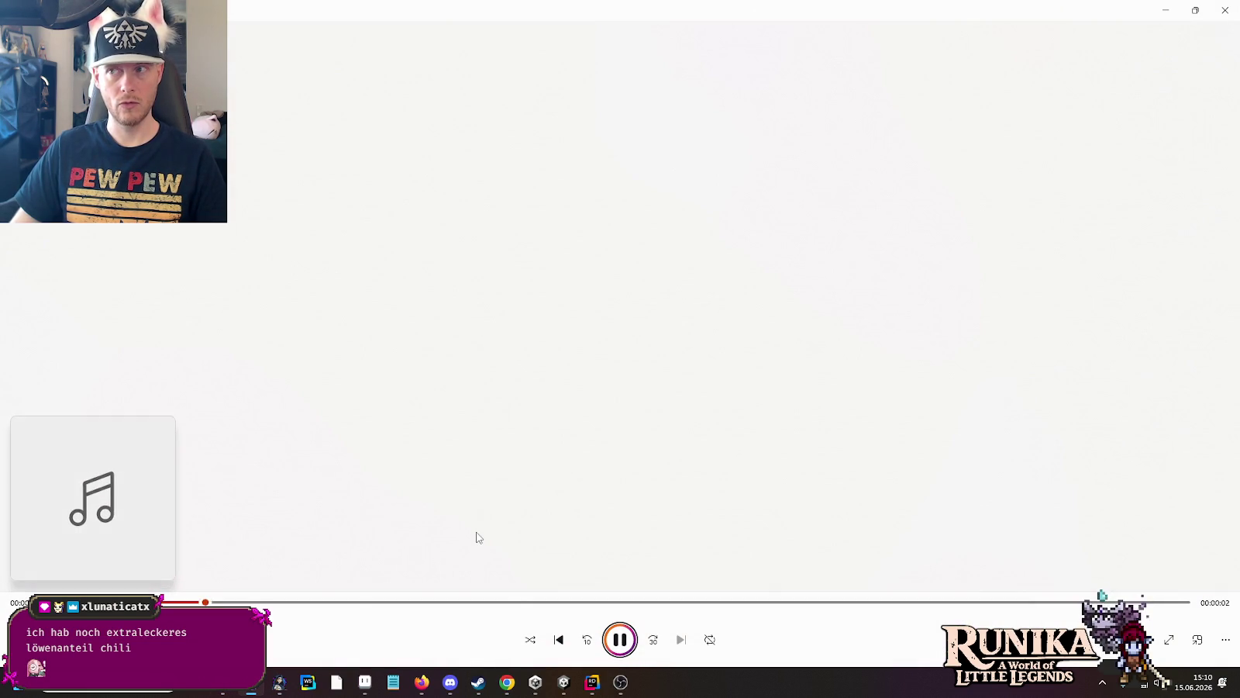
key(alt+Tab)
key(alt+Tab)
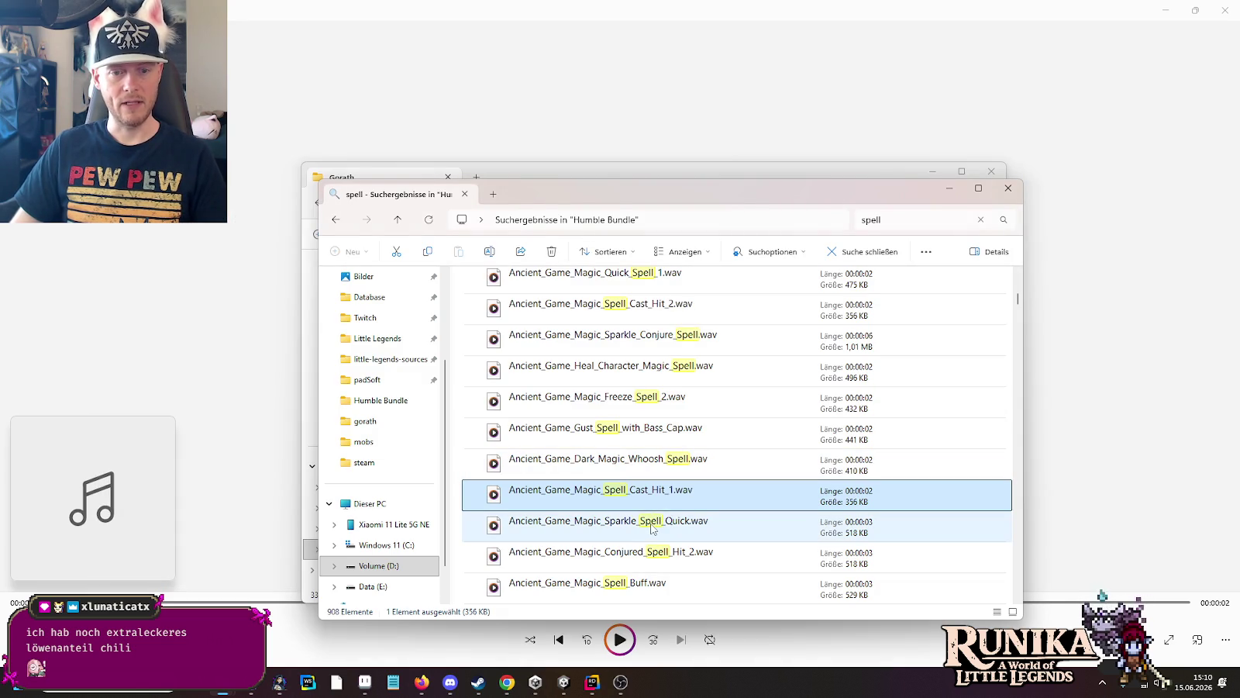
Step: Audition the Sparkle_Spell_Quick and Conjured_Spell_Hit_2 clips
double_click(651, 529)
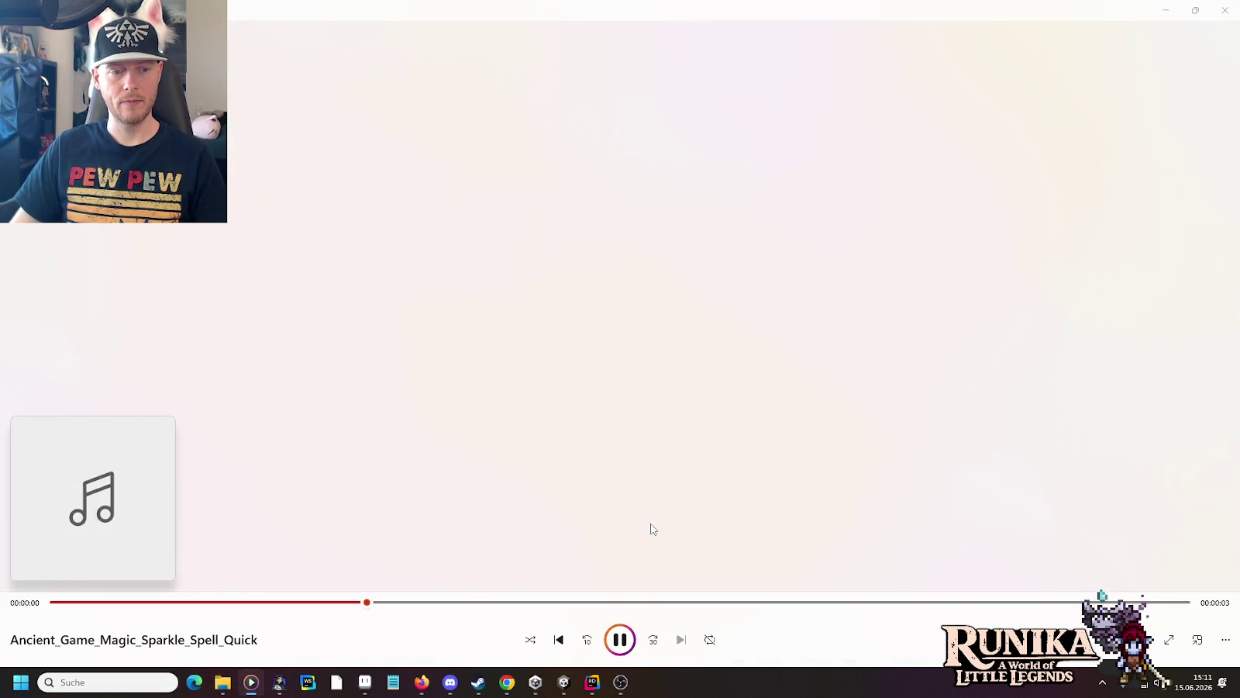
key(alt+Tab)
double_click(680, 468)
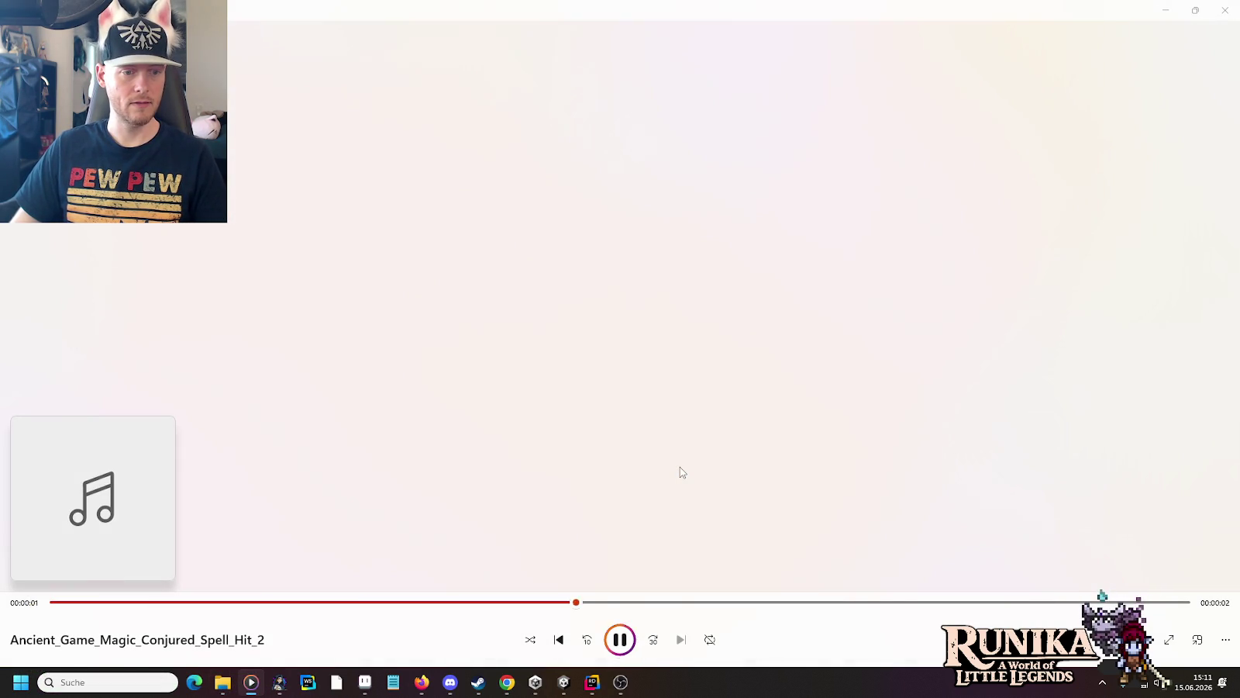
key(alt+Tab)
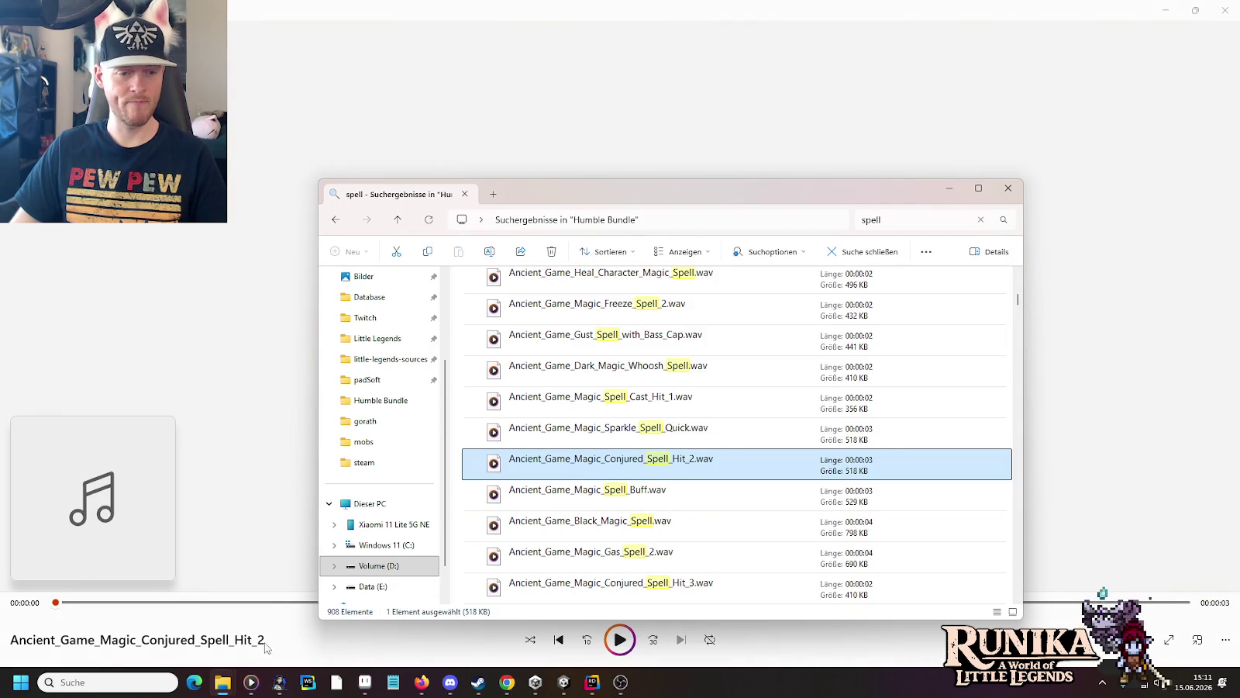
Step: Paste Ancient_Game_Magic_Conjured_Spell_Hit_2.wav into the Gorath folder
mouse_move(222, 682)
click(328, 625)
key(ctrl+v)
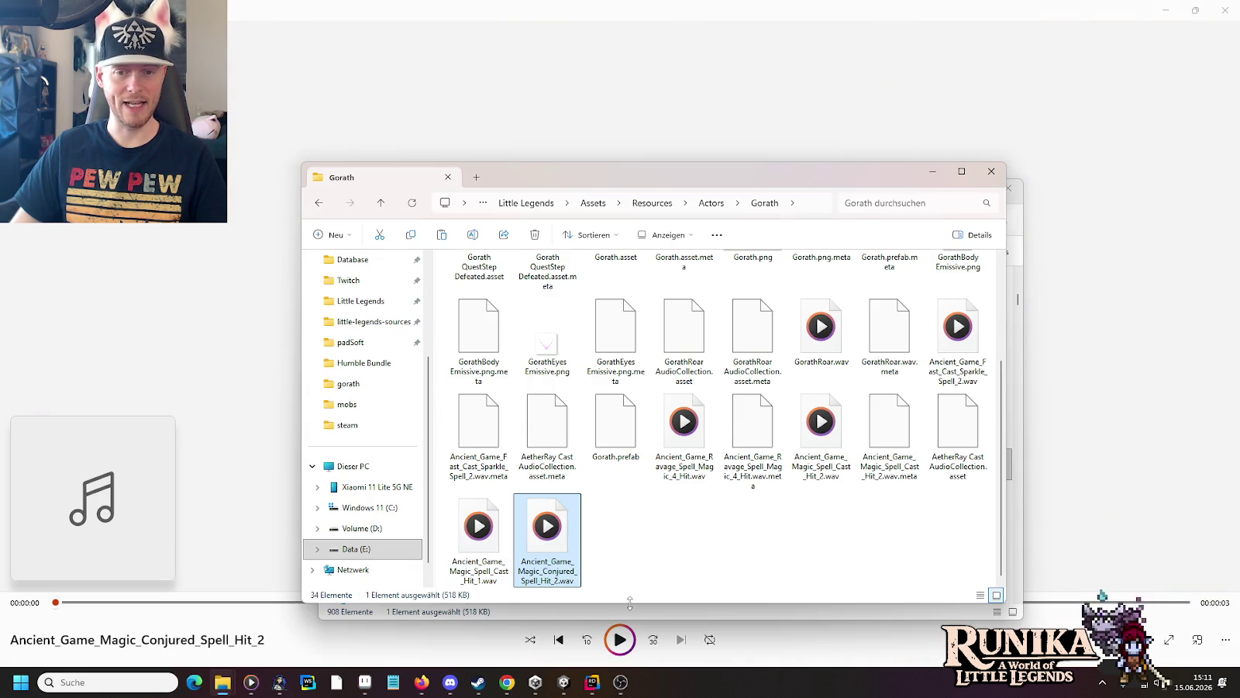
click(563, 682)
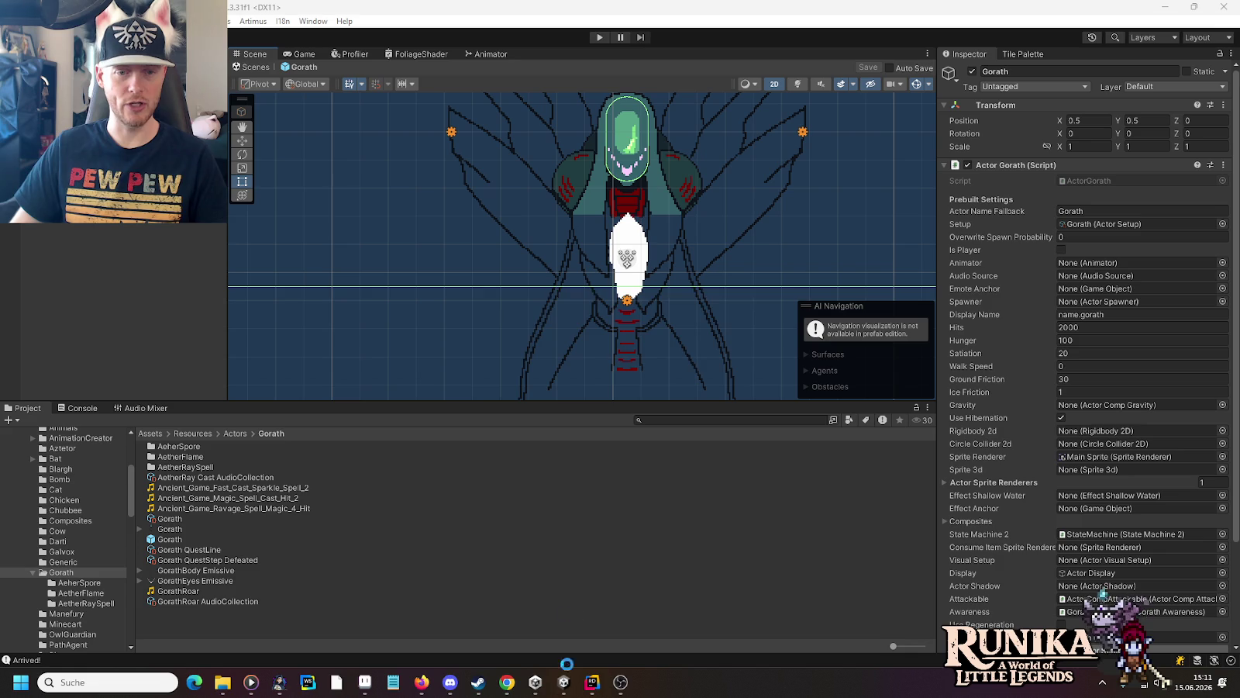
click(197, 477)
drag(244, 499, 1105, 415)
drag(1126, 165, 1124, 157)
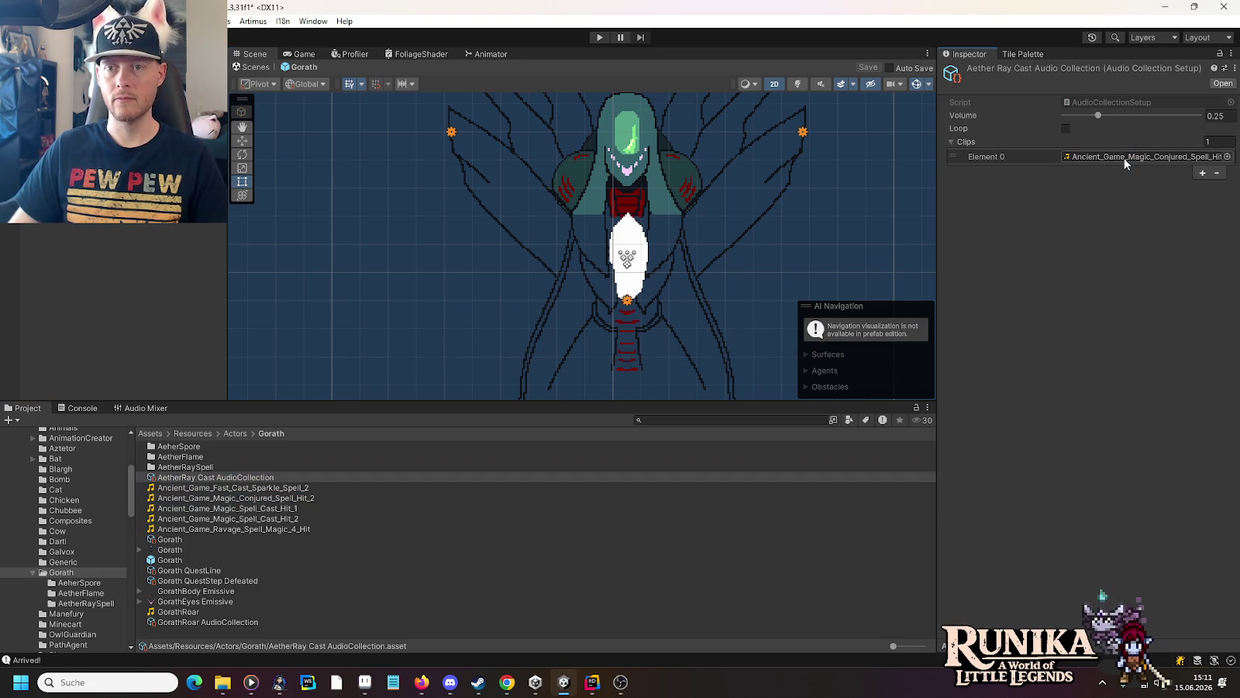
click(599, 37)
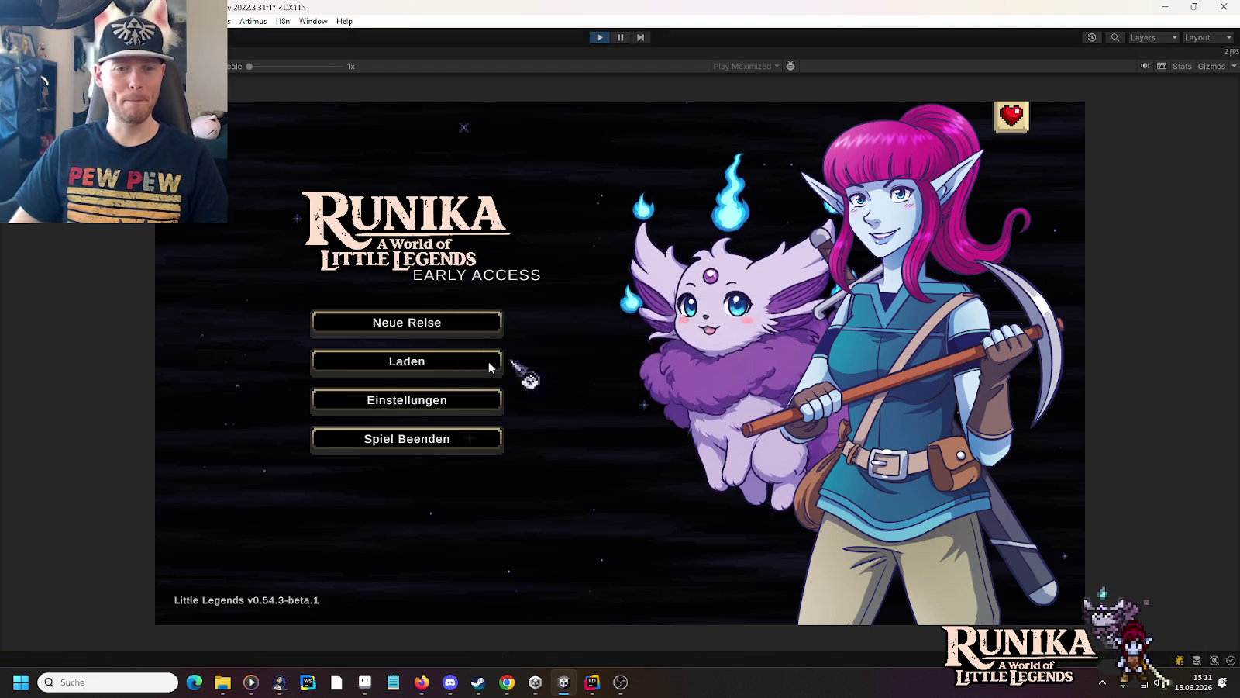
click(488, 361)
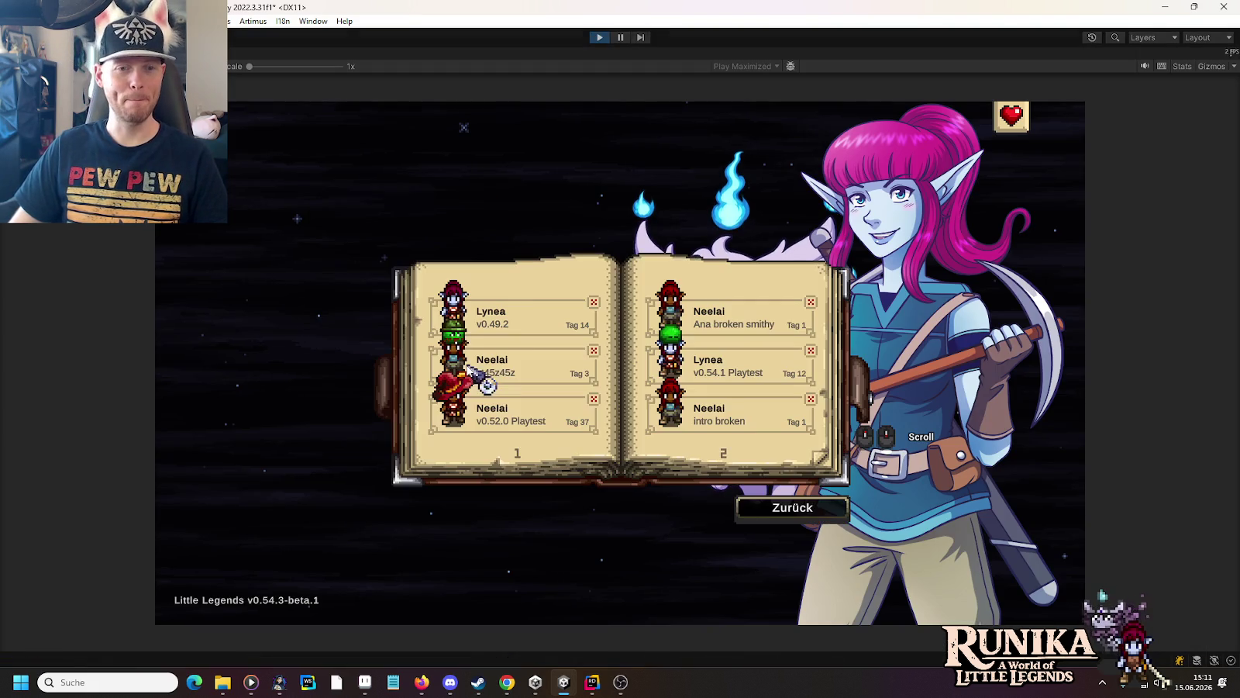
click(525, 310)
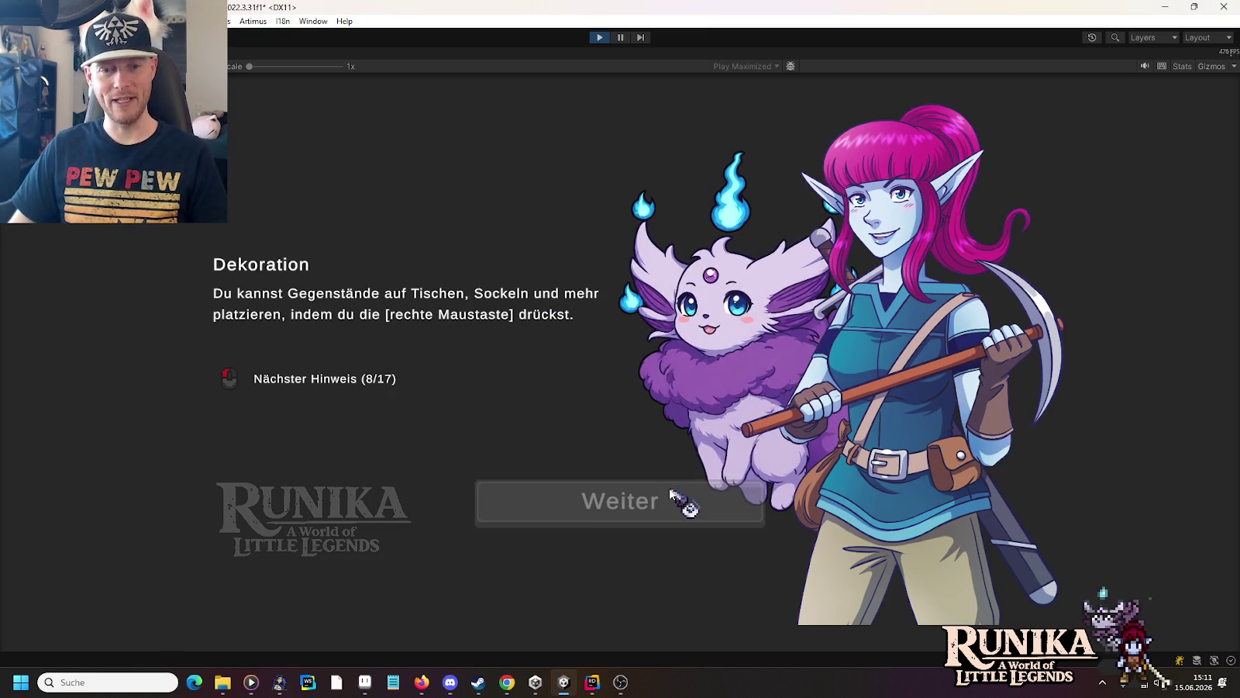
click(671, 491)
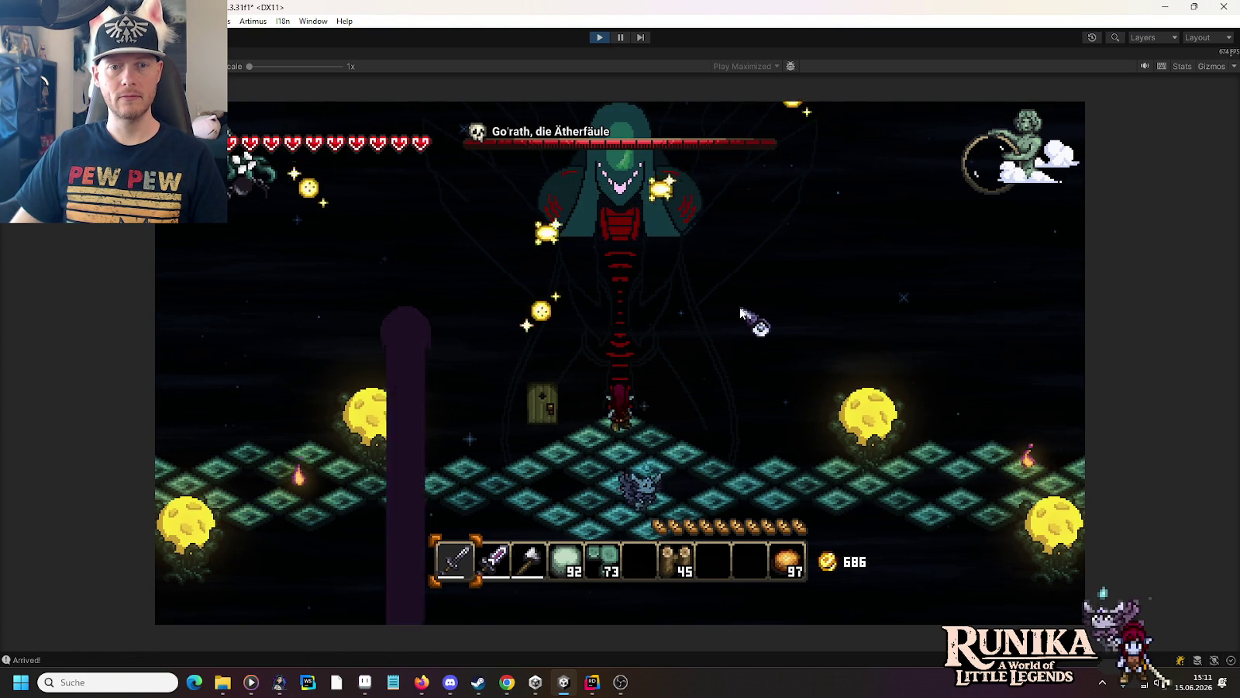
key(space)
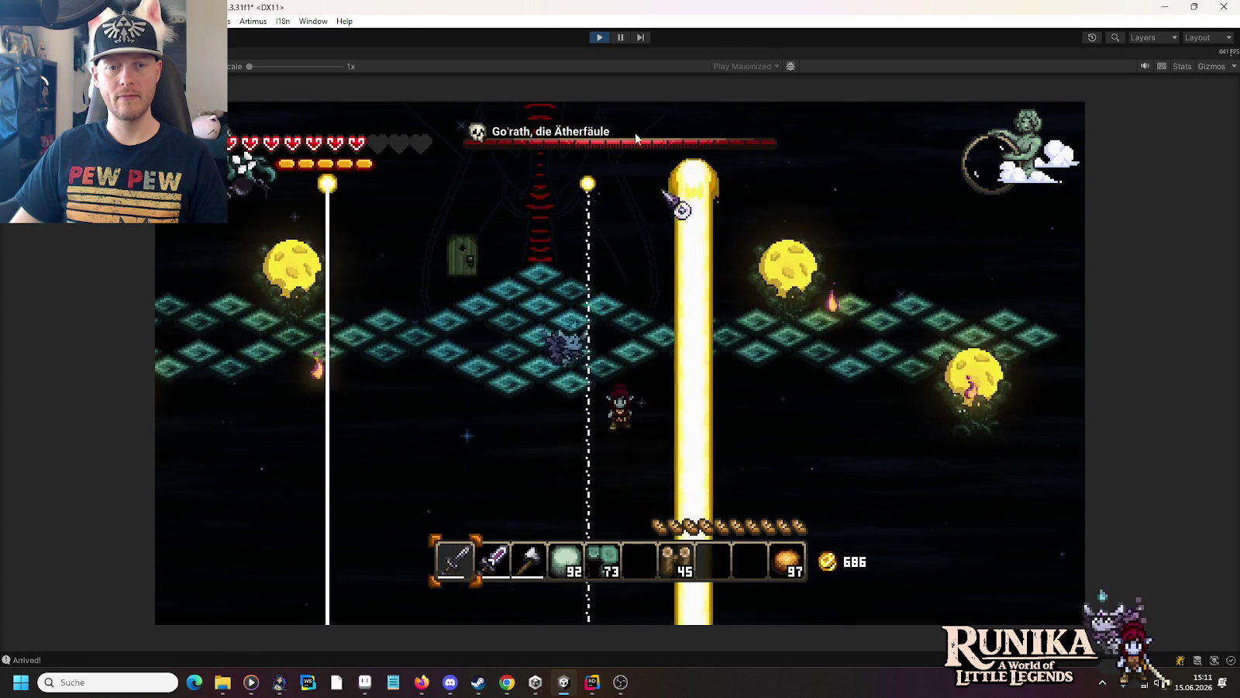
click(600, 37)
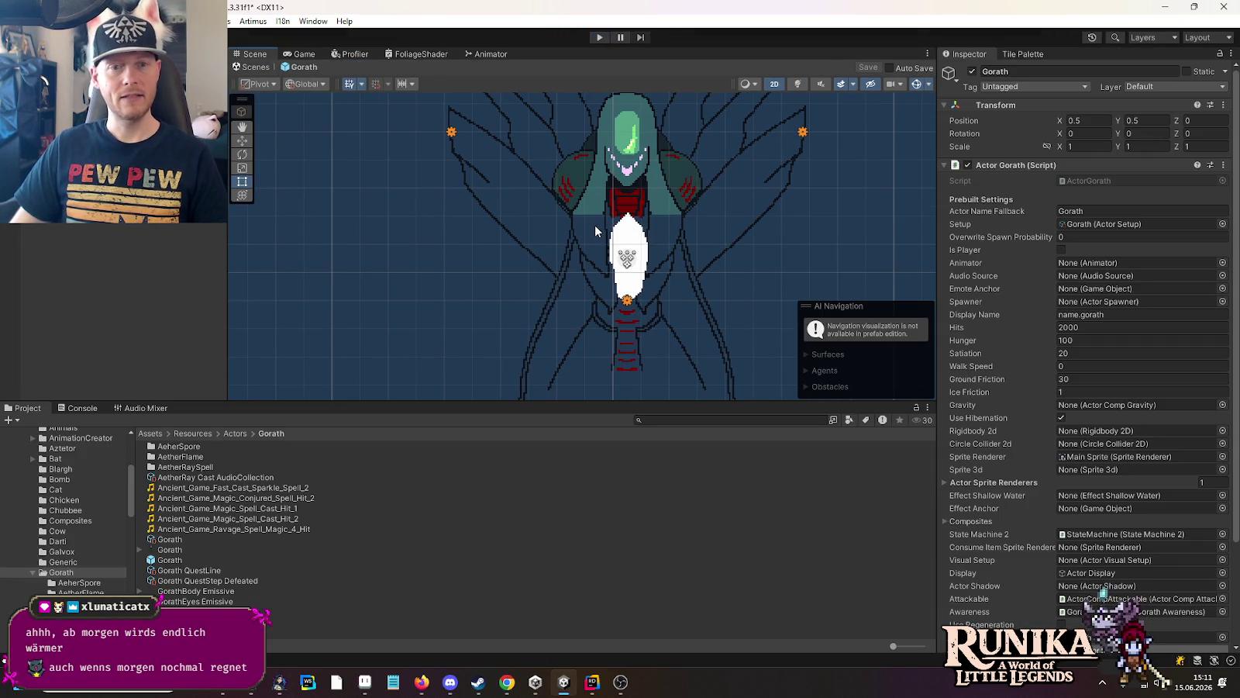
mouse_move(549, 679)
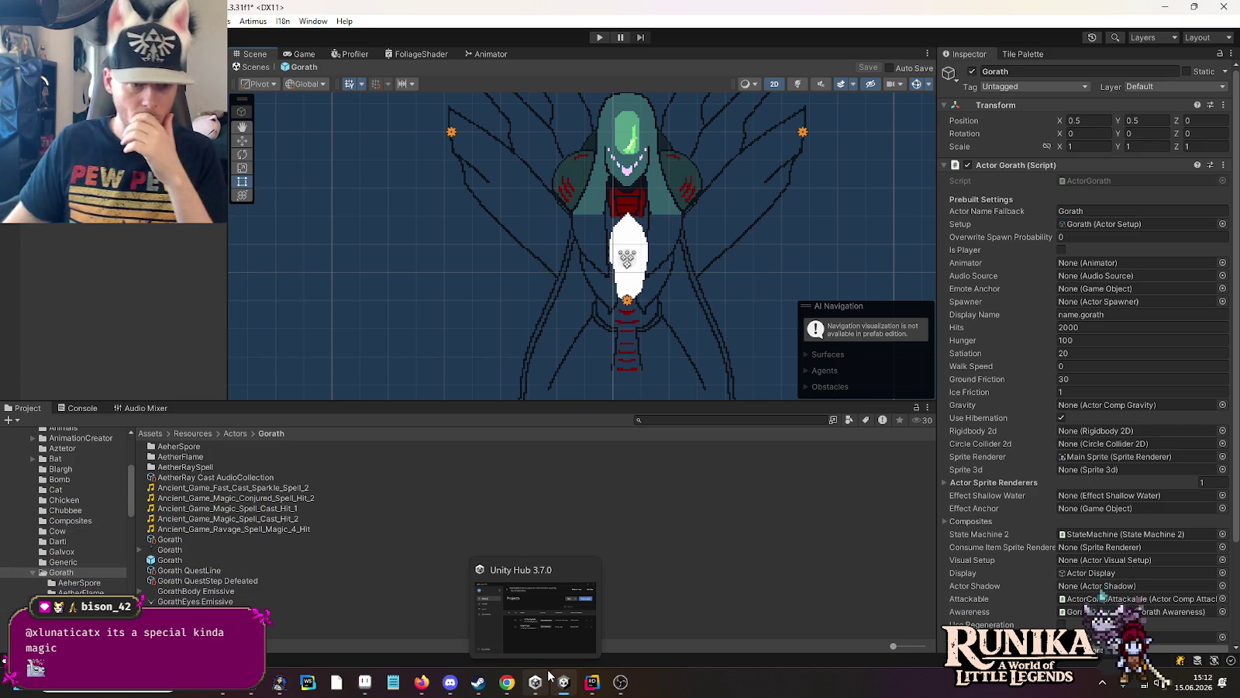
Step: Play Ancient_Game_Black_Magic_Spell.wav from the spell search results
click(364, 682)
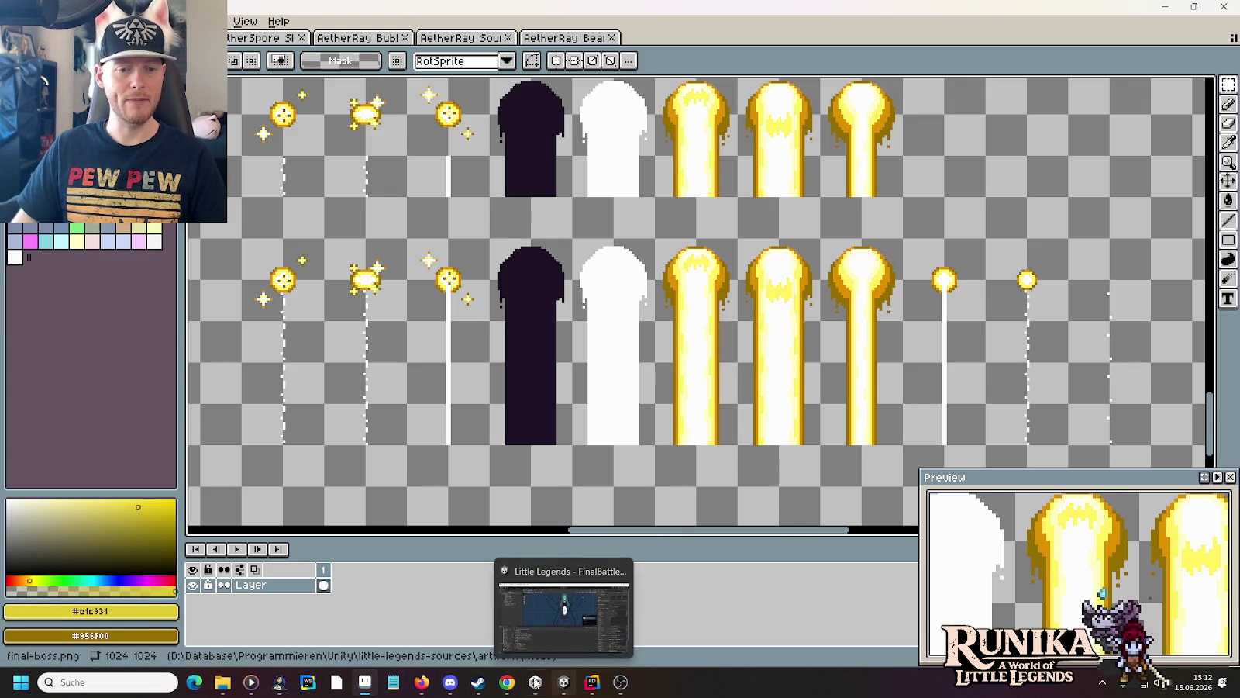
mouse_move(507, 685)
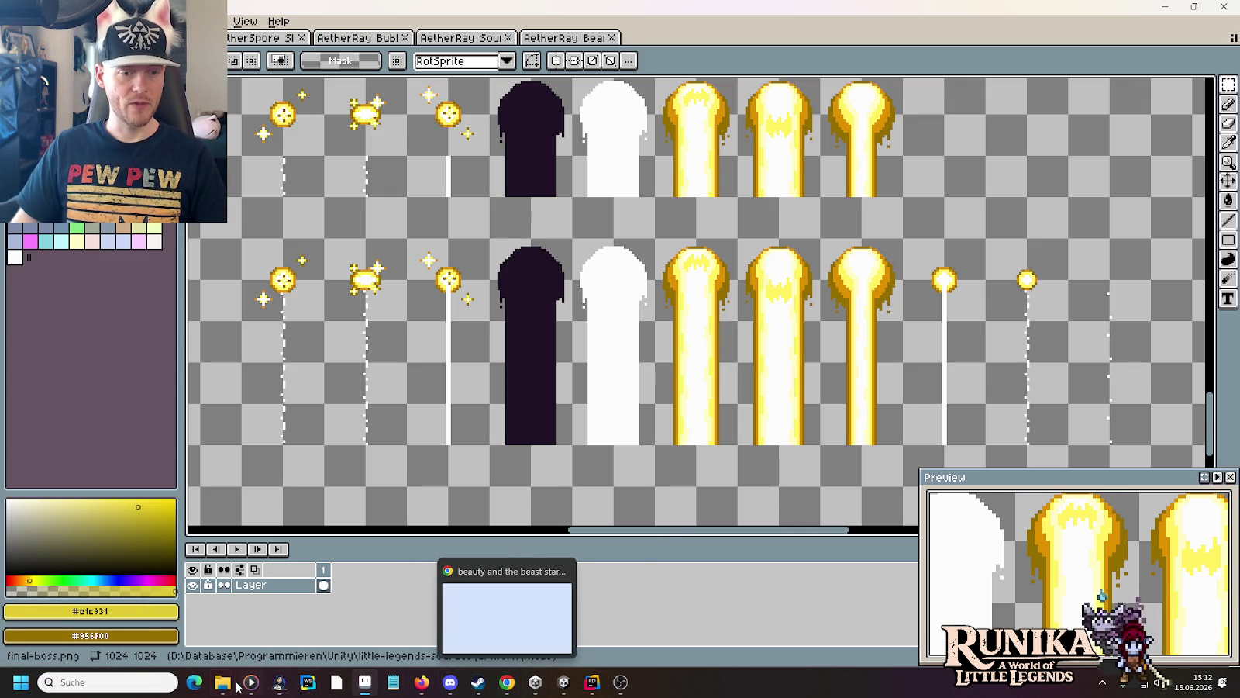
mouse_move(238, 687)
click(465, 609)
scroll(662, 457, down, 1)
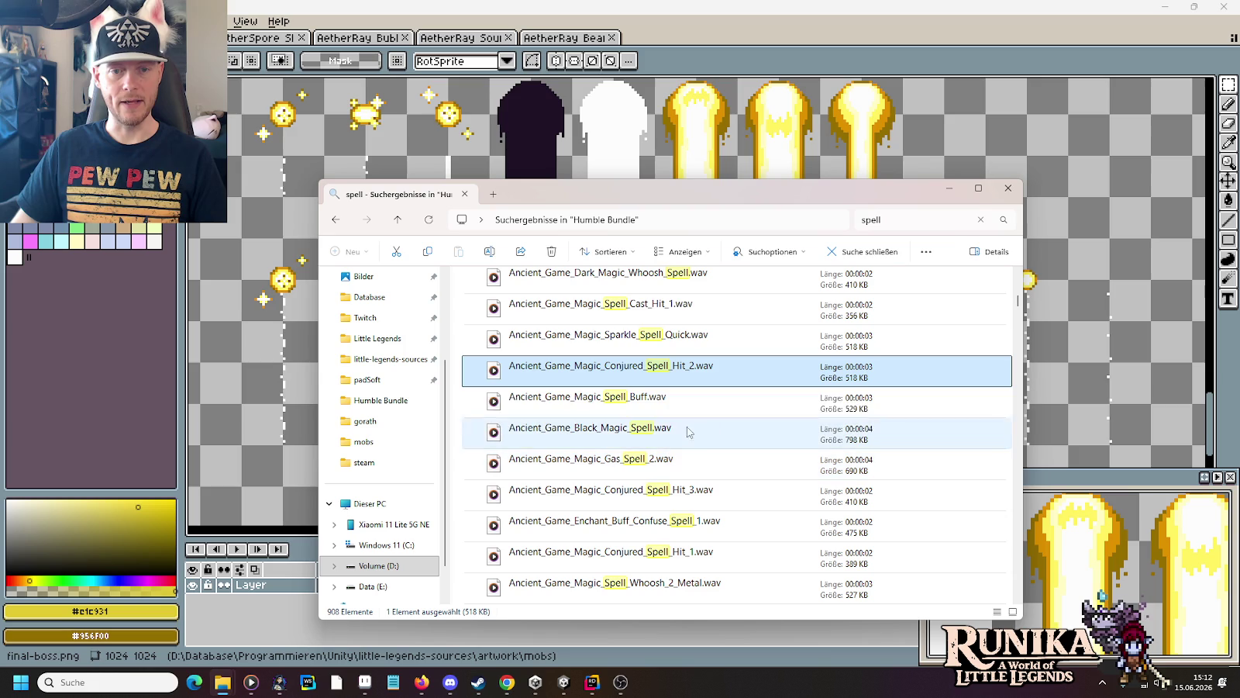
double_click(697, 430)
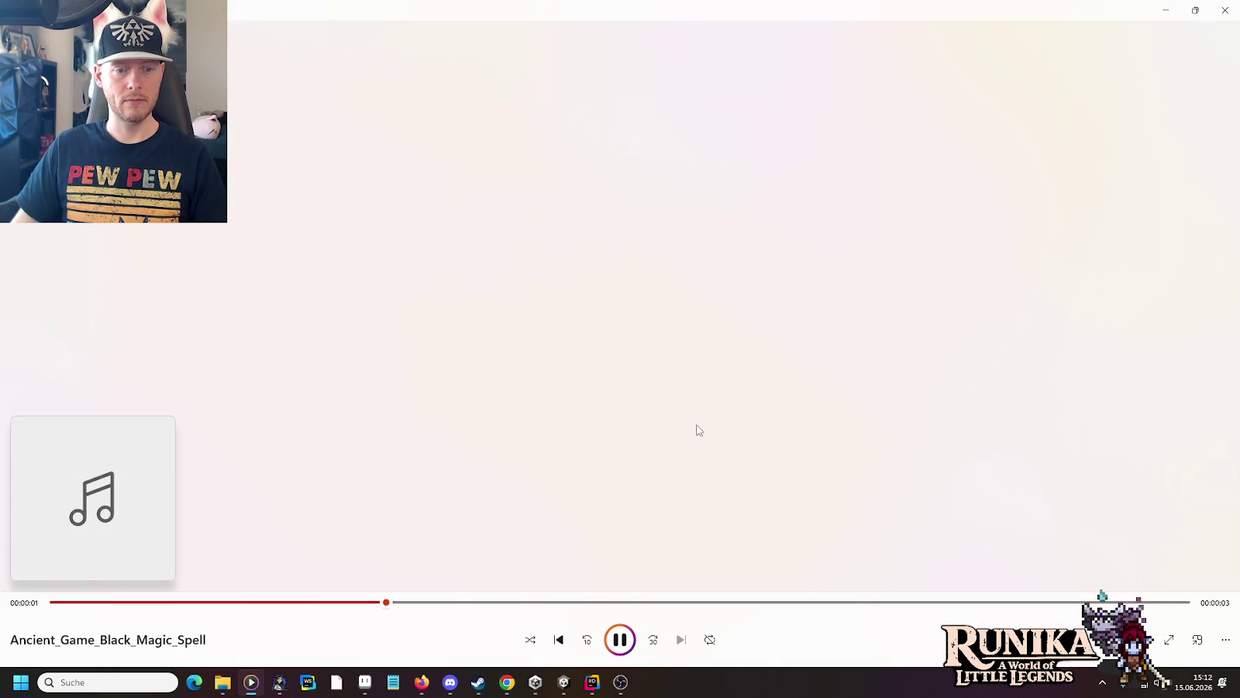
key(alt+Tab)
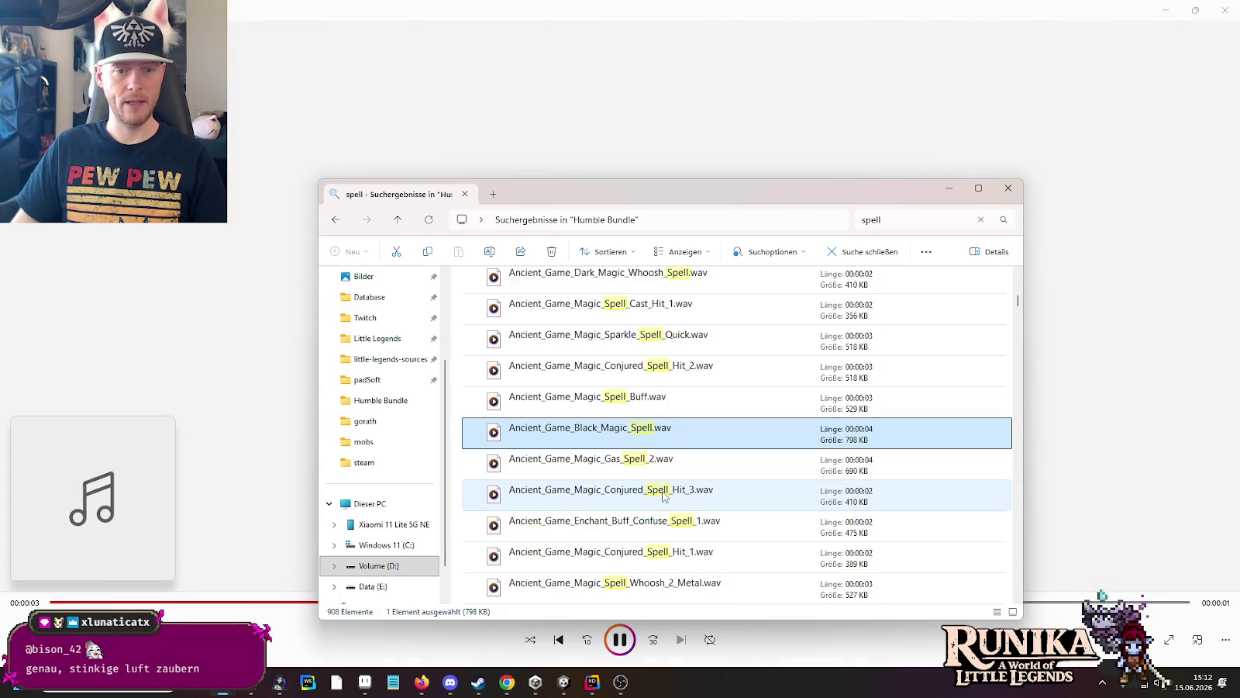
Step: Replay the black magic spell sound and audition the Vanish Spell or Infect sound
scroll(663, 497, down, 1)
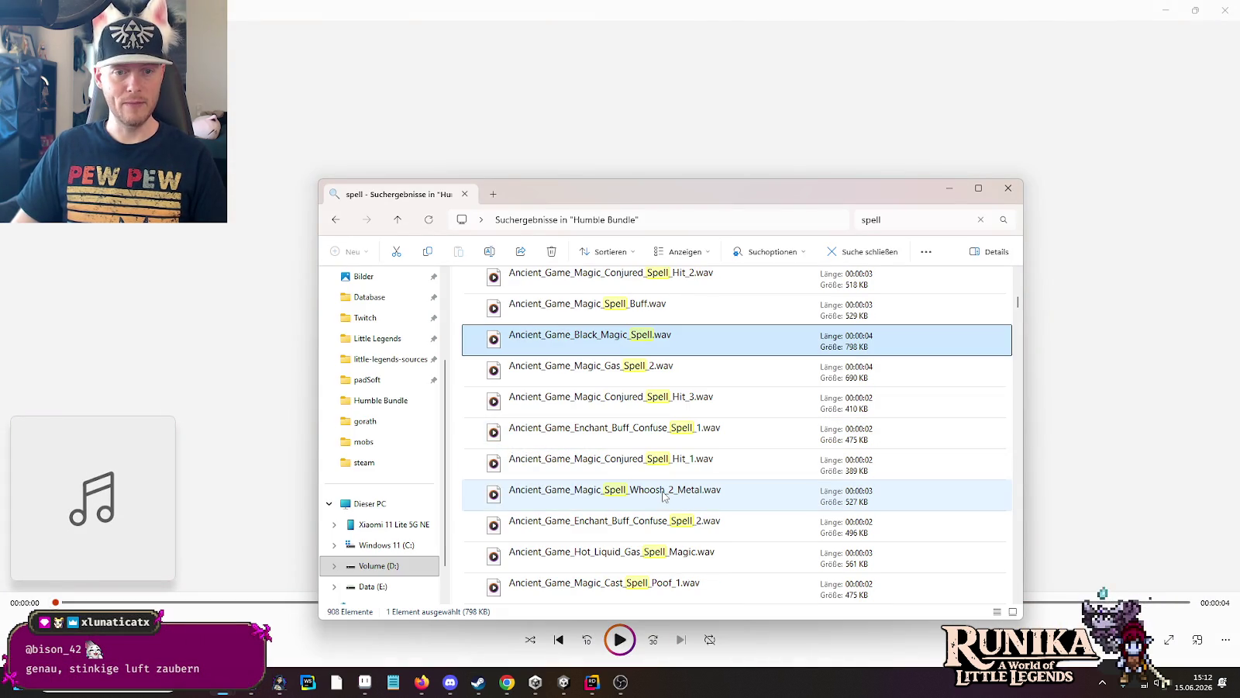
scroll(663, 496, down, 5)
double_click(673, 492)
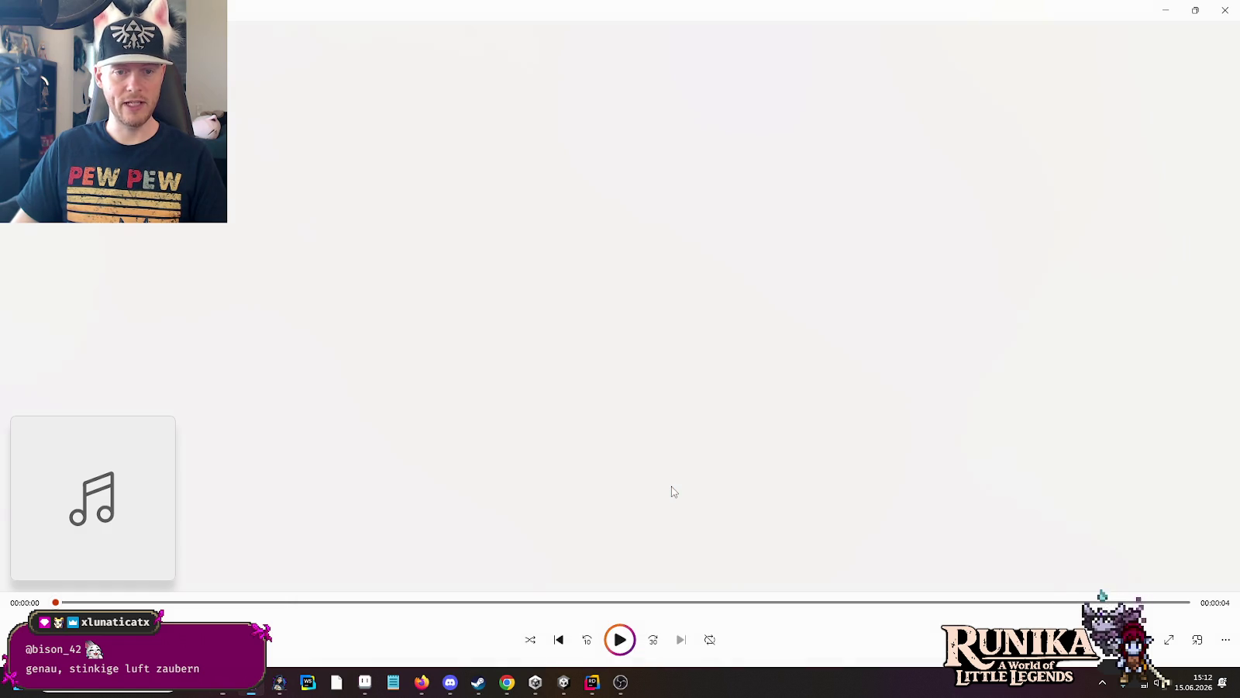
key(alt+Tab)
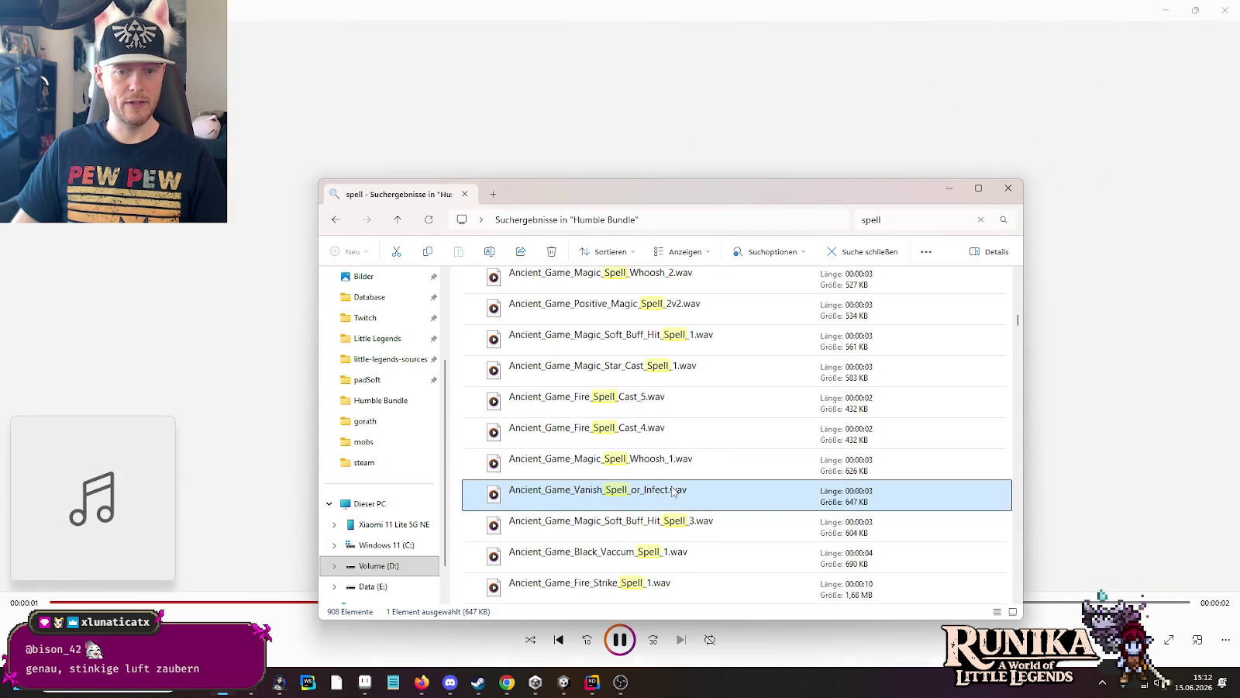
double_click(673, 492)
key(alt+Tab)
Step: Audition Wind_Spell_03.wav and another nearby spell sound
scroll(673, 491, down, 1)
scroll(671, 487, down, 6)
scroll(671, 487, up, 4)
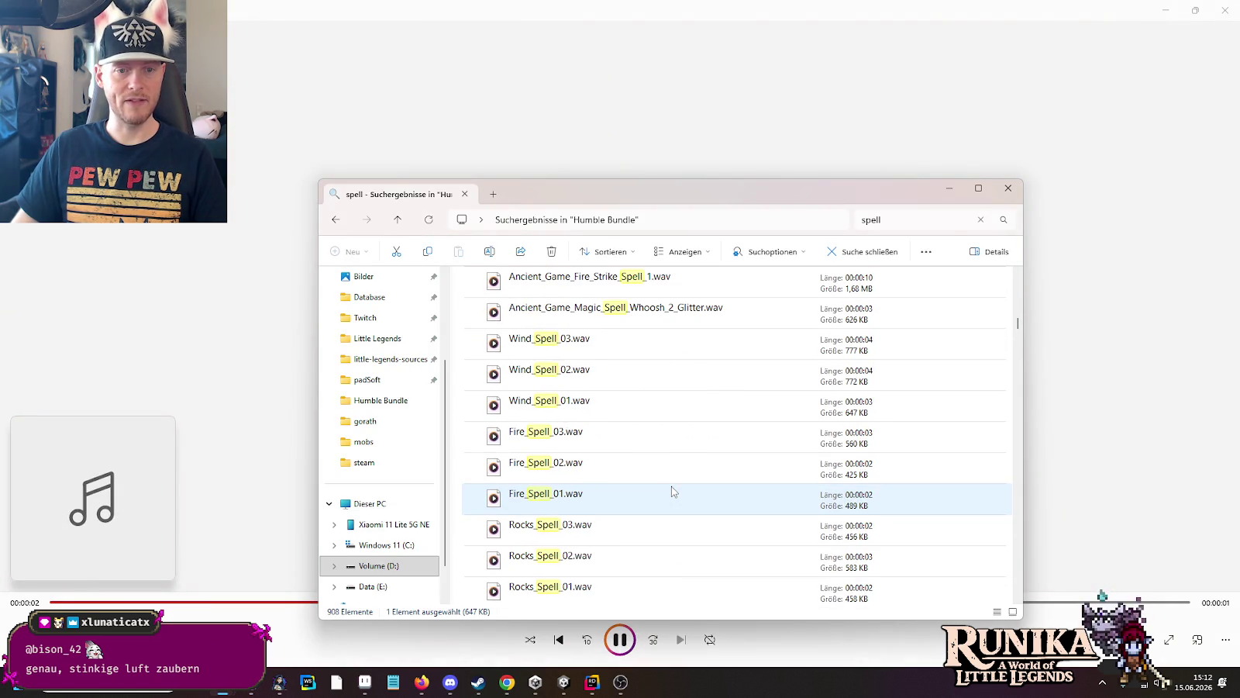
double_click(617, 341)
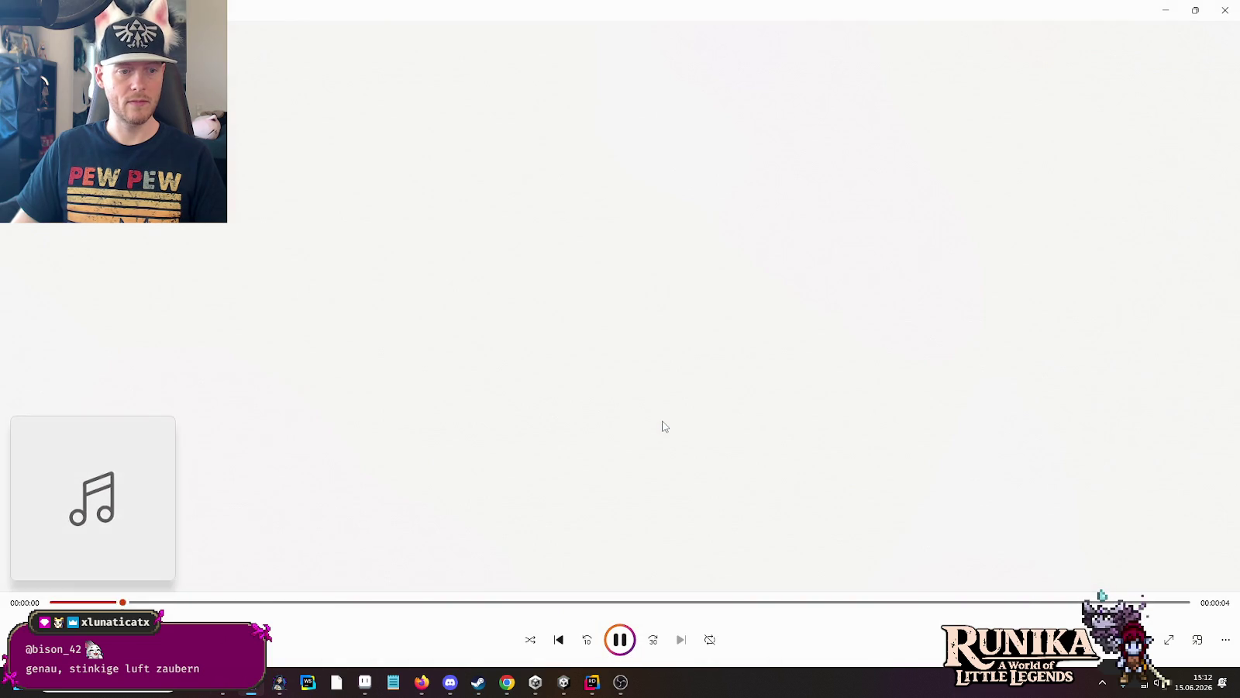
key(alt+Tab)
click(574, 532)
double_click(574, 532)
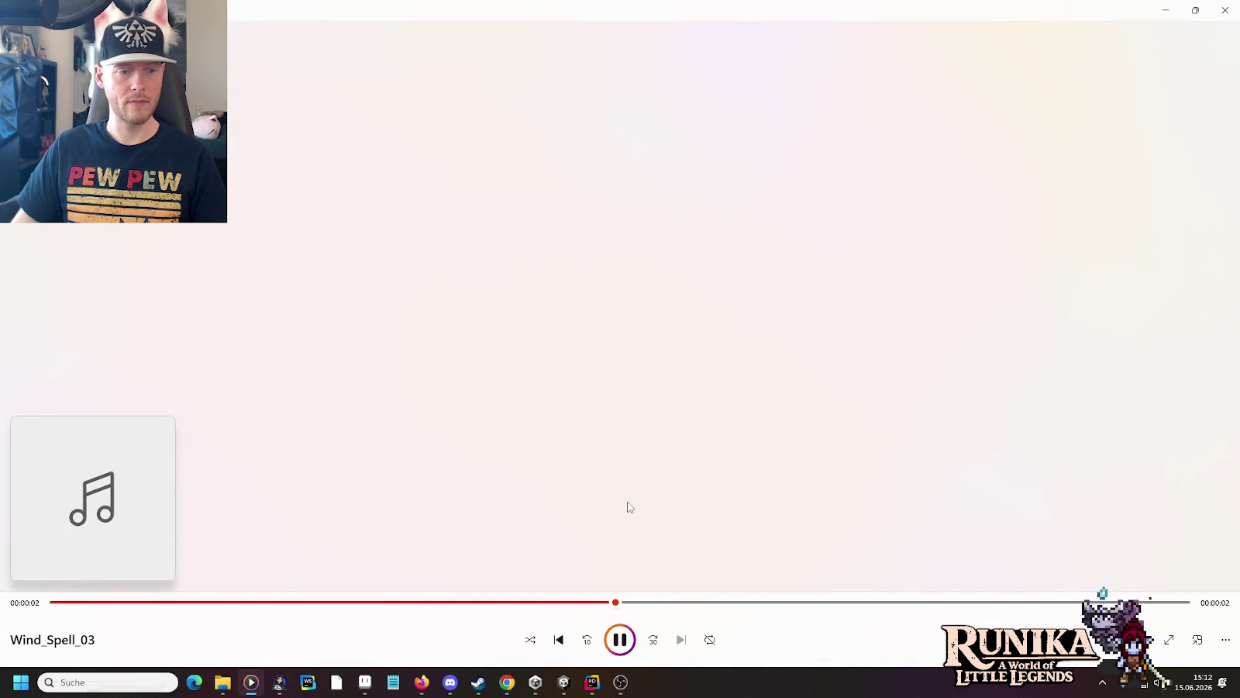
key(alt+Tab)
Step: Play Dark_Spell_04.wav
scroll(665, 468, down, 3)
scroll(665, 468, down, 3)
double_click(575, 378)
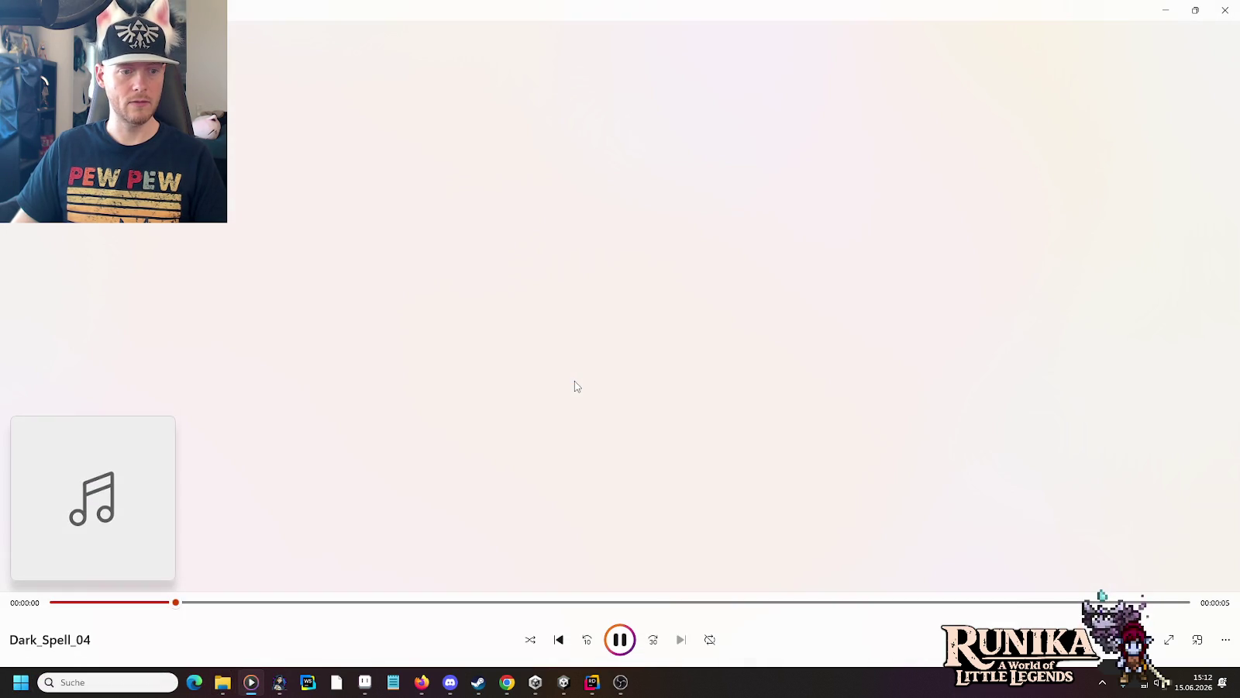
key(alt+Tab)
key(alt+Tab)
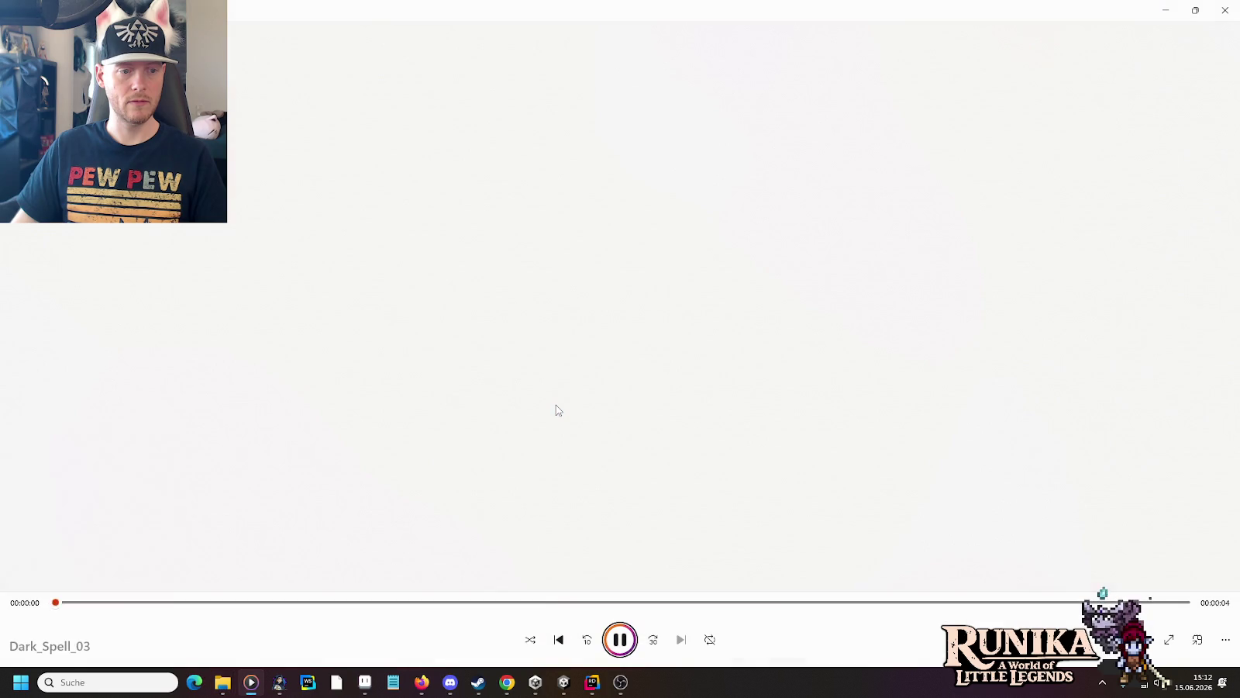
key(alt+Tab)
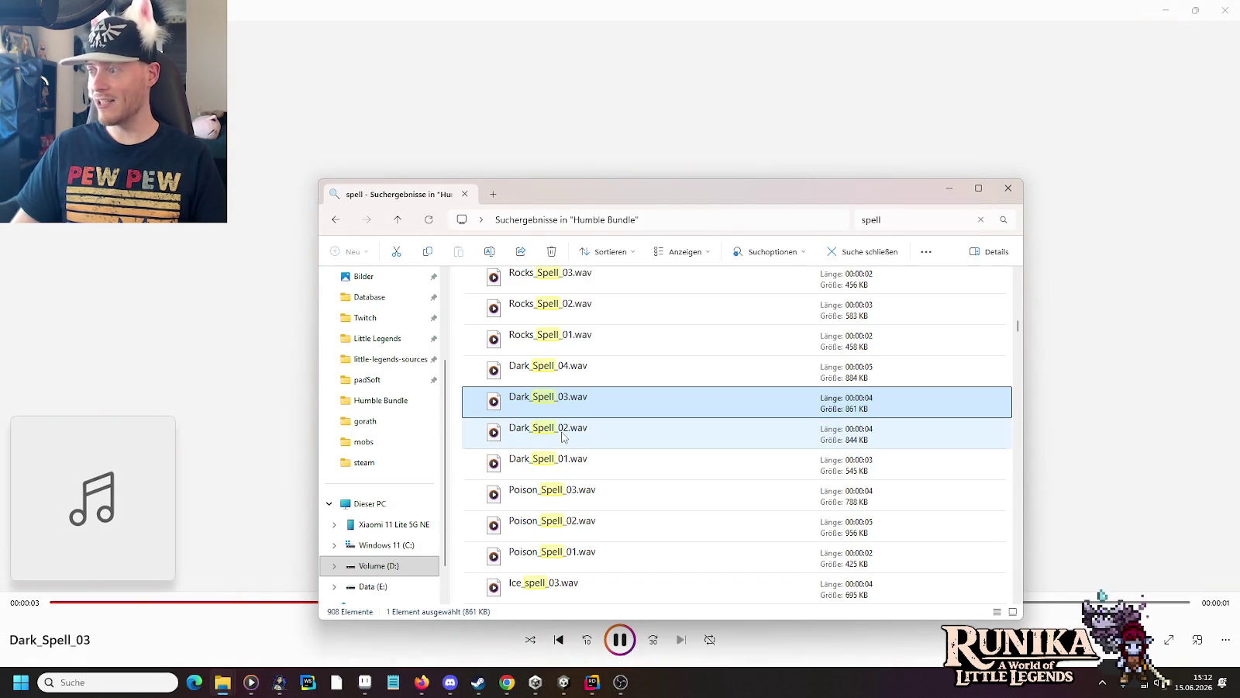
Step: Audition Dark_Spell_02.wav and Dark_Spell_01.wav, then scroll further through the results
double_click(563, 437)
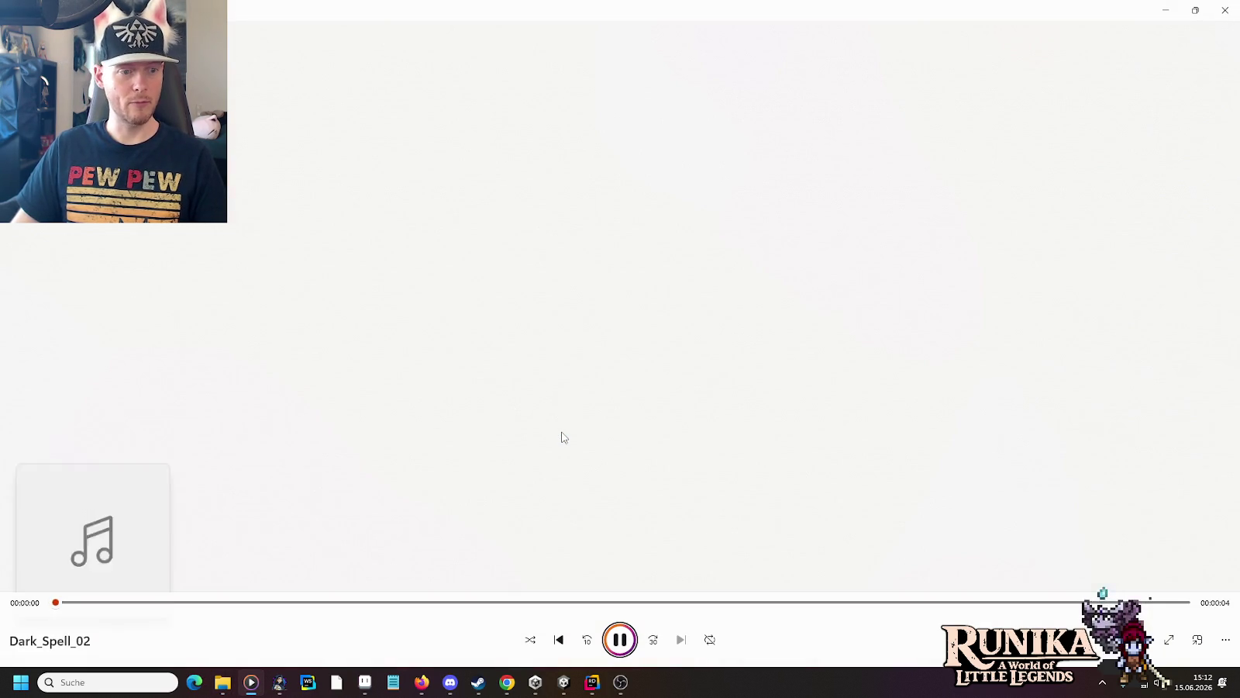
key(alt+Tab)
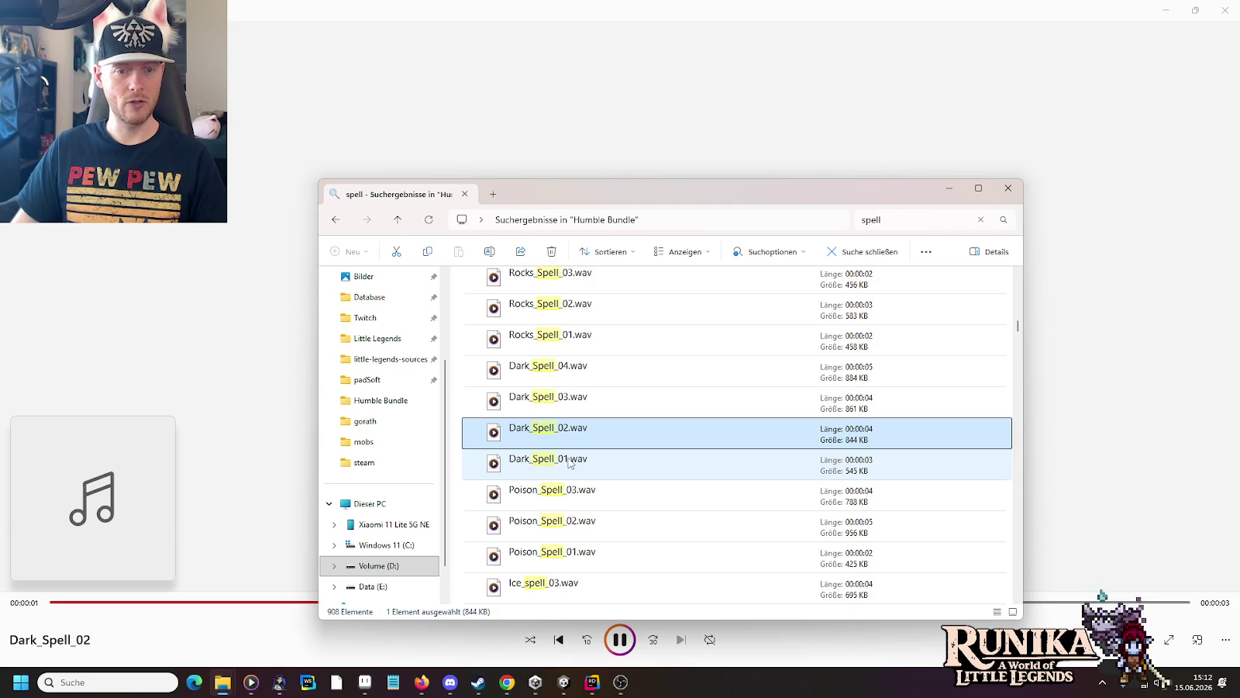
double_click(569, 462)
key(alt+Tab)
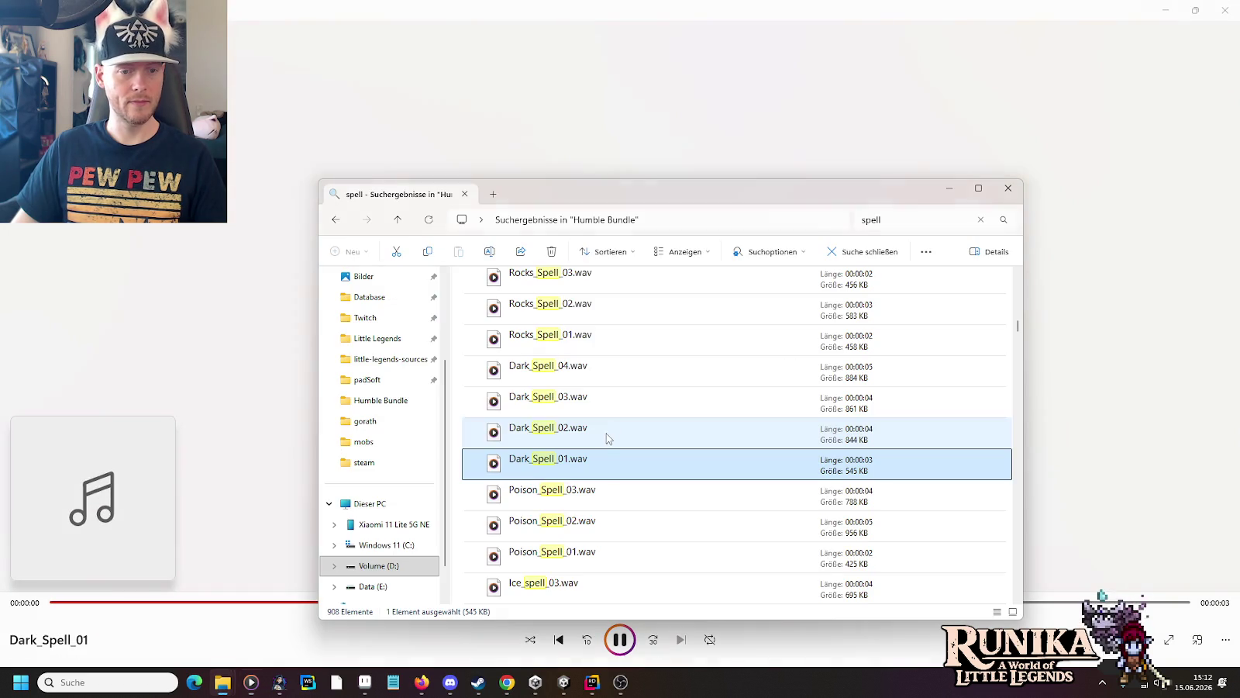
scroll(591, 505, down, 3)
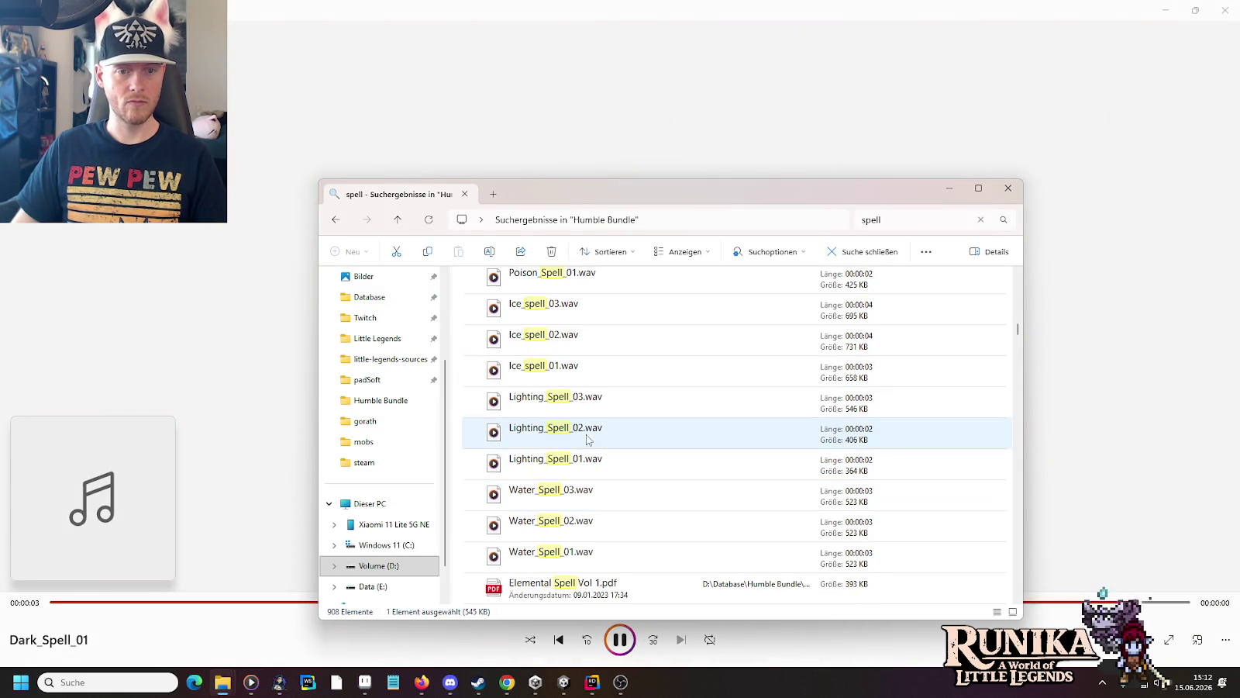
key(alt+Tab)
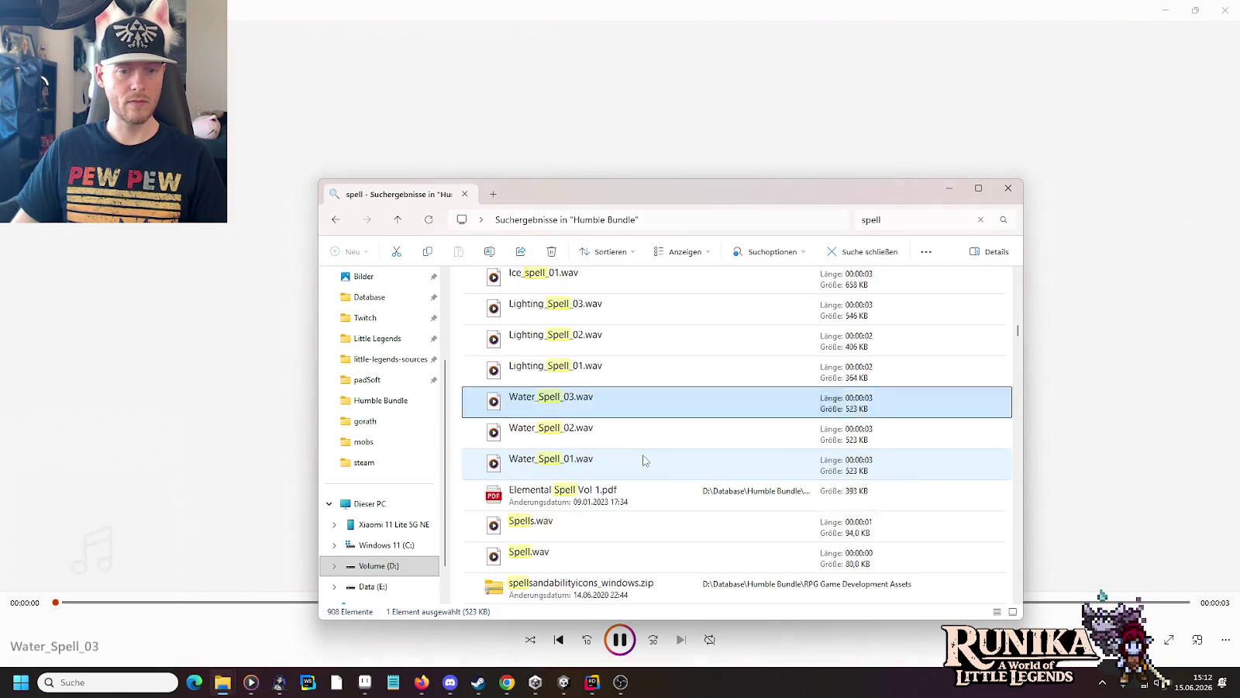
scroll(644, 461, down, 15)
scroll(644, 461, up, 3)
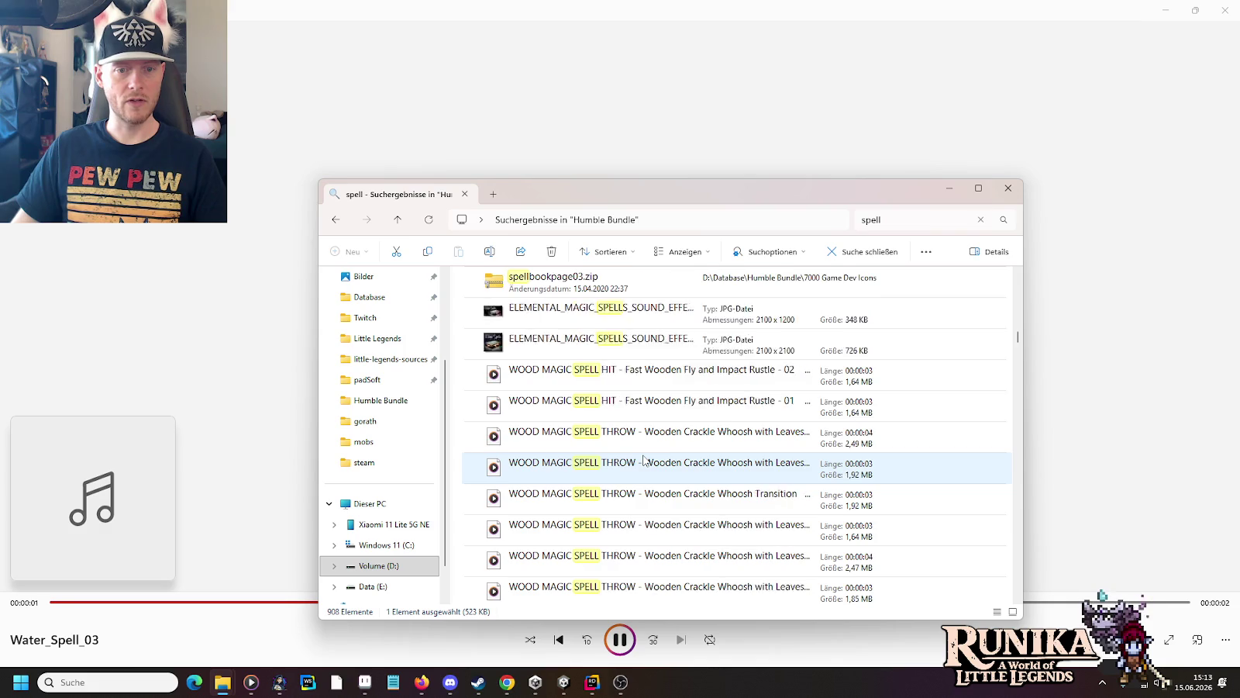
Step: Audition Wooden Fly and Impact Rustle 01 and Fast Wooden Charge Riser or Fly By 01
click(600, 429)
double_click(600, 428)
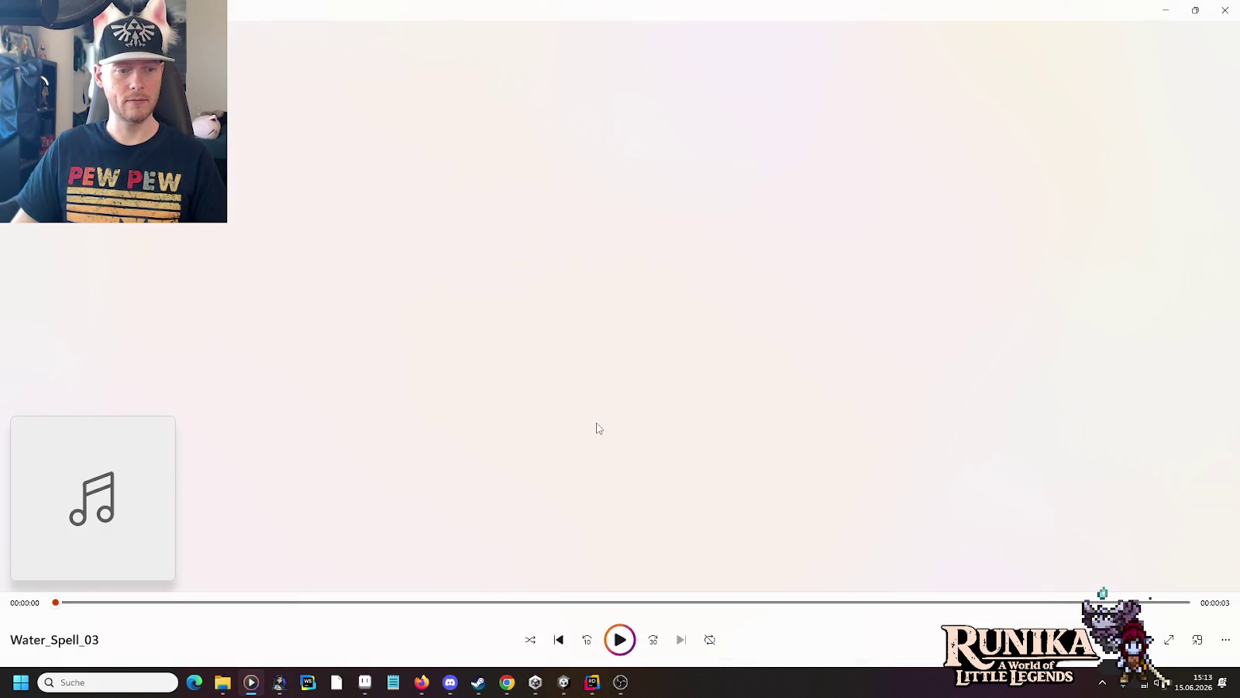
key(alt+Tab)
scroll(599, 429, down, 1)
double_click(599, 429)
key(alt+Tab)
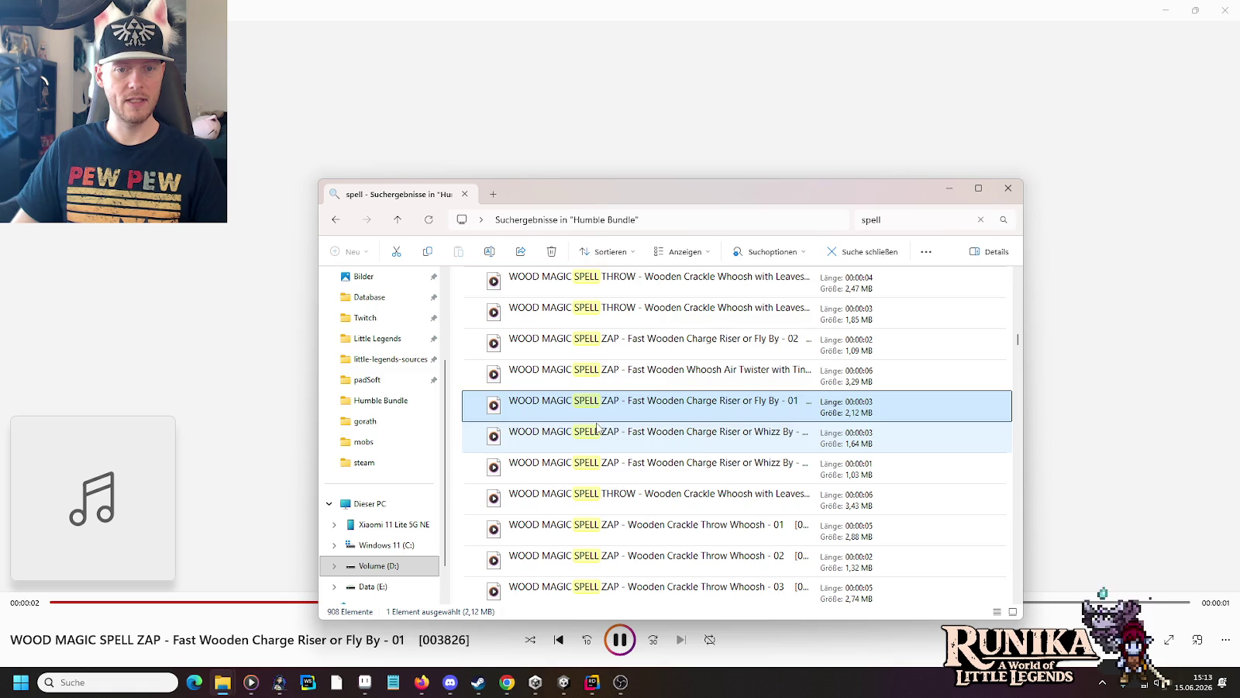
Step: Play the Wooden Crackle Whoosh throw and HOT MAGIC SPELL THROW - 02 sounds
double_click(598, 295)
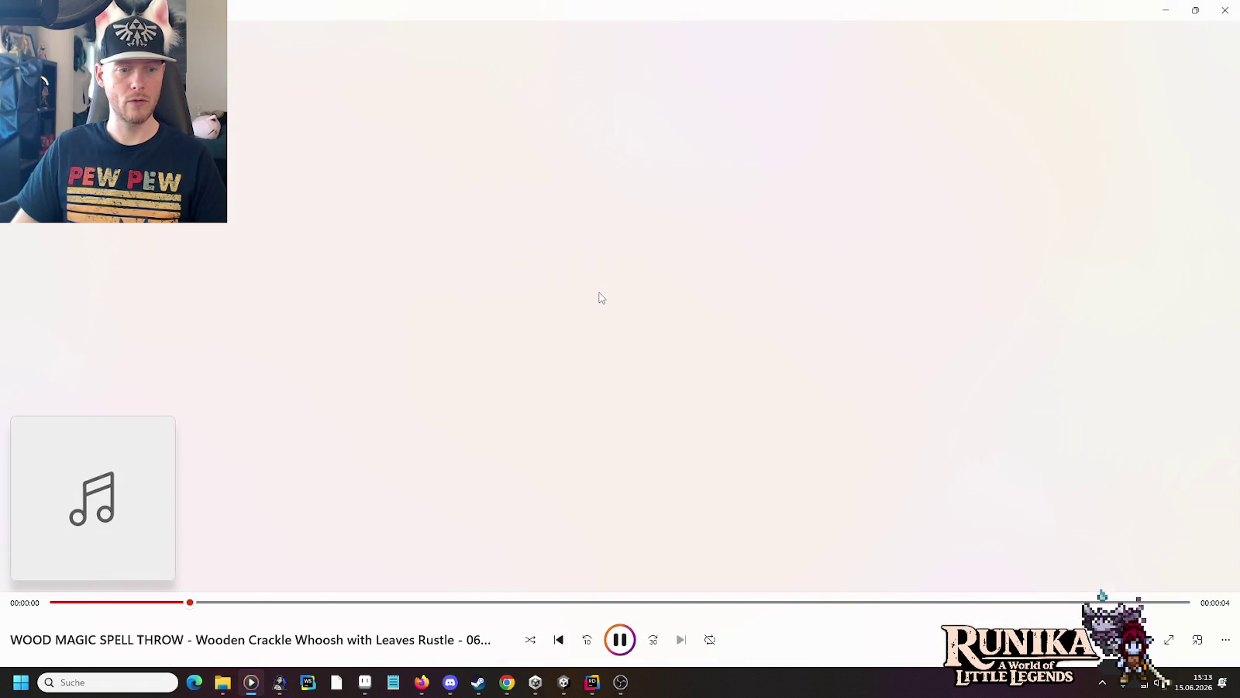
key(alt+Tab)
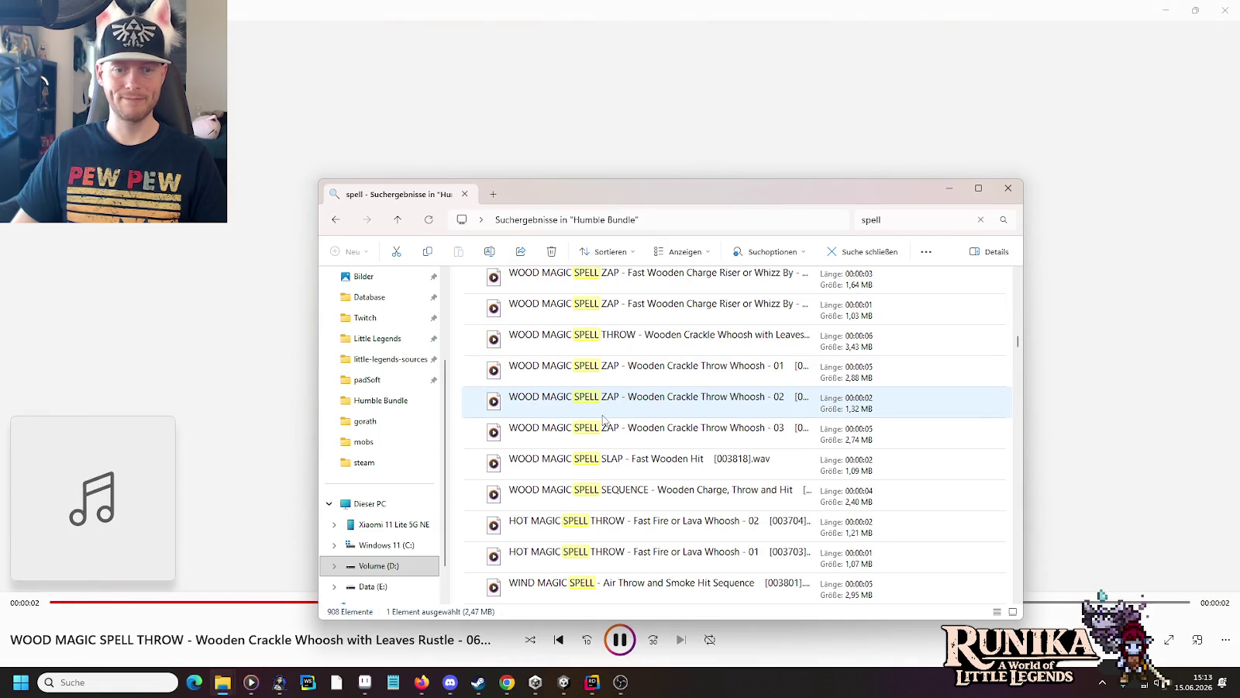
scroll(603, 419, down, 2)
click(620, 341)
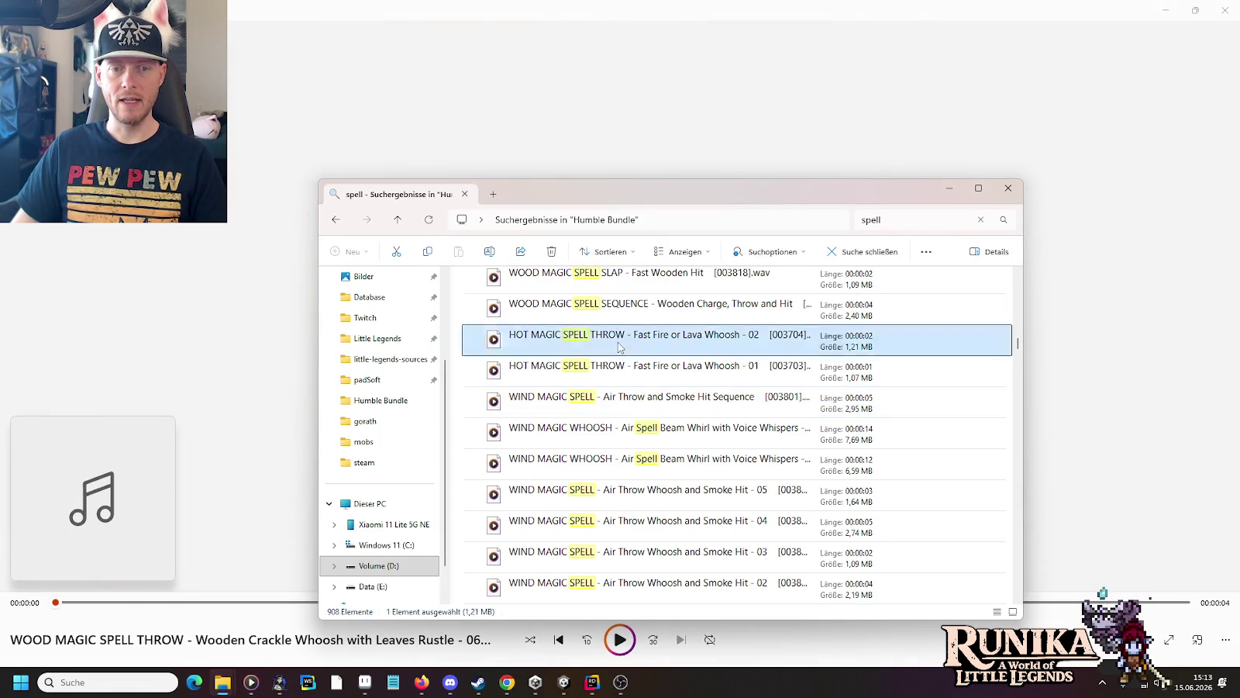
double_click(619, 342)
key(alt+Tab)
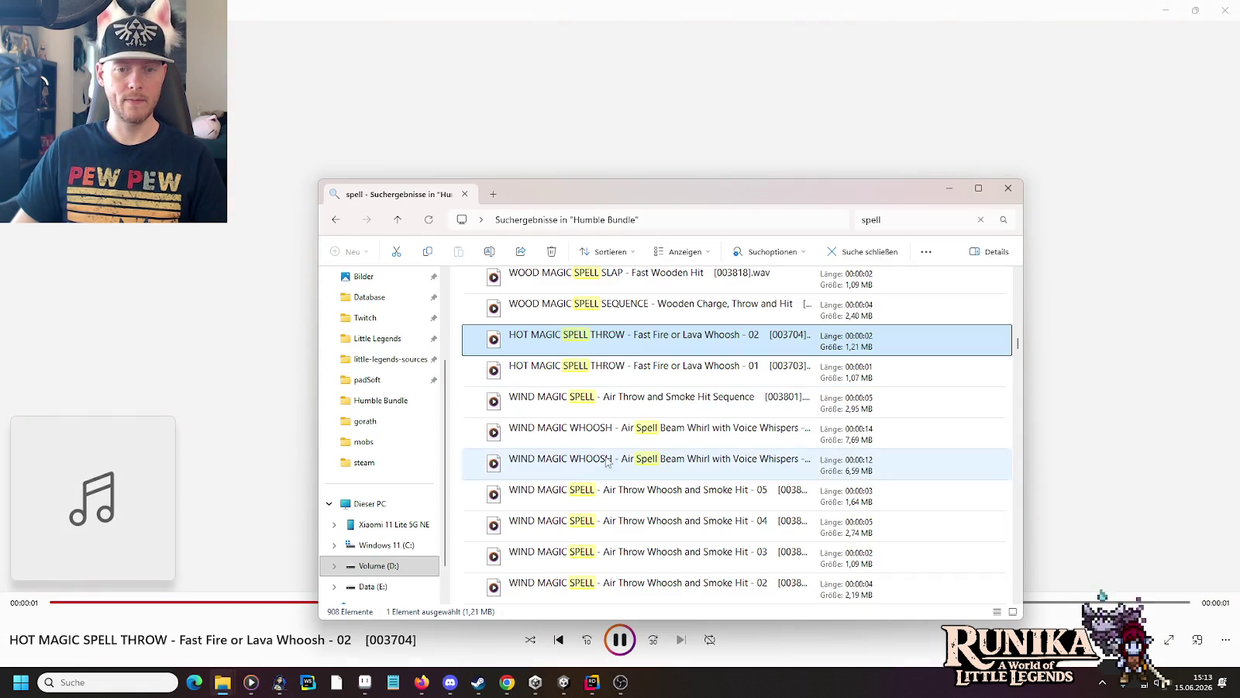
Step: Audition the 14-second and 13-second Air Spell Beam Whirl sounds
double_click(599, 431)
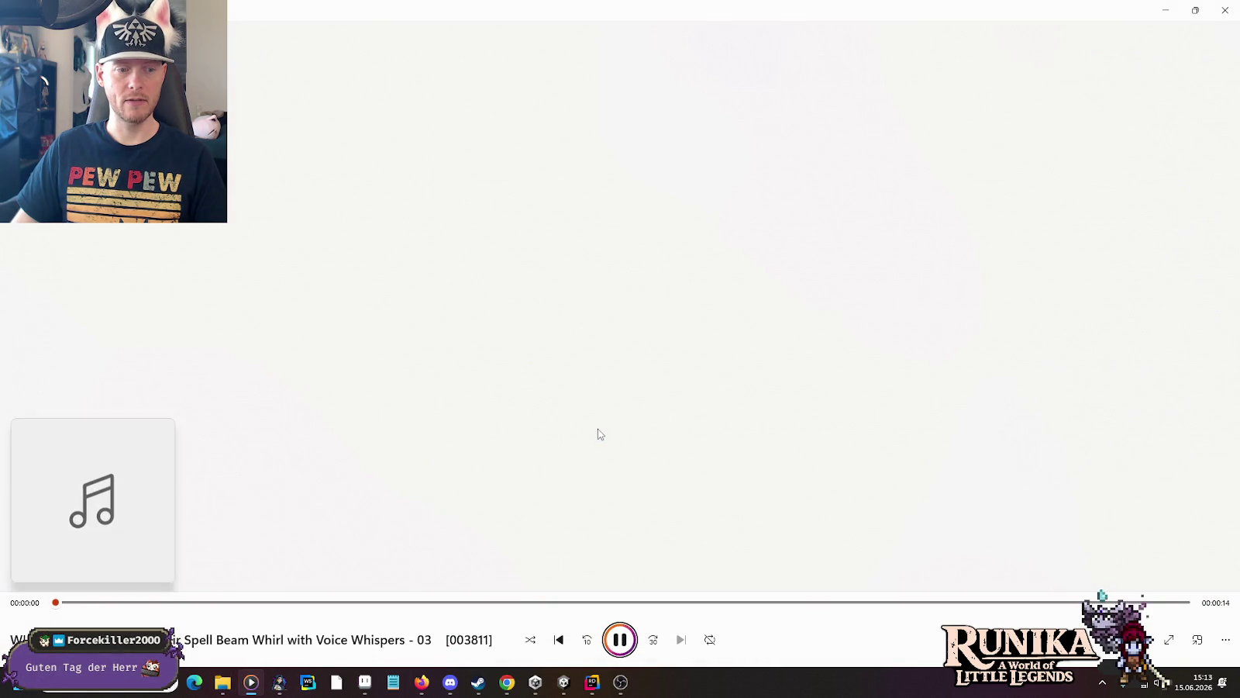
key(alt+Tab)
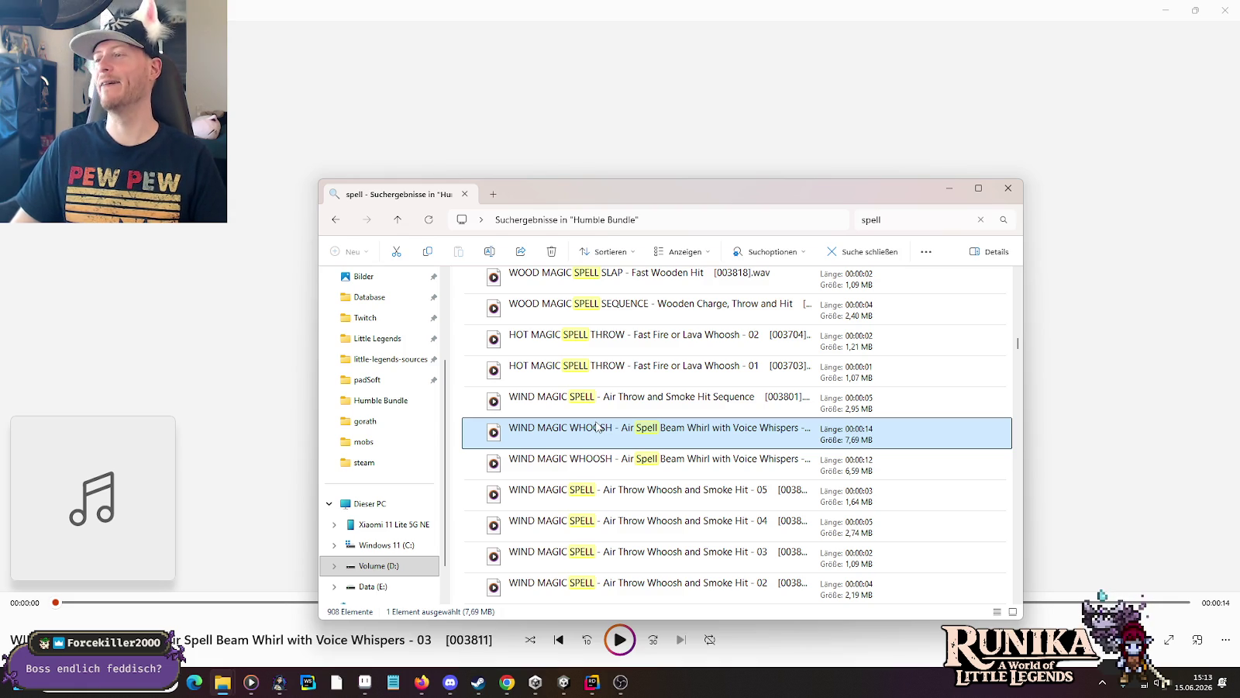
scroll(597, 427, down, 5)
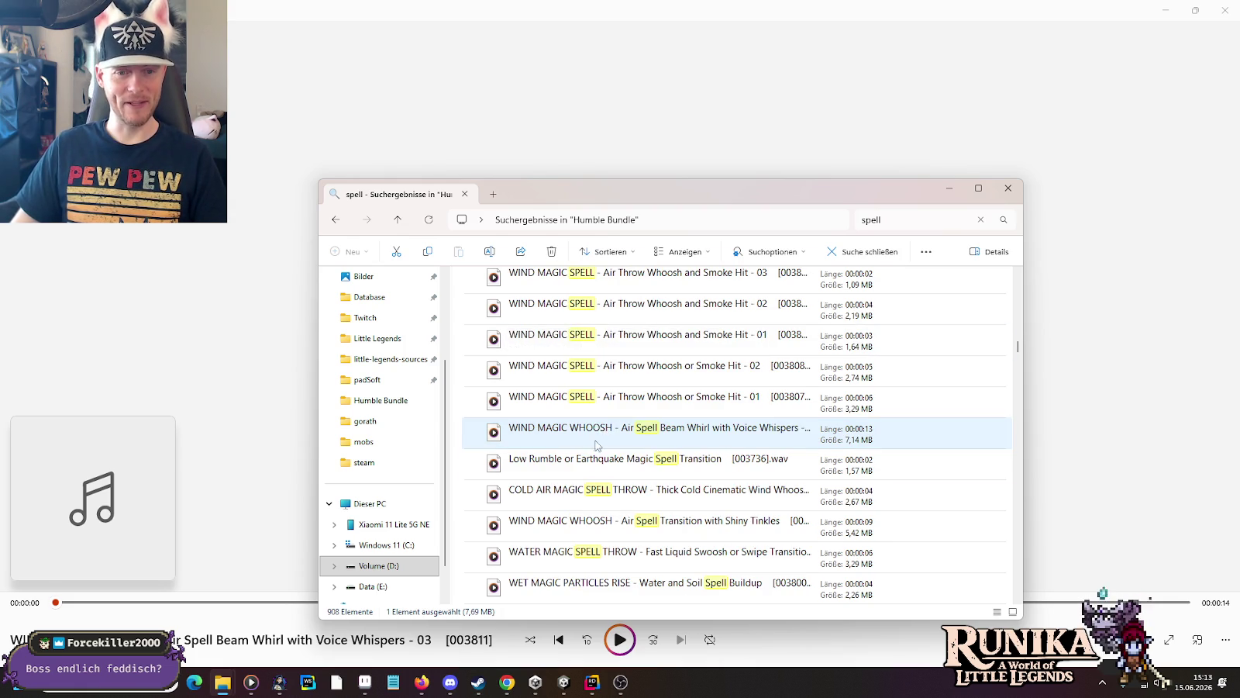
double_click(586, 463)
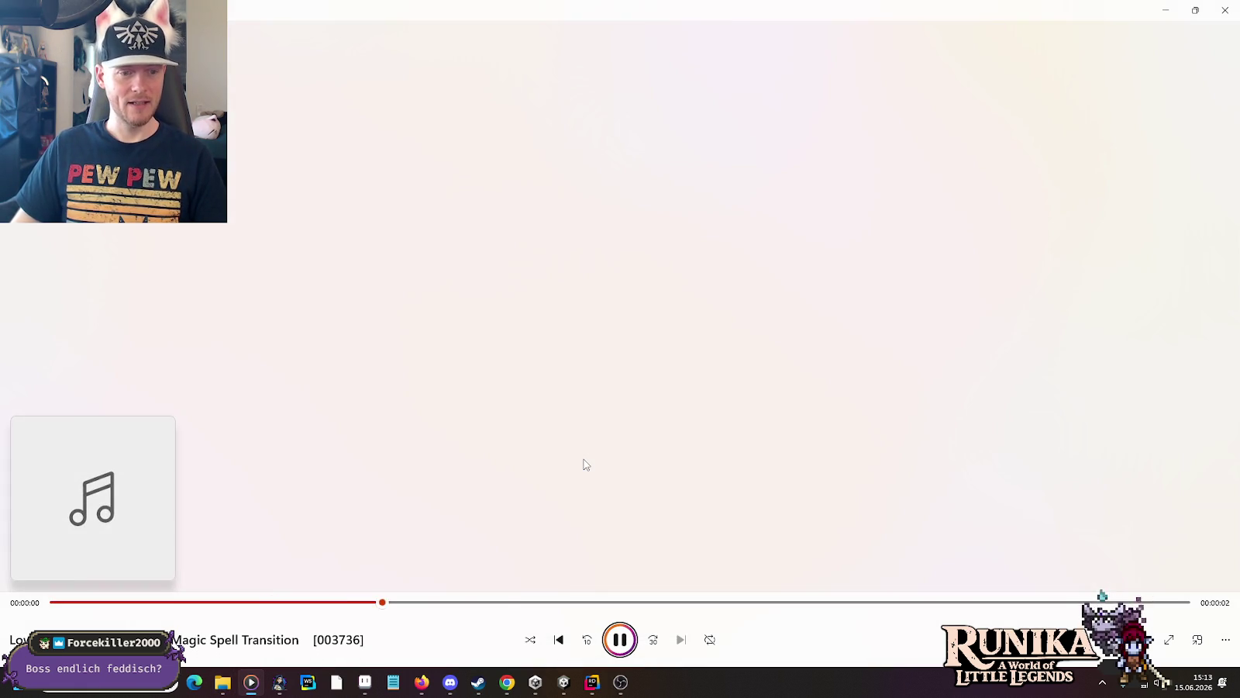
key(alt+Tab)
scroll(587, 458, down, 2)
Step: Play the COLD AIR MAGIC SPELL THROW and MAGIC EARTHQUAKE loop clips
key(alt+Tab)
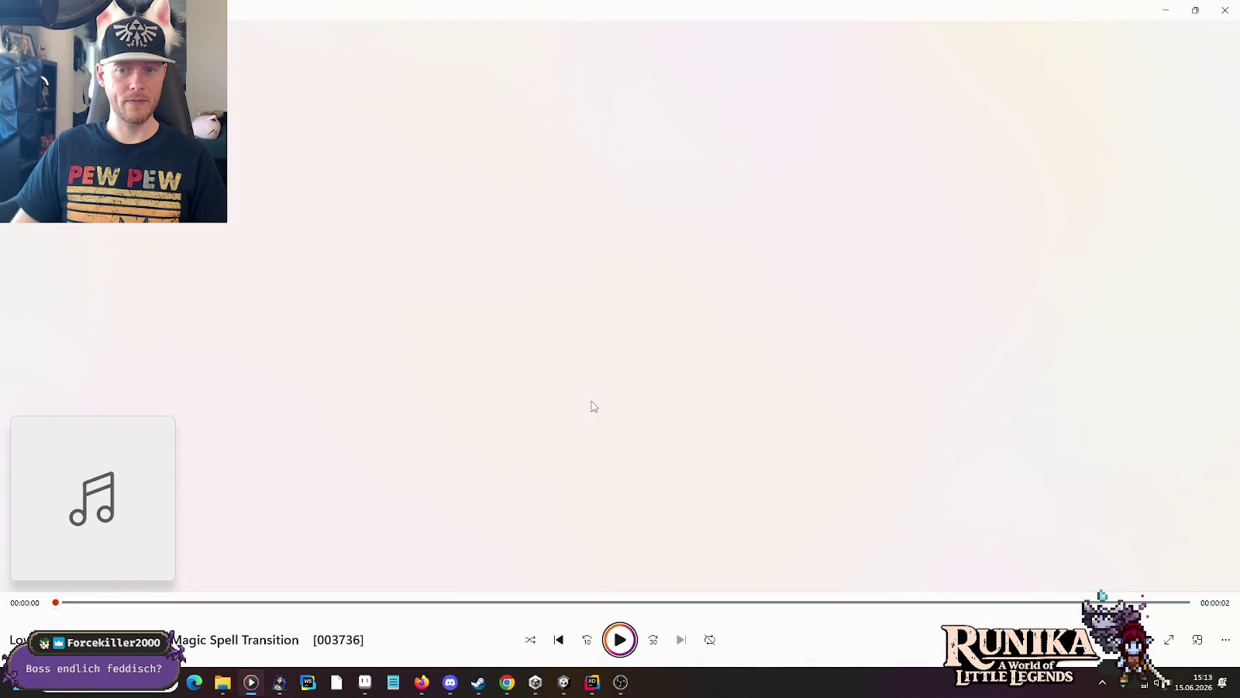
key(alt+Tab)
key(Down)
key(Return)
key(alt+Tab)
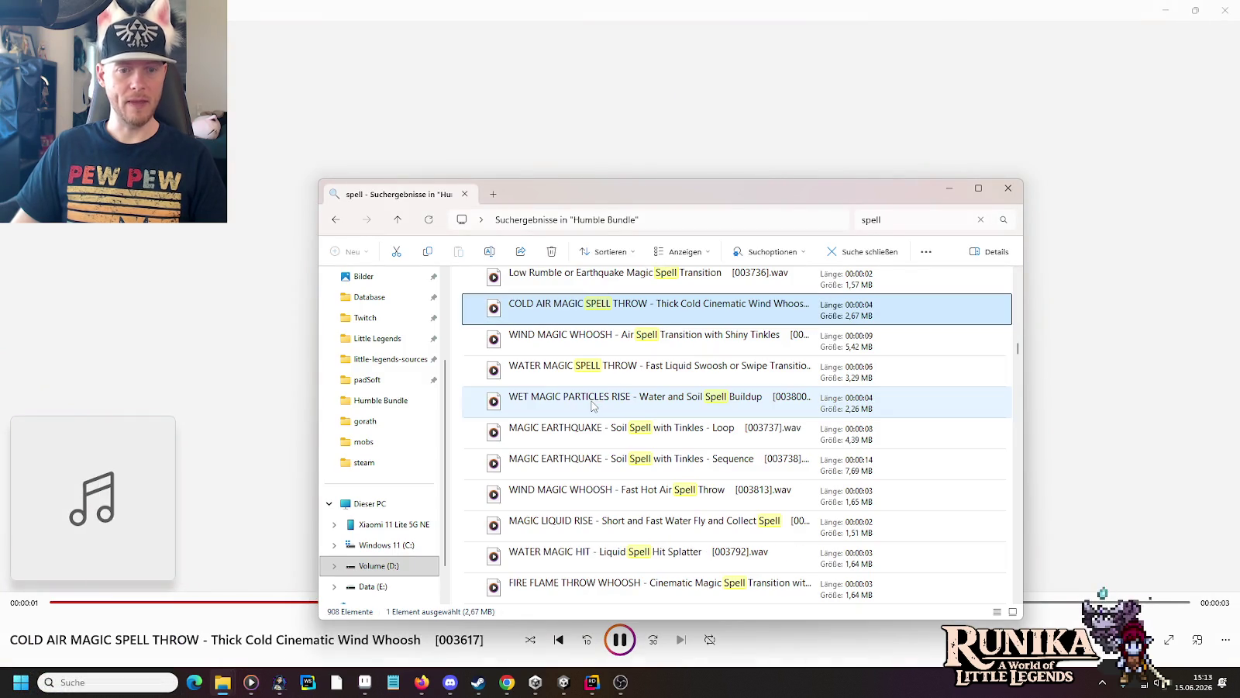
key(alt+Tab)
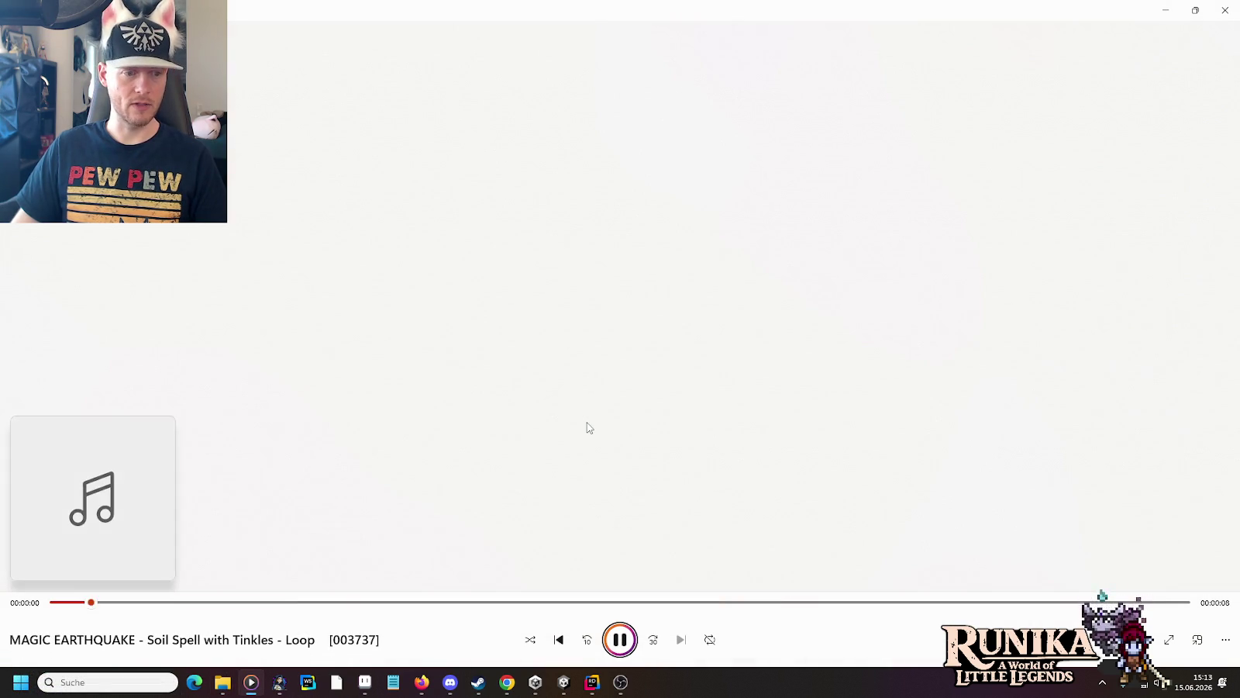
key(alt+Tab)
scroll(587, 427, down, 2)
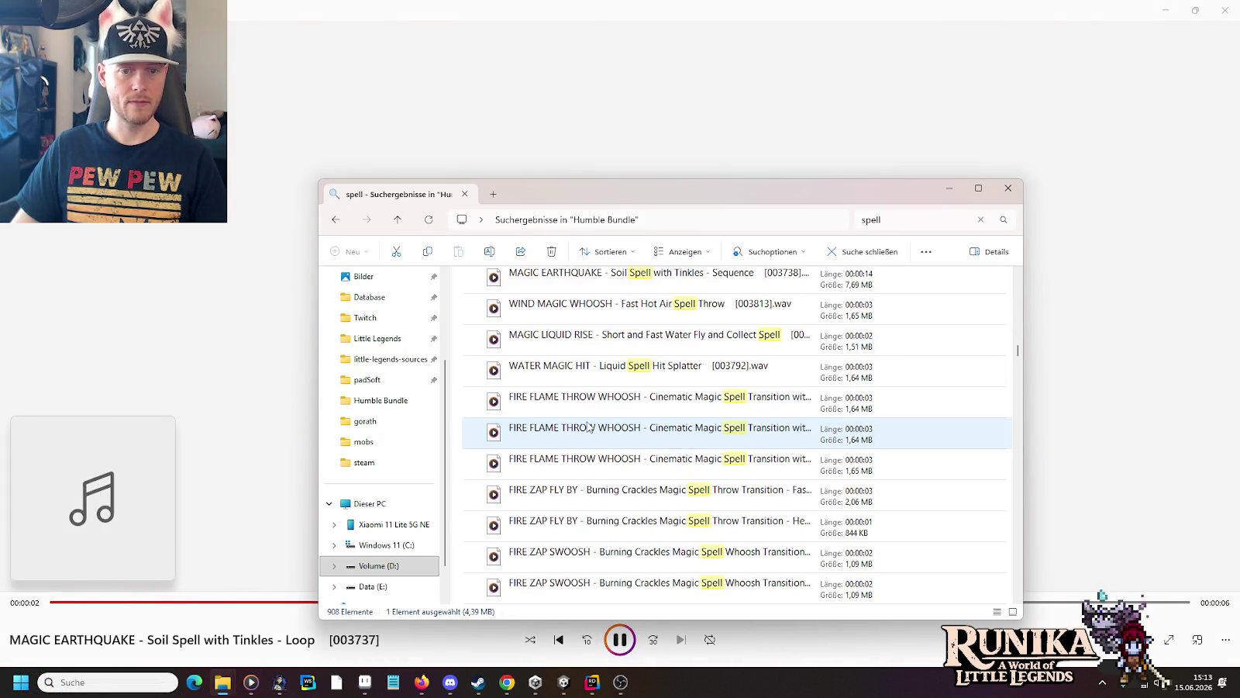
key(alt+Tab)
Step: Audition FIRE FLAME THROW WHOOSH, FIRE ZAP SWOOSH and COLD MAGIC LIQUID SWEEP clips
key(ctrl+f)
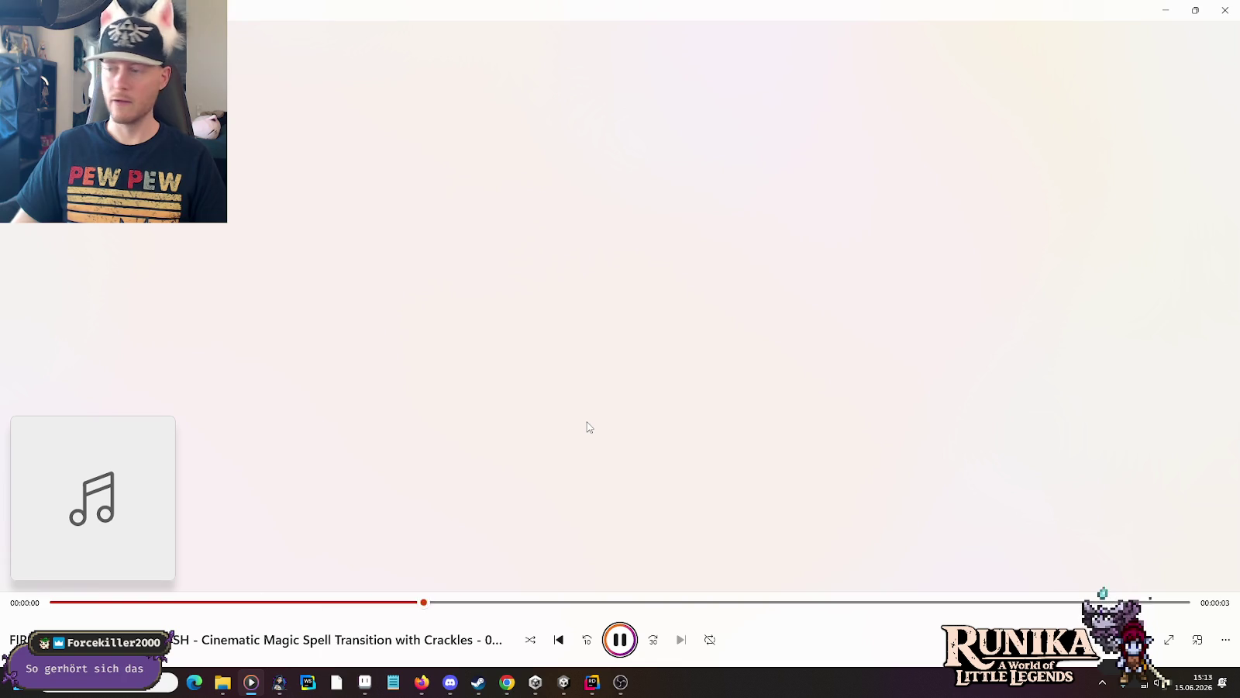
key(alt+Tab)
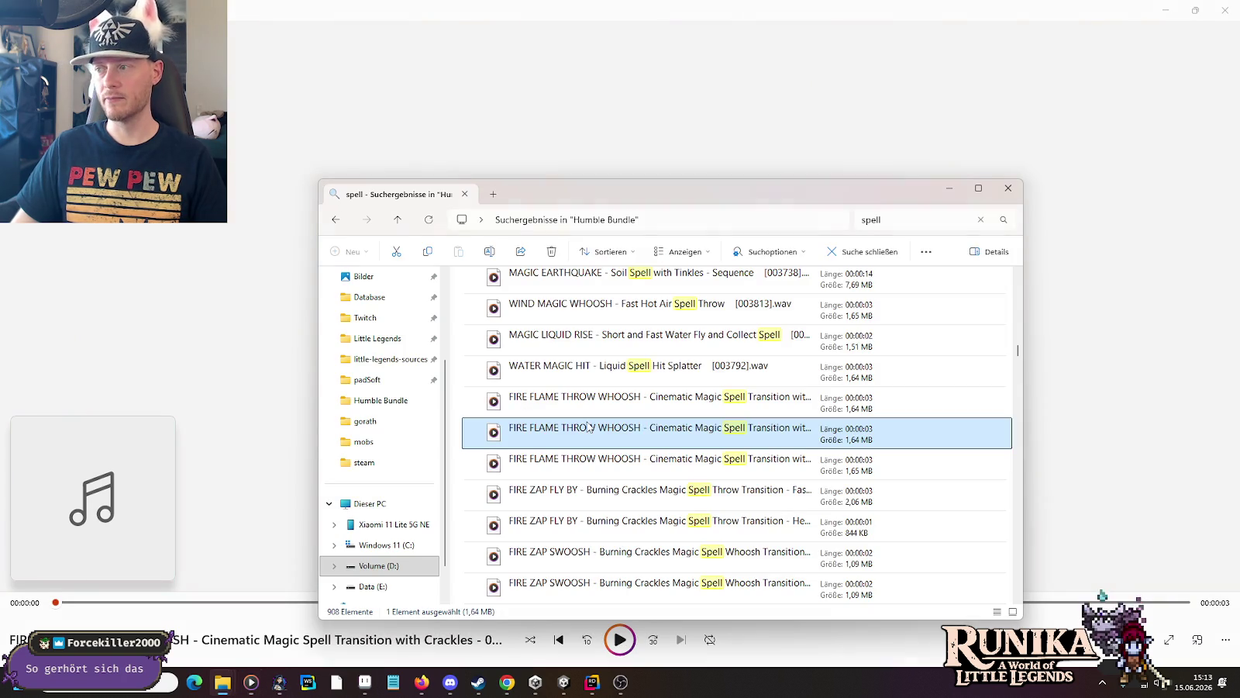
scroll(587, 427, down, 3)
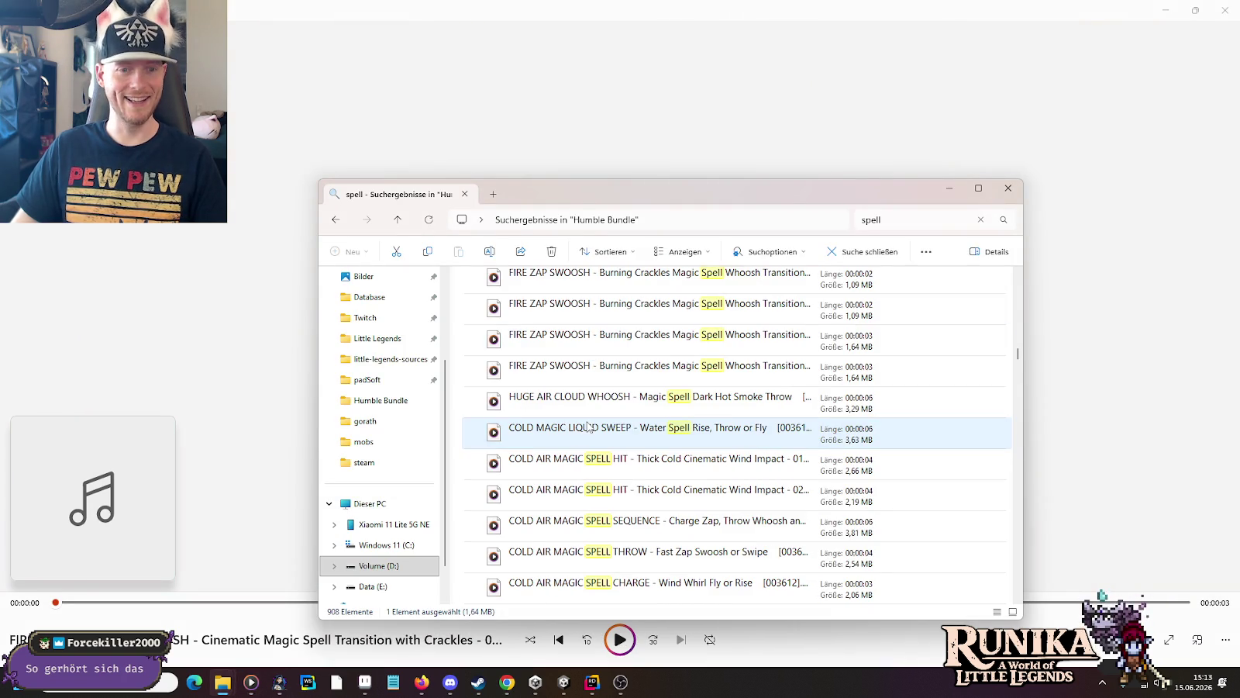
double_click(591, 342)
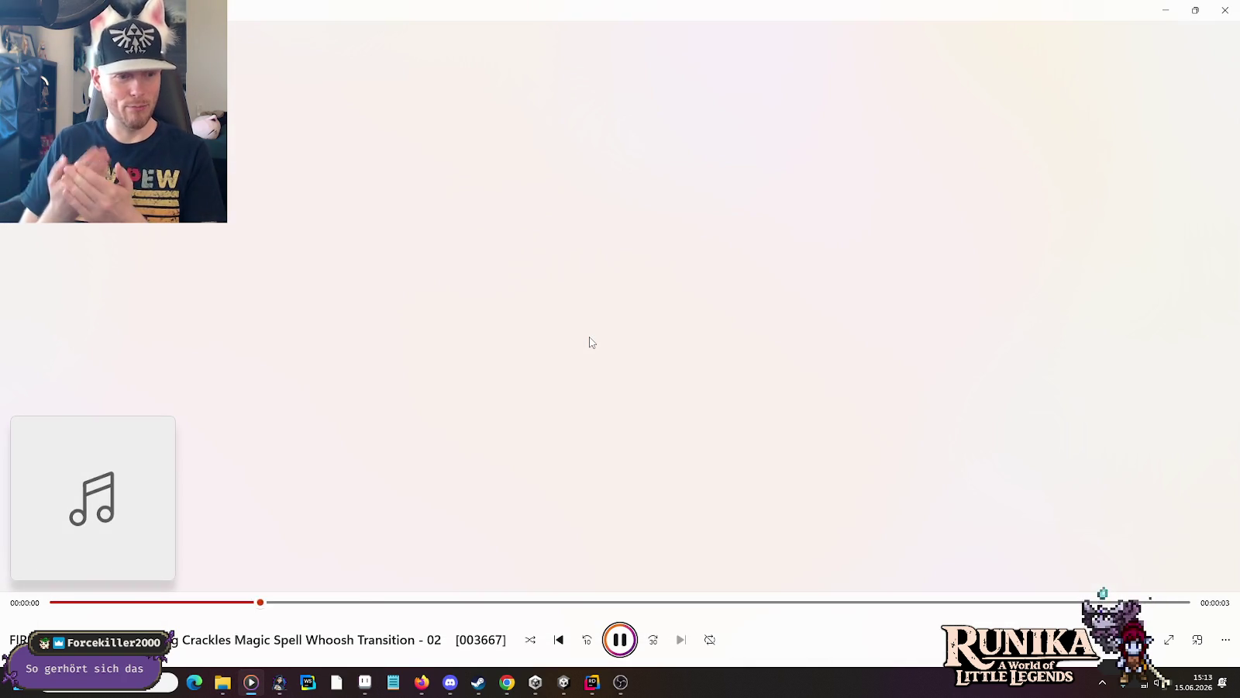
key(alt+Tab)
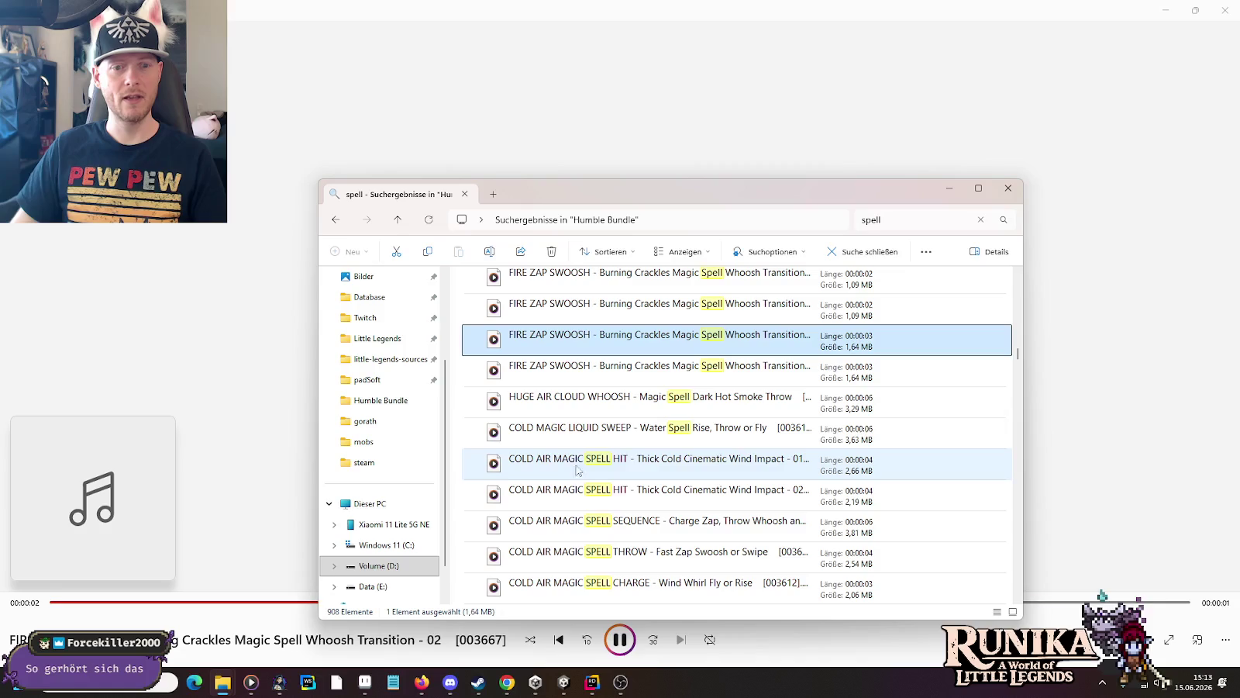
double_click(583, 443)
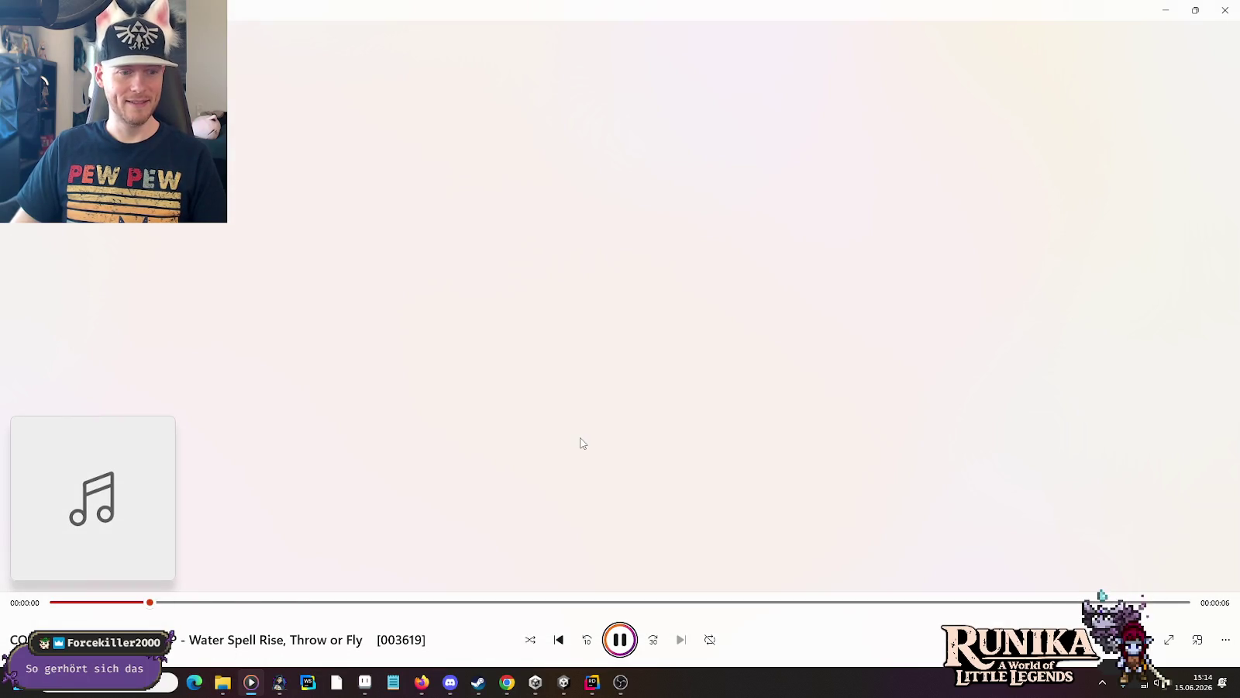
key(alt+Tab)
Step: Play COLD AIR MAGIC SPELL THROW wind and MAGIC FIRE BEAM THROW, then scroll to the PNG results
double_click(583, 443)
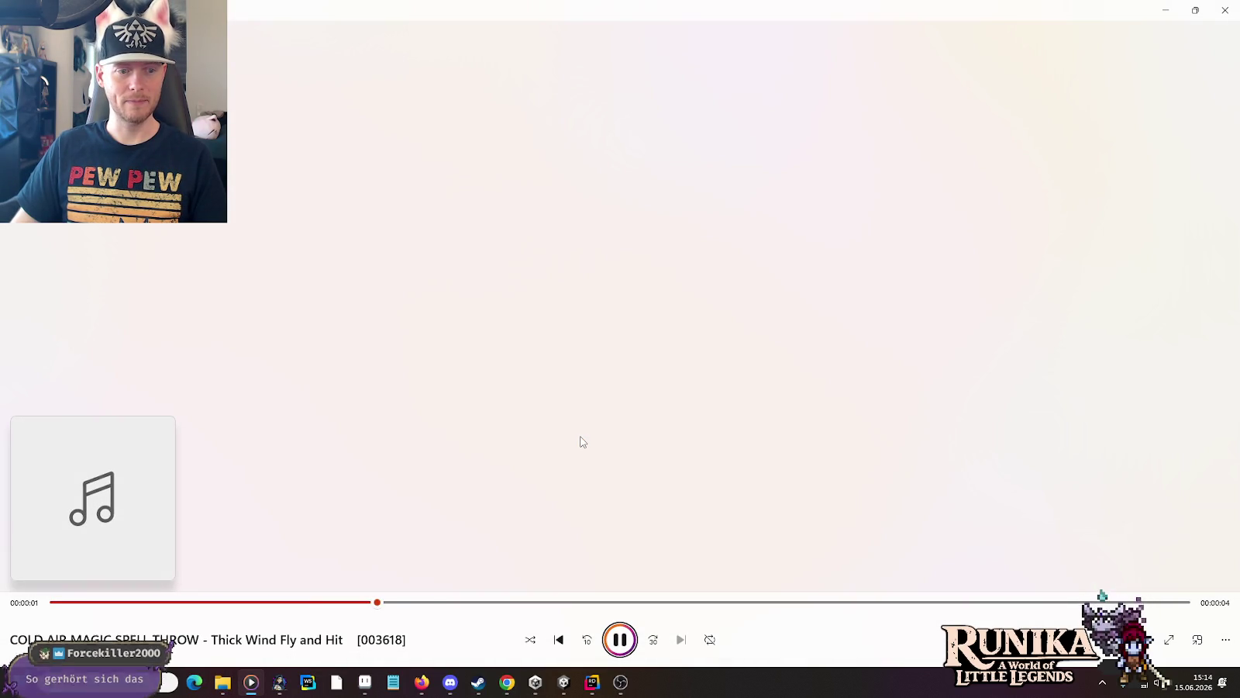
key(alt+Tab)
double_click(584, 499)
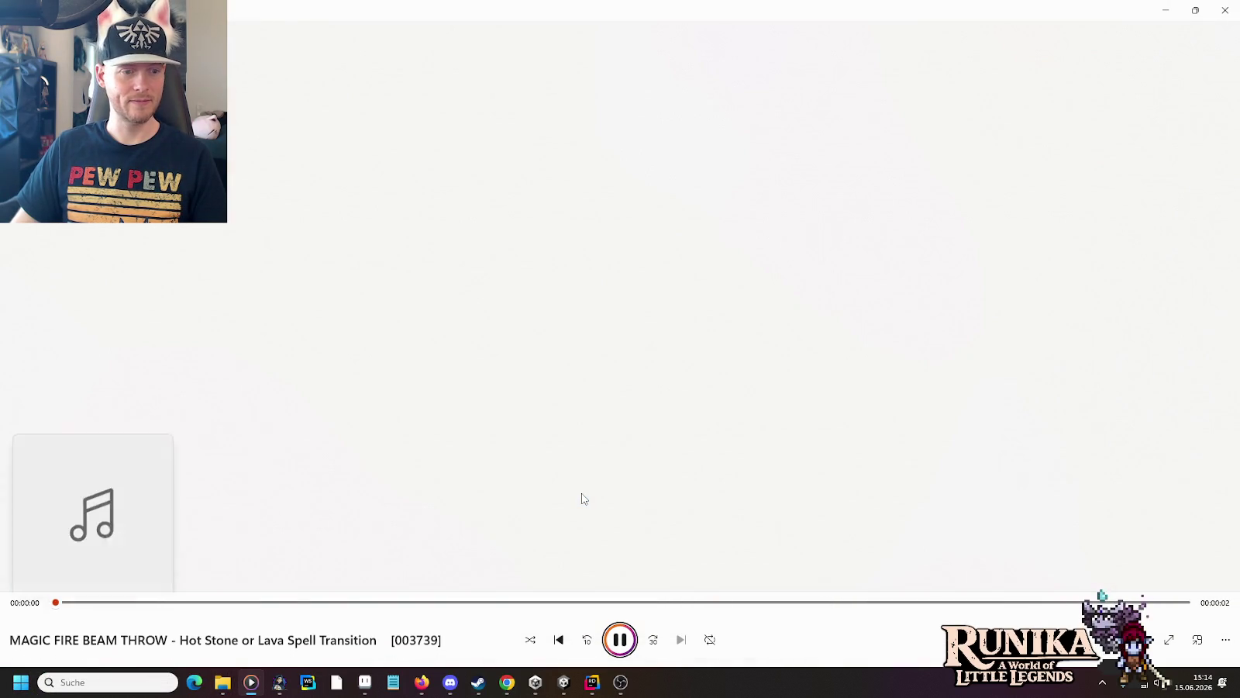
key(alt+Tab)
scroll(583, 498, down, 2)
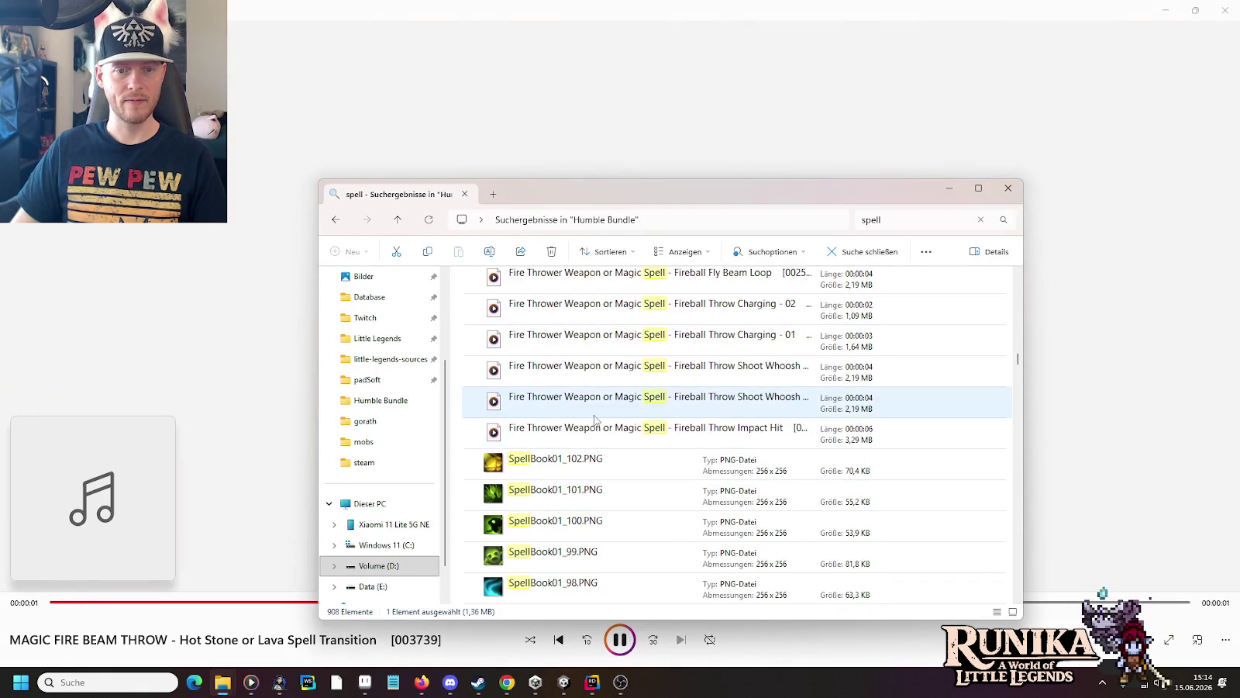
scroll(595, 420, down, 15)
scroll(594, 420, down, 15)
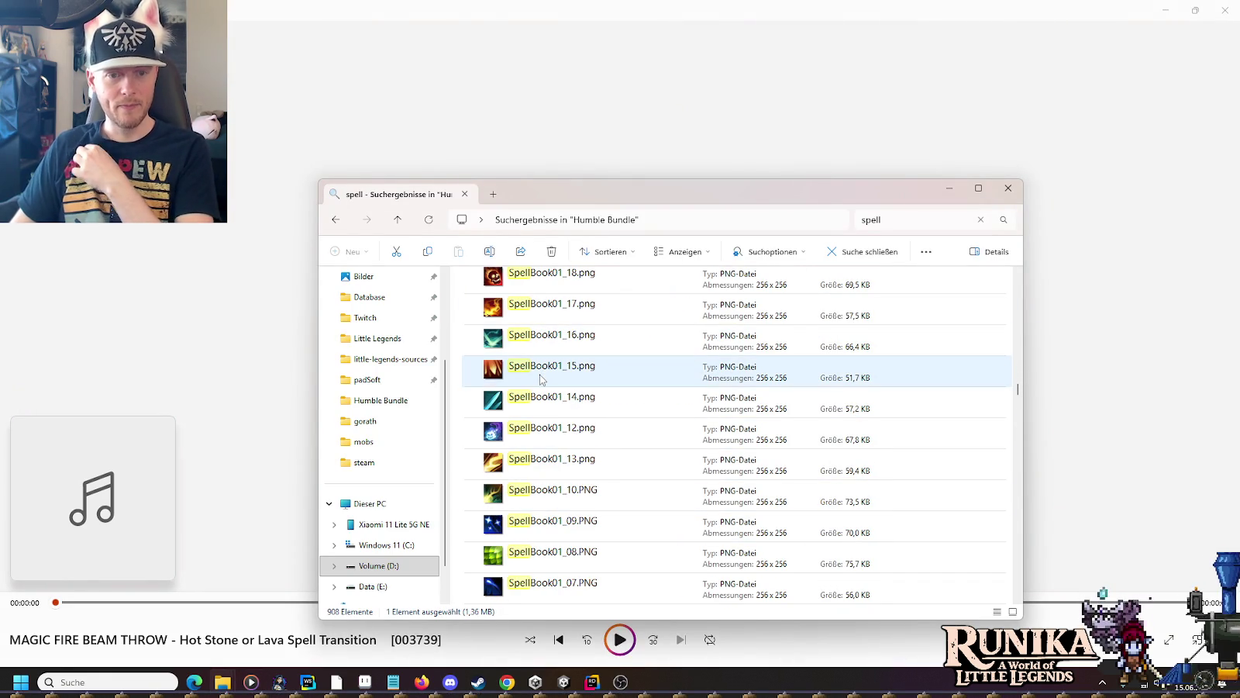
scroll(542, 376, down, 5)
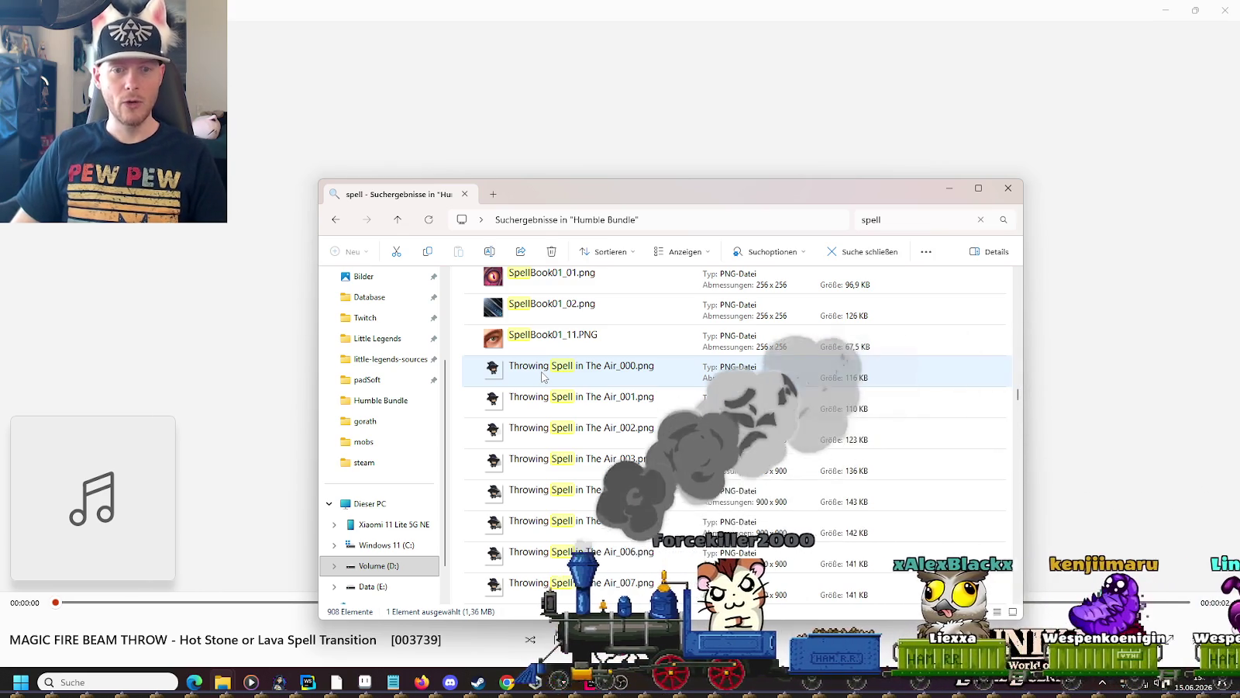
Step: Preview Throwing Spell in The Air_000.png full-screen, then Run Throwing Spell_007.png
double_click(543, 375)
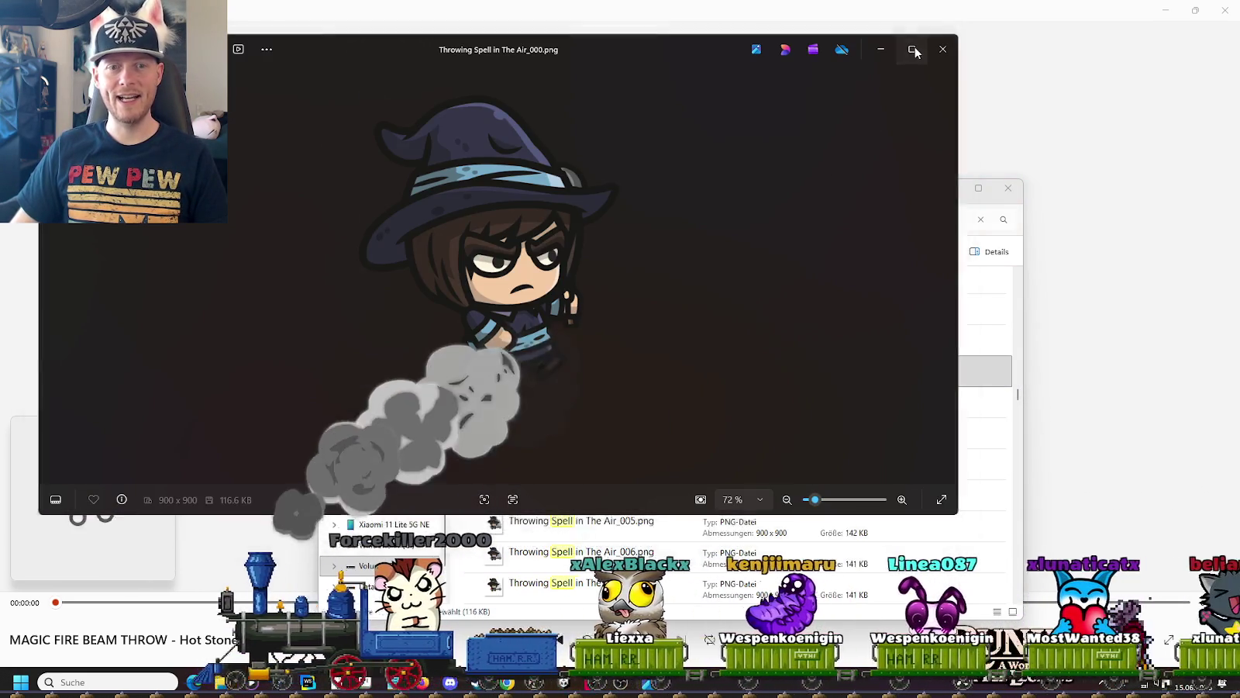
click(912, 49)
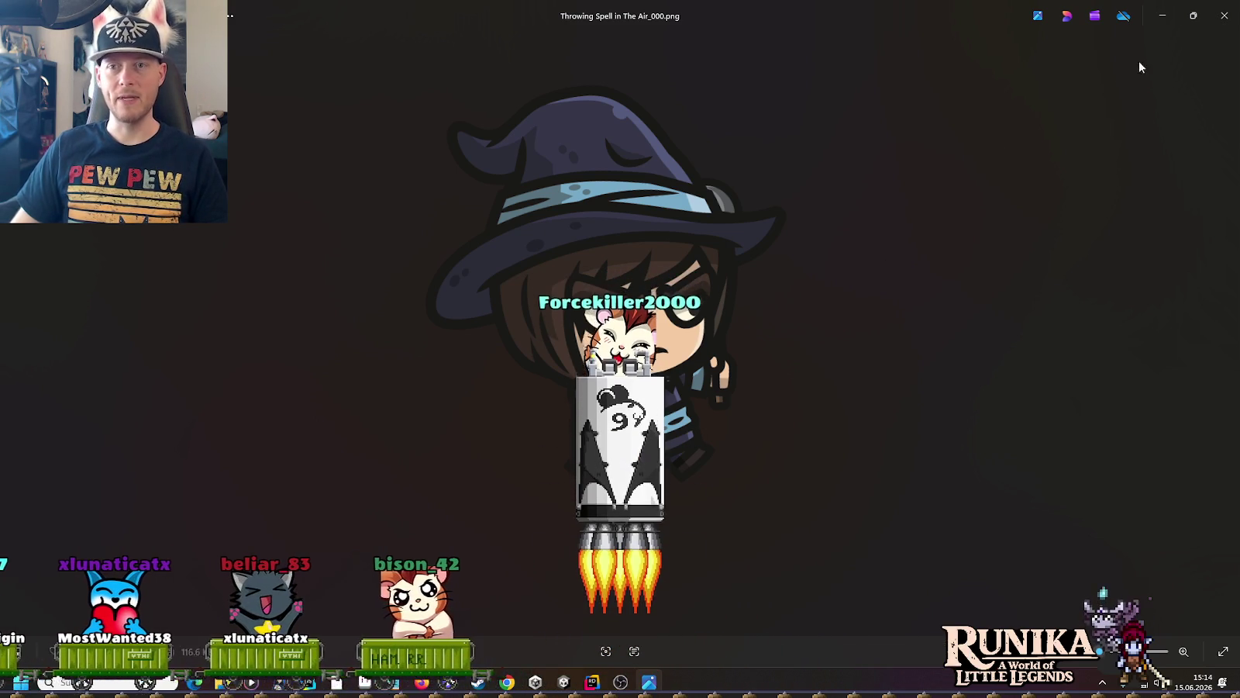
click(1225, 15)
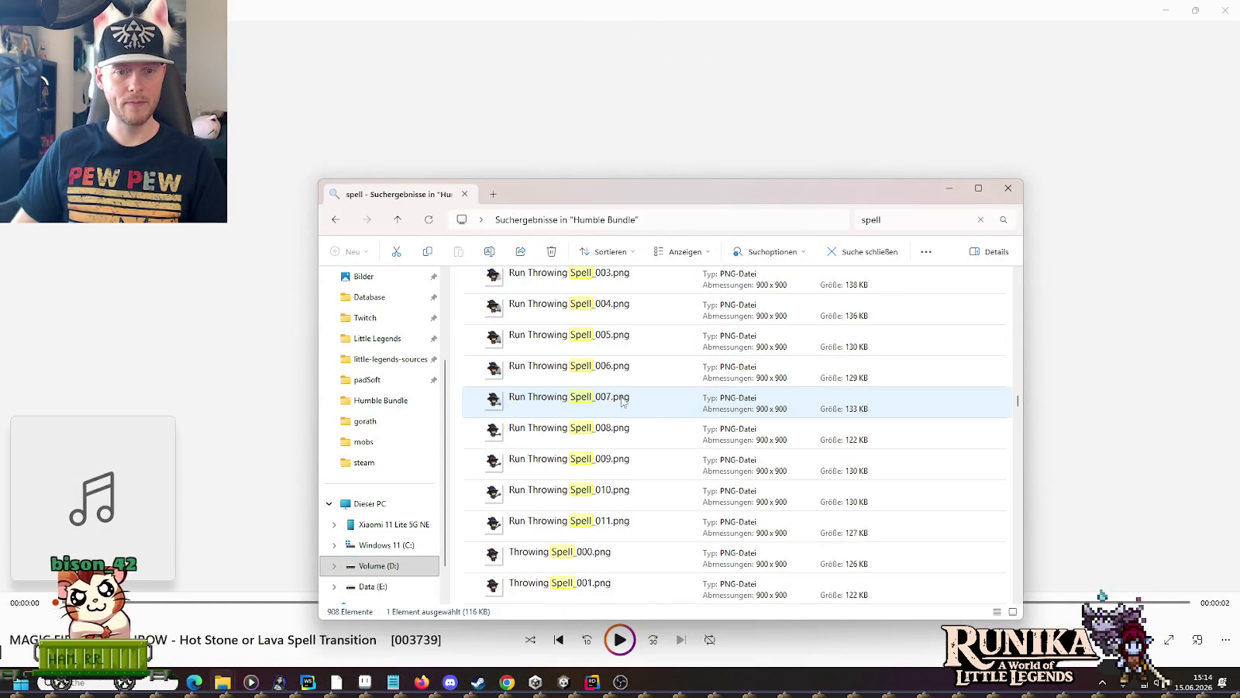
double_click(612, 404)
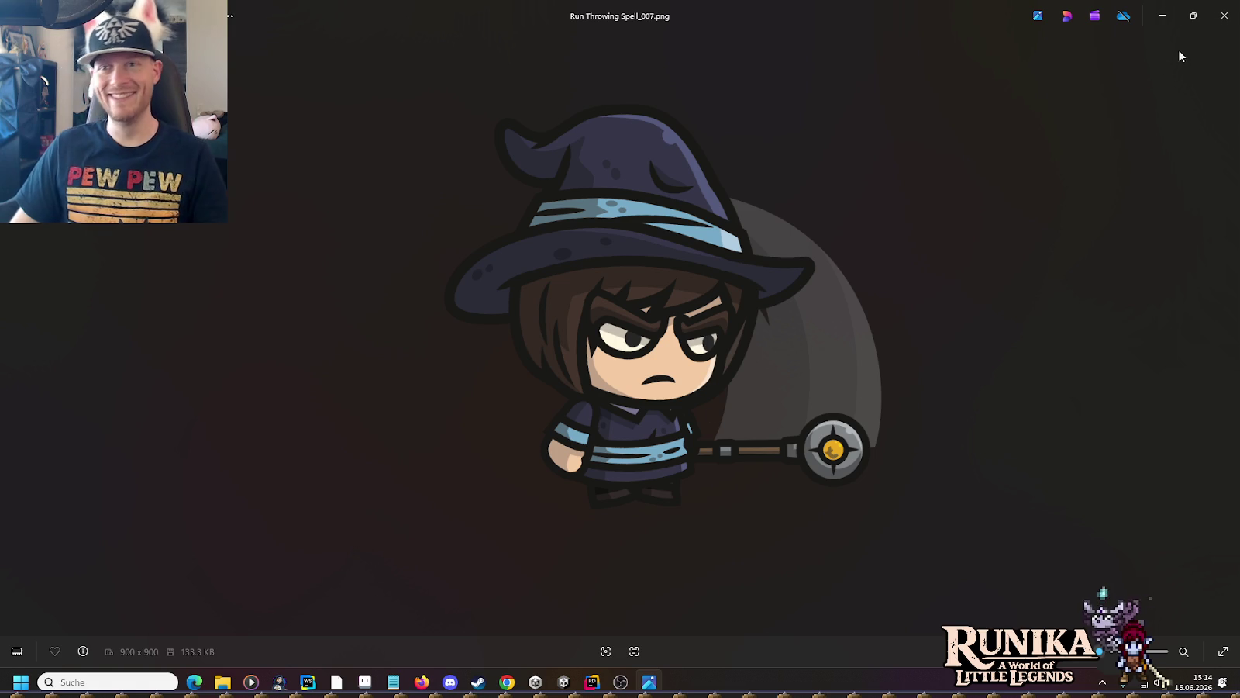
click(1225, 15)
Step: Preview Spell in The Air_007.png and Run Spell_009.png, then scroll to the wind_blizzard sounds
scroll(629, 453, down, 10)
click(630, 457)
double_click(629, 452)
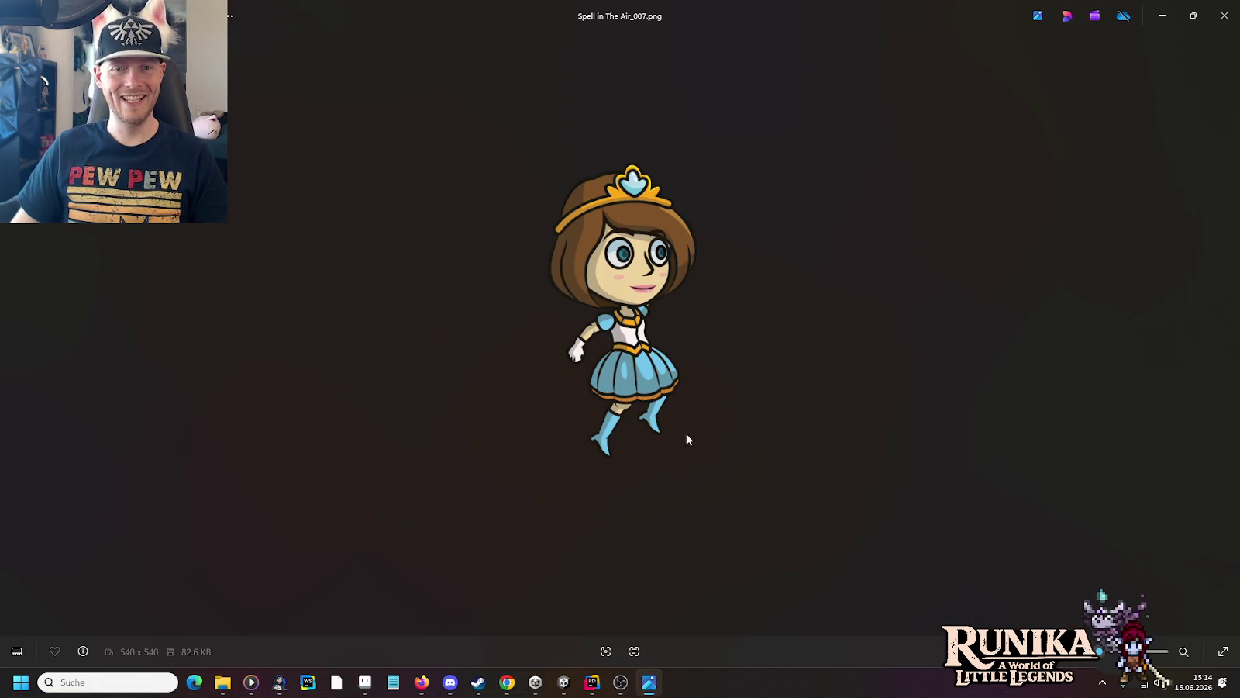
click(1234, 8)
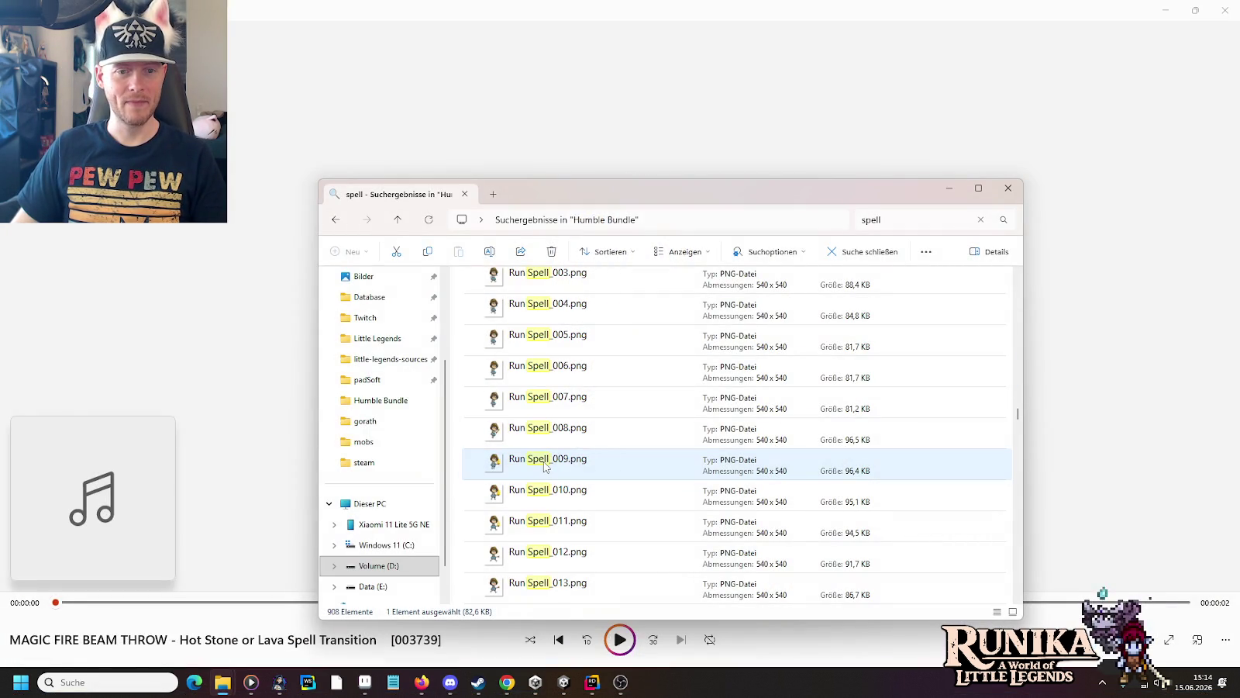
double_click(545, 464)
click(1226, 10)
scroll(754, 293, down, 10)
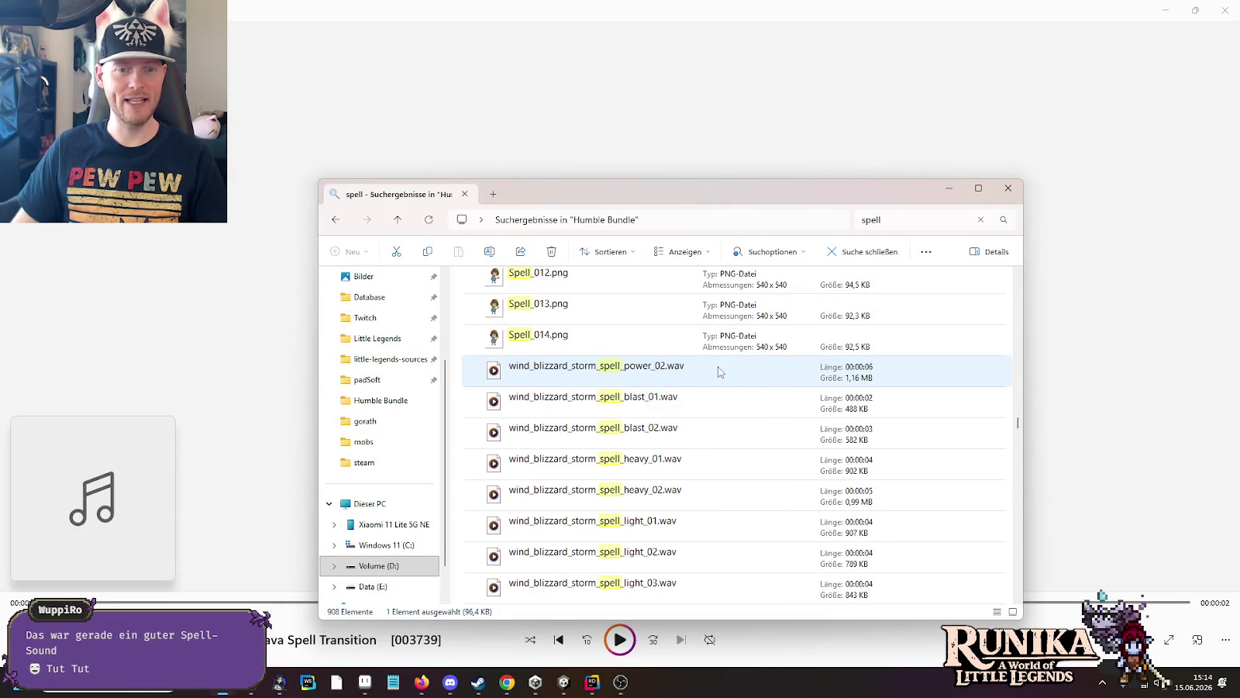
Step: Audition wind_blizzard_storm_spell_power_02, whoosh_magic_spell_01 and whoosh_magic_spell_02
double_click(628, 376)
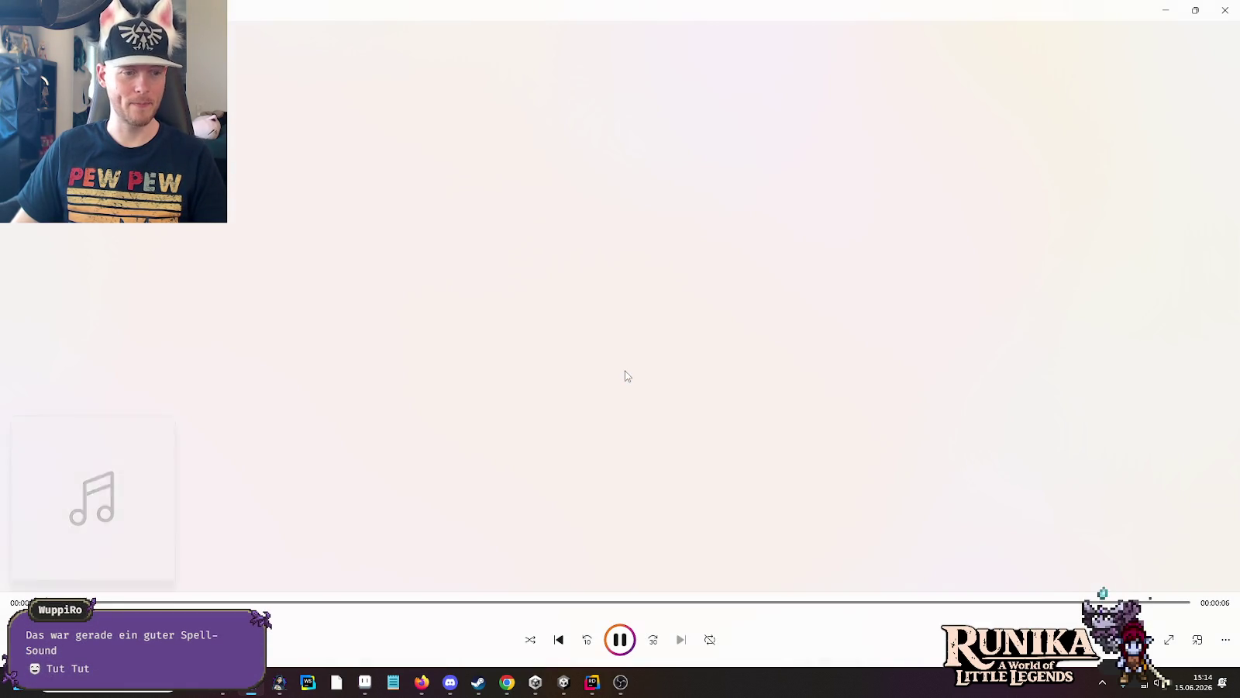
key(alt+Tab)
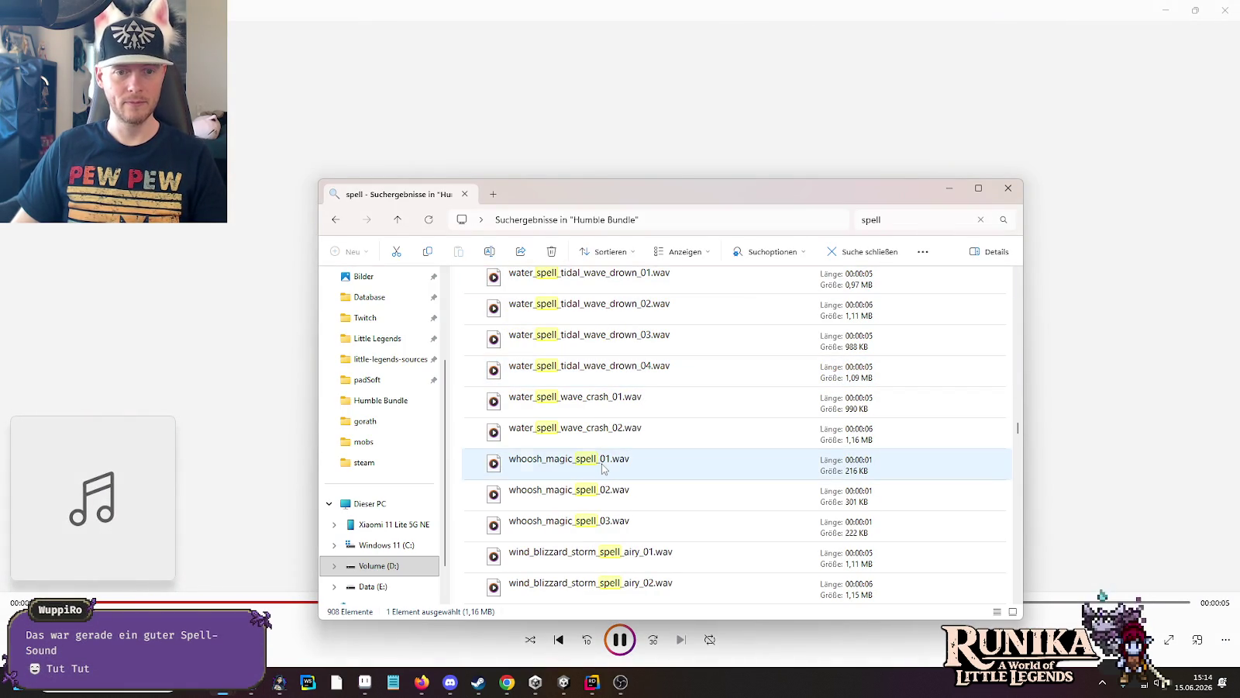
double_click(613, 460)
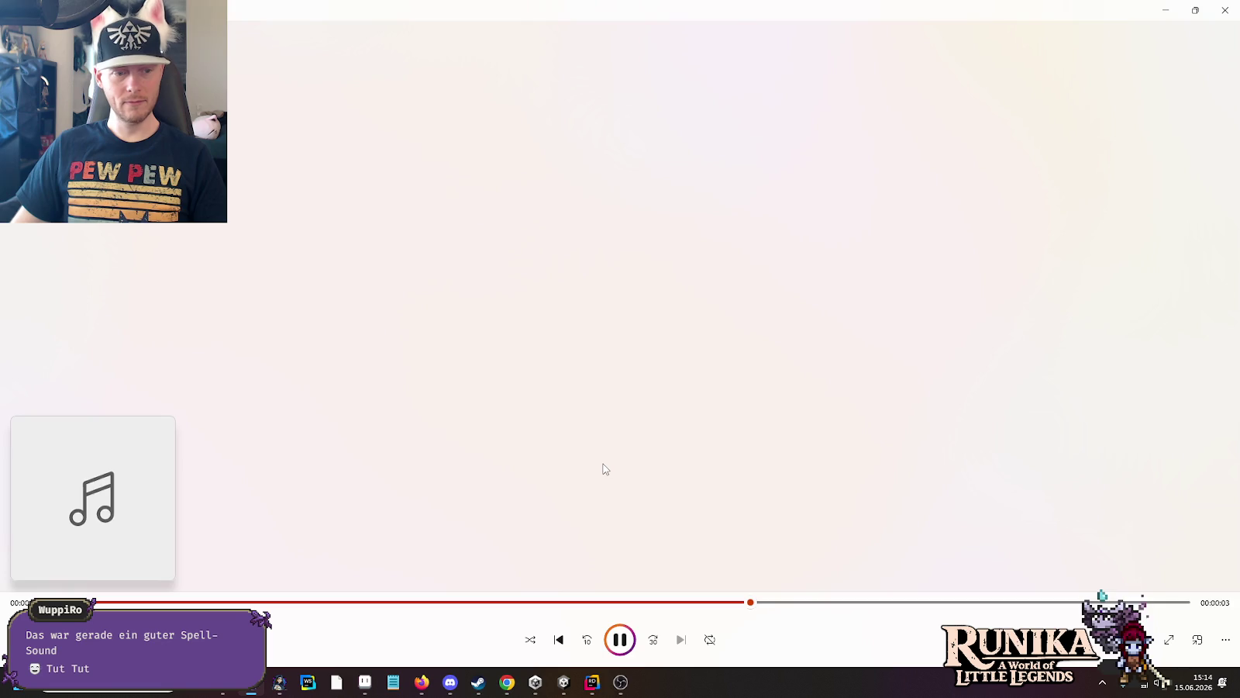
key(alt+Tab)
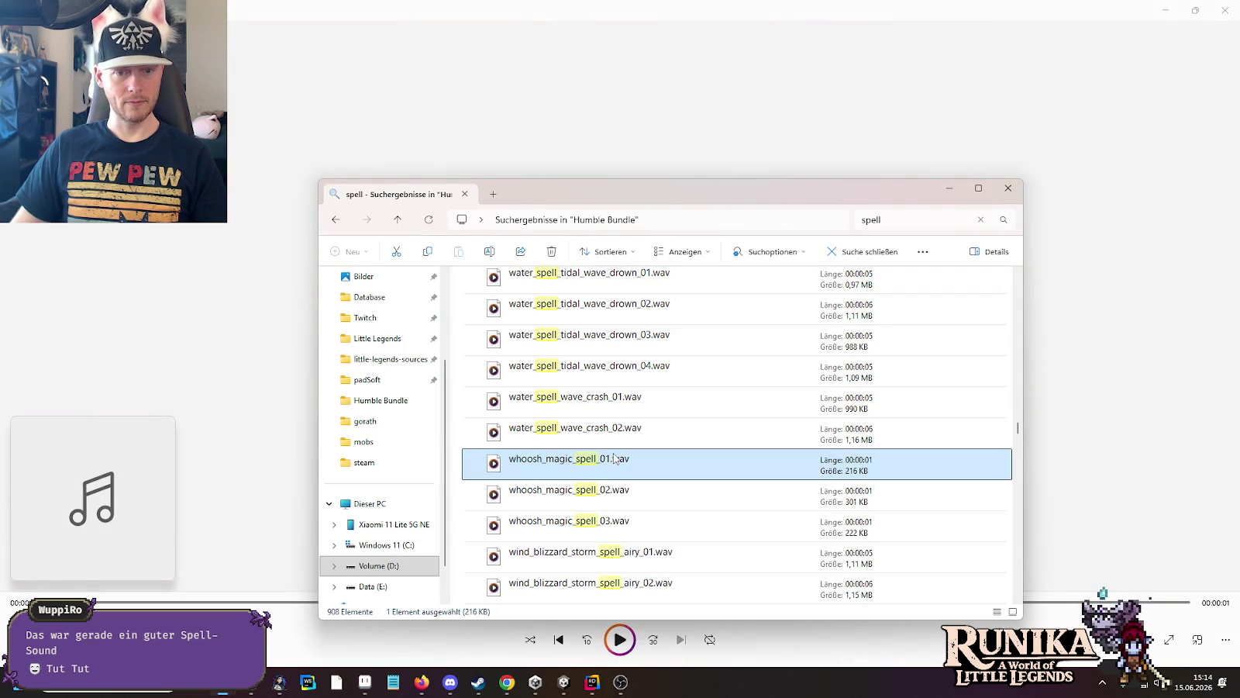
double_click(589, 497)
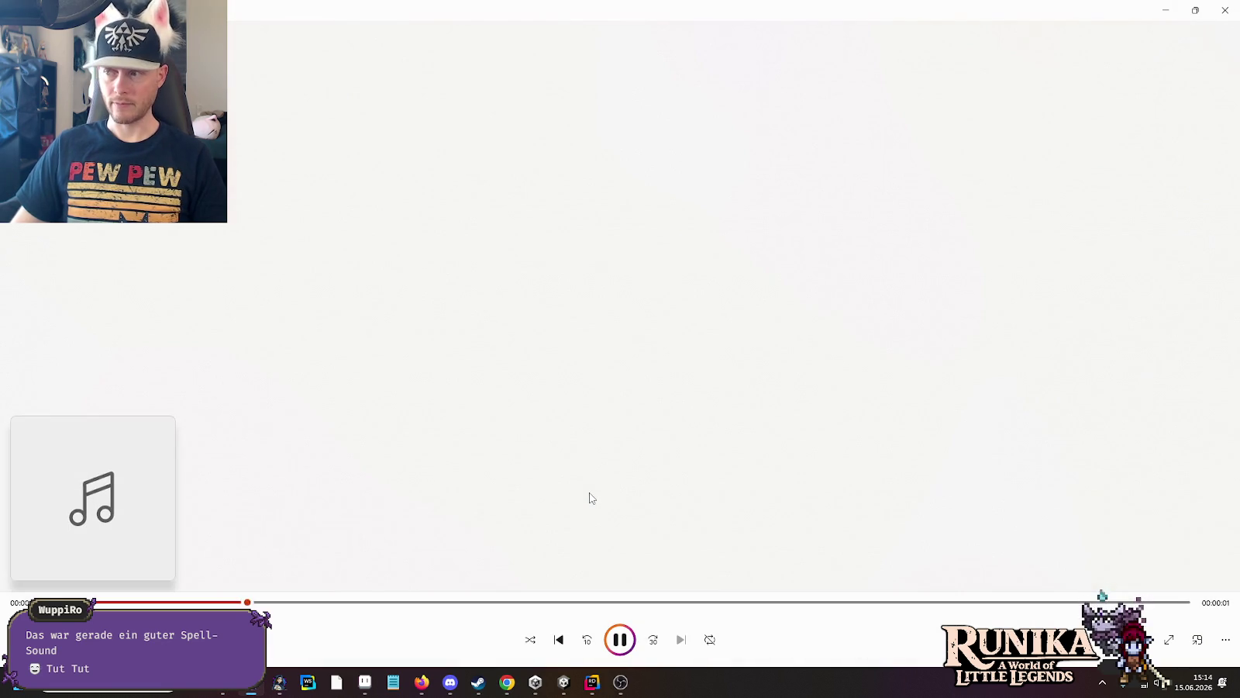
key(alt+Tab)
Step: Play whoosh_magic_spell_03, then replay whoosh_magic_spell_01 to settle on it
double_click(571, 520)
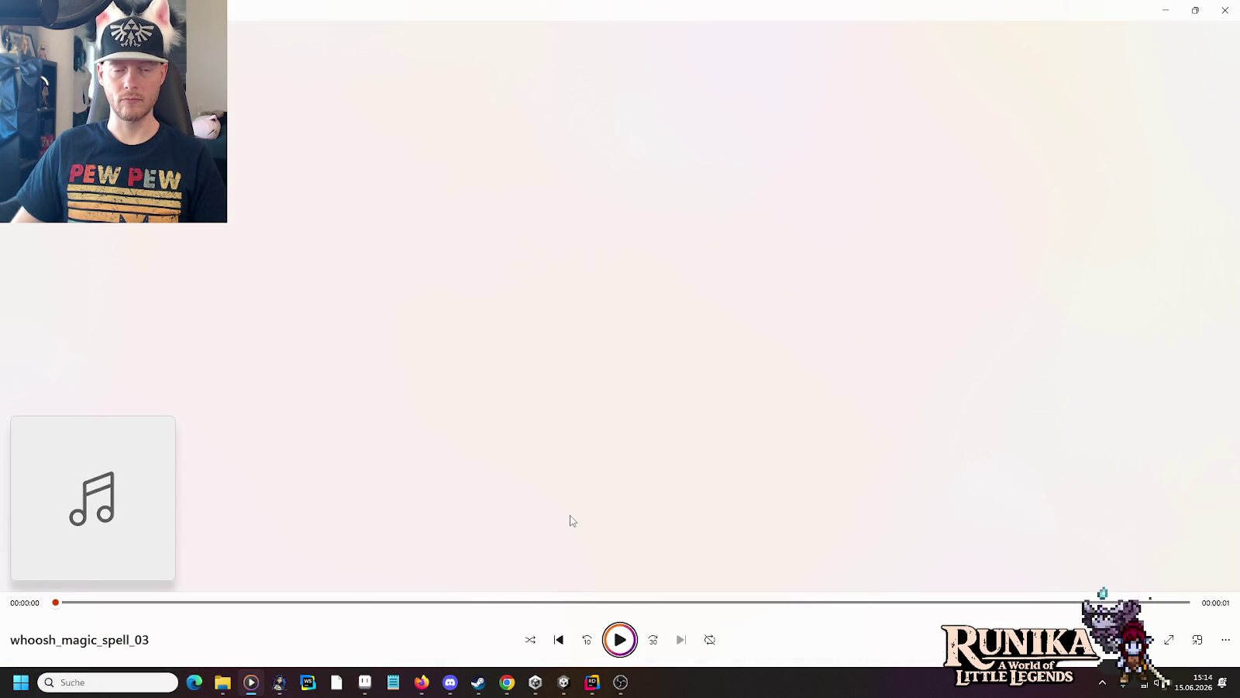
key(alt+Tab)
double_click(574, 463)
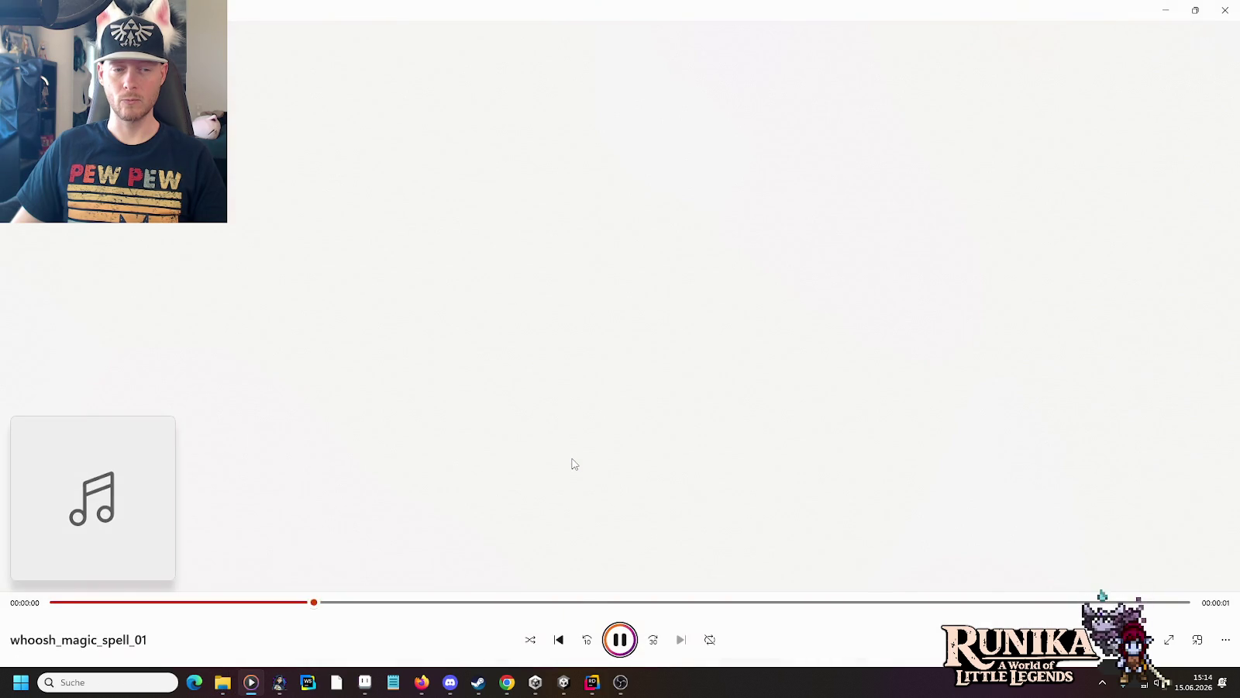
key(alt+Tab)
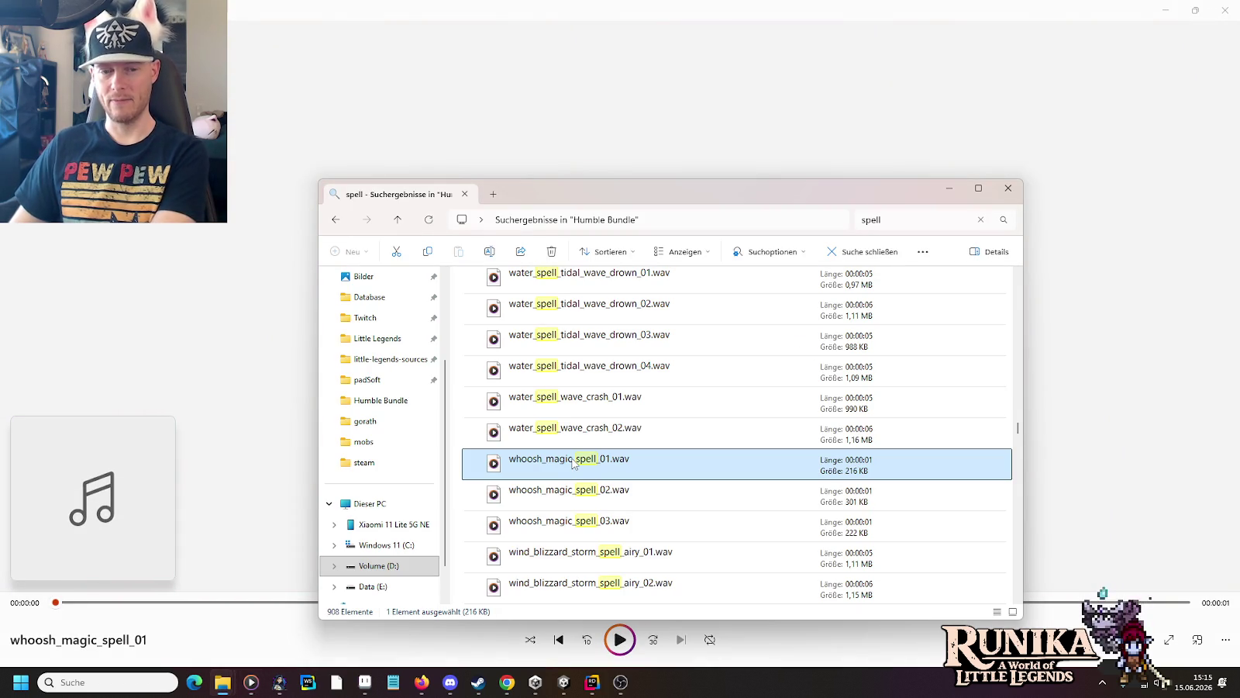
click(223, 682)
Step: Assign whoosh_magic_spell_01 to AetherRay Cast AudioCollection's Clips Element 0 and enter Play mode
click(284, 628)
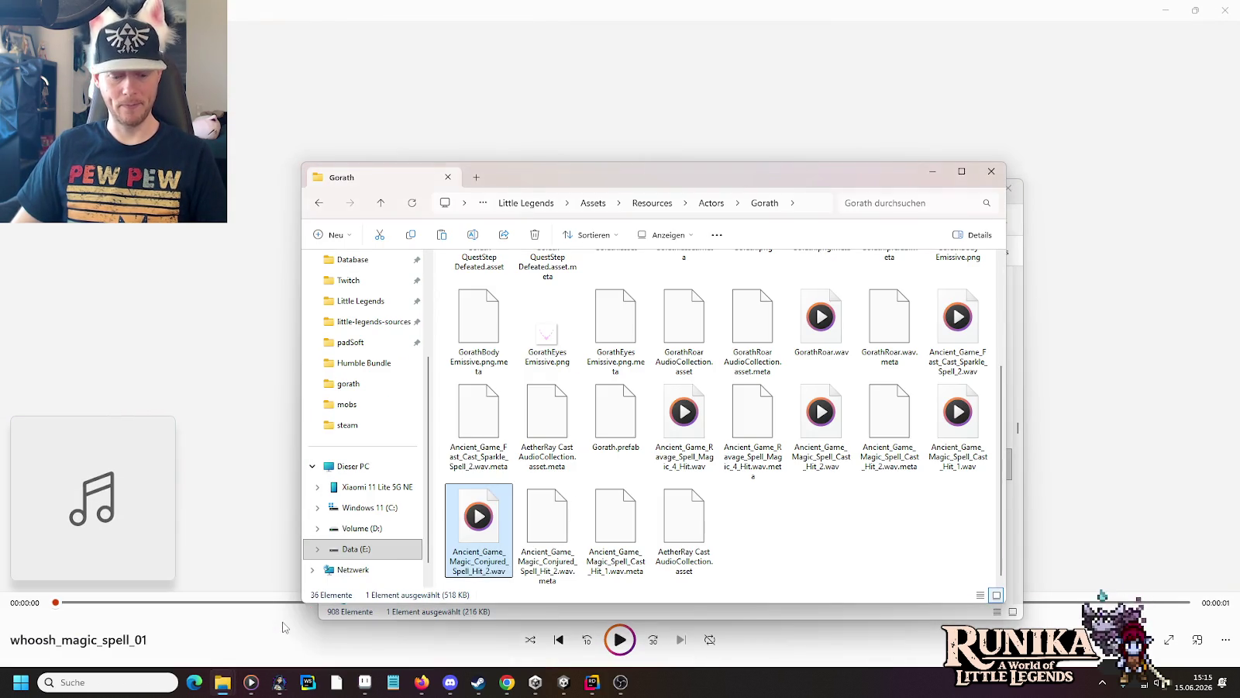
click(554, 683)
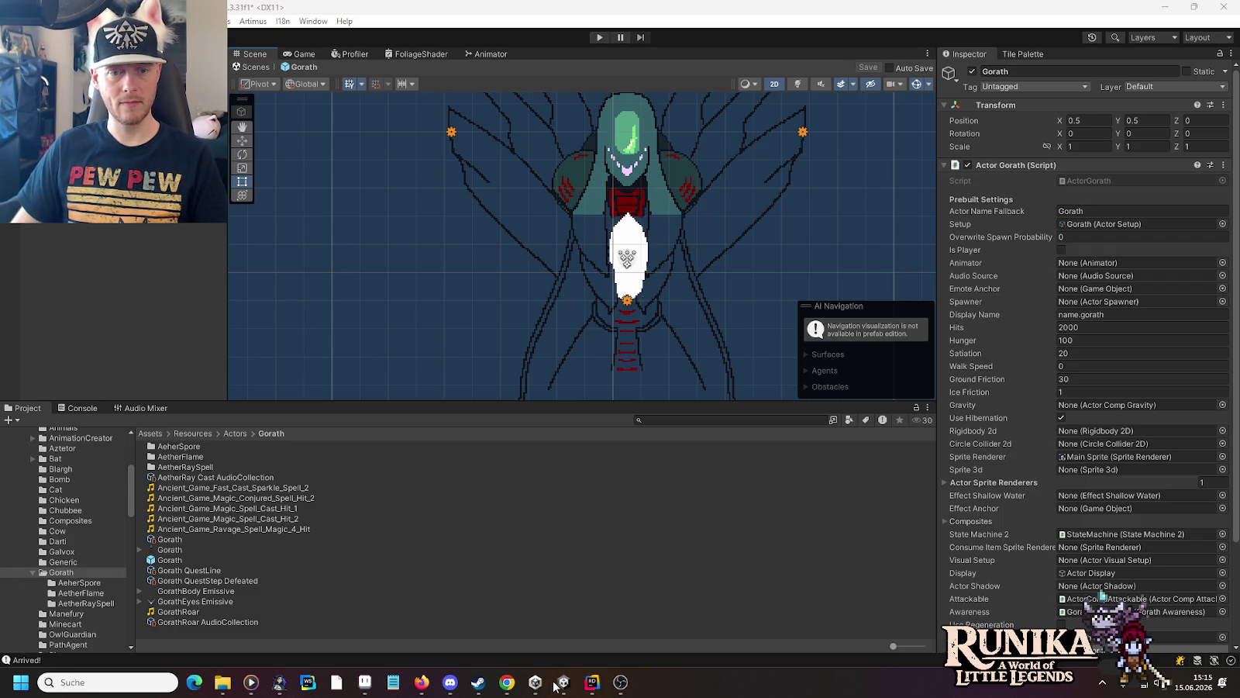
click(217, 477)
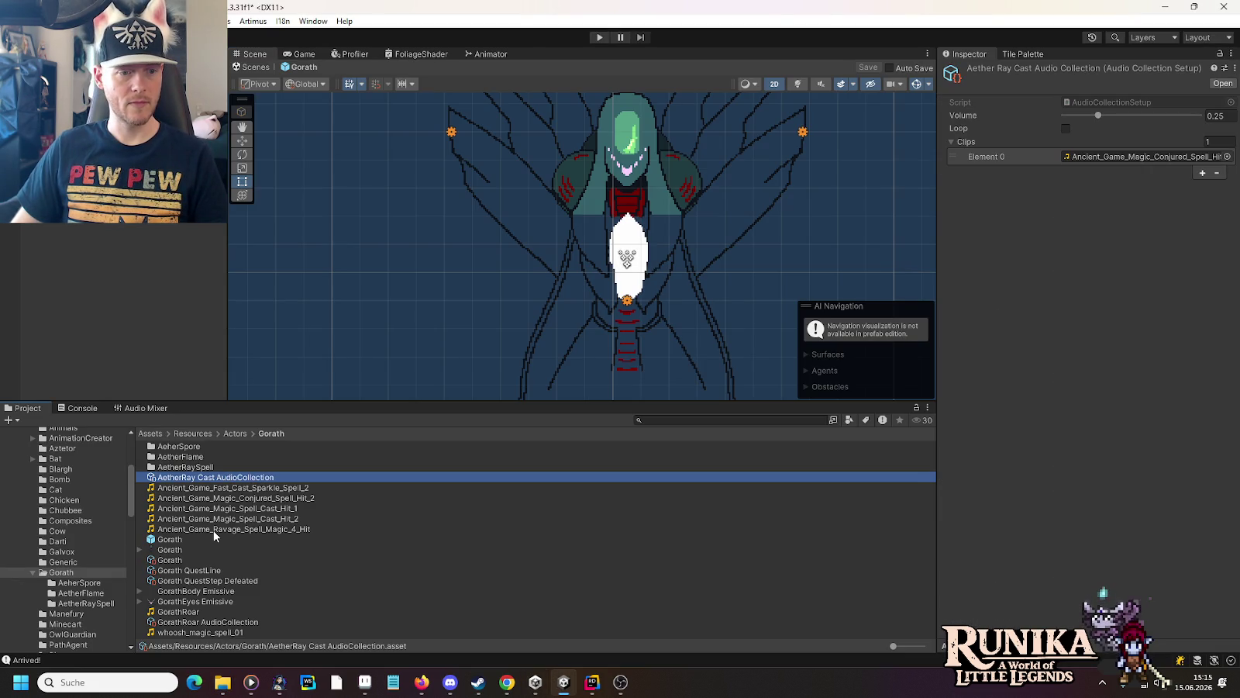
drag(200, 631, 1152, 175)
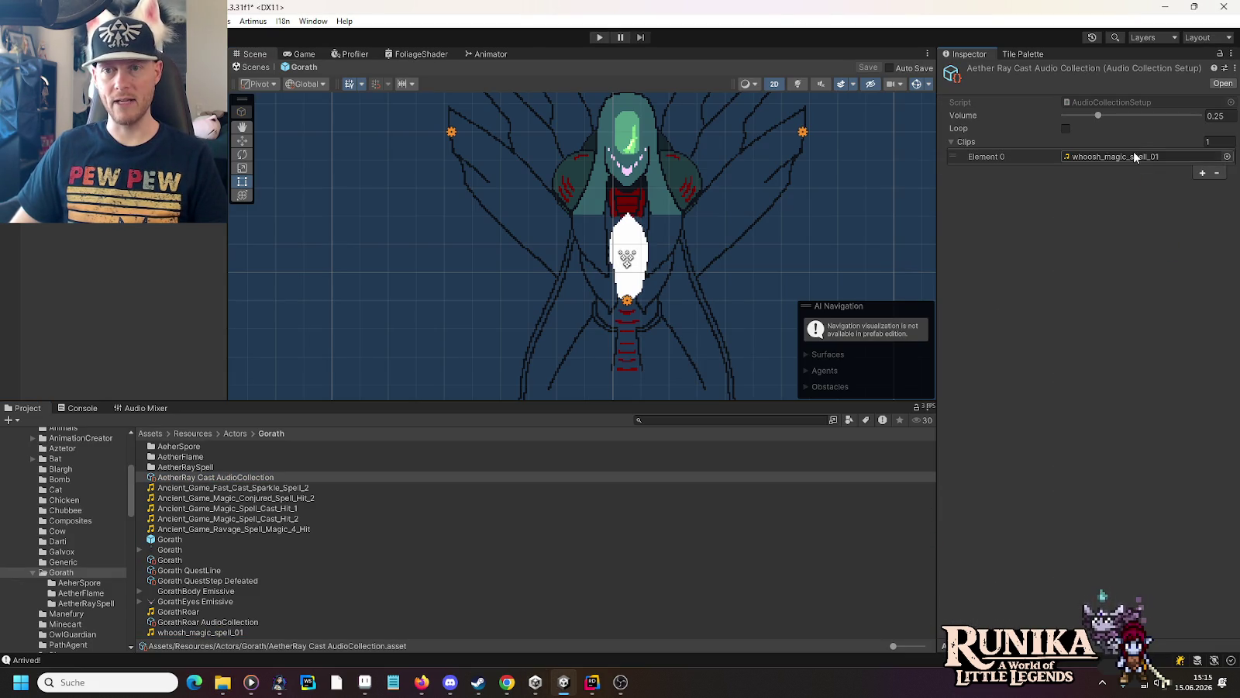
click(595, 38)
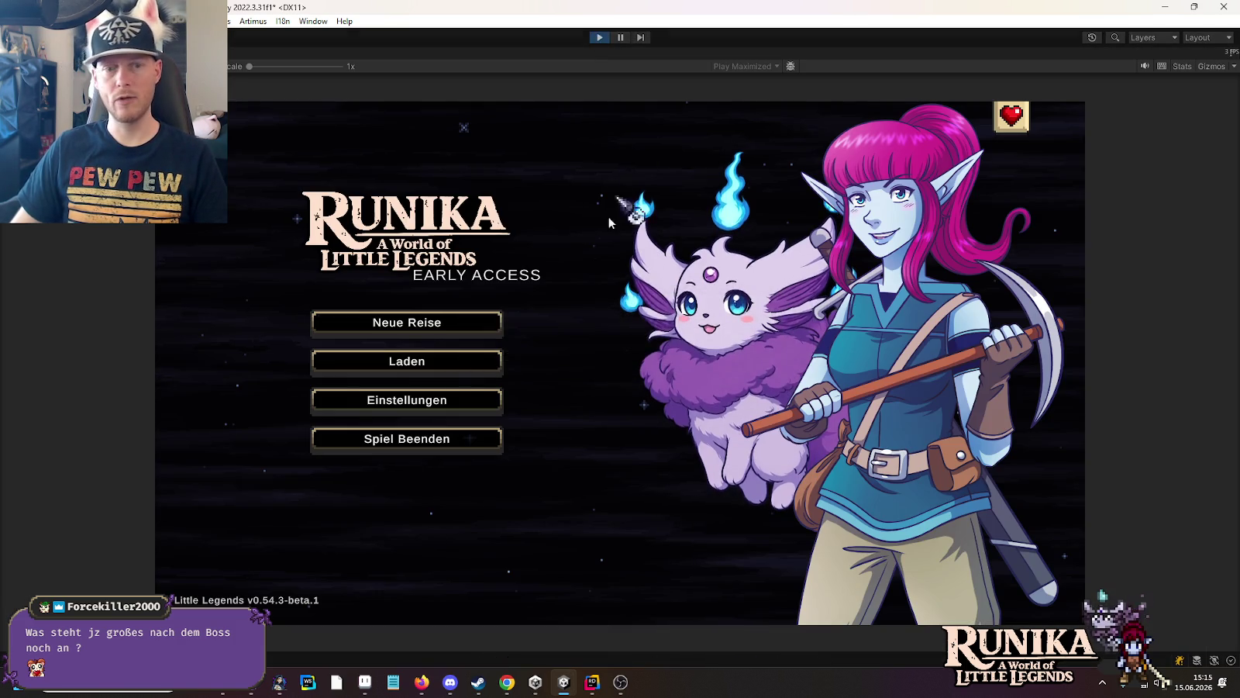
Step: Load the first save slot, walk around the Go'rath arena, then stop Play mode
click(484, 358)
click(488, 309)
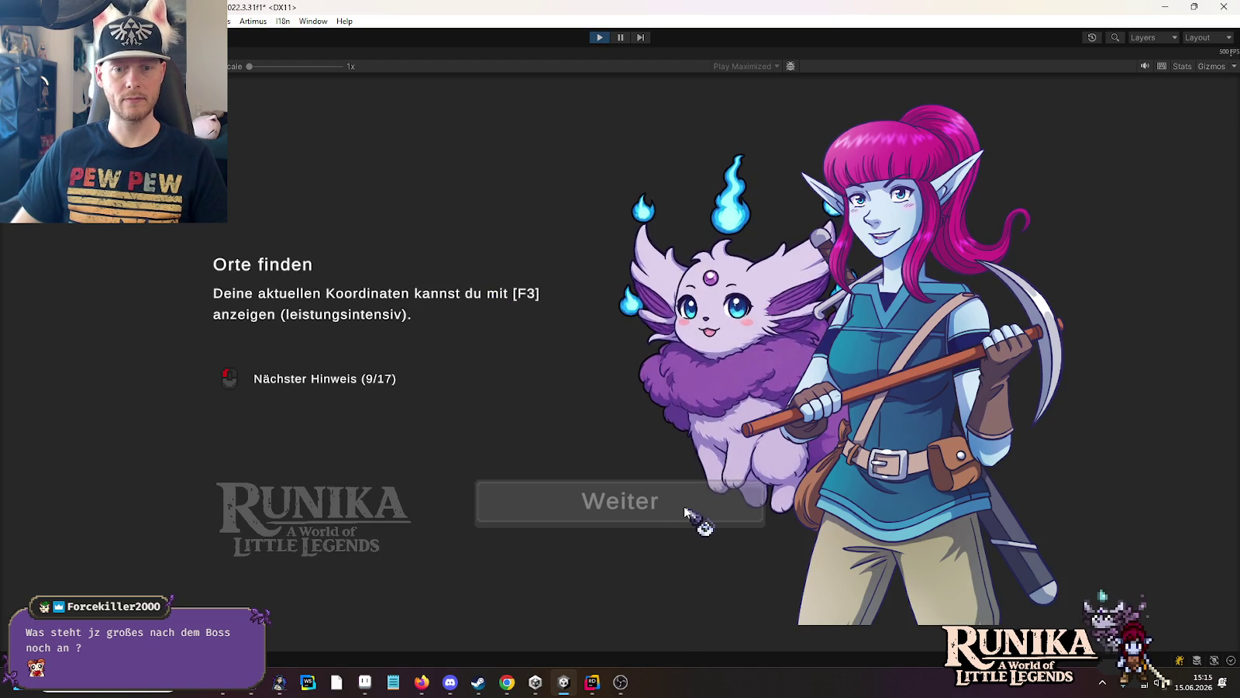
click(685, 510)
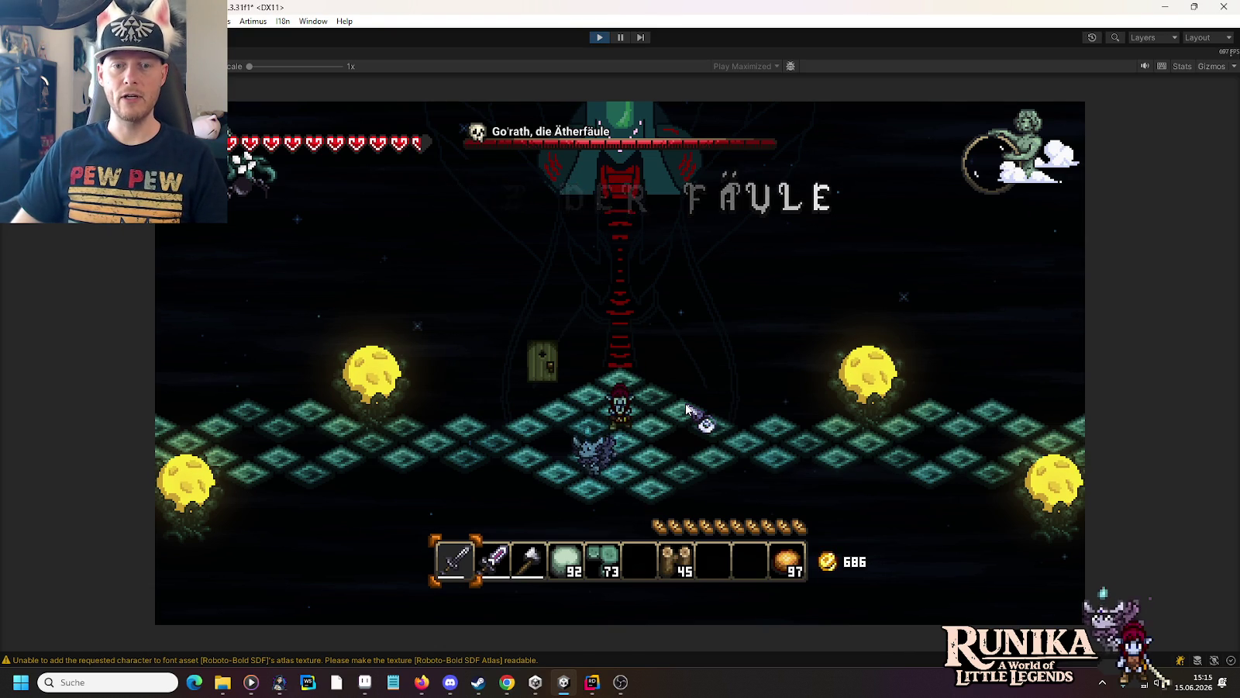
key(w)
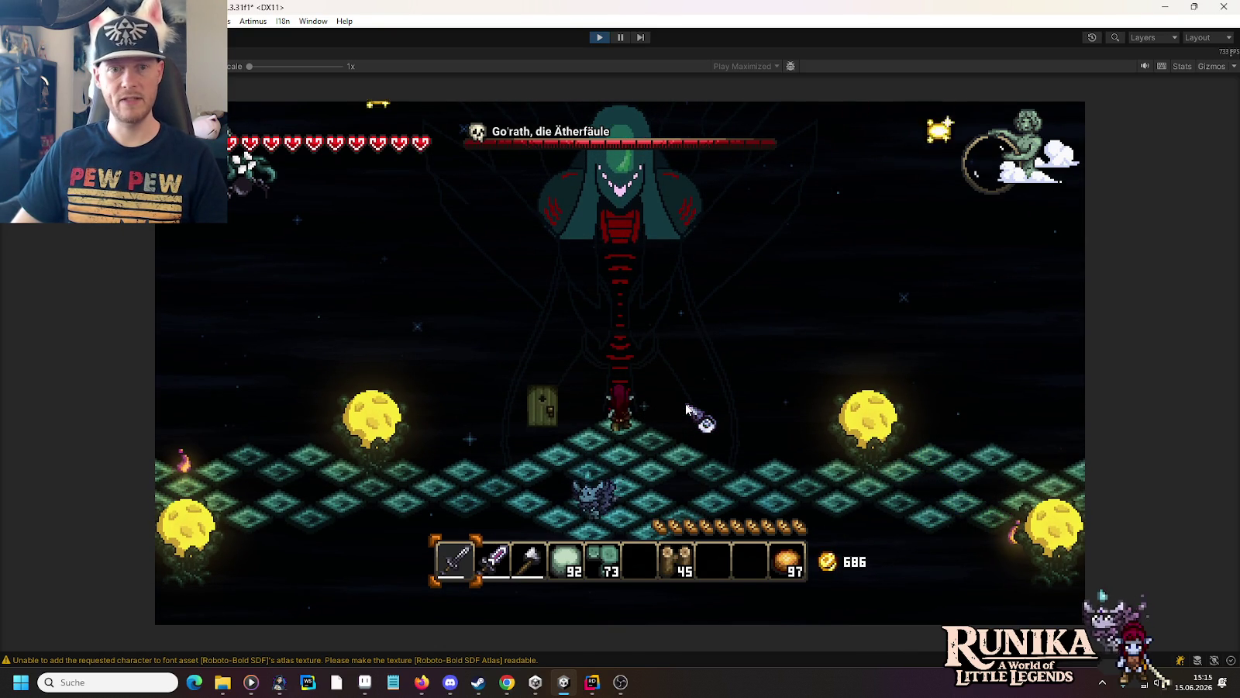
key(a+s)
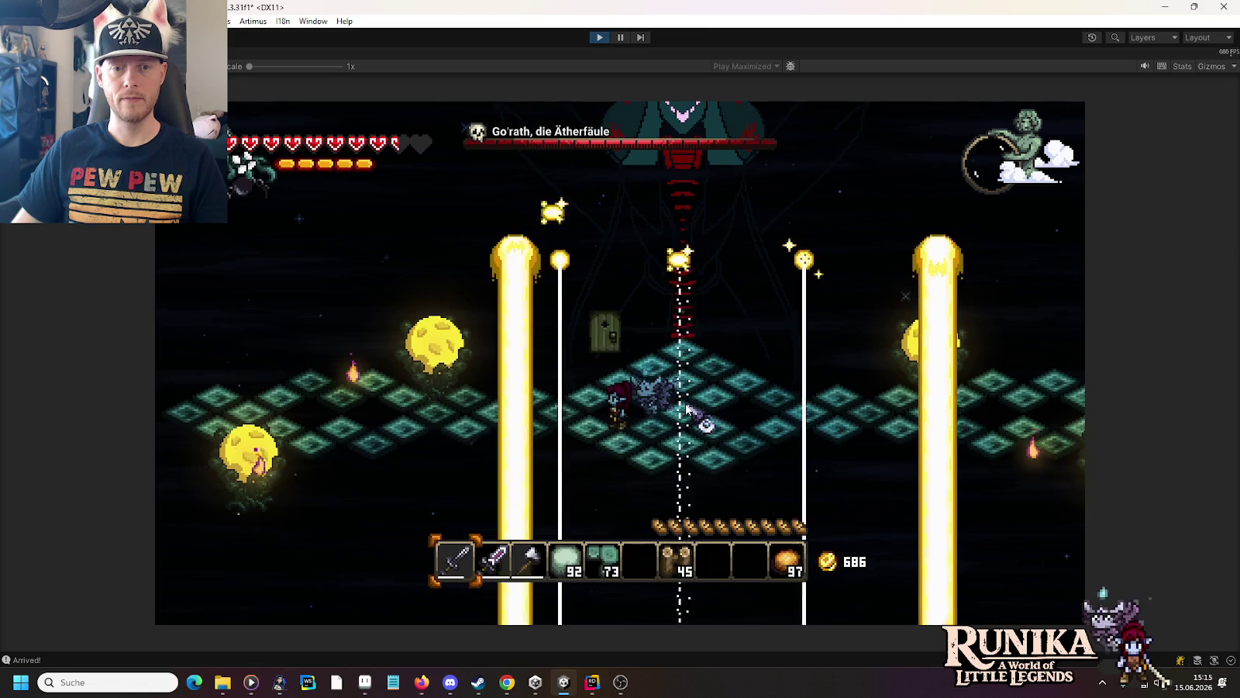
key(ctrl+p)
Step: Bring the spell search results forward and replay whoosh_magic_spell_01
mouse_move(222, 683)
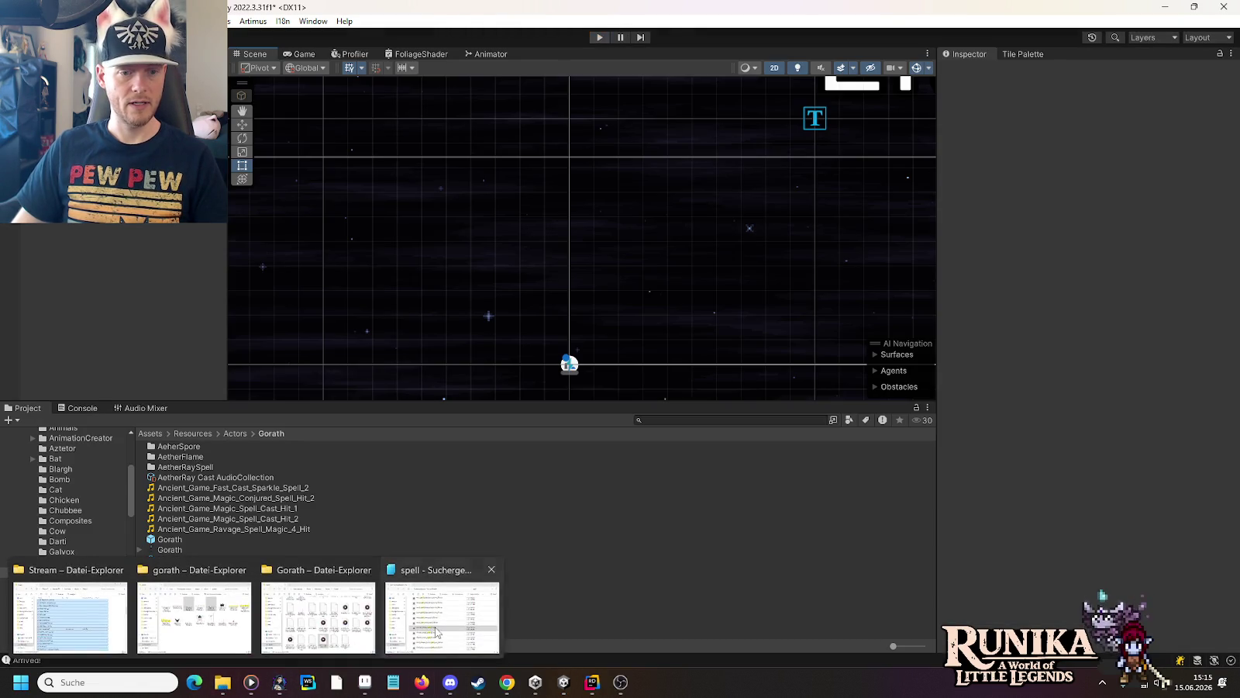
click(438, 631)
click(555, 371)
scroll(555, 402, down, 1)
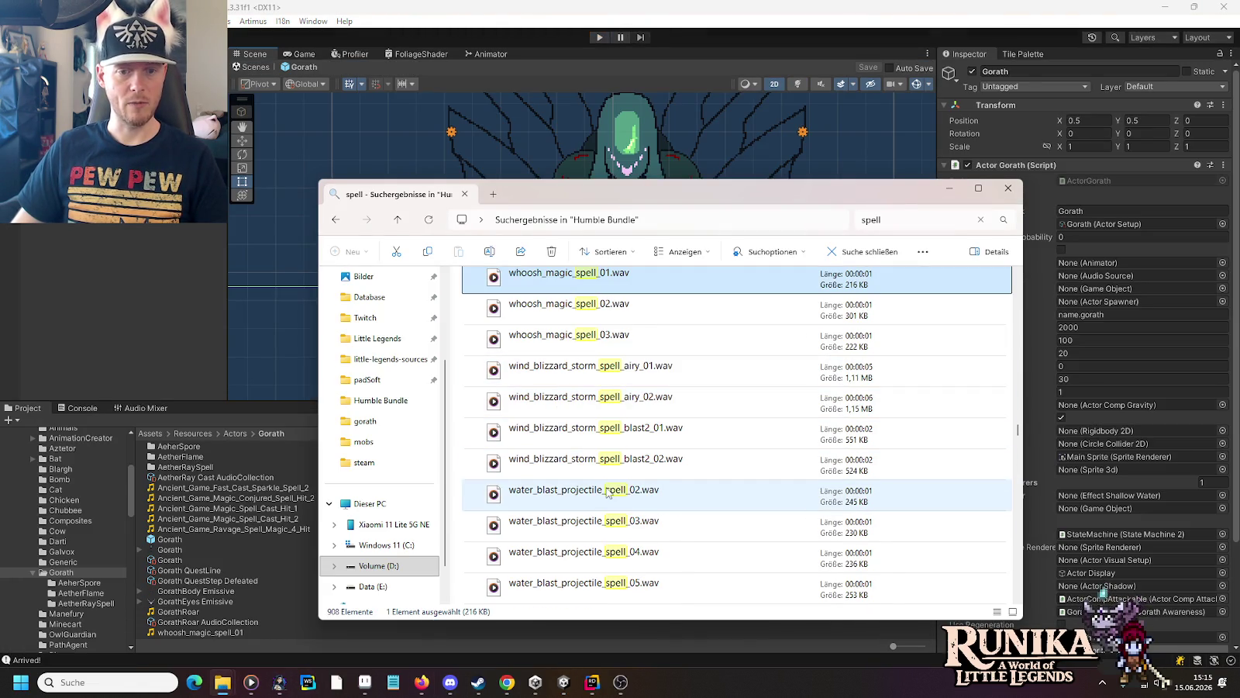
key(Return)
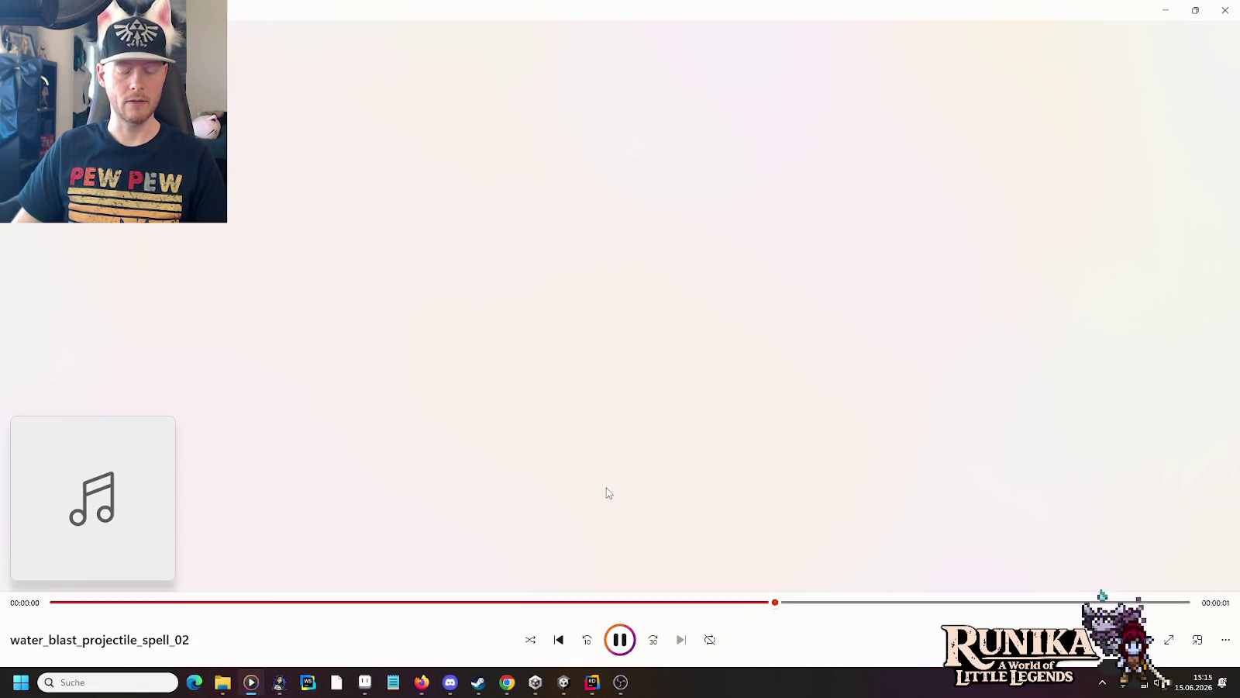
key(alt+Tab)
Step: Audition water_blast_projectile_spell_03, 04 and 05 in Media Player
double_click(590, 521)
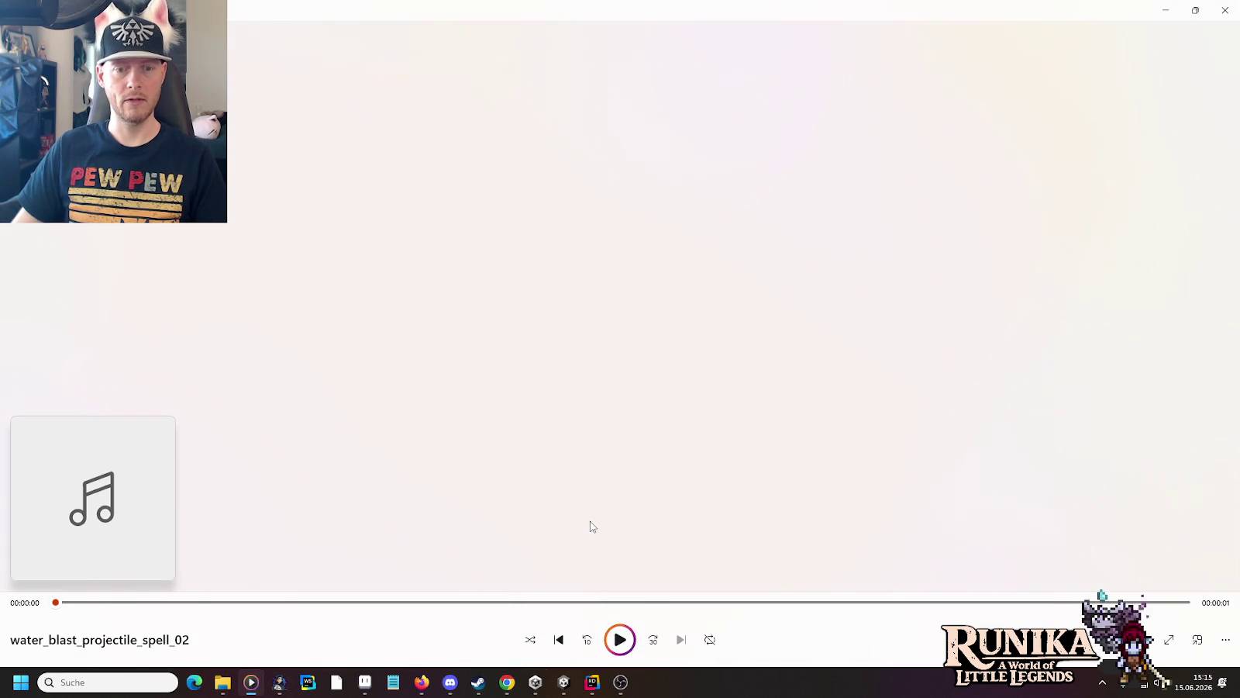
key(alt+Tab)
scroll(590, 507, down, 2)
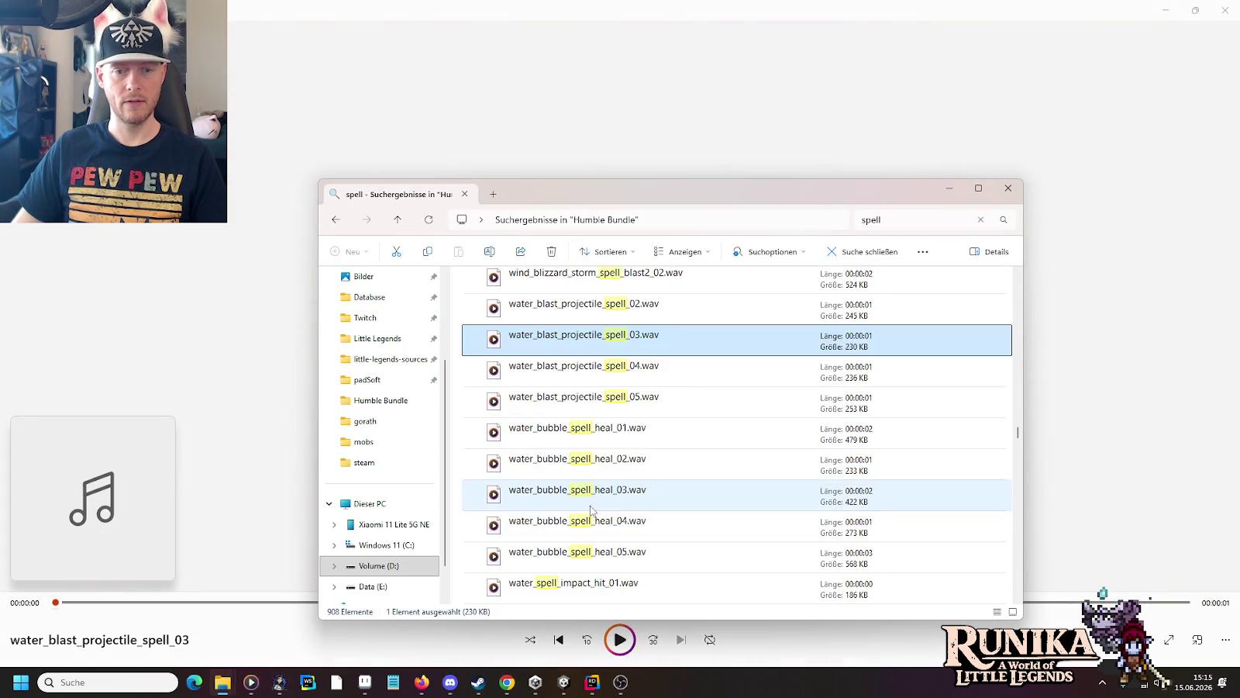
double_click(618, 372)
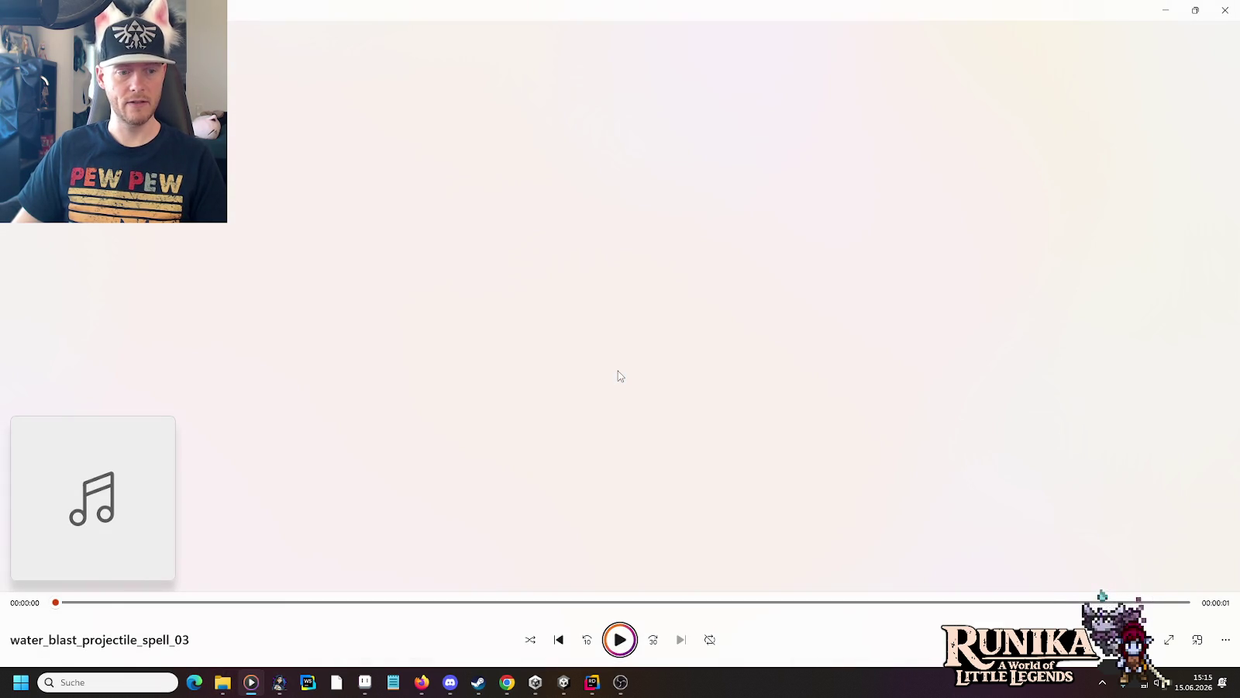
key(alt+Tab)
double_click(614, 409)
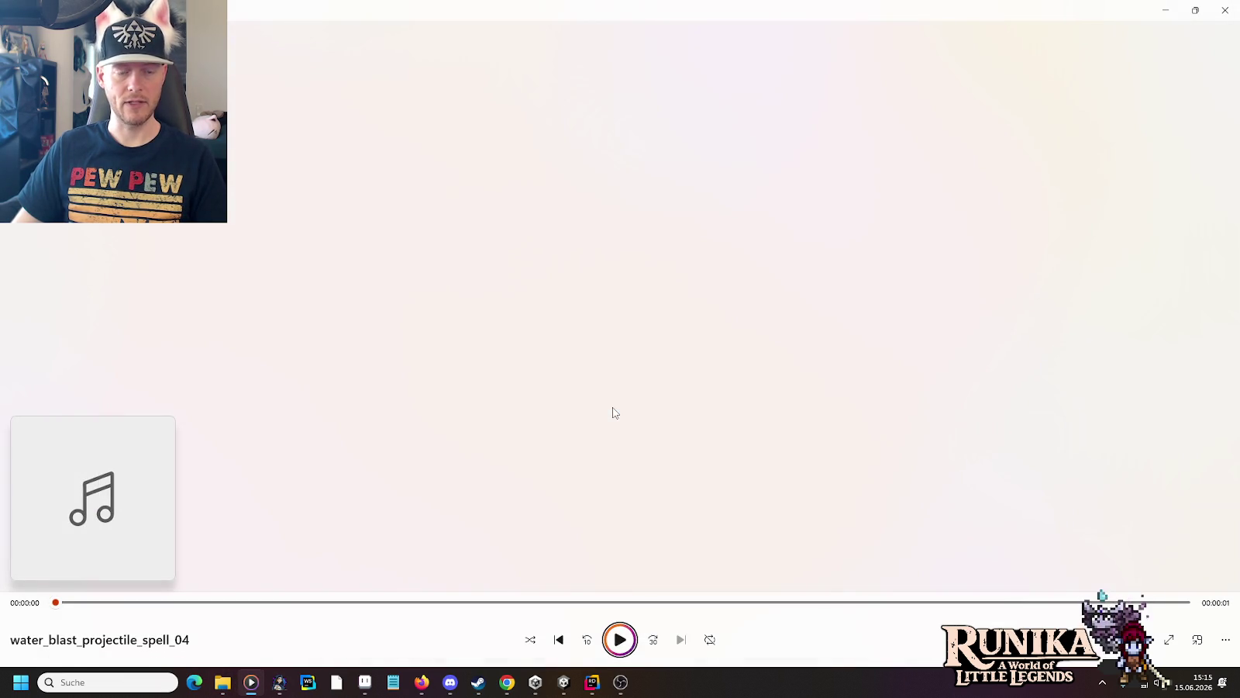
key(alt+Tab)
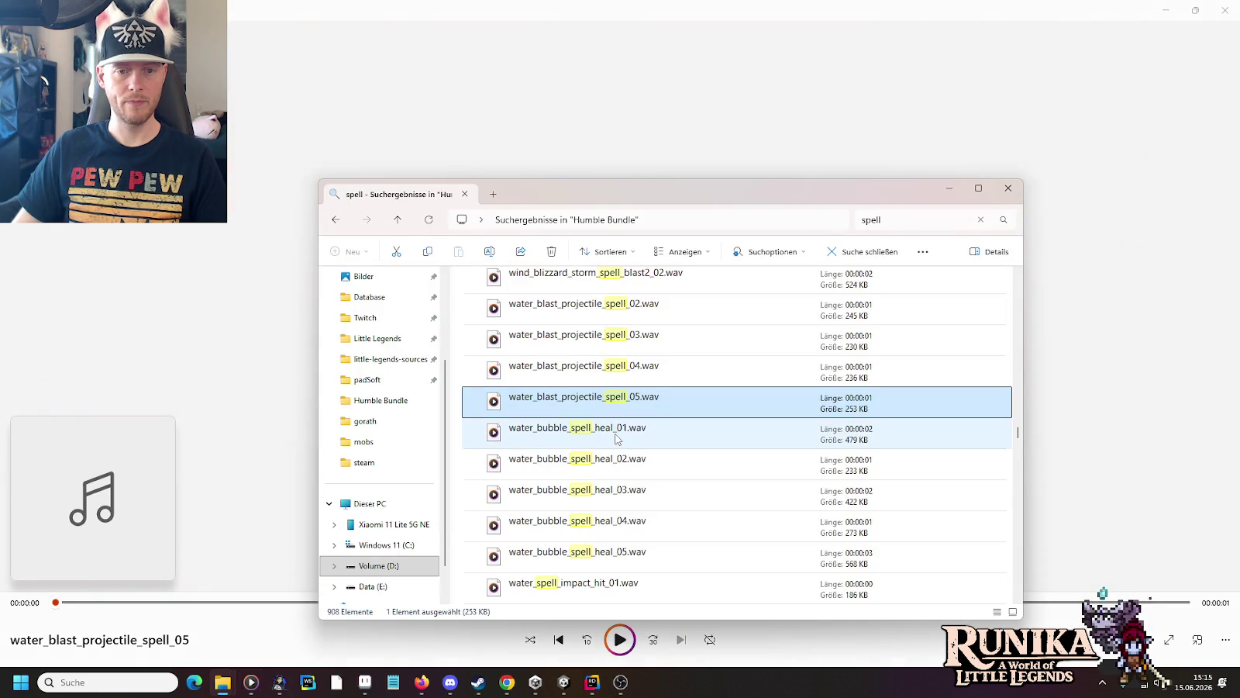
key(alt+Tab)
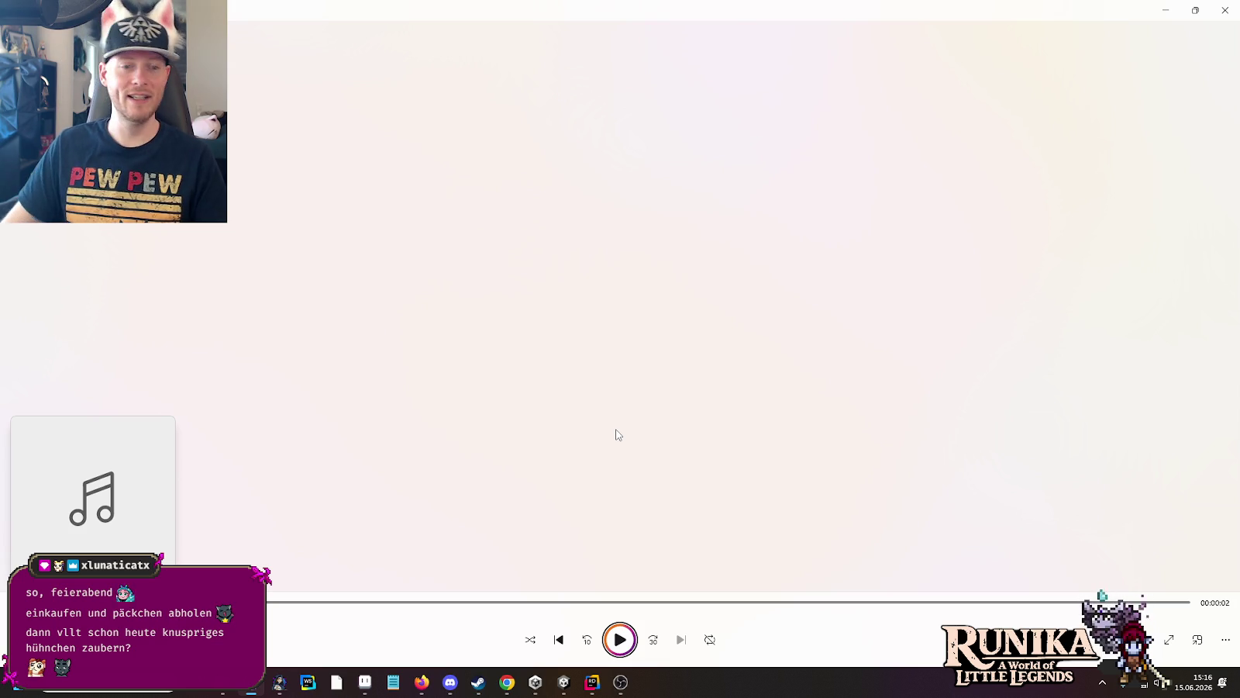
key(alt+Tab)
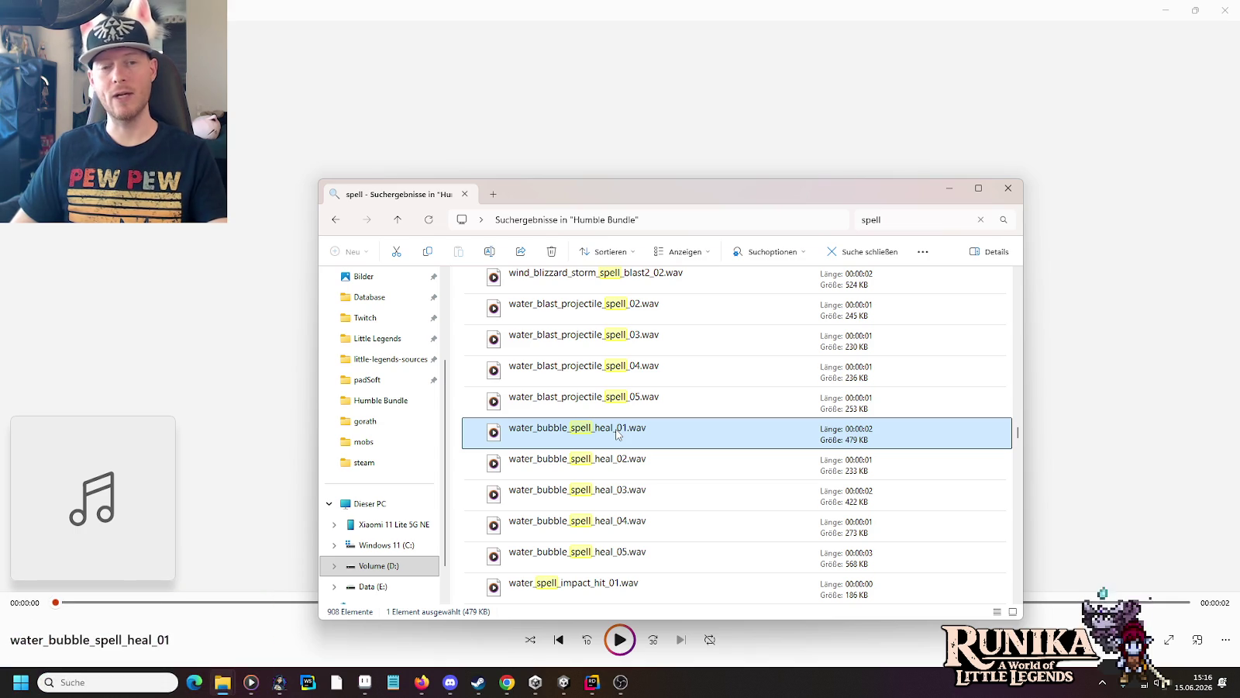
Step: Audition water_spell_impact_hit_02 and water_spell_impact_hit_03
scroll(617, 434, down, 1)
scroll(617, 434, down, 1)
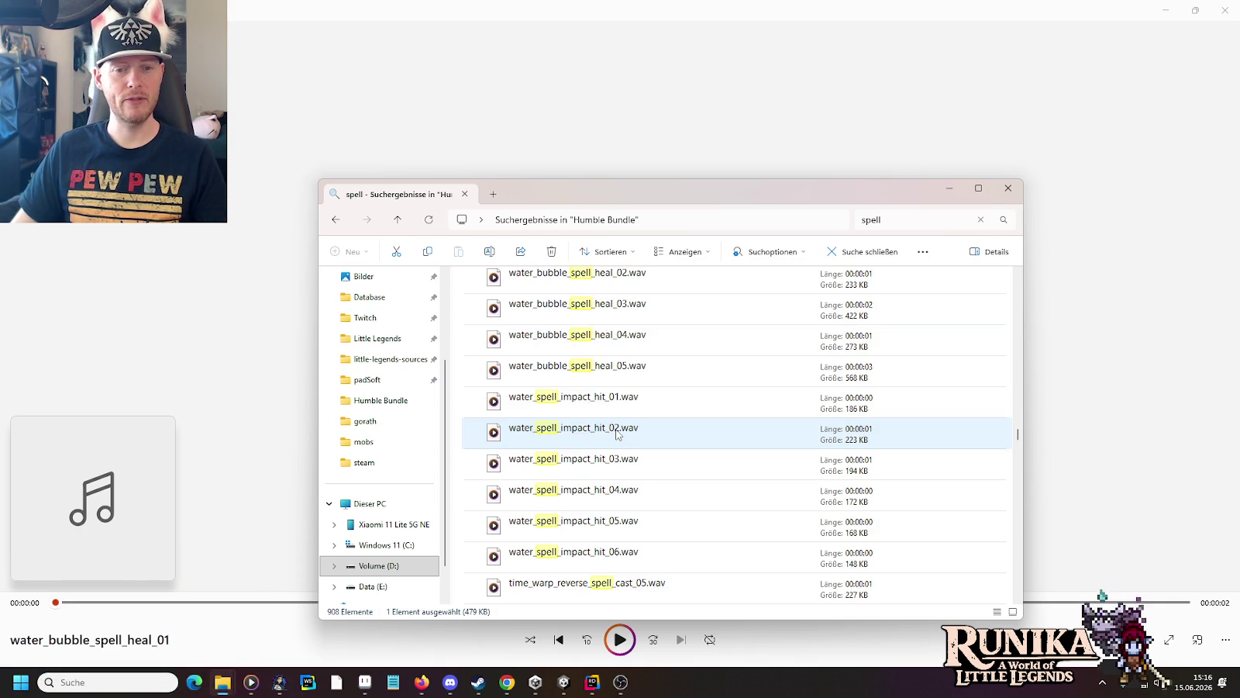
double_click(617, 404)
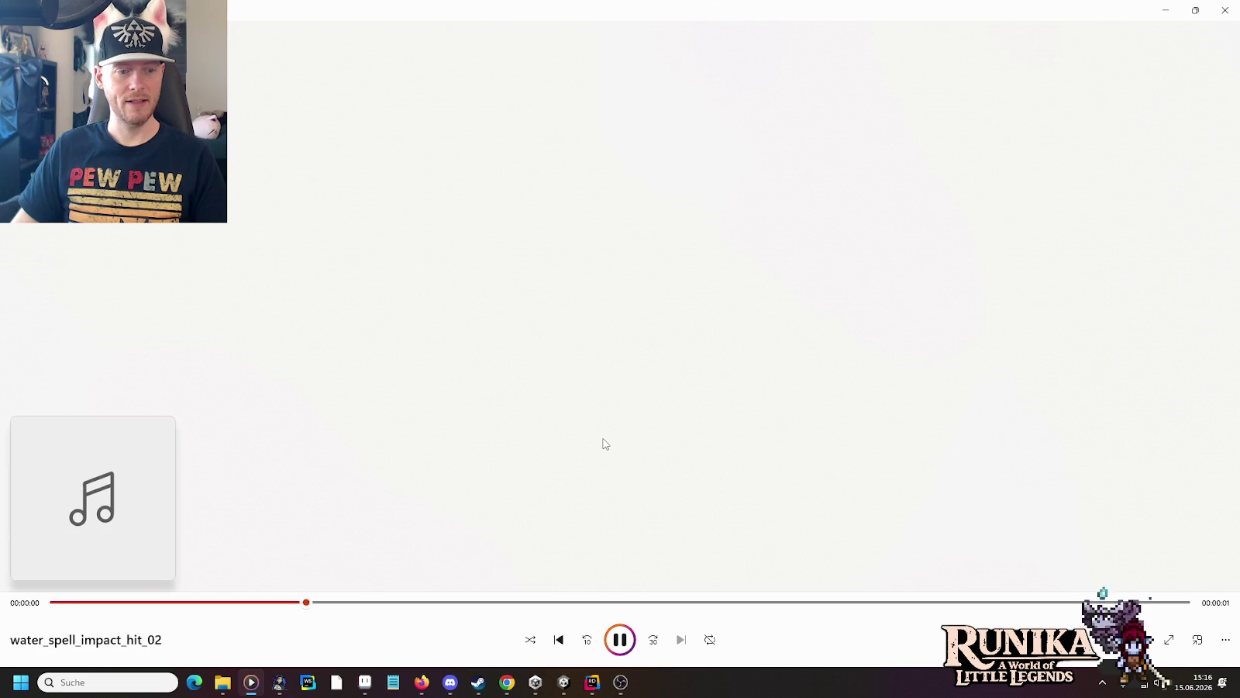
key(alt+Tab)
key(Return)
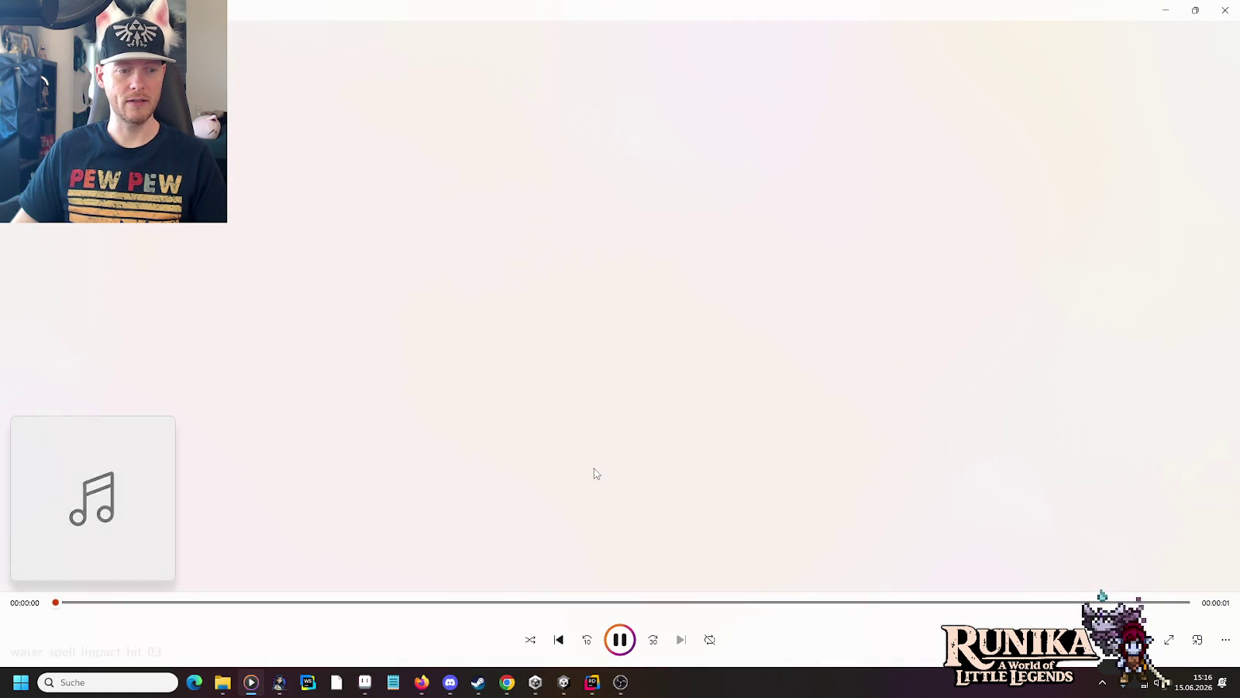
key(alt+Tab)
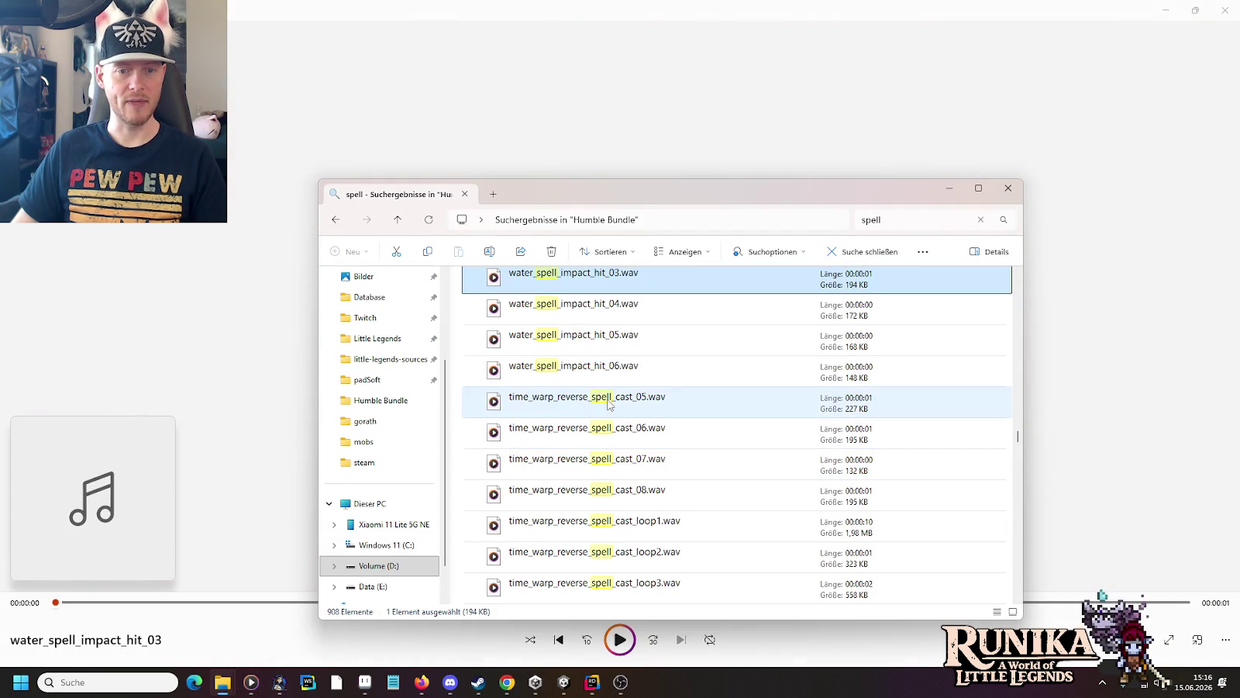
key(alt+Tab)
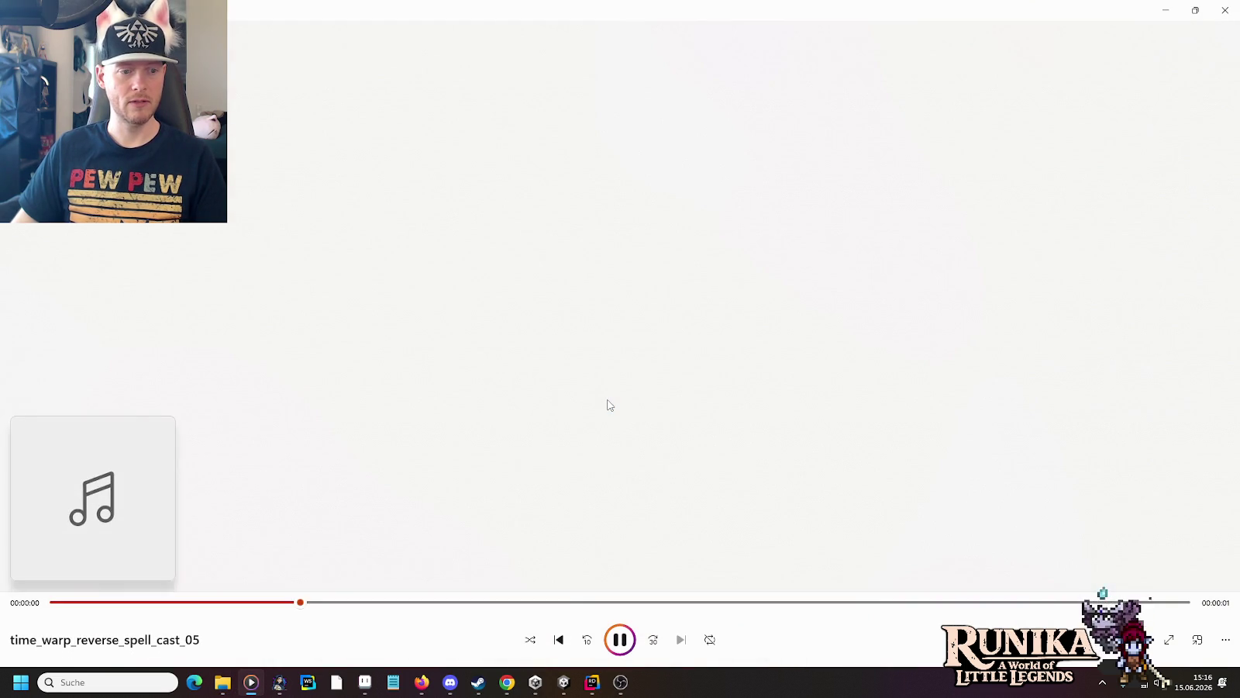
Step: Audition time_warp_reverse_spell_cast_05 and 08, then twinkle_glitter_dark_spell_02
key(alt+Tab)
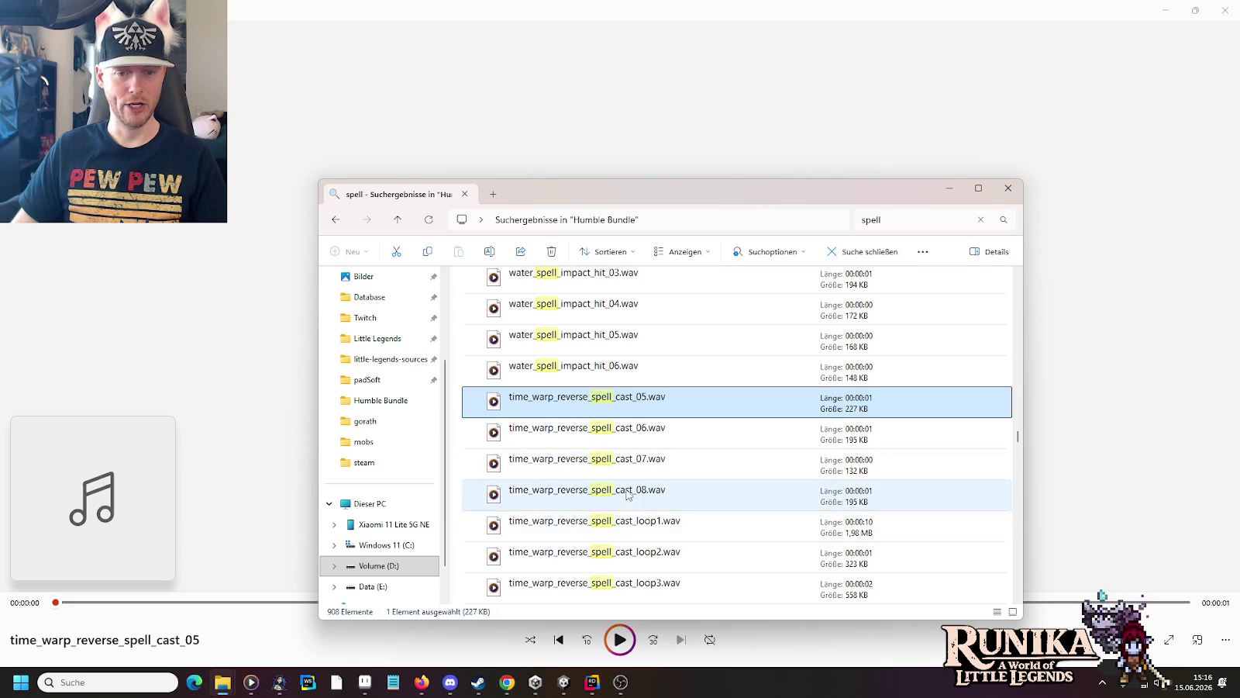
double_click(629, 495)
key(alt+Tab)
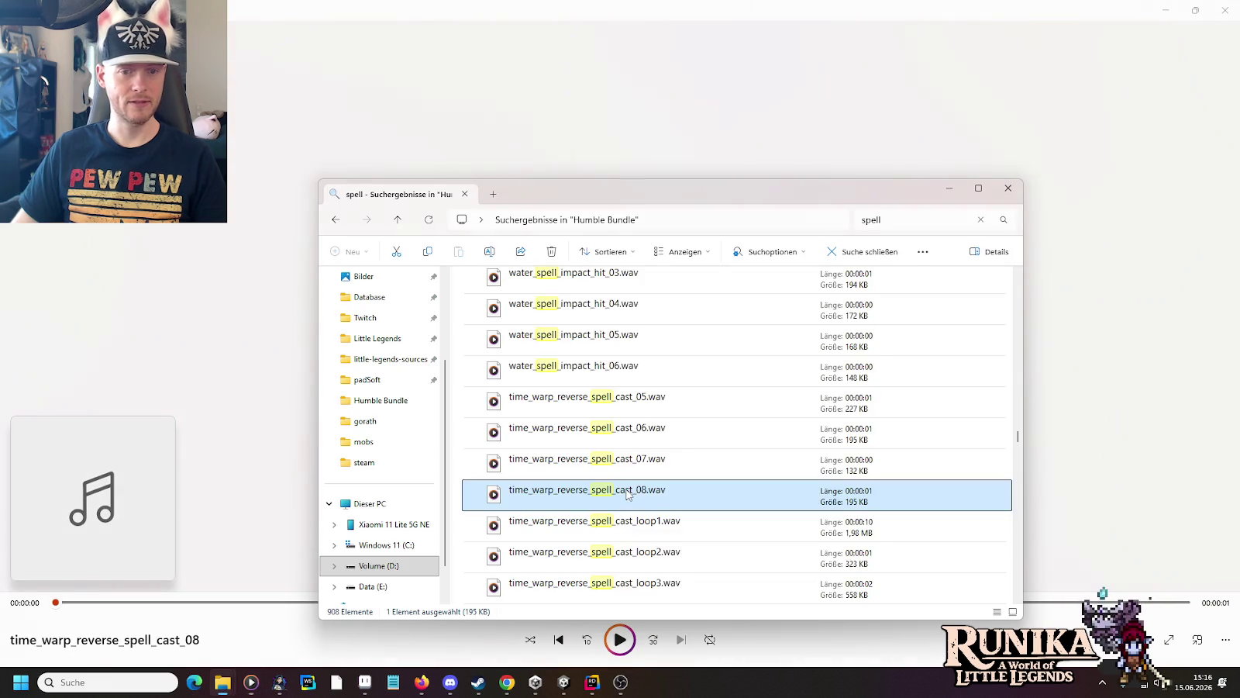
scroll(634, 434, down, 3)
scroll(634, 424, up, 1)
double_click(636, 408)
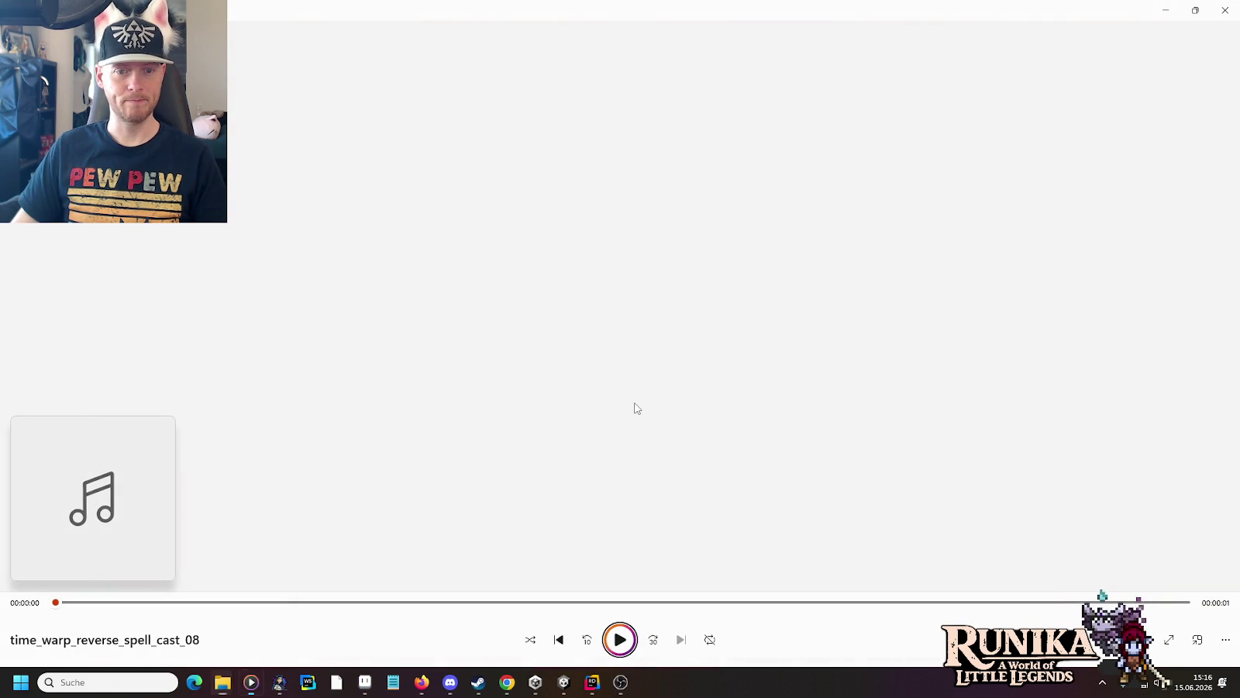
key(alt+Tab)
double_click(634, 436)
key(alt+Tab)
Step: Play vanish_spell_flash_potion_01 and replay it once more
scroll(634, 436, down, 1)
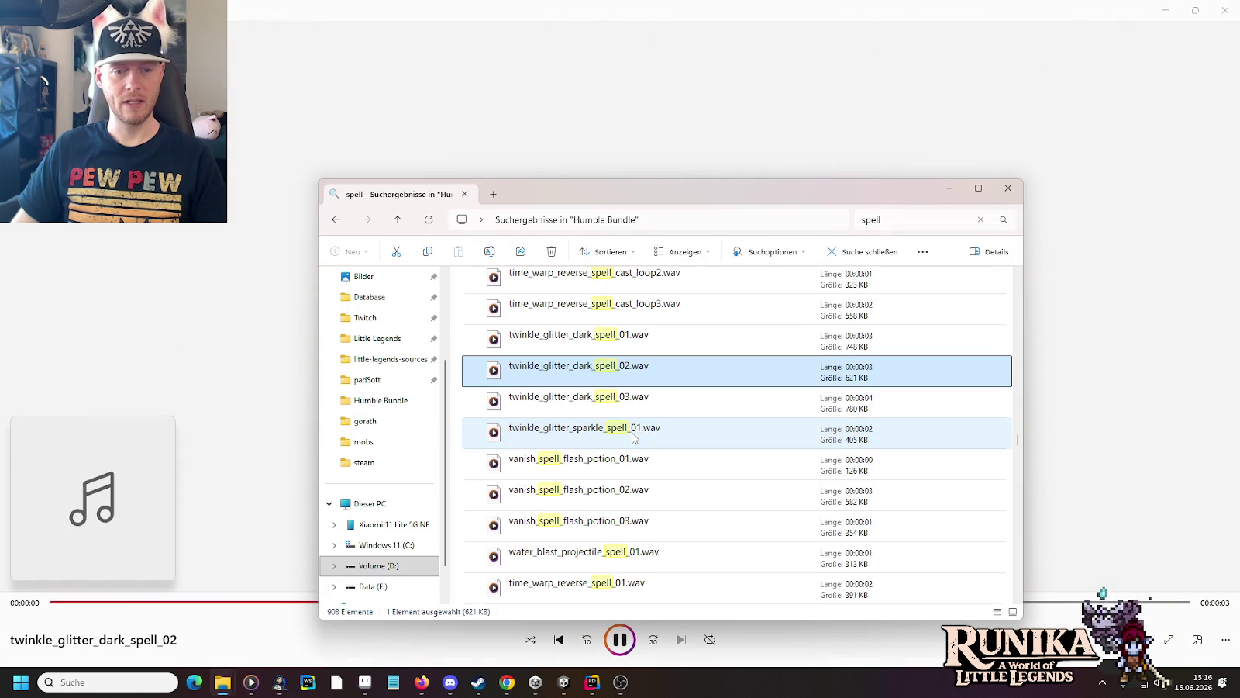
double_click(628, 465)
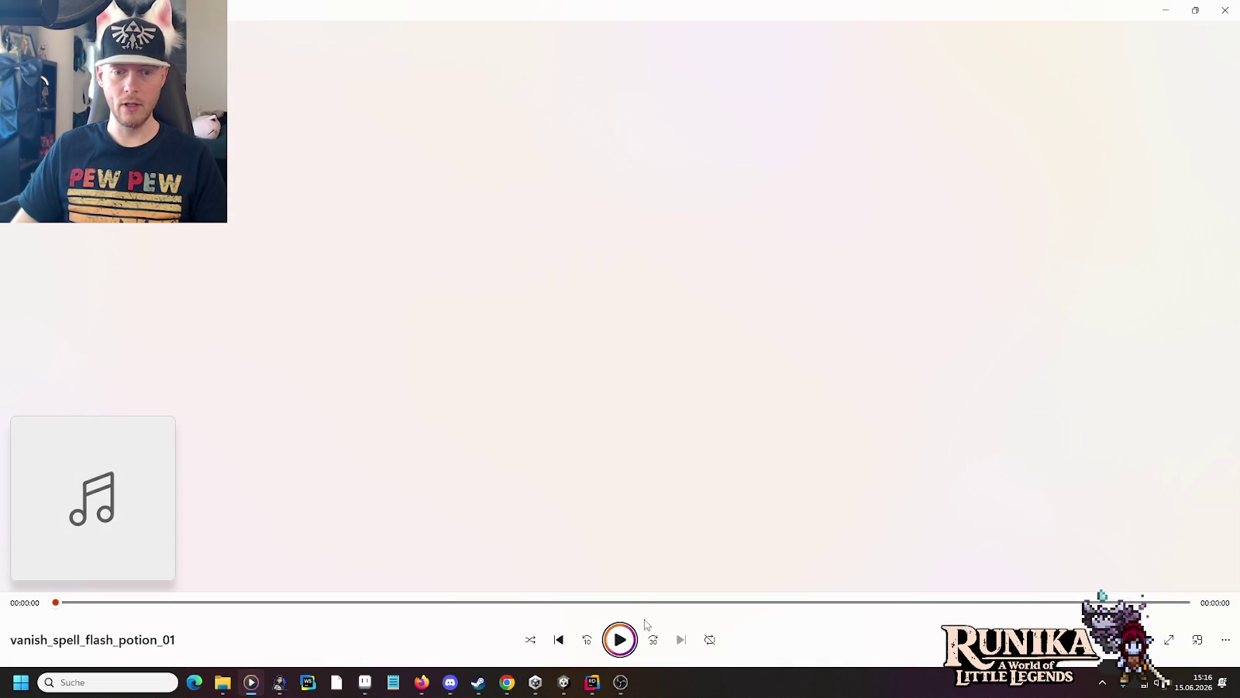
click(624, 642)
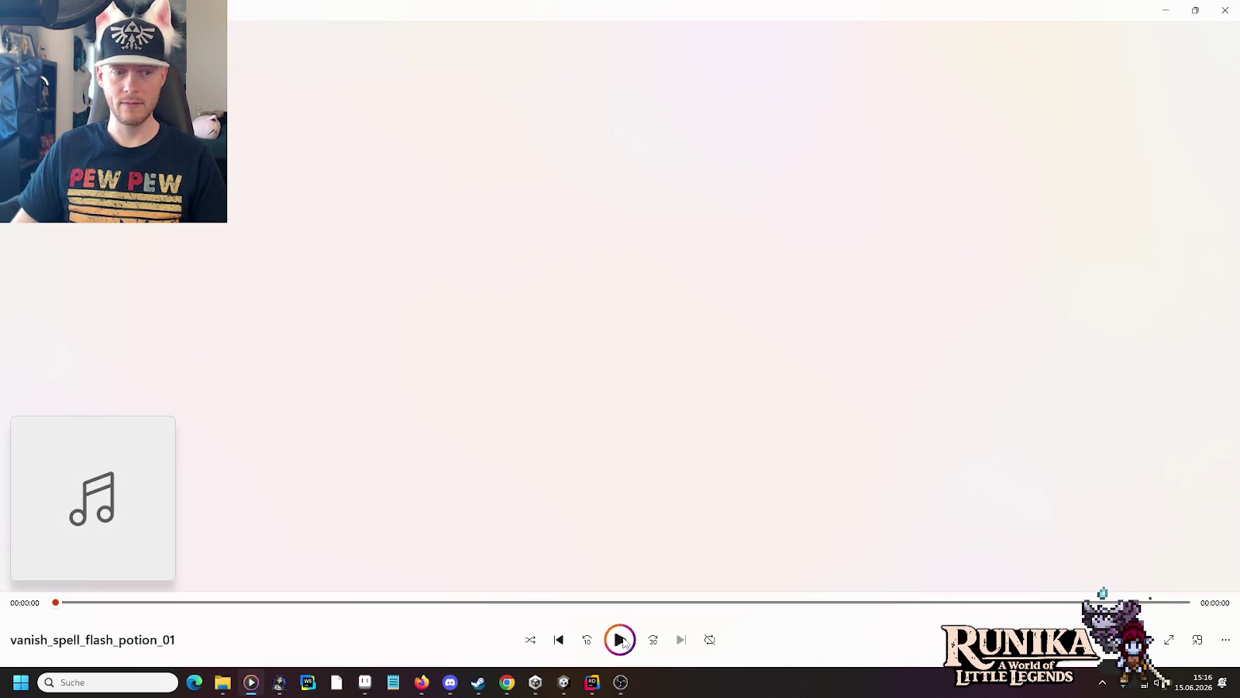
key(alt+Tab)
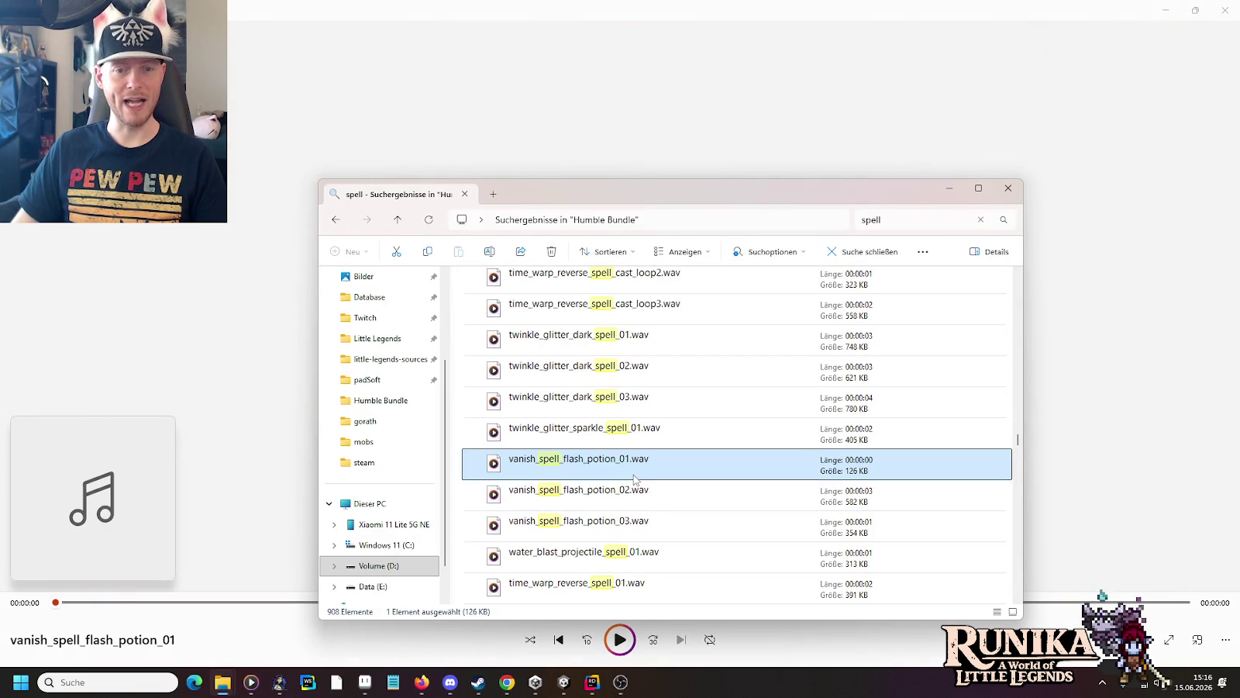
scroll(634, 478, down, 1)
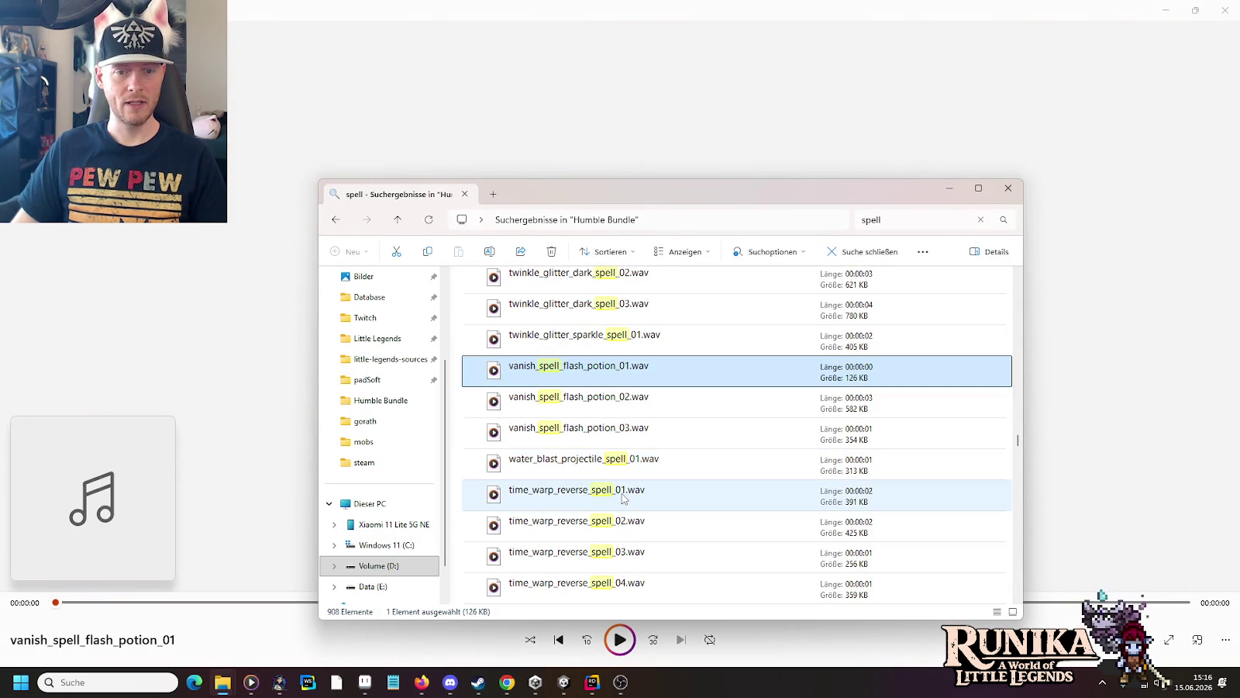
Step: Audition time_warp_reverse_spell_01 and time_warp_reverse_spell_cast_01
double_click(622, 496)
key(alt+Tab)
scroll(622, 496, down, 2)
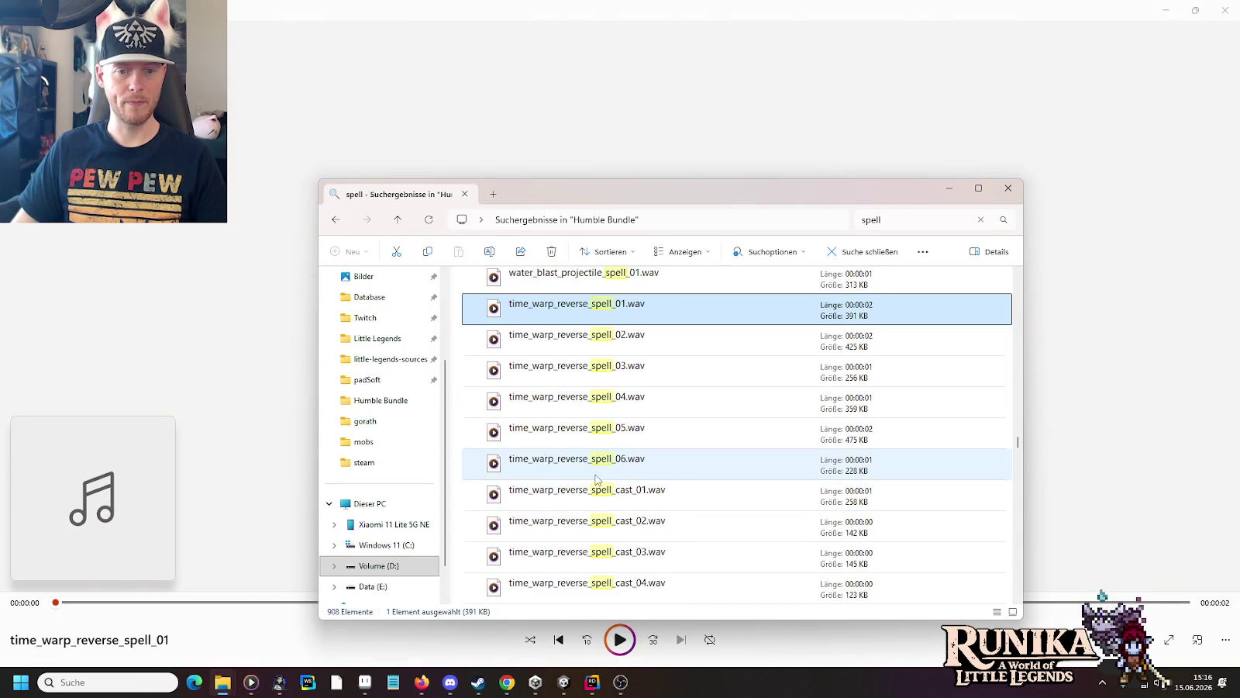
double_click(597, 503)
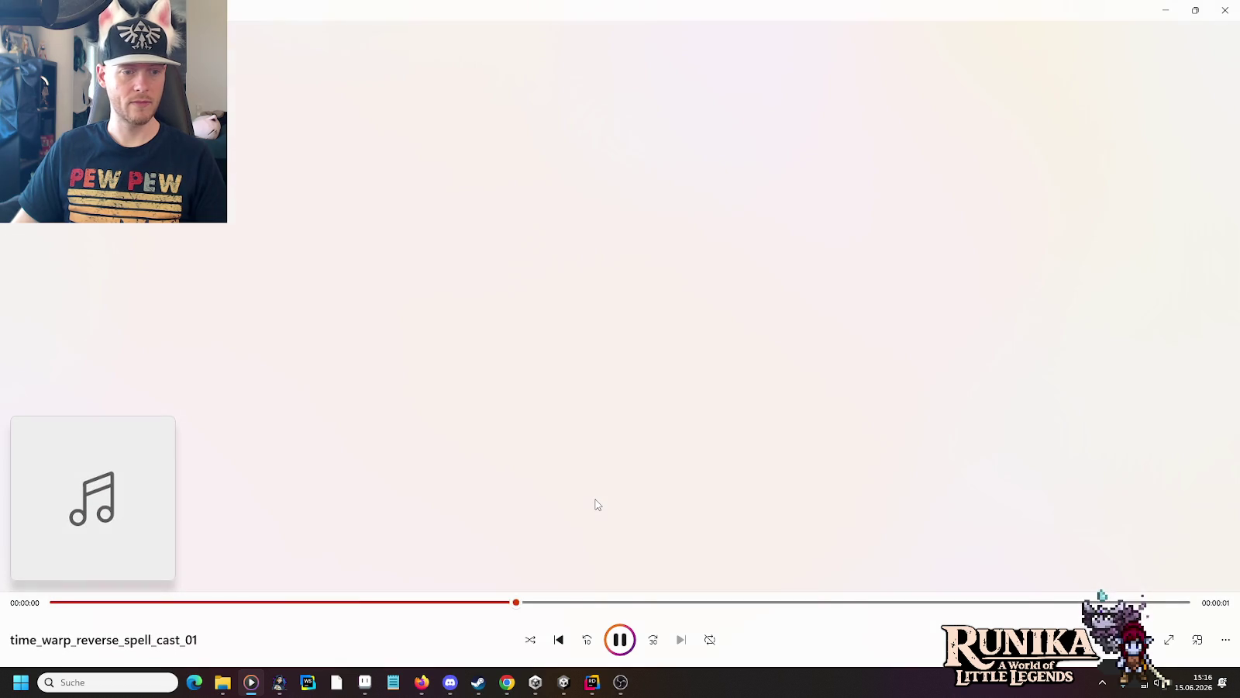
key(alt+Tab)
scroll(597, 502, down, 1)
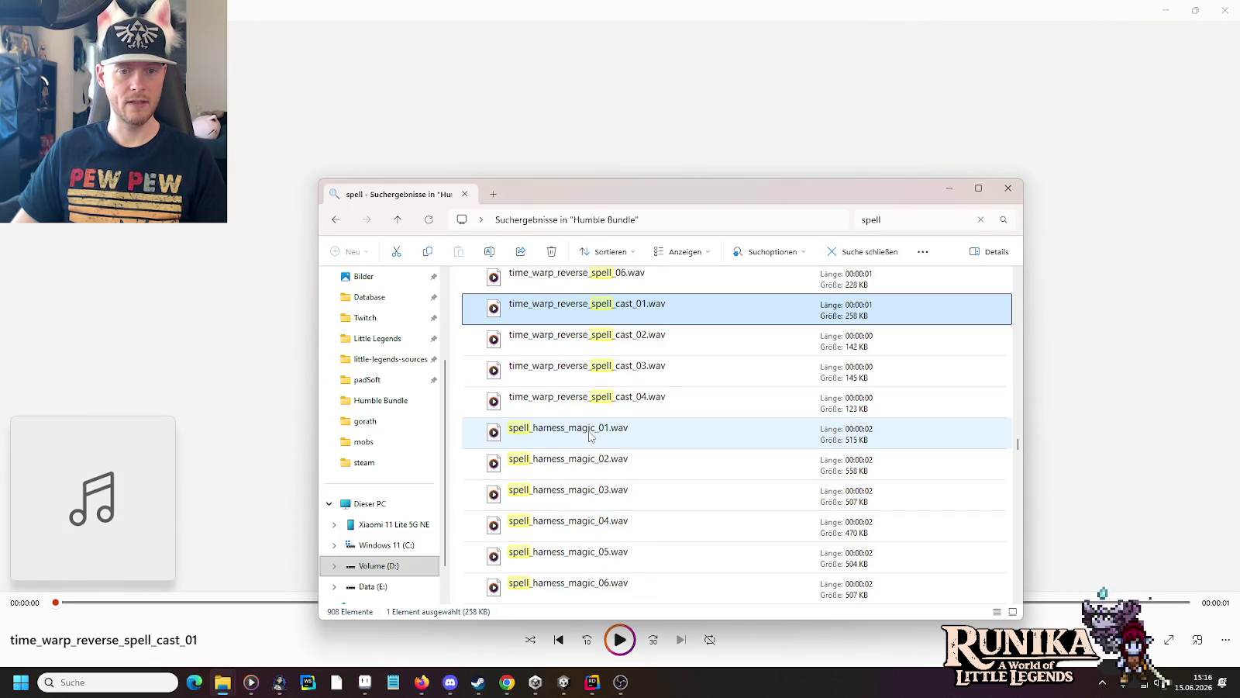
Step: Audition spell_harness_magic_01 and 02, then spell_recharge_poweup_01 and 02
double_click(589, 435)
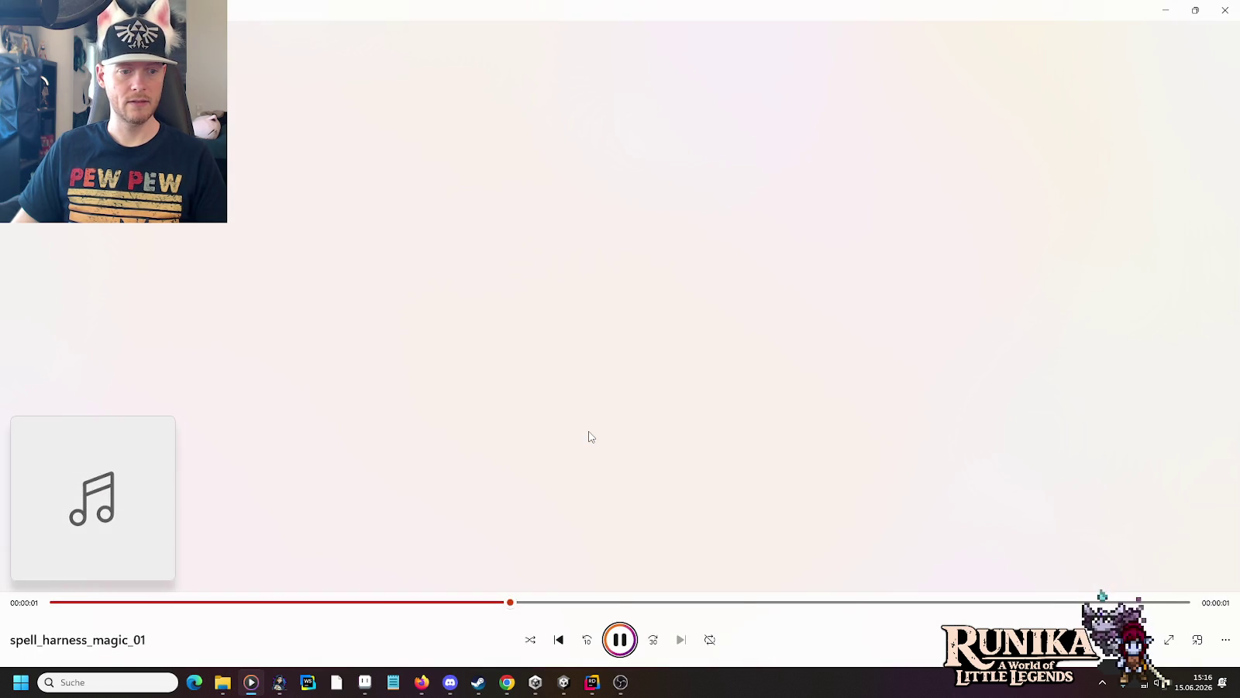
key(alt+Tab)
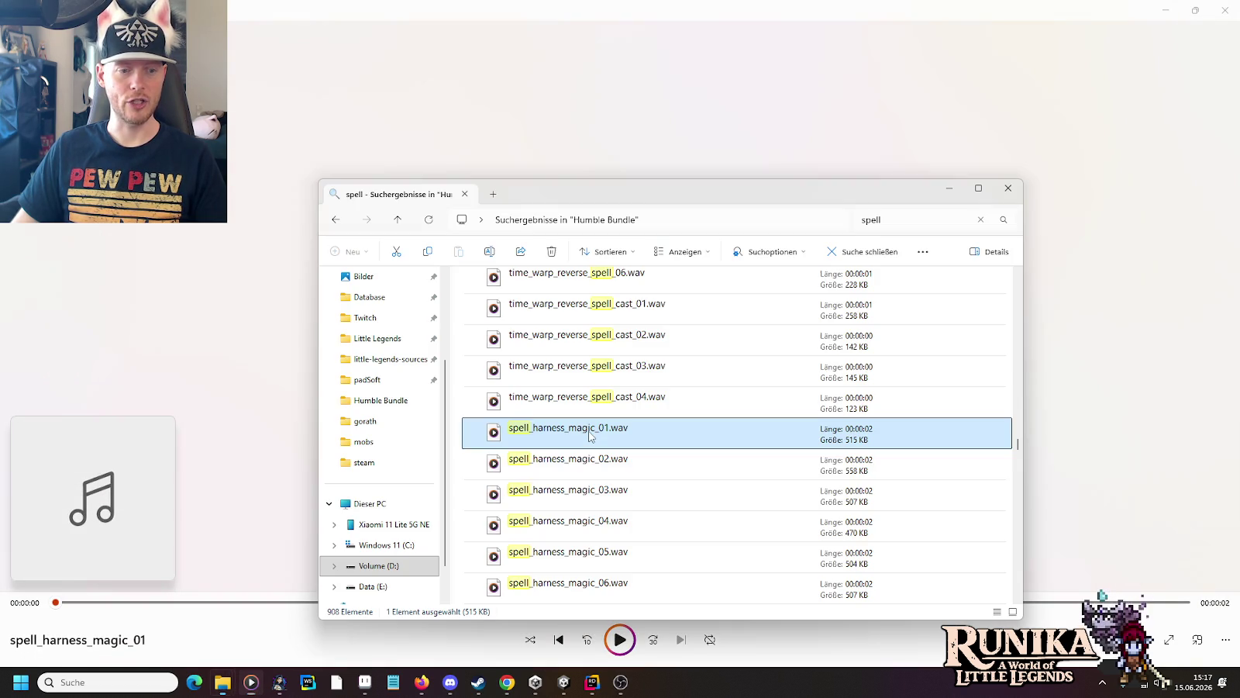
double_click(591, 465)
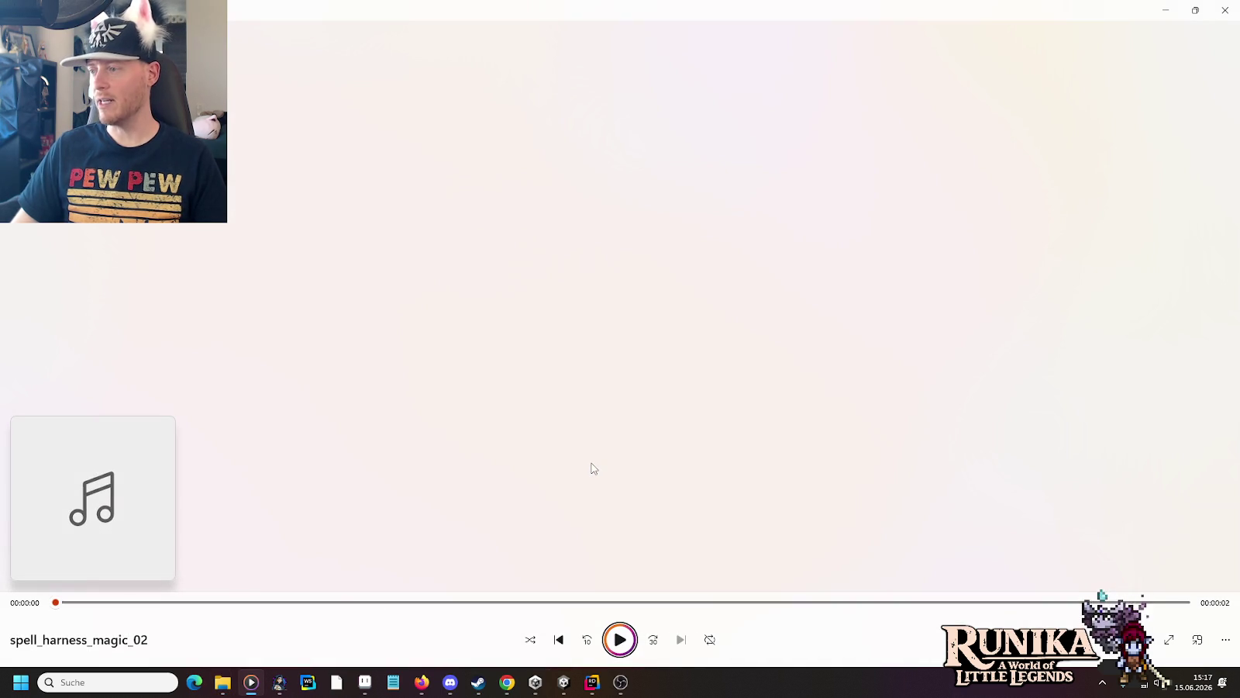
key(alt+Tab)
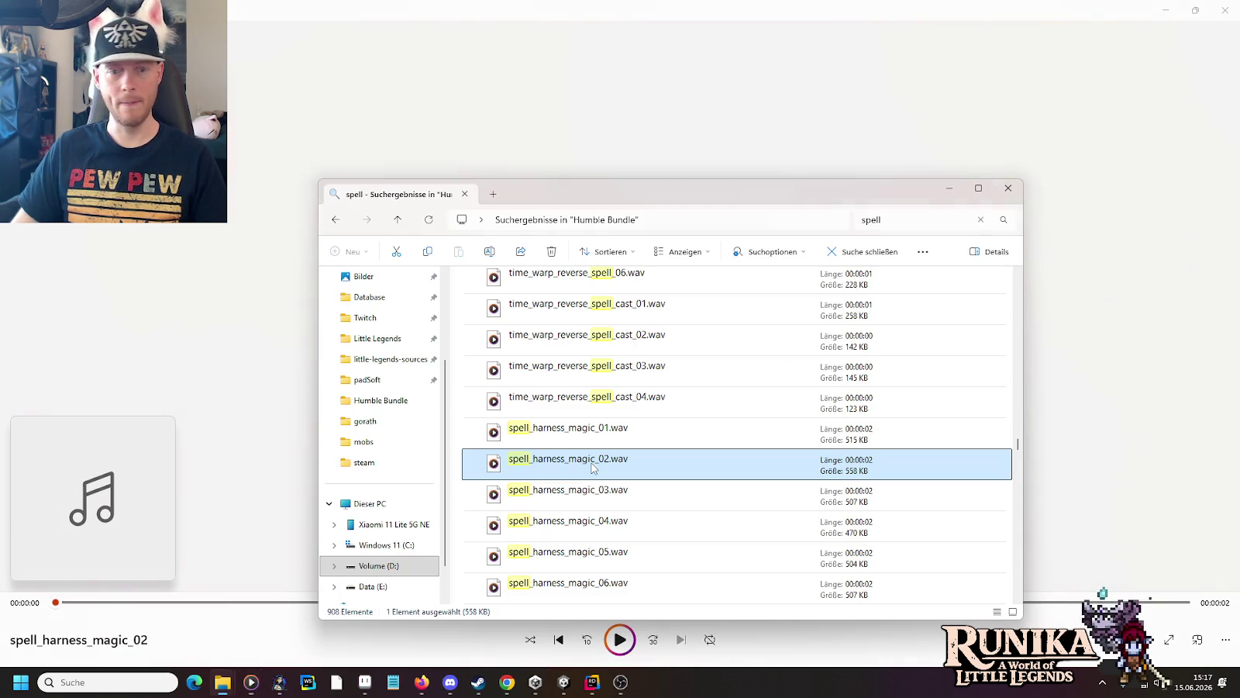
scroll(593, 466, down, 2)
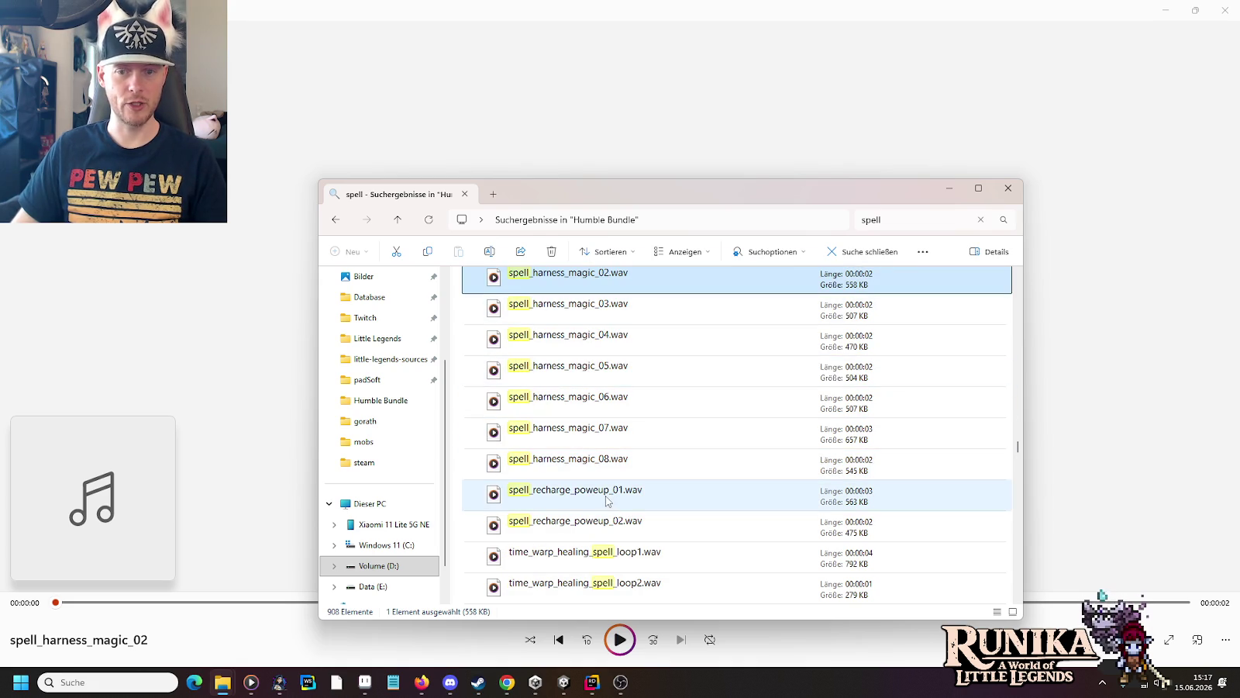
double_click(600, 496)
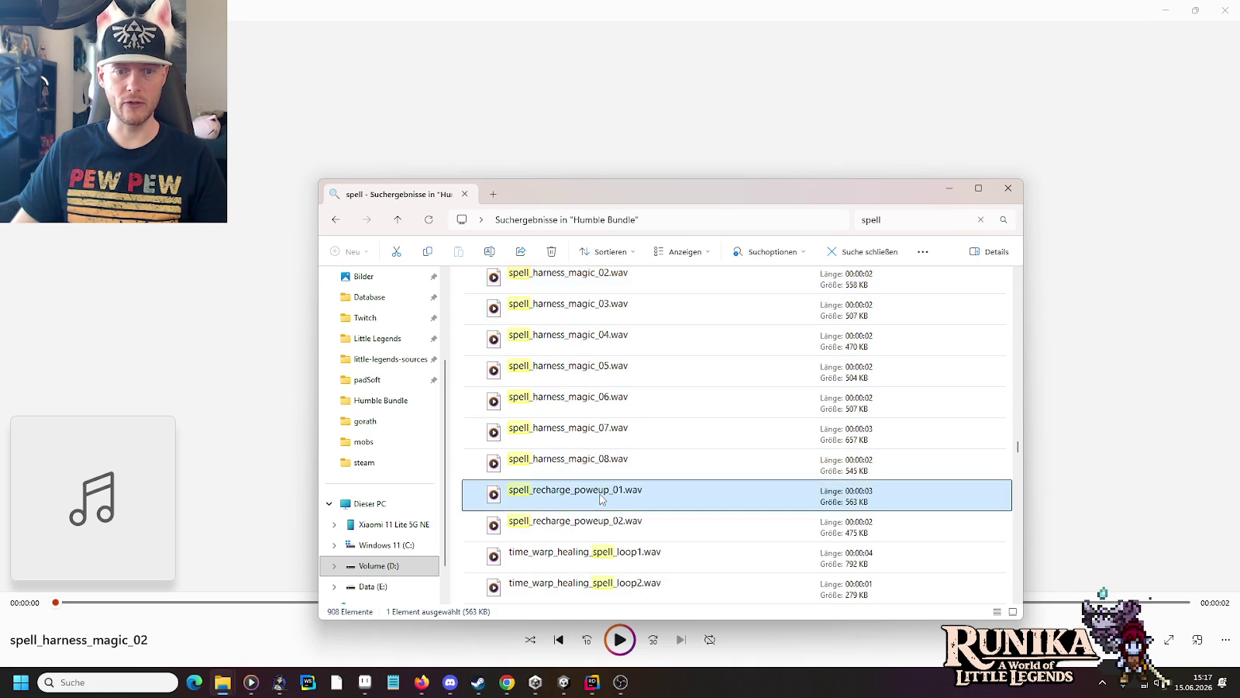
key(alt+Tab)
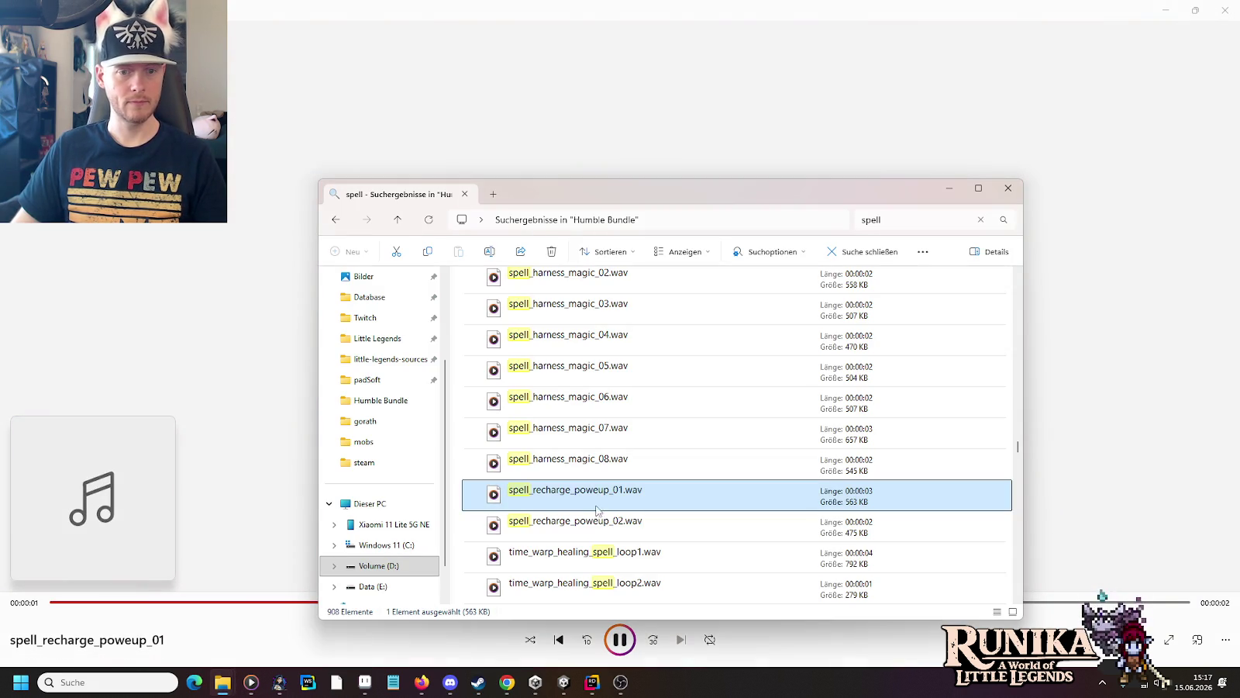
double_click(596, 519)
key(alt+Tab)
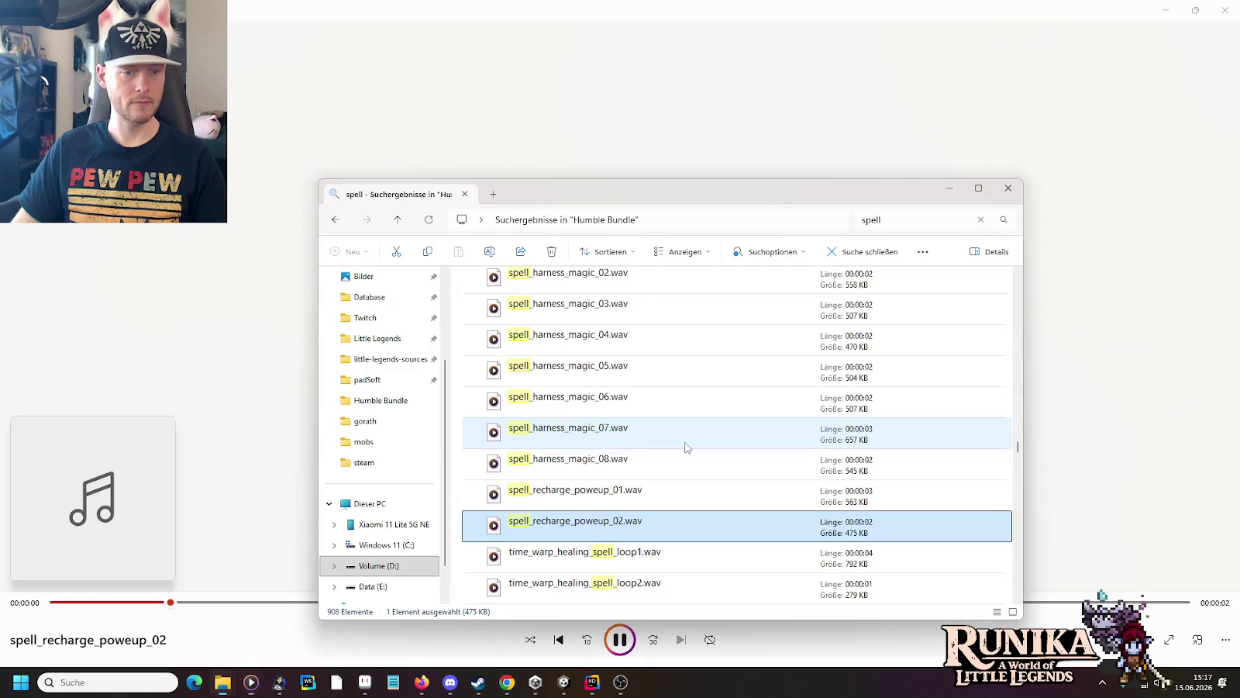
Step: Audition time_warp_healing_spell_loop1, potion_heal_flask_spell_01 and nature_spell_bush_tree_whip_01
scroll(686, 446, down, 2)
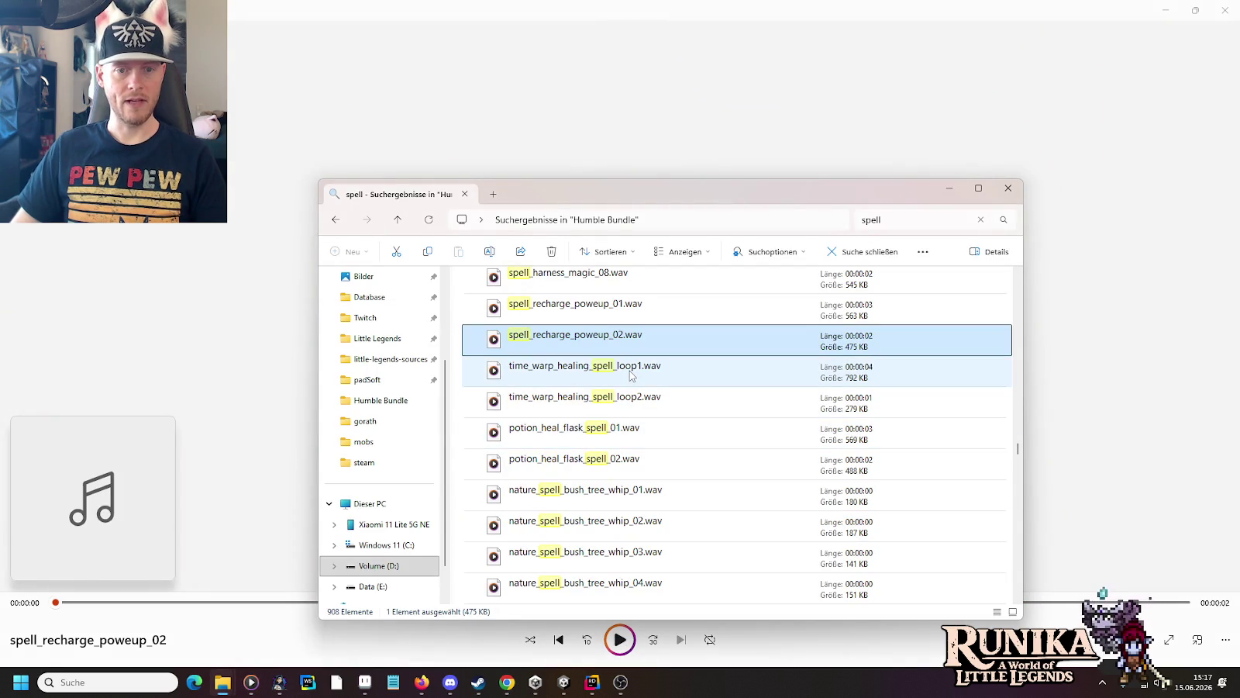
double_click(630, 375)
key(alt+Tab)
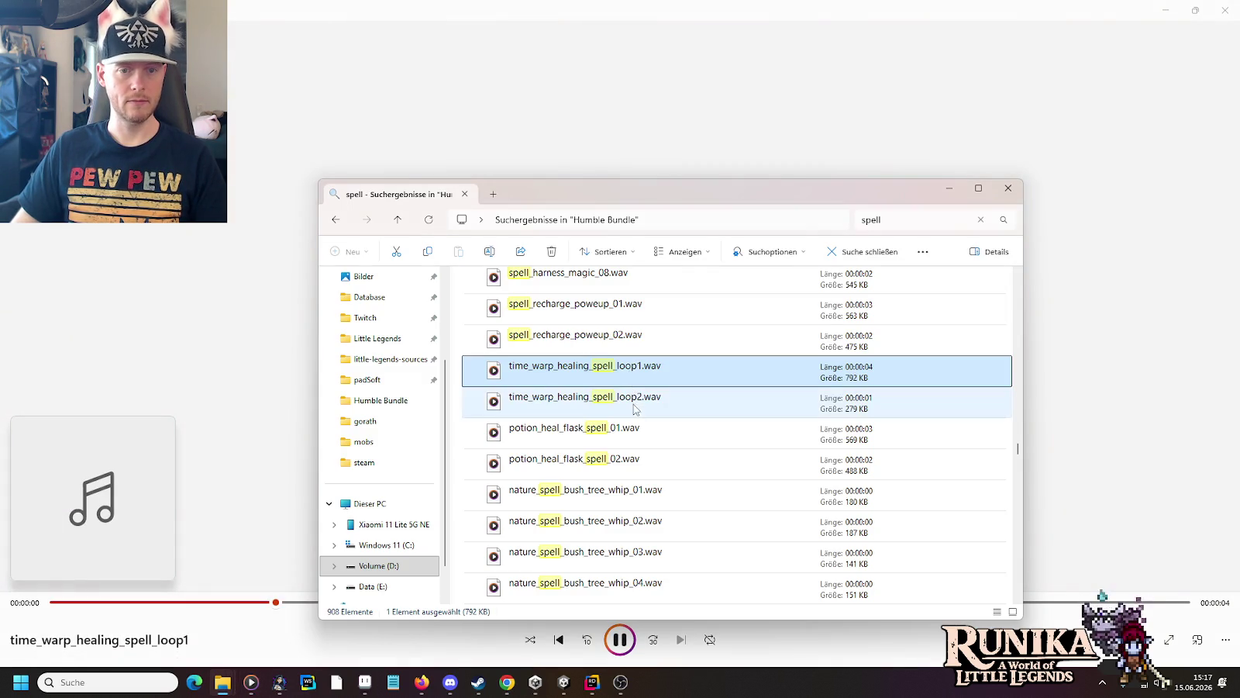
key(alt+Tab)
key(alt+Tab)
double_click(630, 434)
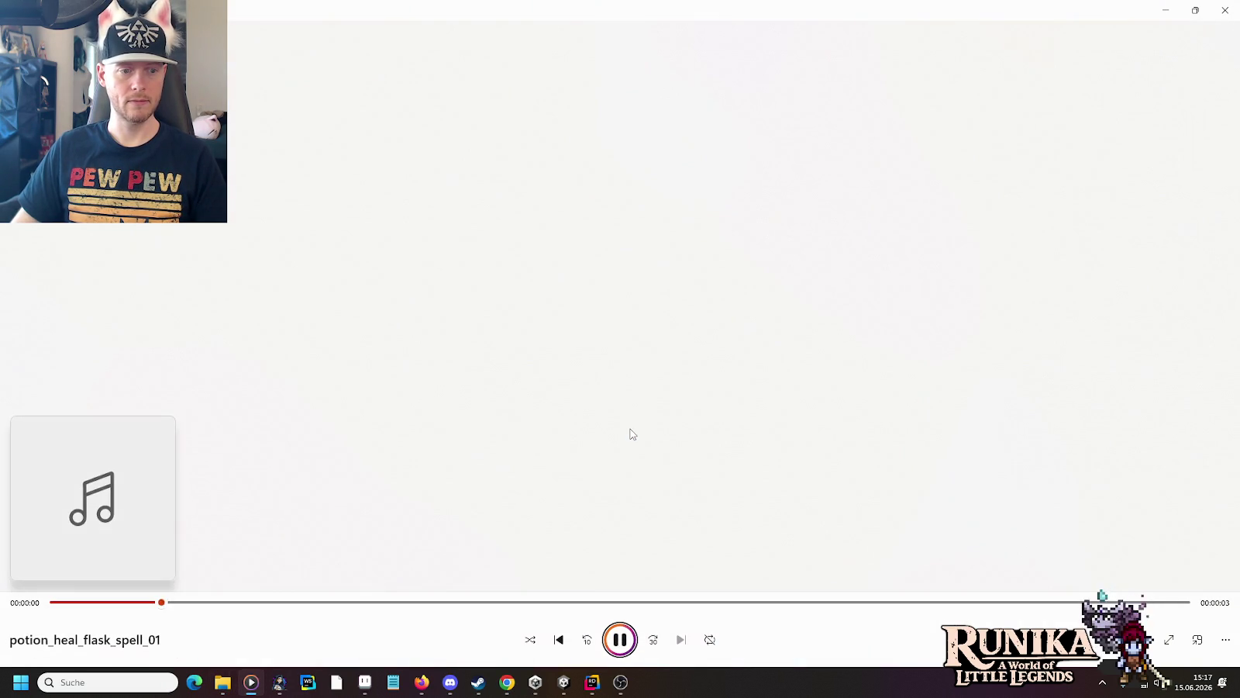
key(alt+Tab)
double_click(626, 497)
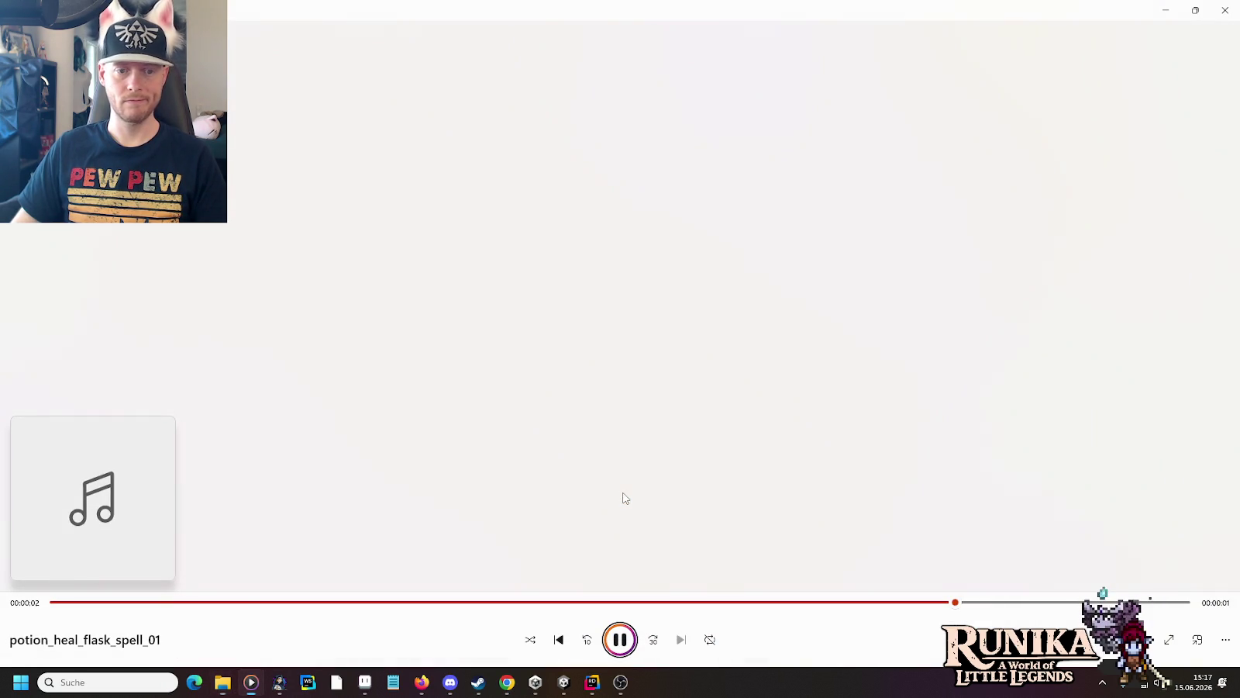
key(alt+Tab)
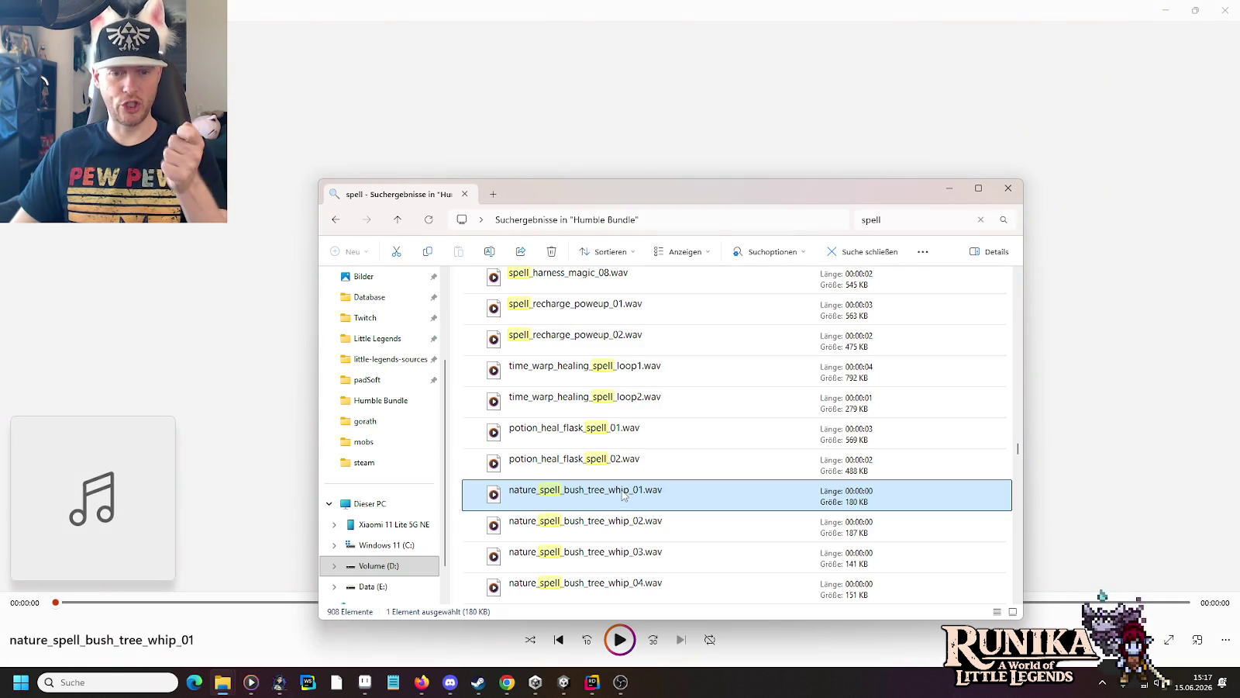
Step: Audition nature_spell_vines_blast_impact3, nature_spell_vines_storm_01 and nature_spell_vines_whoosh_01
scroll(624, 496, down, 2)
double_click(623, 494)
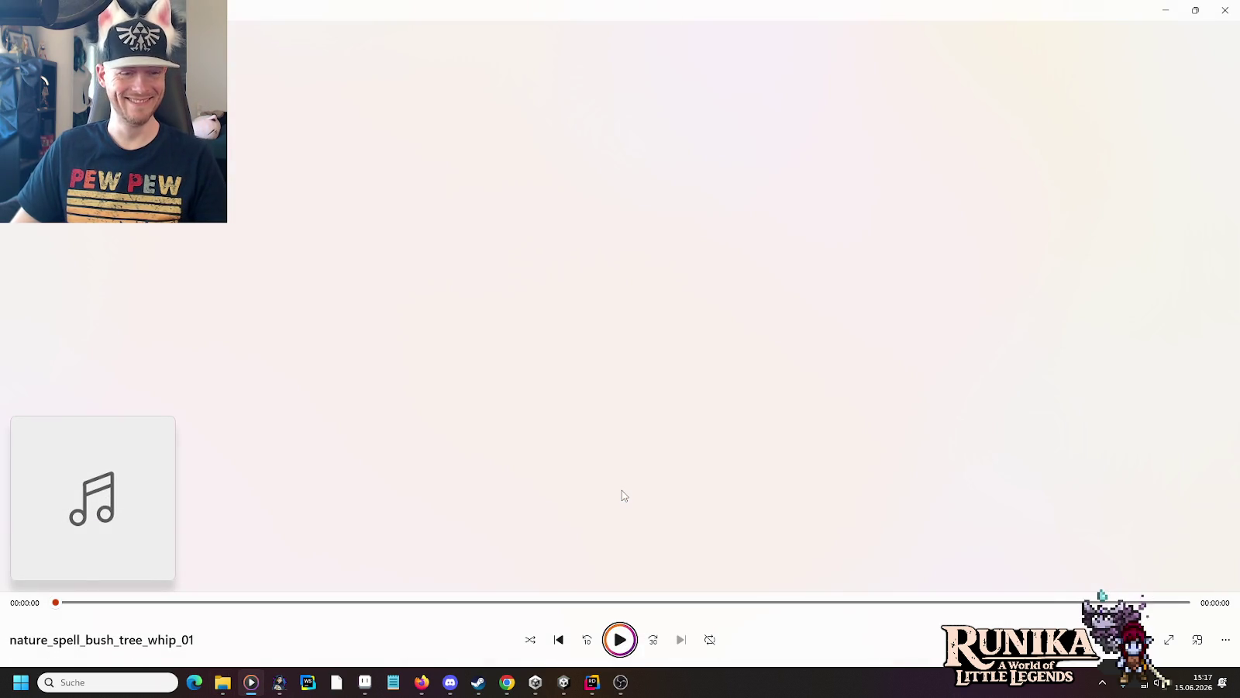
key(alt+Tab)
double_click(616, 521)
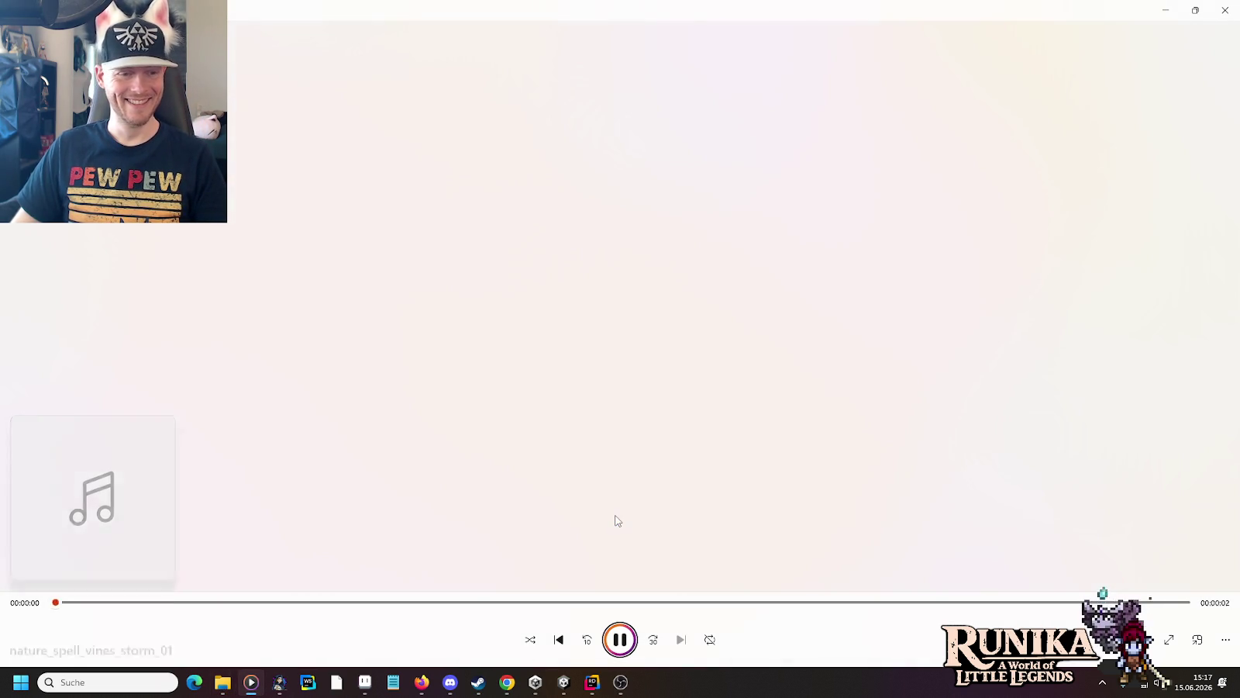
key(alt+Tab)
scroll(616, 516, down, 3)
scroll(616, 512, up, 1)
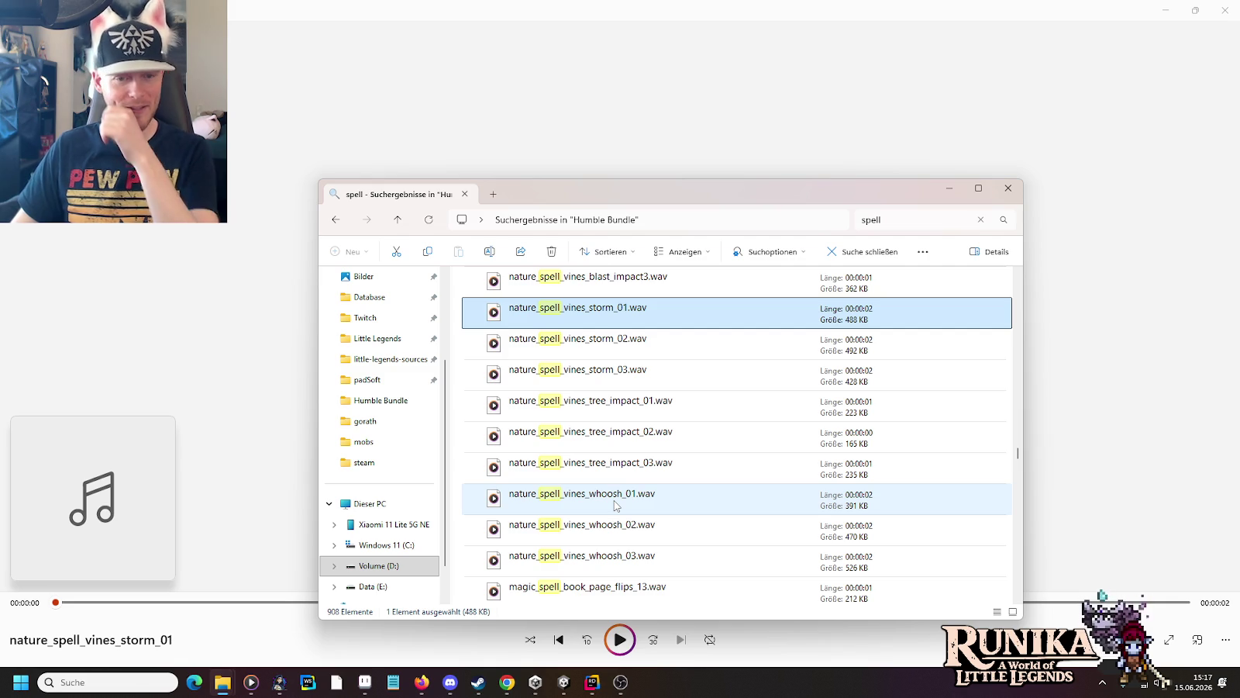
double_click(614, 505)
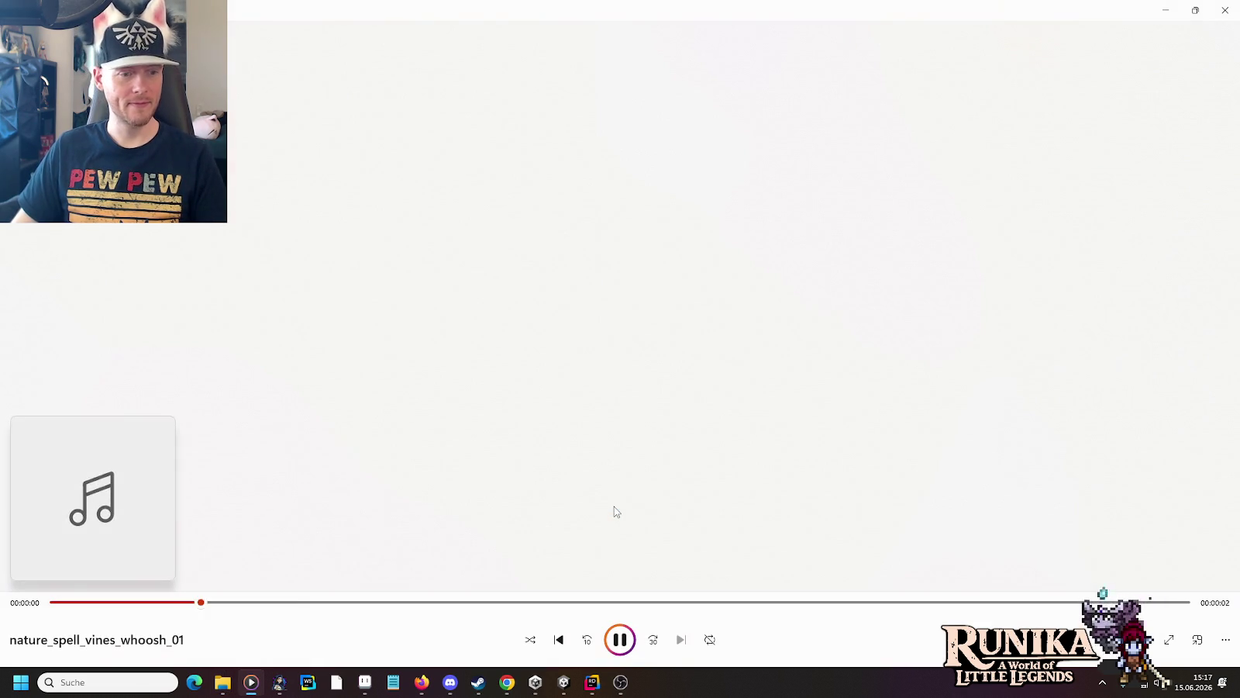
key(alt+Tab)
Step: Audition magic_spell_book_page_flips_13, magic_shine_light_spell_04 and magic_mirror_spell_tones_02 and 04
scroll(614, 506, down, 2)
key(alt+Tab)
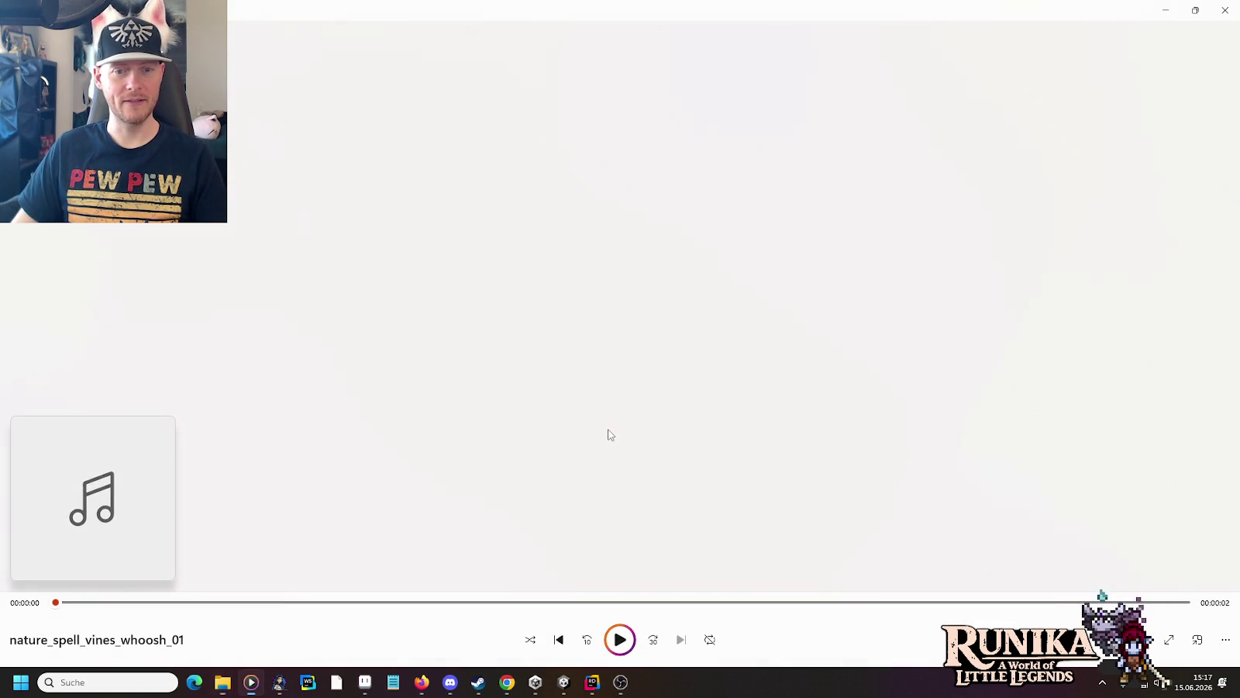
key(alt+Tab)
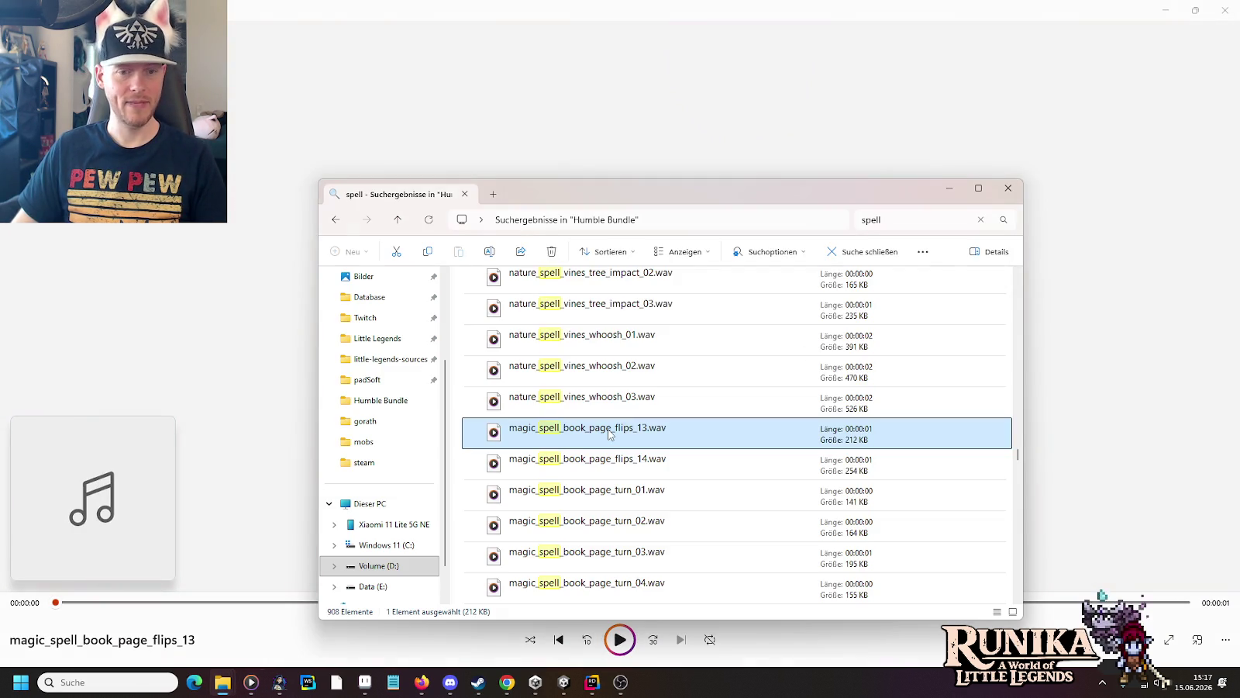
scroll(608, 434, down, 4)
click(605, 380)
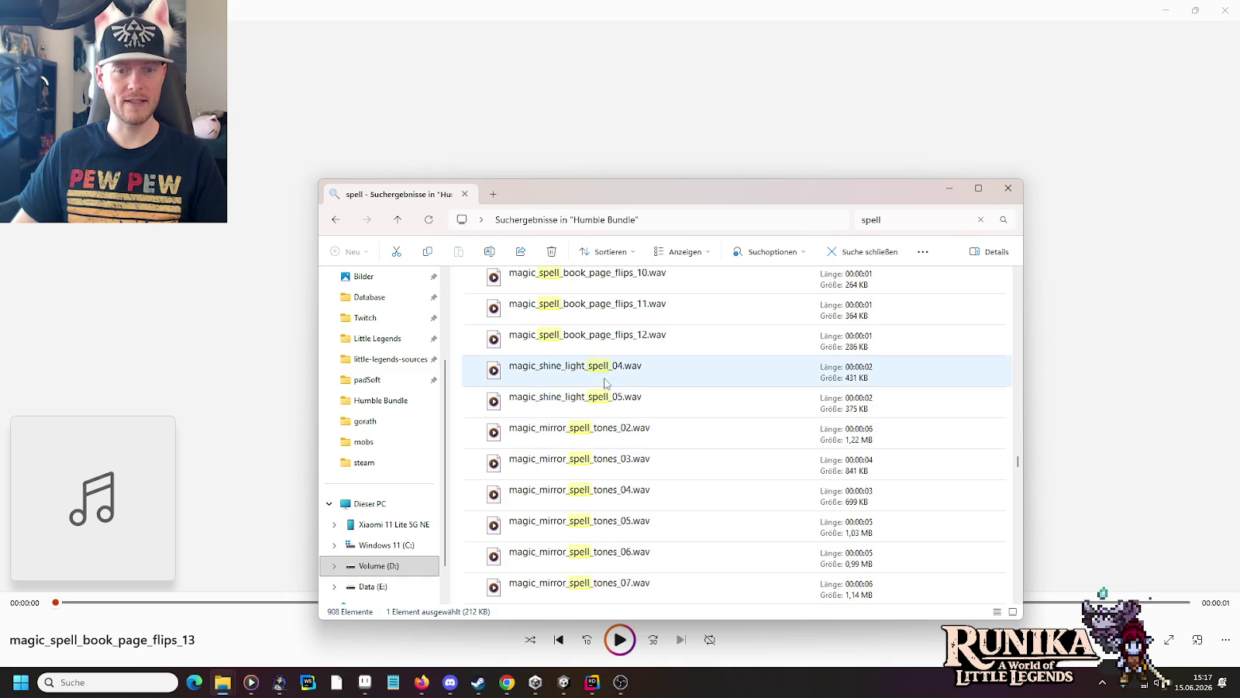
key(Return)
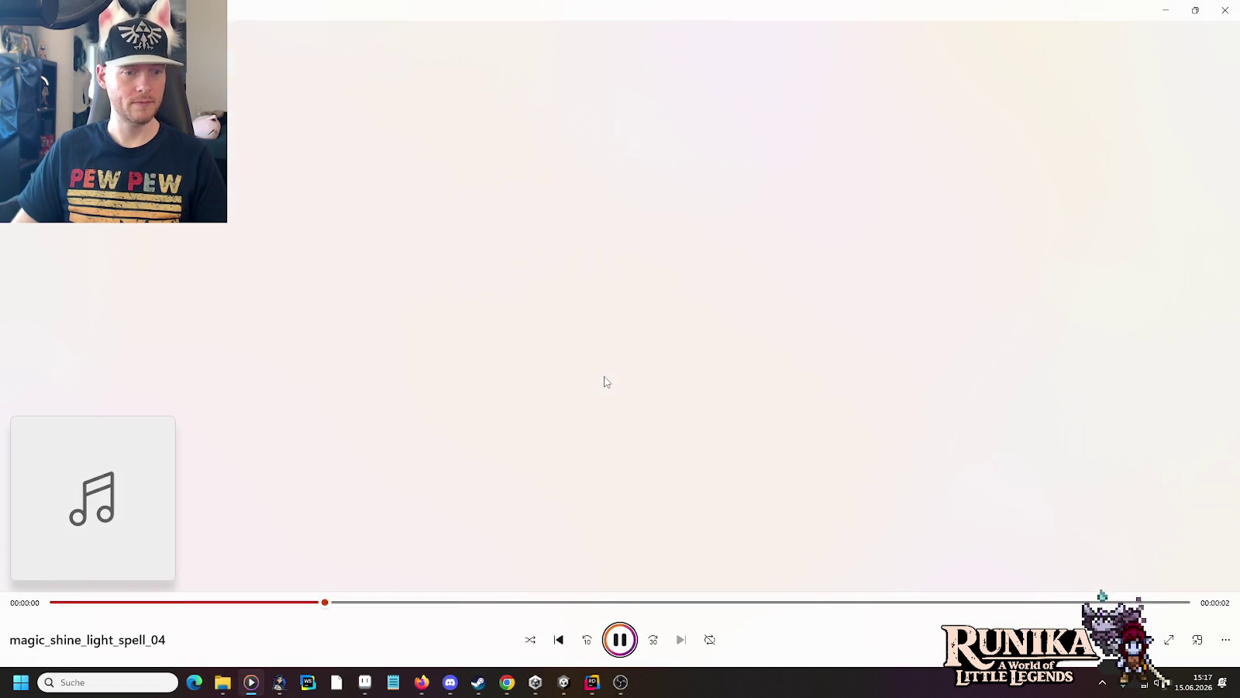
key(alt+Tab)
double_click(624, 436)
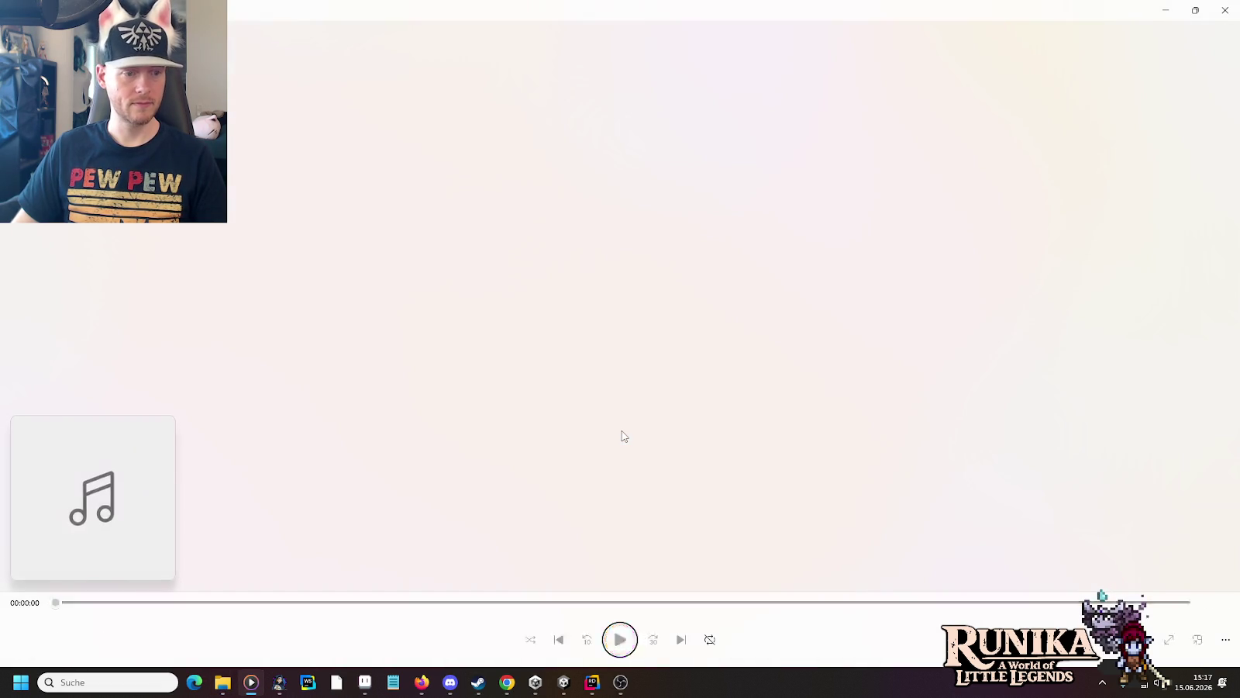
key(alt+Tab)
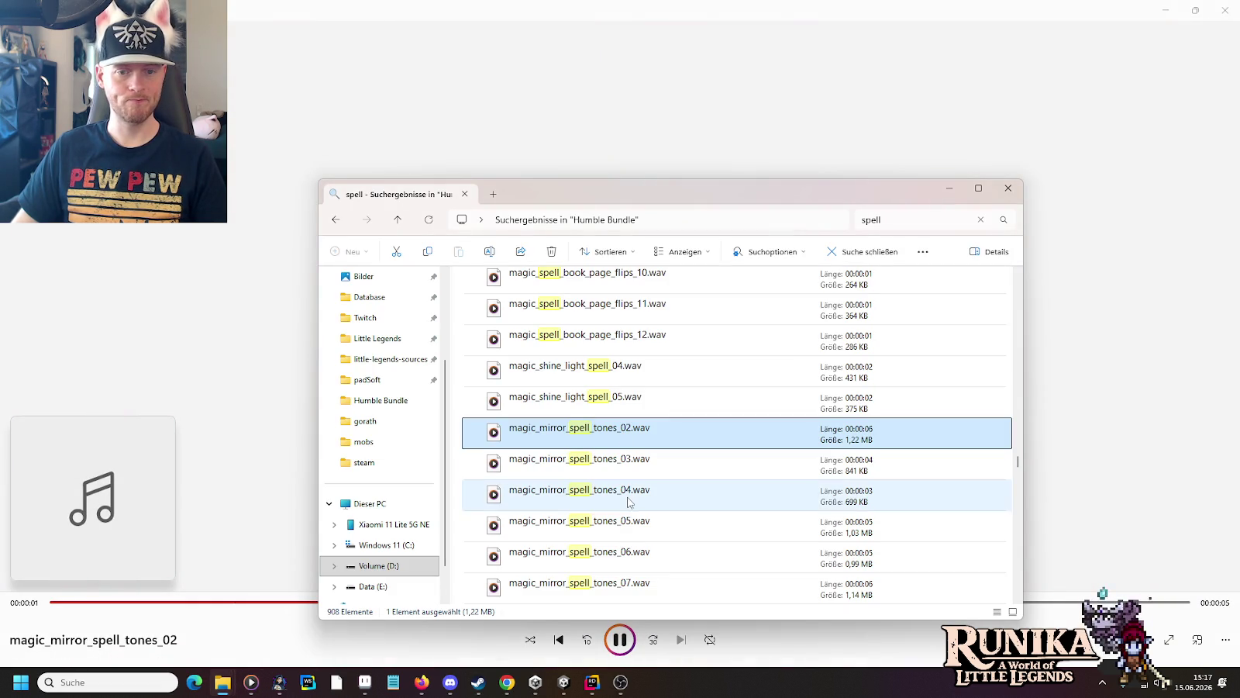
key(alt+Tab)
key(alt+Tab)
scroll(628, 503, down, 2)
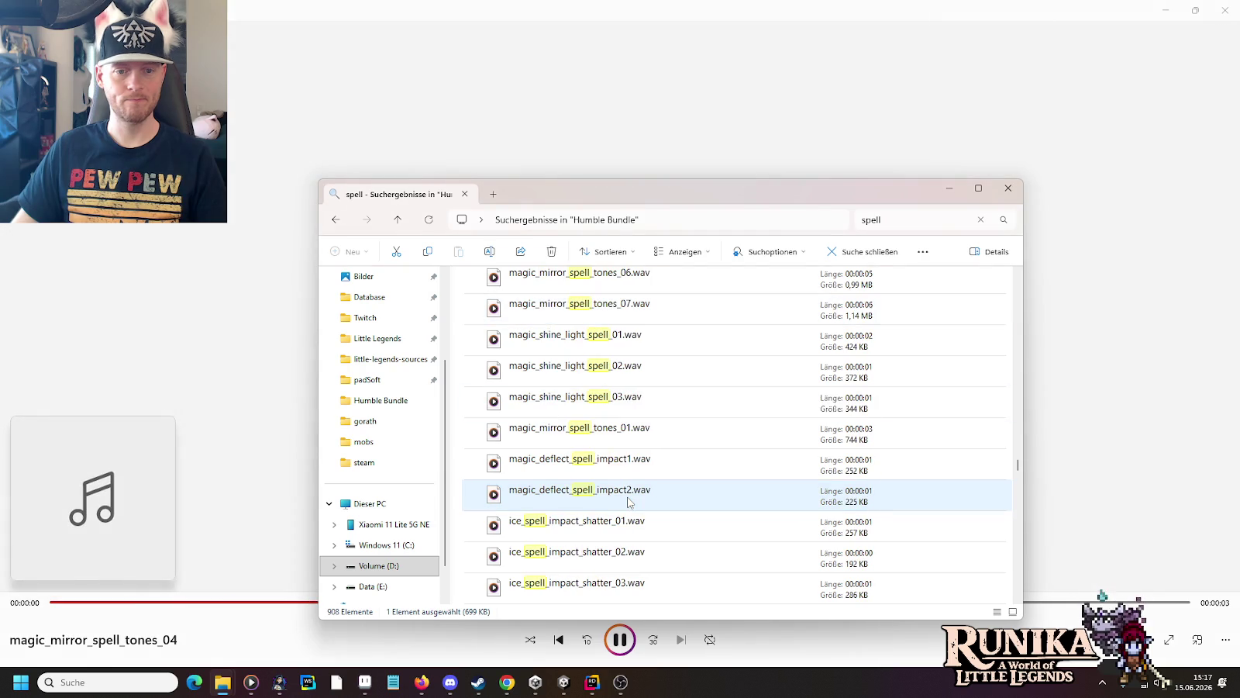
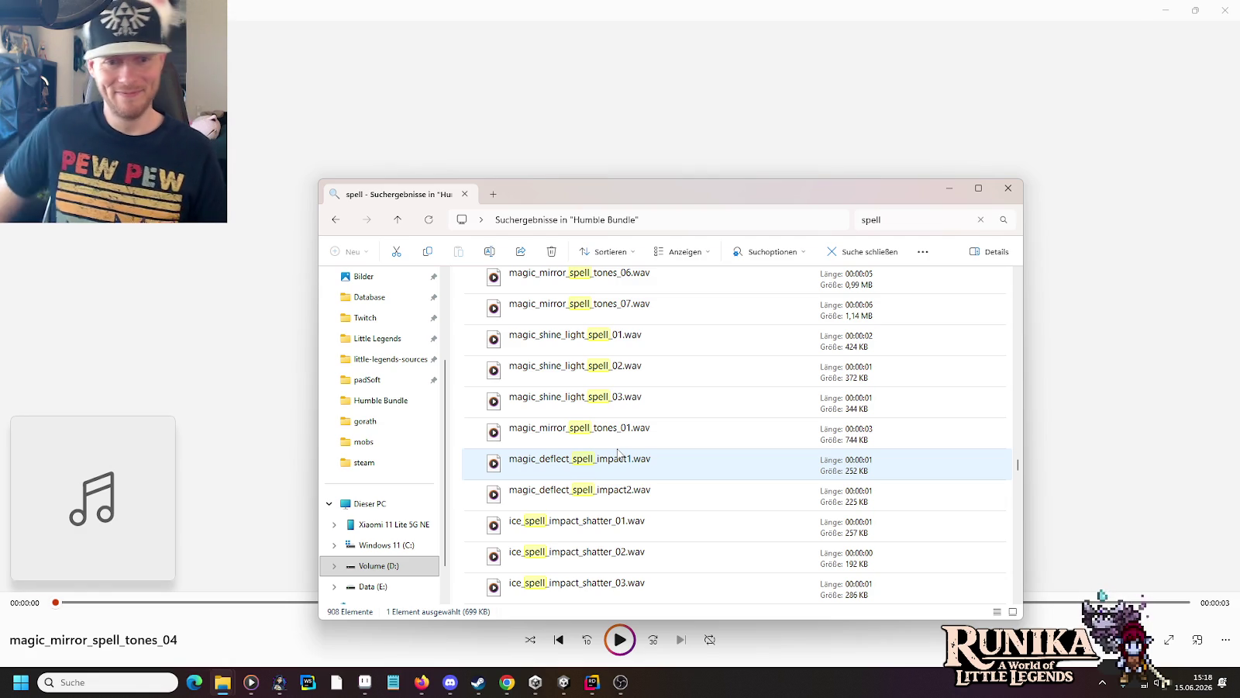
Step: Listen to ice_spell_impact_shatter_01, then light_in_dark_spell_01 and light_in_dark_spell_03
double_click(589, 523)
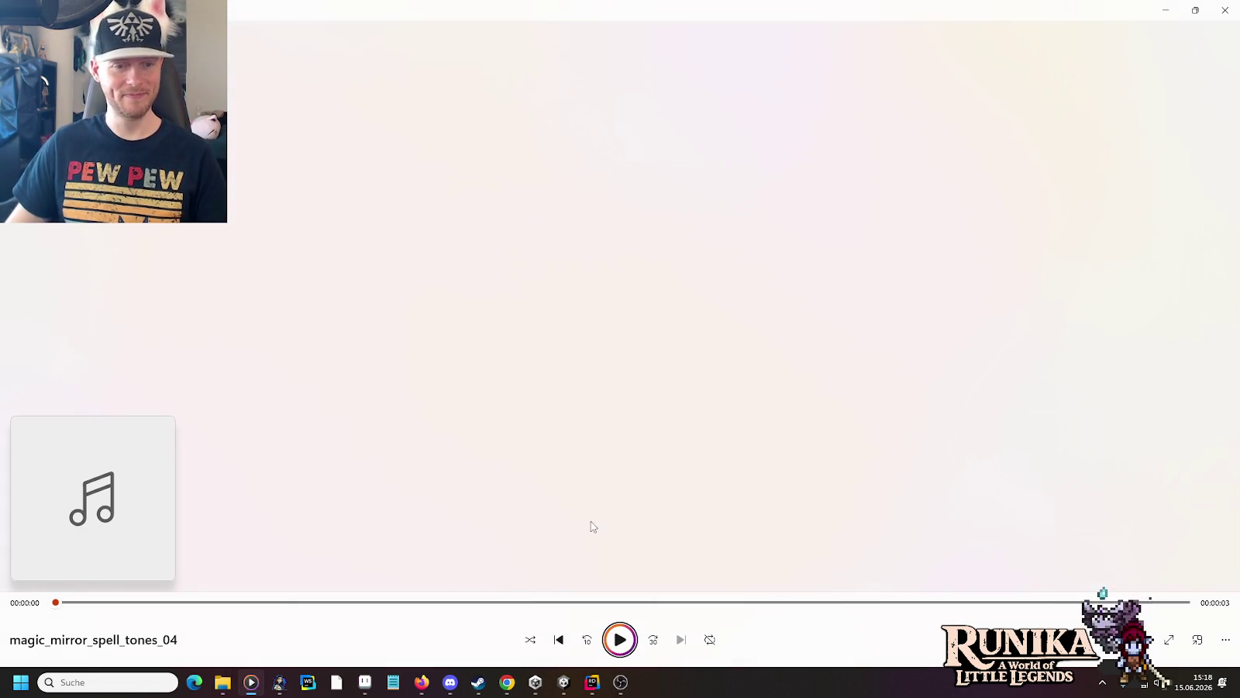
key(alt+Tab)
scroll(612, 463, down, 5)
double_click(594, 381)
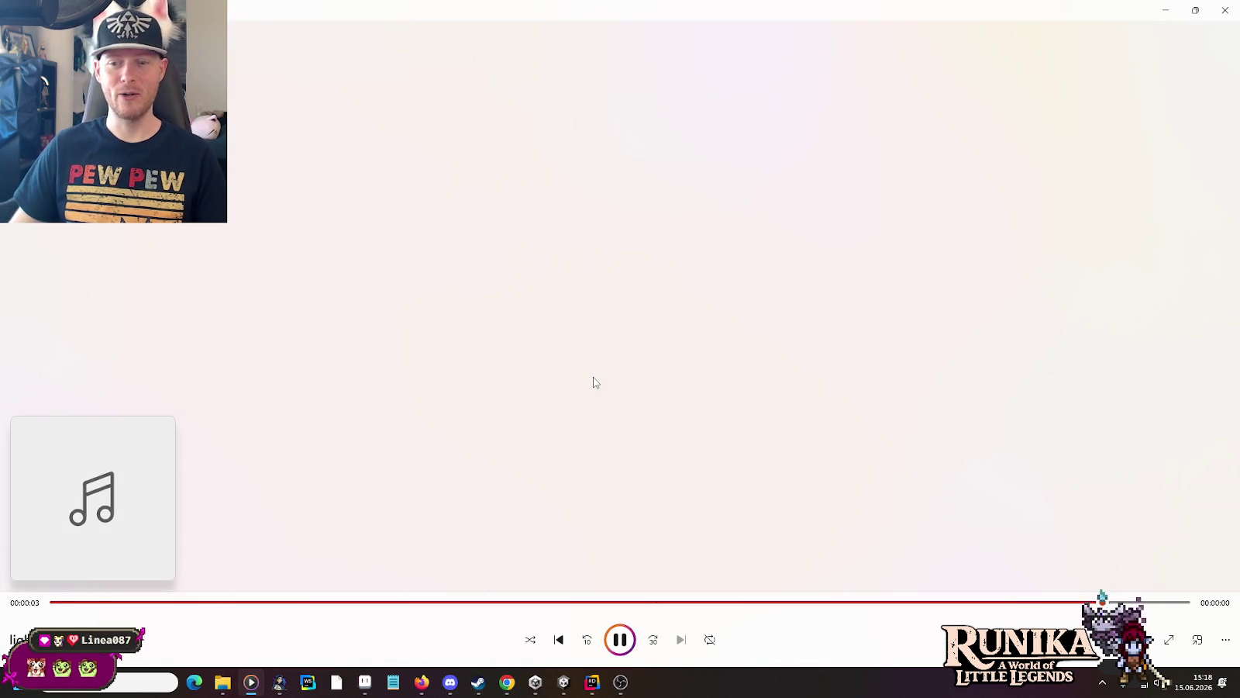
key(alt+Tab)
click(589, 432)
double_click(589, 432)
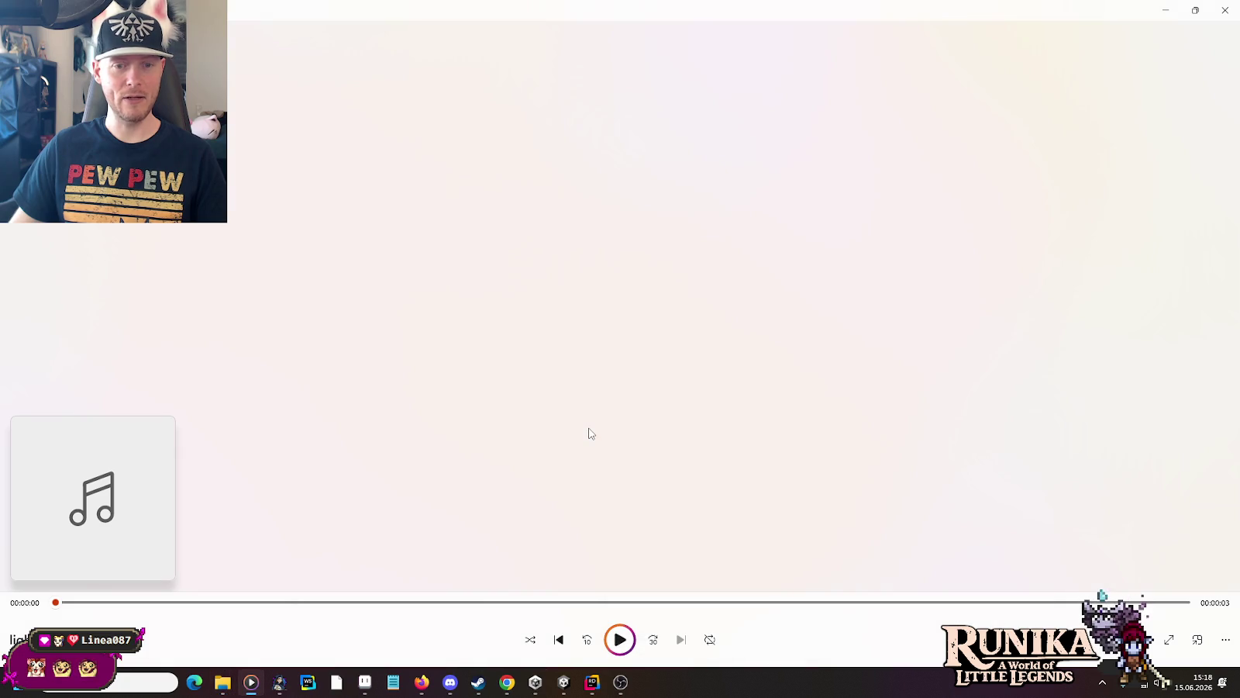
key(alt+Tab)
scroll(631, 445, down, 4)
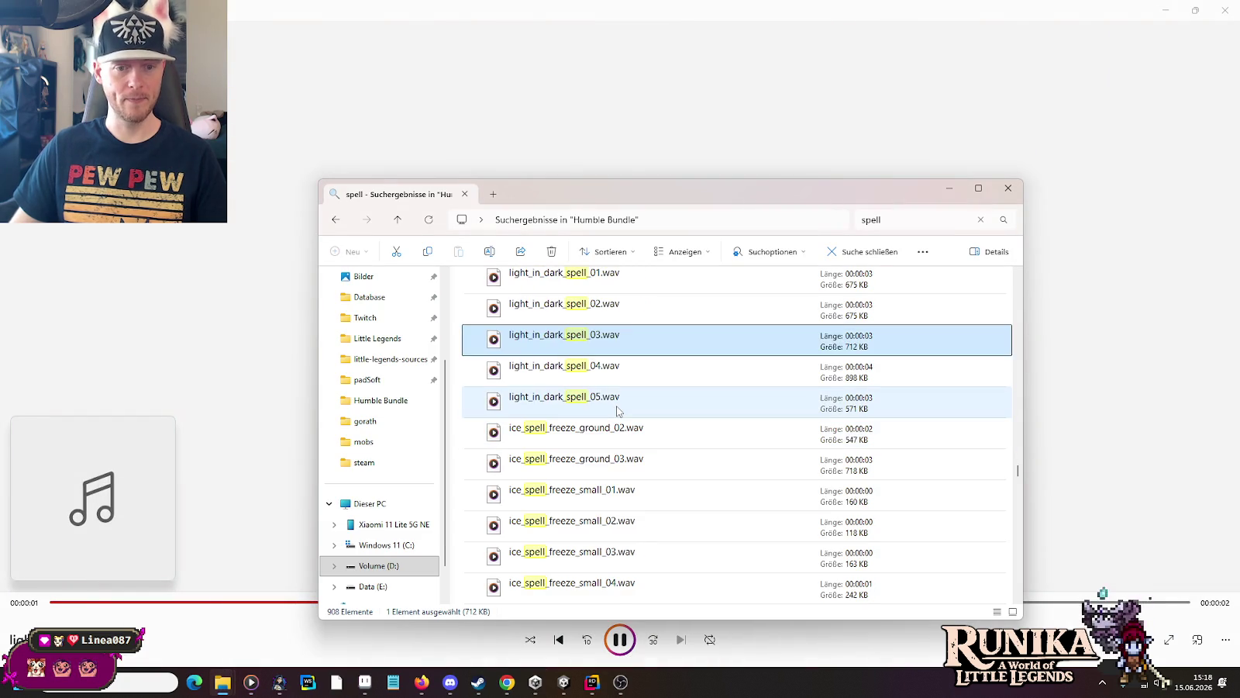
Step: Listen to the ice_spell_impact_hit_shard clips and ice_spell_impact_icicle_hits2
double_click(613, 340)
key(alt+Tab)
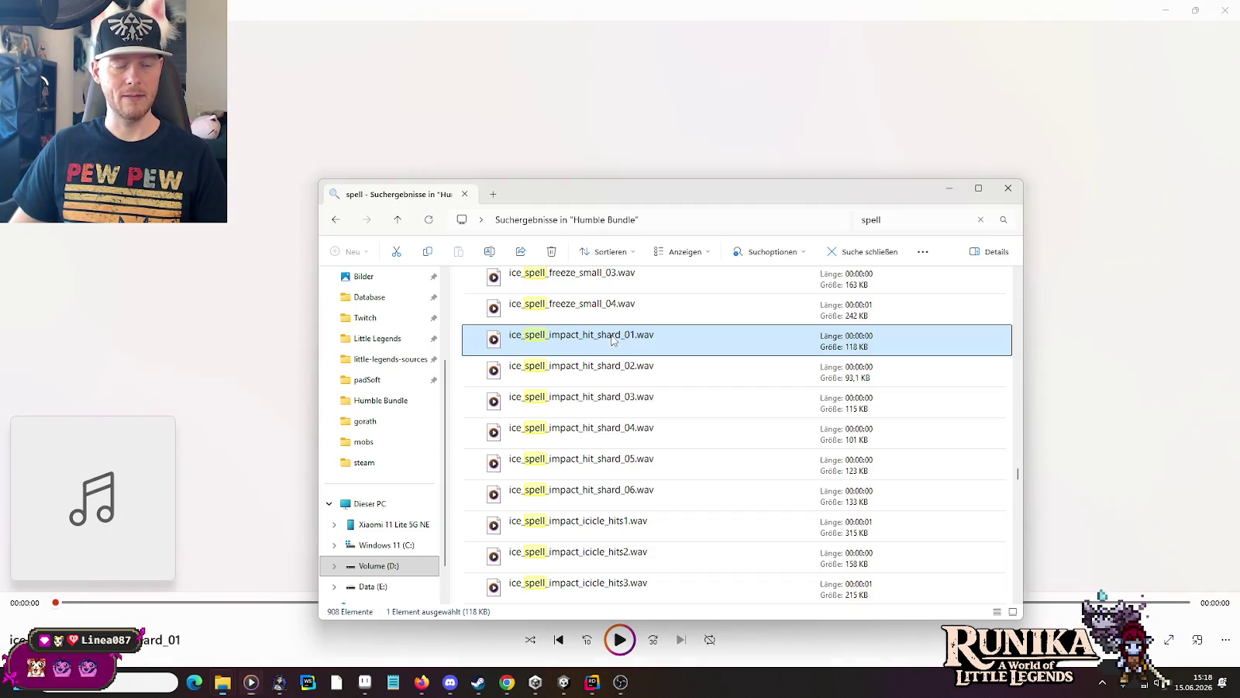
key(alt+Tab)
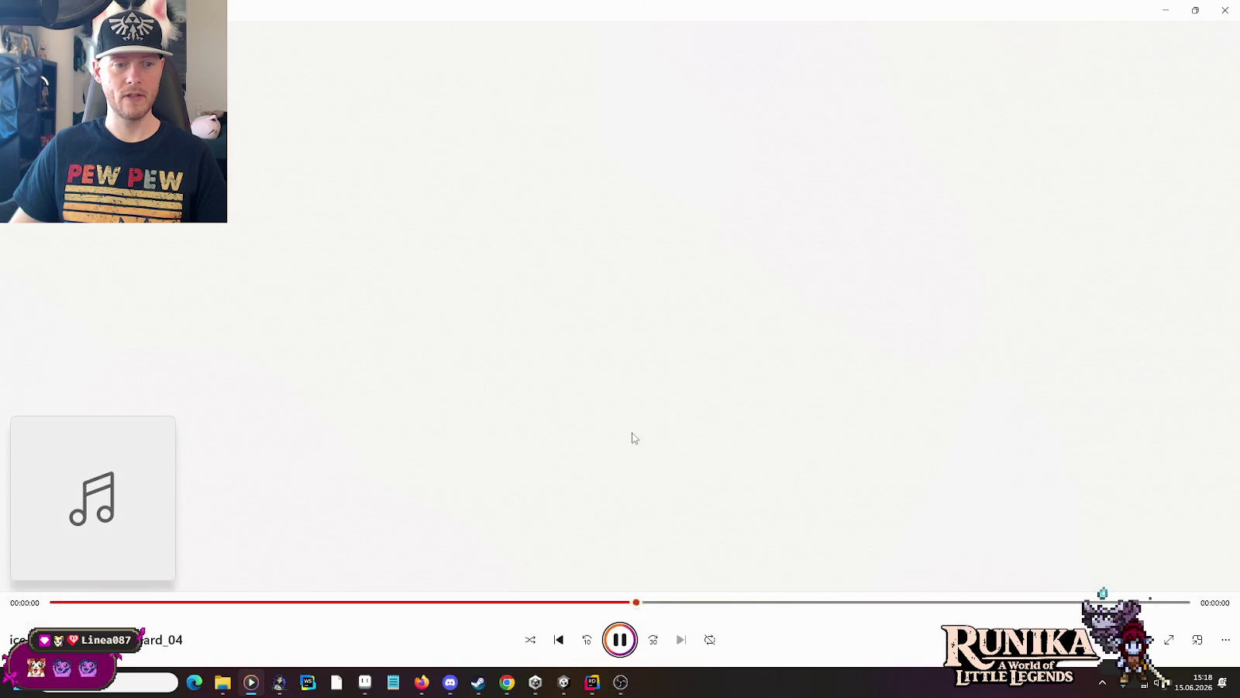
key(alt+Tab)
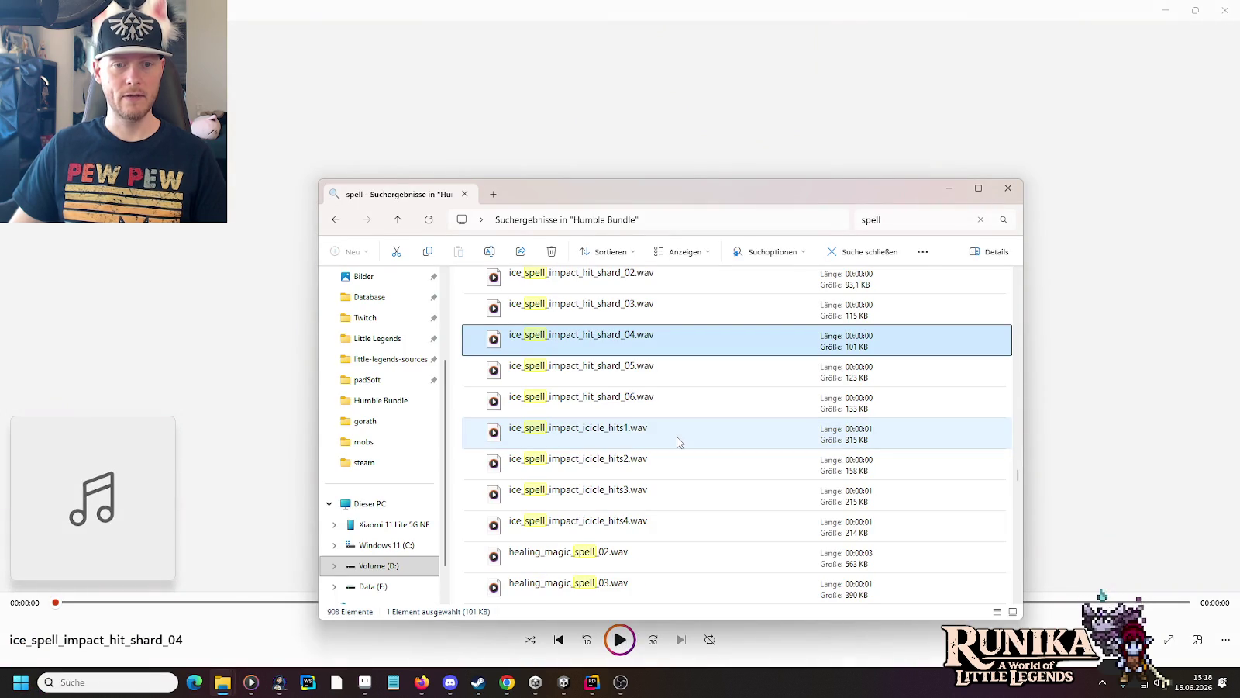
double_click(644, 457)
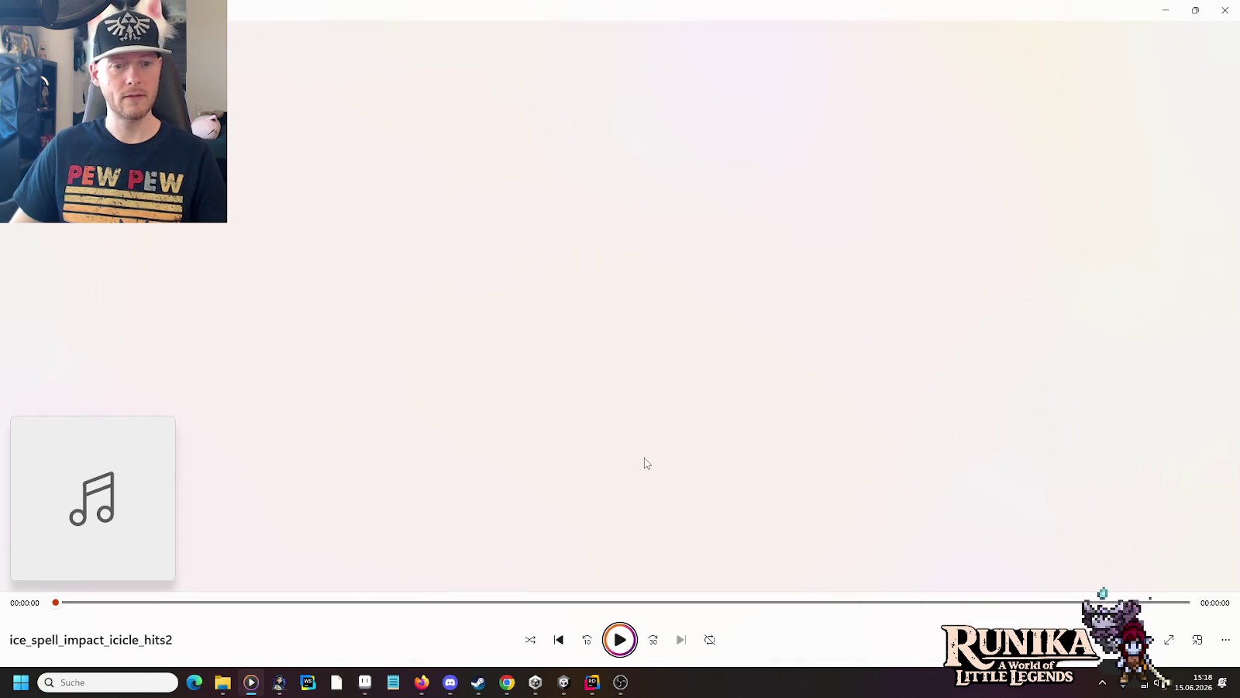
key(alt+Tab)
scroll(641, 463, down, 1)
Step: Listen to healing_magic_spell_02 and _03, then ice_blast_projectile_spell_01 and _02
double_click(640, 463)
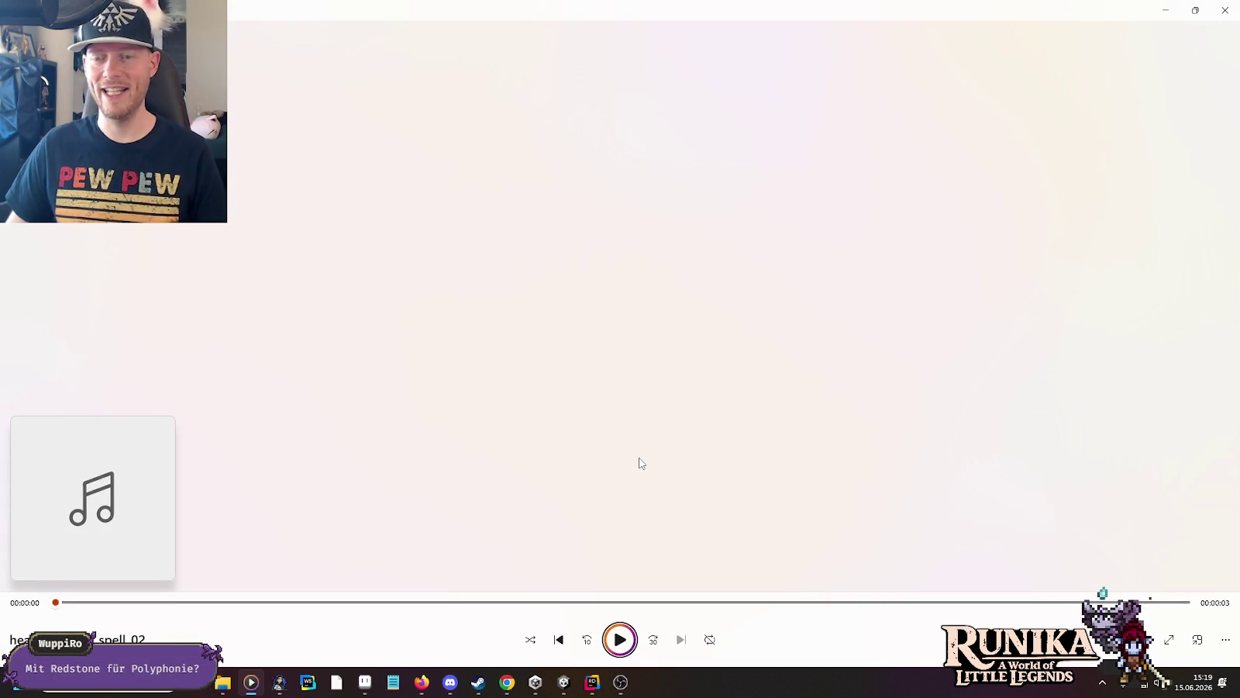
key(alt+Tab)
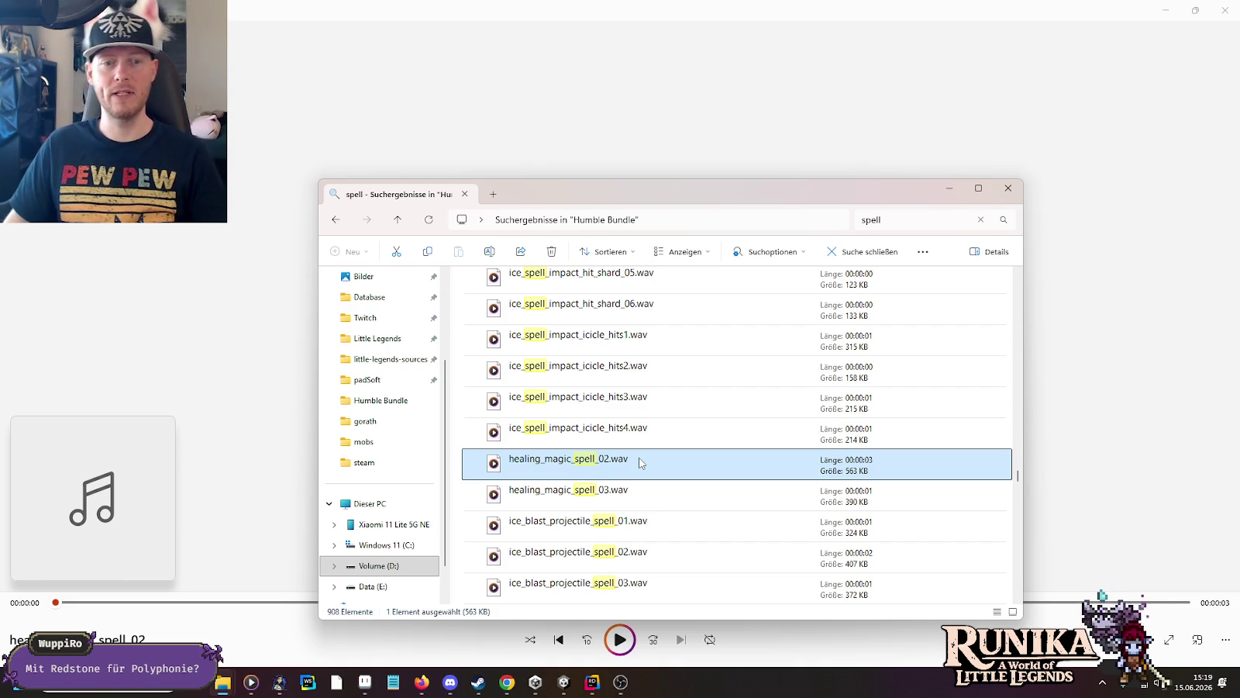
double_click(634, 489)
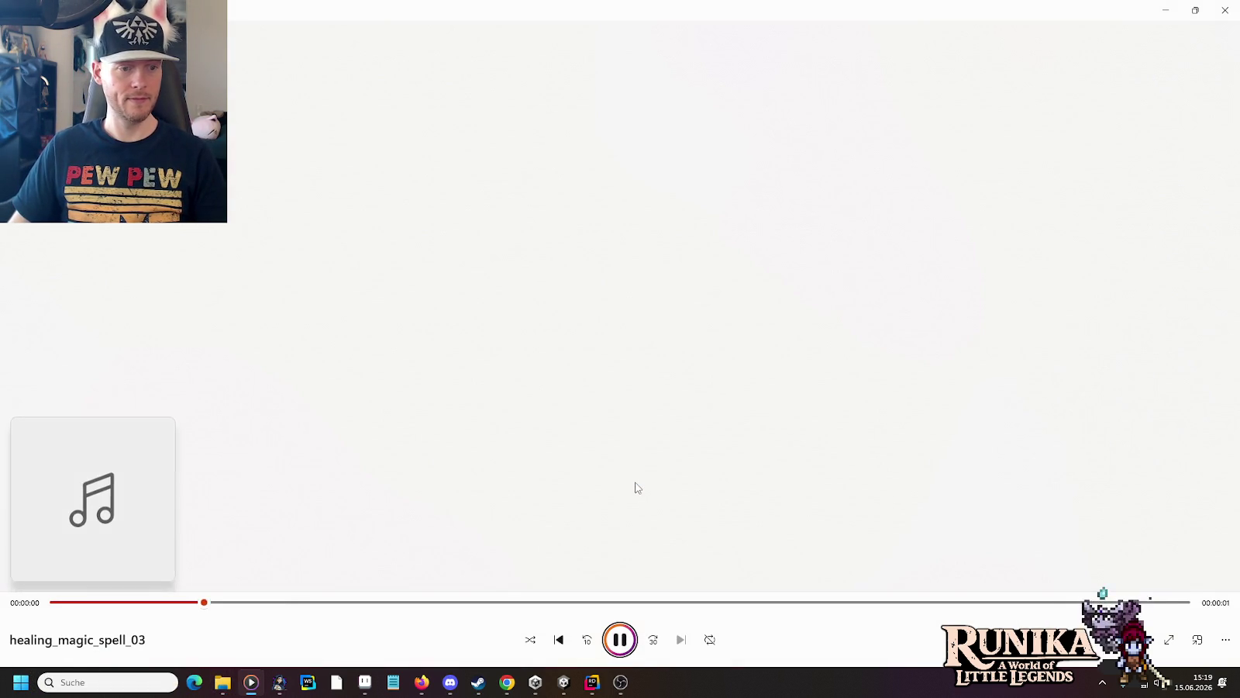
key(alt+Tab)
double_click(639, 523)
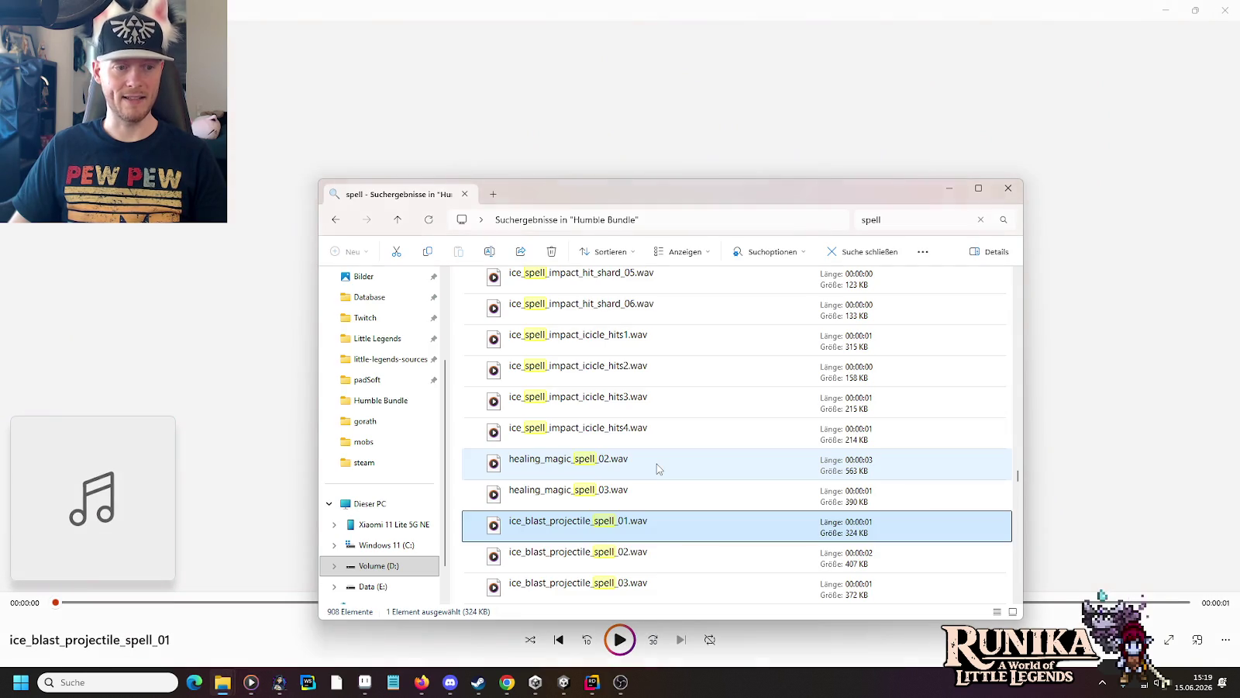
key(alt+Tab)
scroll(657, 463, down, 1)
double_click(632, 364)
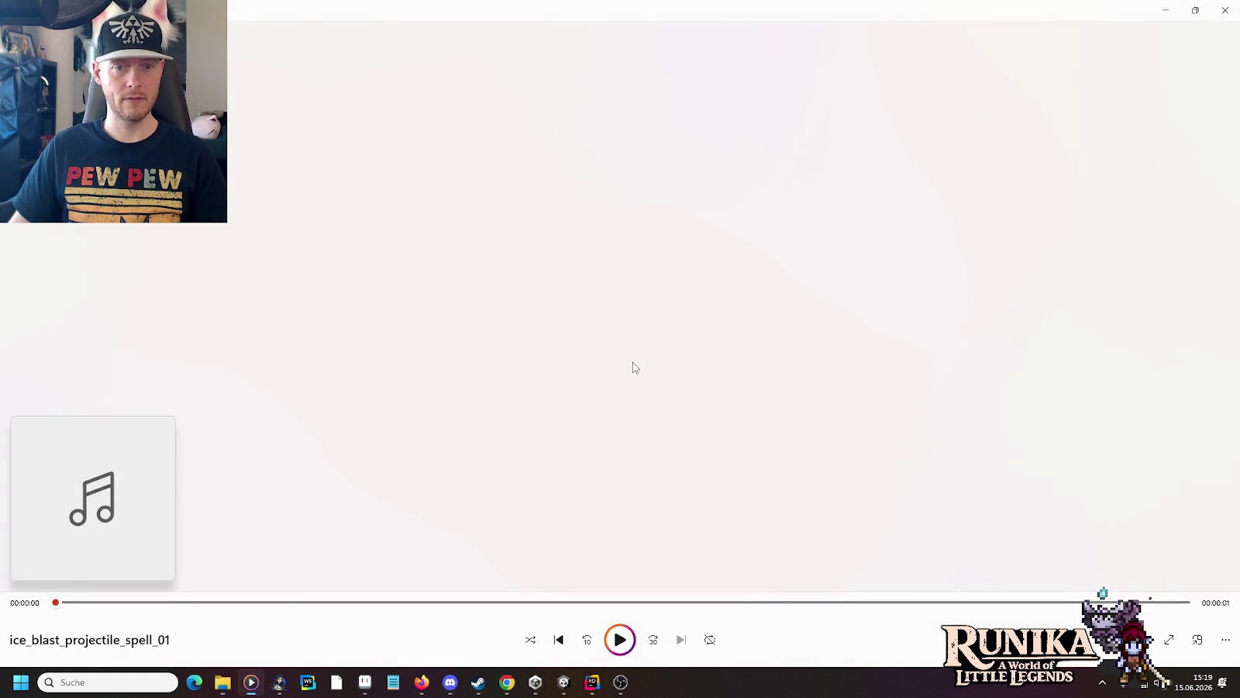
key(alt+Tab)
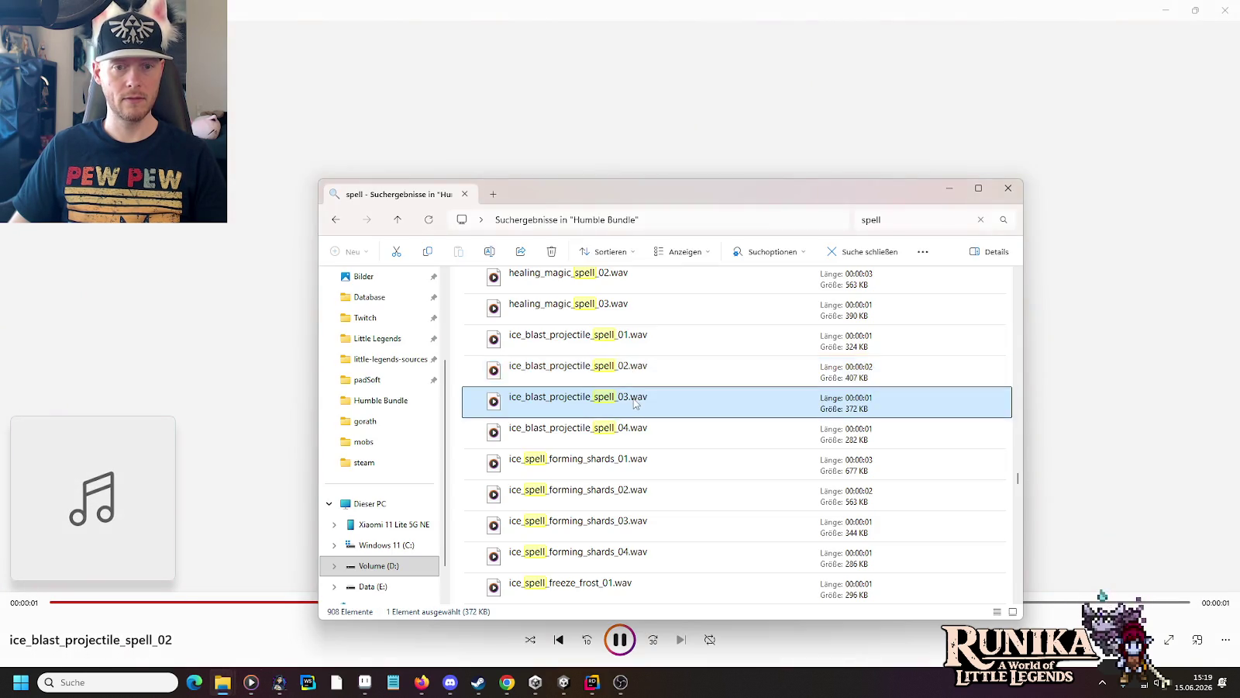
Step: Replay the ice_blast_projectile_spell clips back to back, settling on _03 and _04
double_click(635, 401)
key(alt+Tab)
key(alt+Tab)
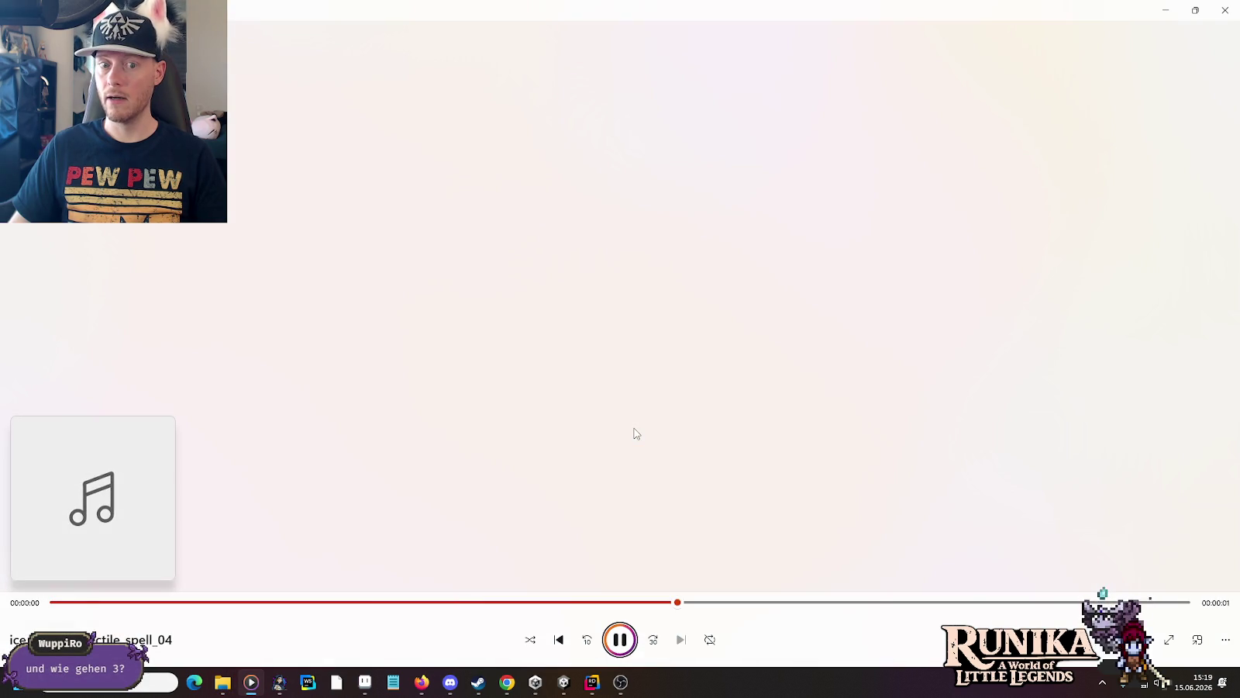
key(alt+Tab)
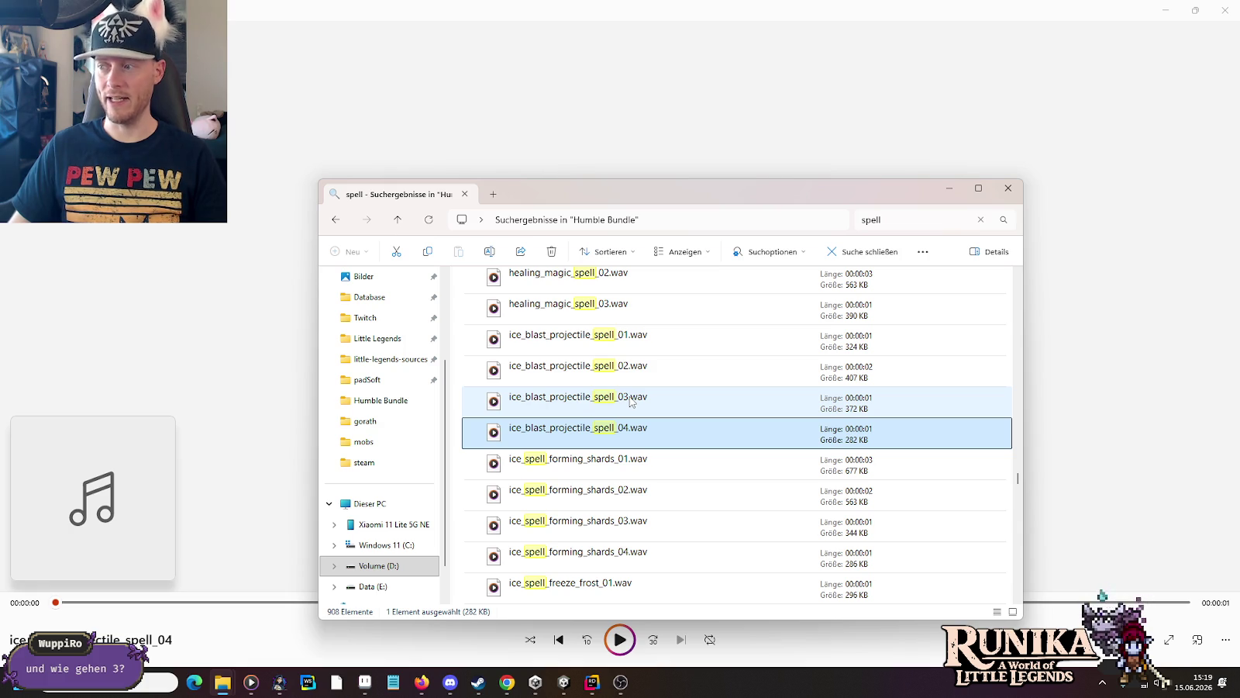
double_click(630, 342)
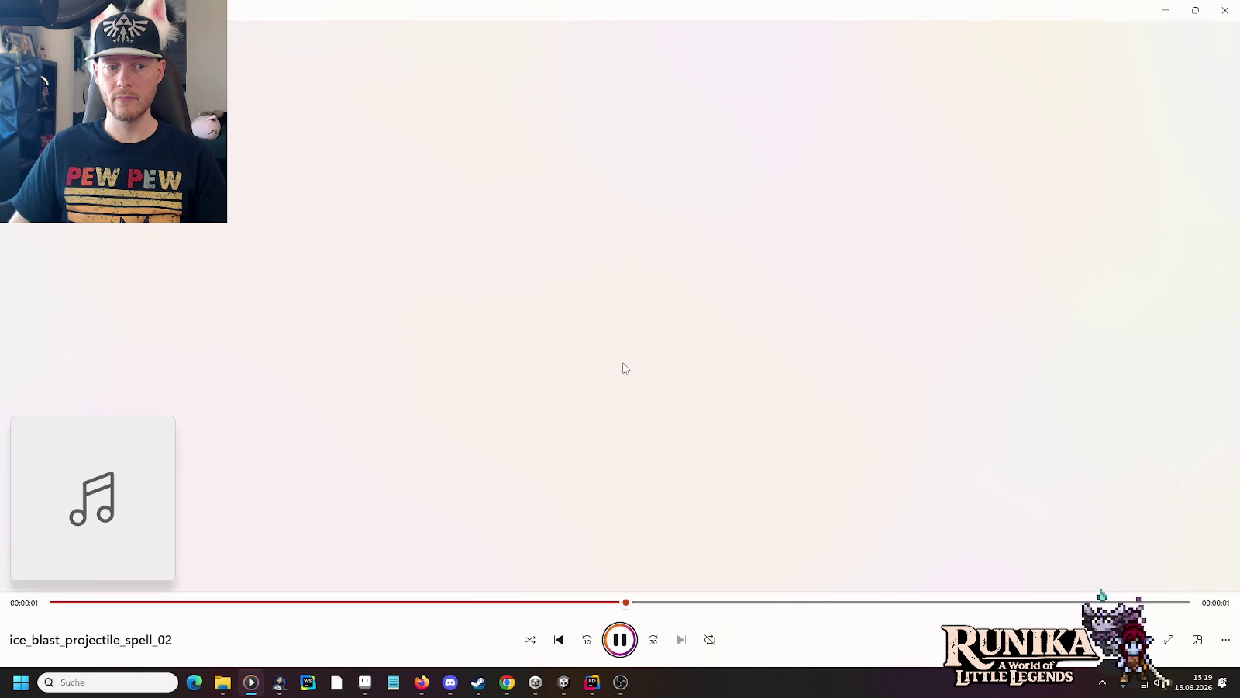
key(alt+Tab)
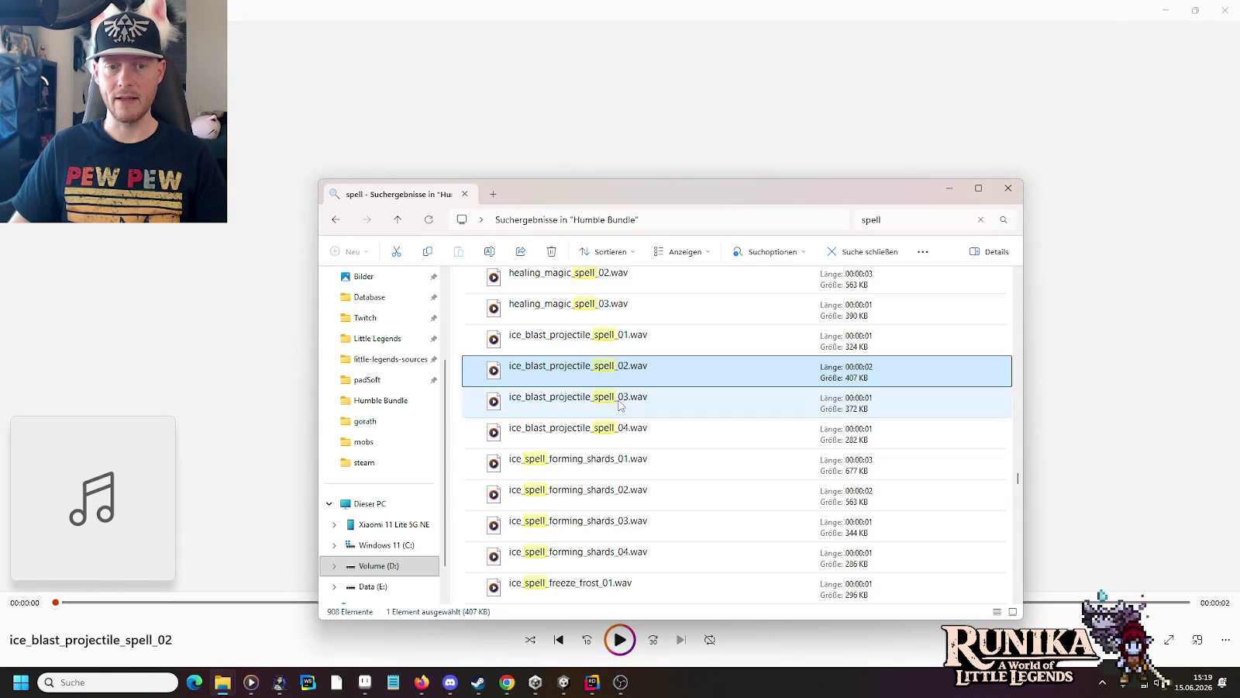
double_click(620, 404)
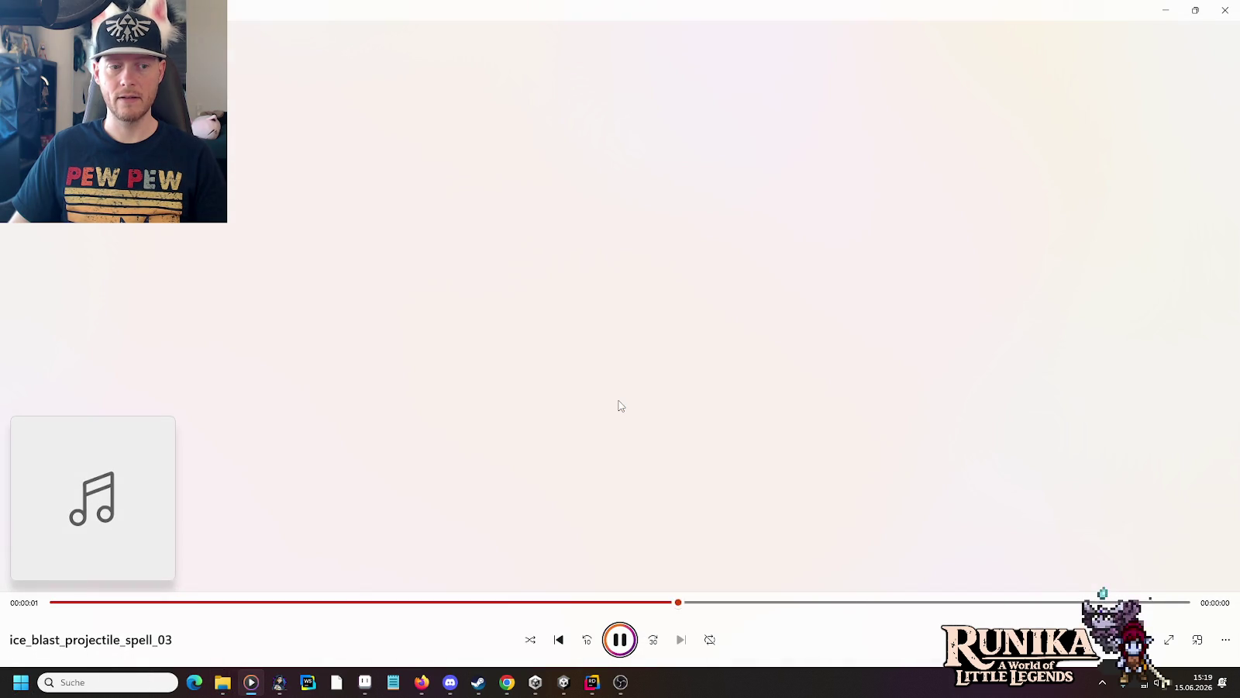
key(alt+Tab)
double_click(620, 404)
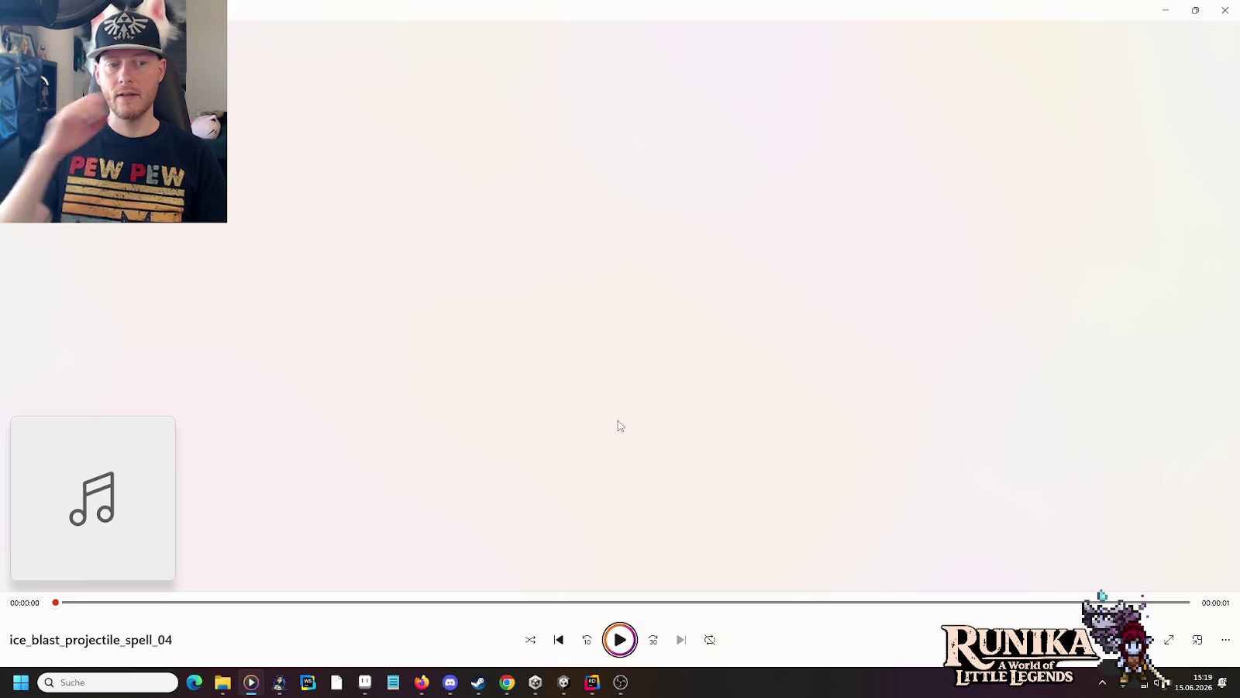
key(alt+Tab)
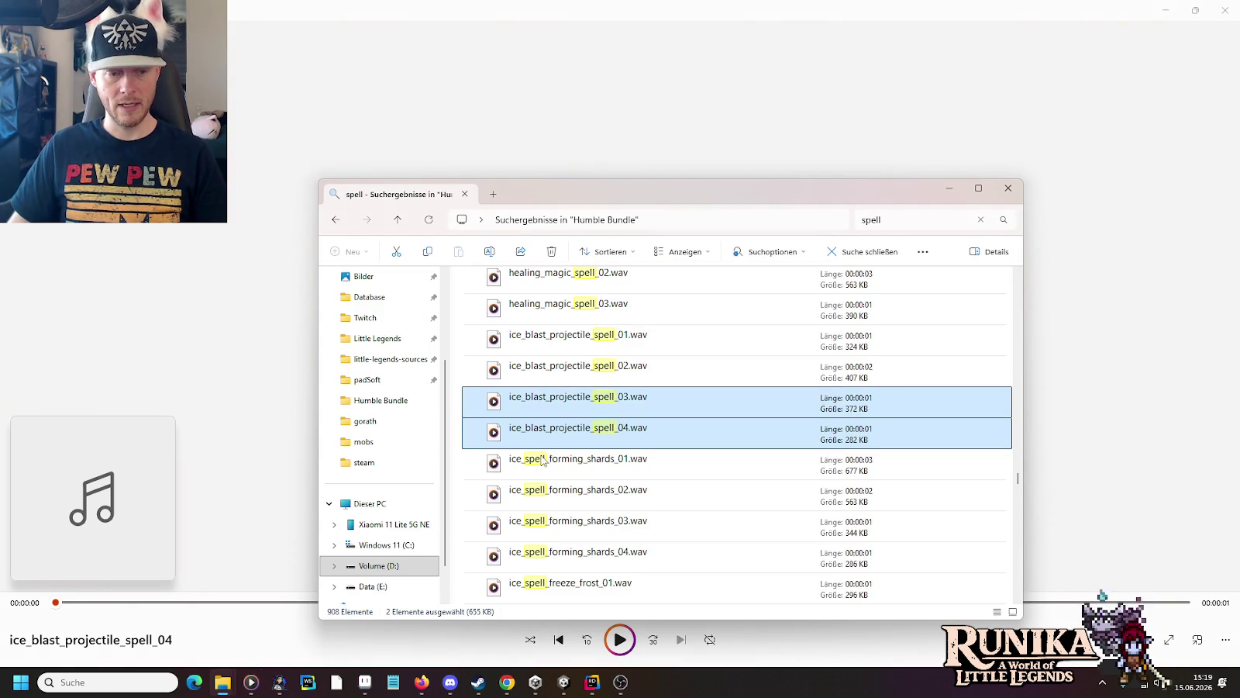
click(223, 683)
Step: Add ice_blast_projectile_spell_03 and _04 to the AetherRay Cast AudioCollection's Clips
click(329, 620)
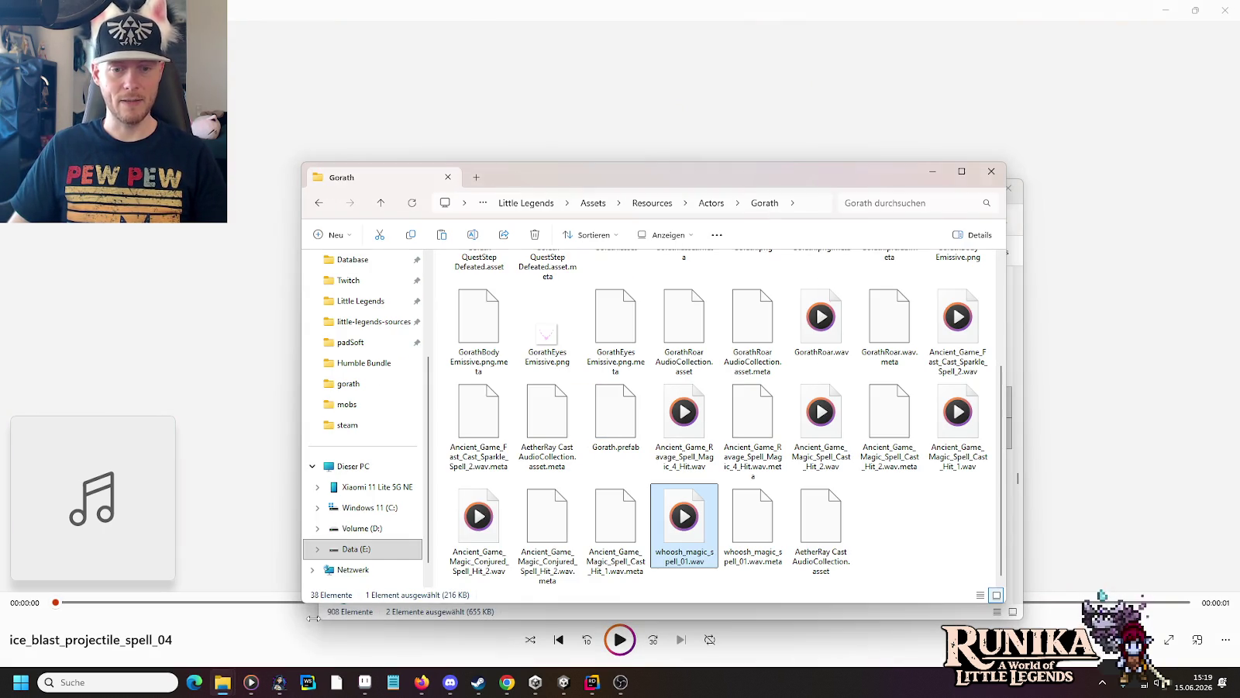
click(565, 684)
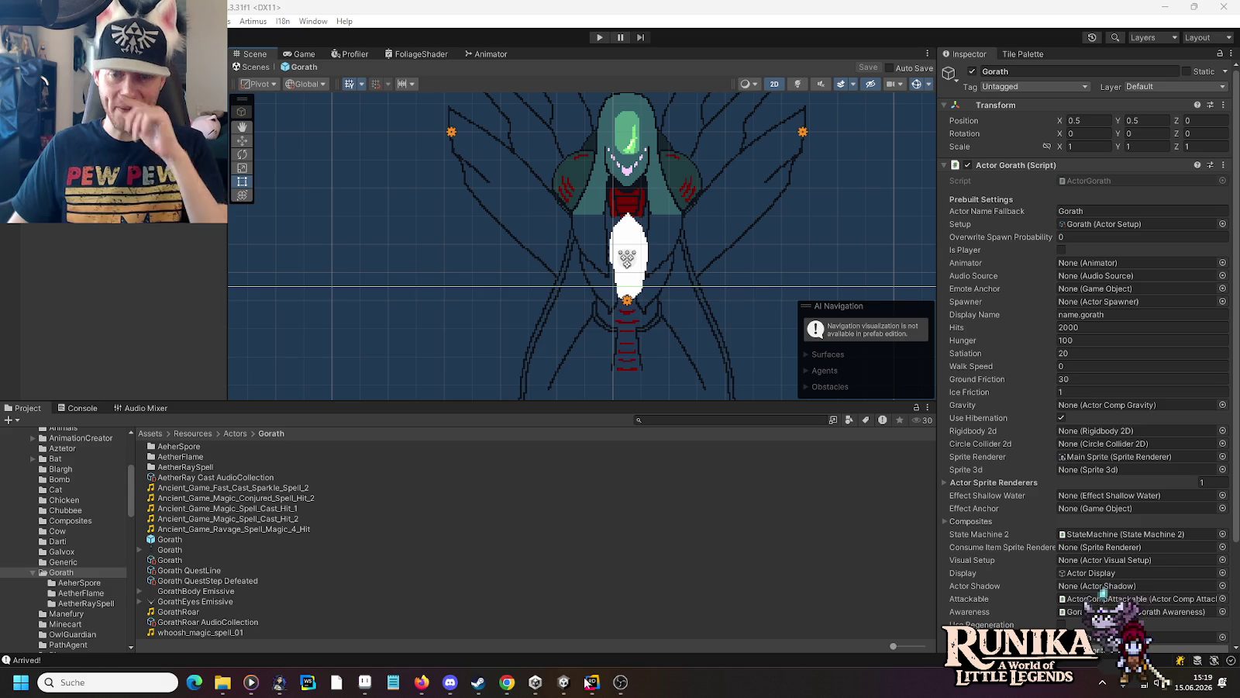
click(220, 479)
scroll(260, 567, down, 1)
mouse_move(223, 613)
mouse_down()
mouse_move(287, 609)
mouse_move(1111, 164)
mouse_up()
drag(222, 624, 1132, 200)
drag(988, 138, 980, 139)
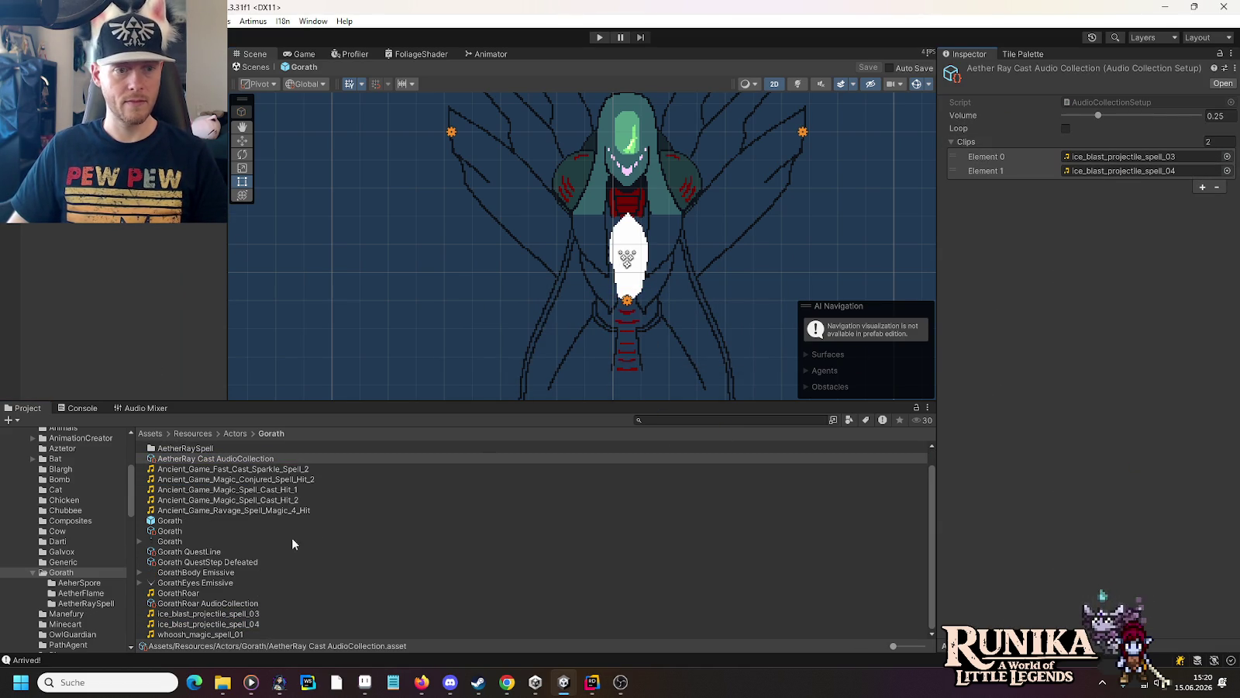
Step: Delete the five unused Ancient_Game clips and start Play mode
click(249, 510)
shift+click(242, 470)
key(Delete)
key(Return)
click(602, 37)
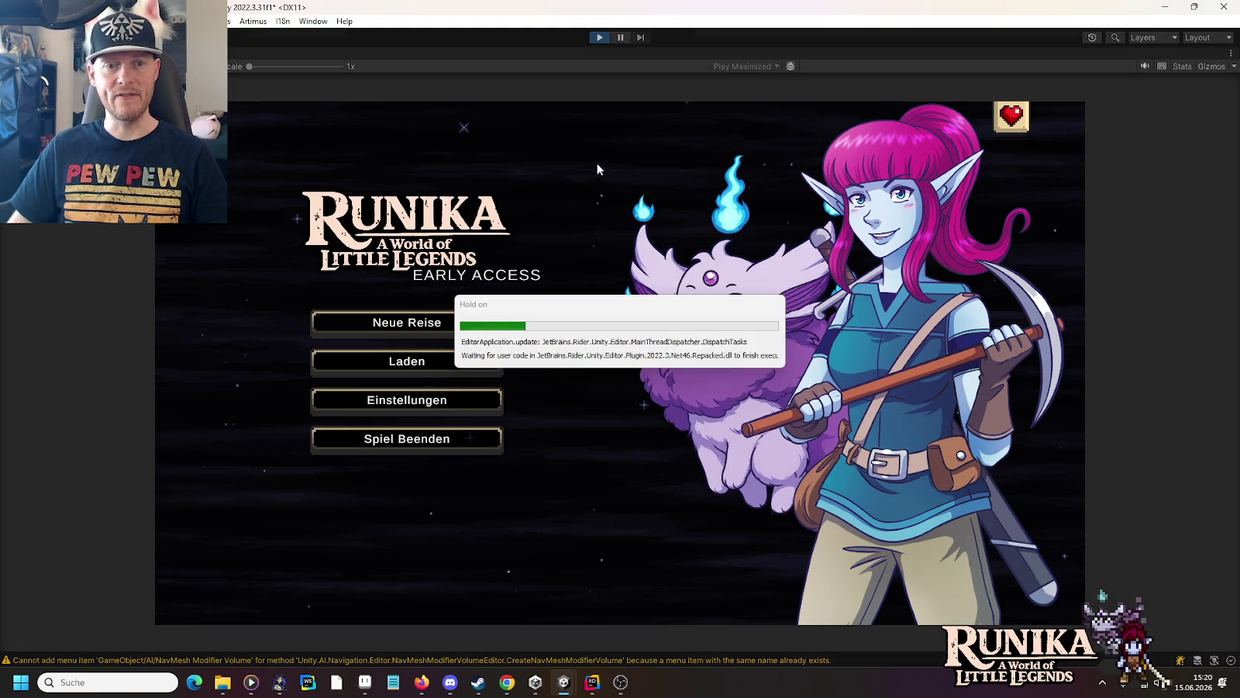
Step: Load the first save and walk the hero around the Go'rath boss arena to hear the ray sounds
click(438, 361)
click(504, 295)
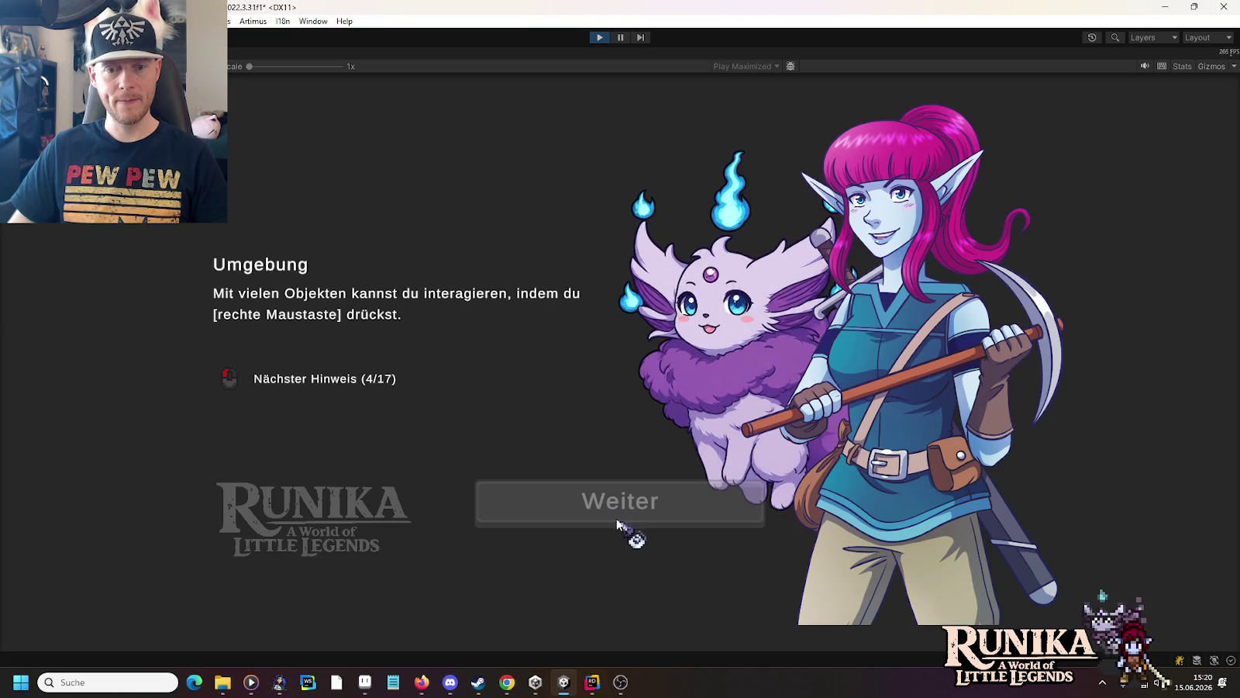
click(622, 518)
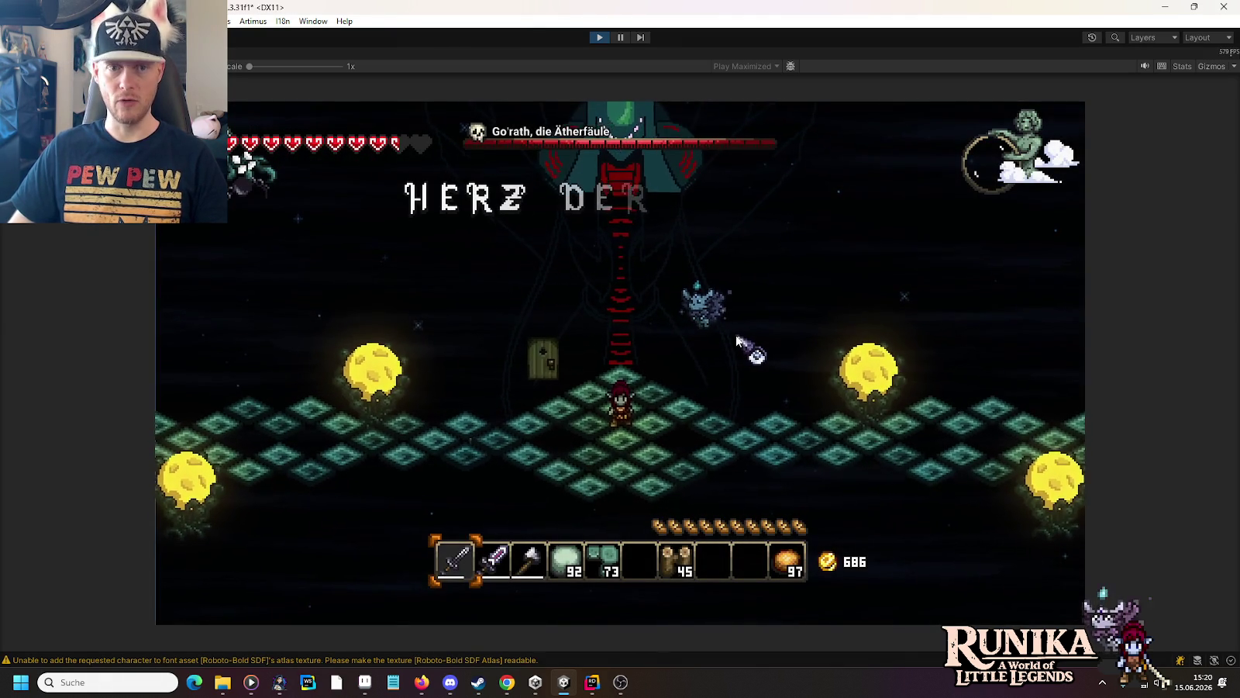
key(w)
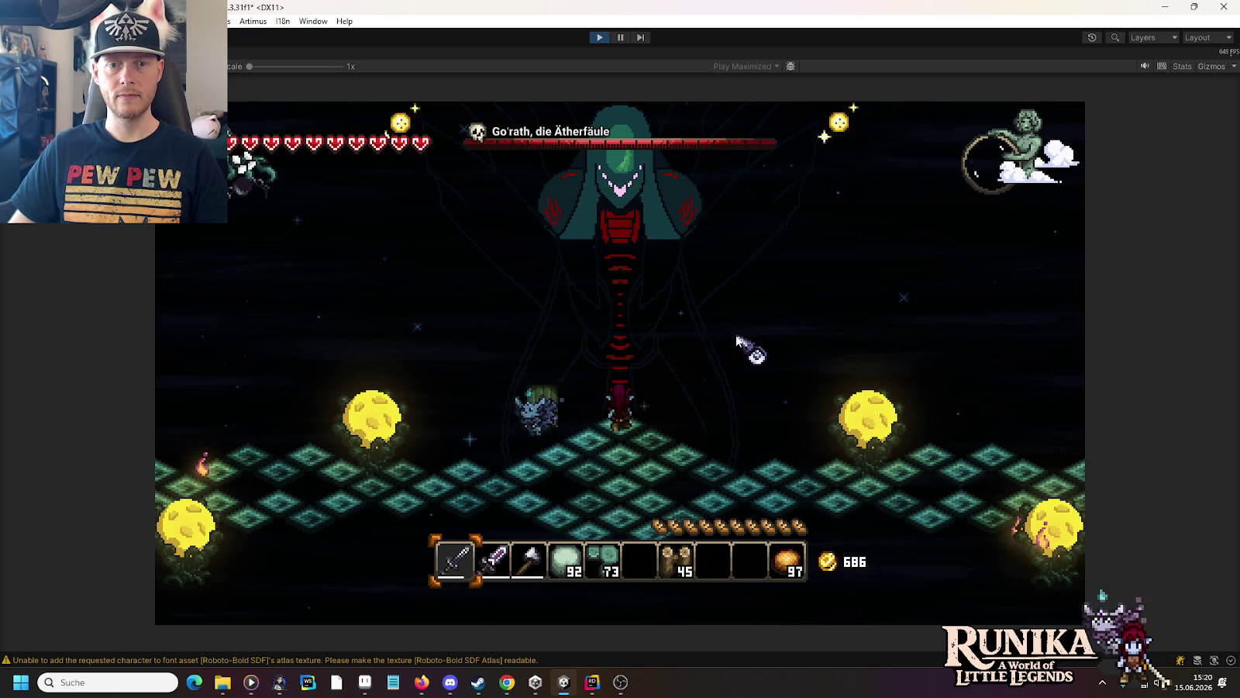
key(s)
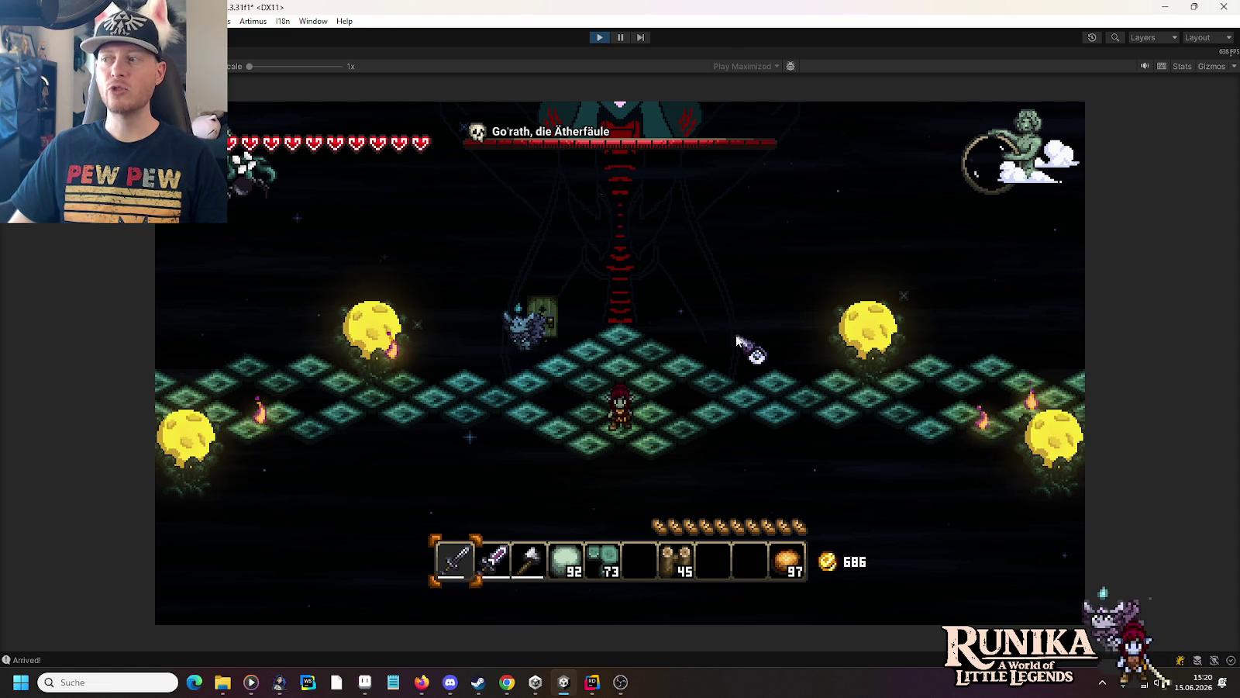
key(w)
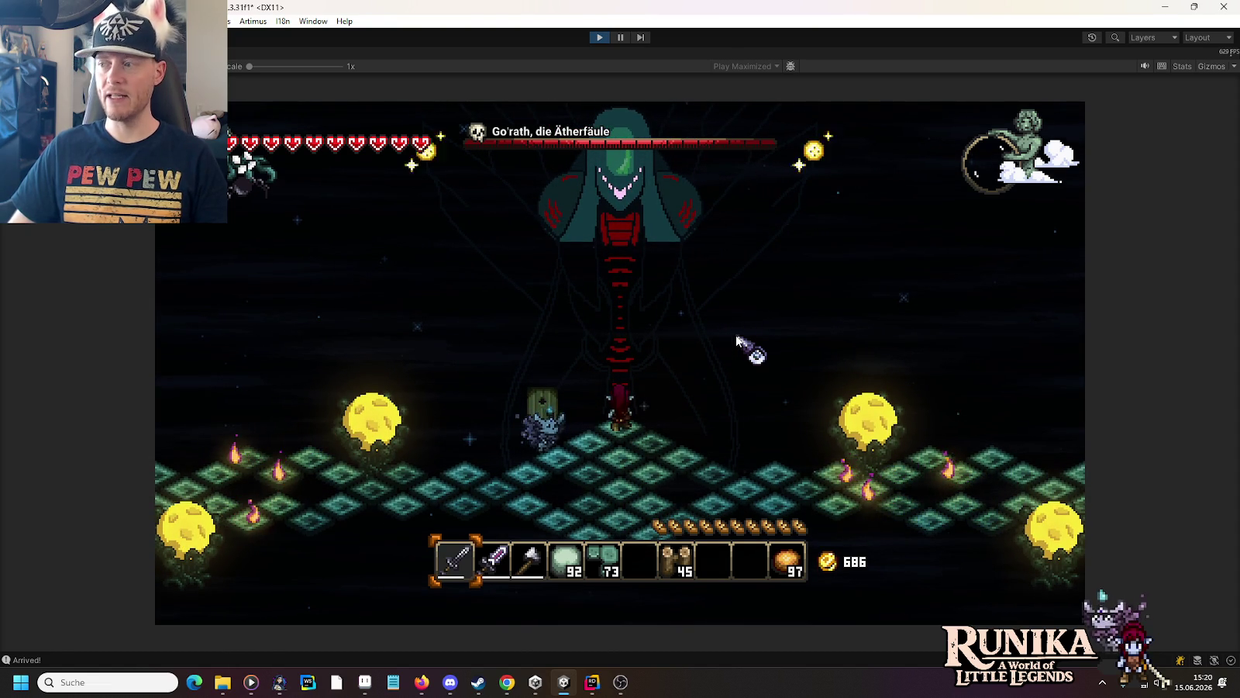
key(s)
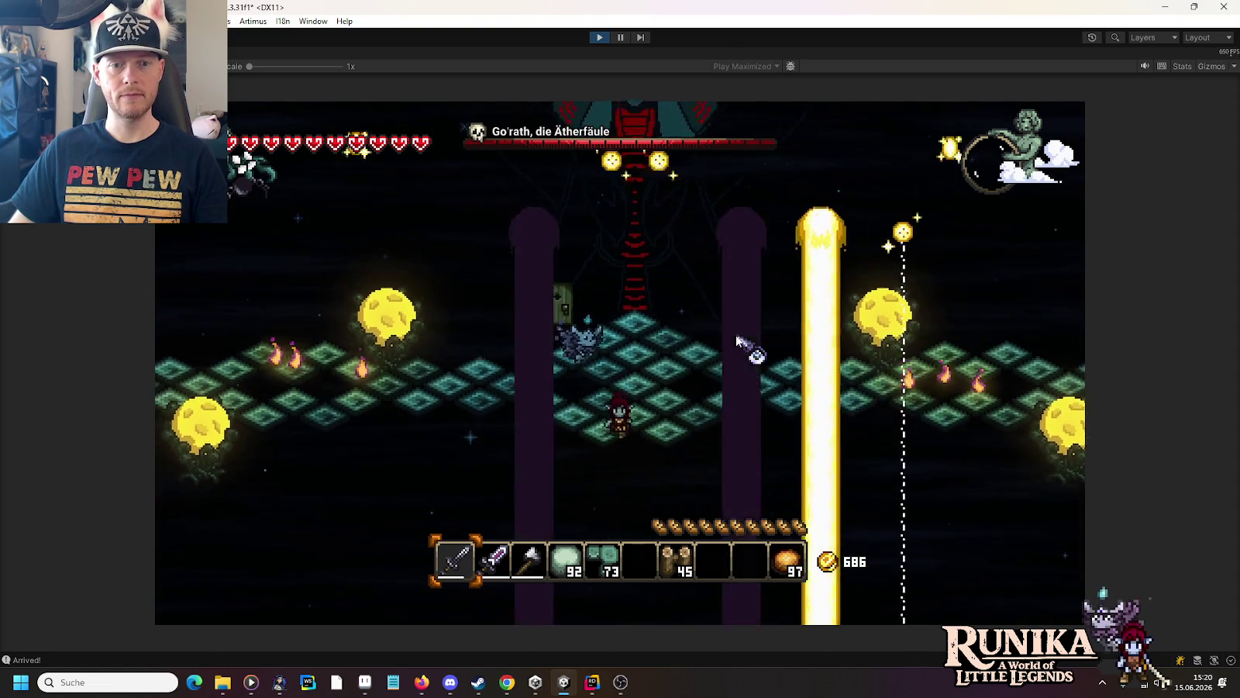
key(w)
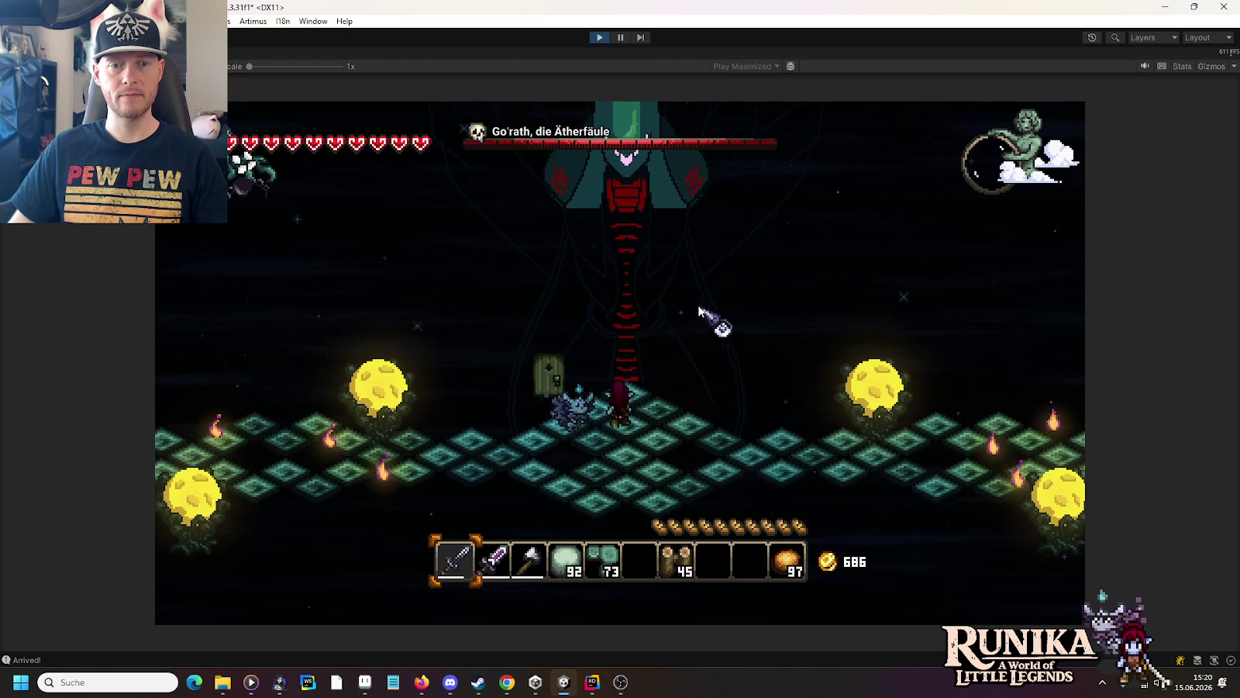
key(w)
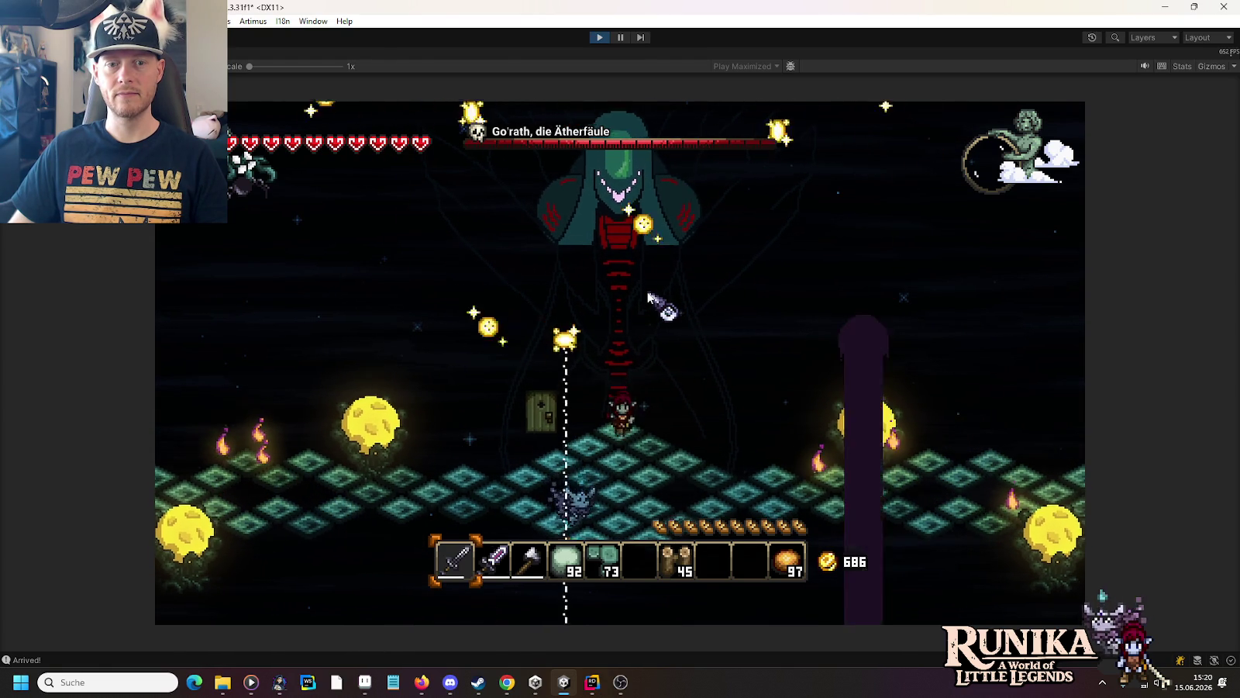
key(d)
key(s)
key(d)
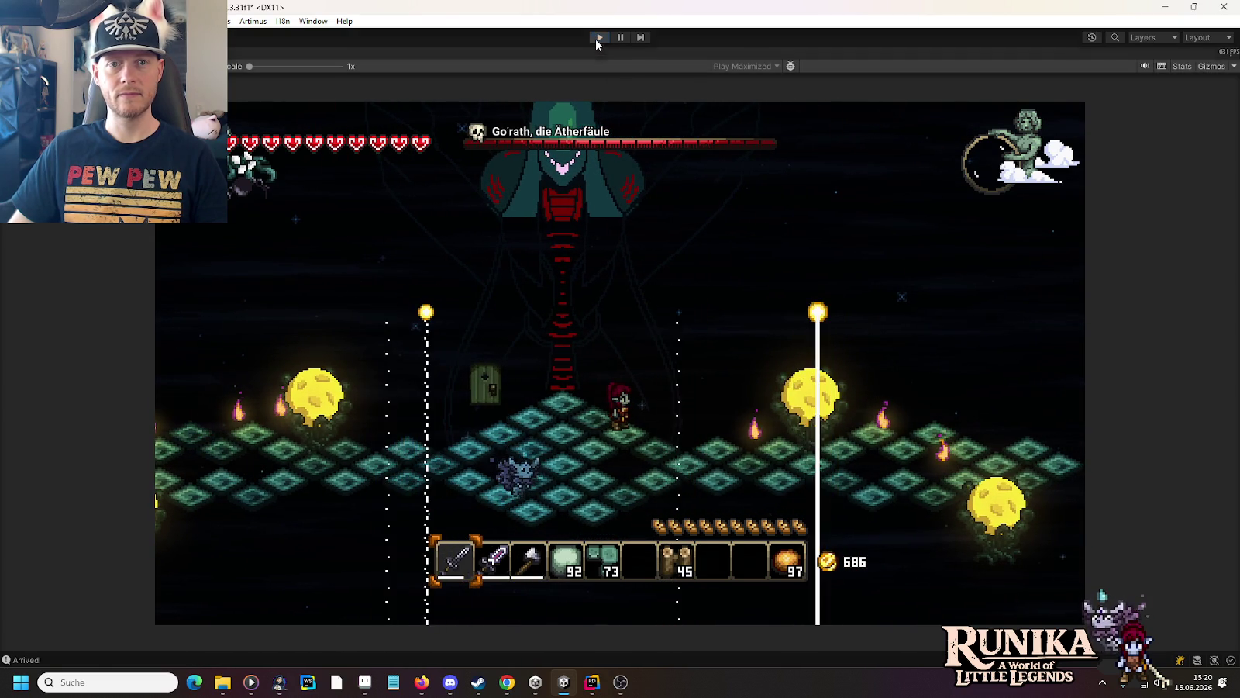
Step: Stop Play mode and return to the 'spell' search results in File Explorer
key(ctrl+p)
mouse_move(222, 682)
click(443, 617)
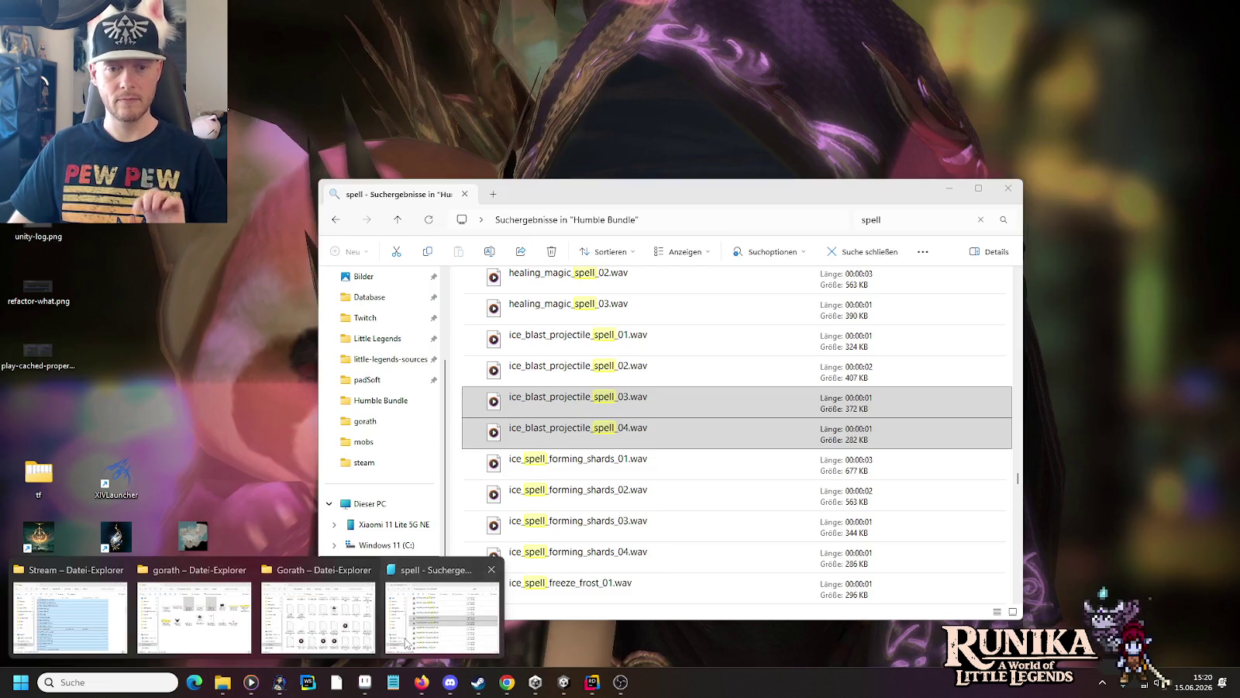
Step: Play the selected ice blast clips, then ice_spell_freeze_frost_02 and ice_spell_freeze_ground_01
key(Return)
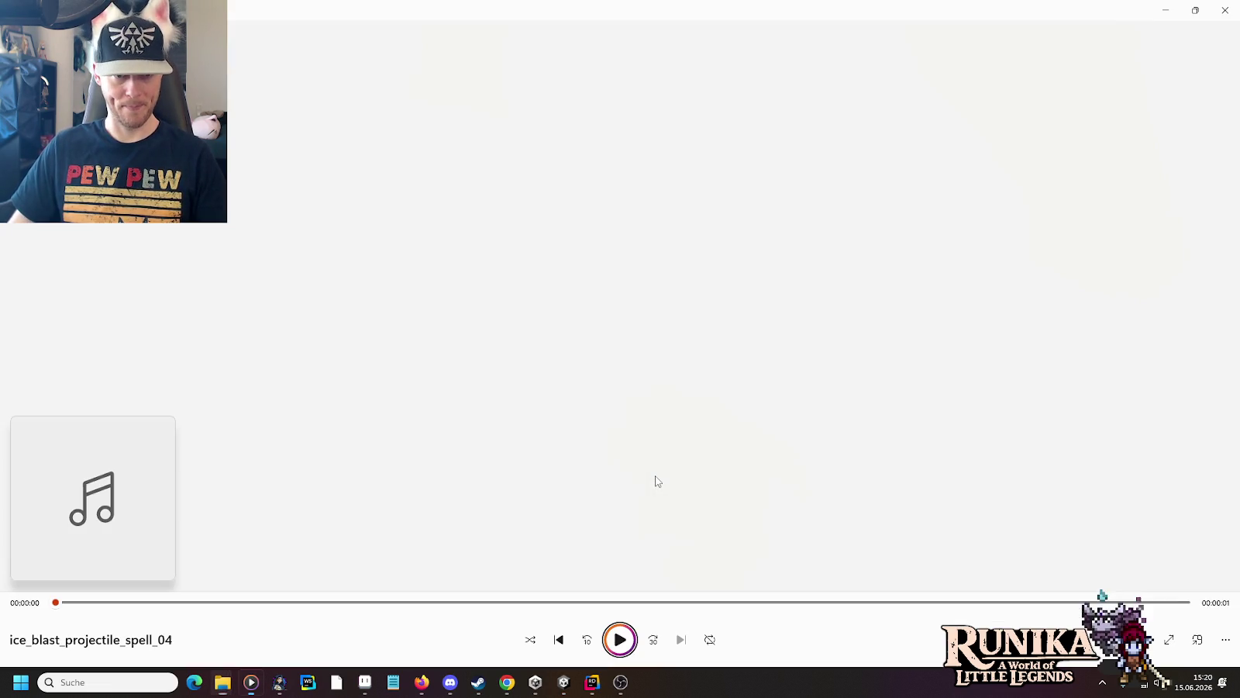
key(alt+Tab)
scroll(655, 481, down, 3)
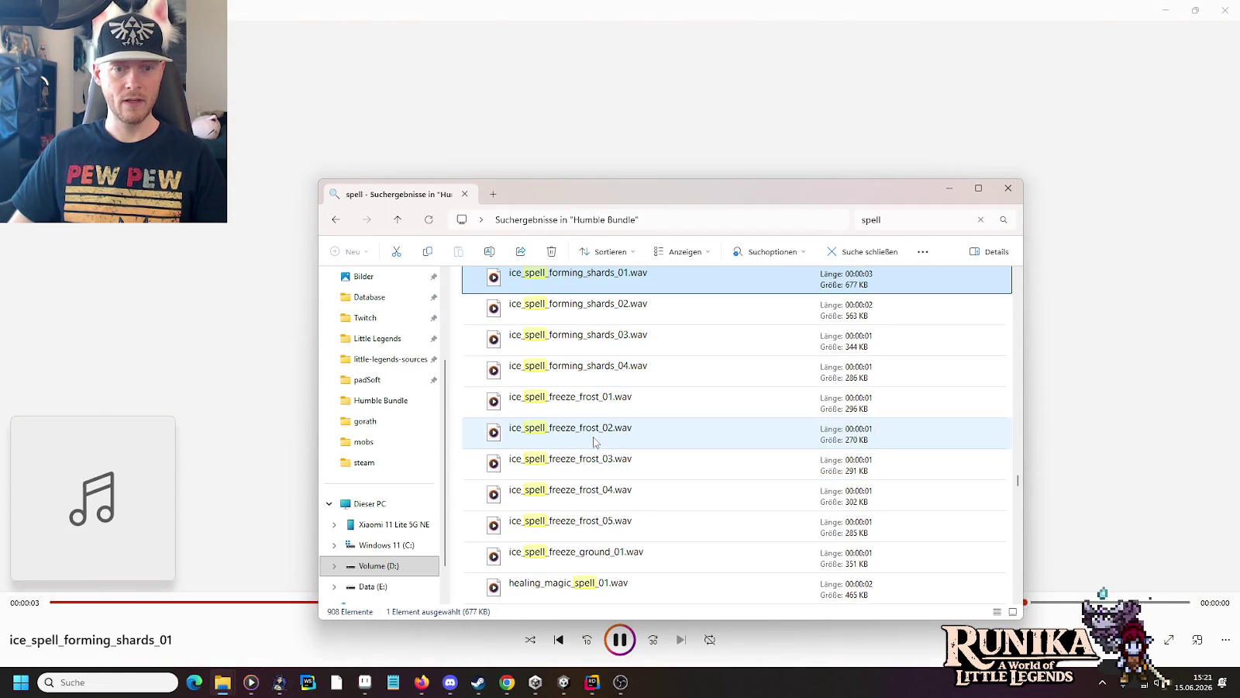
double_click(593, 441)
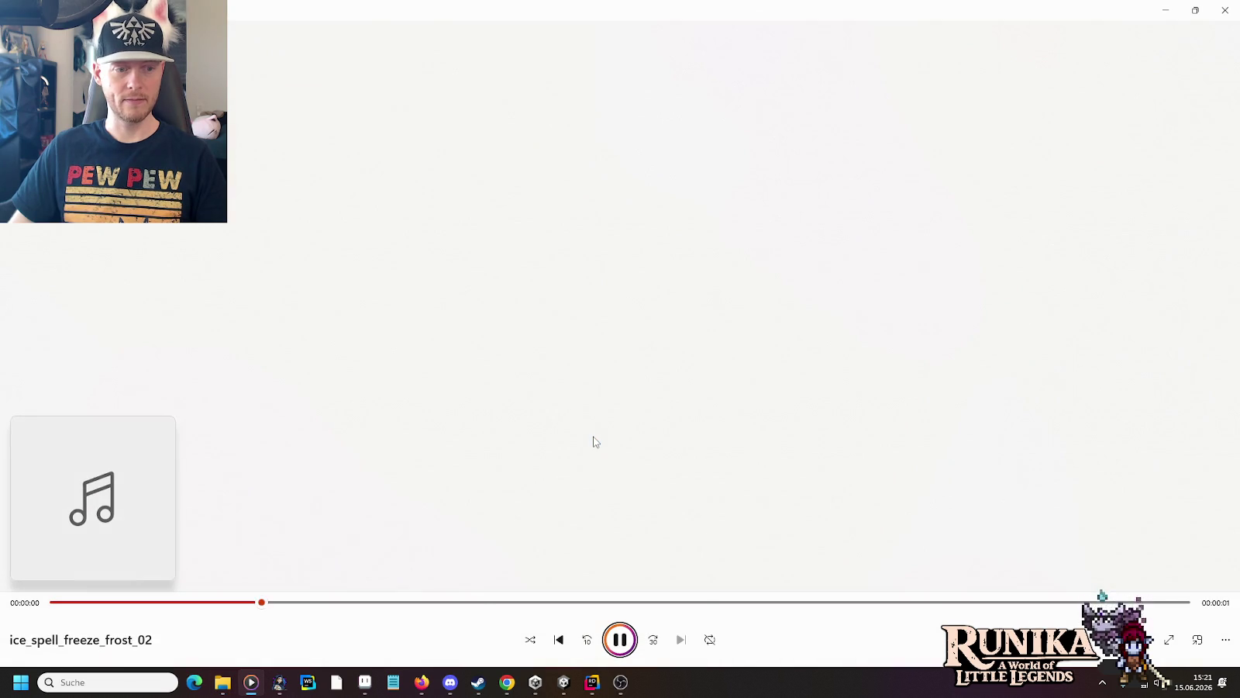
key(alt+Tab)
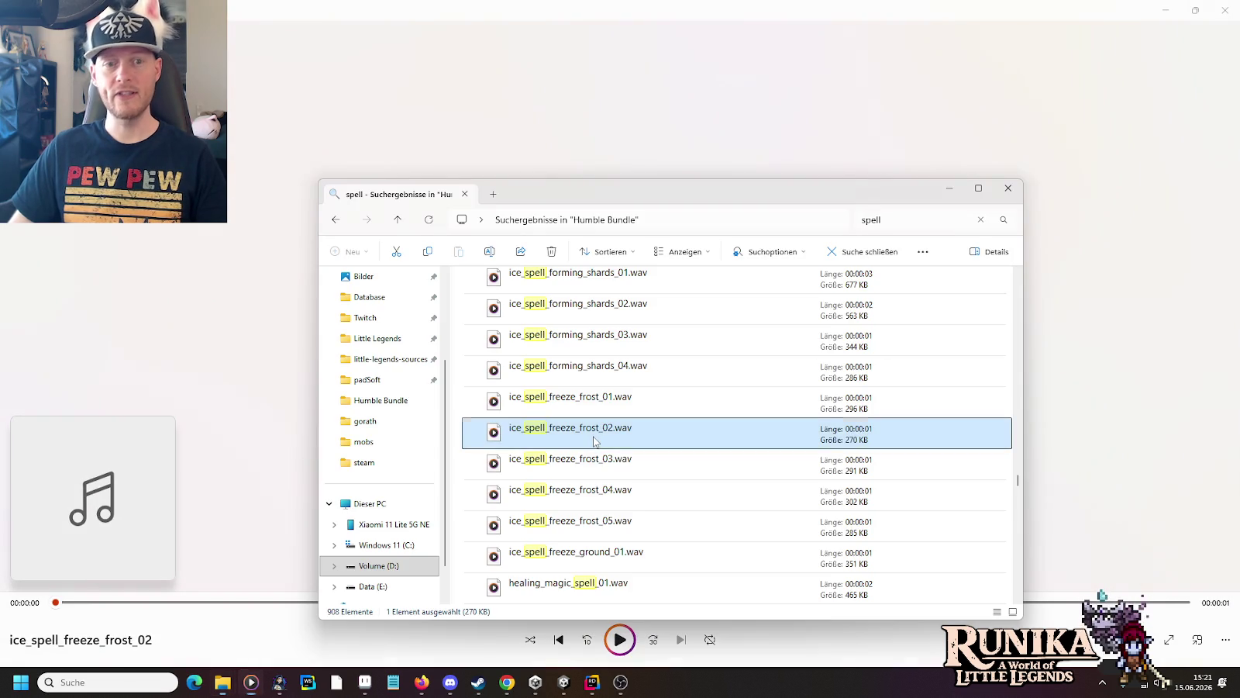
scroll(590, 376, down, 2)
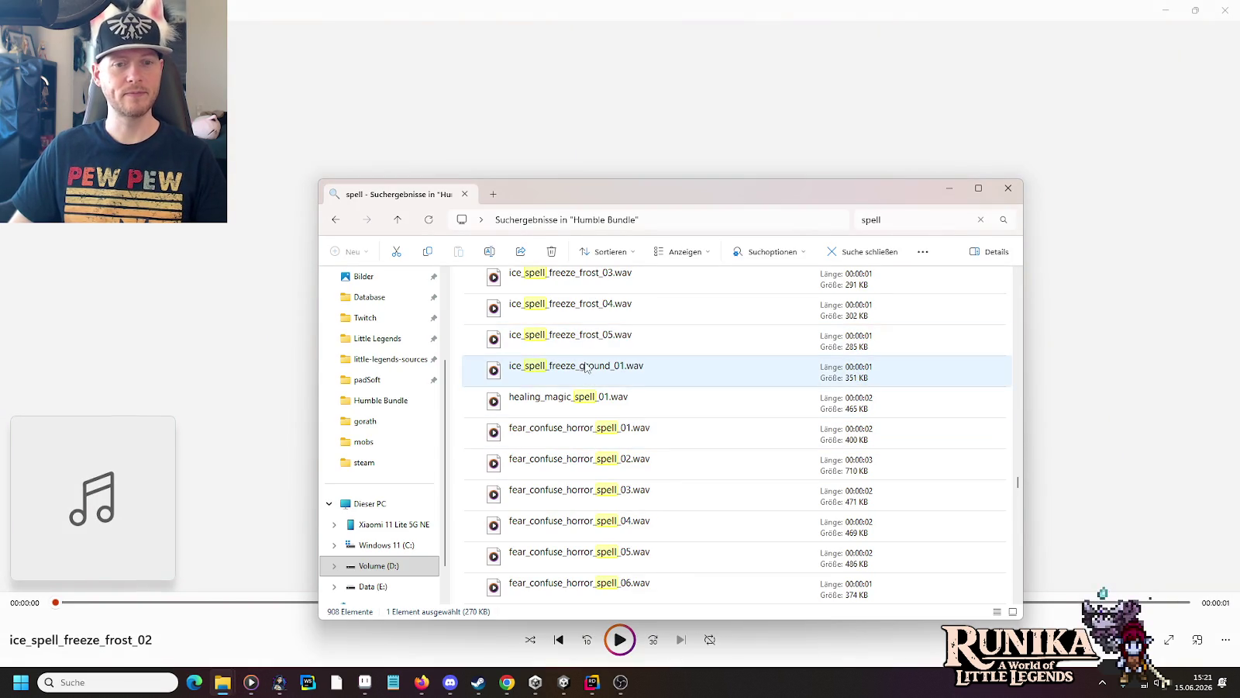
double_click(589, 376)
key(alt+Tab)
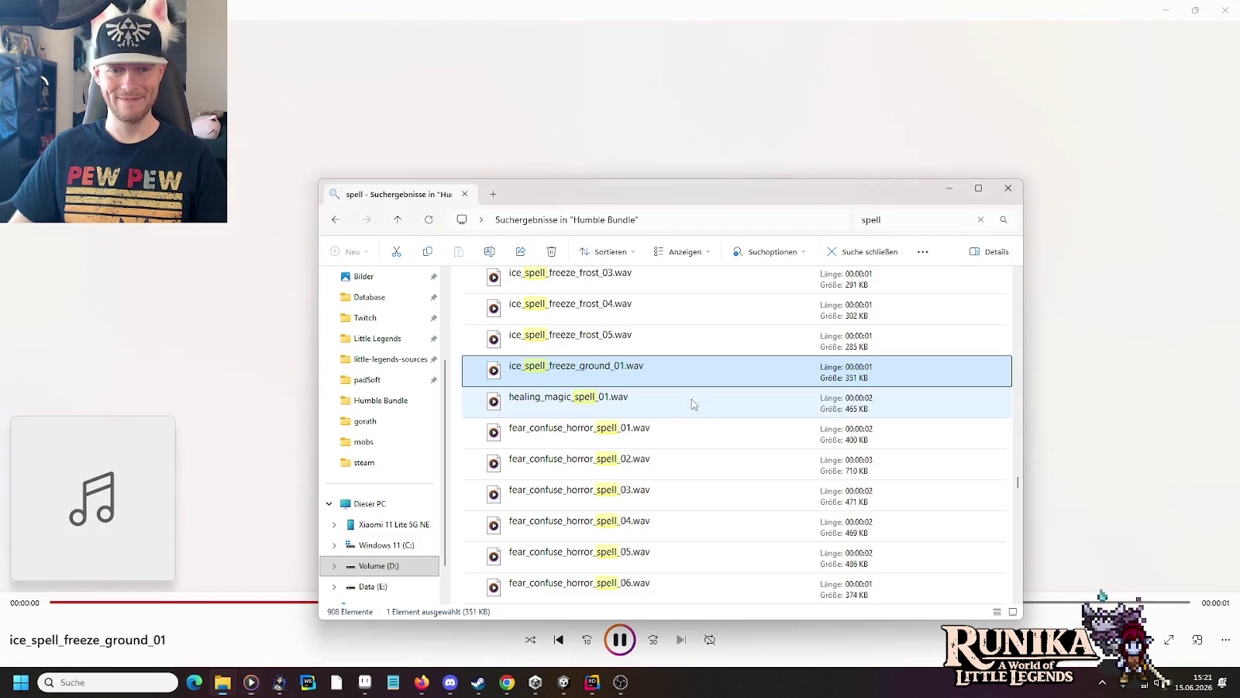
Step: Listen to healing_magic_spell_01 and fear_confuse_horror_spell_01
double_click(584, 400)
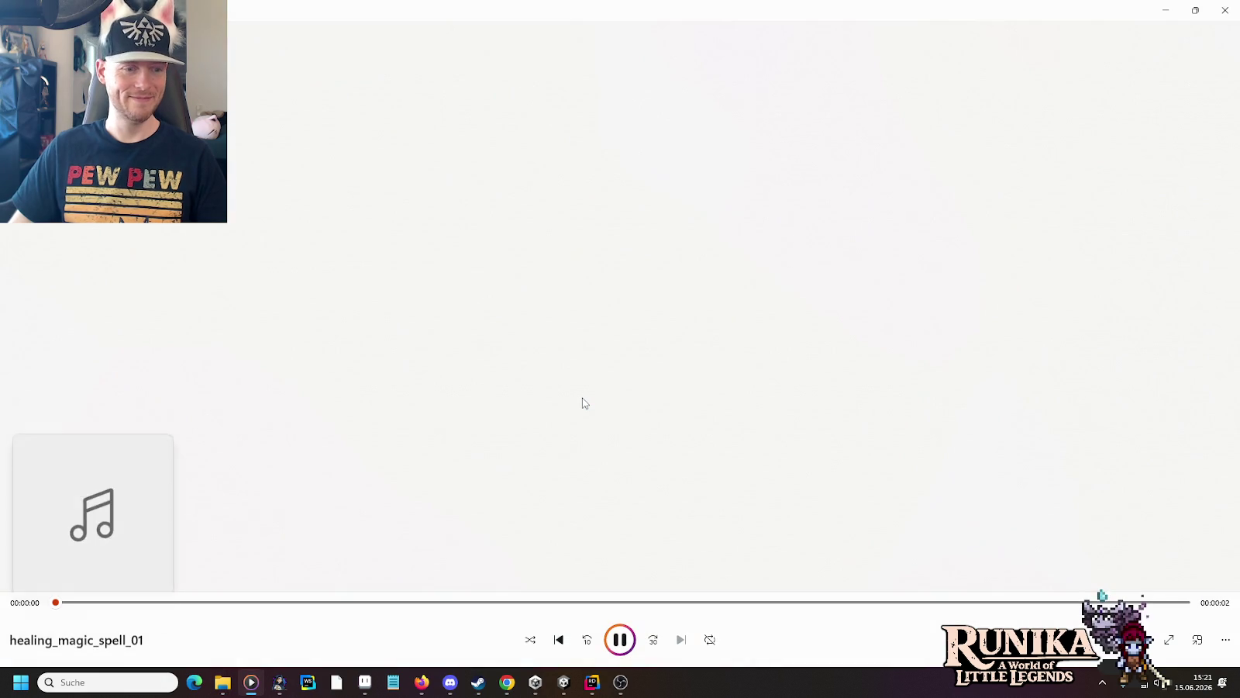
key(alt+Tab)
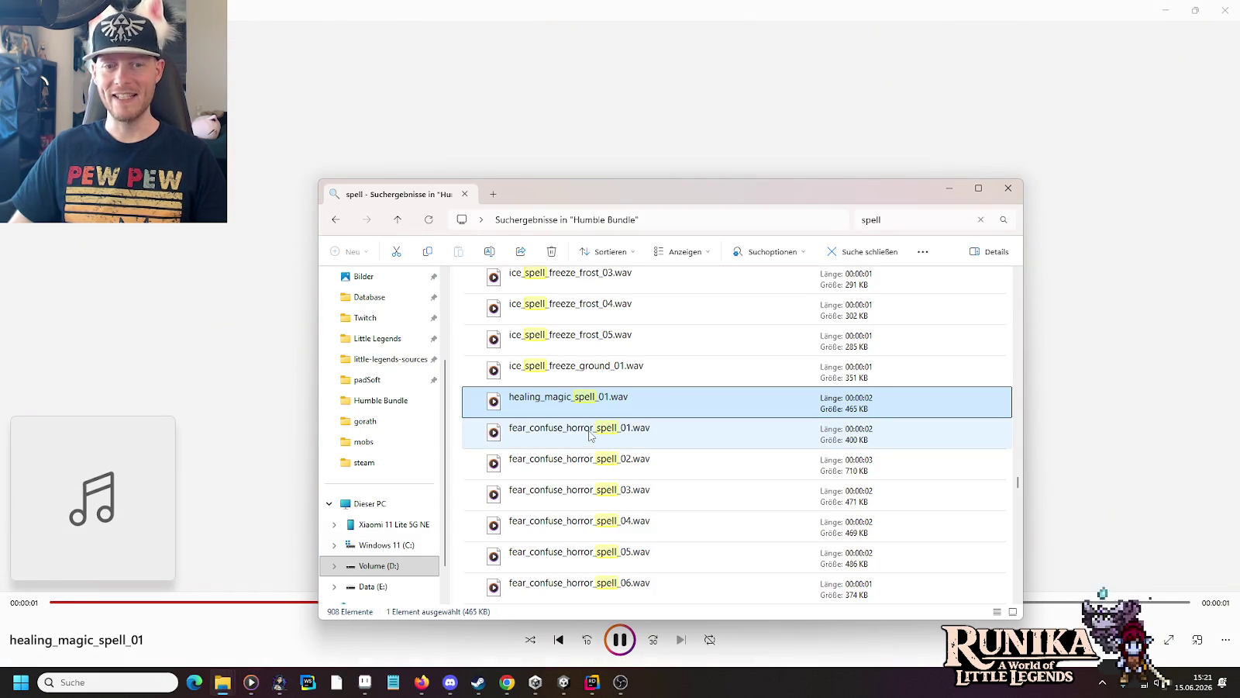
double_click(589, 436)
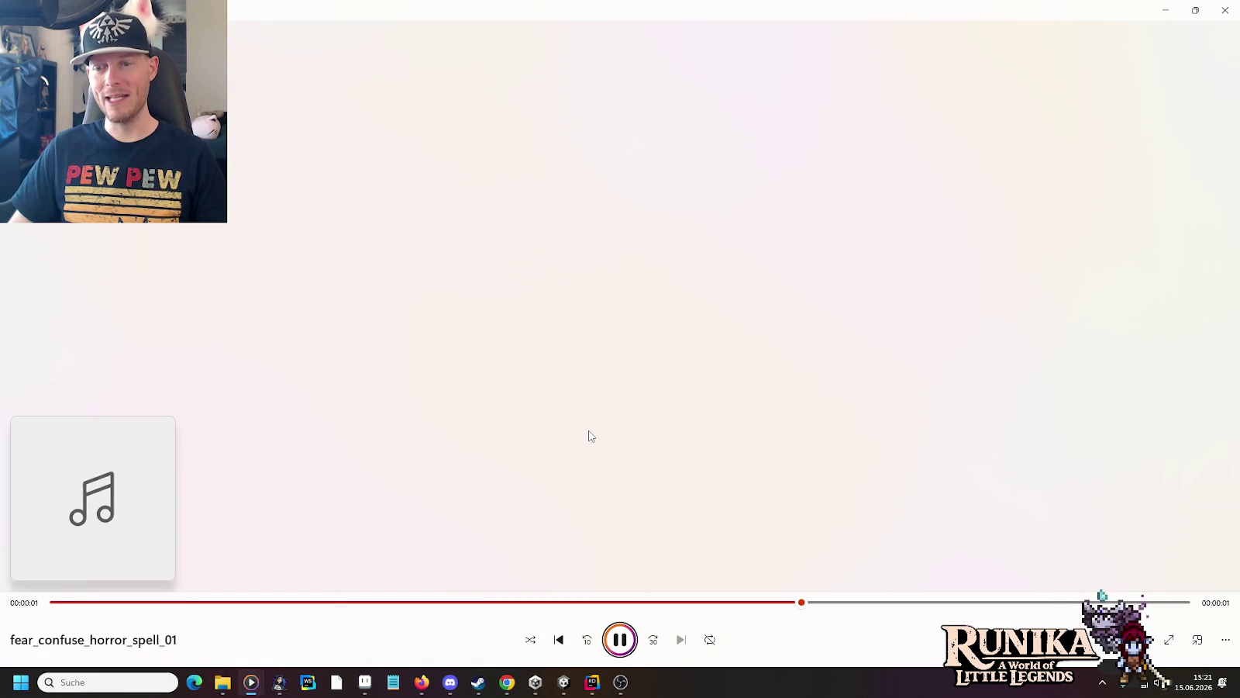
key(alt+Tab)
scroll(589, 436, down, 1)
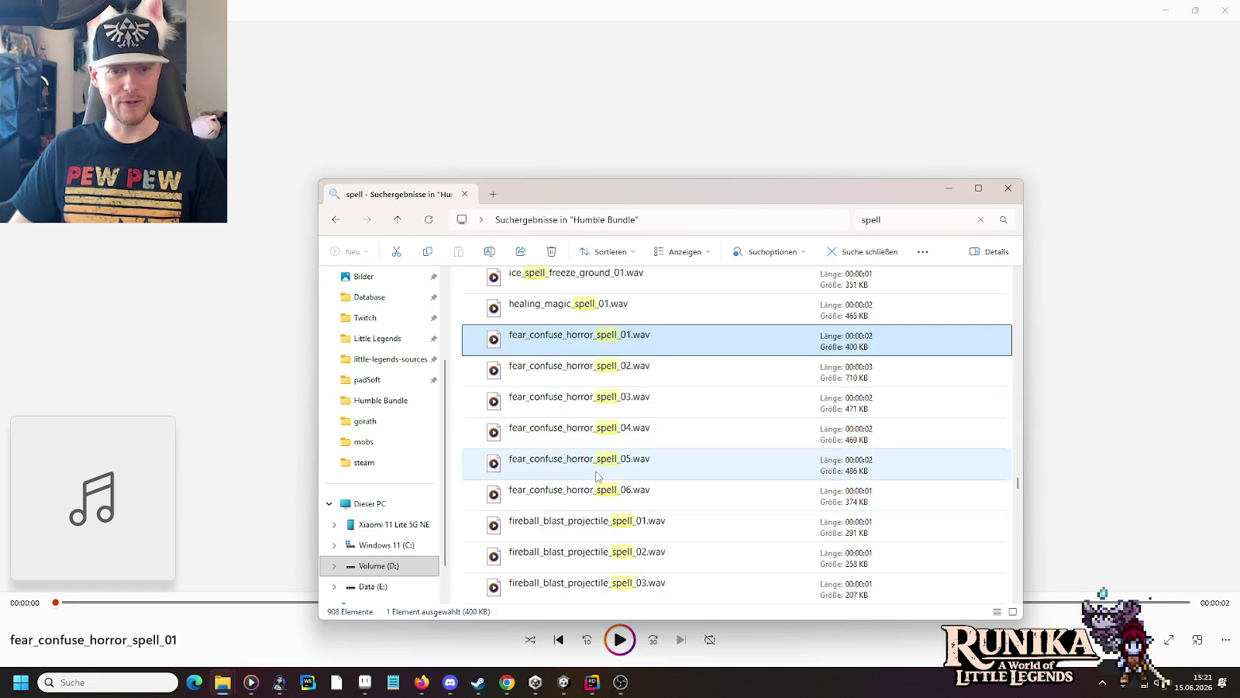
key(alt+Tab)
key(alt+Tab)
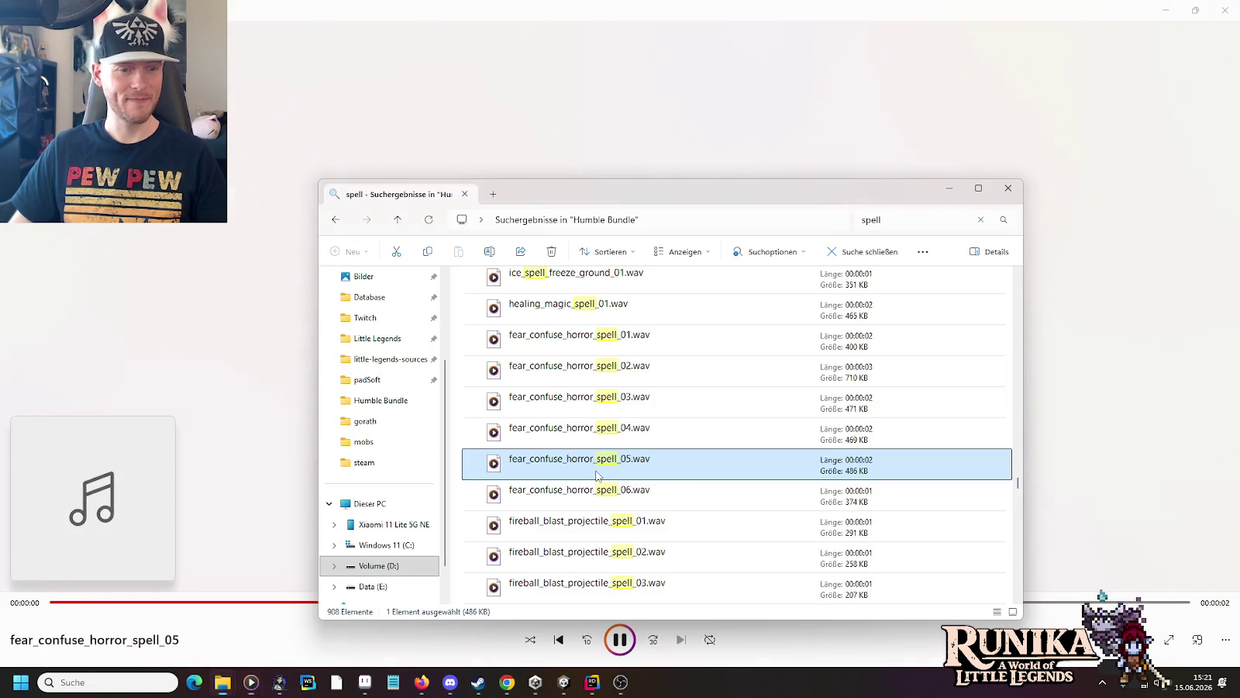
Step: Audition fireball_blast_projectile_spell_02, _01 and _04
double_click(596, 476)
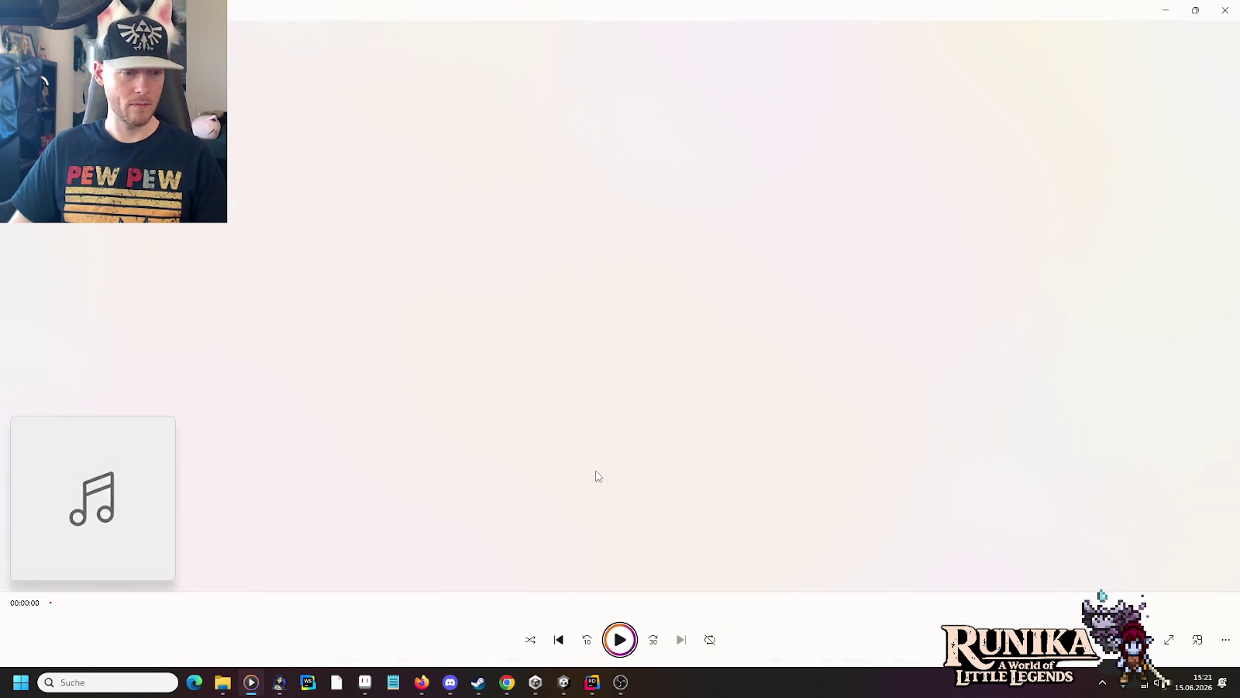
key(alt+Tab)
double_click(586, 438)
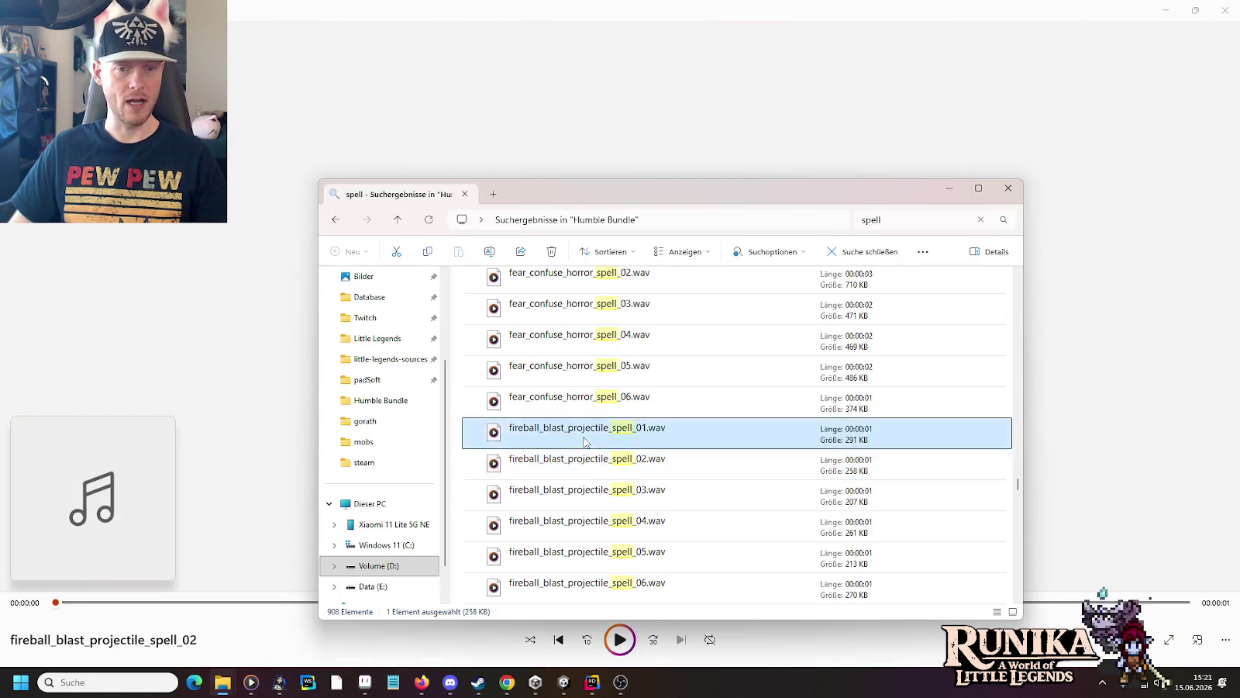
key(alt+Tab)
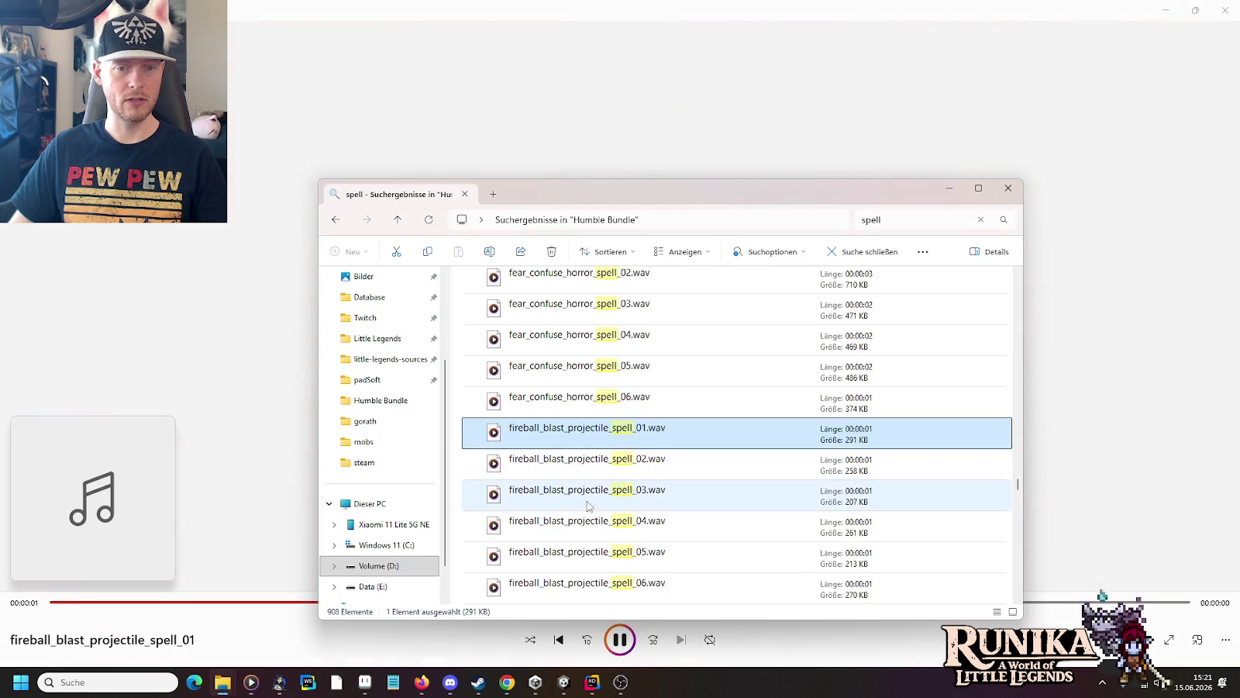
double_click(591, 520)
key(alt+Tab)
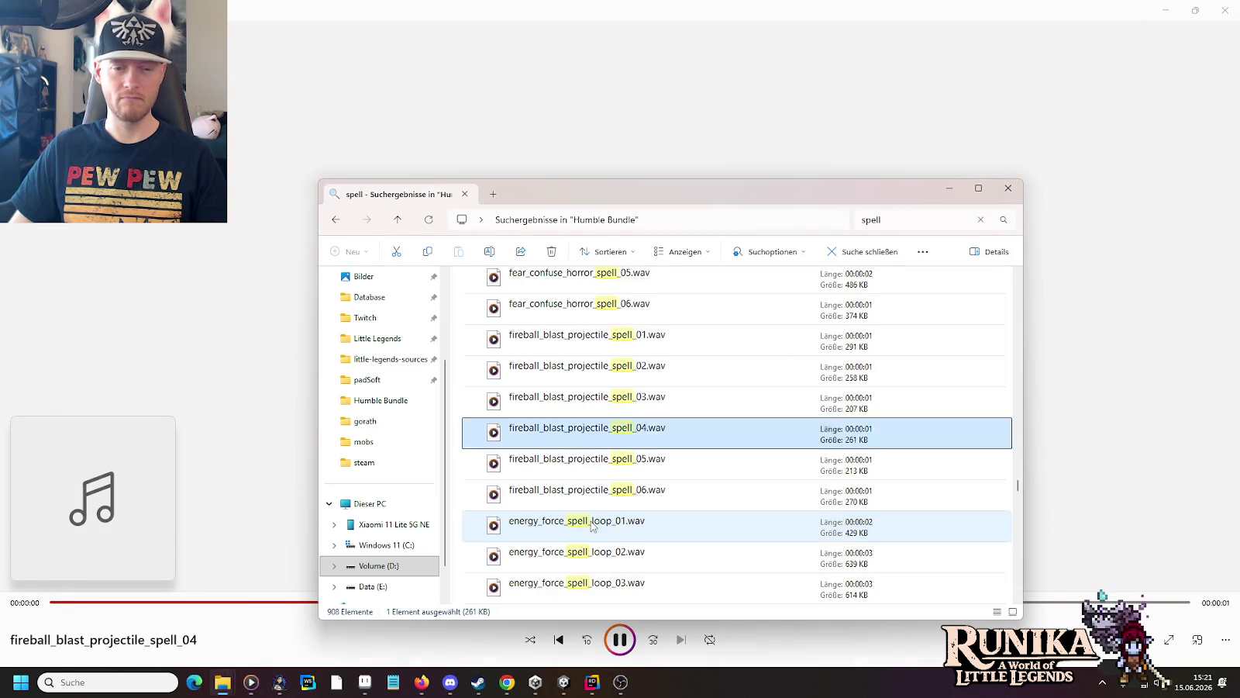
scroll(589, 526, down, 1)
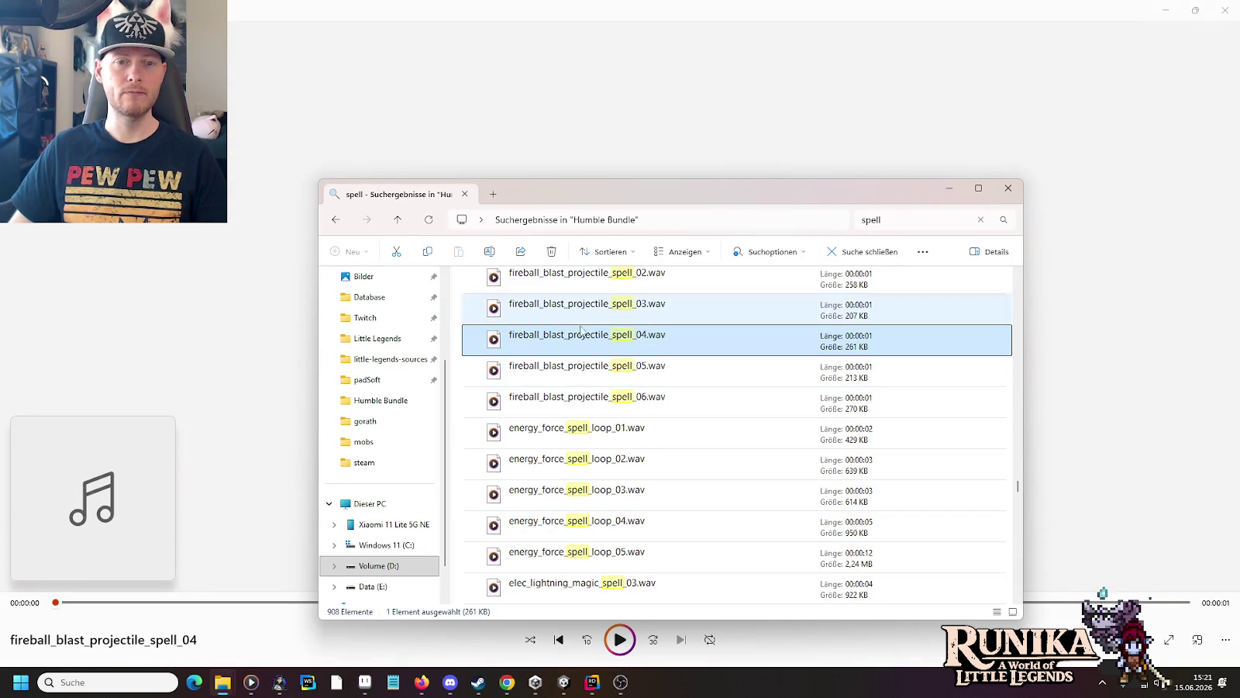
Step: Replay fireball_blast_projectile_spell_04, _03, _02 and _01
double_click(580, 333)
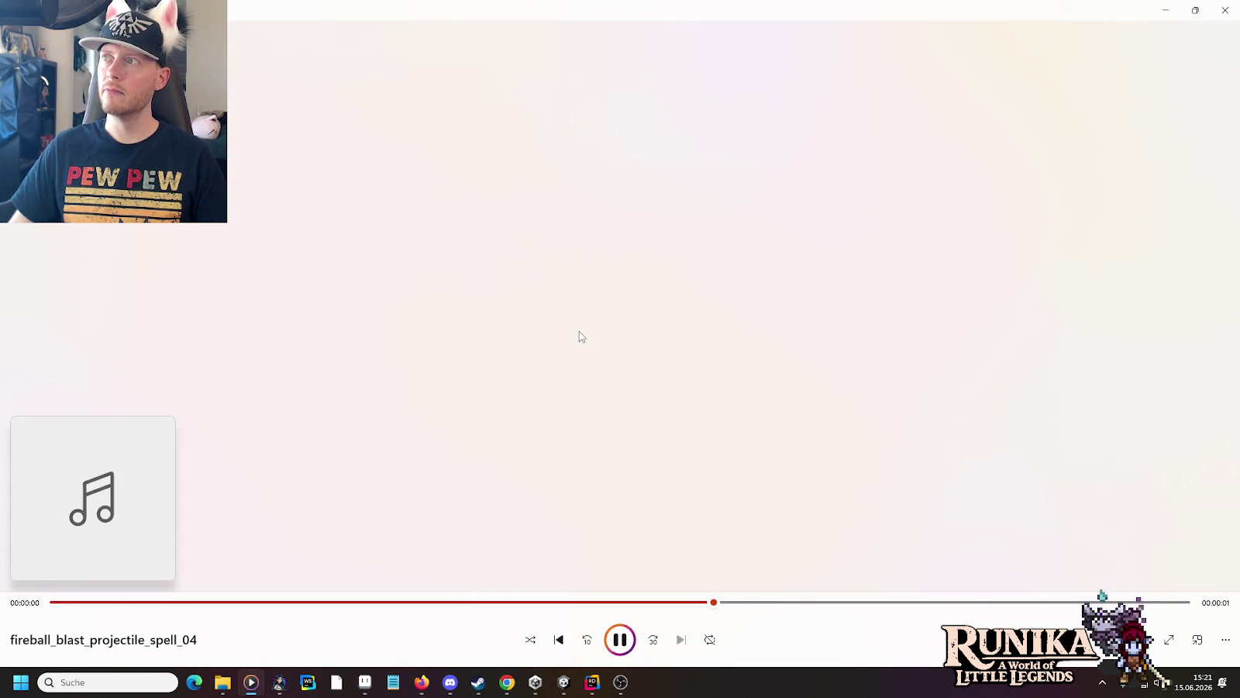
key(alt+Tab)
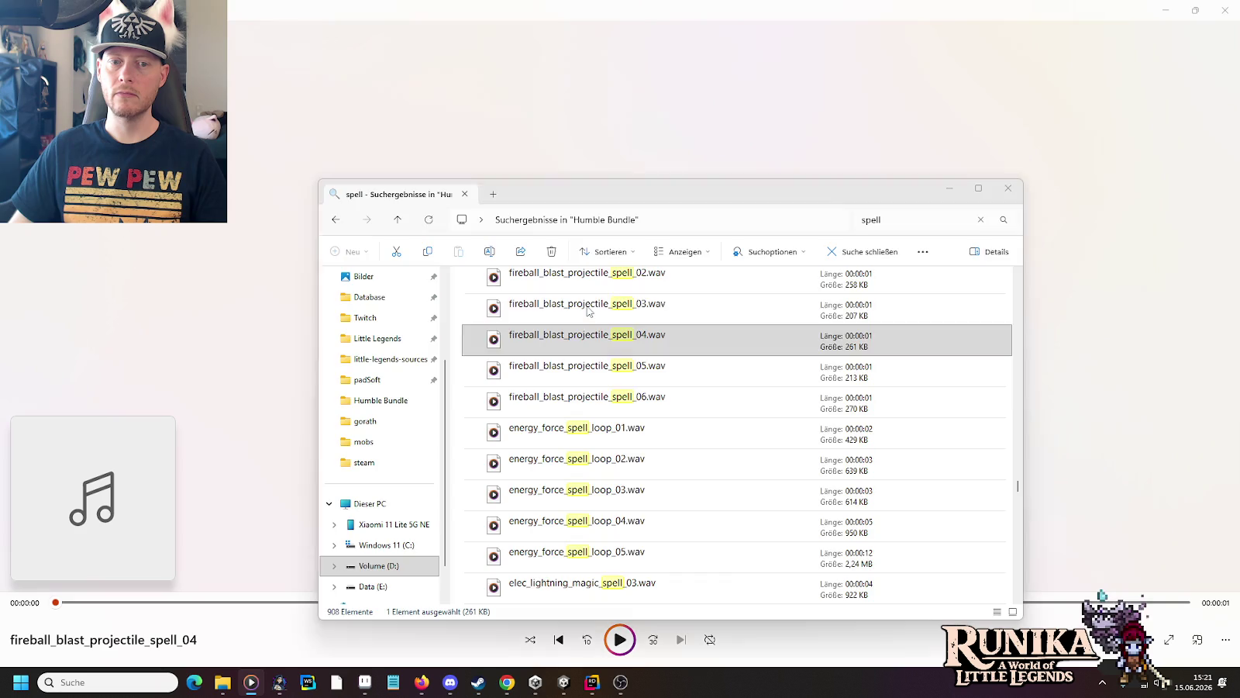
double_click(588, 296)
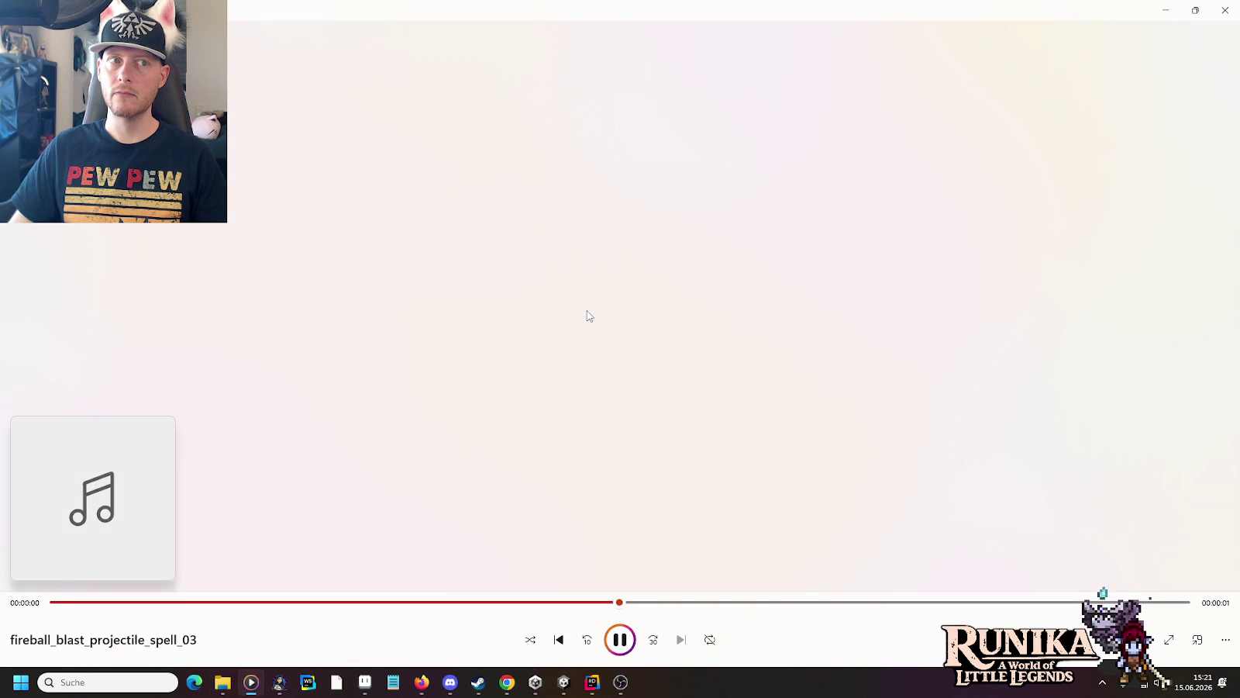
key(alt+Tab)
double_click(587, 345)
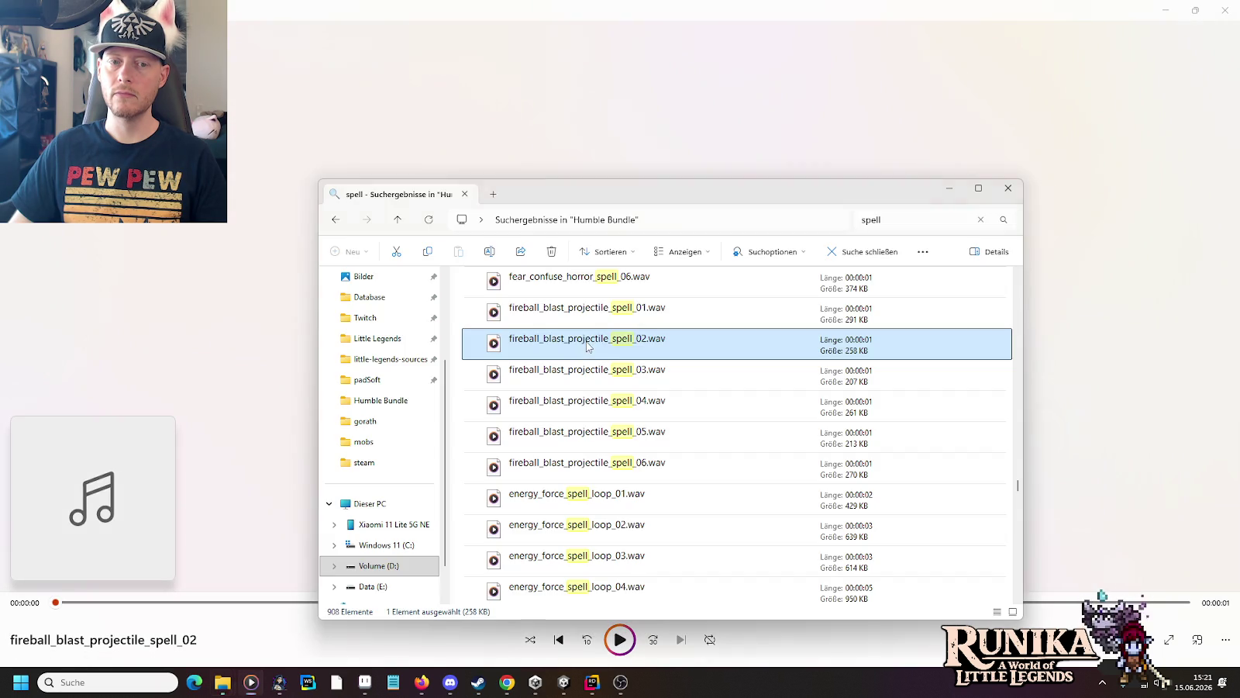
key(alt+Tab)
double_click(587, 331)
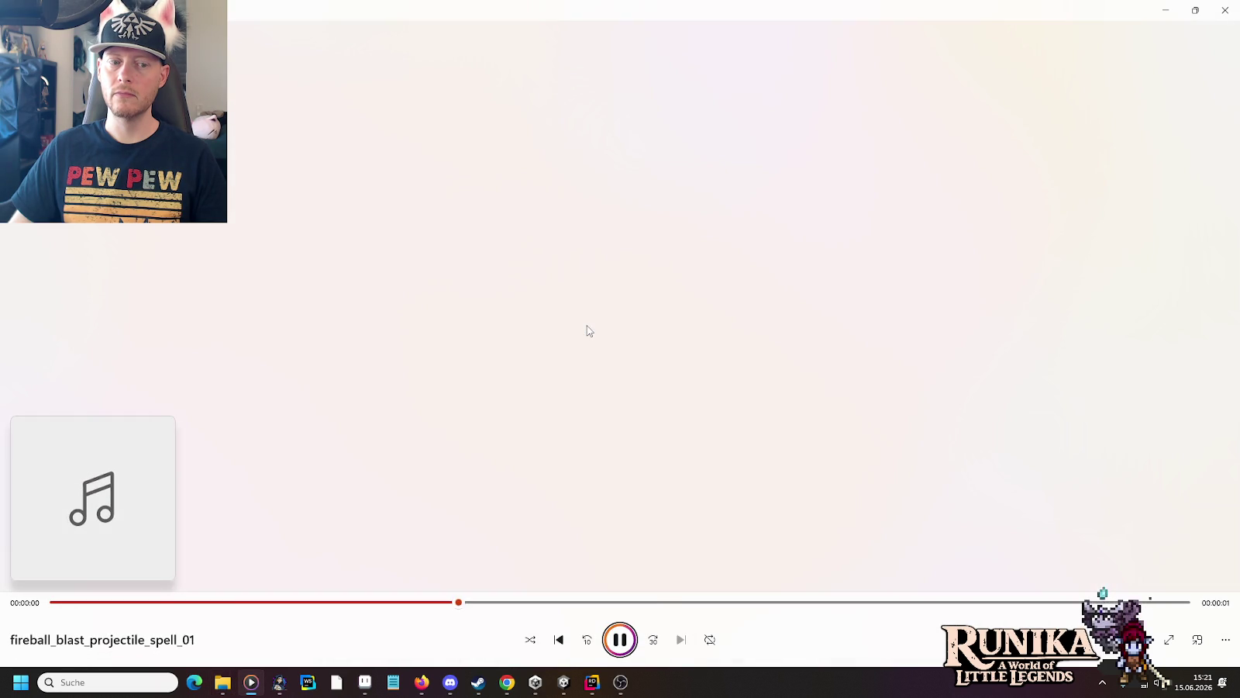
key(alt+Tab)
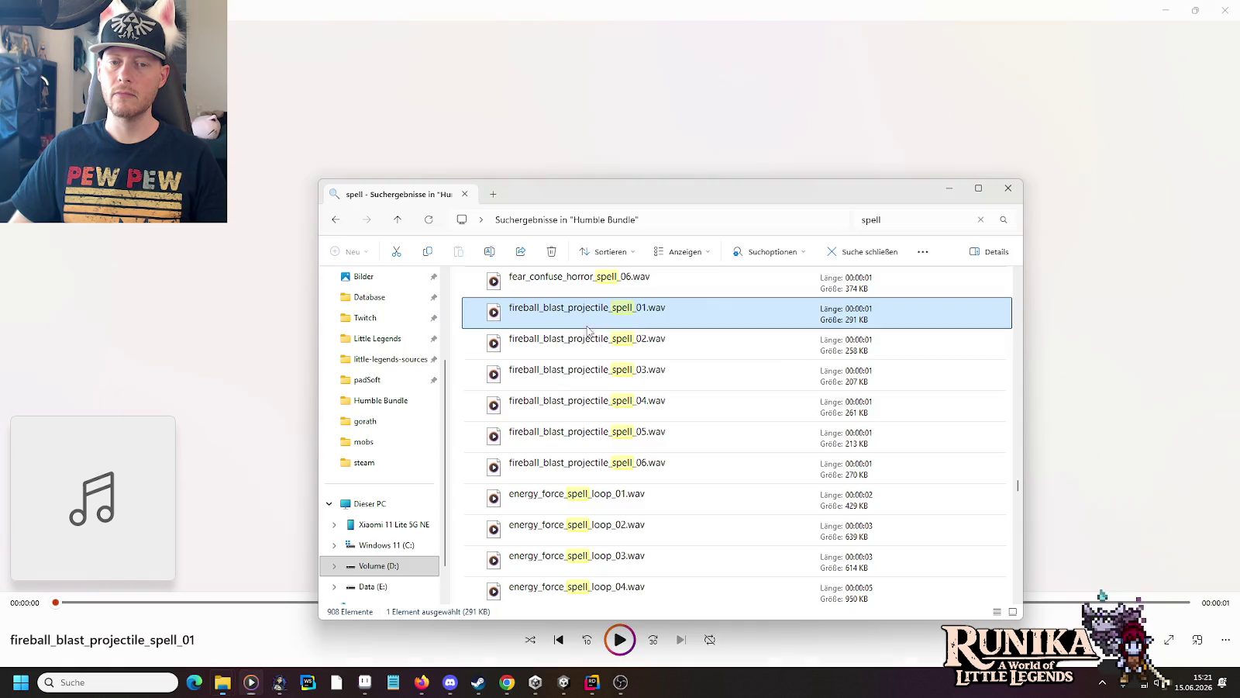
Step: Audition fireball_blast_projectile_spell_06, then _05, _04 and _03
click(593, 464)
double_click(593, 464)
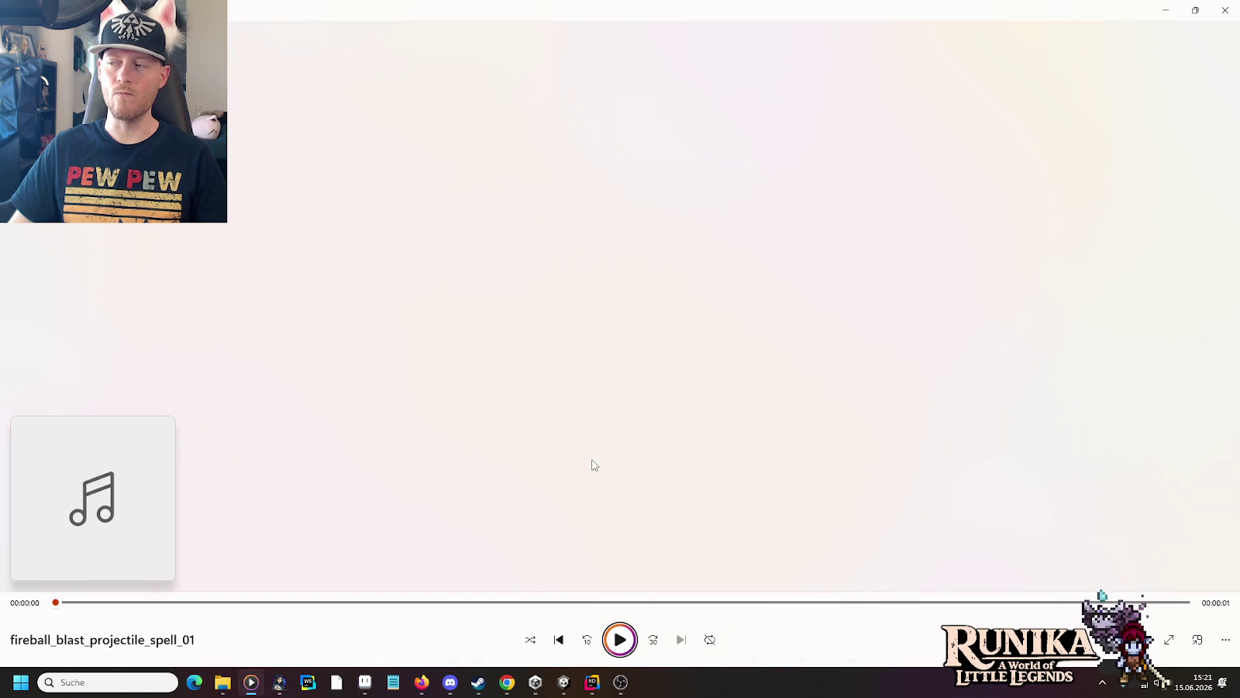
key(alt+Tab)
double_click(594, 433)
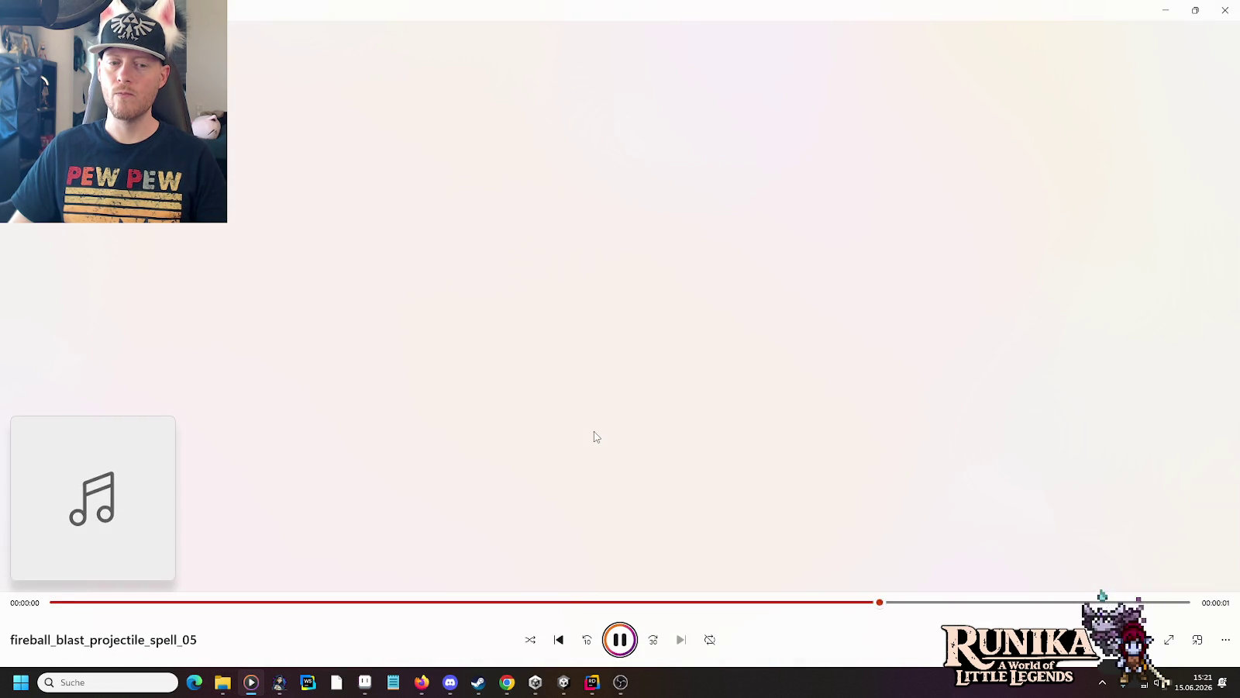
key(alt+Tab)
double_click(595, 417)
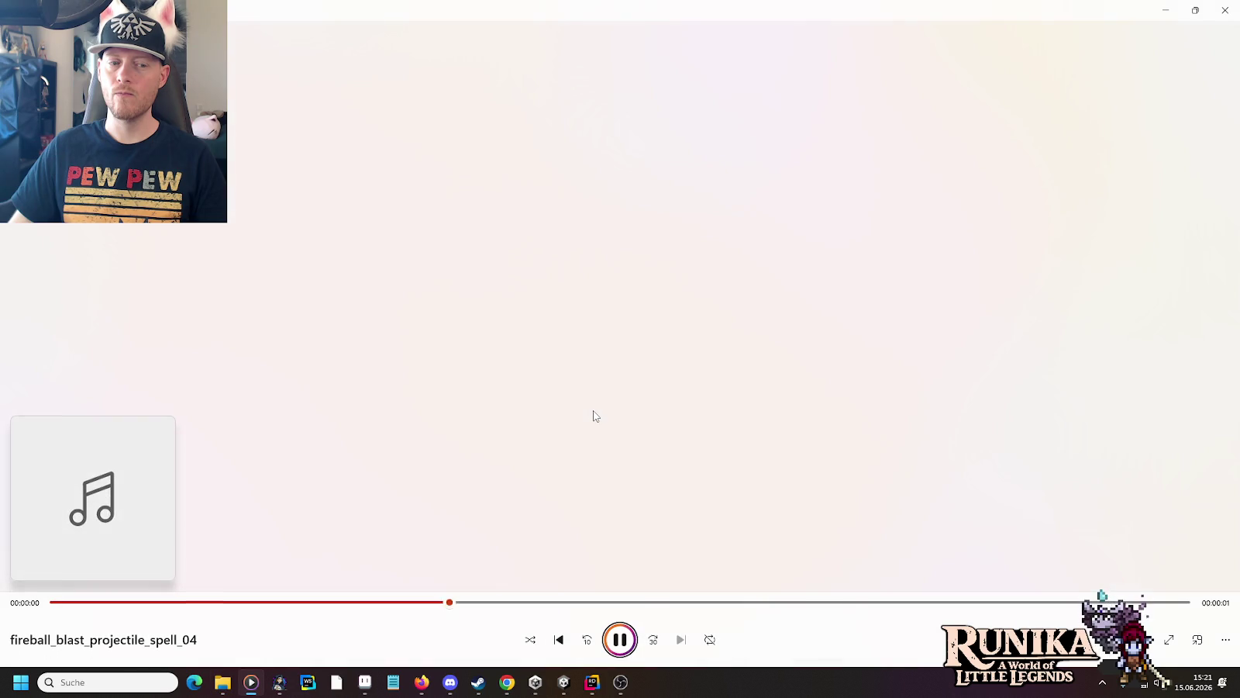
key(alt+Tab)
double_click(591, 379)
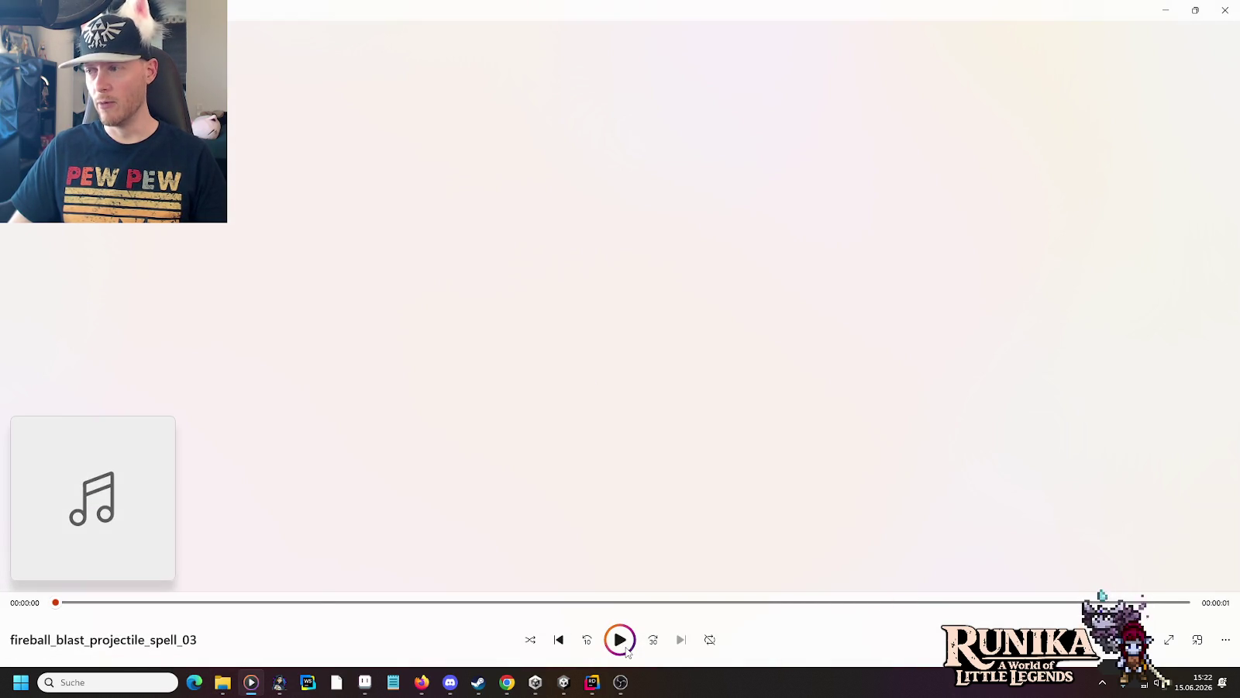
Step: Compare fireball_blast_projectile_spell_06 against _02 and _01 once more
key(alt+Tab)
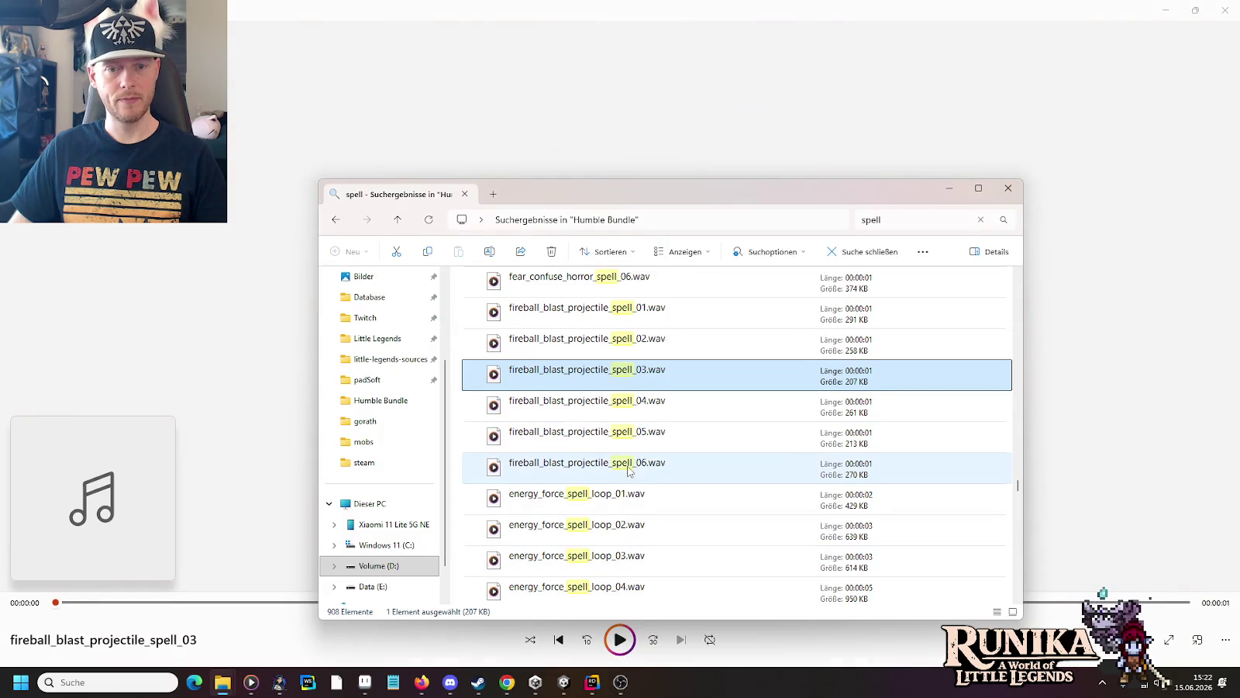
double_click(629, 468)
key(alt+Tab)
double_click(630, 342)
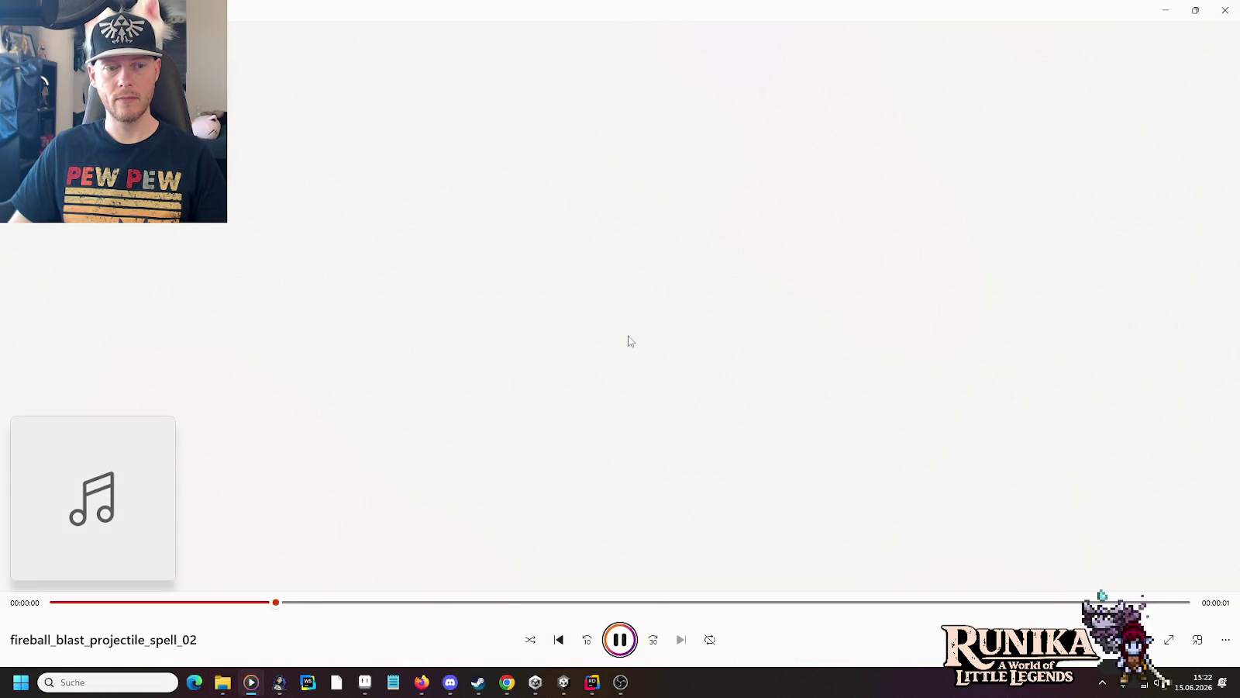
key(alt+Tab)
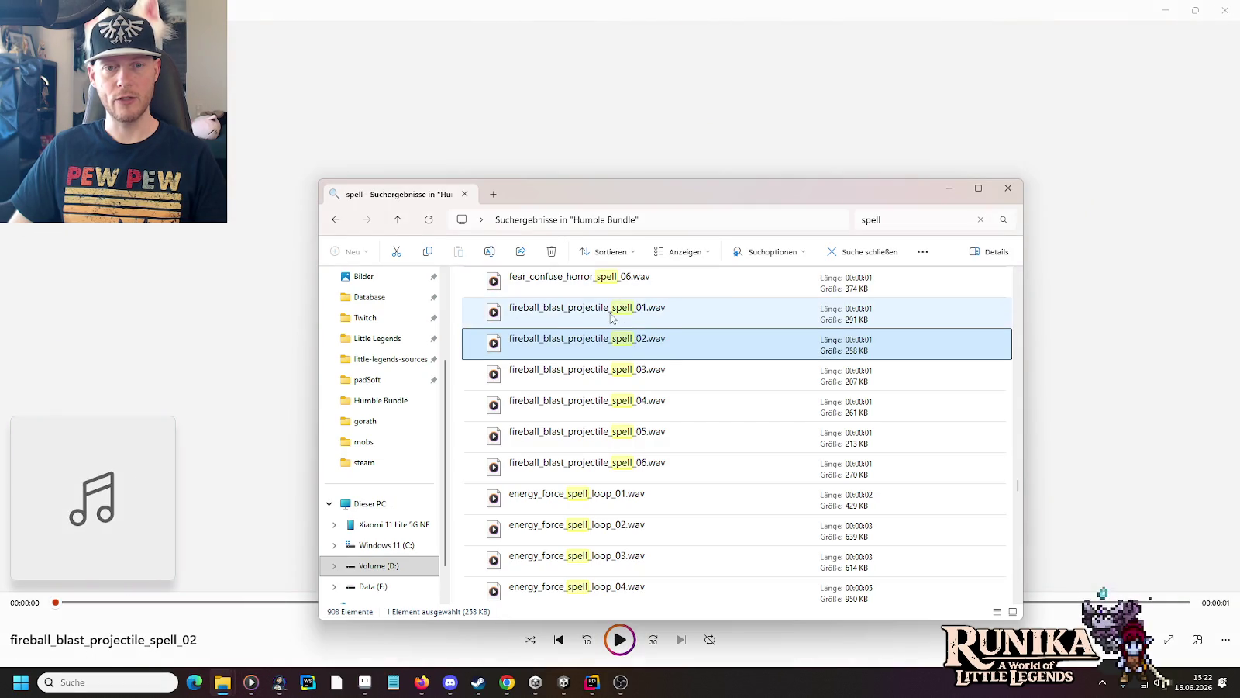
double_click(612, 318)
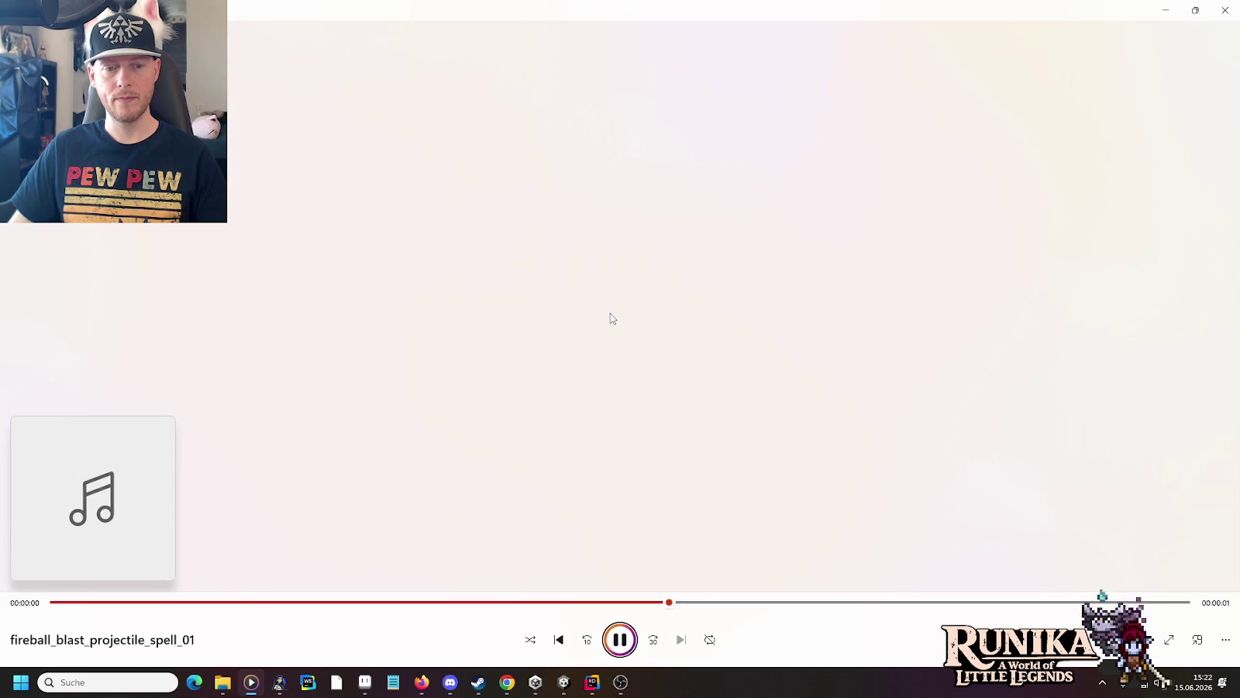
key(alt+Tab)
Step: Paste fireball_blast_projectile_spell_06.wav into the Gorath asset folder
click(625, 461)
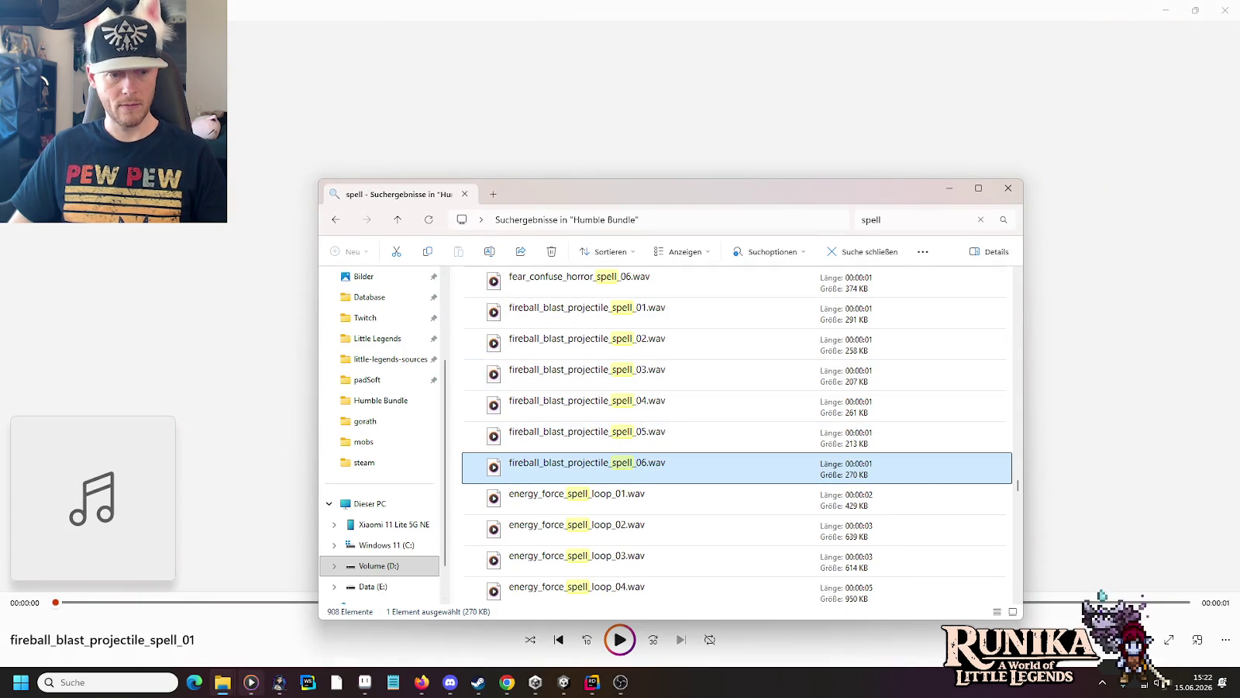
mouse_move(233, 690)
click(300, 636)
key(ctrl+v)
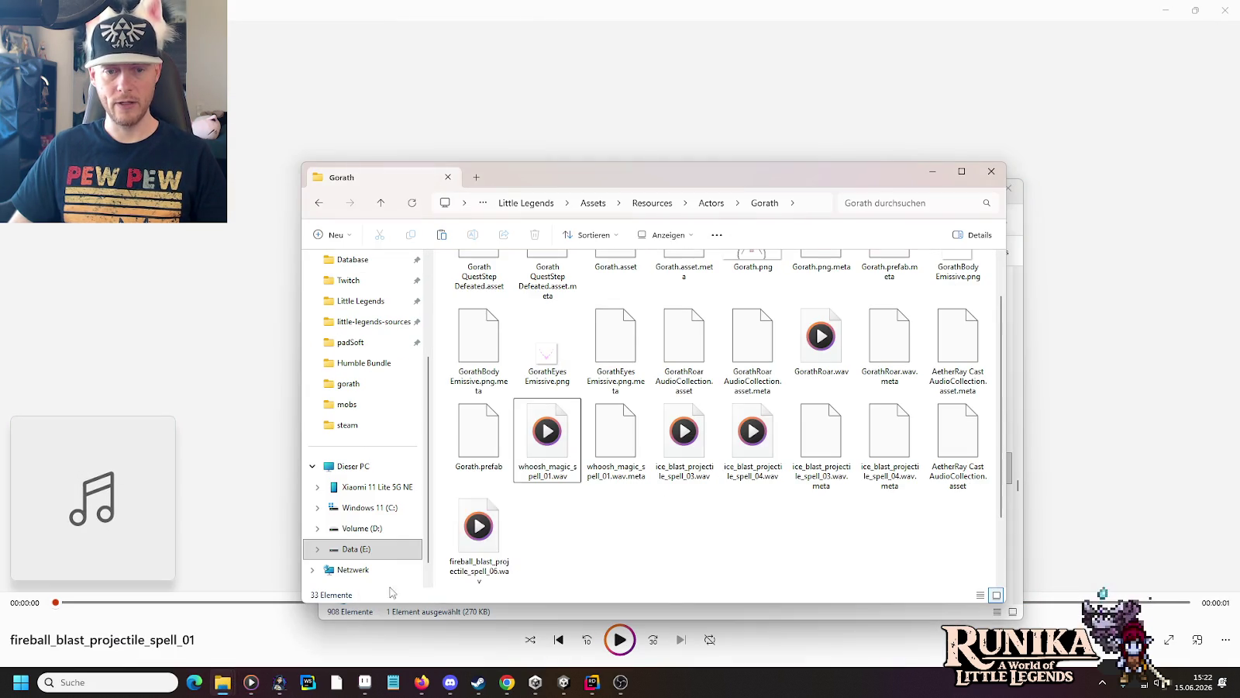
mouse_move(566, 678)
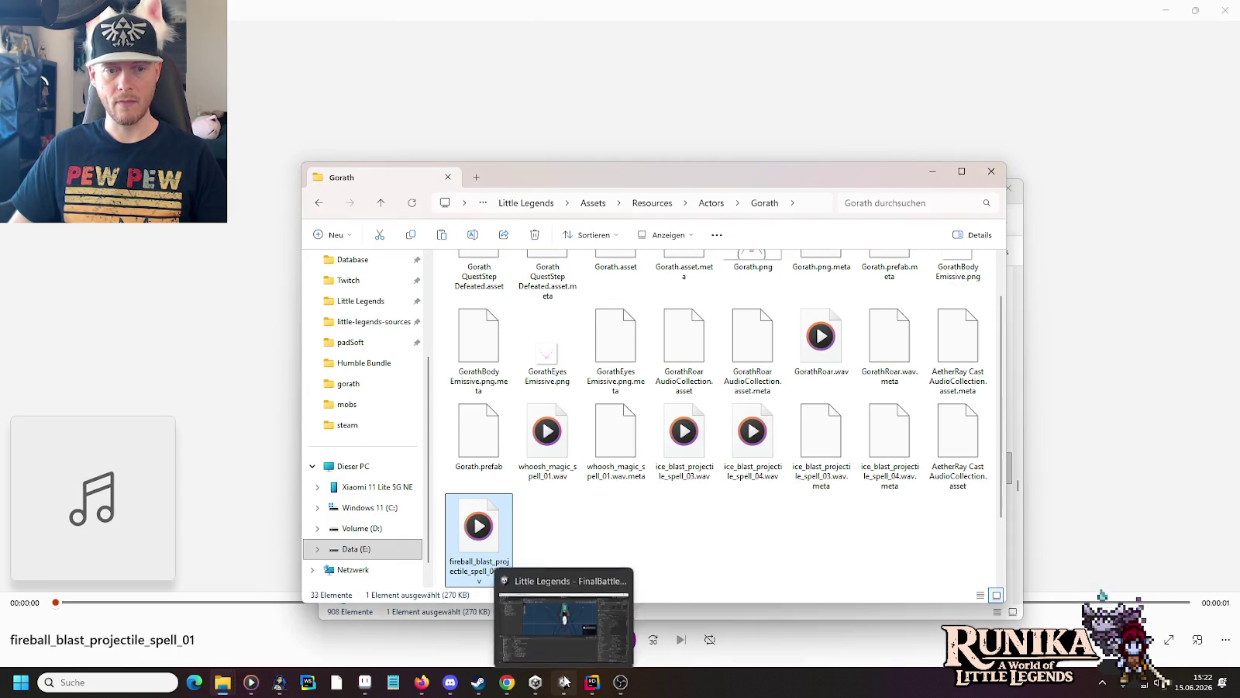
click(586, 624)
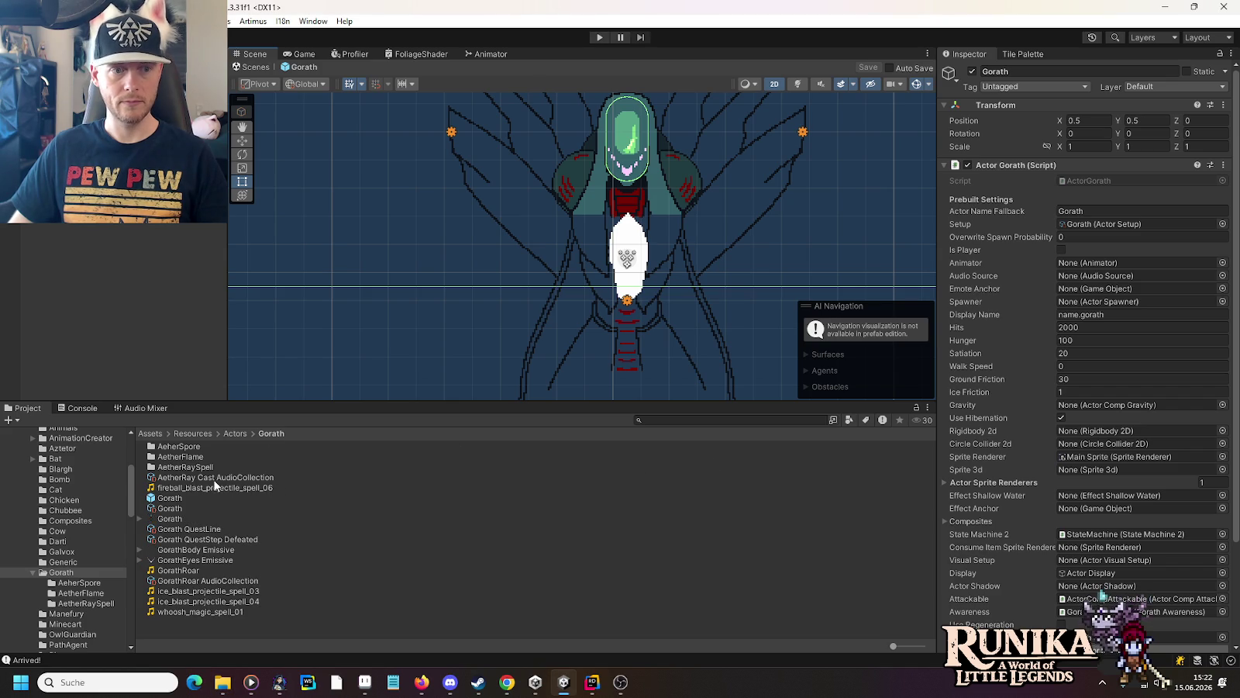
Step: Put fireball_blast_projectile_spell_06 in Element 0 and remove the second AetherRay Cast clip
click(215, 479)
drag(1090, 212, 1106, 159)
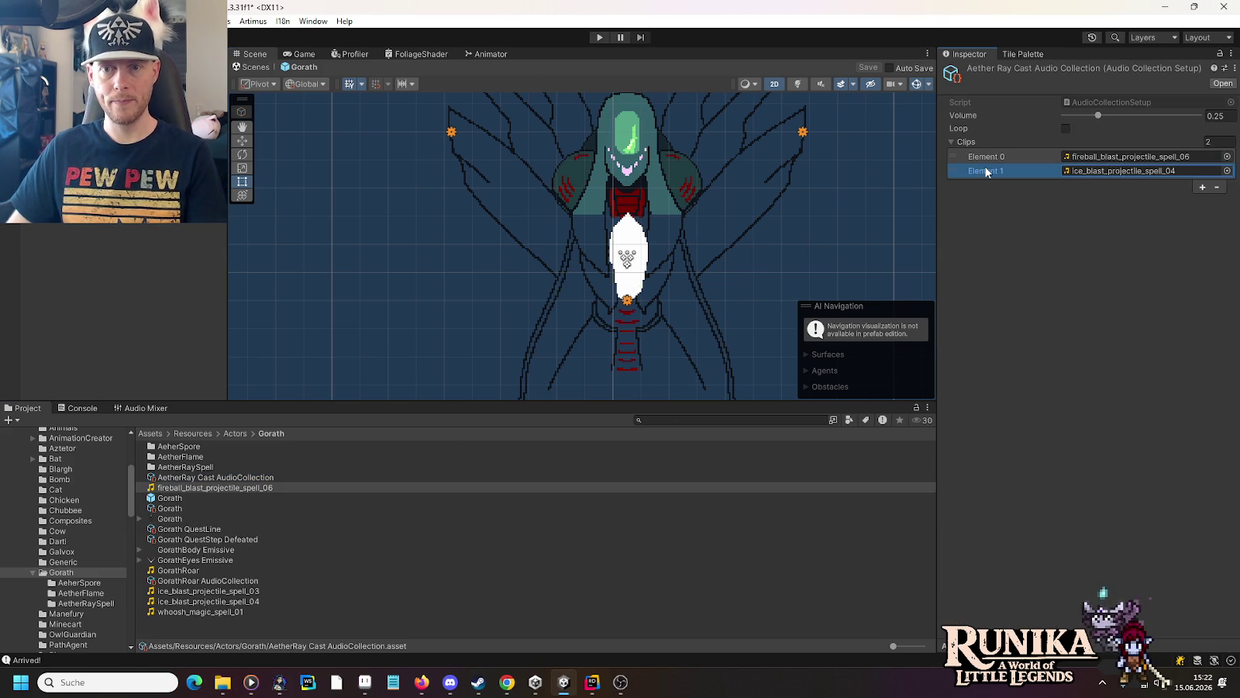
click(1218, 188)
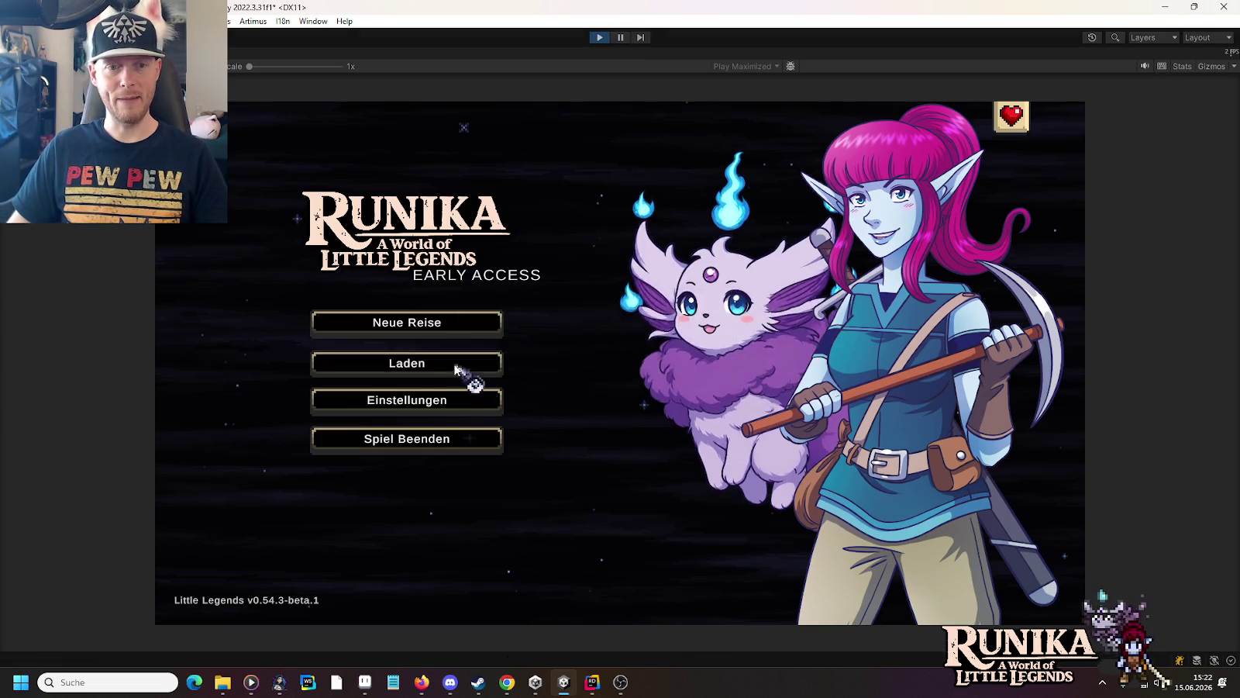
Step: Play-test the Go'rath fight from the first save, dodging beams, then stop the game
click(456, 361)
click(520, 317)
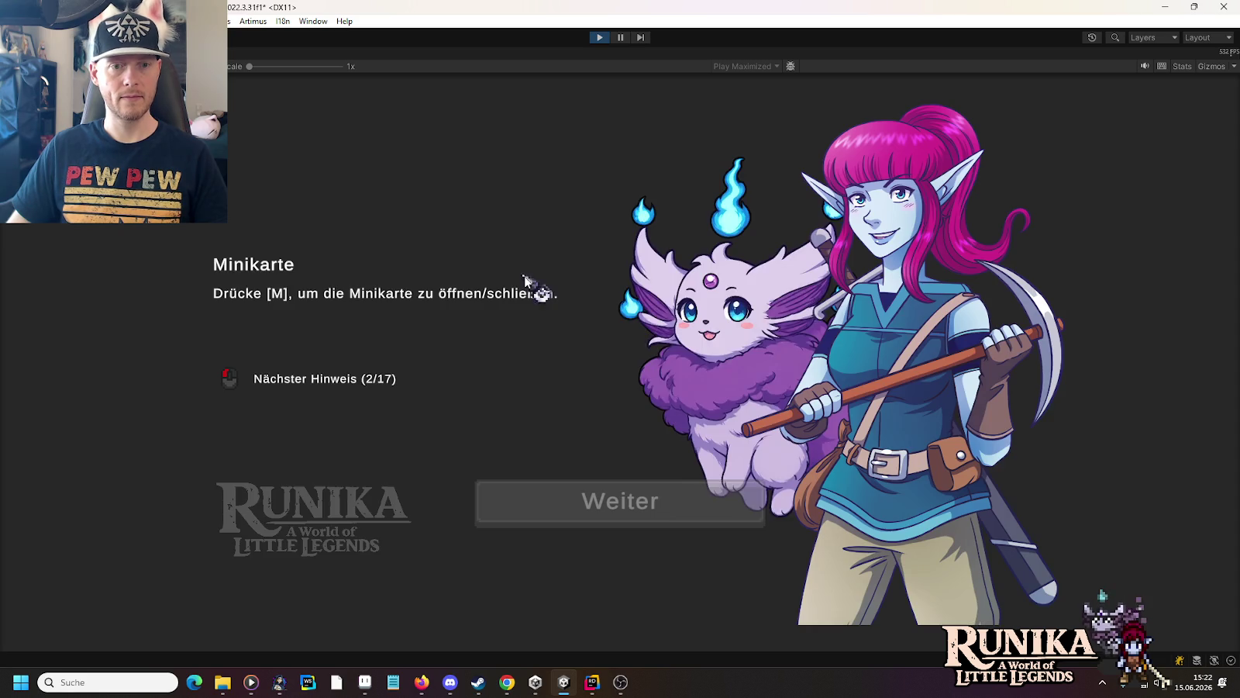
click(674, 510)
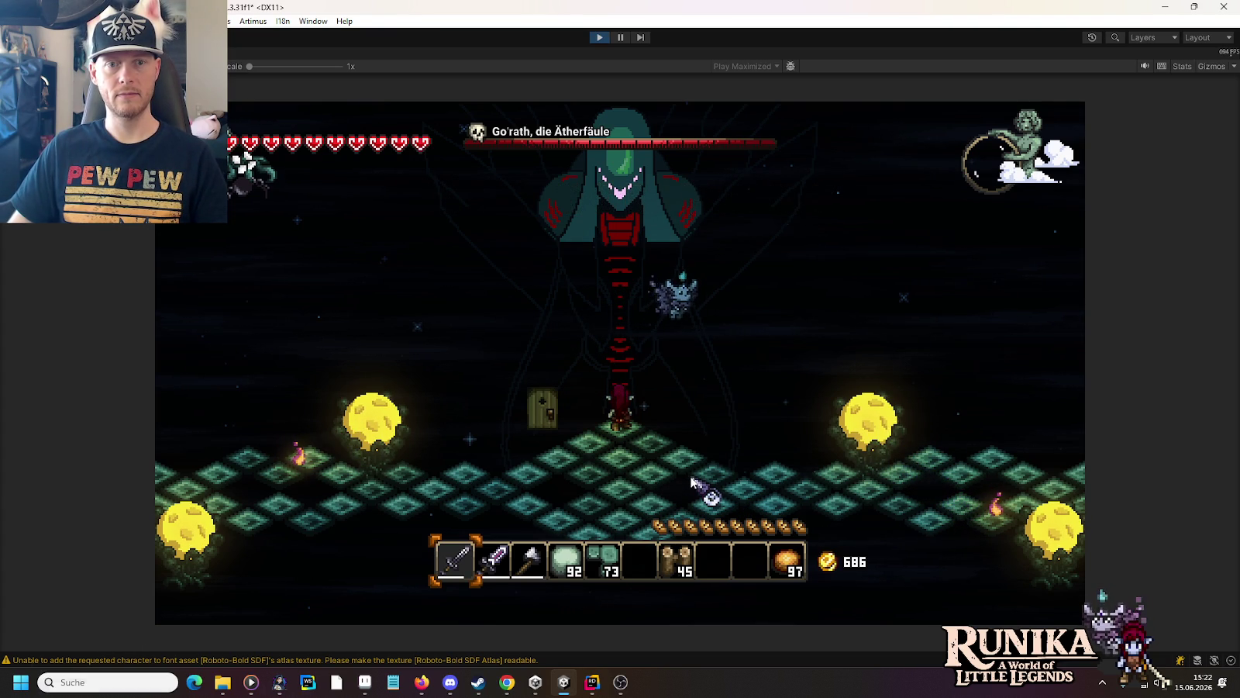
key(s)
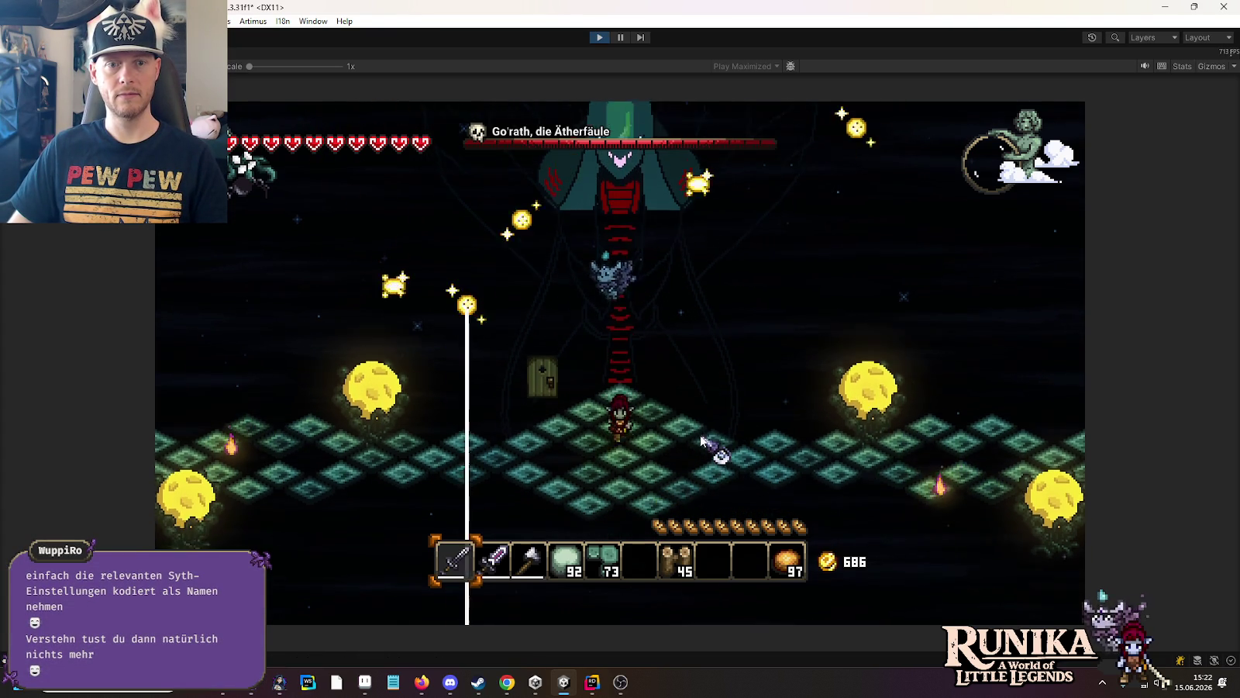
key(s)
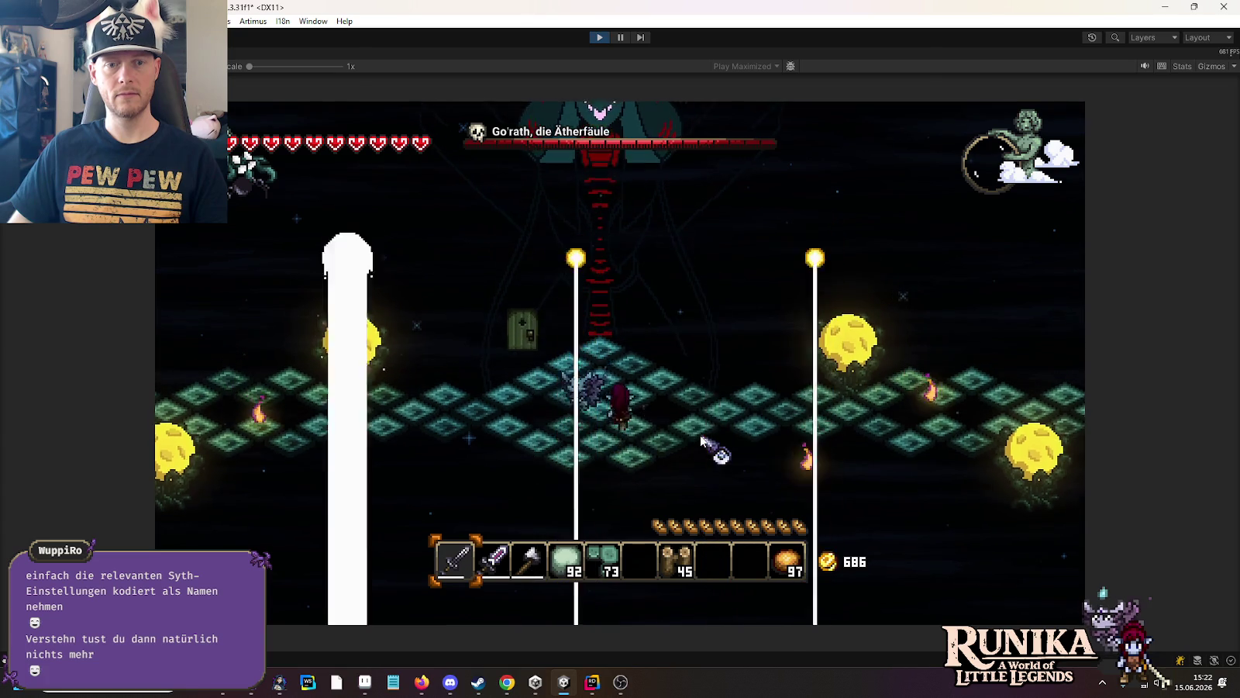
key(w)
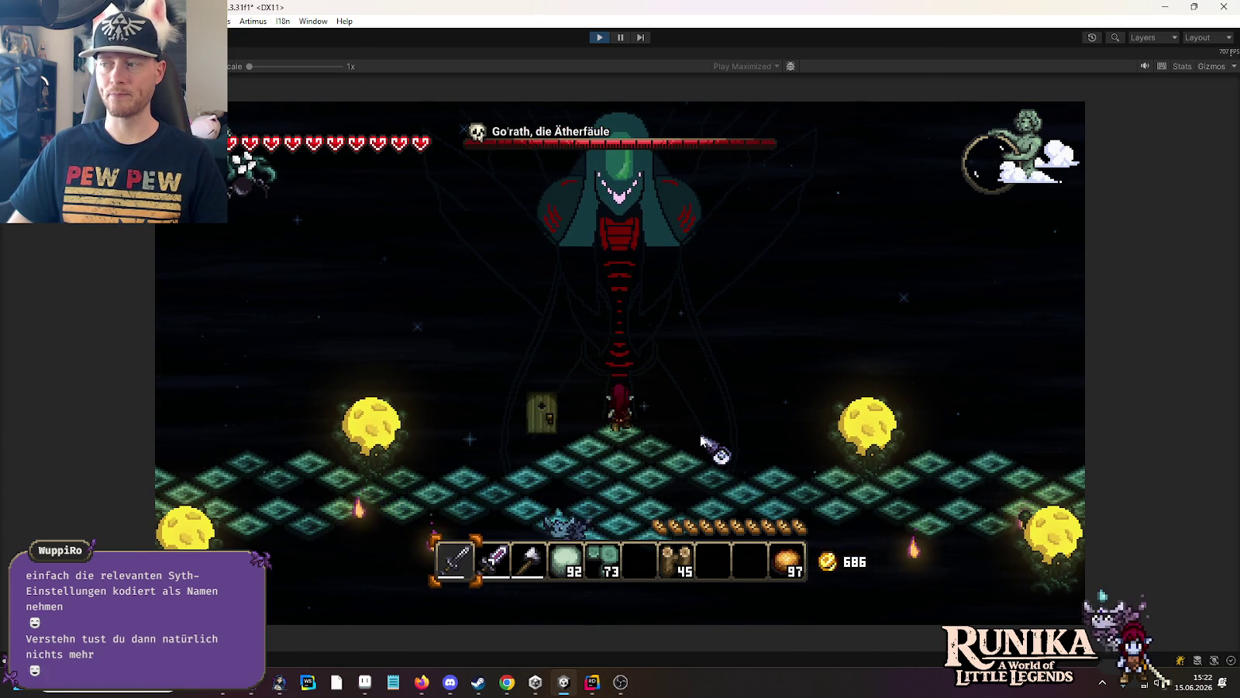
key(s)
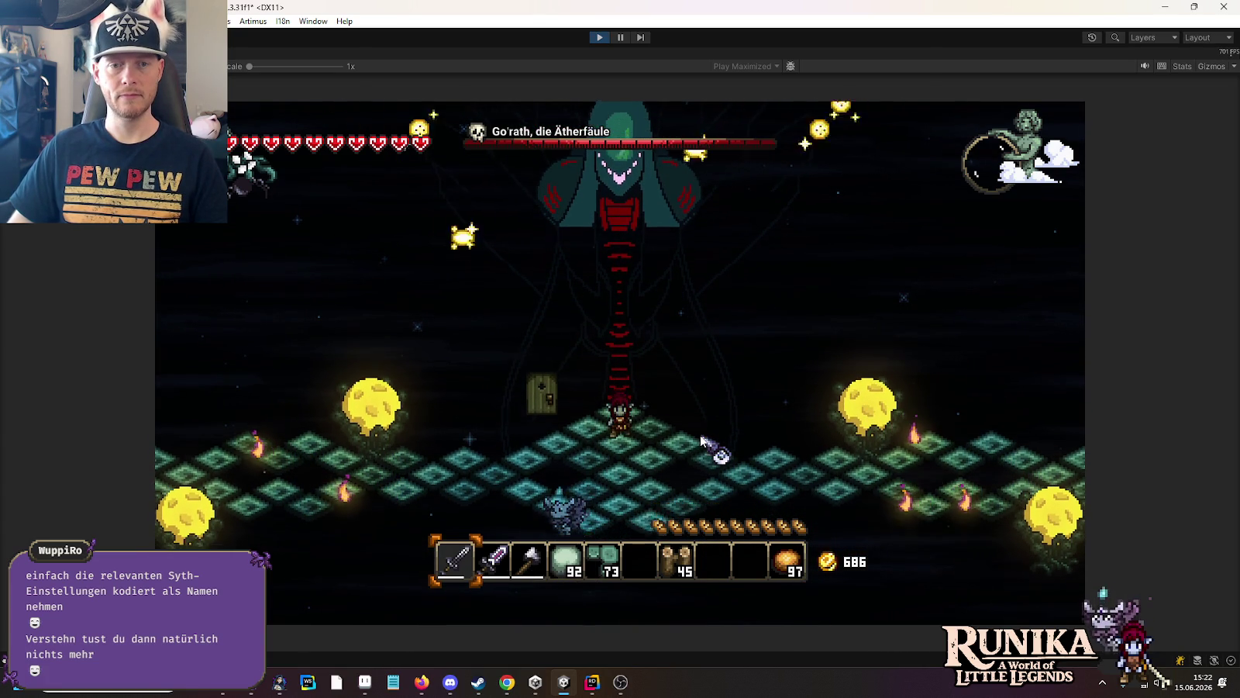
key(s)
key(d)
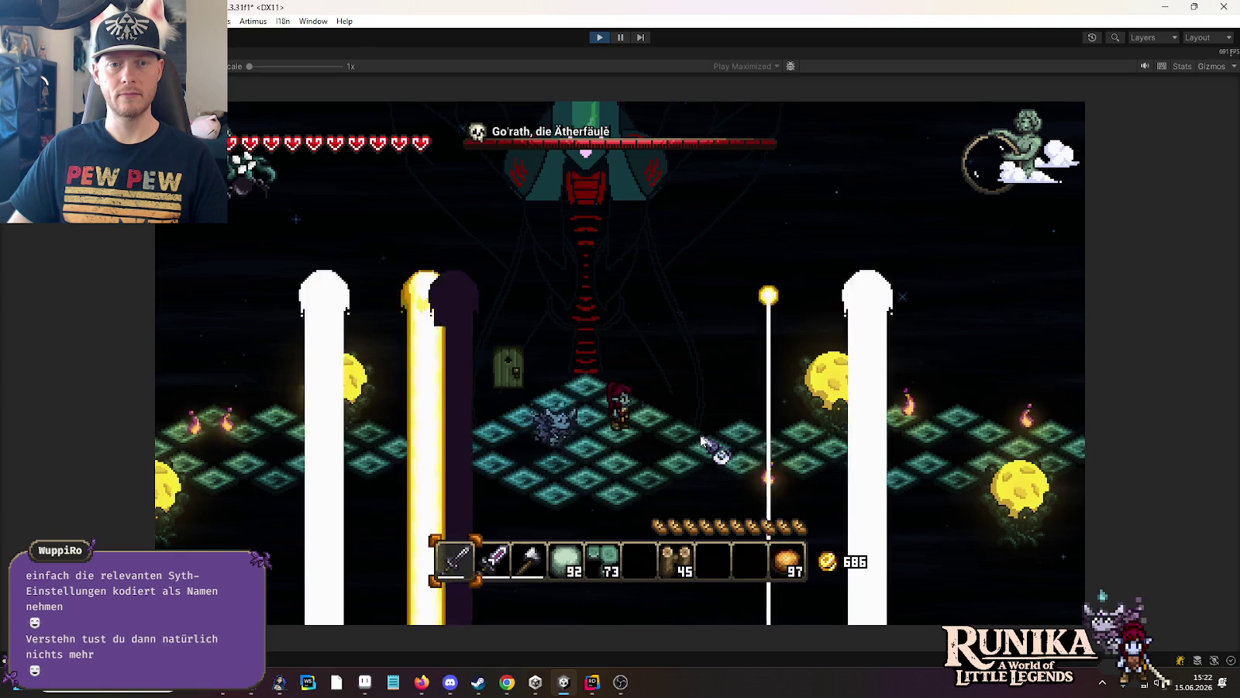
click(599, 37)
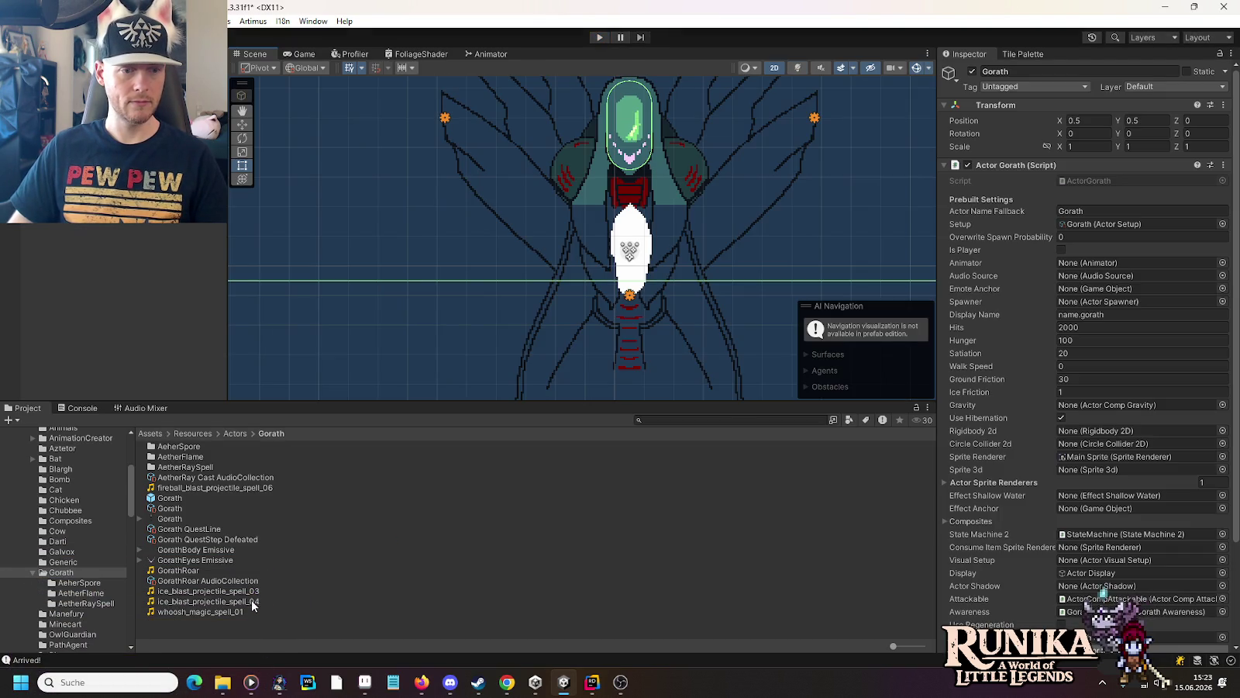
Step: Drag ice_blast_projectile_spell_03 and _04 into the AetherRay Cast AudioCollection's Clips list
click(200, 479)
mouse_move(239, 591)
mouse_down()
mouse_move(764, 434)
mouse_move(1019, 133)
mouse_move(978, 146)
mouse_up()
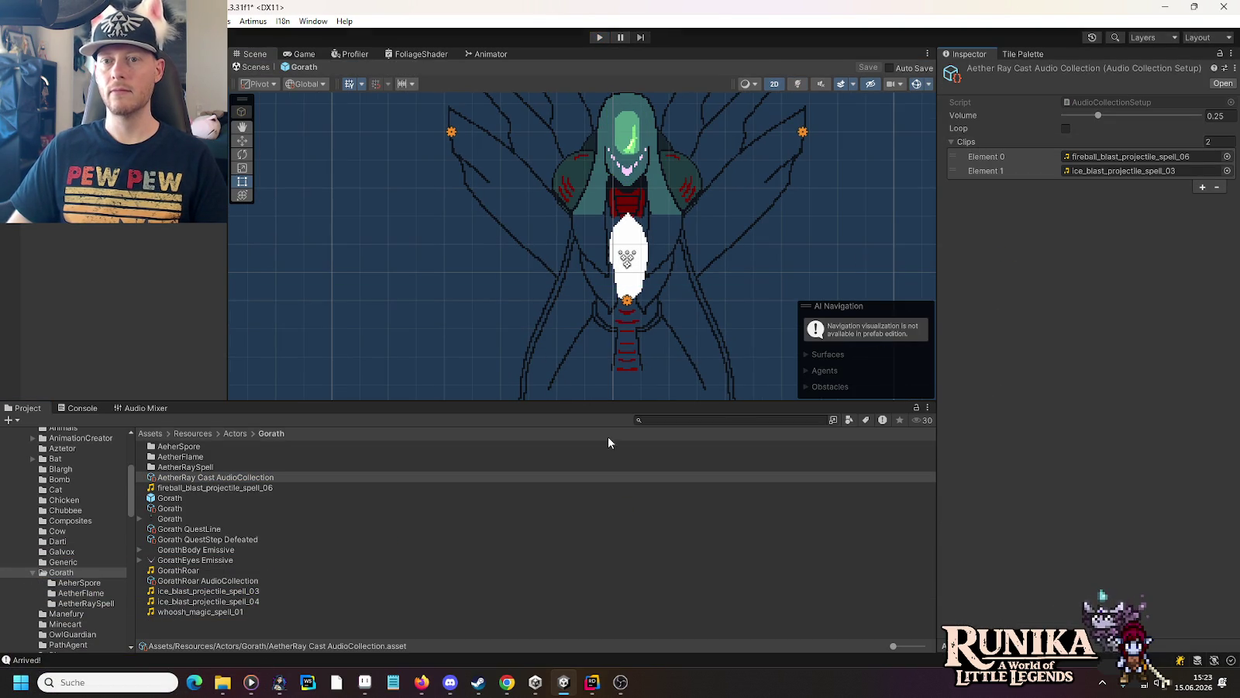
mouse_move(255, 603)
mouse_down()
mouse_move(761, 344)
mouse_move(990, 146)
mouse_up()
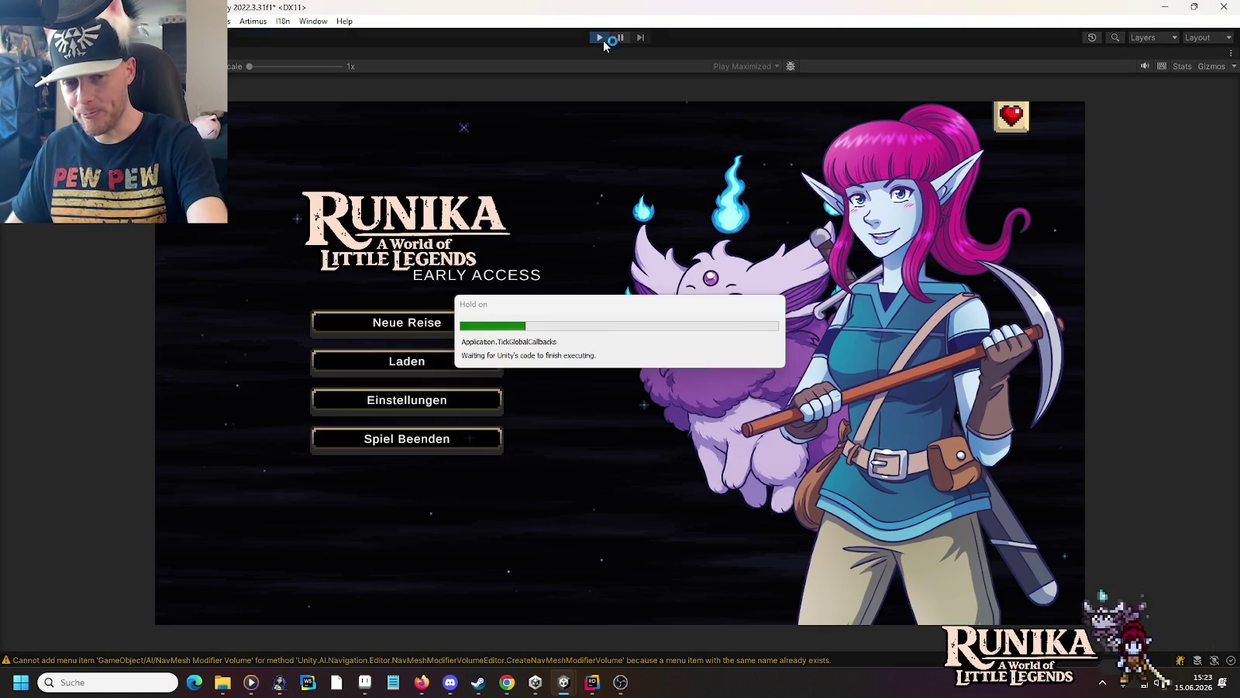
Step: Play-test the Go'rath fight from the first save, then stop and bring up File Explorer
click(469, 357)
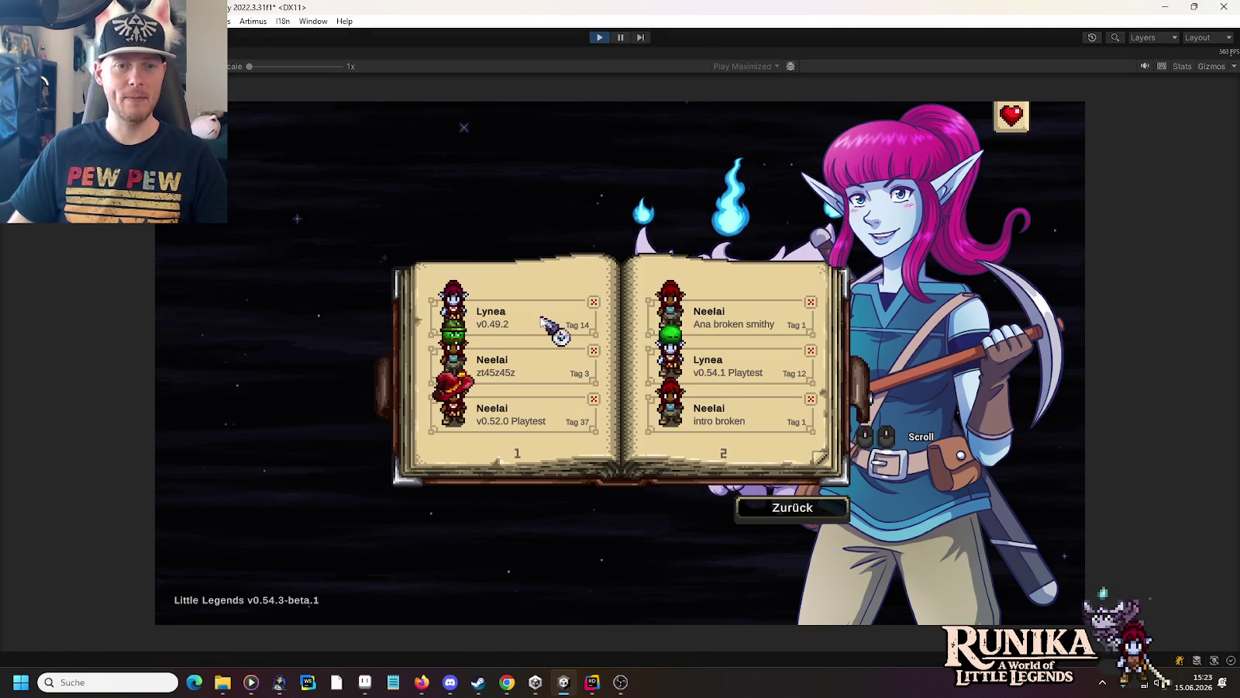
click(543, 319)
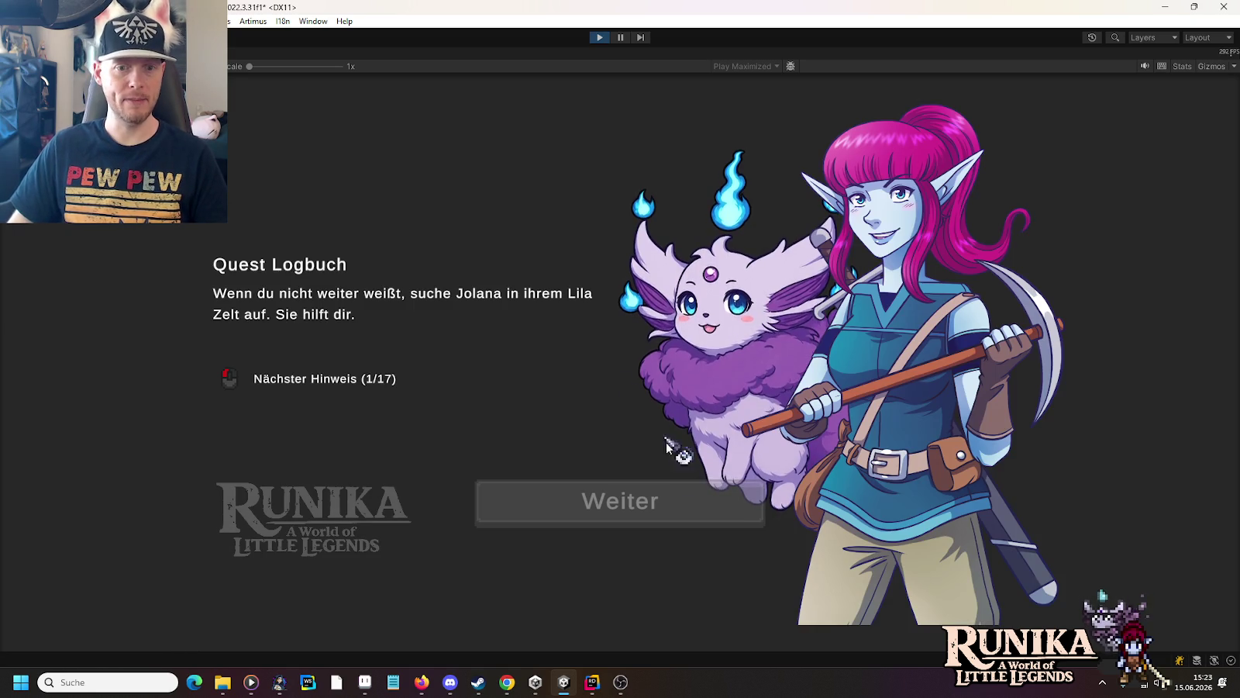
click(682, 516)
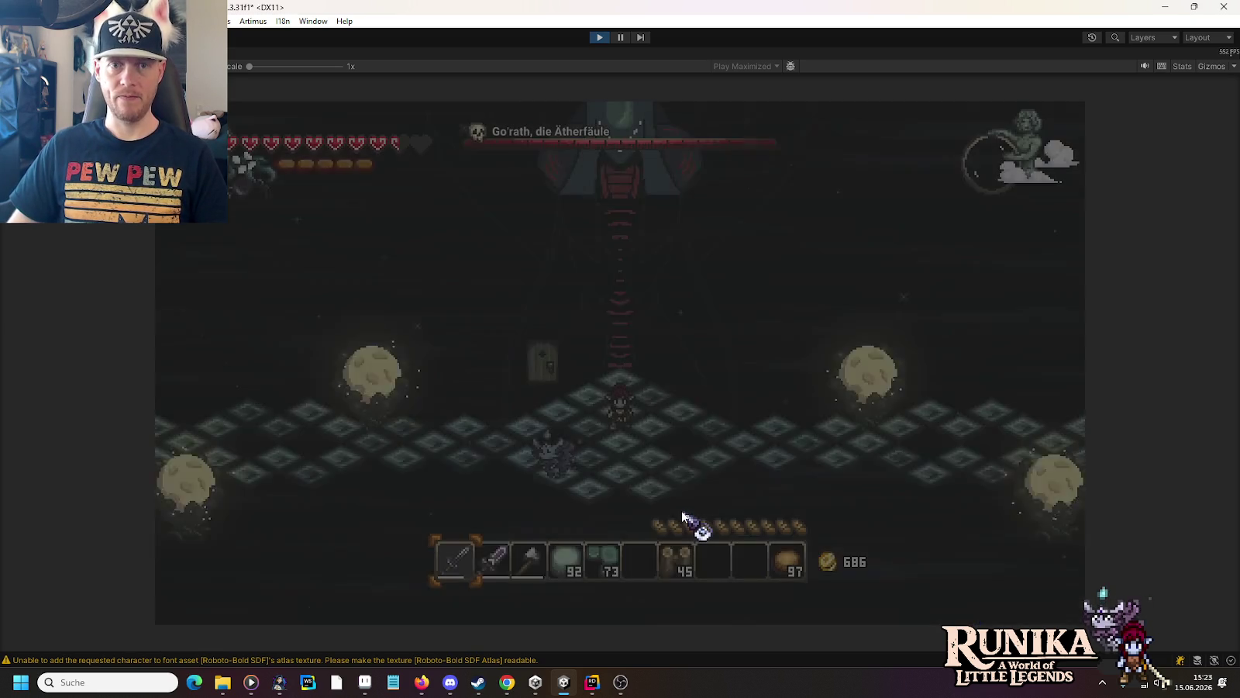
key(w)
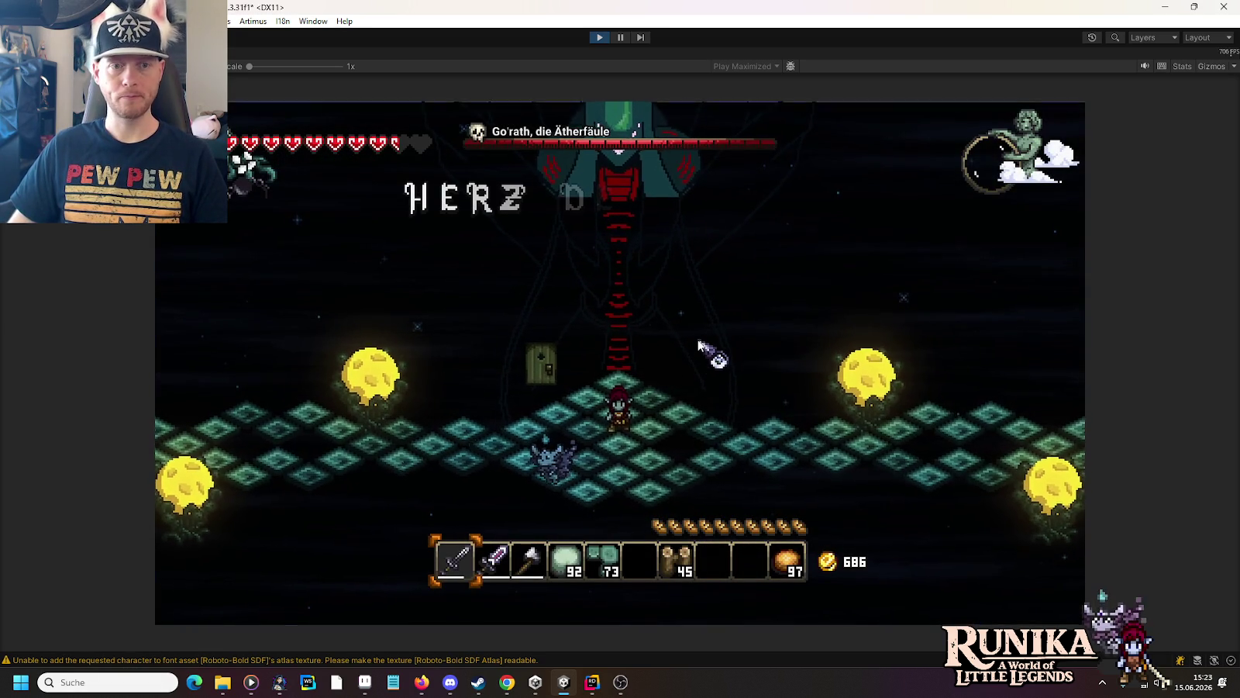
key(w)
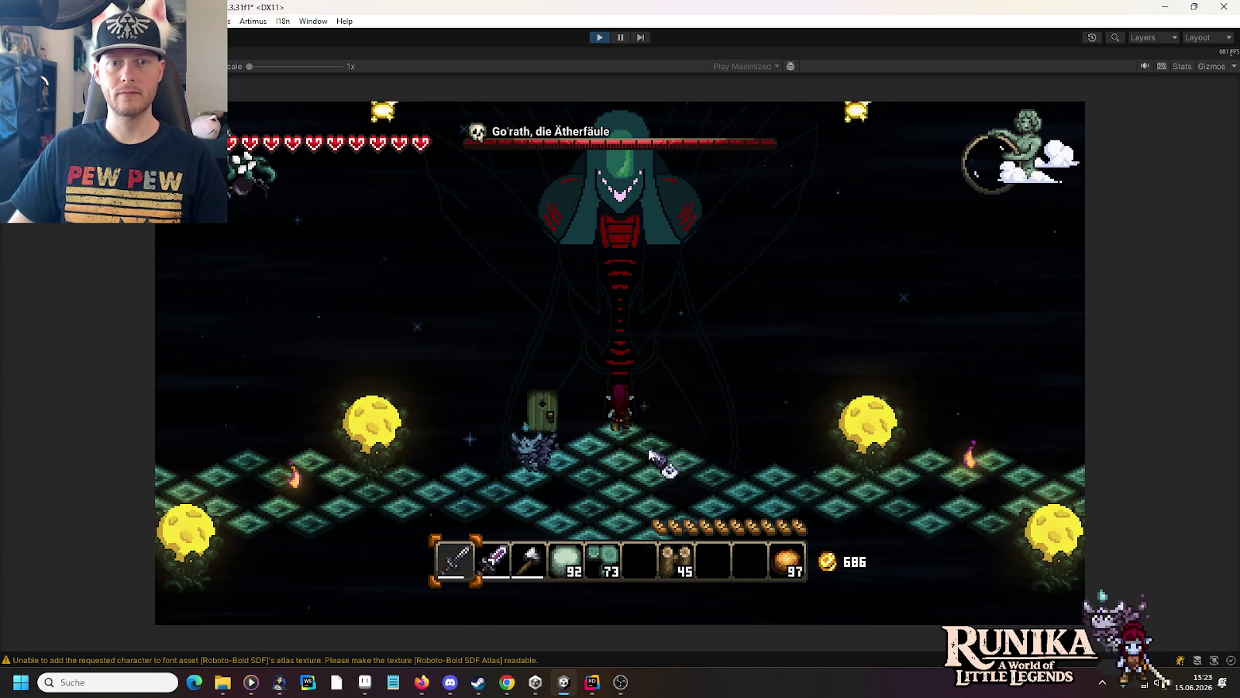
key(s)
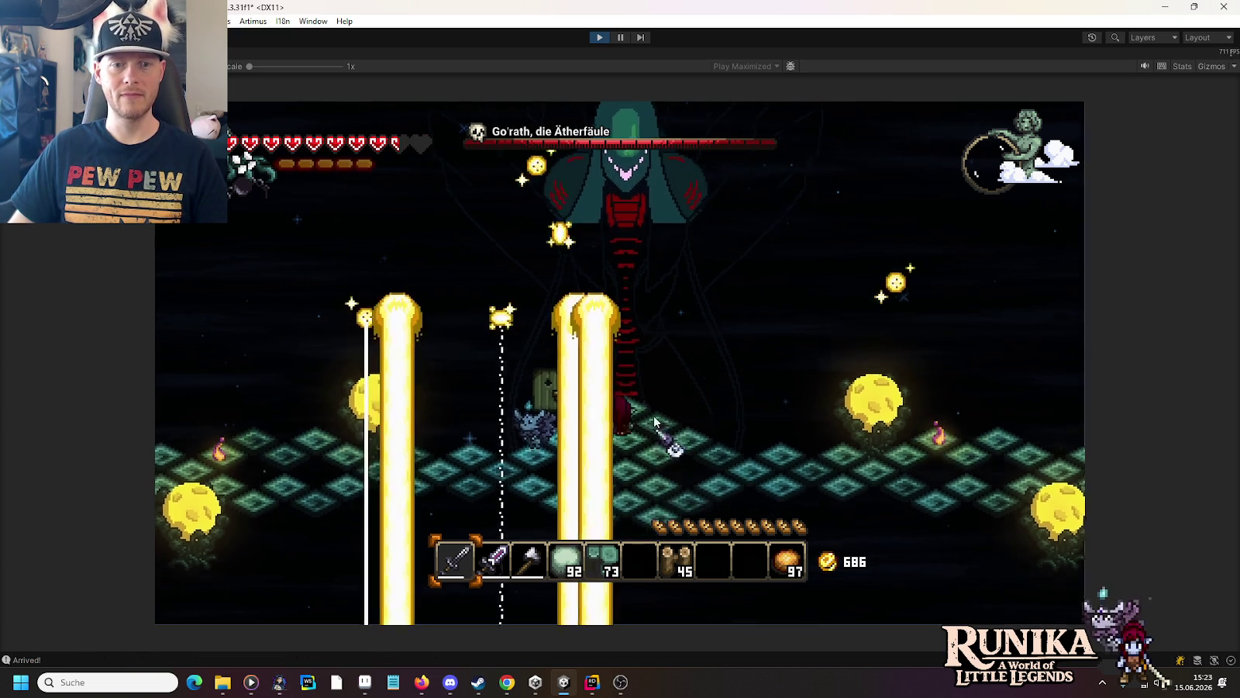
click(599, 37)
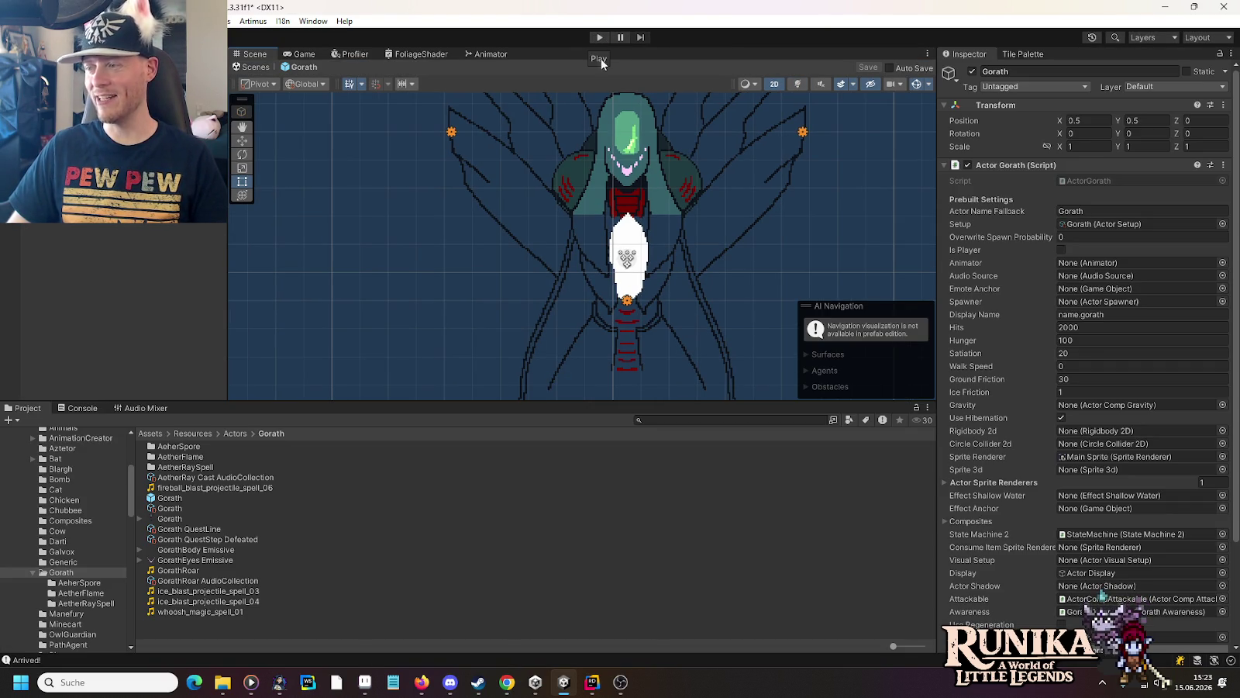
click(224, 685)
Step: Preview elec_lightning_magic_spell_04, retro_magic_spell_cast_08, and the Flanger, Metallic Rain and Power MAGIC_SPELL clips
click(444, 616)
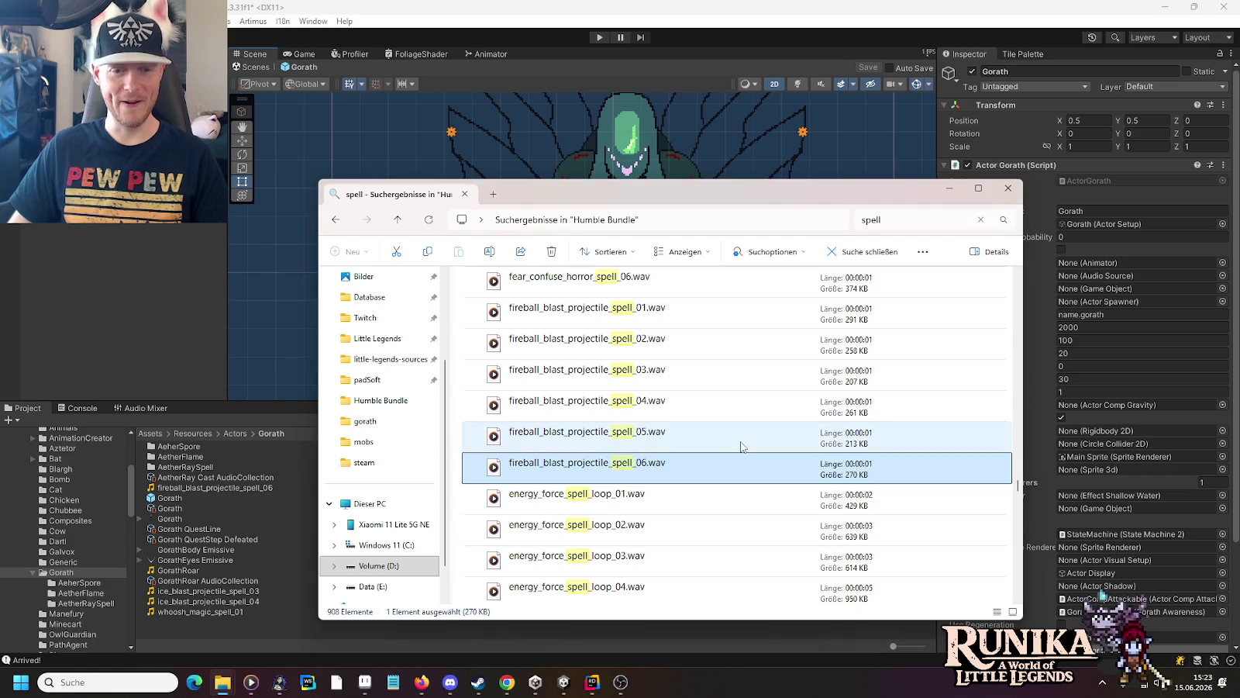
scroll(740, 446, down, 4)
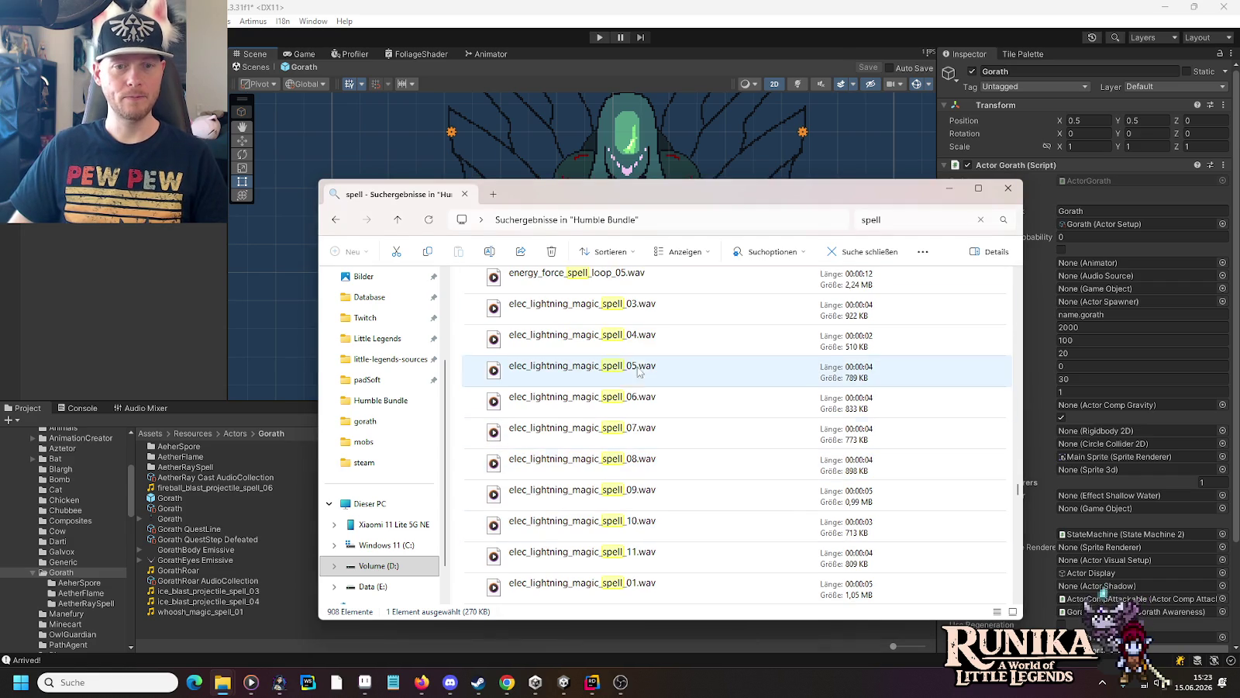
double_click(614, 348)
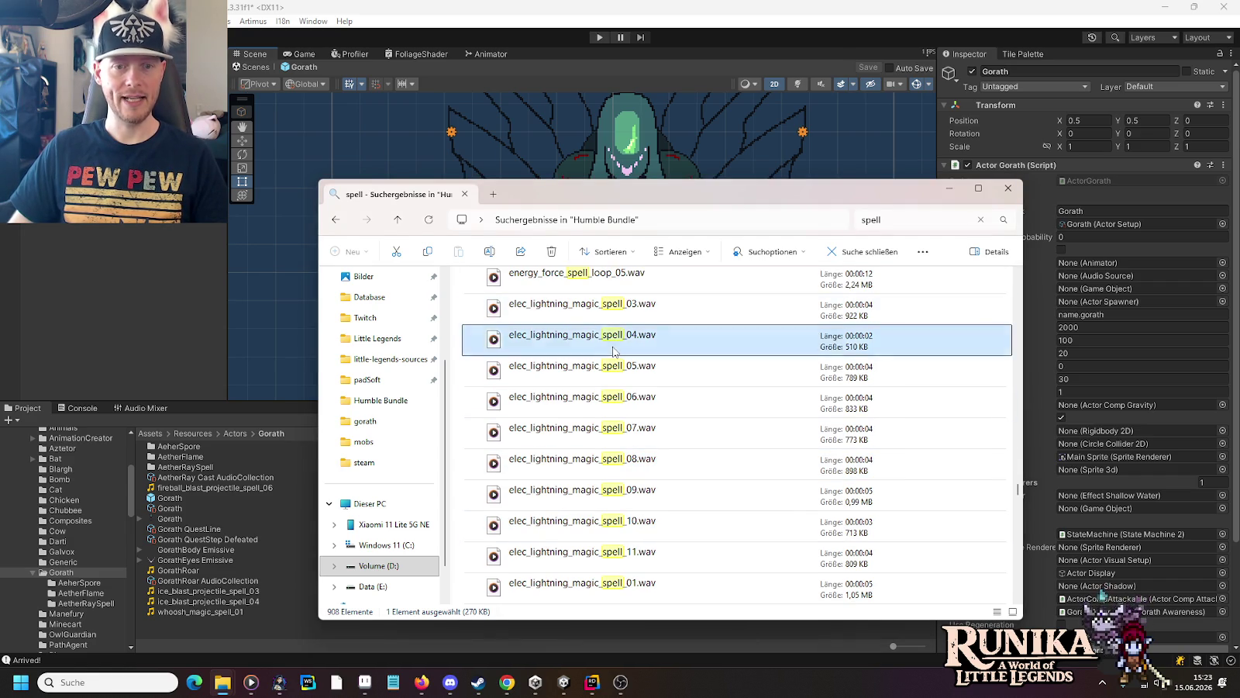
key(alt+Tab)
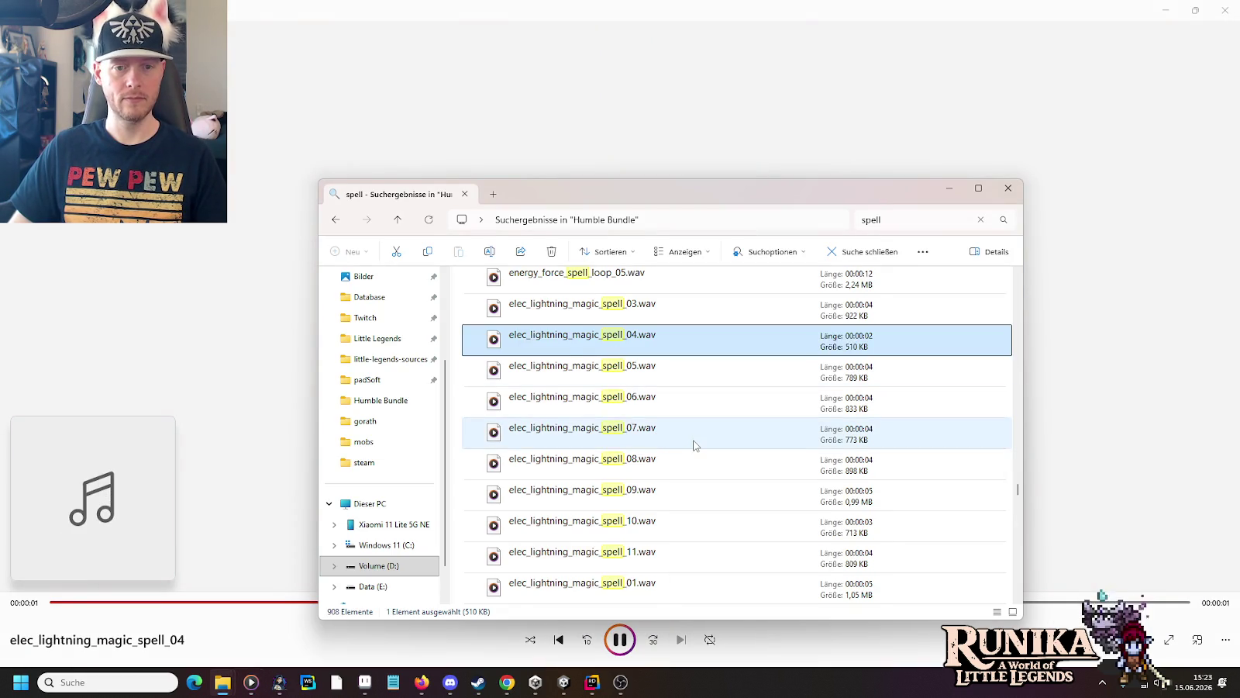
scroll(692, 443, down, 3)
double_click(626, 477)
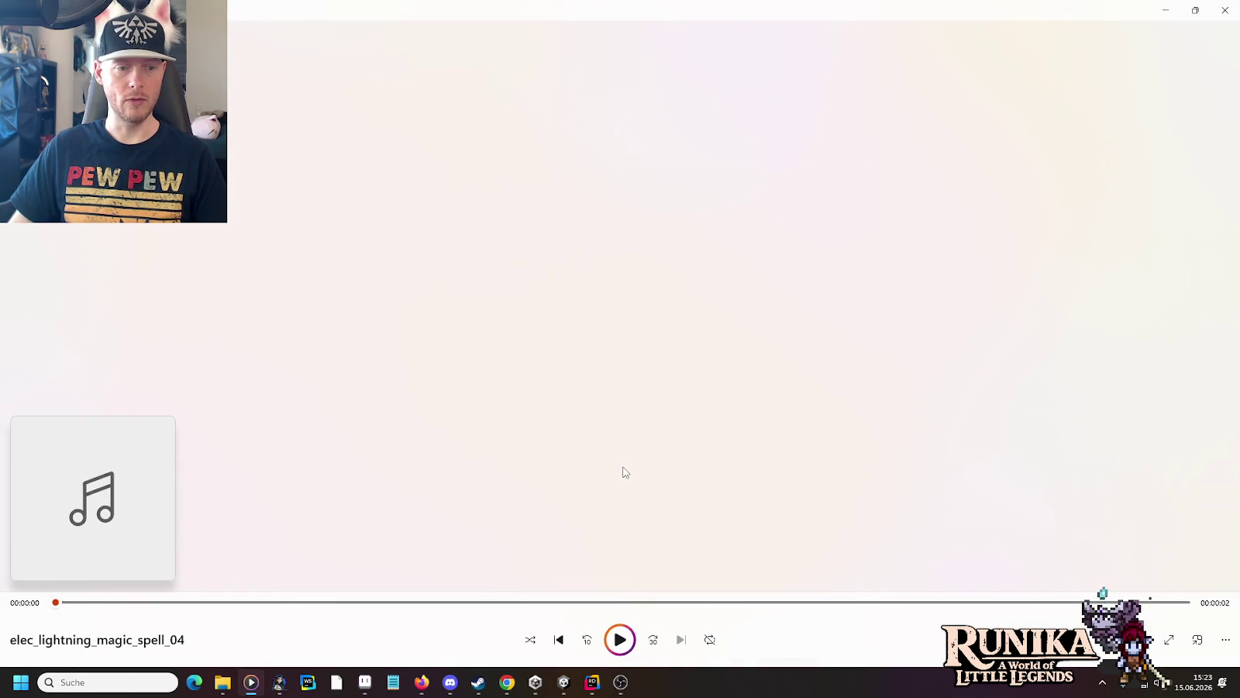
key(alt+Tab)
scroll(625, 470, down, 4)
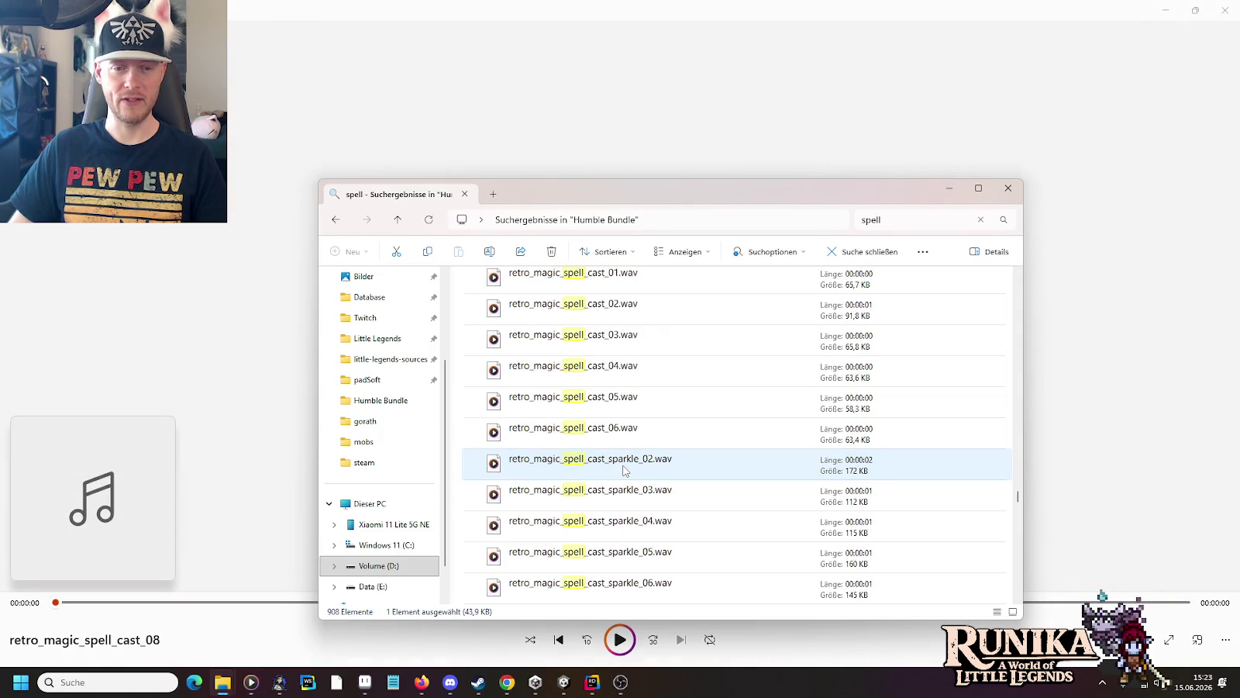
scroll(624, 470, down, 5)
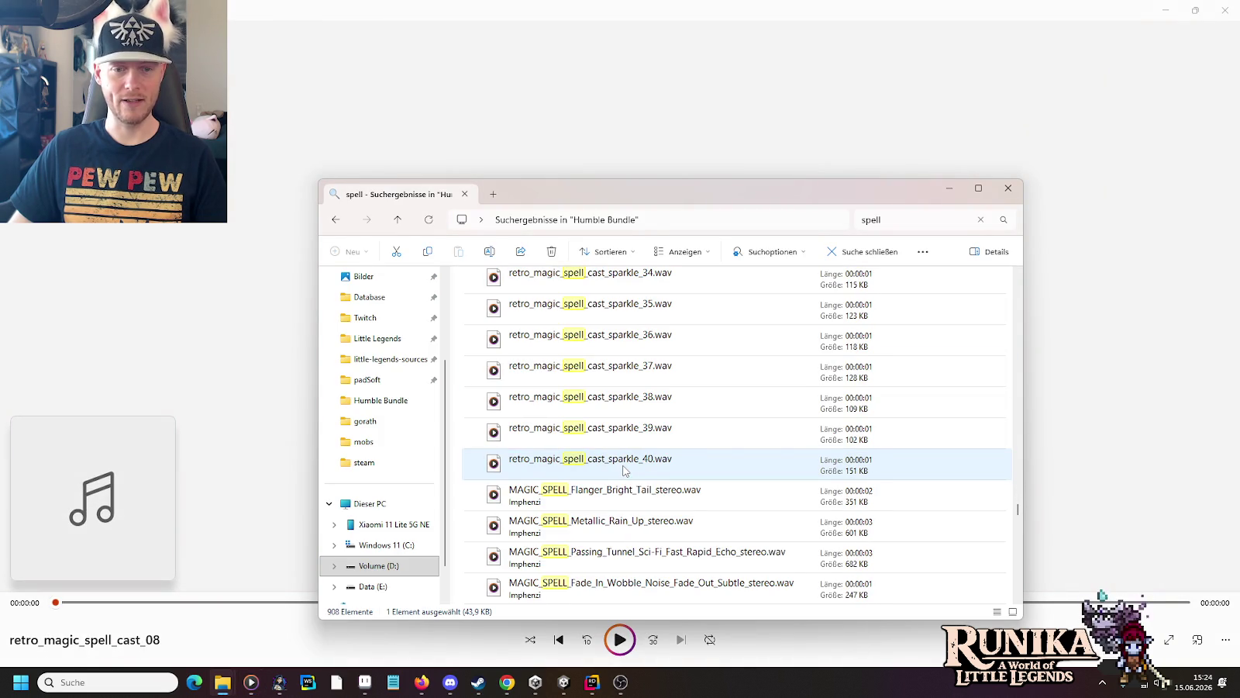
scroll(624, 469, down, 1)
double_click(618, 403)
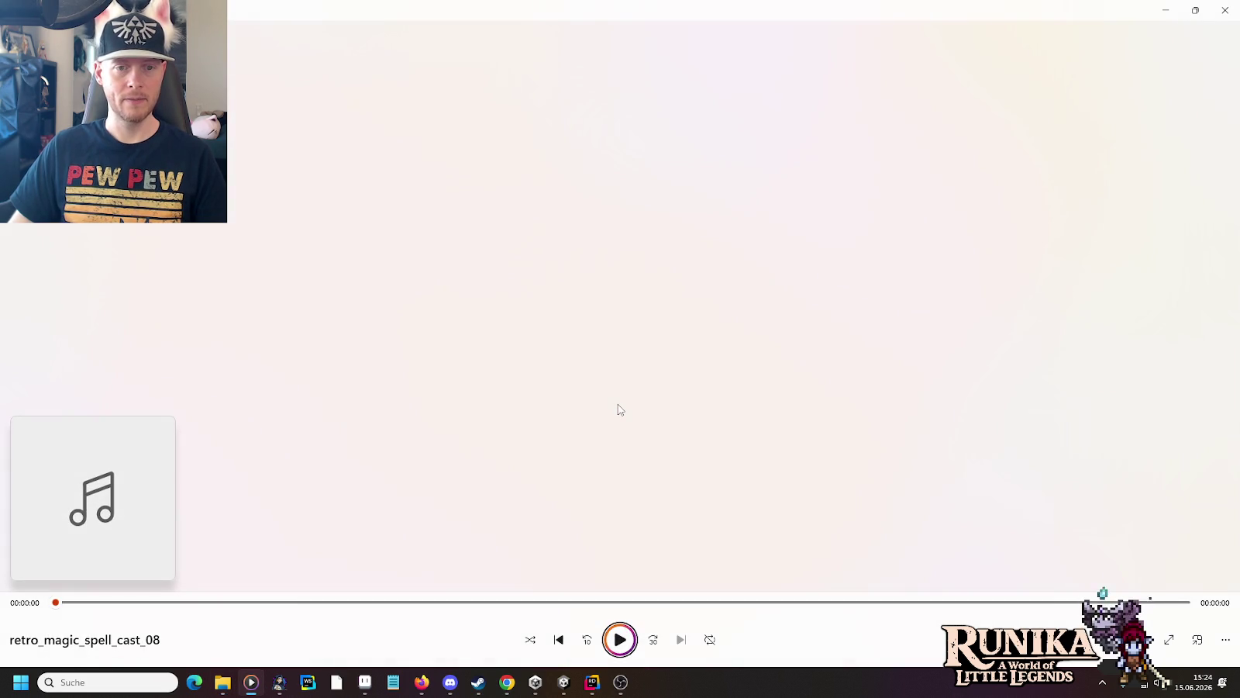
key(alt+Tab)
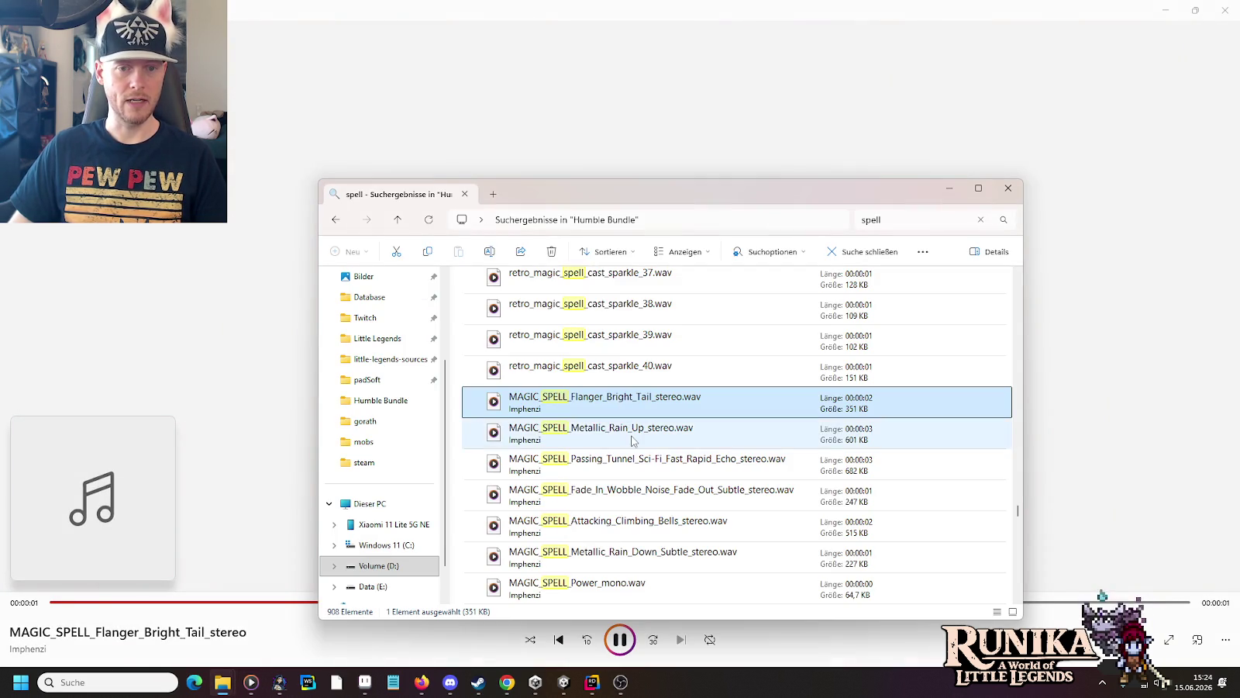
double_click(632, 441)
key(alt+Tab)
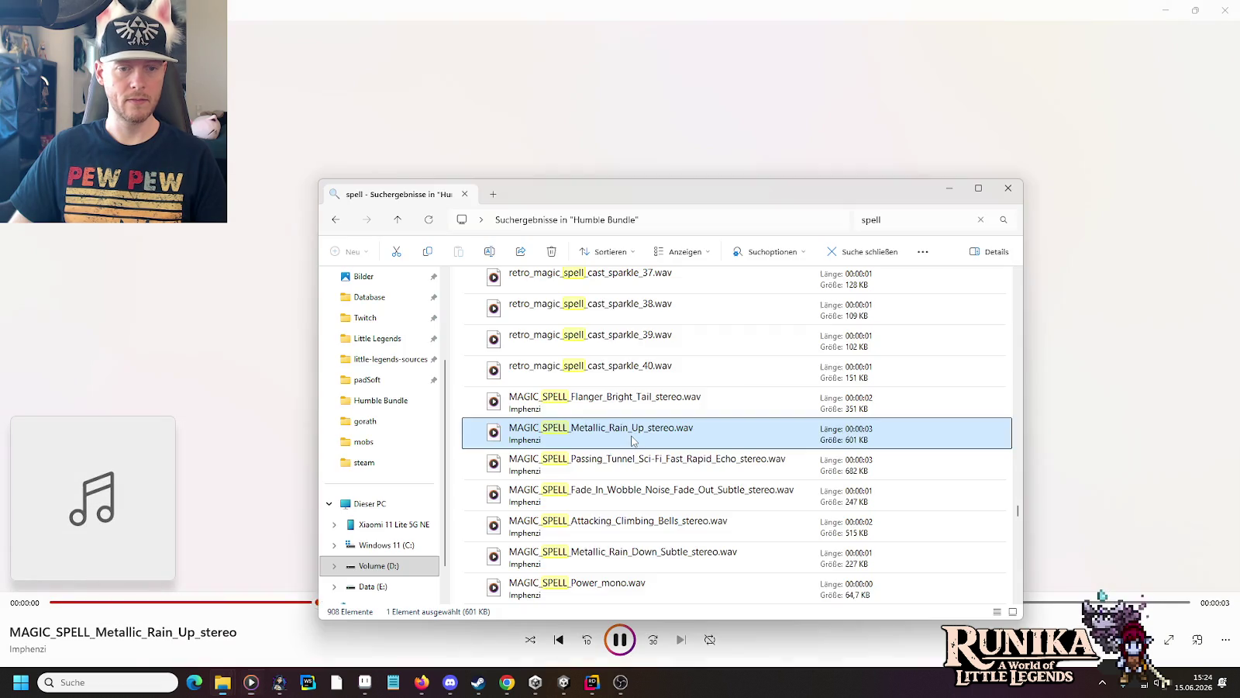
double_click(613, 491)
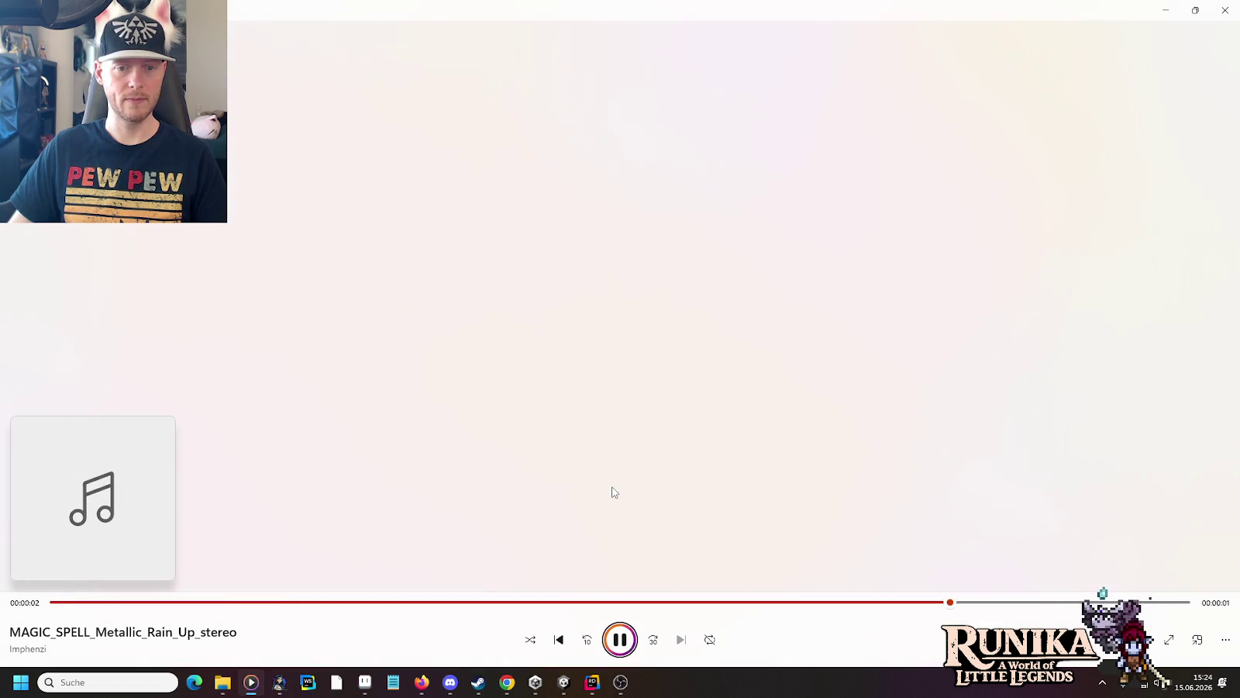
key(alt+Tab)
Step: Preview the Passing Tunnel, Bright Sci-Fi, Flame_01 and Metallic Layers clips, ending on MAGIC_SPELL_Teleport_mono
scroll(613, 491, down, 3)
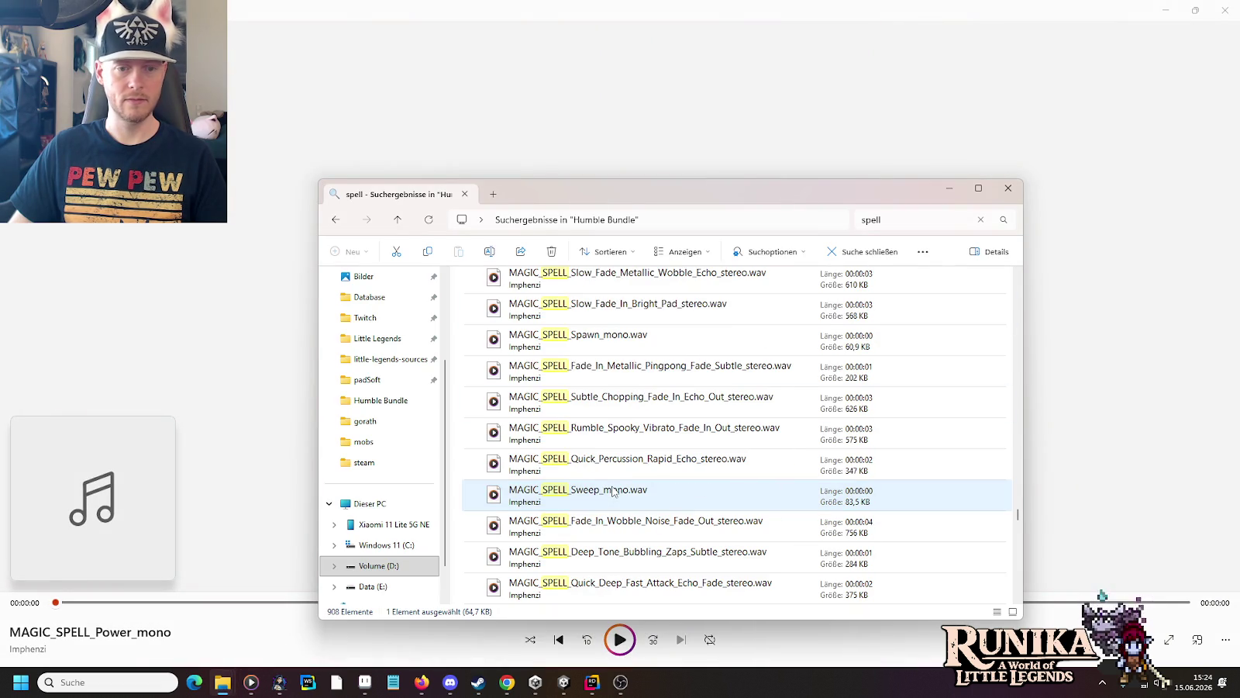
scroll(613, 491, down, 3)
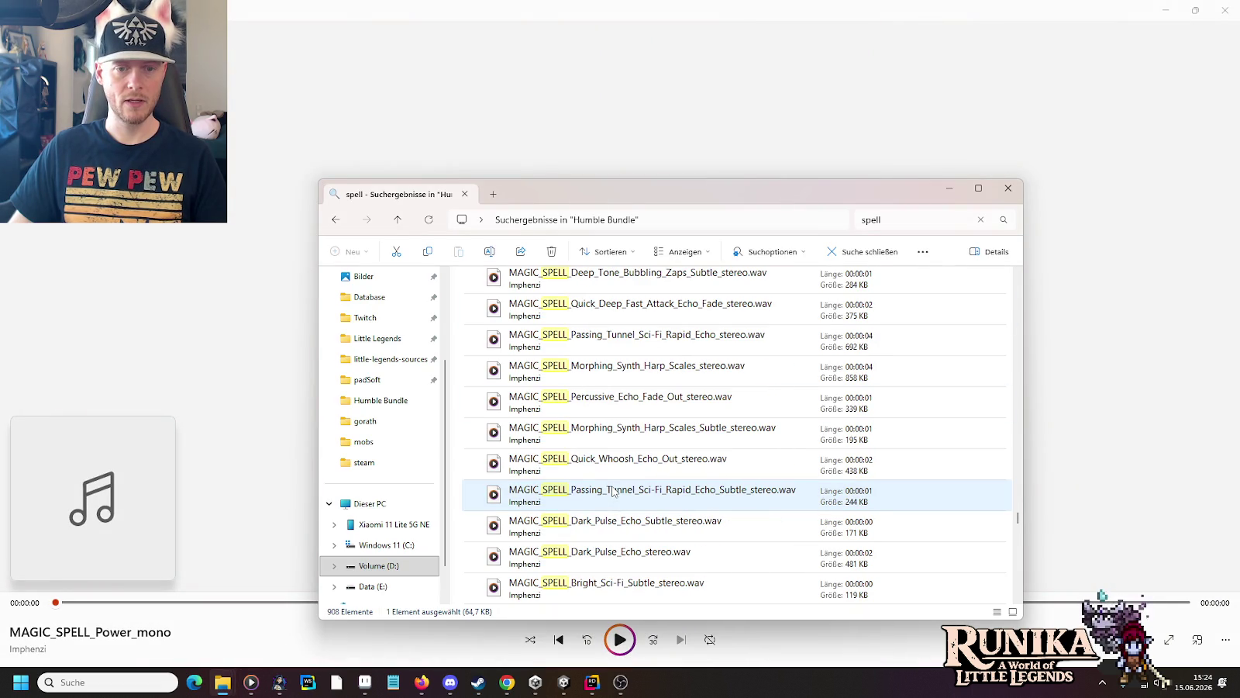
double_click(613, 491)
key(alt+Tab)
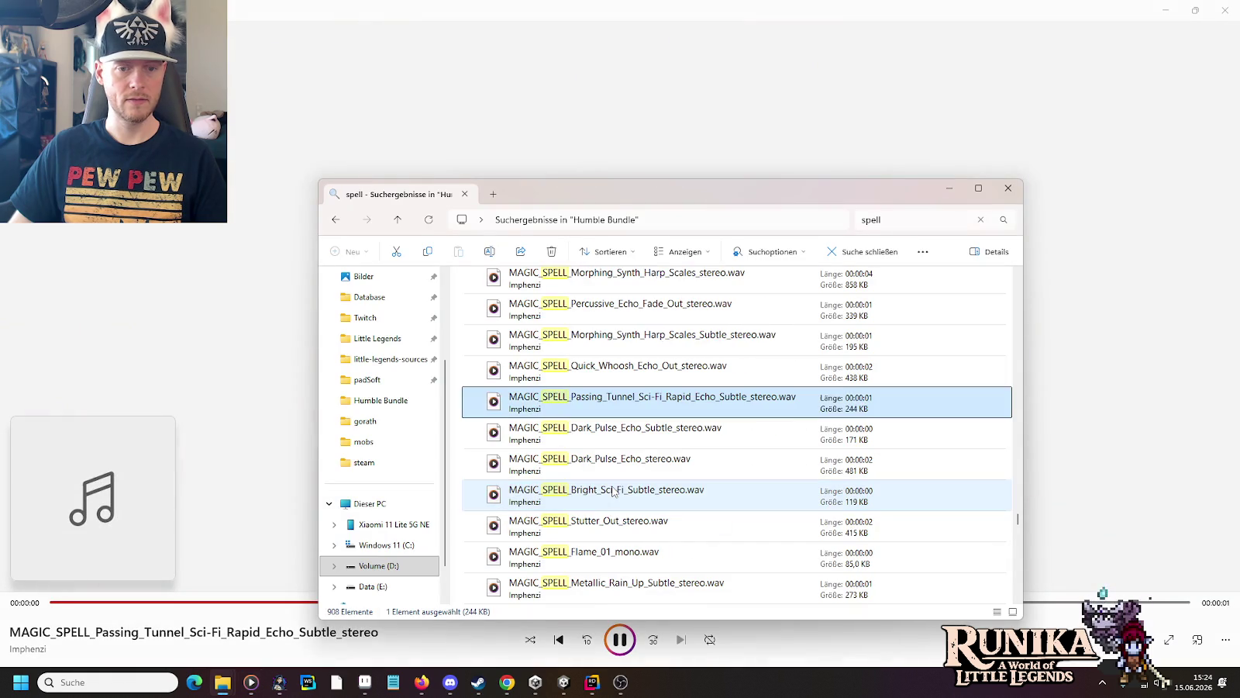
double_click(613, 490)
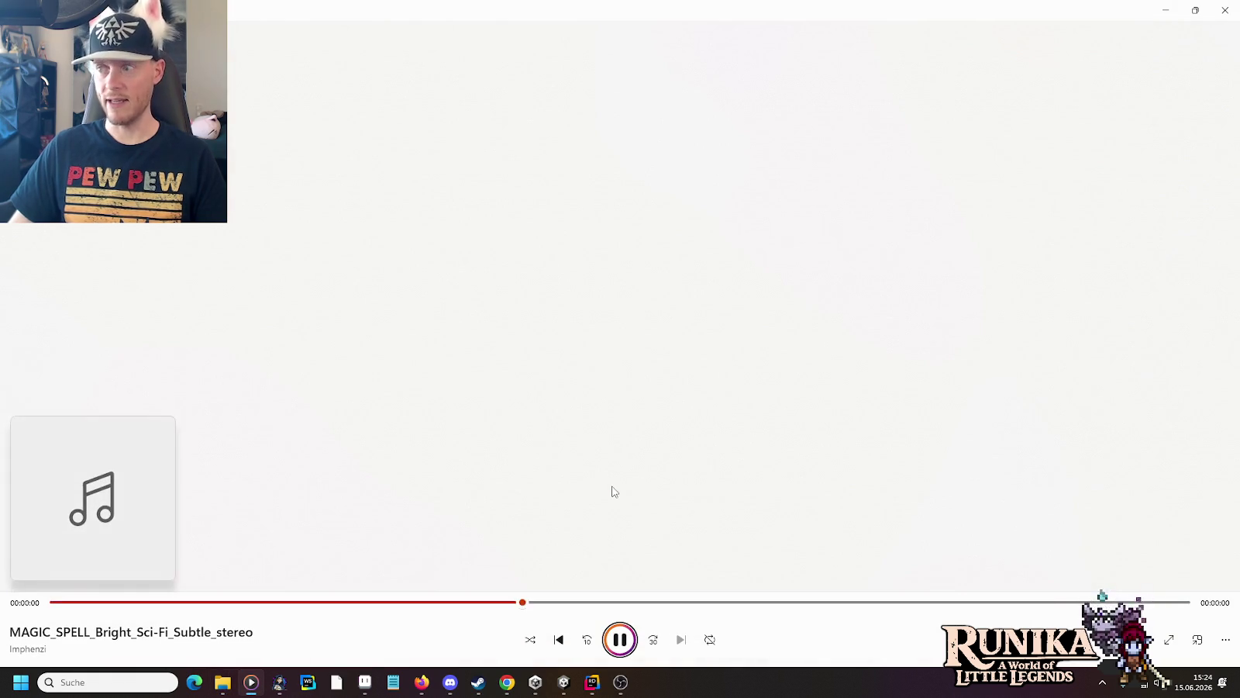
key(alt+Tab)
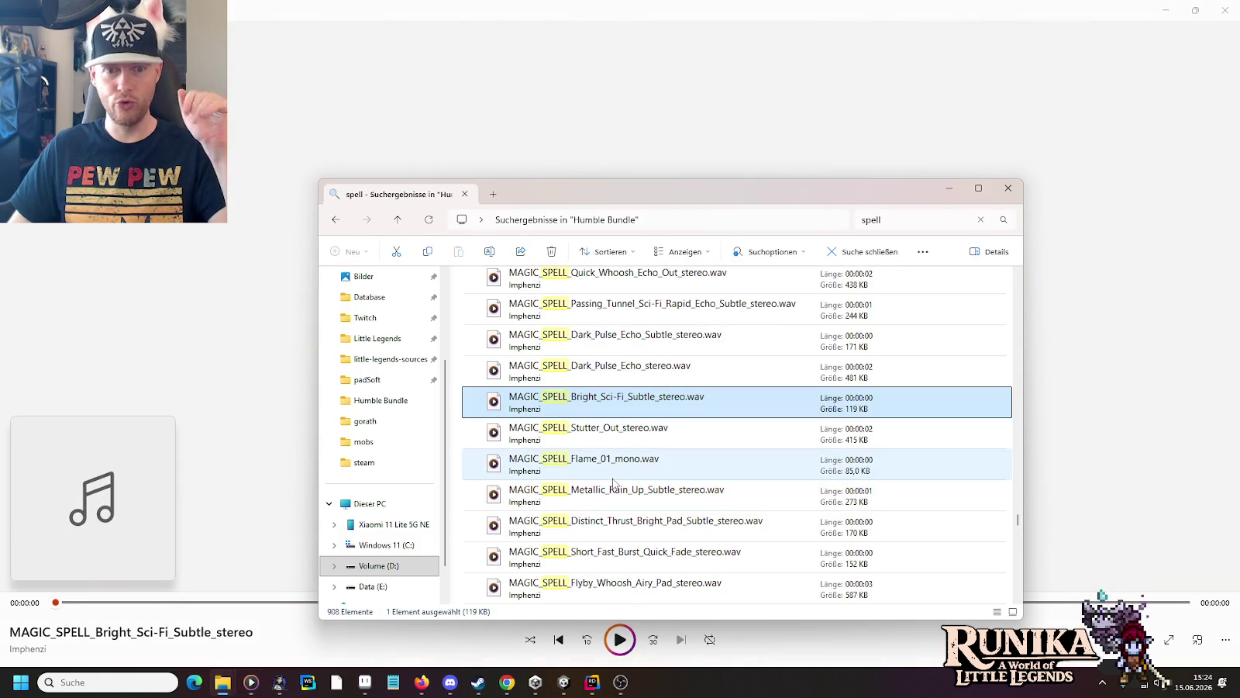
double_click(614, 474)
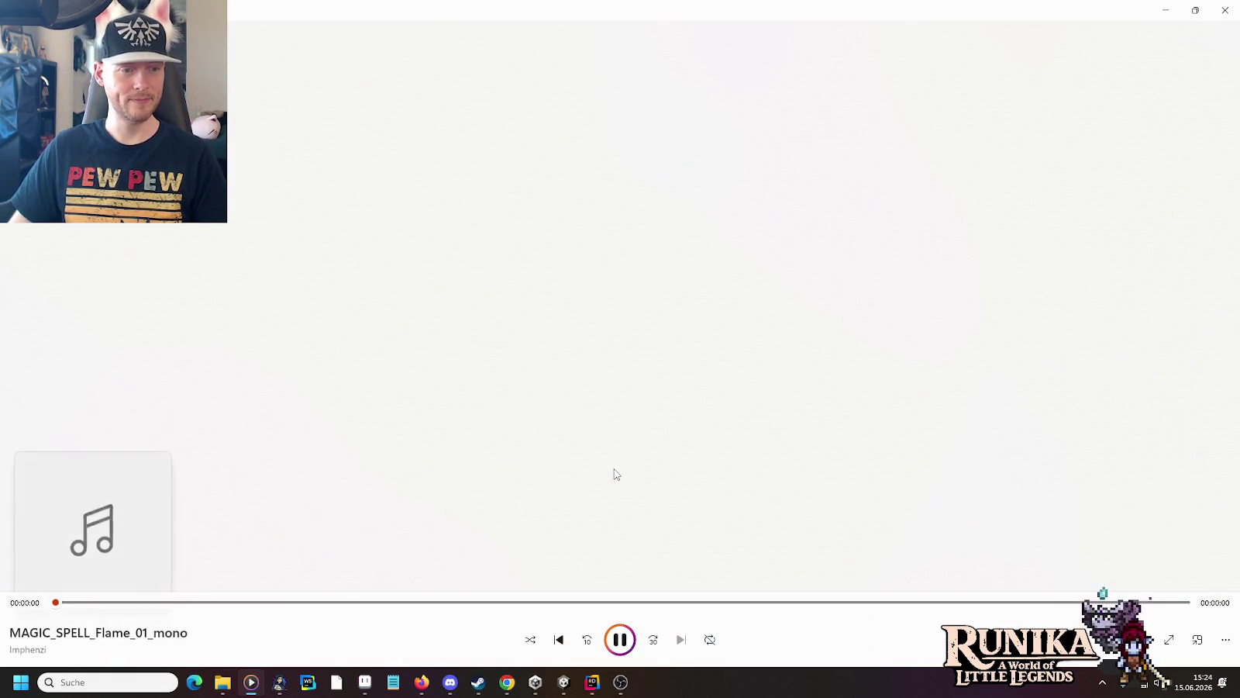
key(alt+Tab)
scroll(617, 465, down, 5)
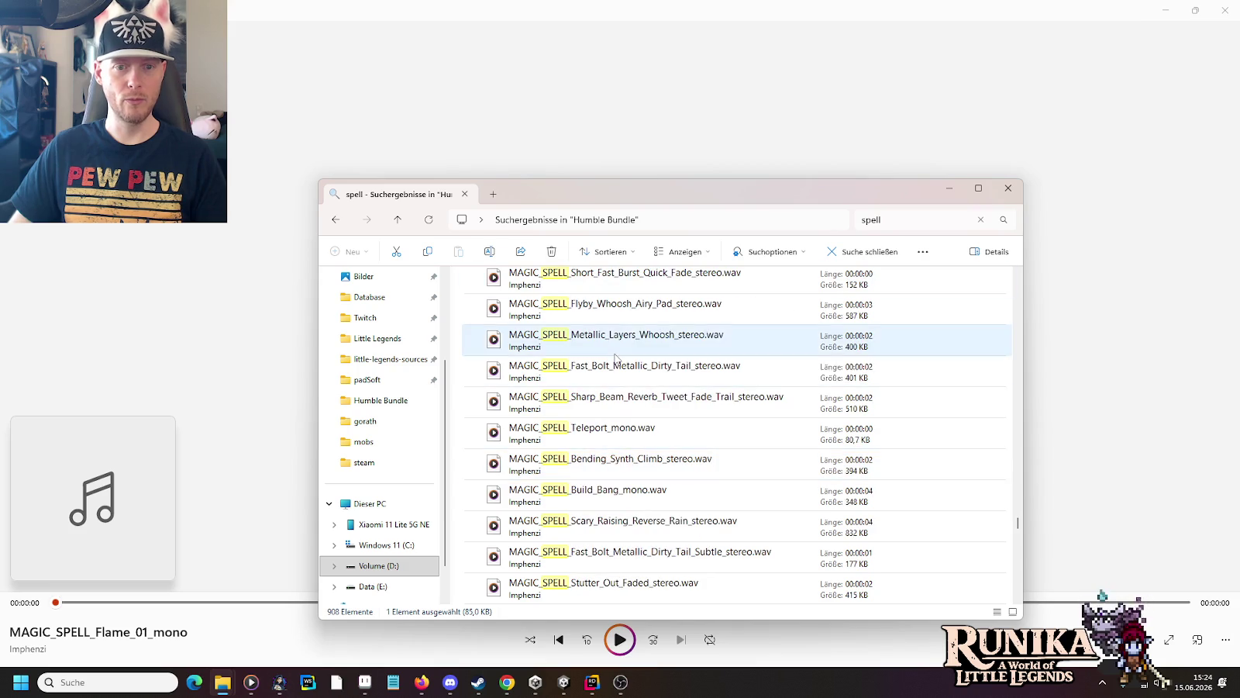
double_click(615, 353)
key(alt+Tab)
double_click(630, 452)
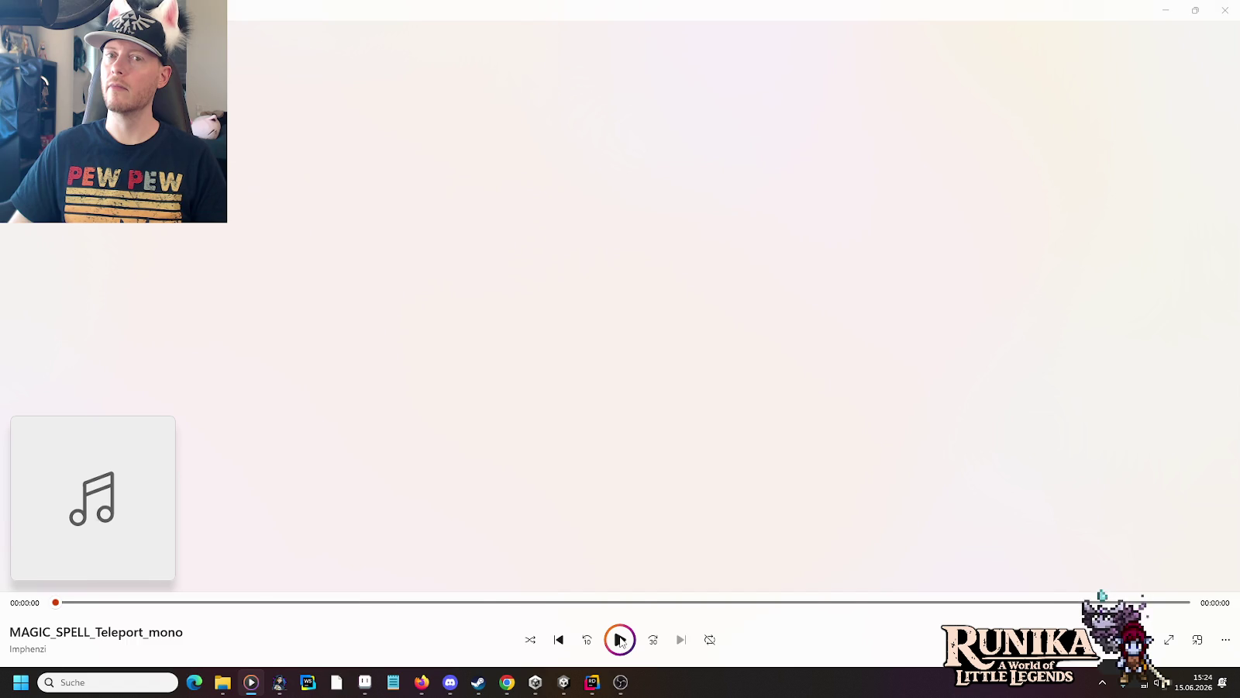
key(alt+Tab)
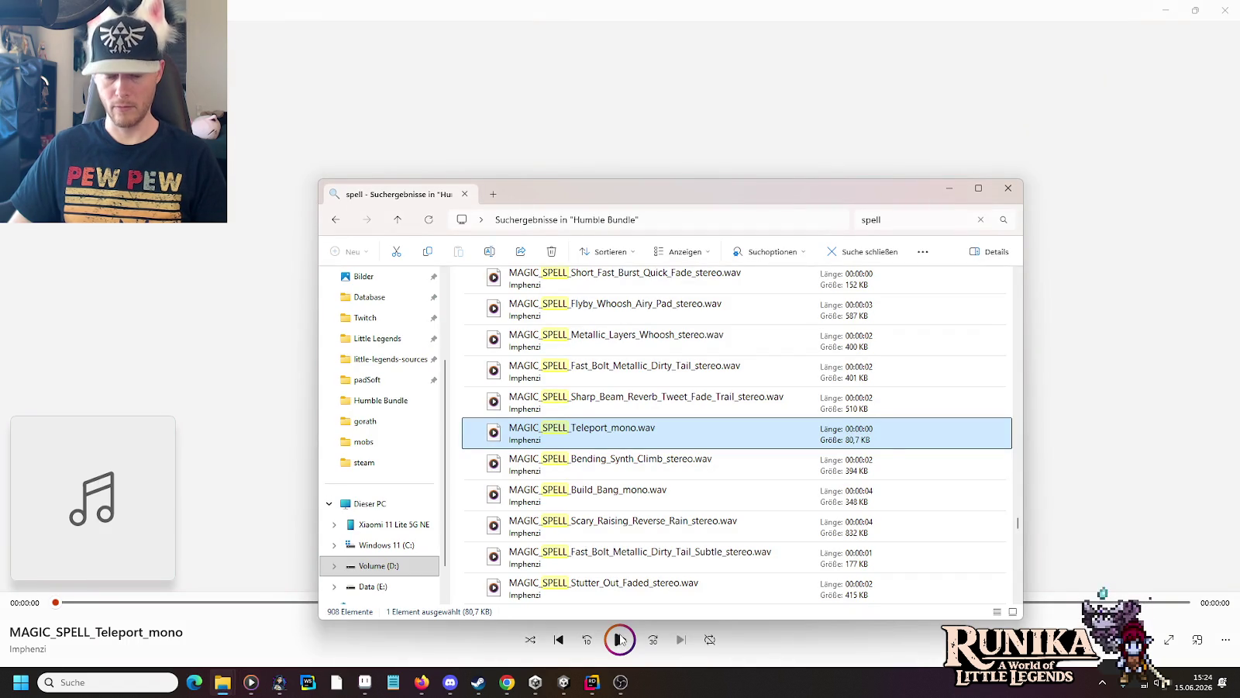
Step: Put MAGIC_SPELL_Teleport_mono from the Project panel into Element 0 of the AetherRay Cast AudioCollection
mouse_move(223, 682)
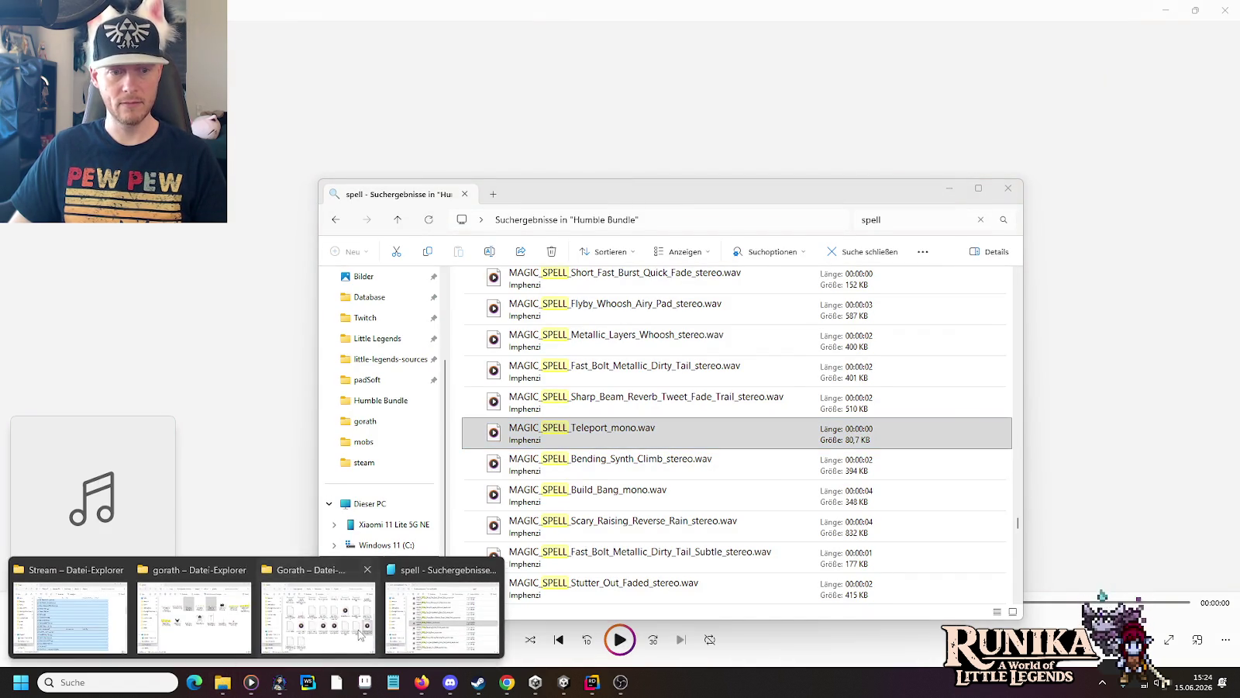
click(325, 613)
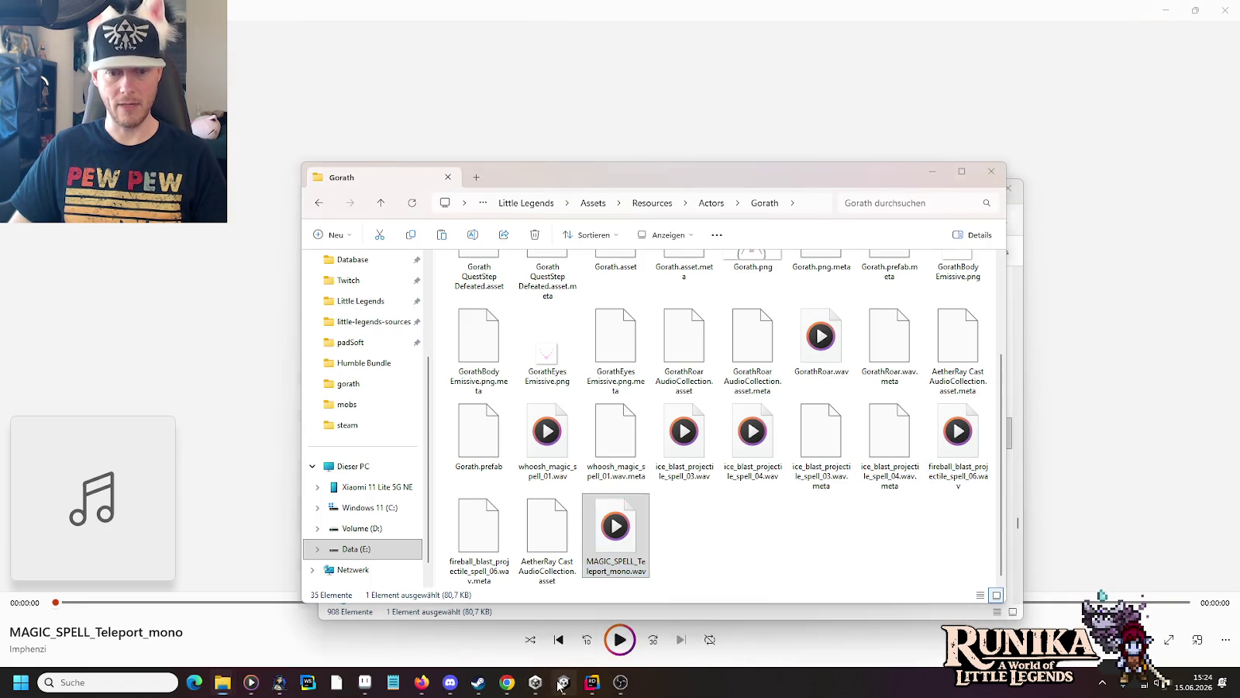
click(563, 682)
click(218, 479)
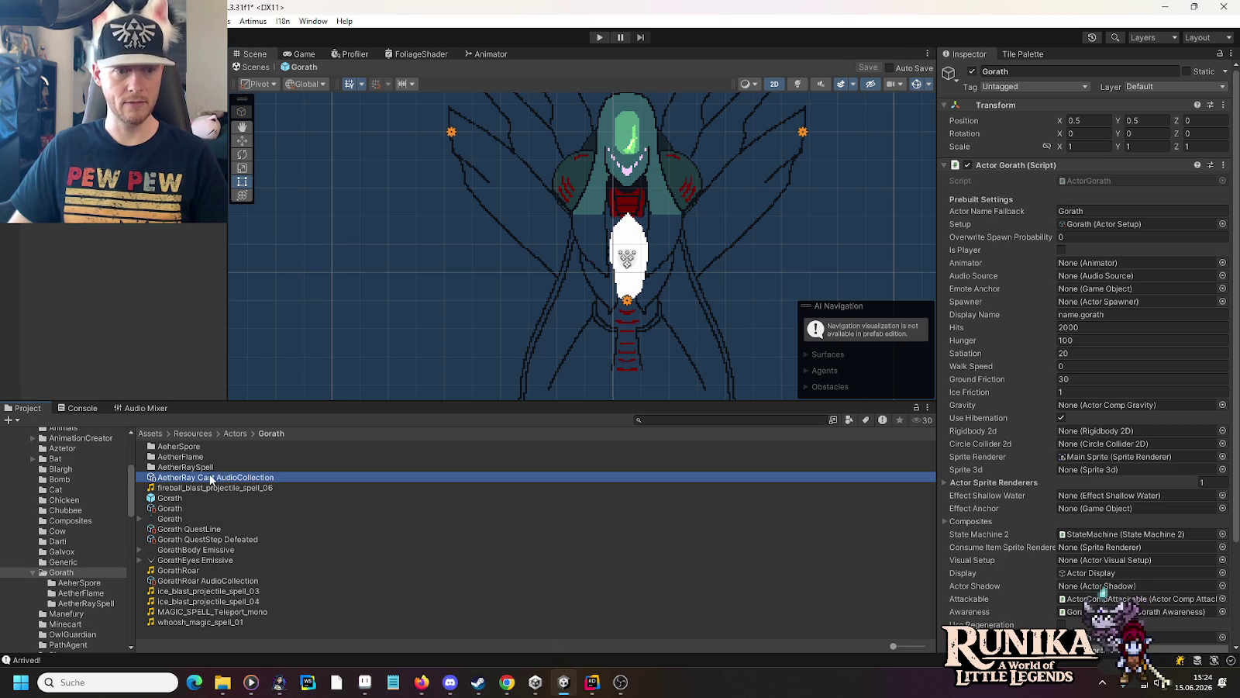
click(210, 621)
drag(209, 620, 964, 619)
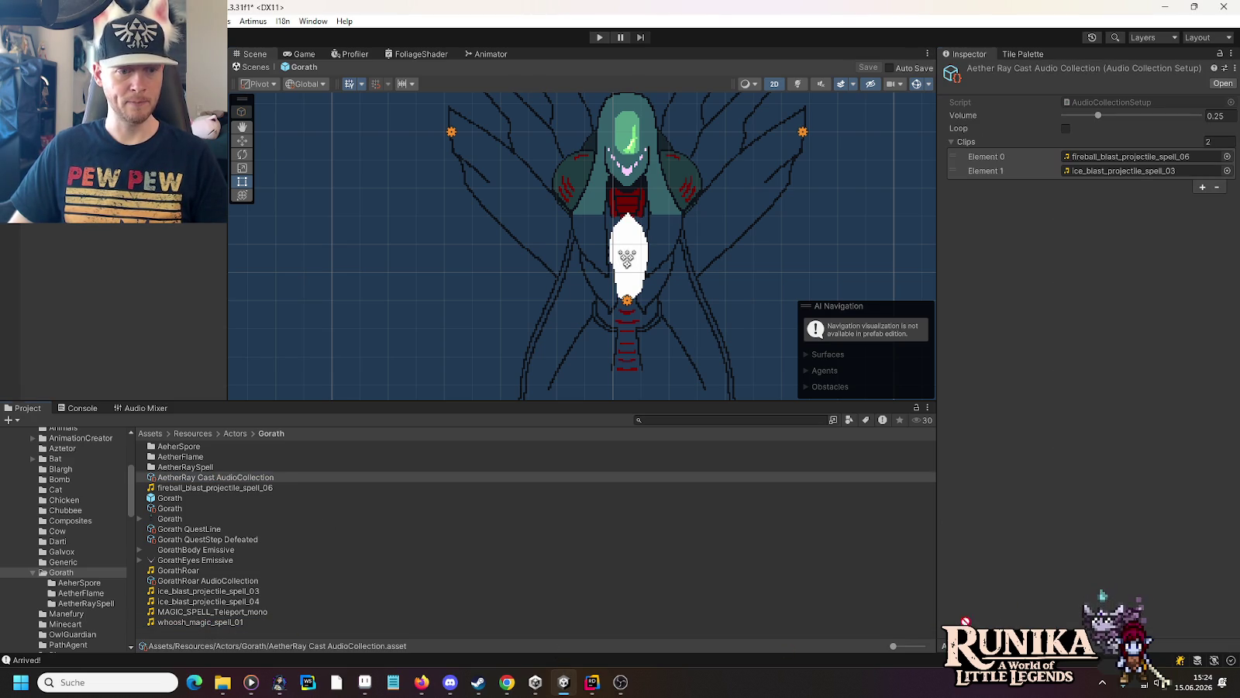
mouse_move(258, 613)
mouse_down()
mouse_move(764, 546)
mouse_move(1108, 157)
mouse_up()
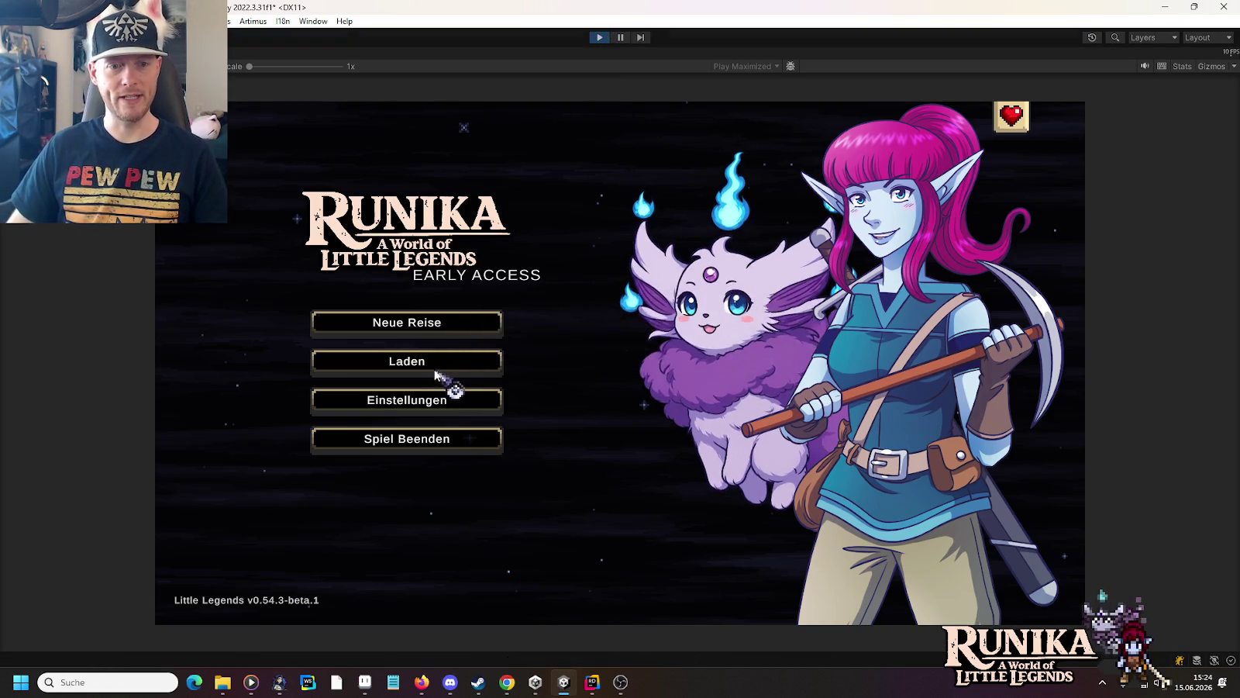
Step: Load a save via Laden and Weiter, dodge Gorath's beams with WASD, then stop Play mode
click(451, 359)
click(500, 325)
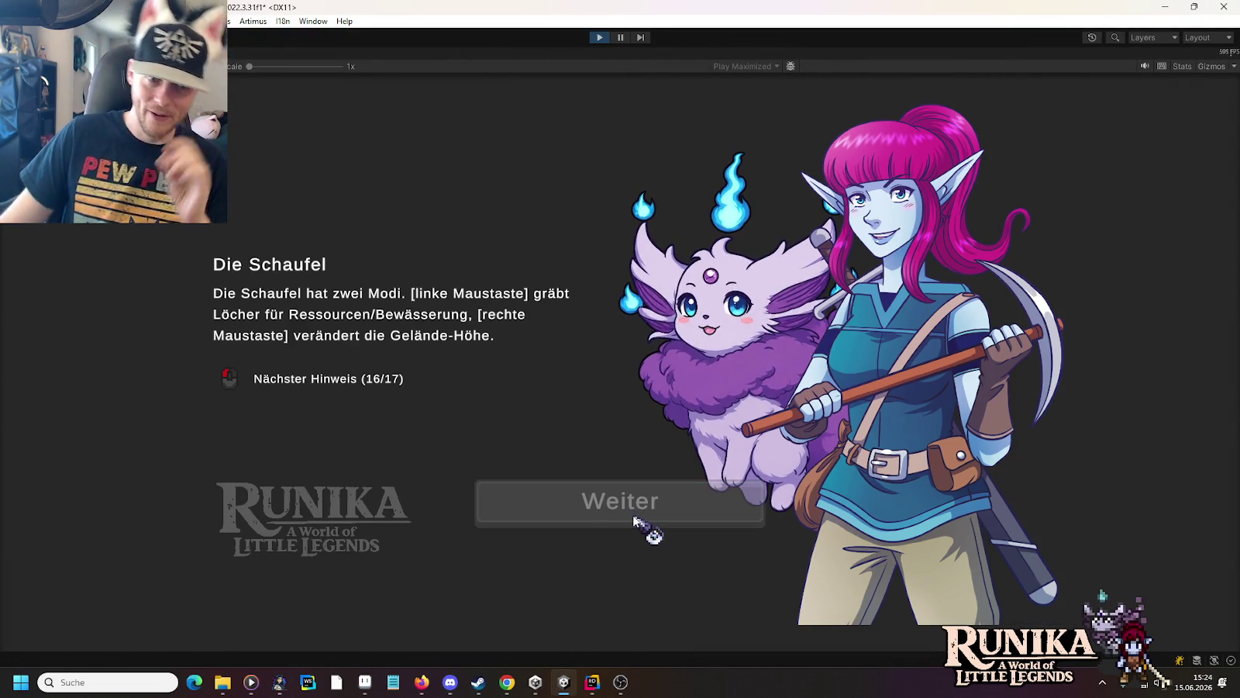
click(634, 517)
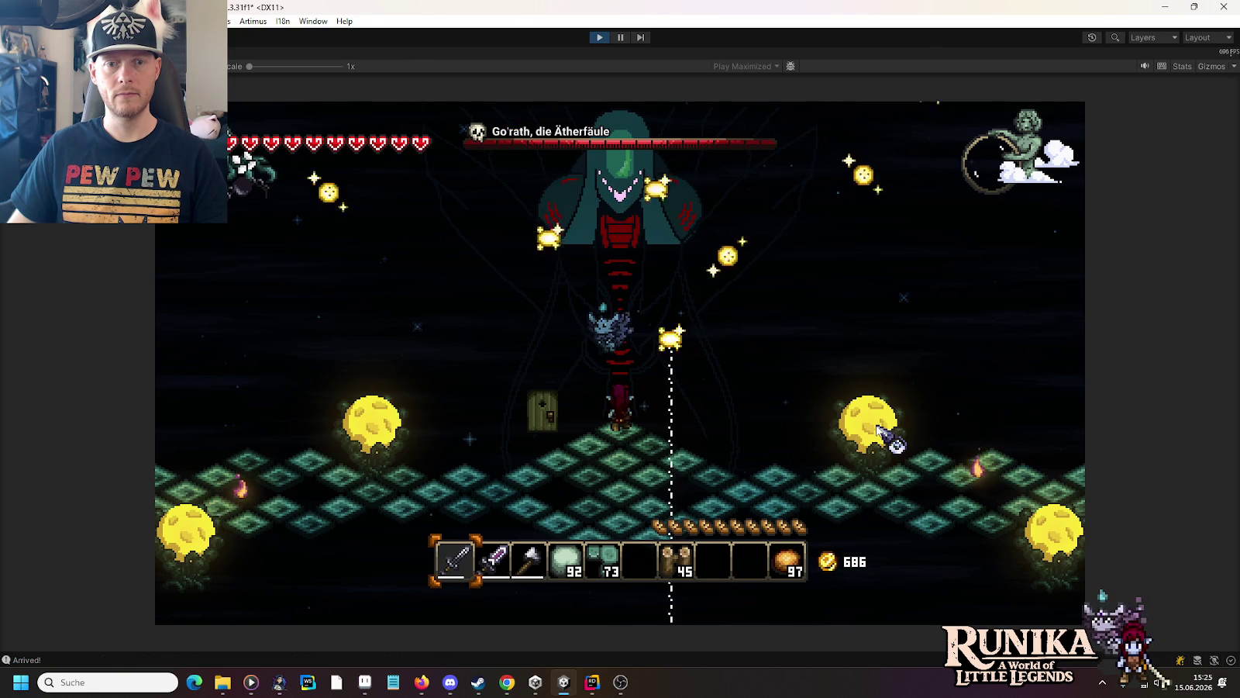
key(s)
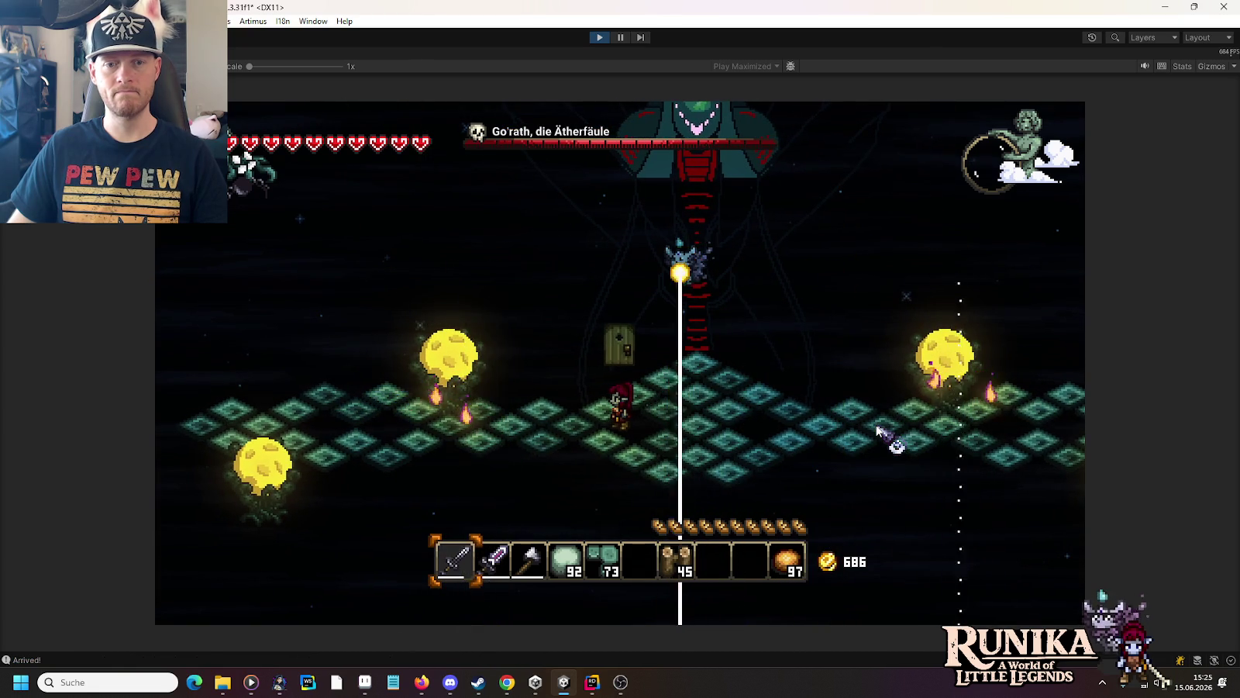
key(w)
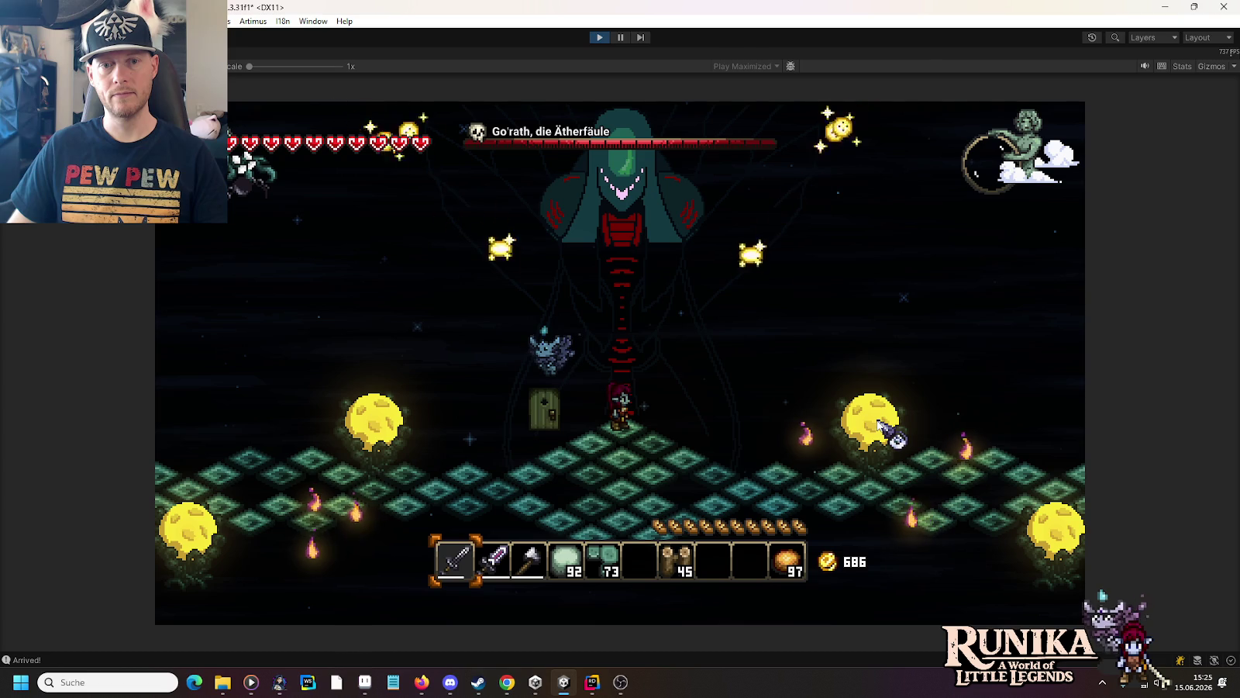
key(s)
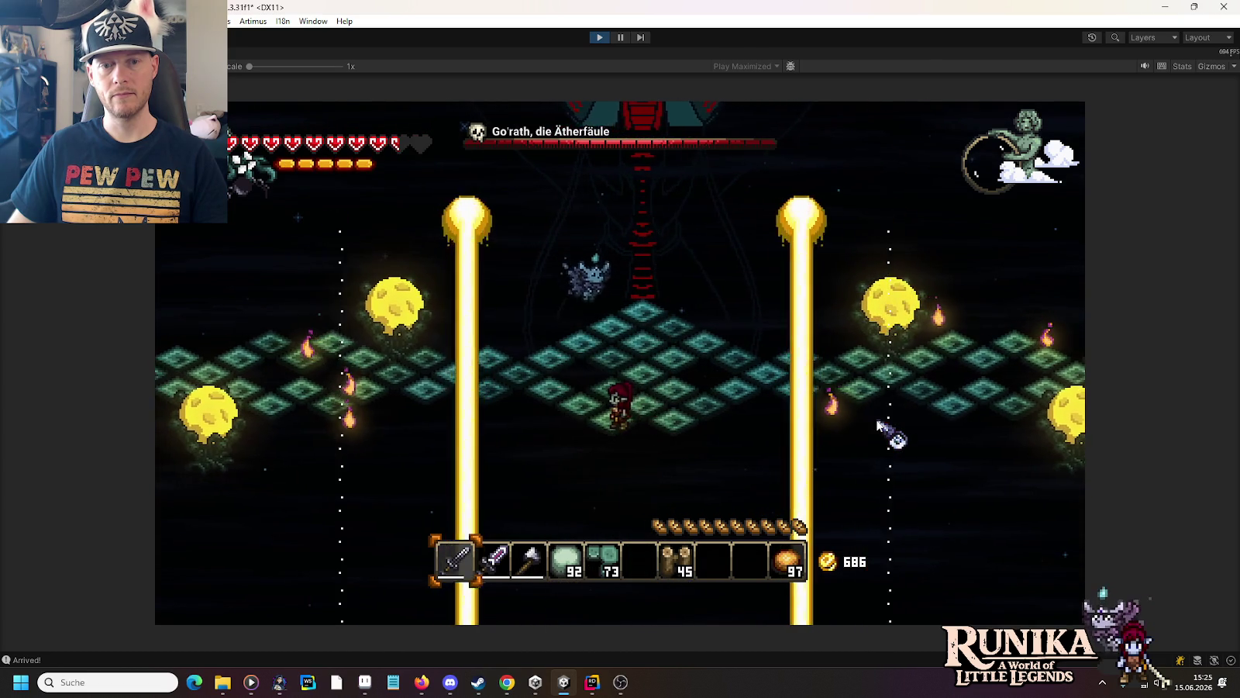
key(w)
key(w)
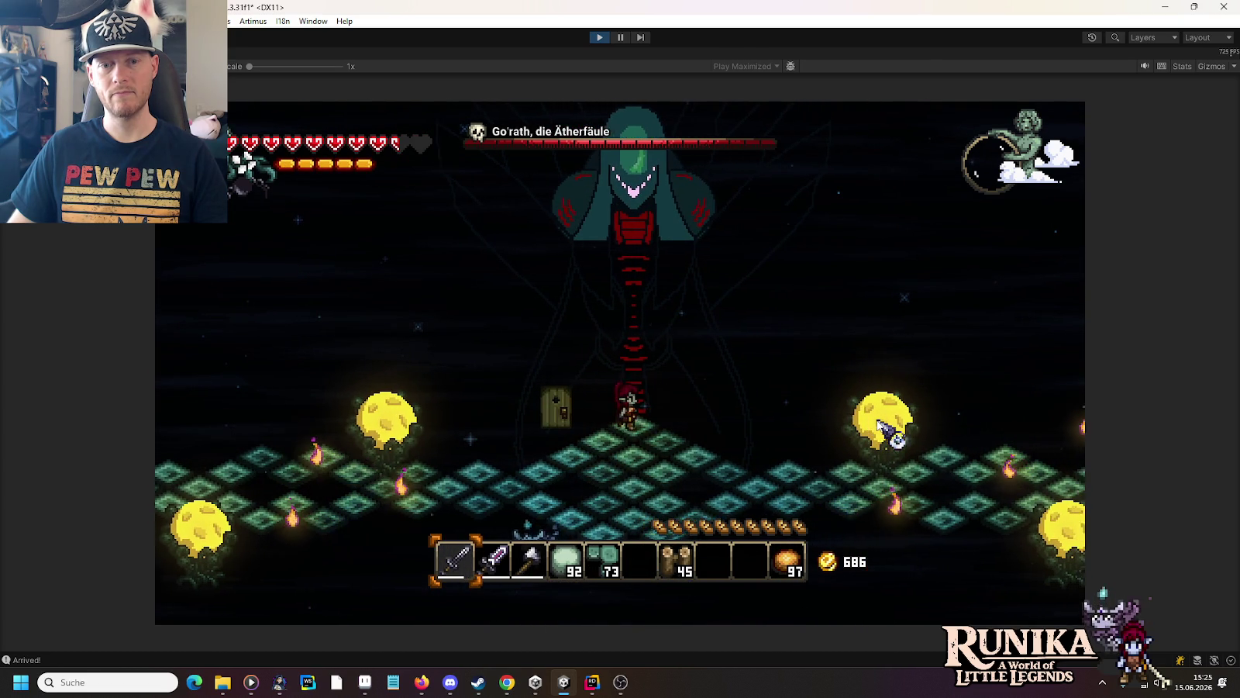
key(d)
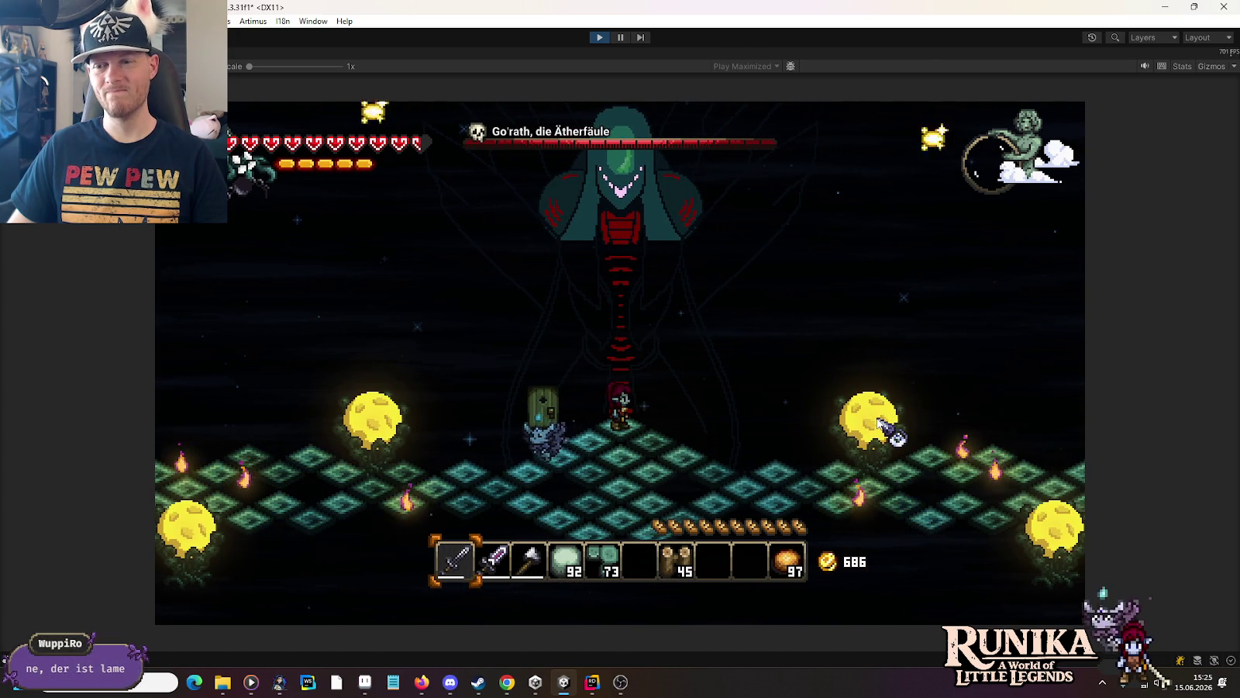
key(s)
key(a)
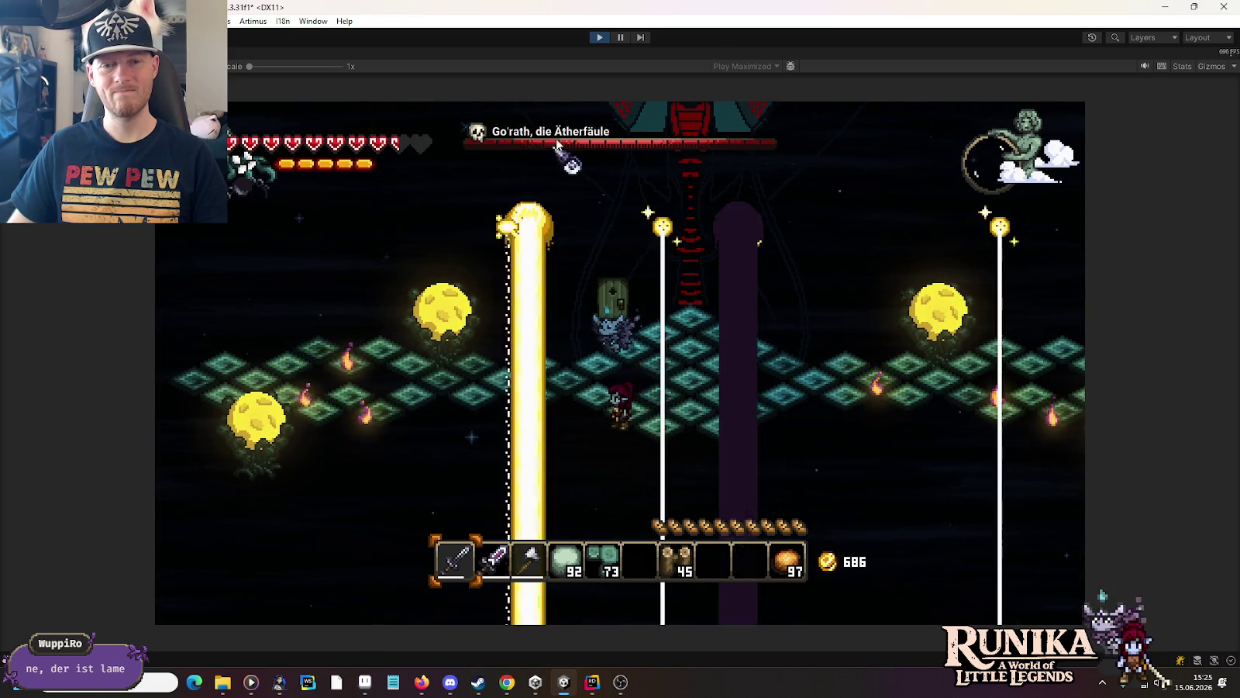
click(597, 38)
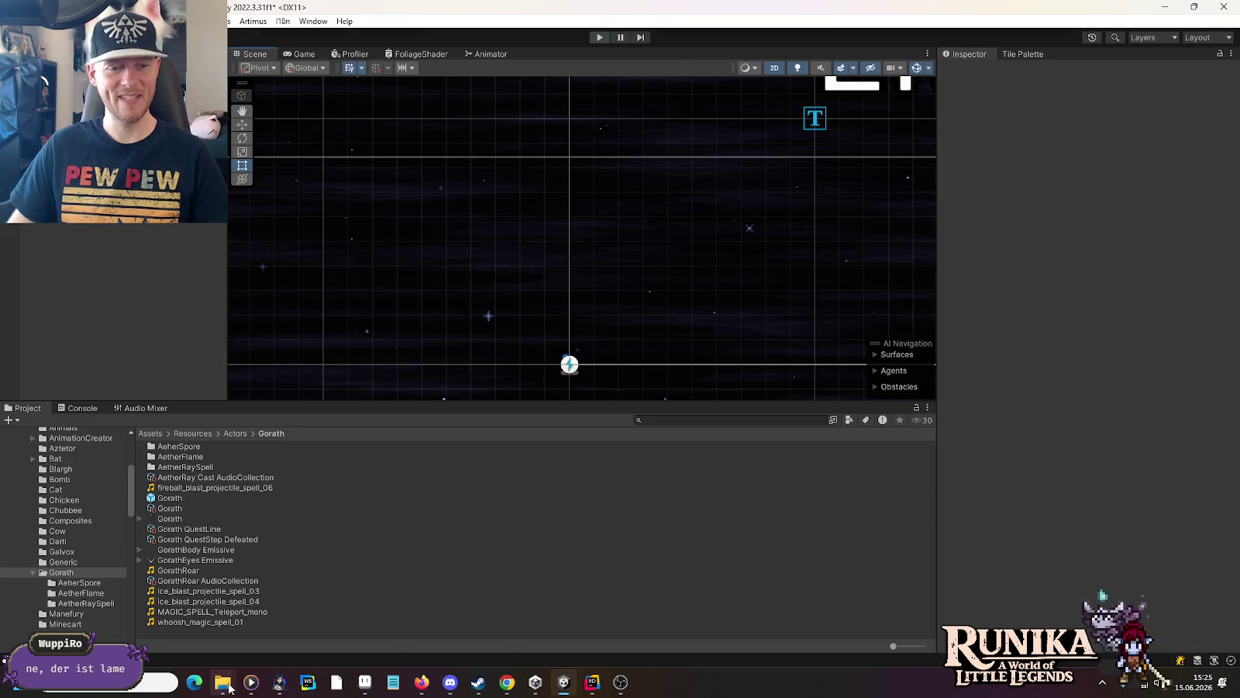
Step: Preview MAGIC_SPELL Build_Bang, Flame_02, Gather_Blast, Stutter_Echo, Overdrive, Deep_Tone and Bright_Sci-Fi clips
mouse_move(224, 684)
click(443, 612)
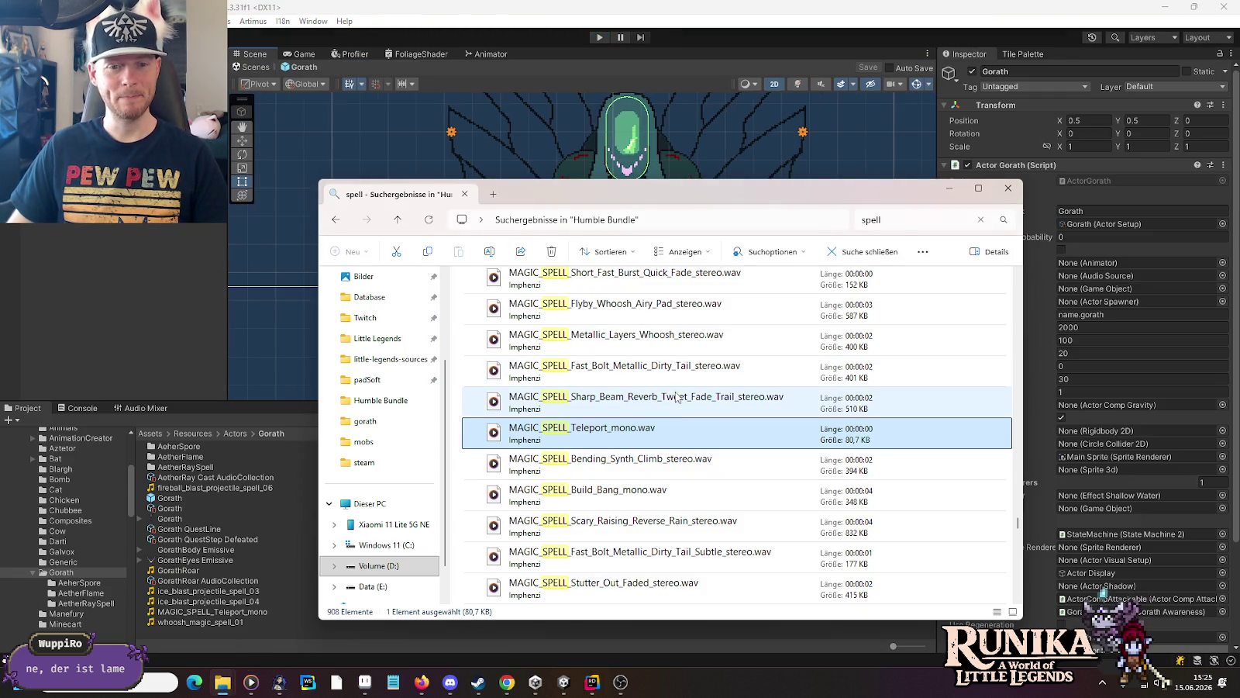
double_click(621, 490)
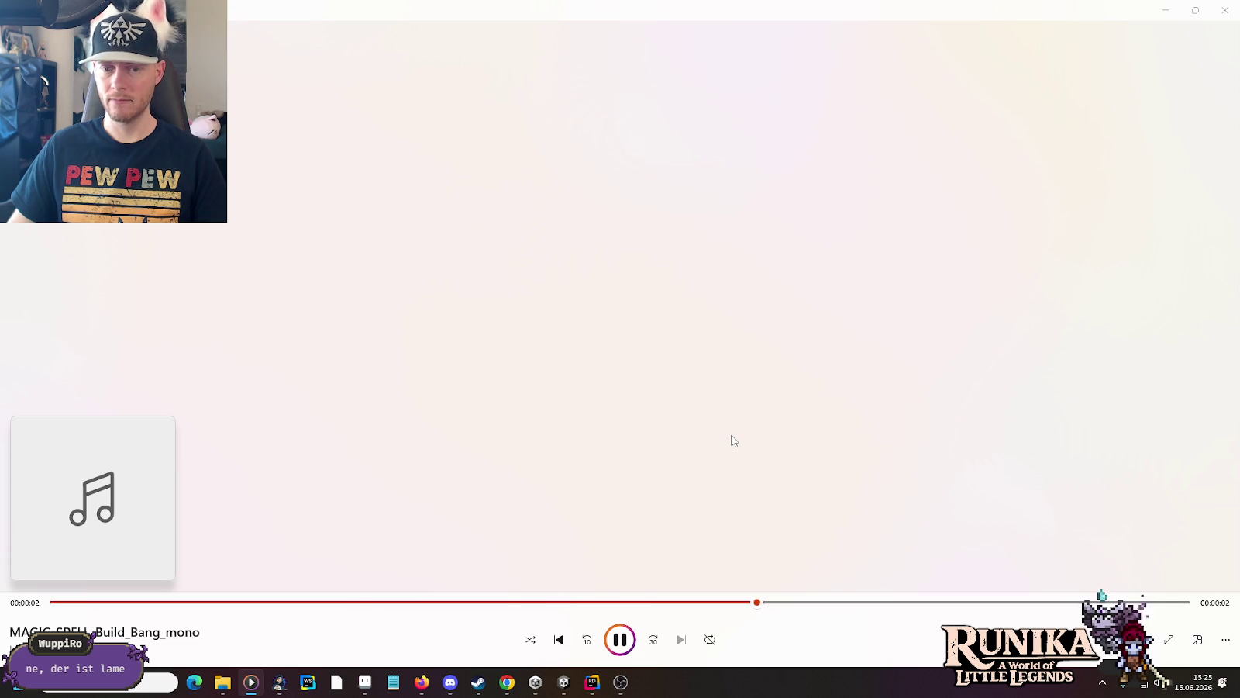
key(alt+Tab)
scroll(733, 441, down, 5)
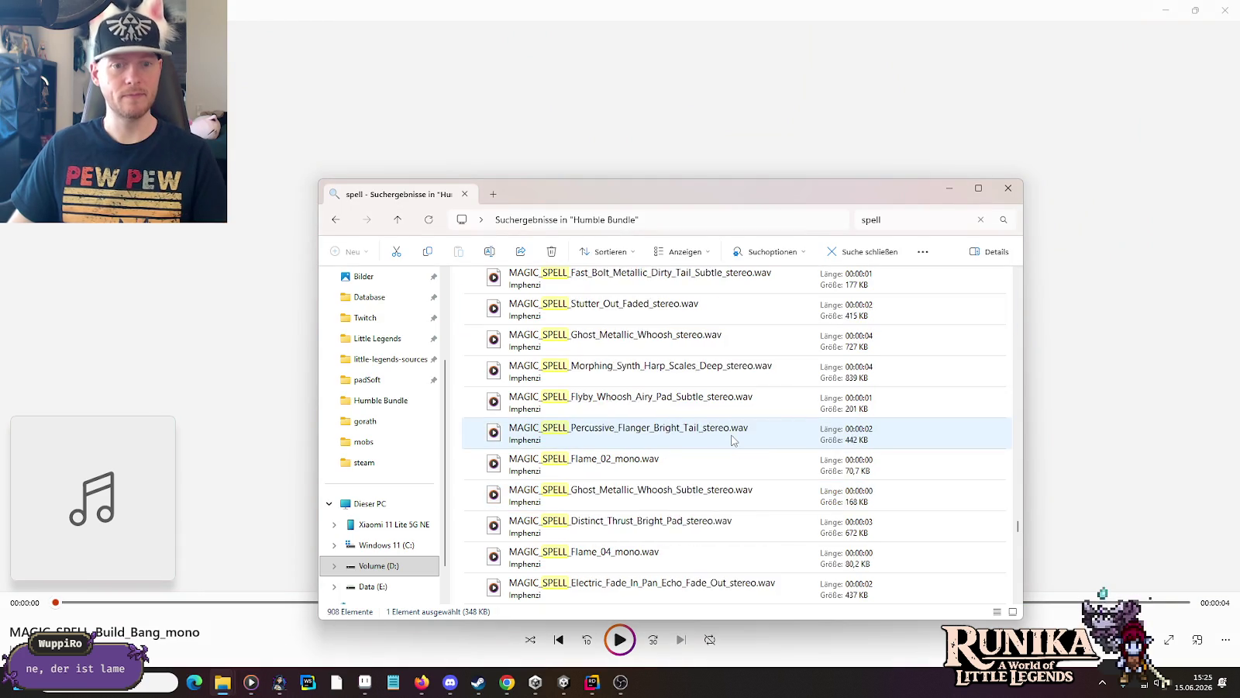
click(651, 372)
double_click(651, 372)
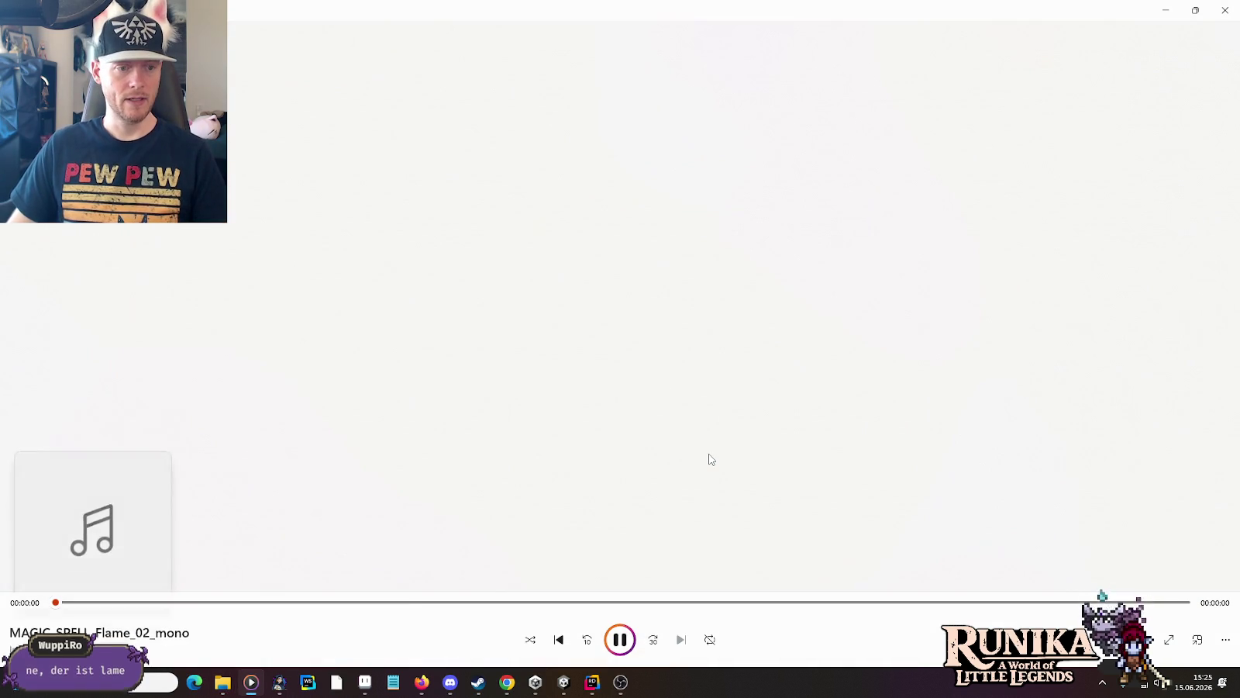
key(alt+Tab)
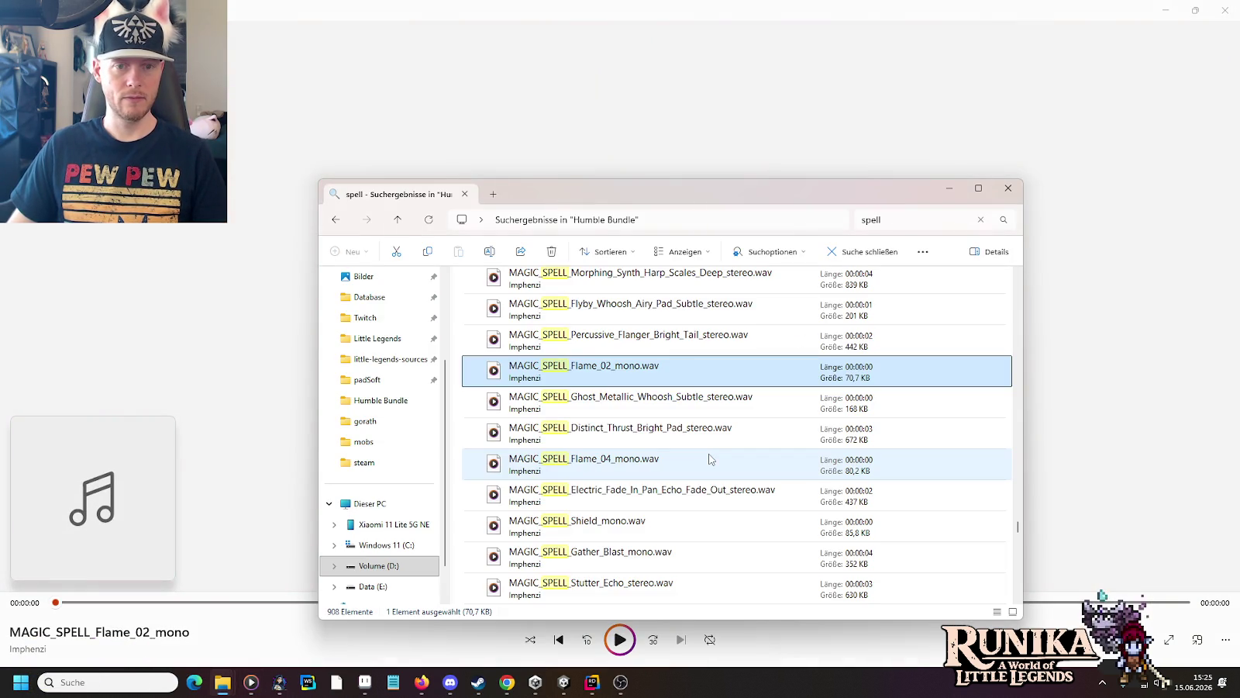
scroll(708, 459, down, 3)
double_click(651, 372)
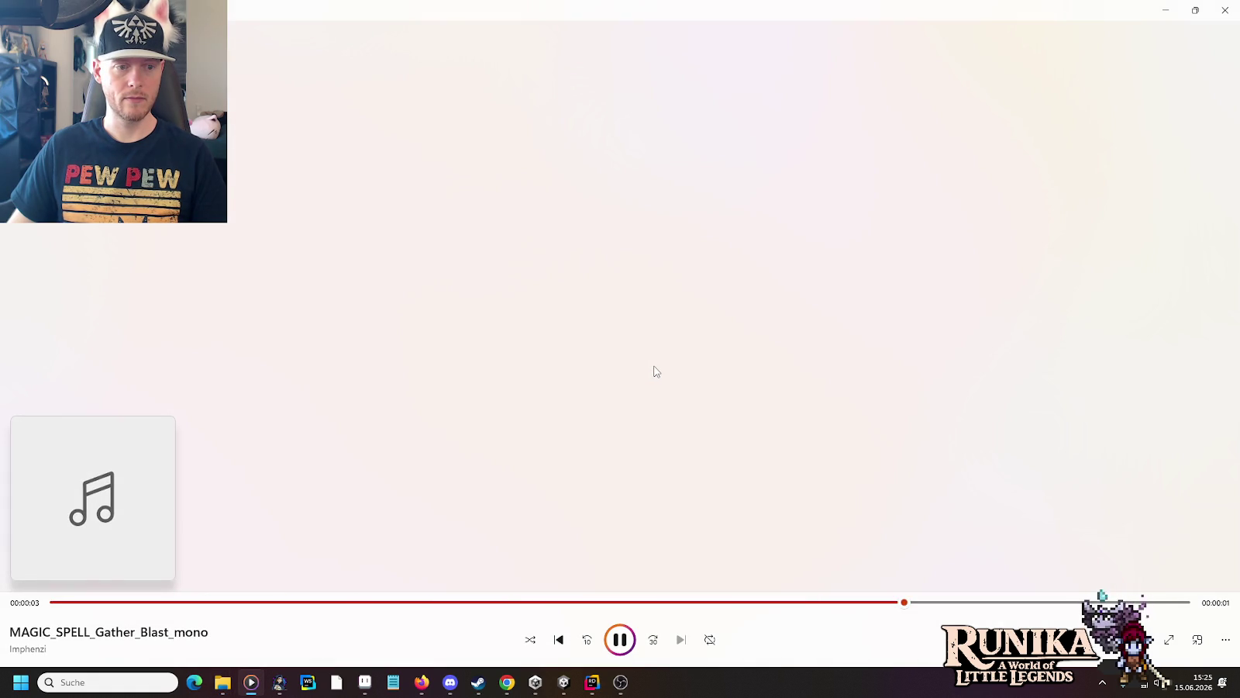
key(alt+Tab)
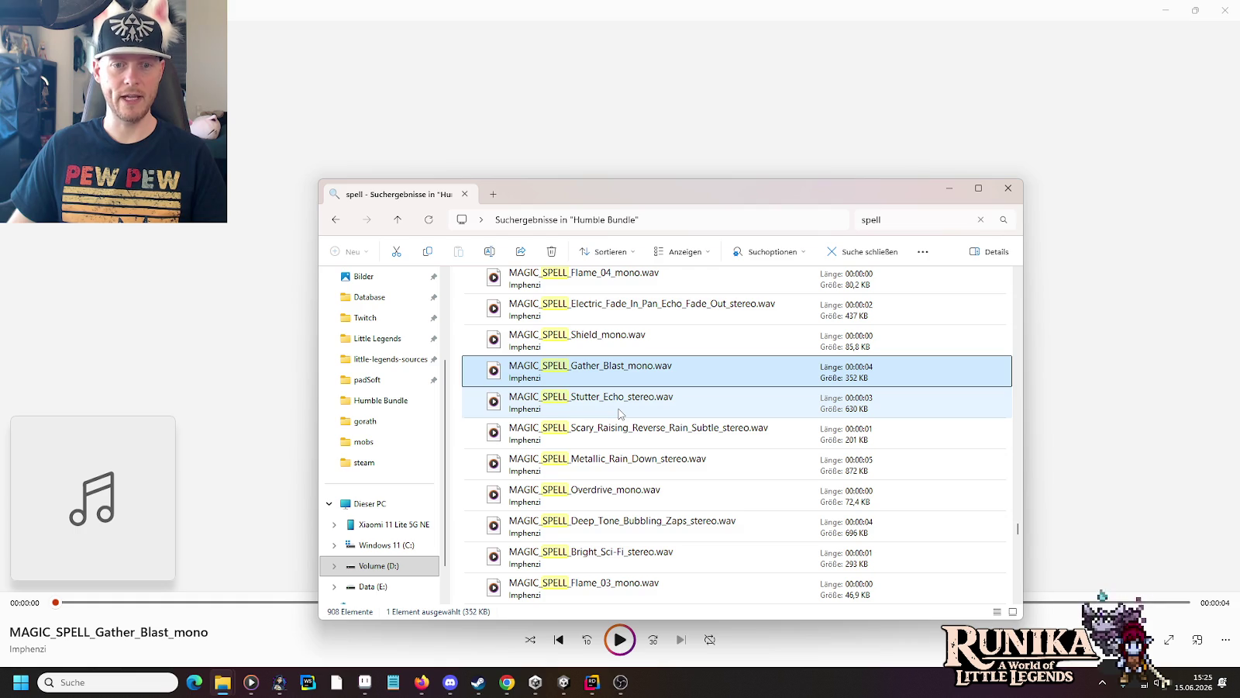
double_click(619, 413)
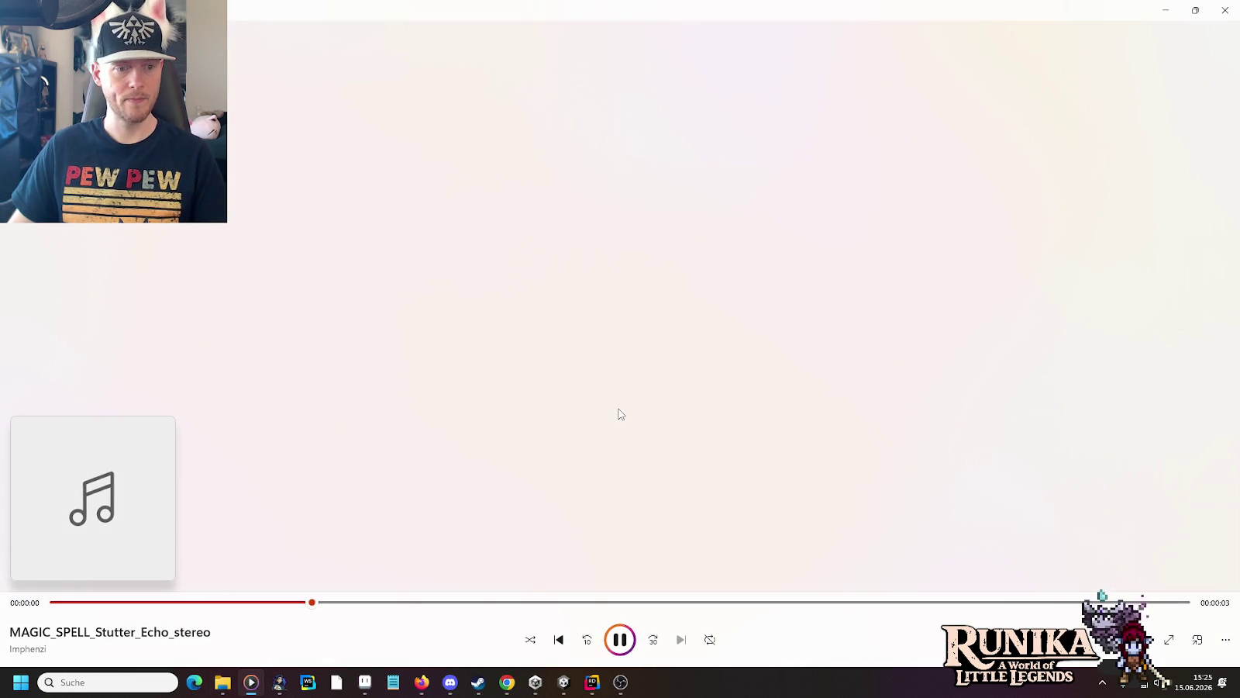
key(alt+Tab)
click(632, 492)
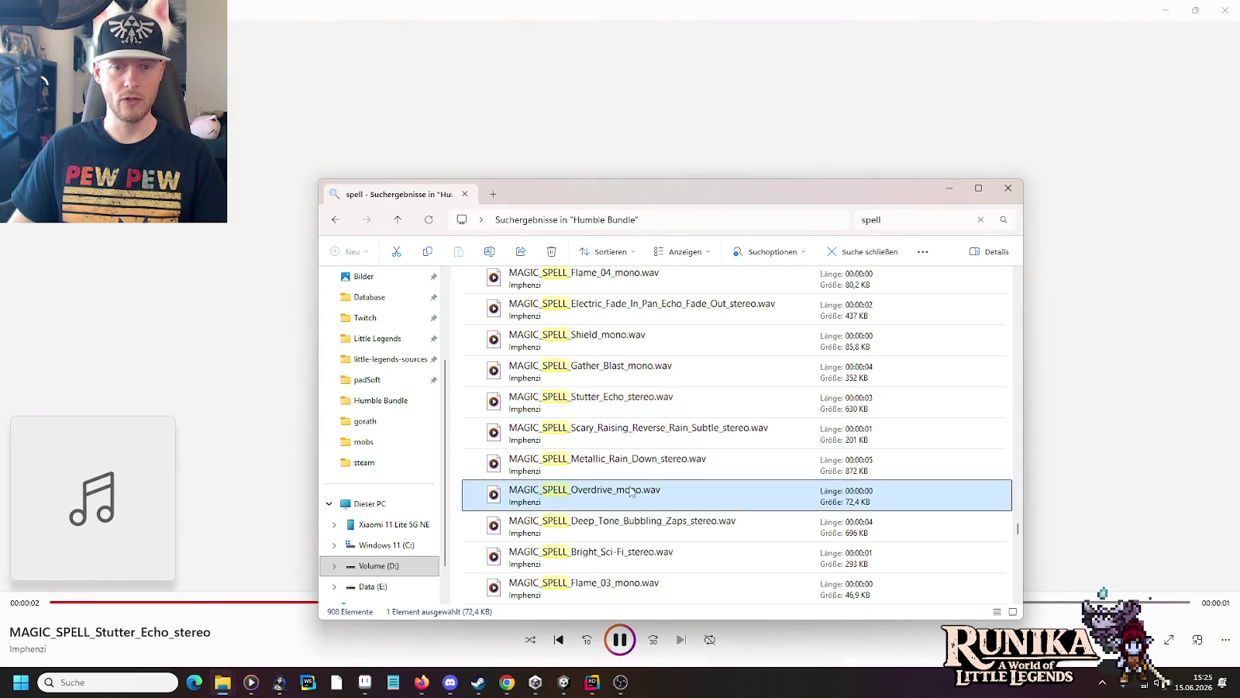
double_click(631, 489)
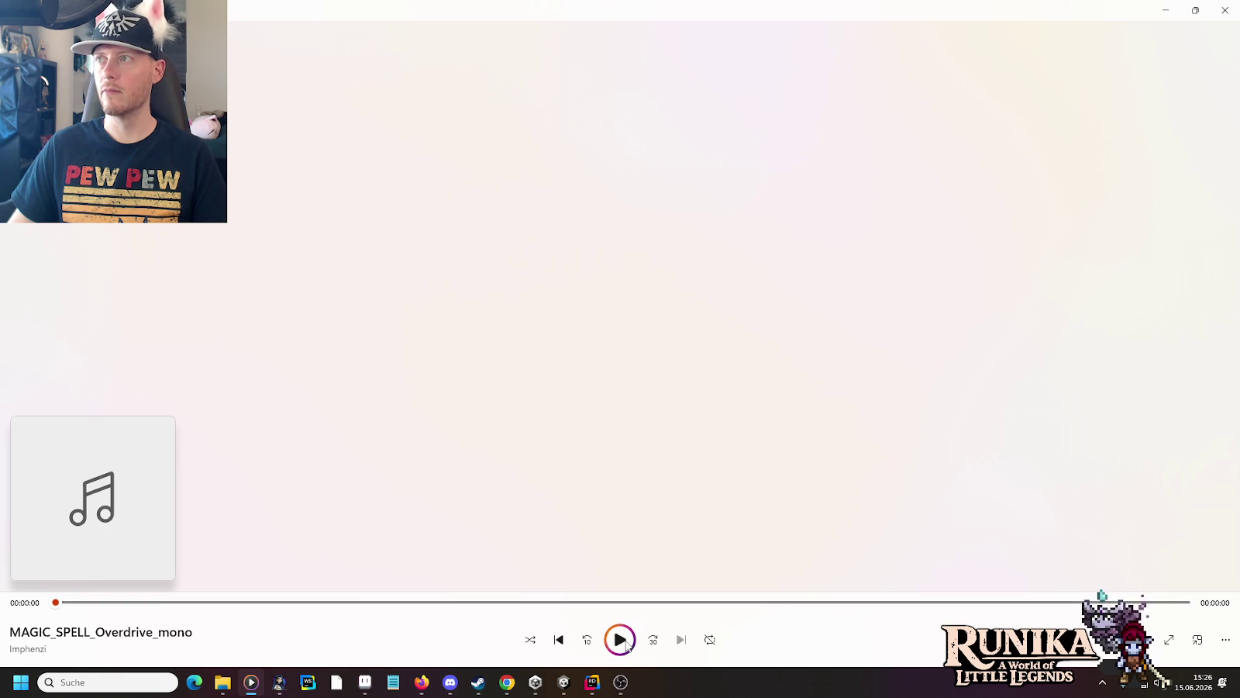
key(alt+Tab)
double_click(661, 525)
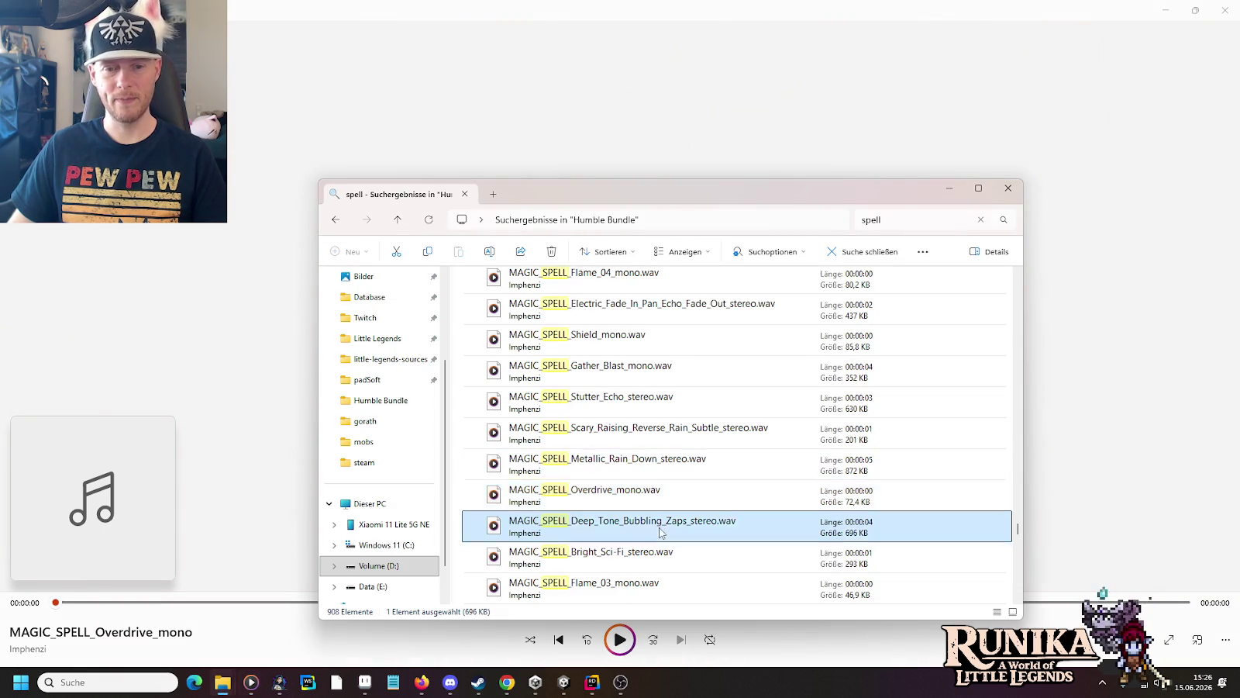
key(alt+Tab)
key(Down)
key(Return)
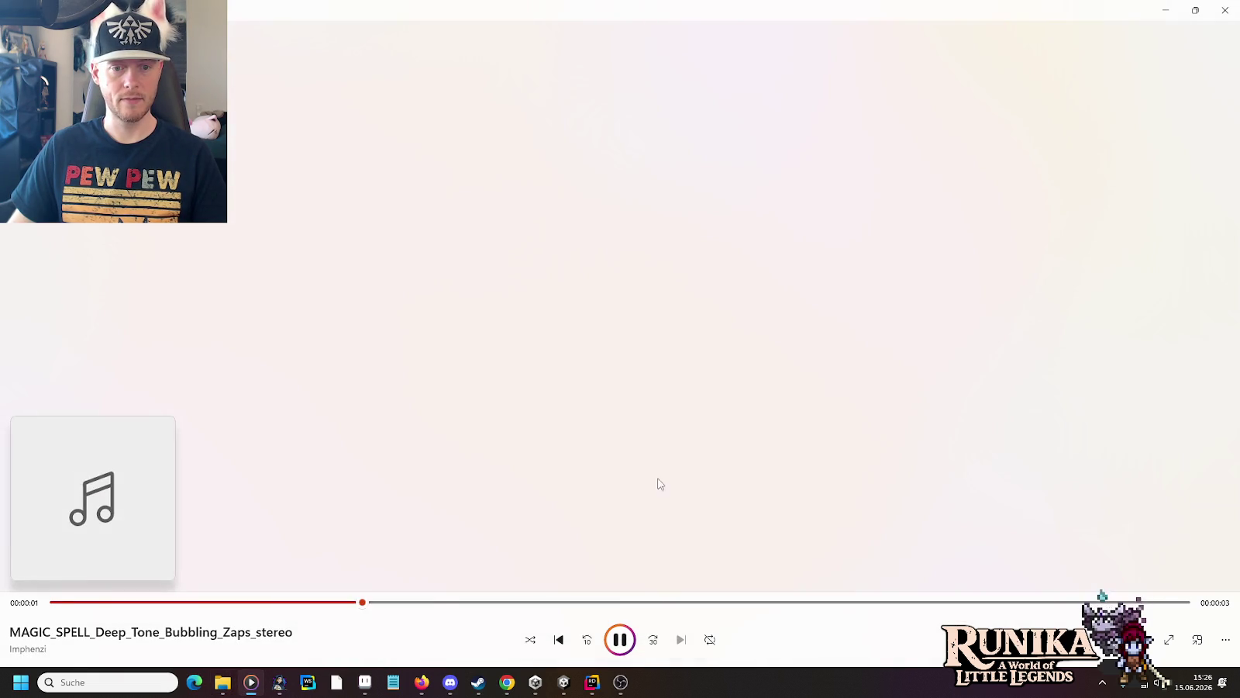
key(alt+Tab)
Step: Preview Ancient_Game Wizard_Spell_Loop, the Vanish_Spell variants, Spell_Transition_Whoosh and Positive_Magic_Spell
scroll(655, 457, up, 1)
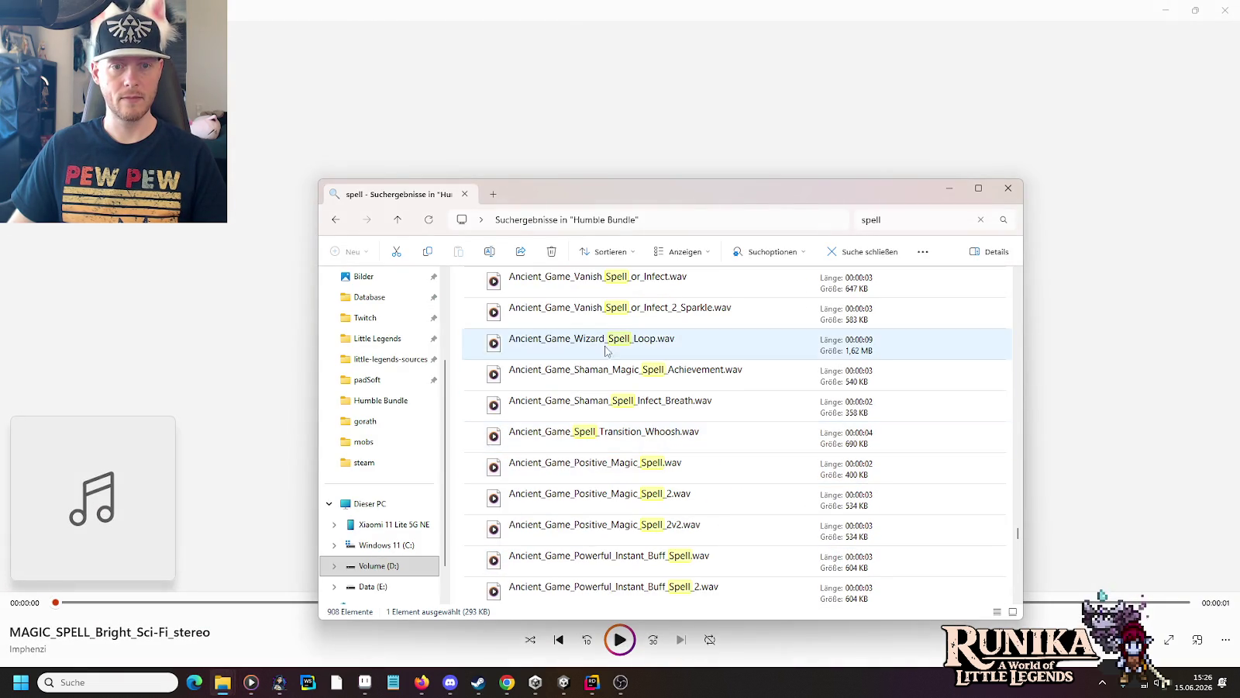
double_click(606, 346)
key(alt+Tab)
double_click(632, 320)
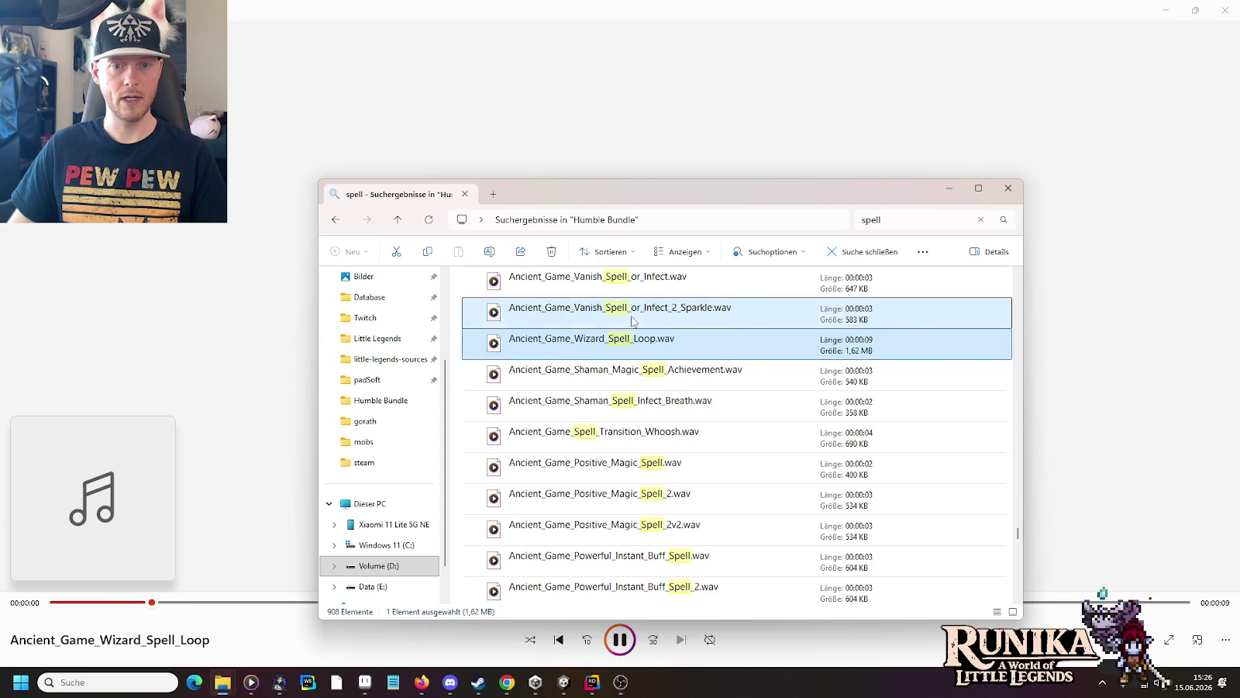
key(alt+Tab)
key(alt+Tab)
key(alt+Tab)
key(Up)
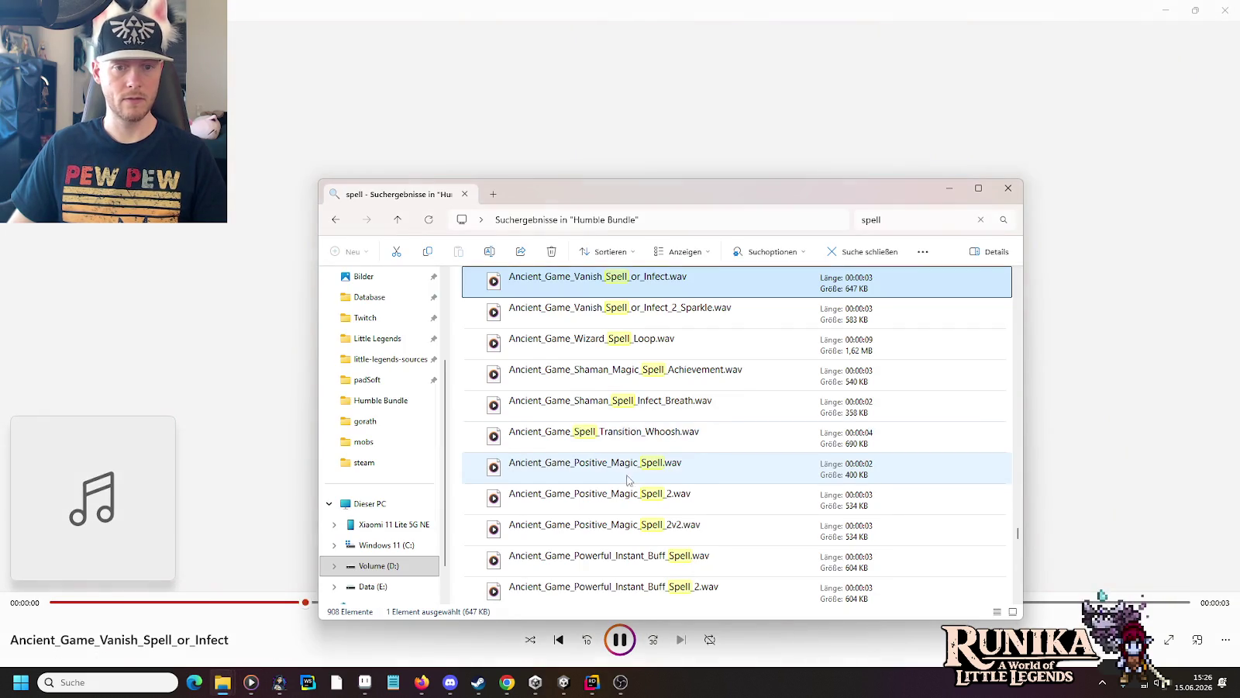
key(Return)
key(alt+Tab)
double_click(626, 444)
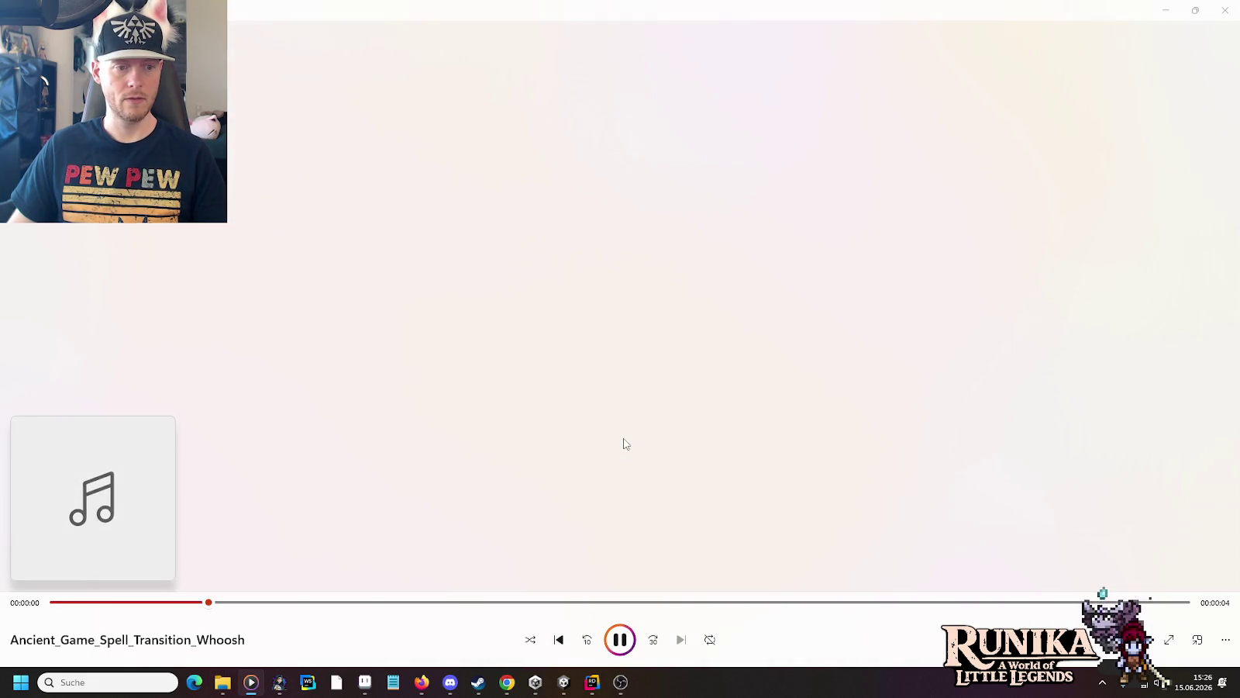
key(alt+Tab)
click(621, 469)
double_click(622, 469)
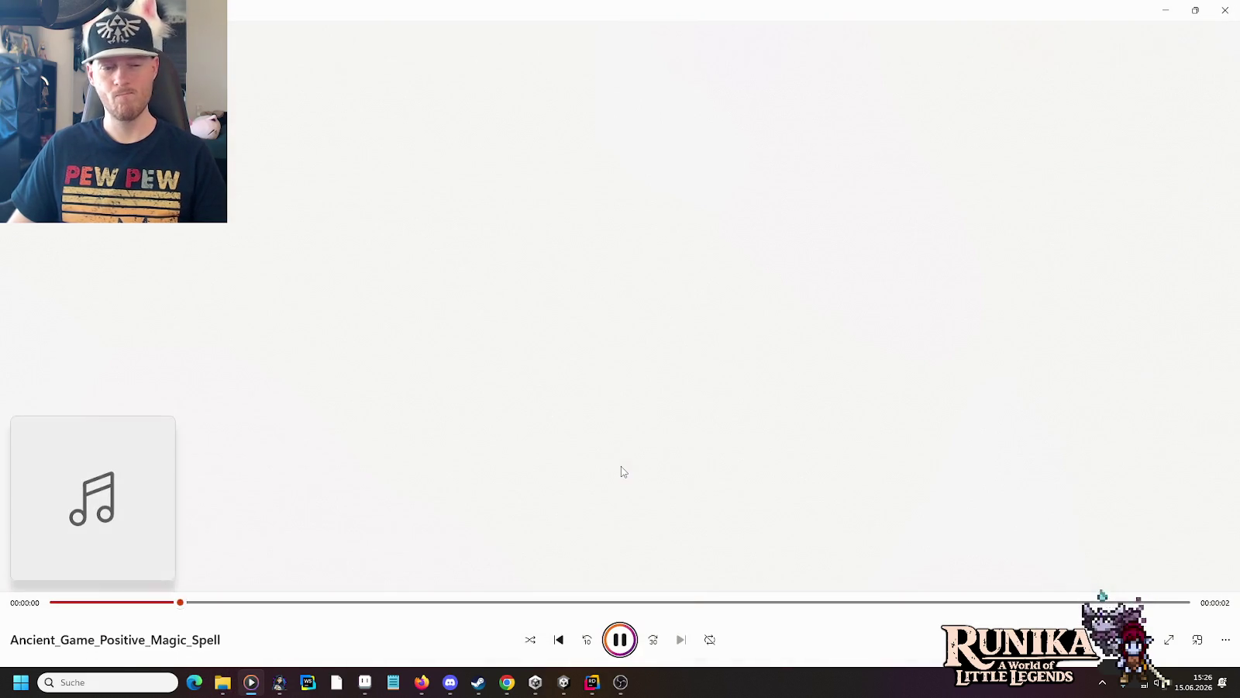
key(alt+Tab)
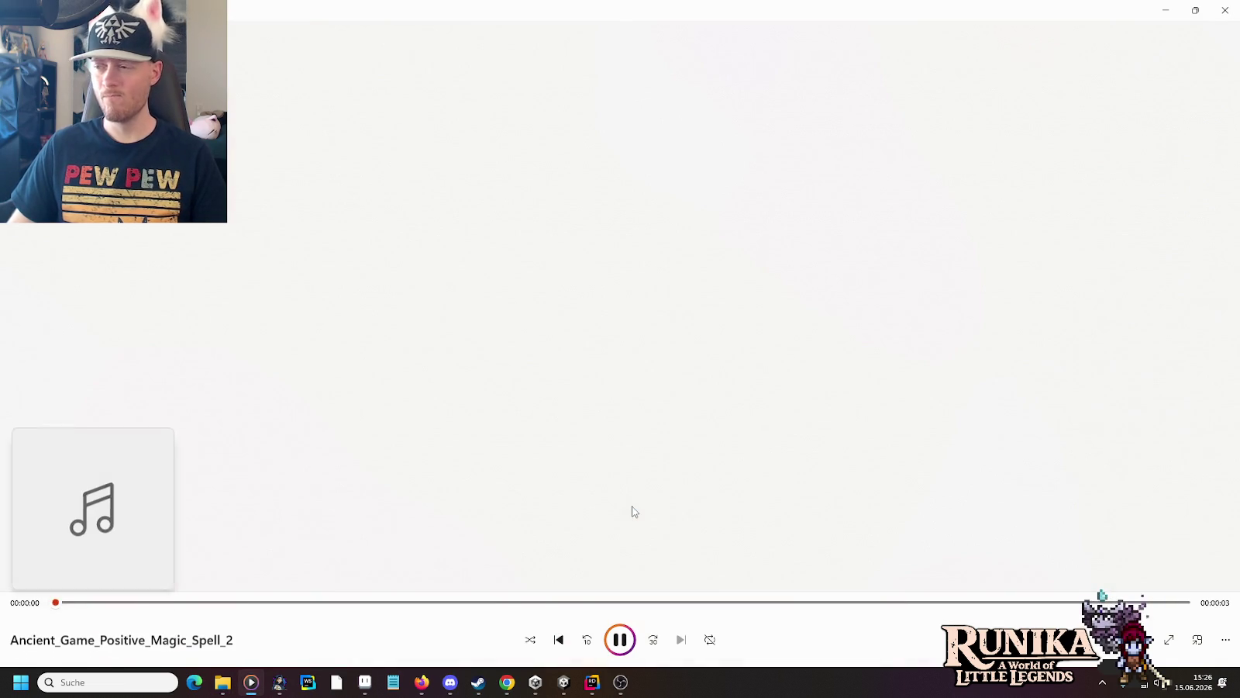
Step: Compare Ancient_Game_Positive_Magic_Spell with its _2 version and select Ancient_Game_Positive_Magic_Spell_2
key(alt+Tab)
scroll(641, 440, down, 2)
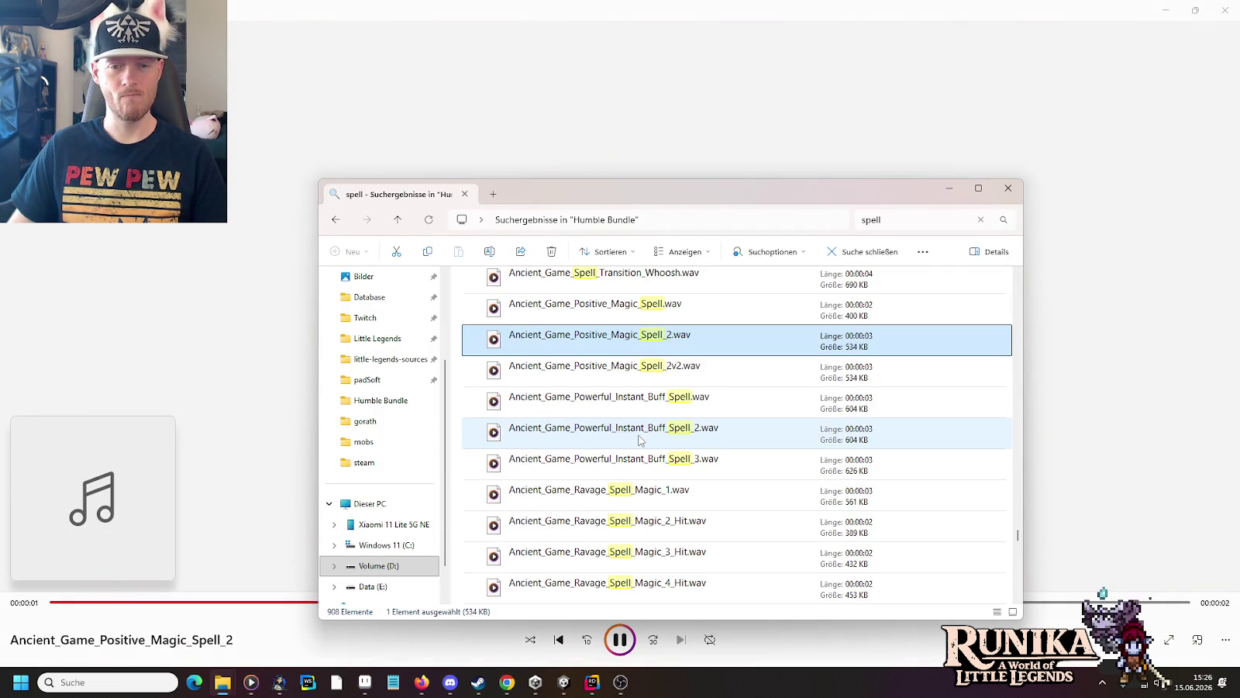
click(622, 649)
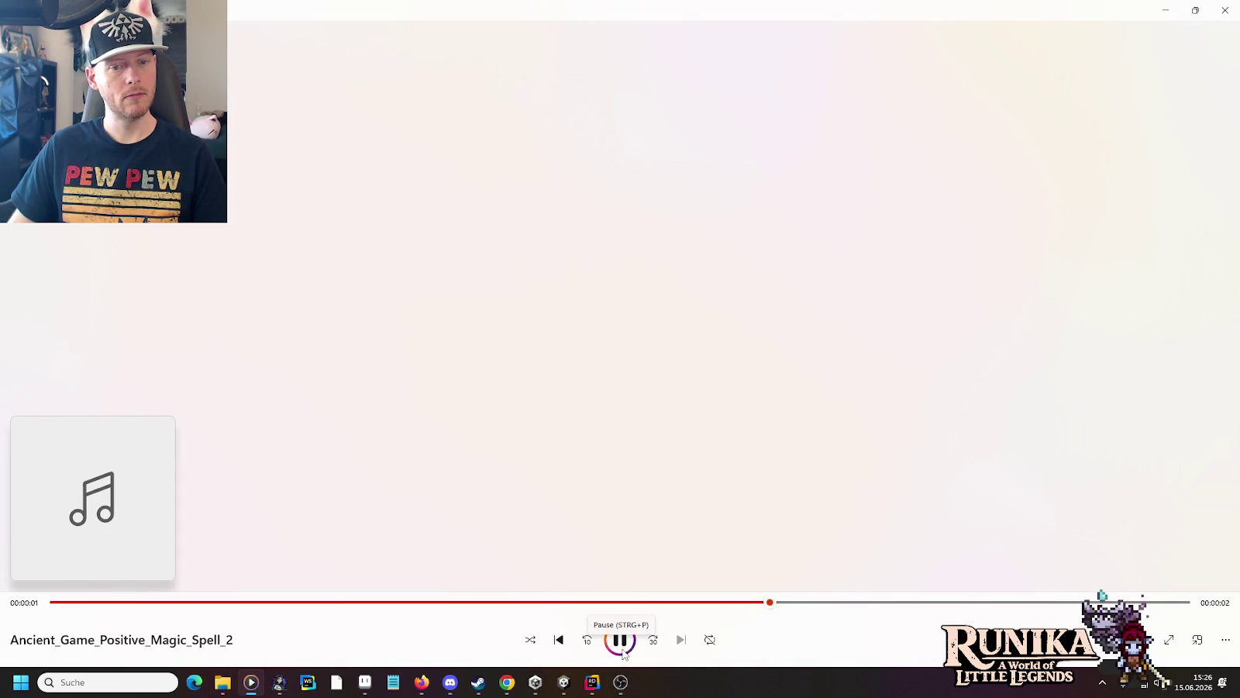
key(alt+Tab)
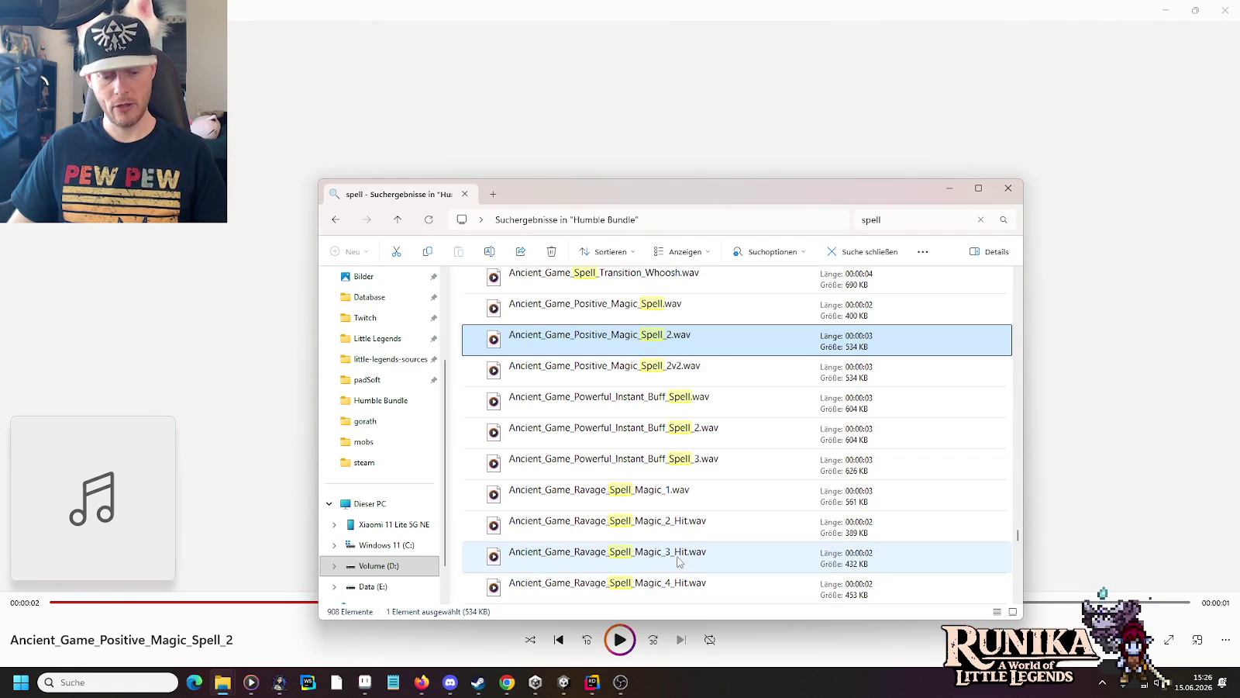
double_click(668, 311)
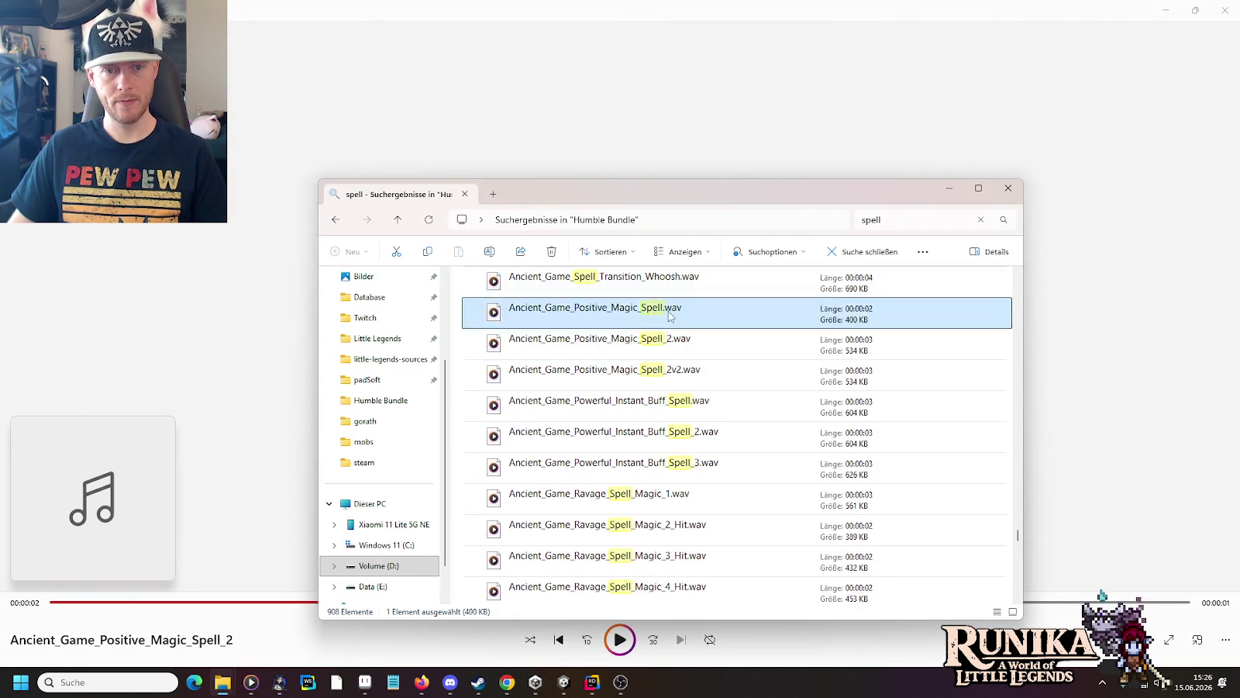
key(alt+Tab)
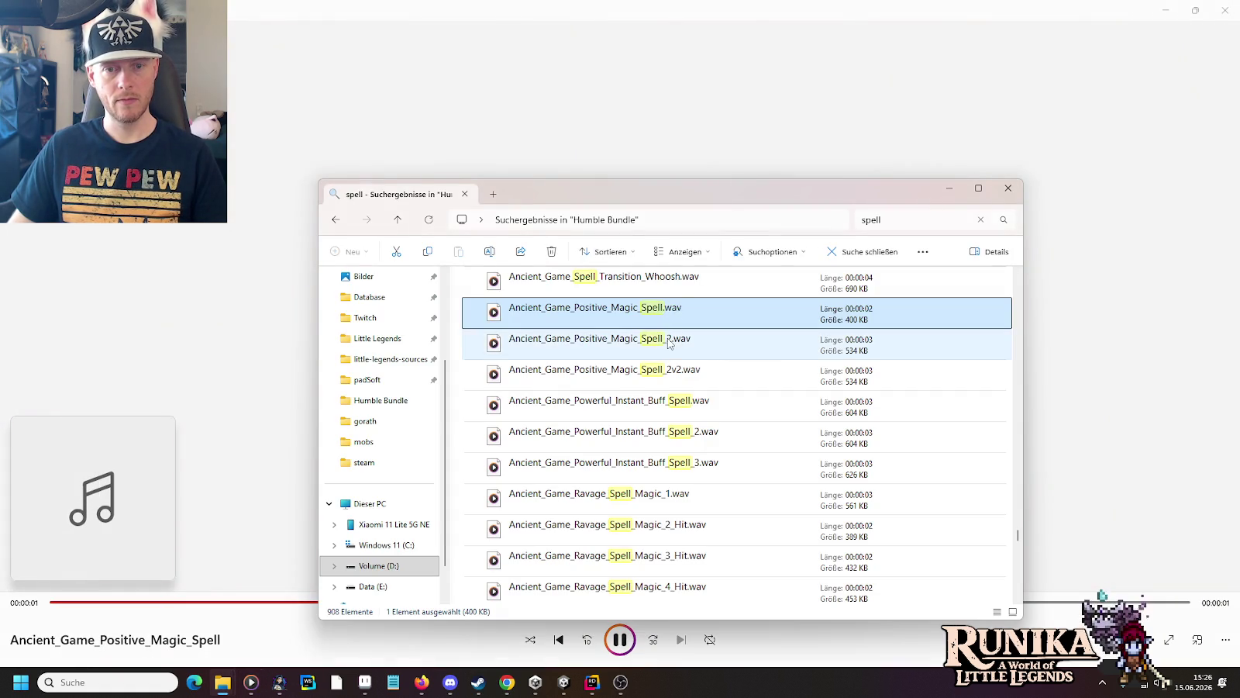
click(668, 342)
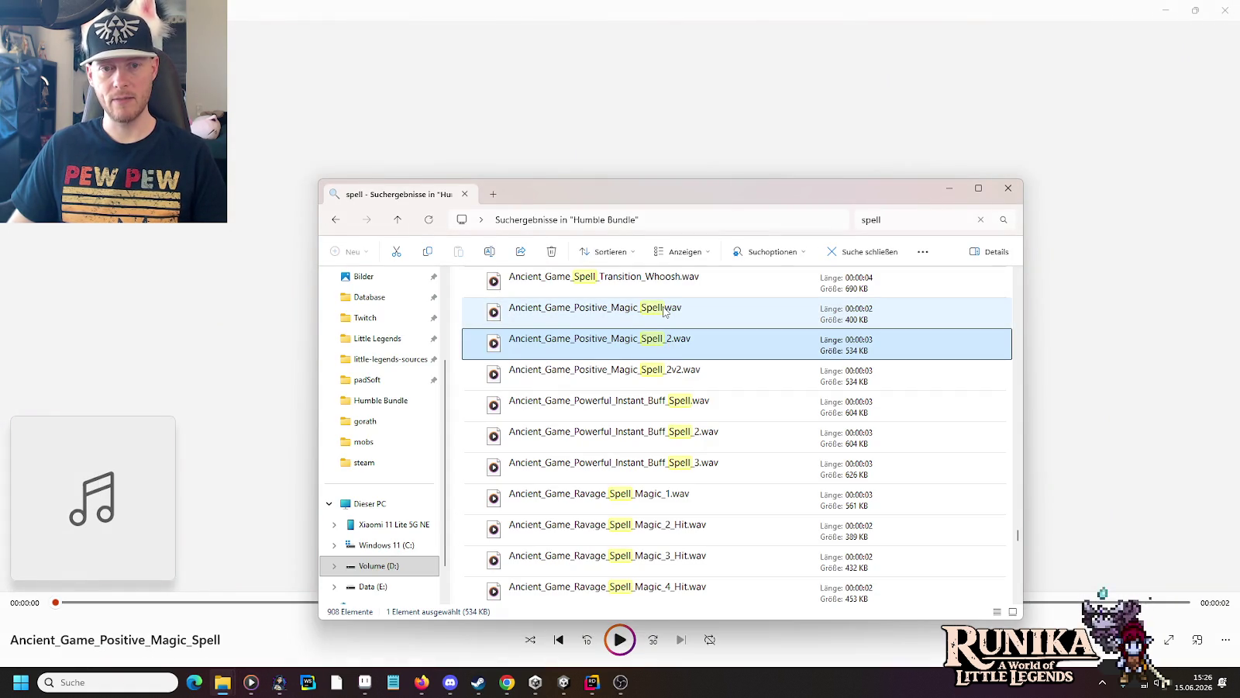
key(alt+Tab)
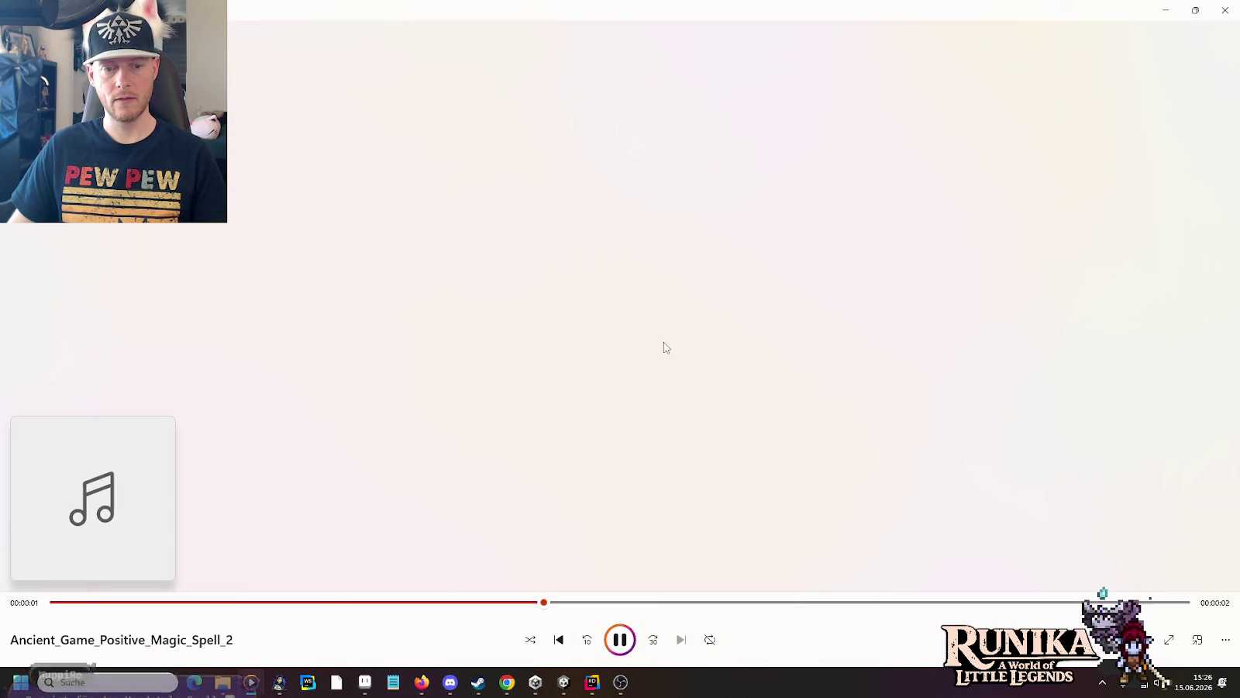
key(alt+Tab)
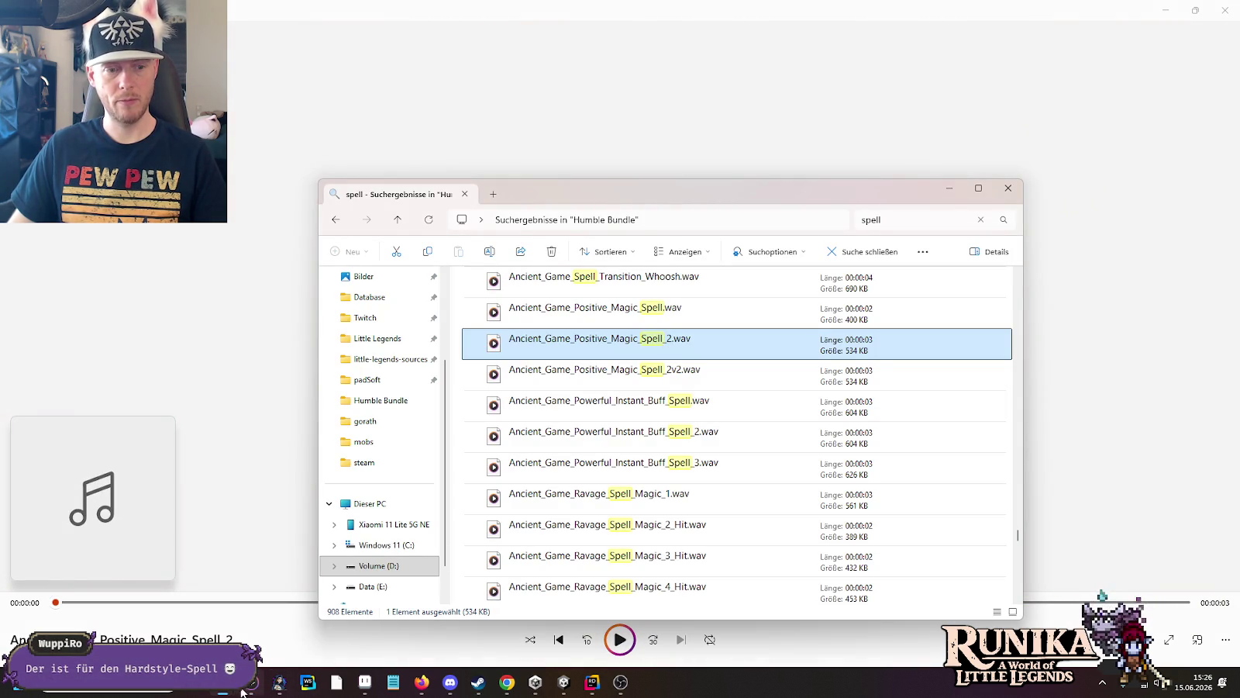
Step: Paste Ancient_Game_Positive_Magic_Spell_2 into Gorath's folder and add it to the AetherRay Cast AudioCollection
mouse_move(241, 690)
click(318, 609)
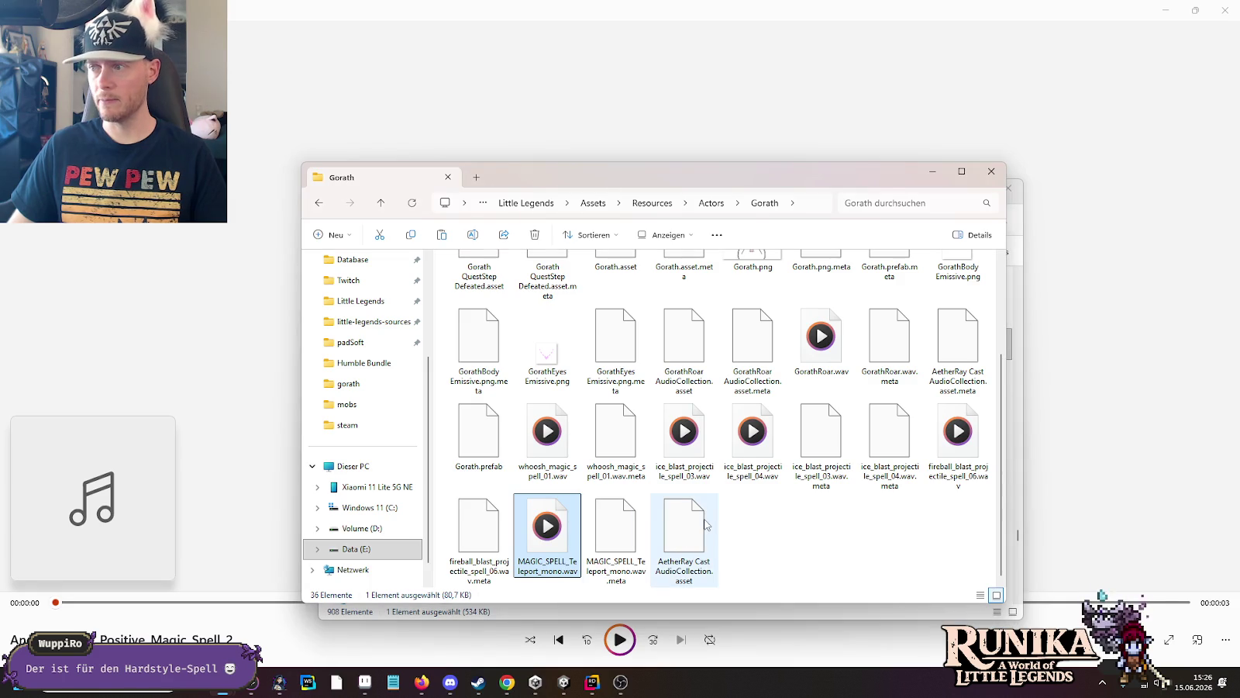
key(ctrl+v)
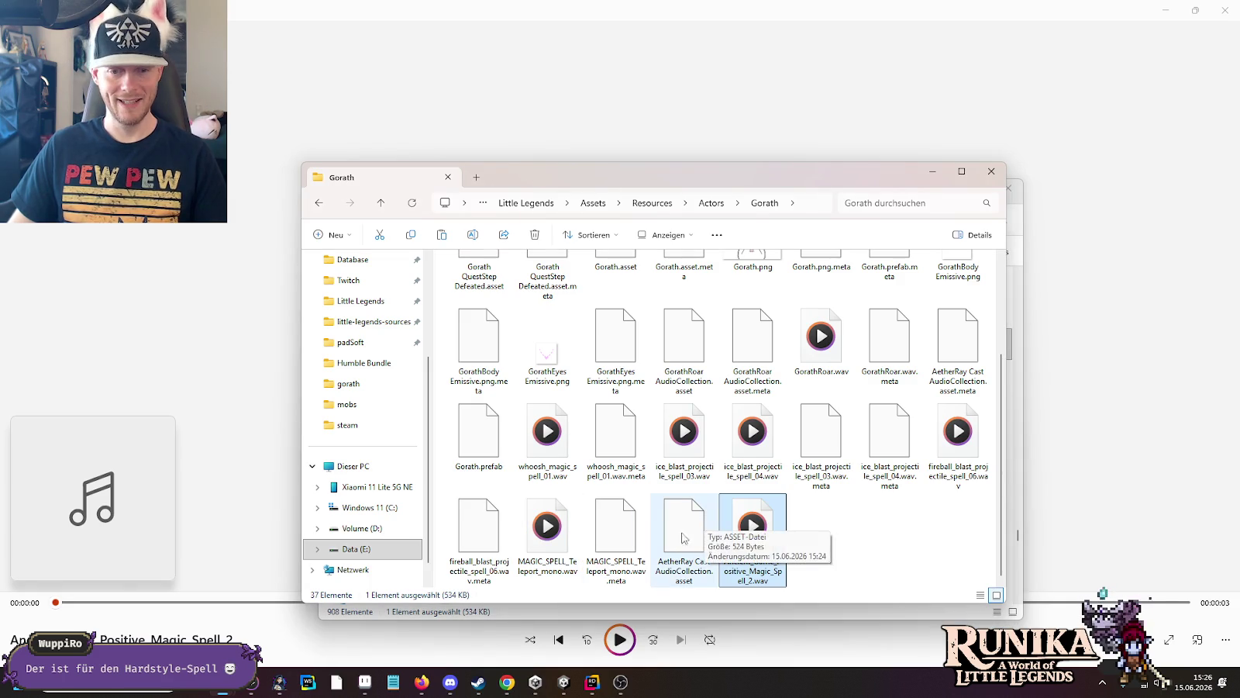
click(563, 682)
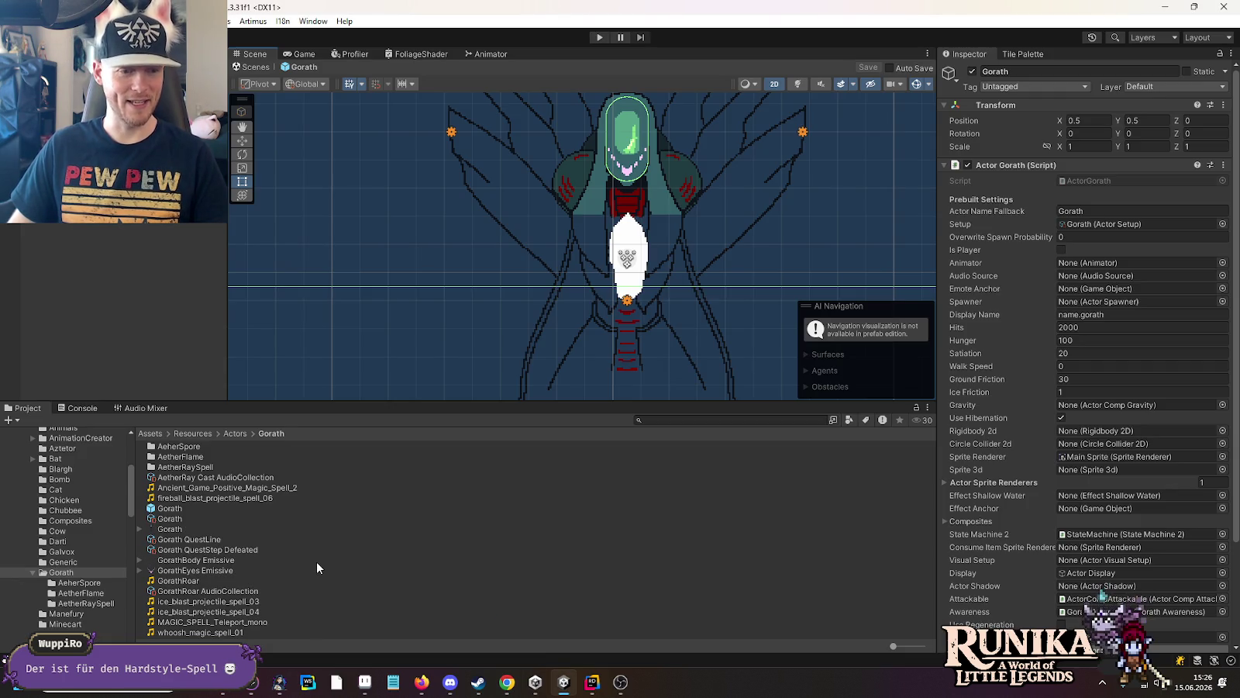
key(alt+Tab)
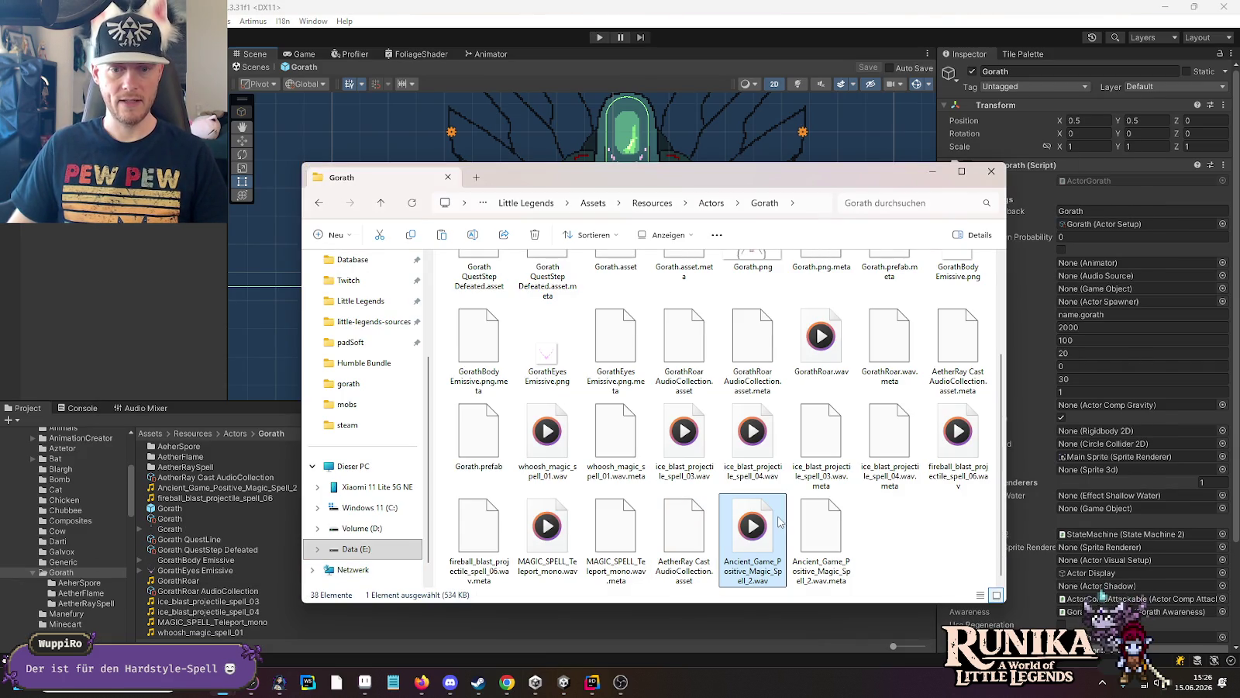
key(alt+Tab)
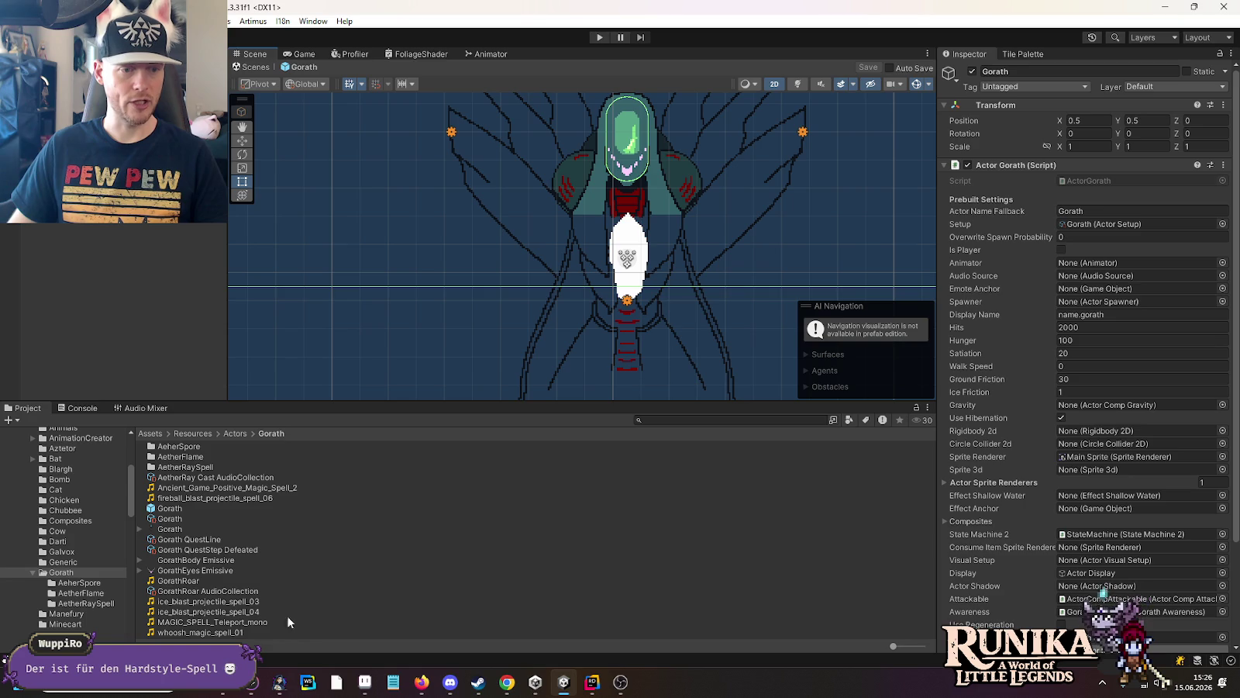
click(199, 477)
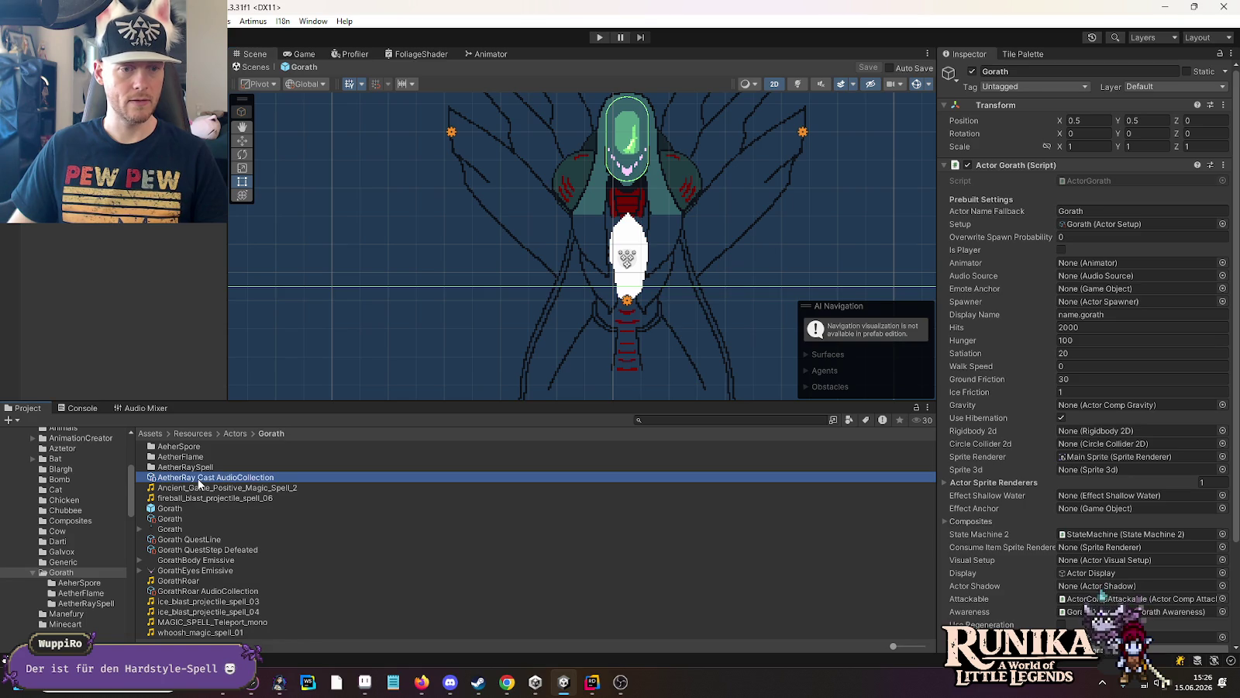
mouse_move(199, 488)
mouse_down()
mouse_move(795, 393)
mouse_move(1094, 155)
mouse_up()
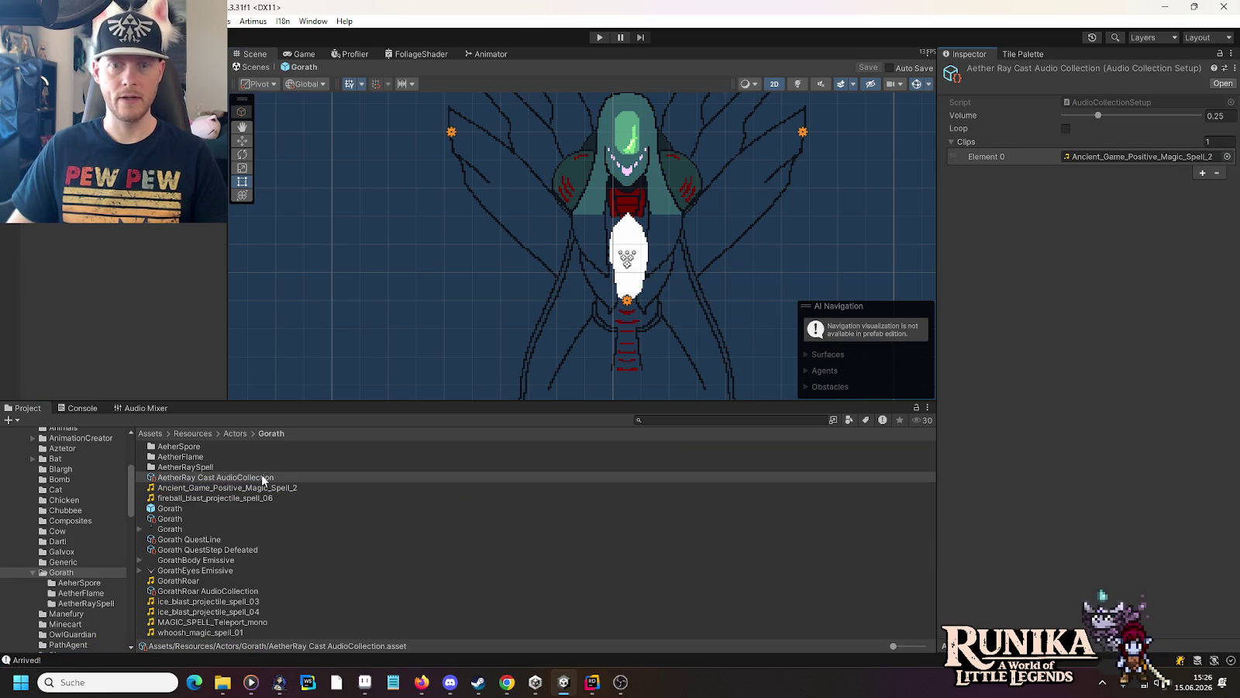
Step: Delete fireball_blast_projectile_spell_06, whoosh_magic_spell_01 and MAGIC_SPELL_Teleport_mono from the Project panel
click(217, 499)
key(Delete)
key(Return)
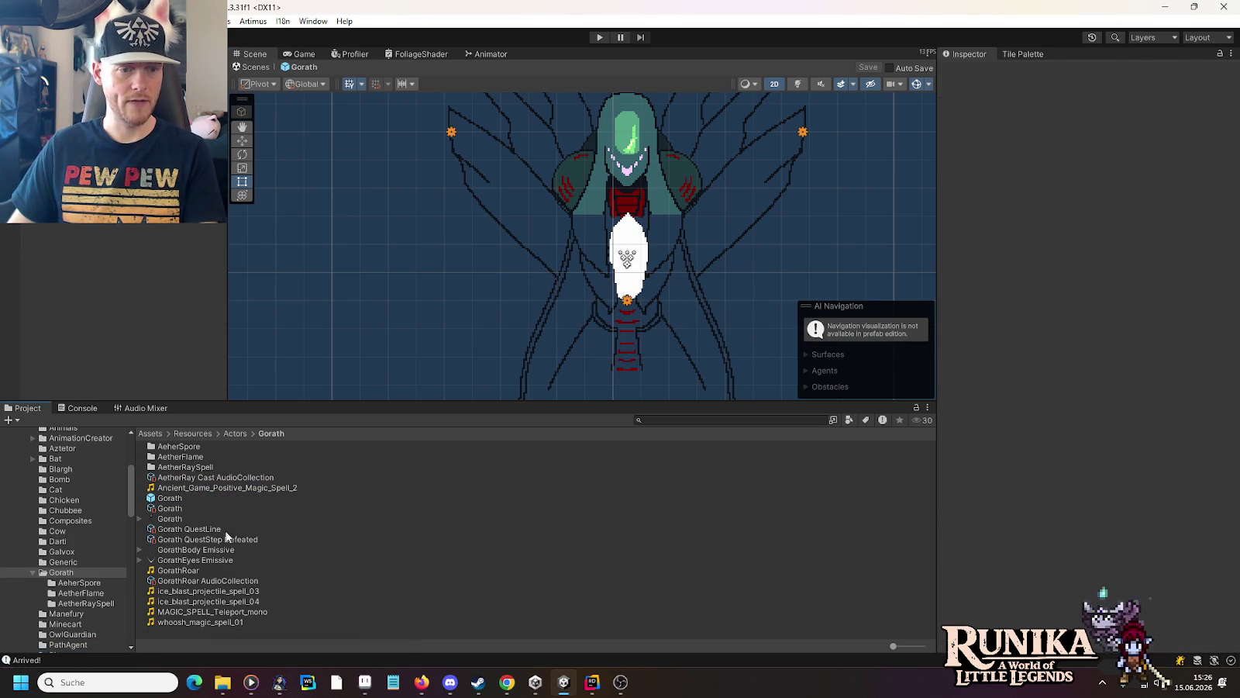
click(224, 622)
key(Delete)
key(Return)
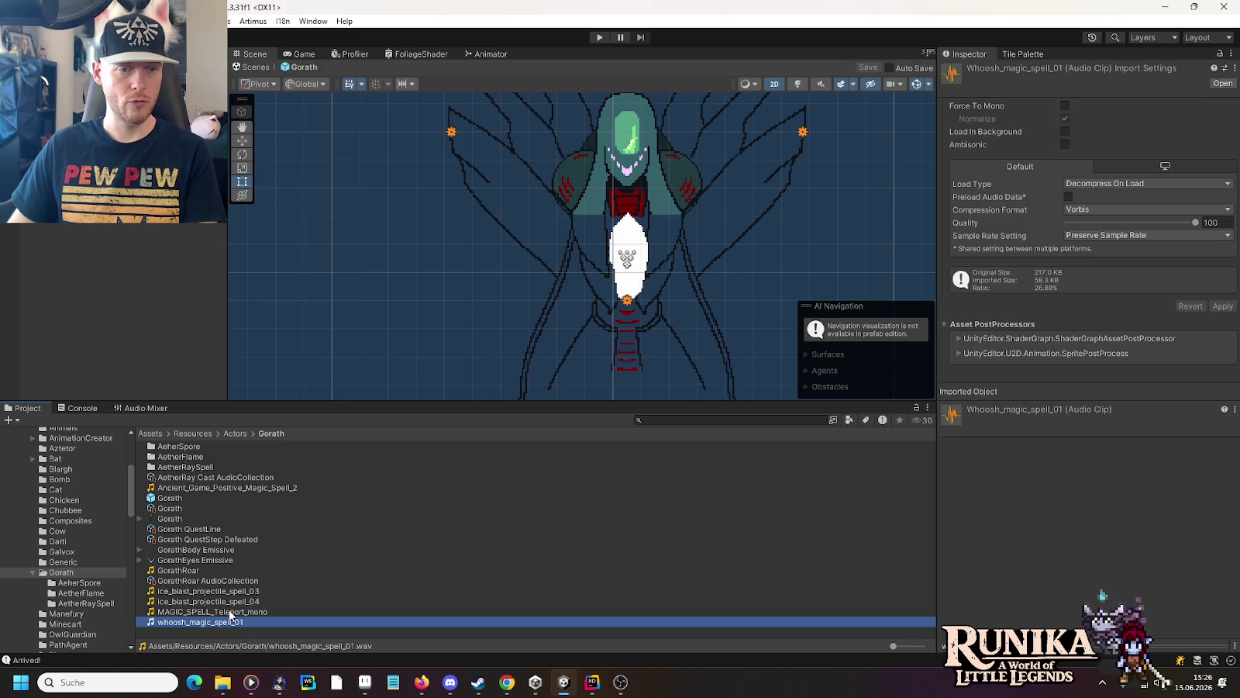
click(227, 612)
key(Delete)
key(Return)
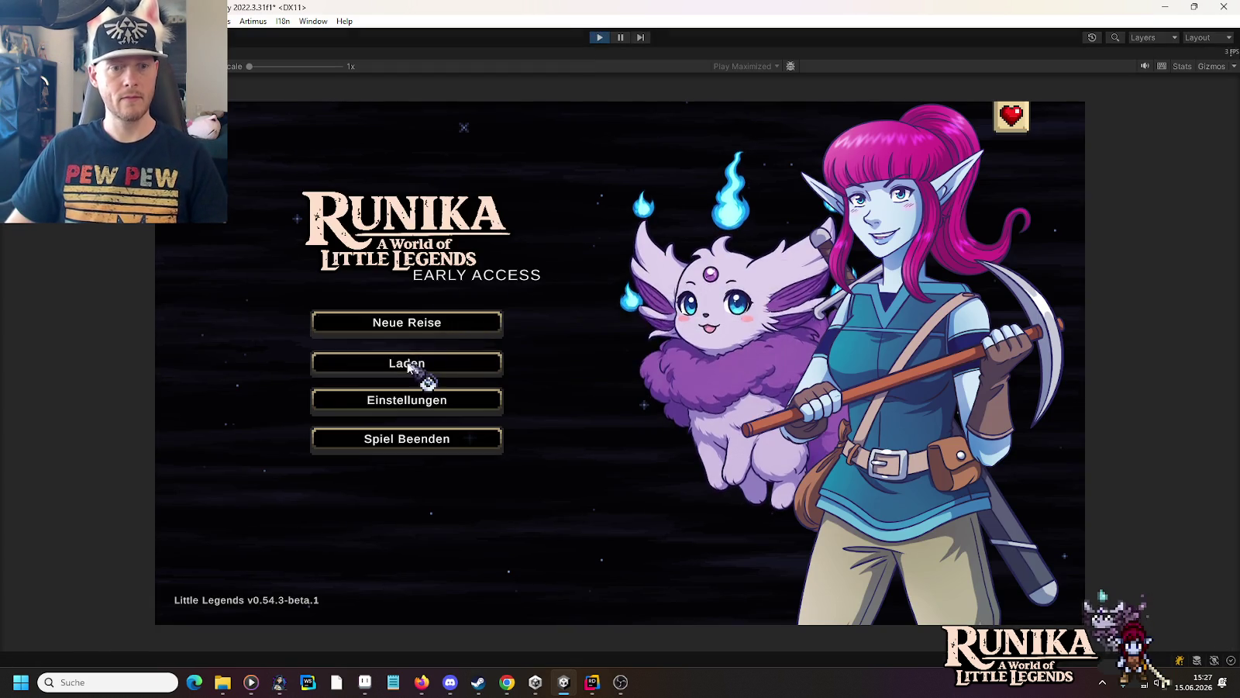
Step: Load the first save via Laden and Weiter, move through Gorath's beam attack, then stop Play mode
click(422, 364)
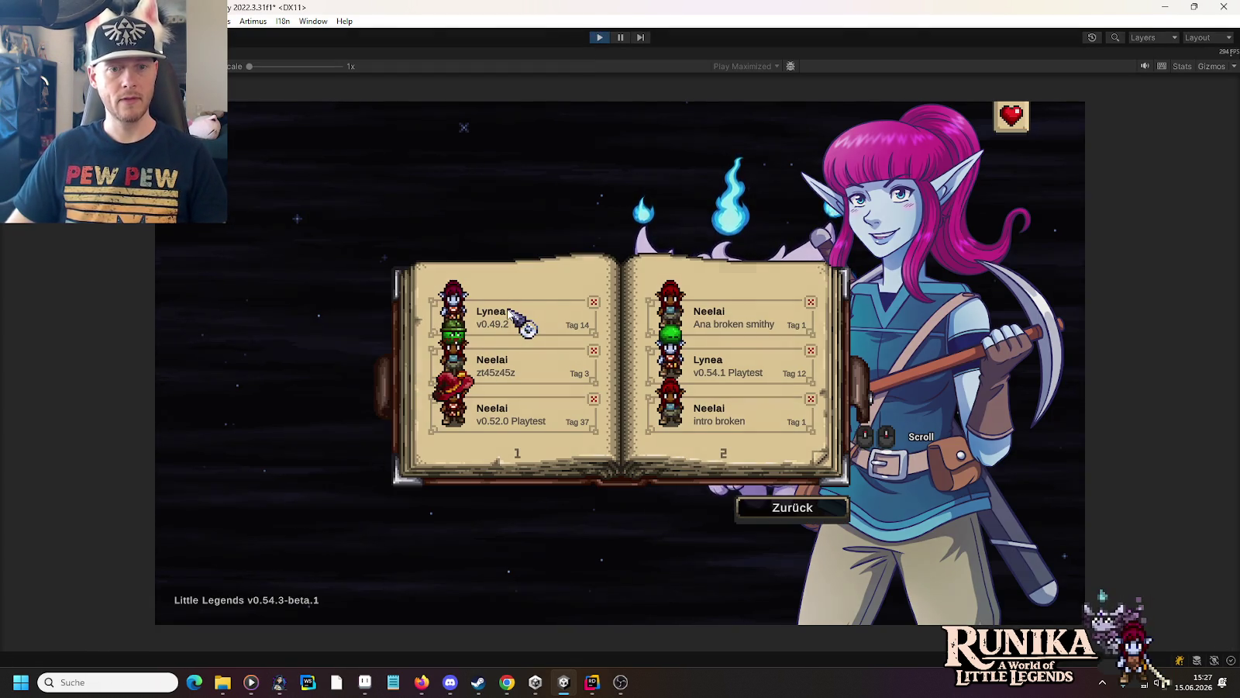
click(509, 311)
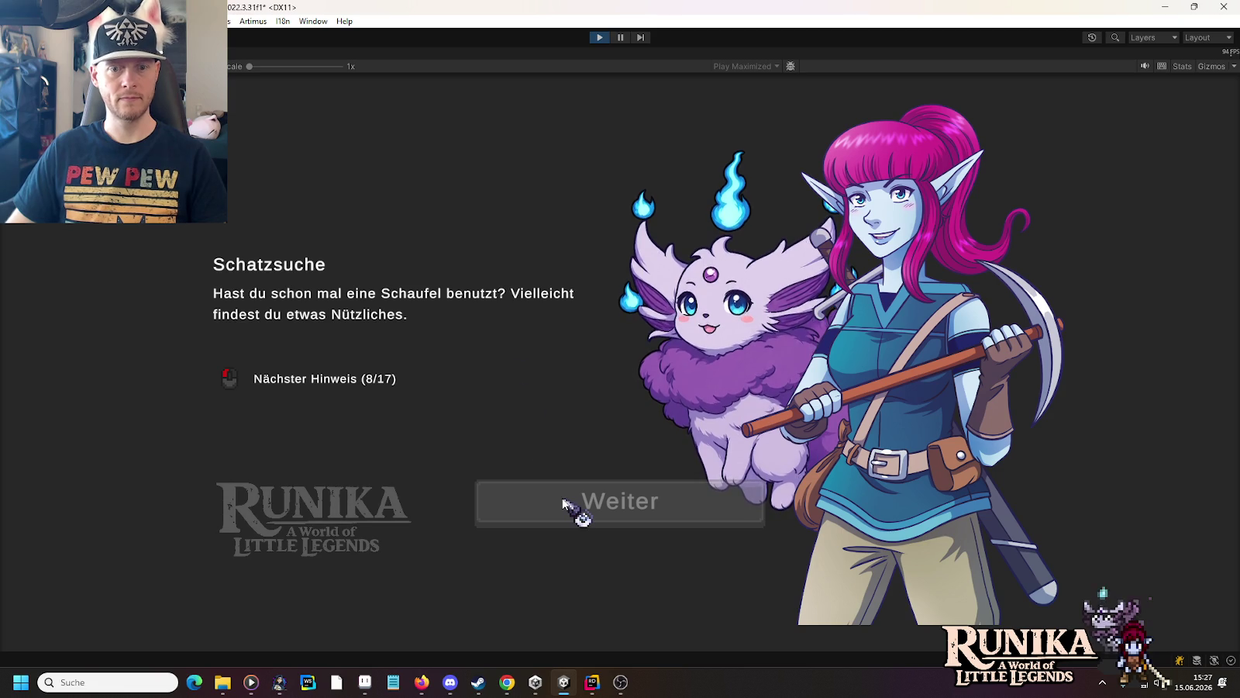
click(565, 502)
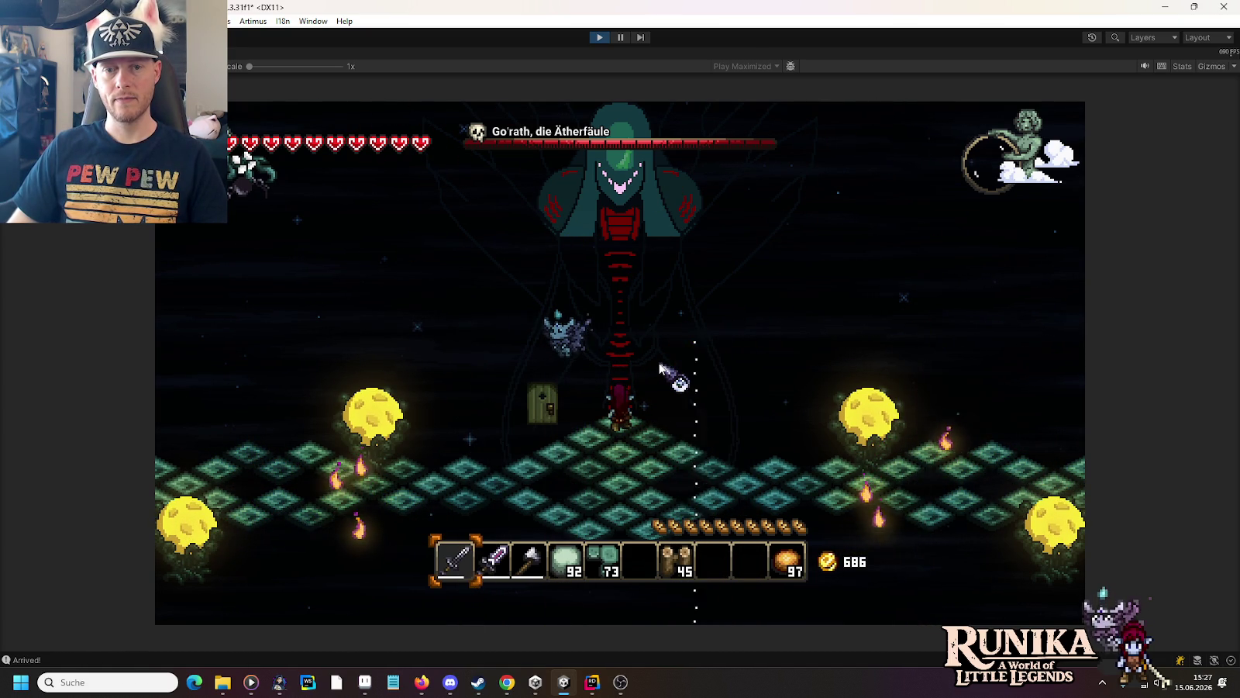
key(s)
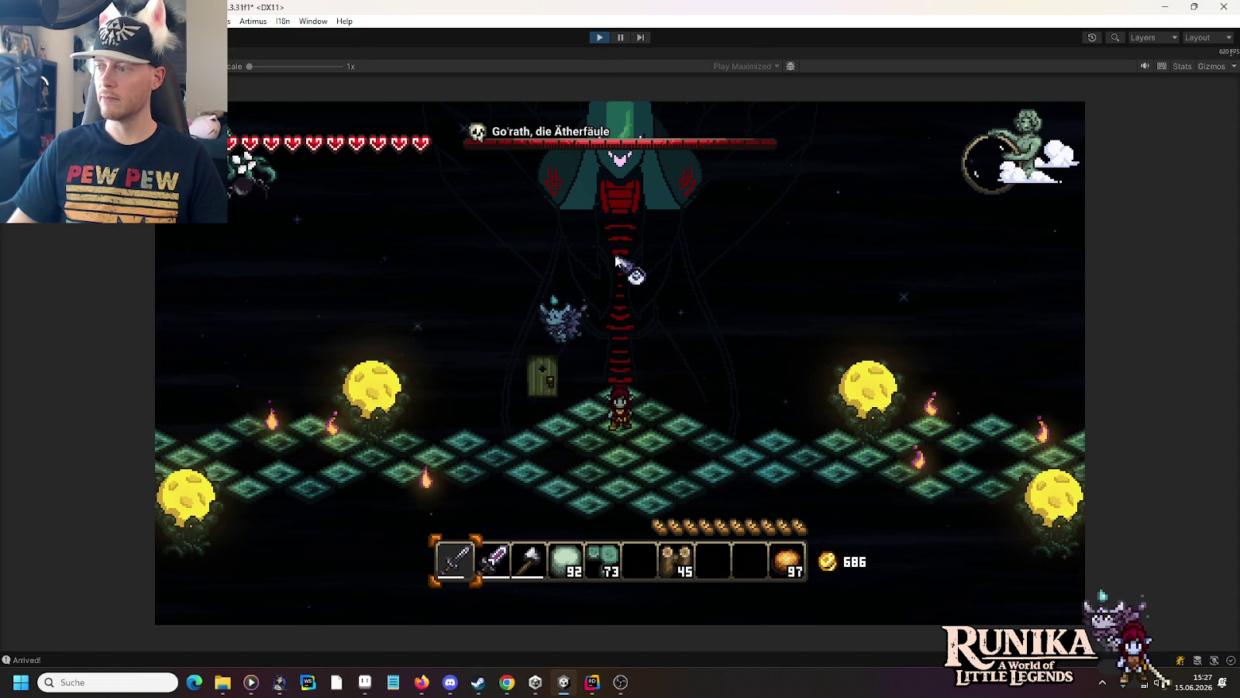
key(w)
key(s)
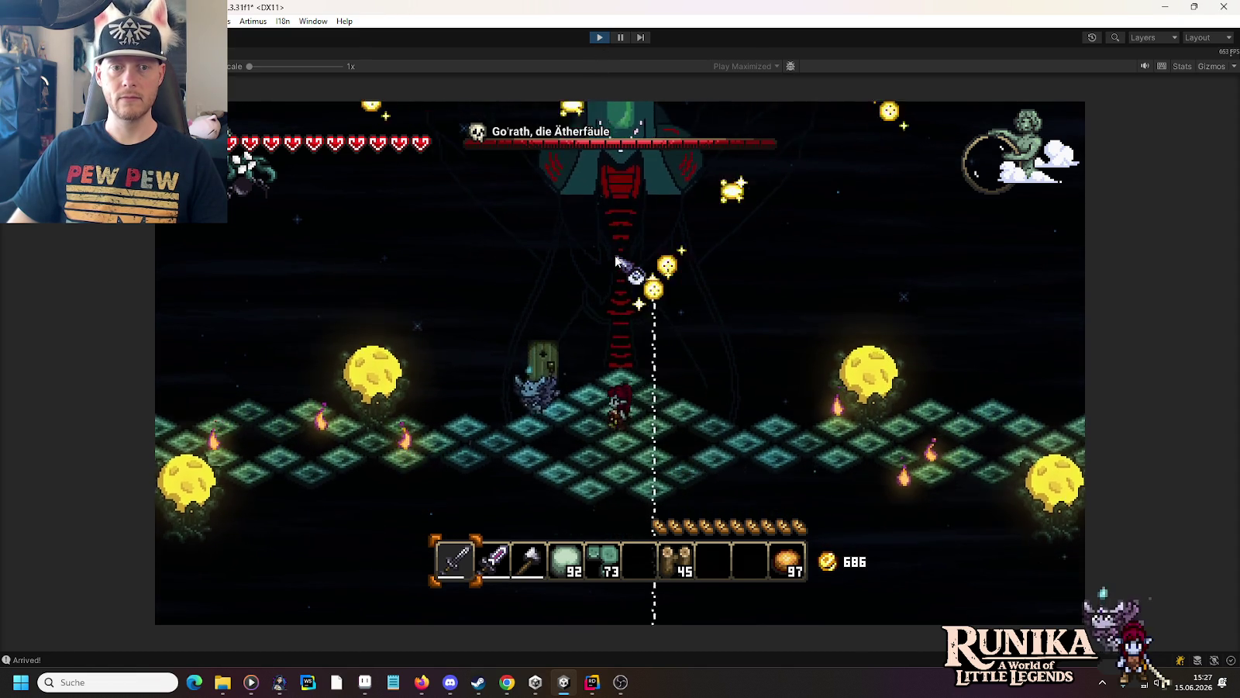
key(a)
click(600, 37)
Step: Audition Ancient_Game_Ravage_Spell_Magic_1 and Ancient_Game_Ravage_Spell_Magic_3_Hit from the spell search results
mouse_move(223, 682)
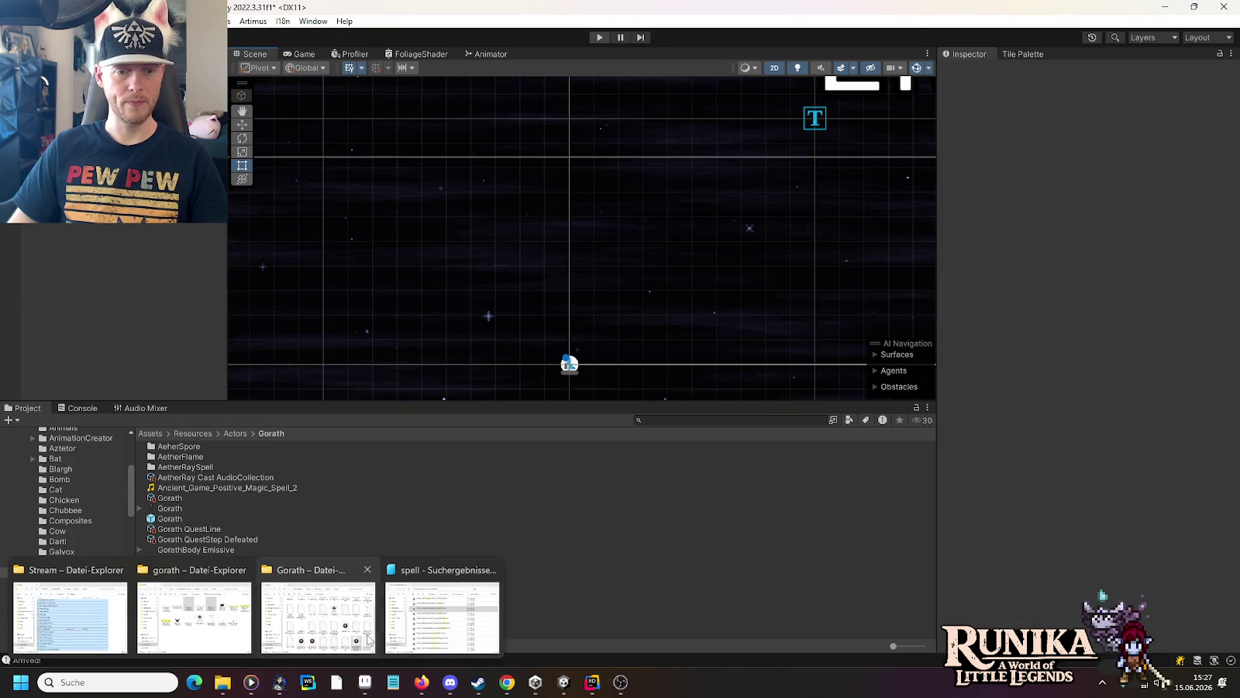
click(413, 620)
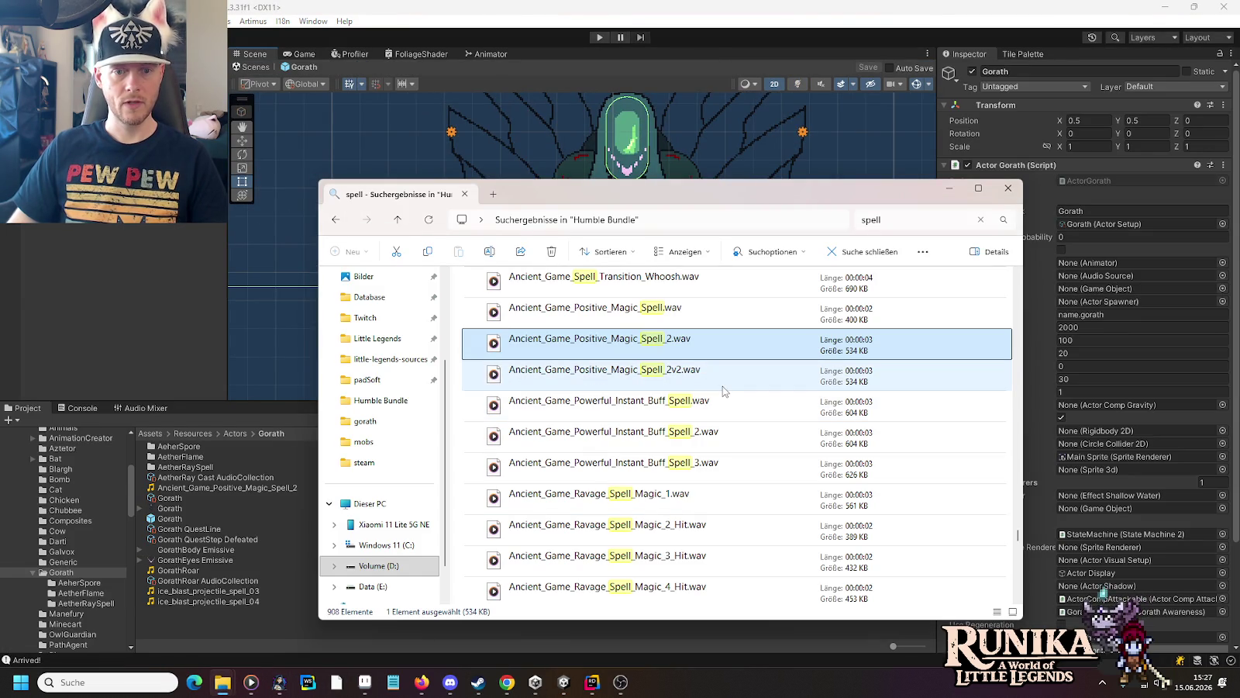
double_click(710, 503)
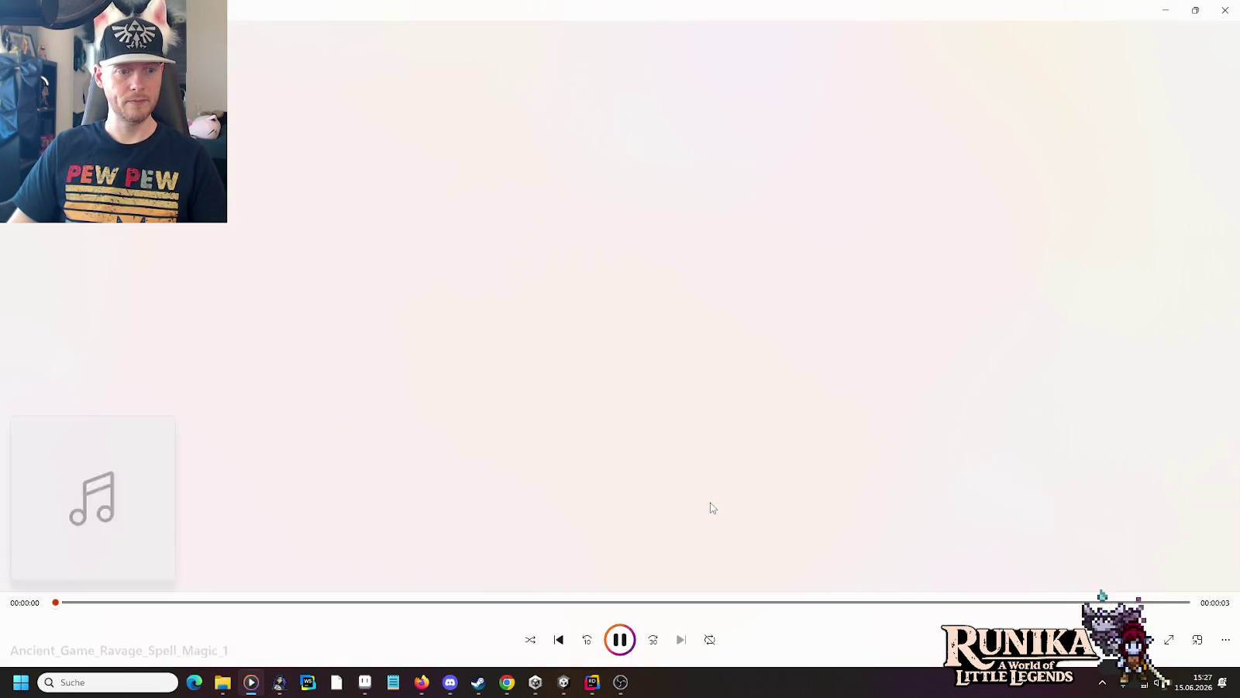
key(alt+Tab)
scroll(716, 471, down, 5)
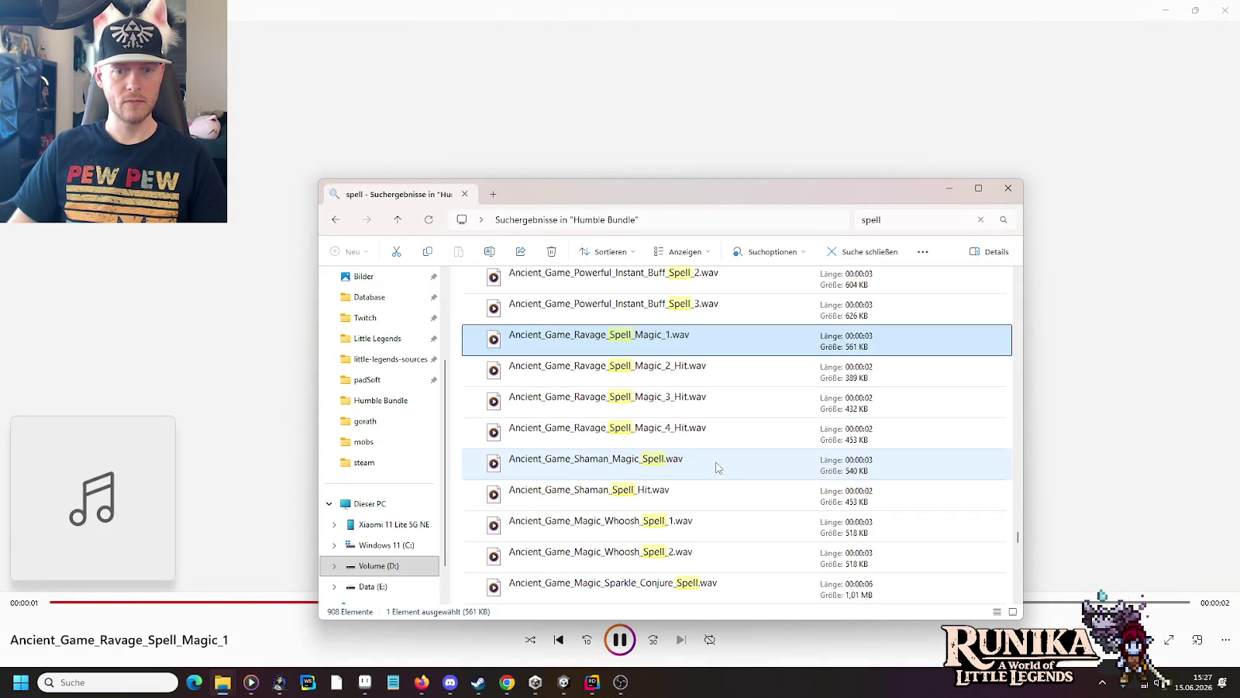
key(alt+Tab)
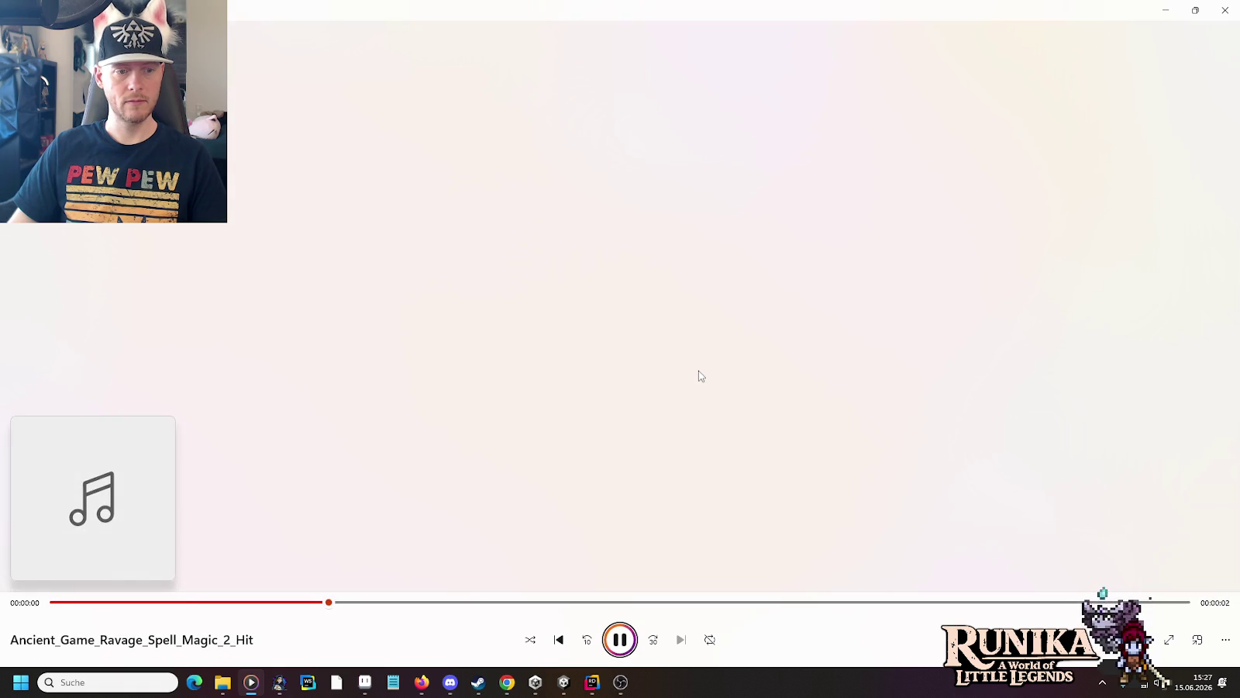
key(alt+Tab)
double_click(700, 401)
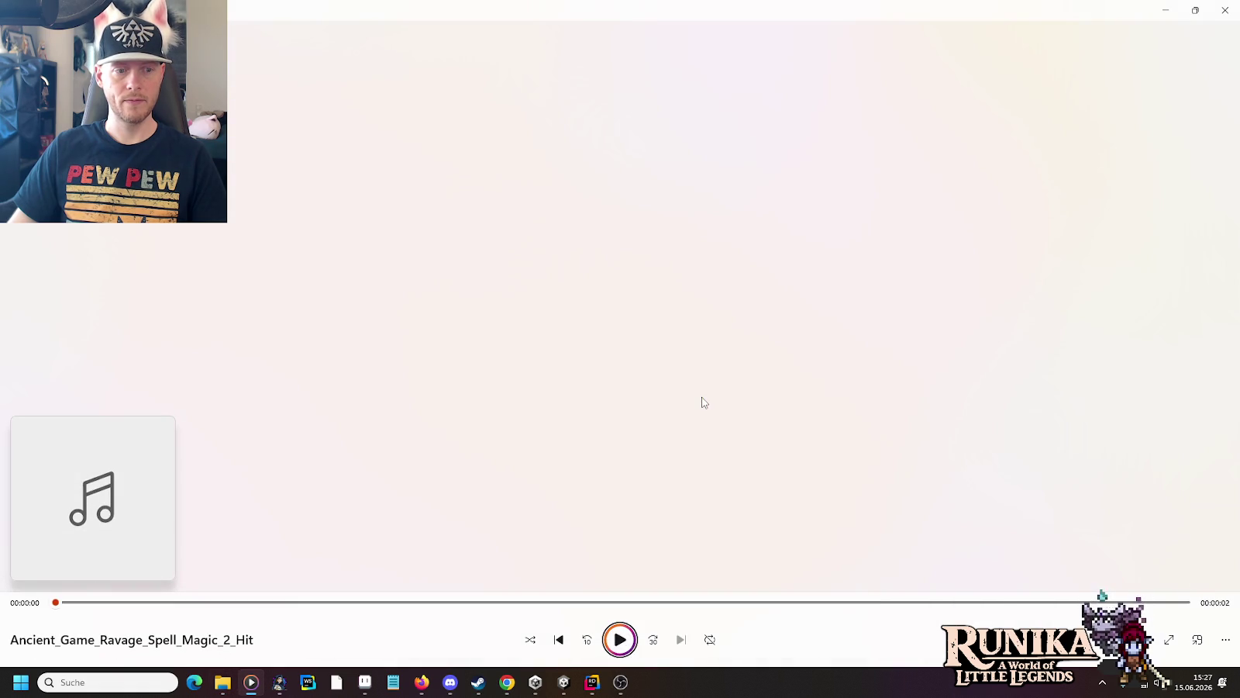
Step: Listen to Spell Fail 2, Spell Fail 1 and Spell Fail 6 in Media Player
key(alt+Tab)
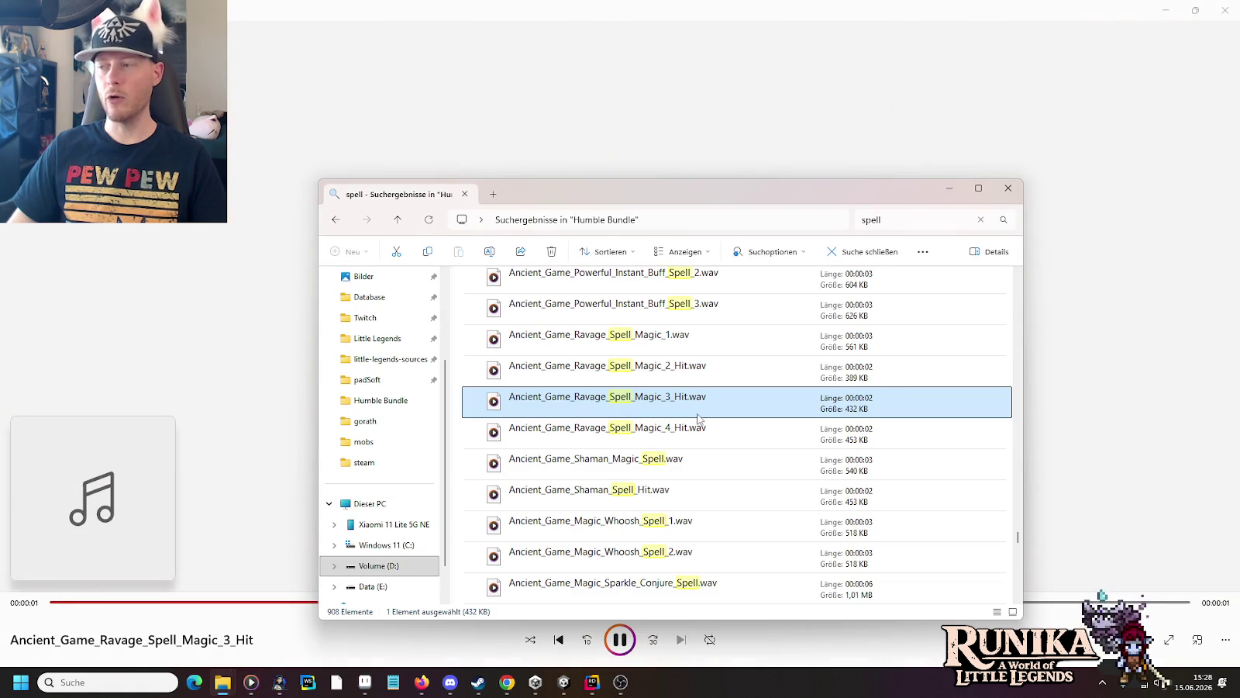
scroll(880, 491, down, 5)
scroll(879, 490, down, 10)
scroll(881, 493, up, 3)
scroll(882, 493, down, 5)
double_click(574, 372)
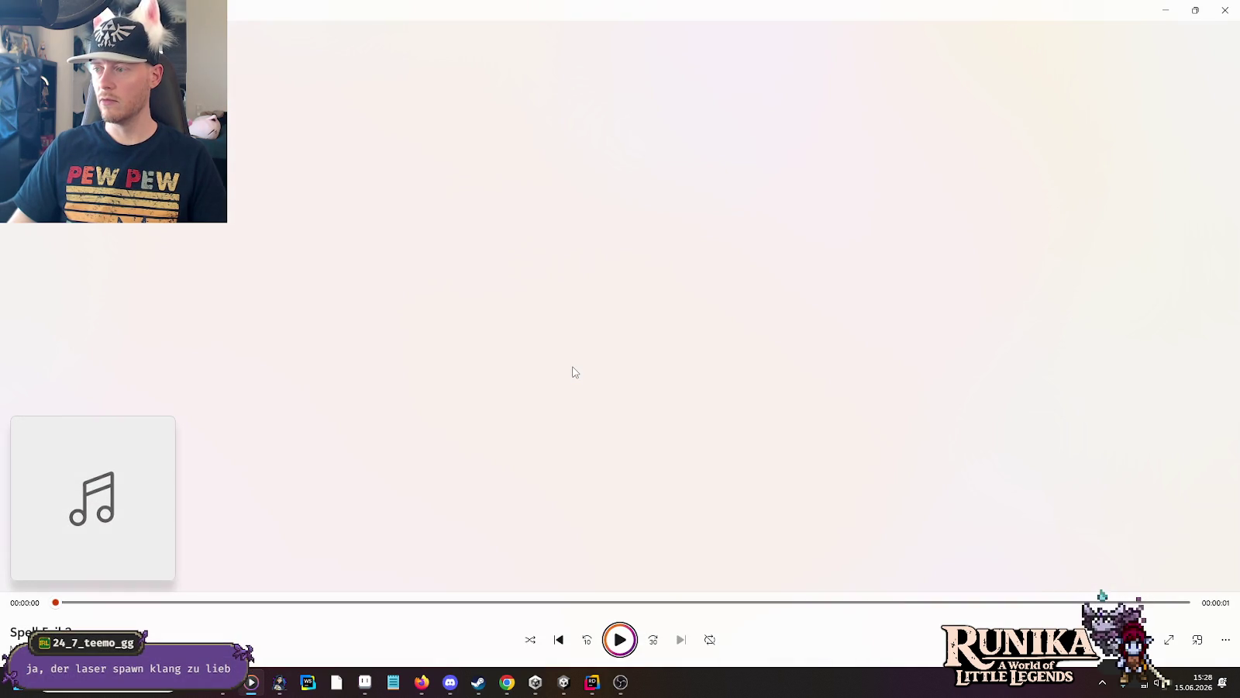
key(alt+Tab)
double_click(569, 346)
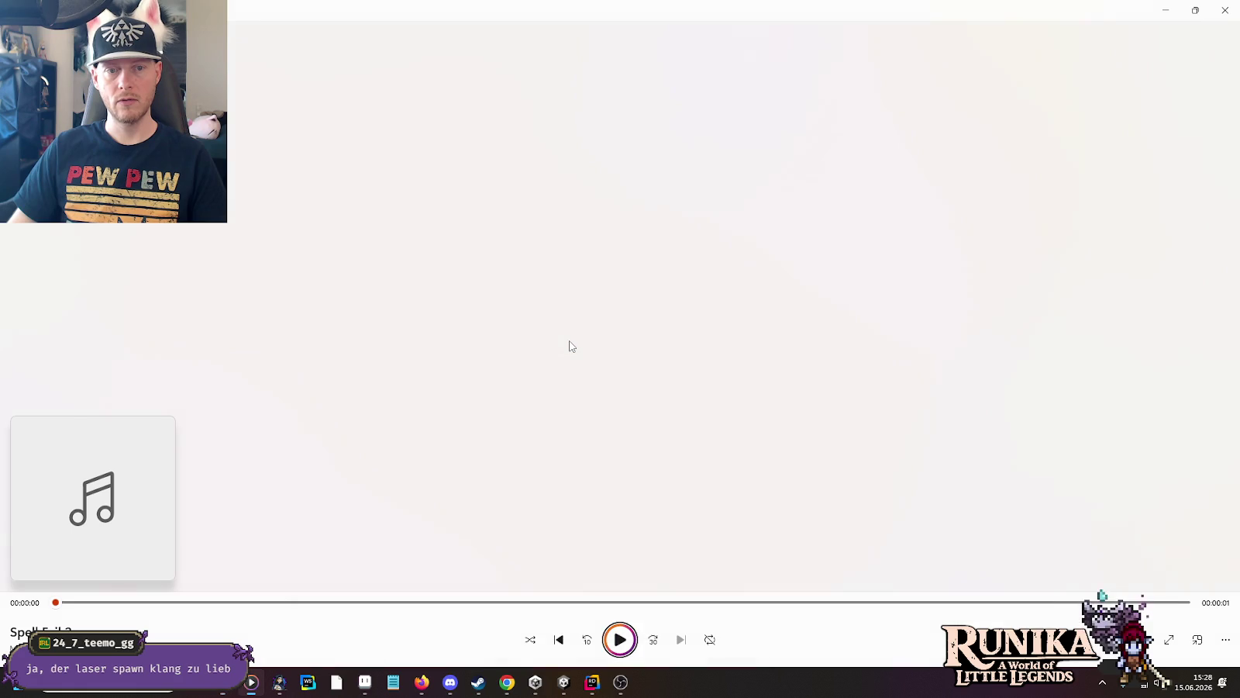
key(alt+Tab)
double_click(564, 495)
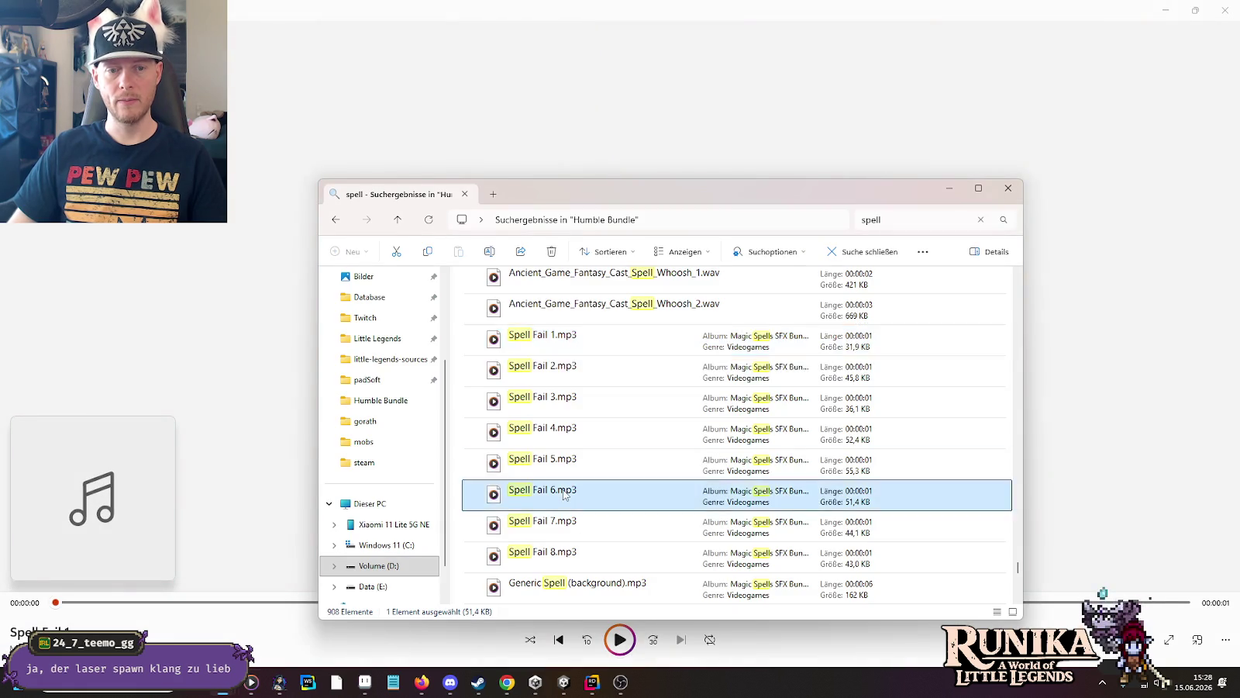
key(alt+Tab)
Step: Play Generic Spell (end) 6 and Generic Spell (end) 1
scroll(563, 493, down, 5)
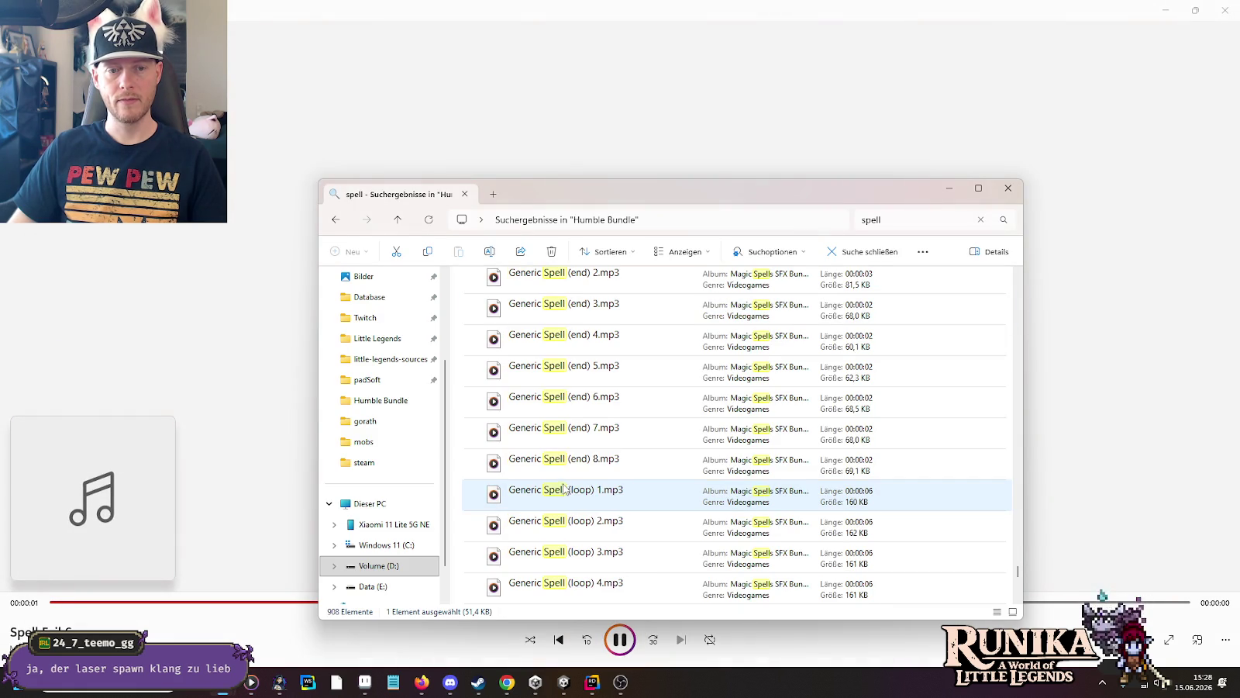
click(565, 400)
double_click(565, 400)
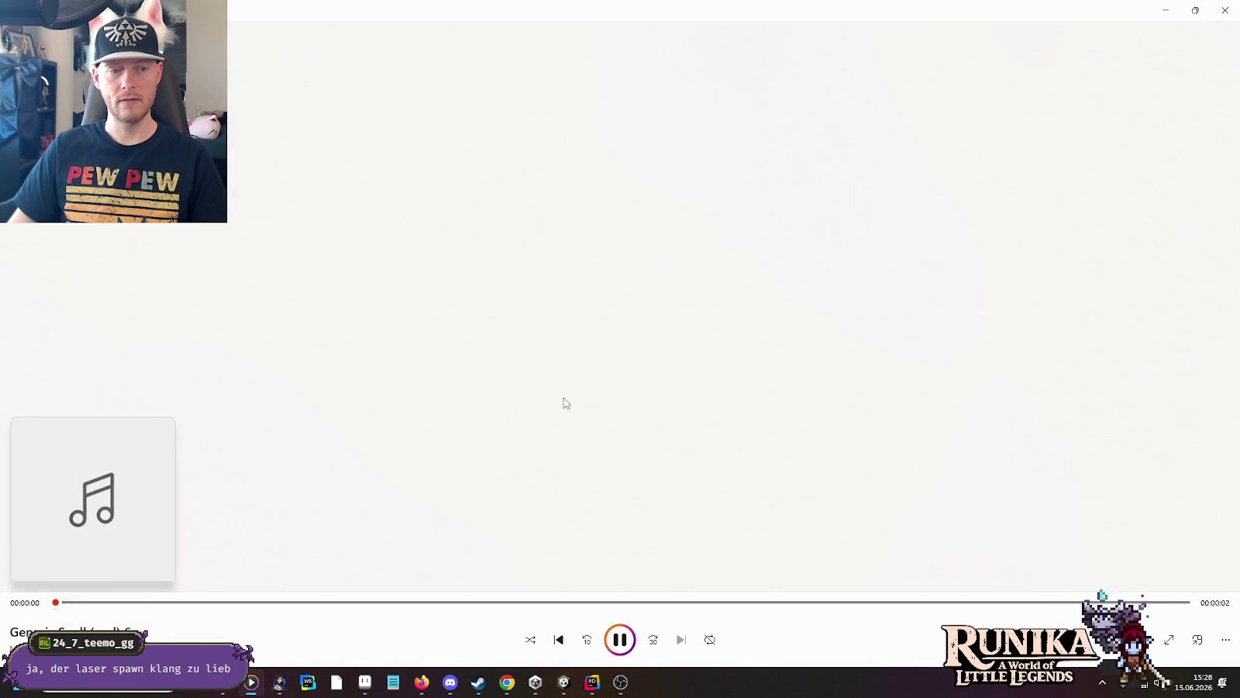
key(alt+Tab)
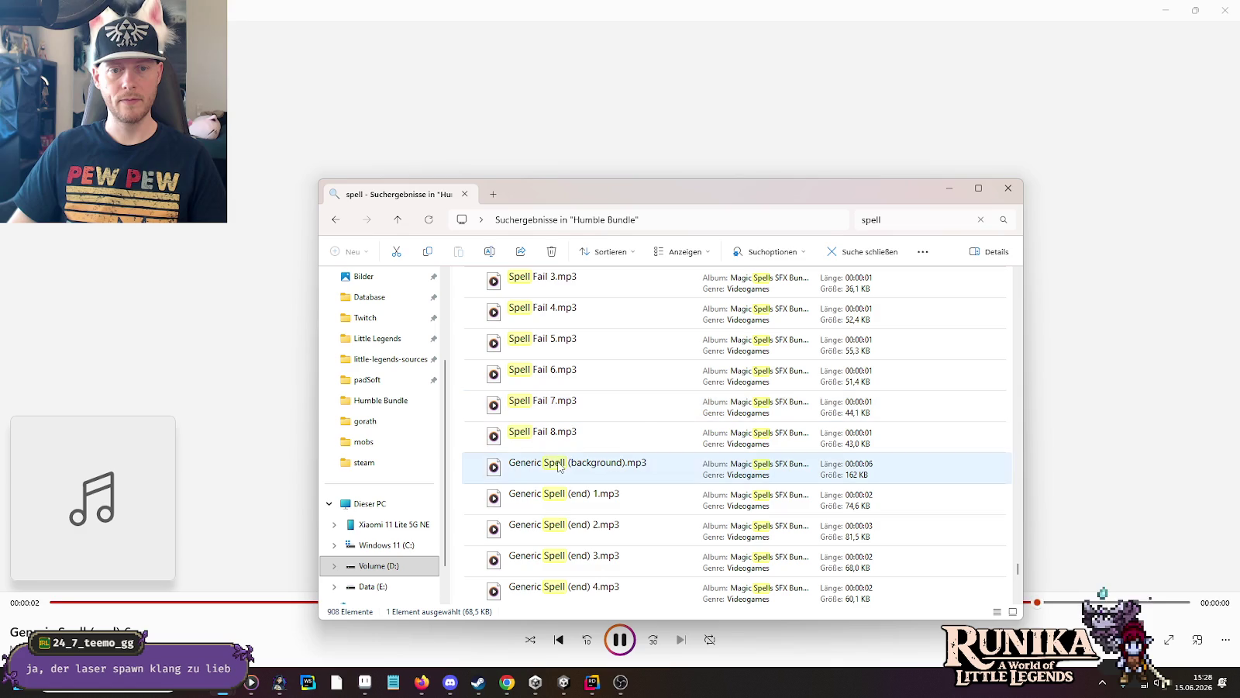
double_click(551, 505)
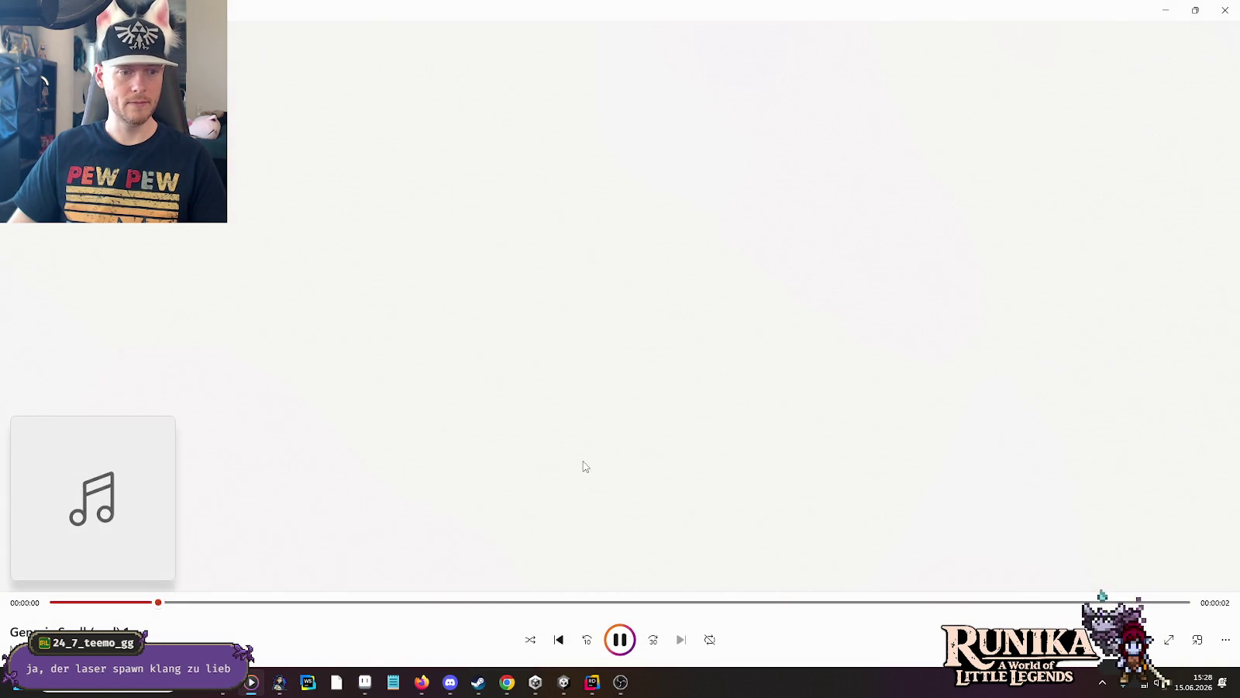
key(alt+Tab)
Step: Try Generic Spell (loop) 5, then replay Generic Spell (end) 6
scroll(585, 465, down, 4)
scroll(585, 465, down, 1)
double_click(585, 431)
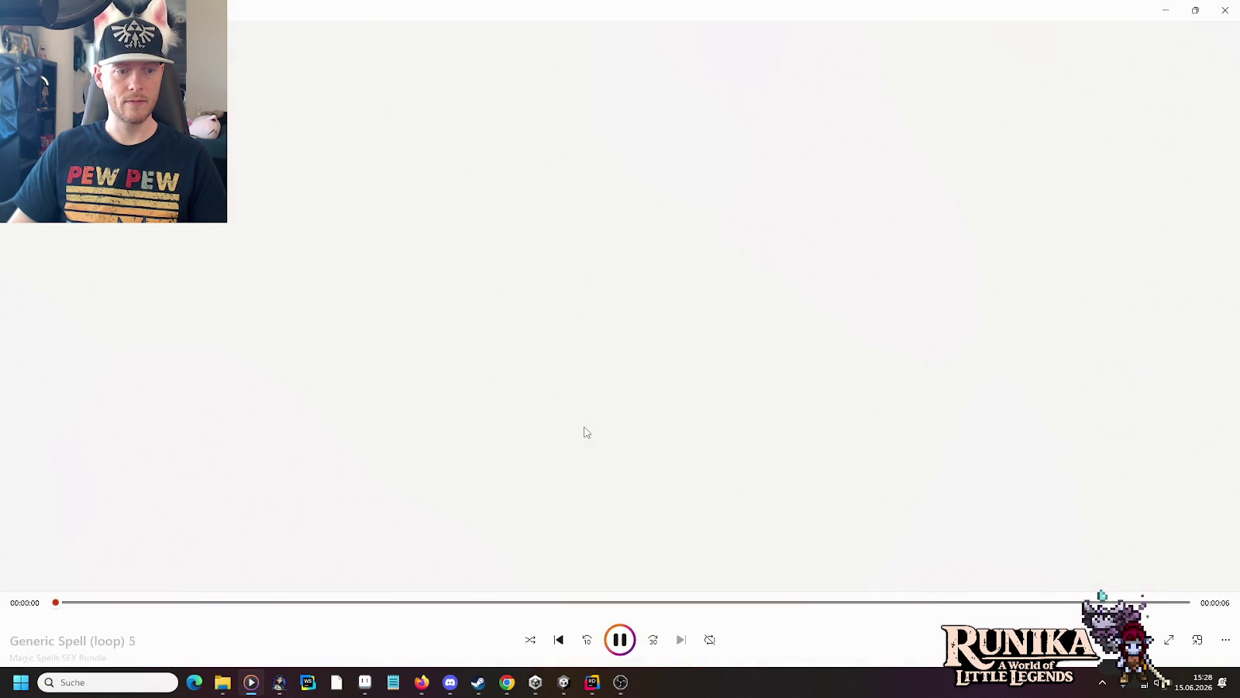
key(alt+Tab)
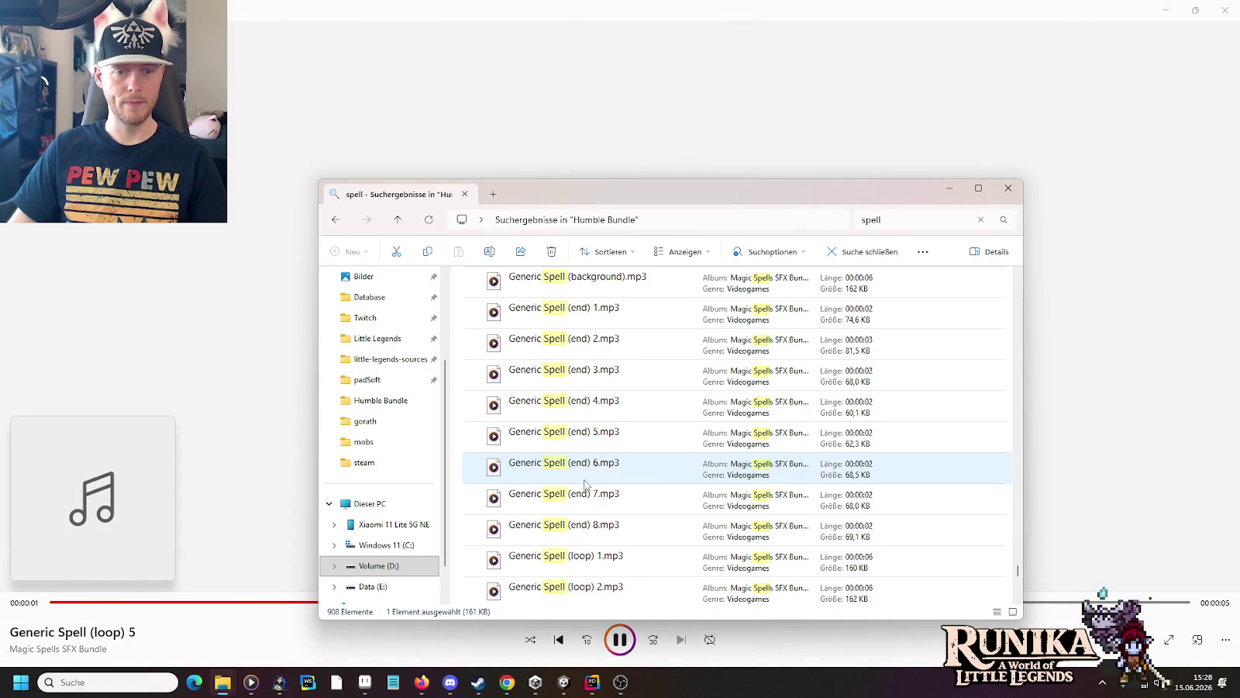
key(alt+Tab)
key(alt+Tab)
double_click(584, 484)
key(alt+Tab)
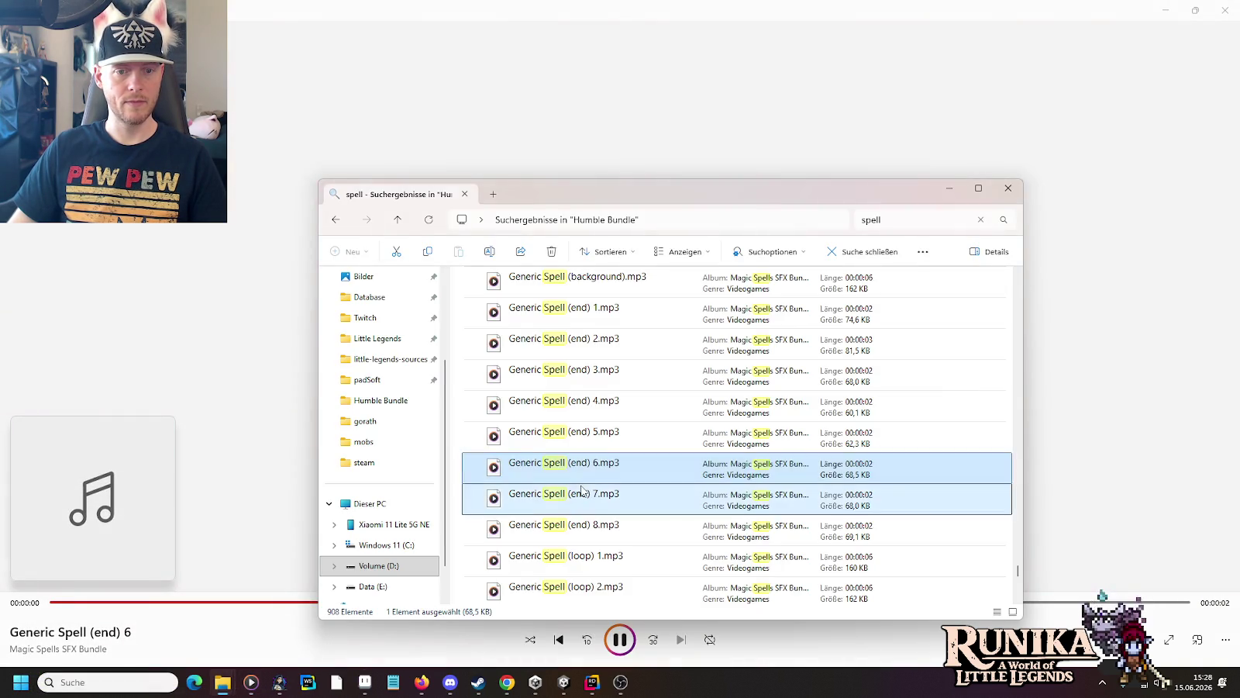
key(alt+Tab)
key(alt+Tab)
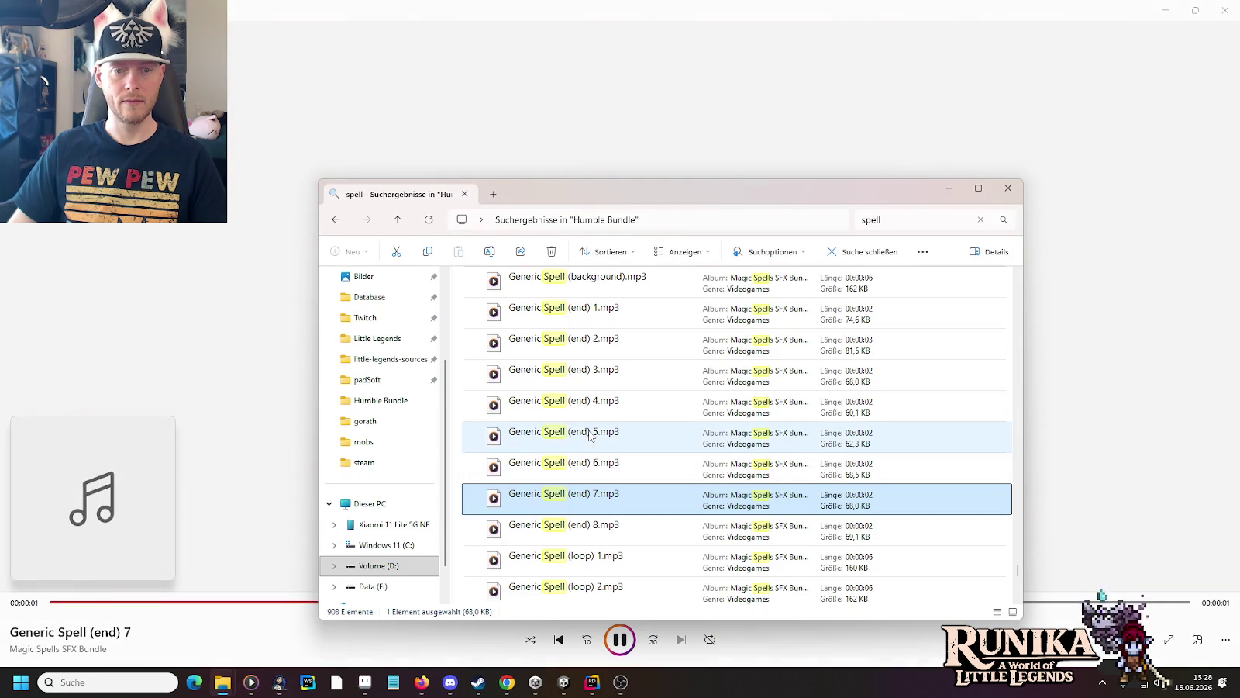
Step: Audition Generic Spell (end) 5, 1 and 2, replaying the last clip once
click(589, 434)
double_click(589, 435)
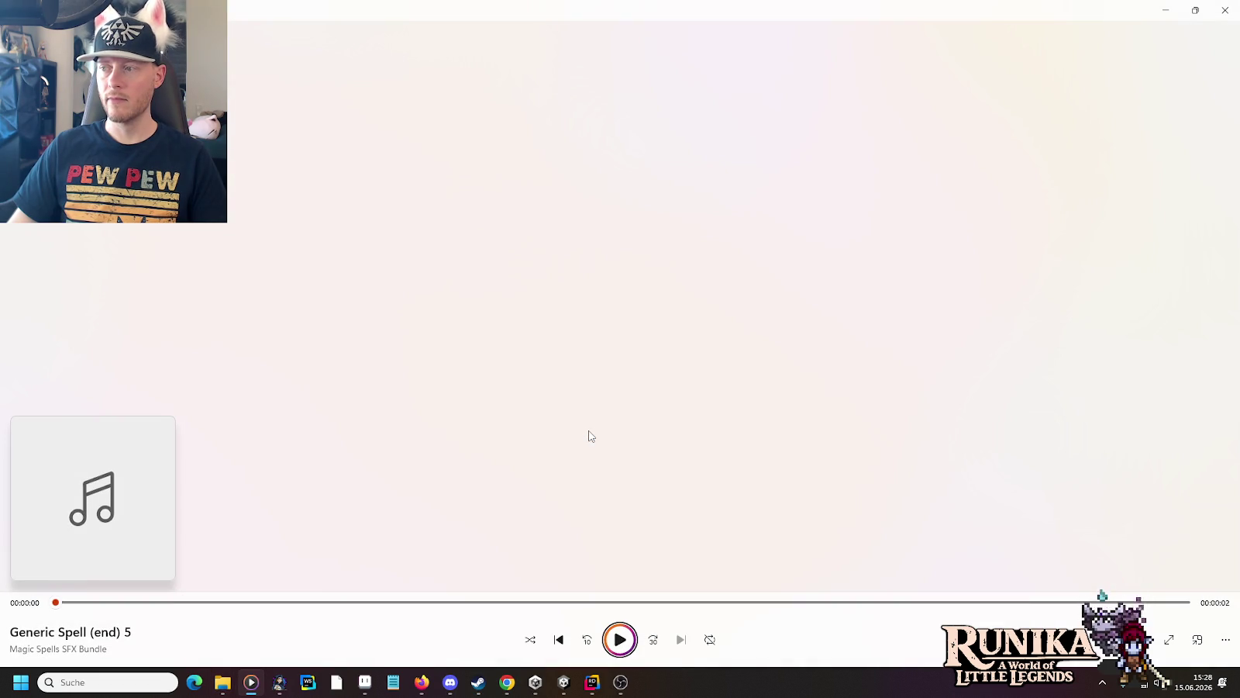
key(alt+Tab)
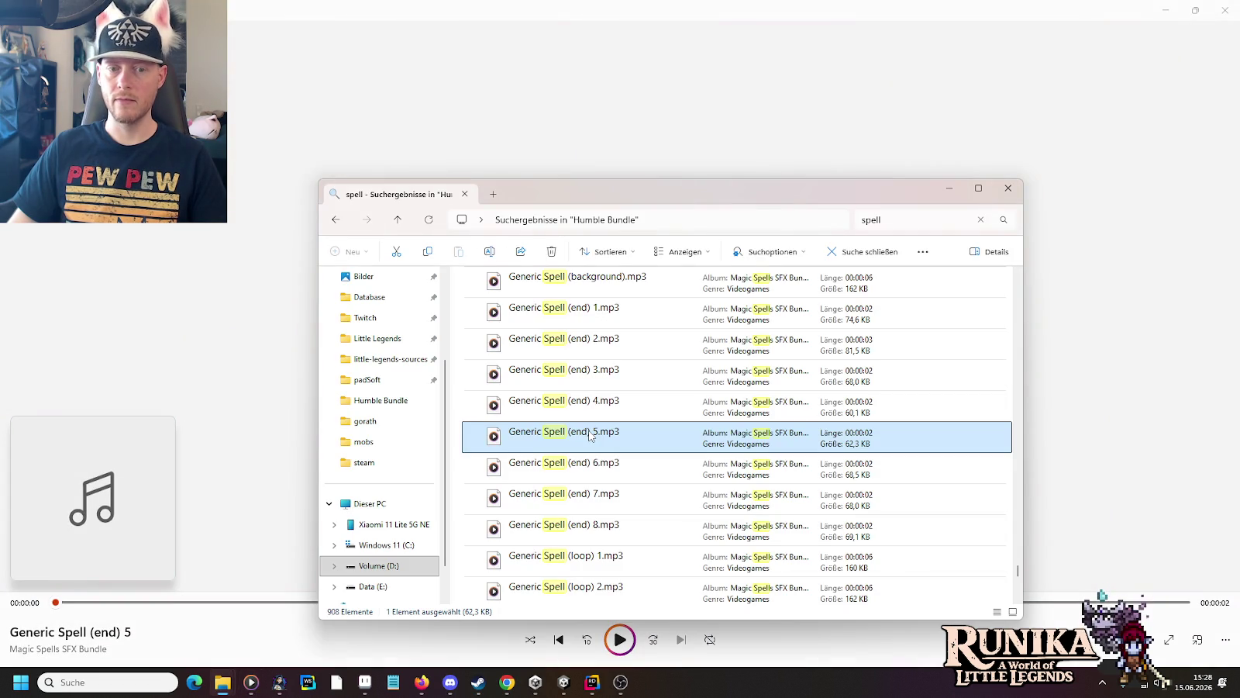
double_click(599, 306)
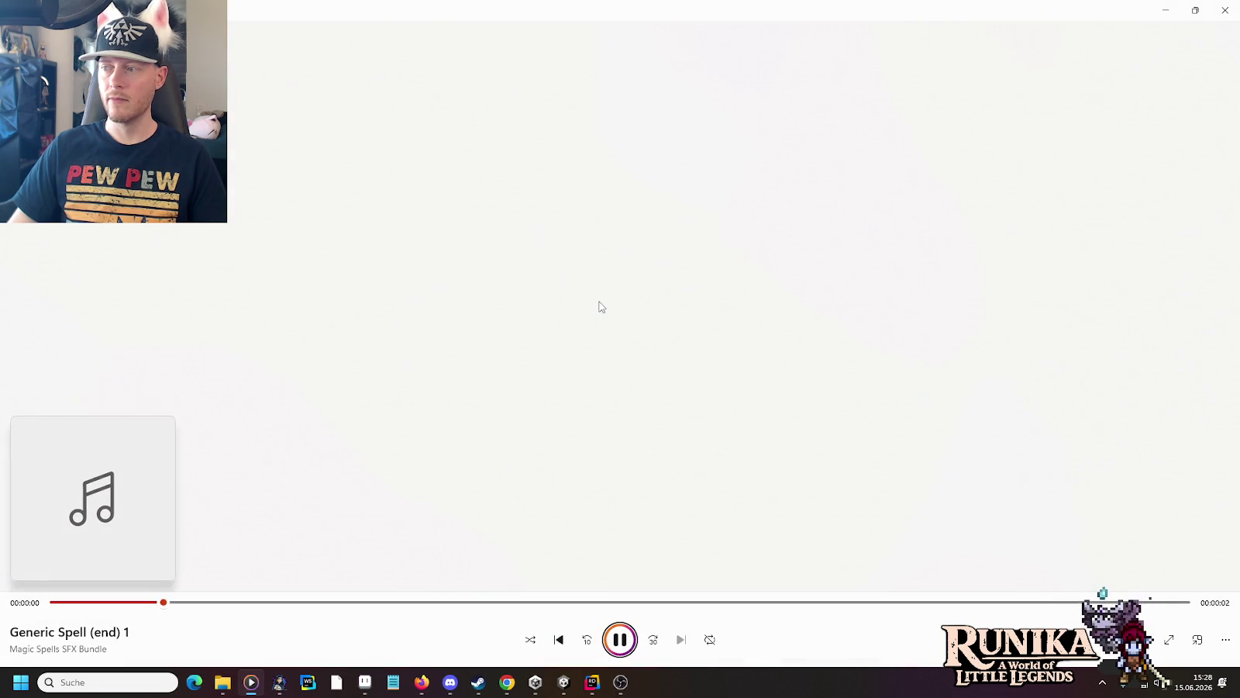
key(alt+Tab)
double_click(594, 347)
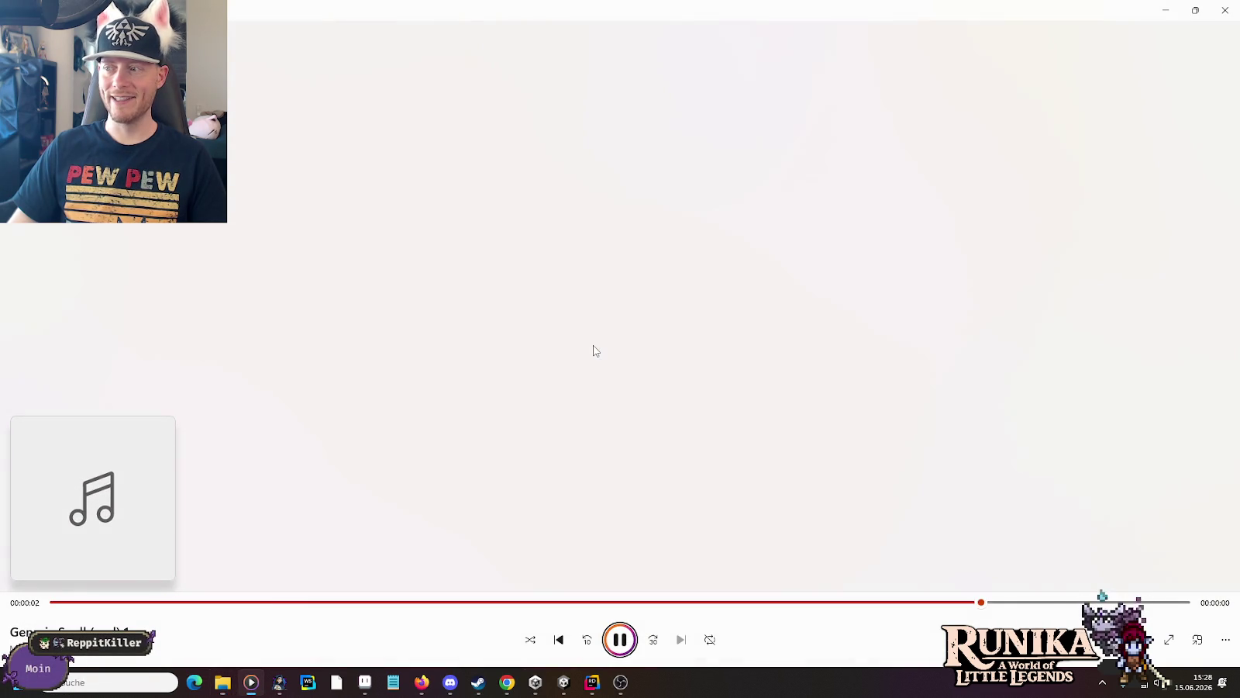
key(alt+Tab)
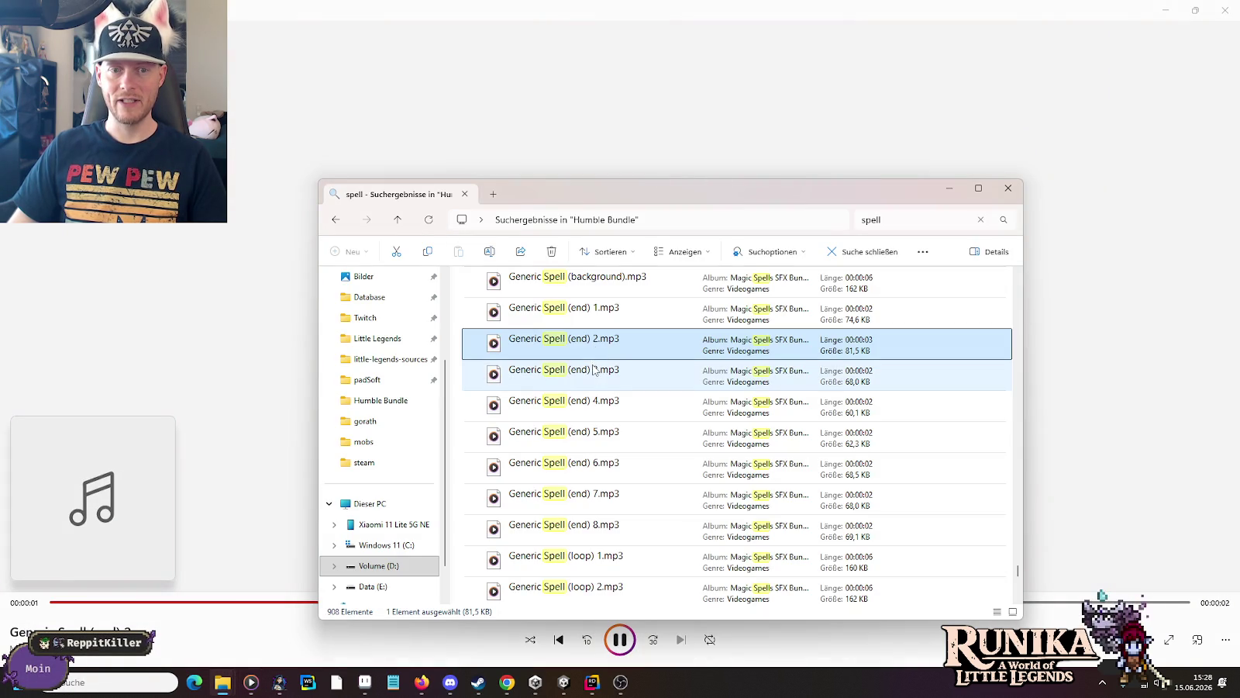
click(626, 648)
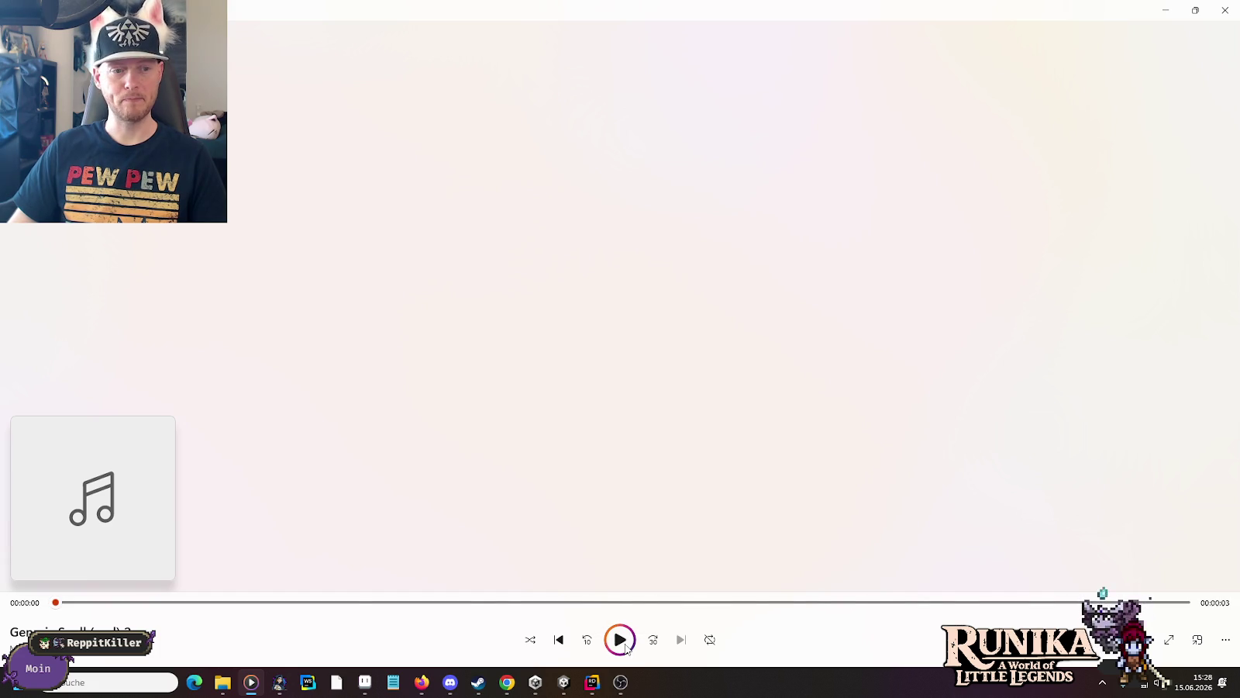
key(alt+Tab)
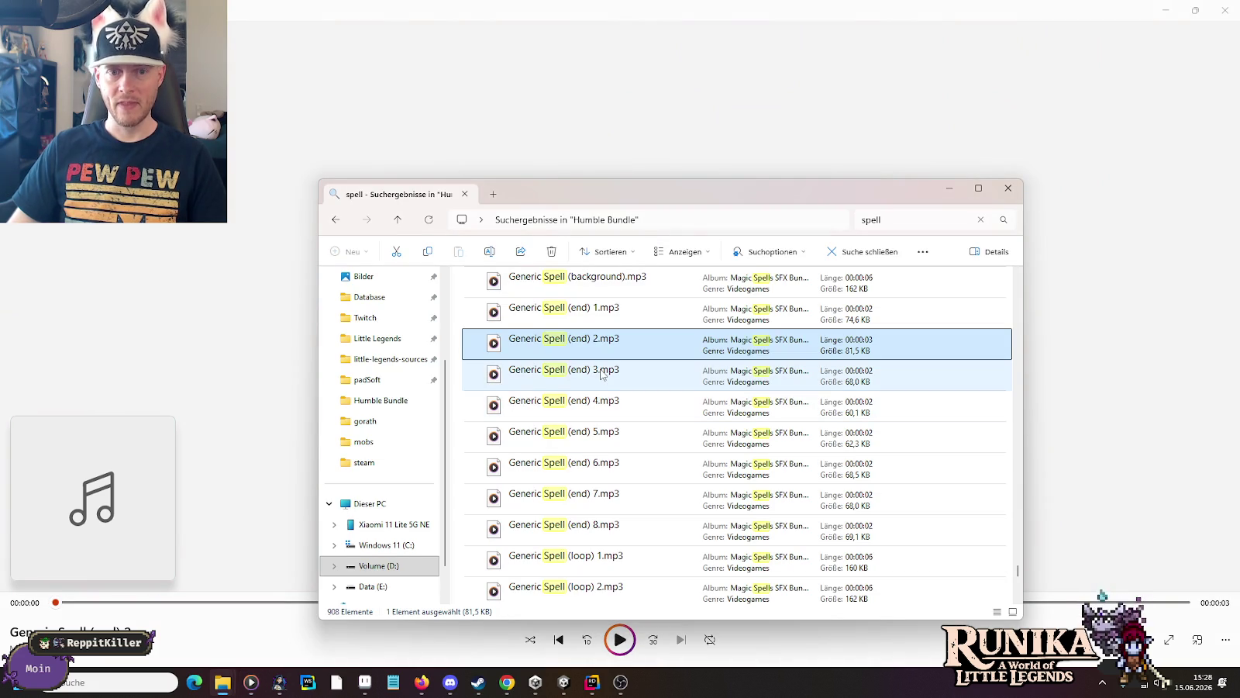
Step: Play Generic Spell (end) 3, 4, 5, 6 and 7 in sequence
double_click(602, 375)
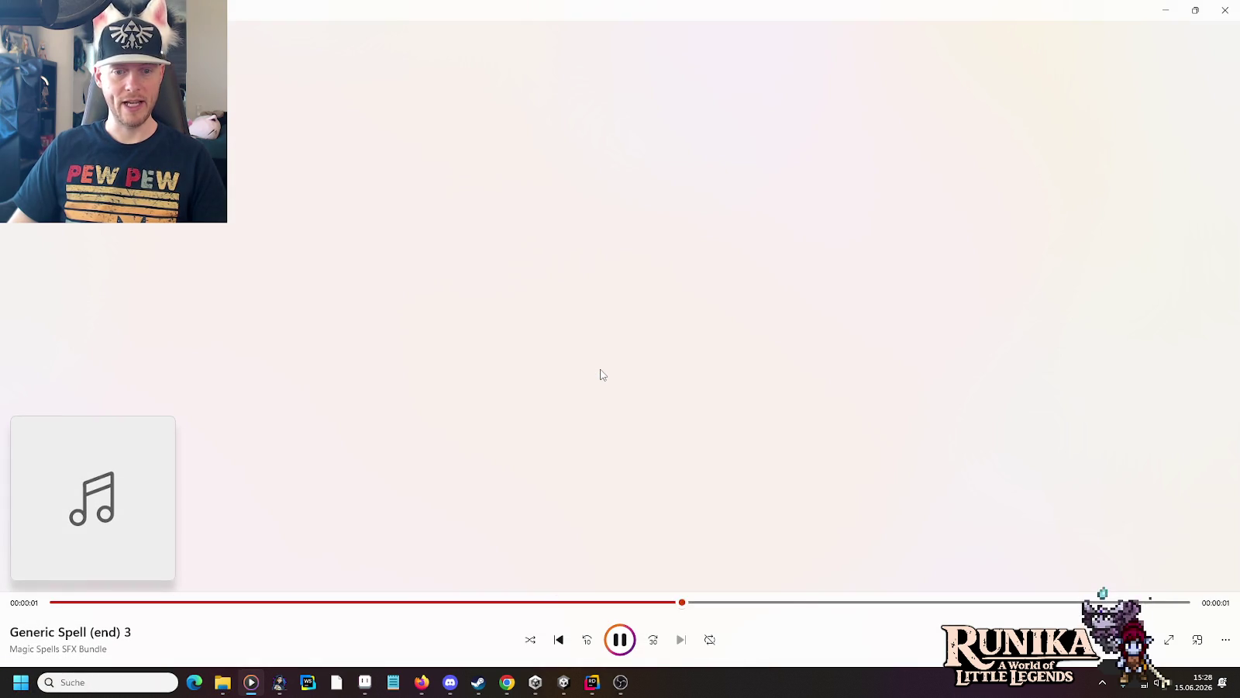
key(alt+Tab)
double_click(592, 410)
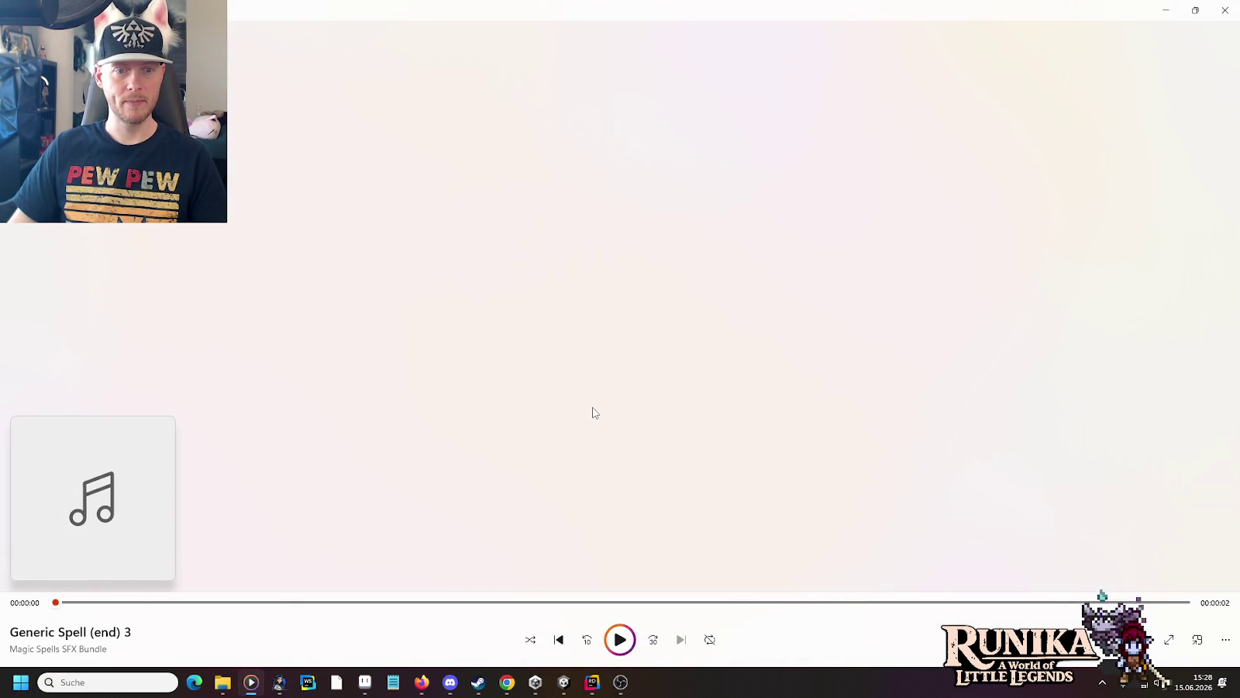
key(alt+Tab)
double_click(594, 443)
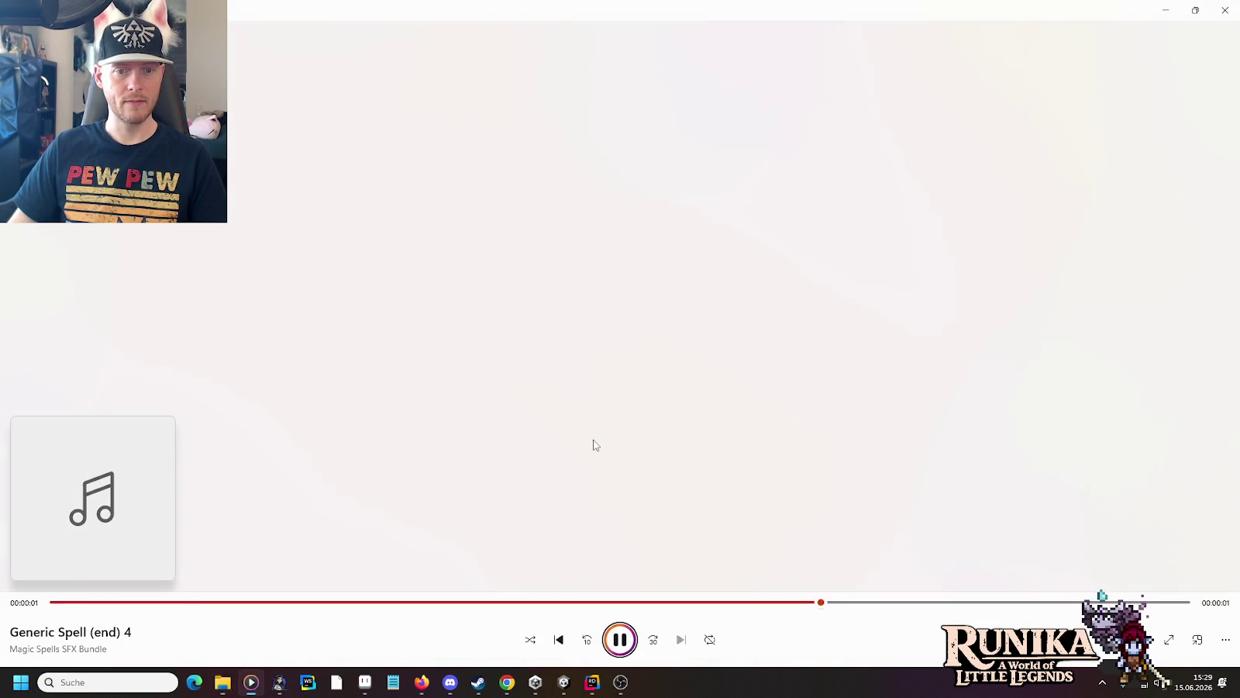
key(alt+Tab)
double_click(596, 462)
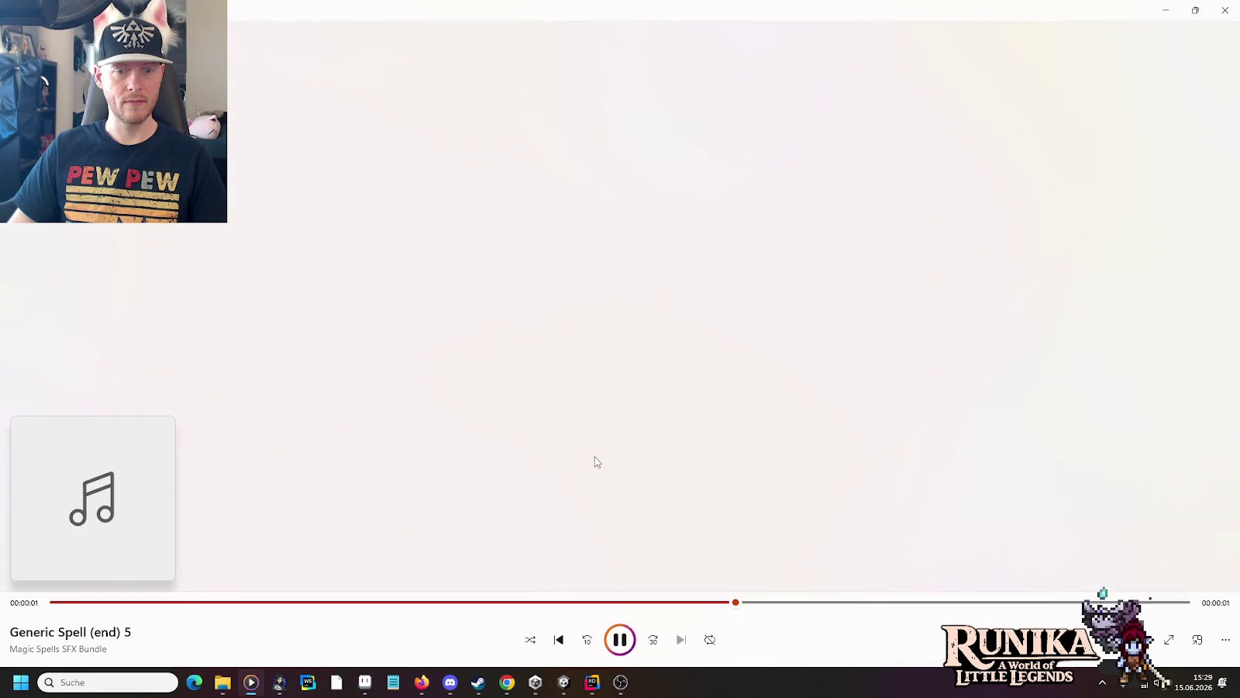
key(alt+Tab)
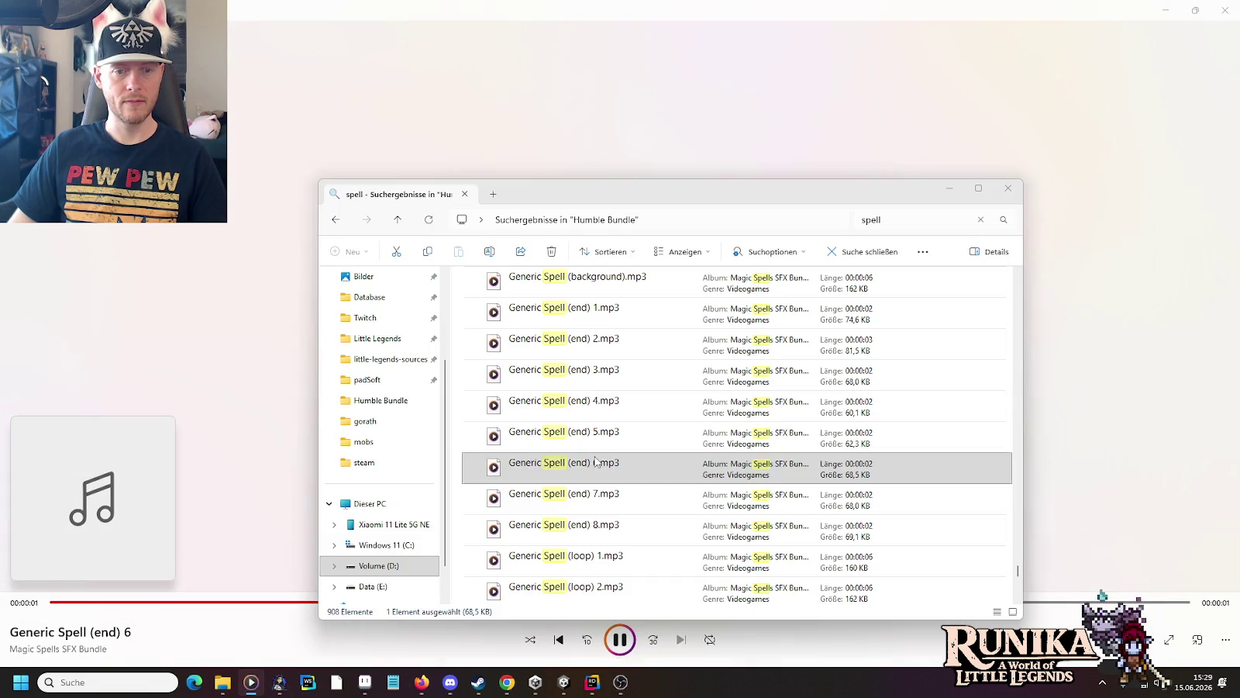
double_click(610, 488)
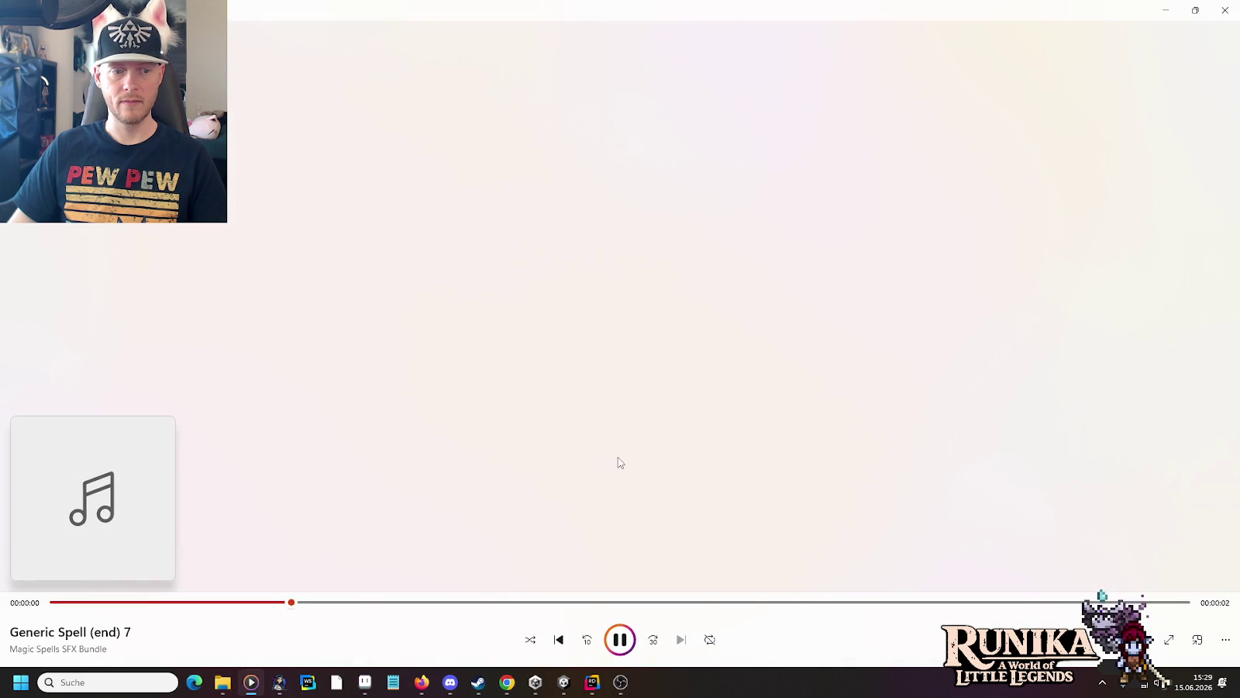
key(alt+Tab)
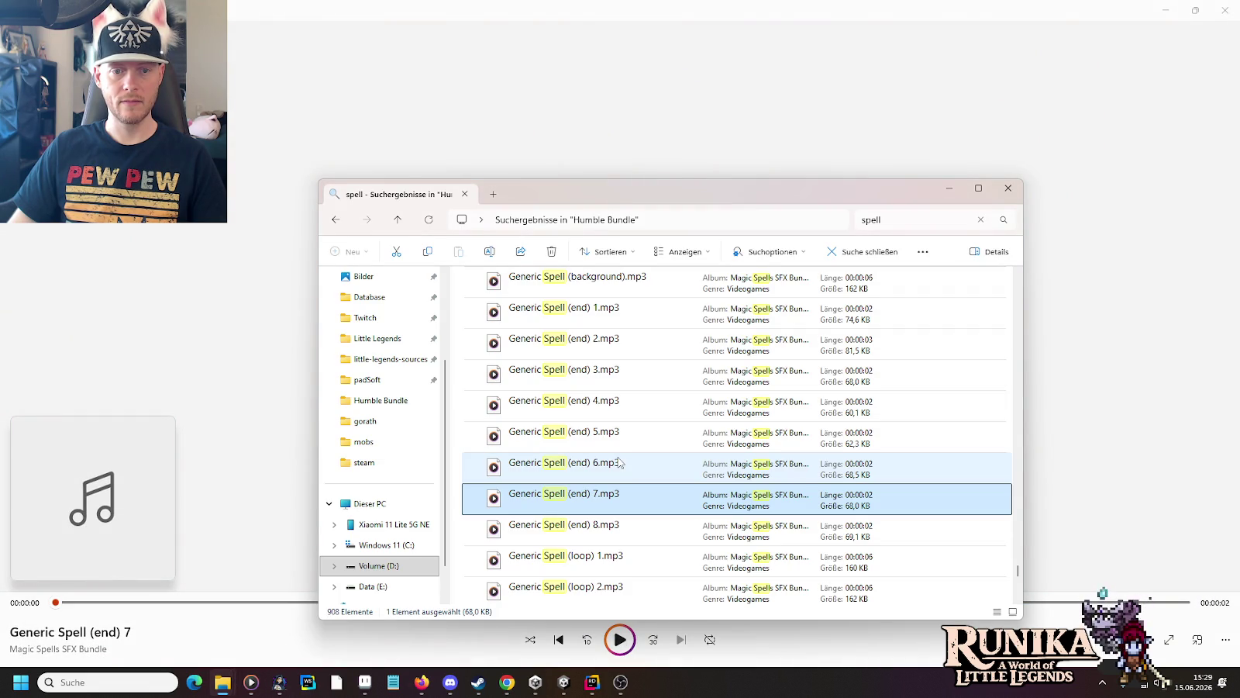
Step: Compare Generic Spell (end) 6, 7 and 8, then copy (end) 7 and 8 into the Gorath folder
double_click(618, 463)
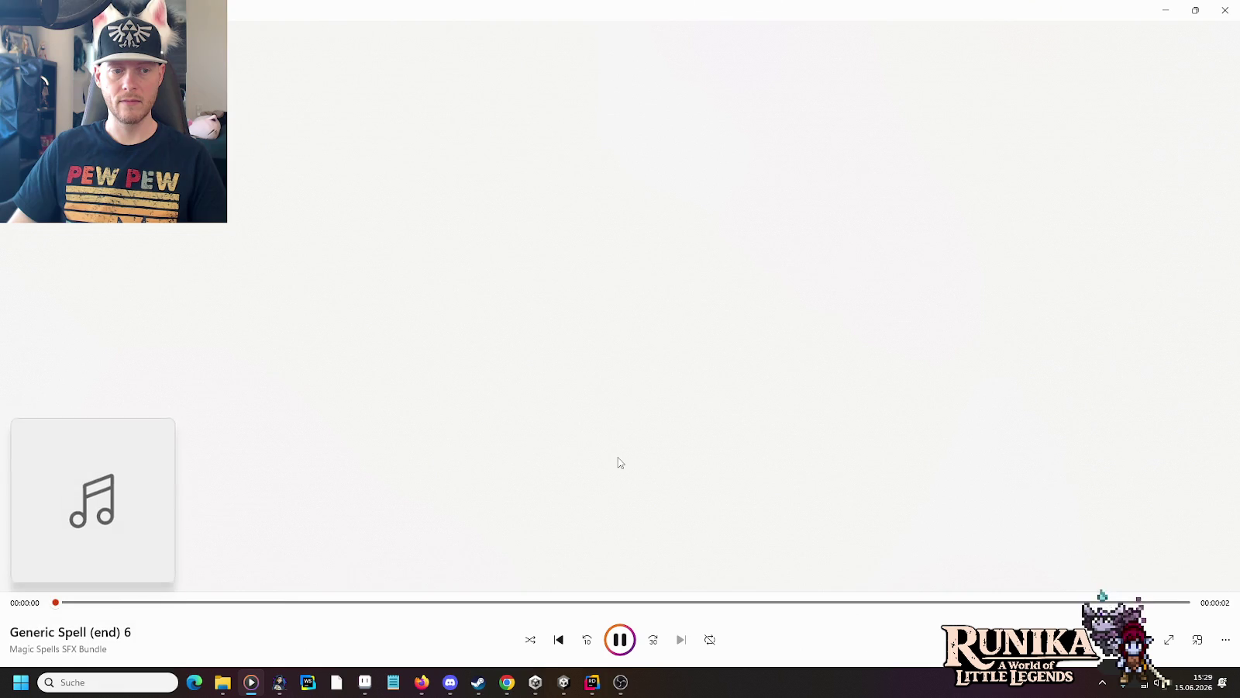
key(alt+Tab)
double_click(593, 505)
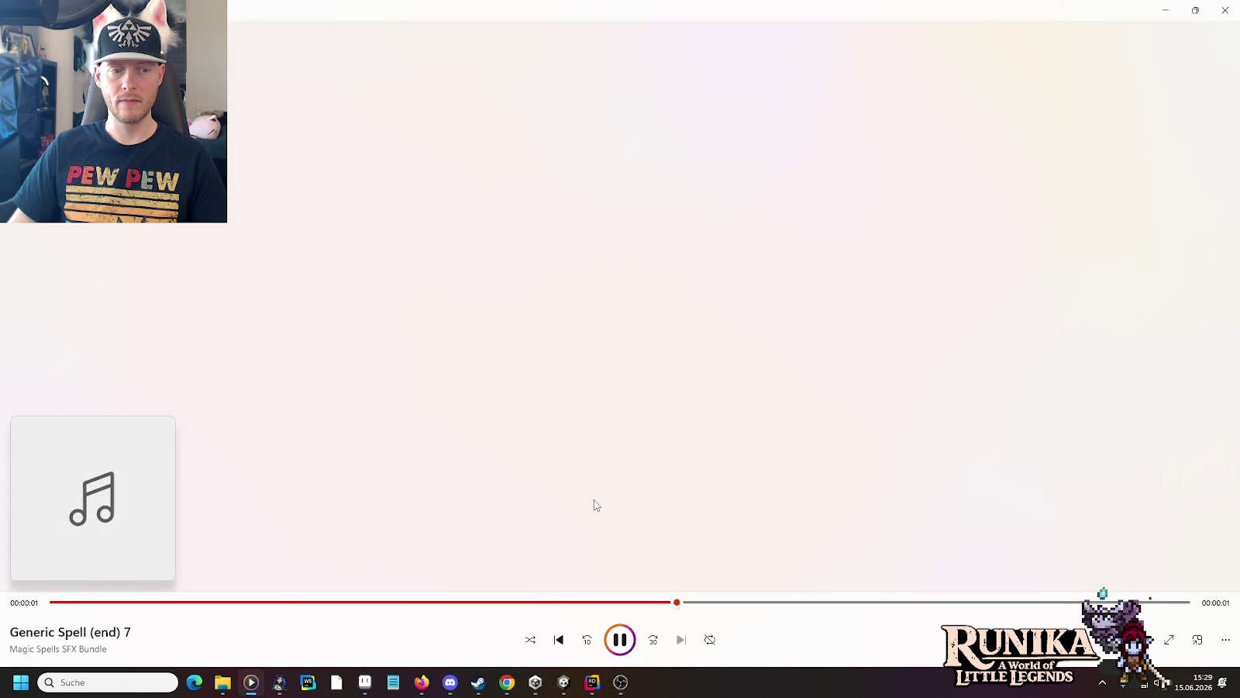
key(alt+Tab)
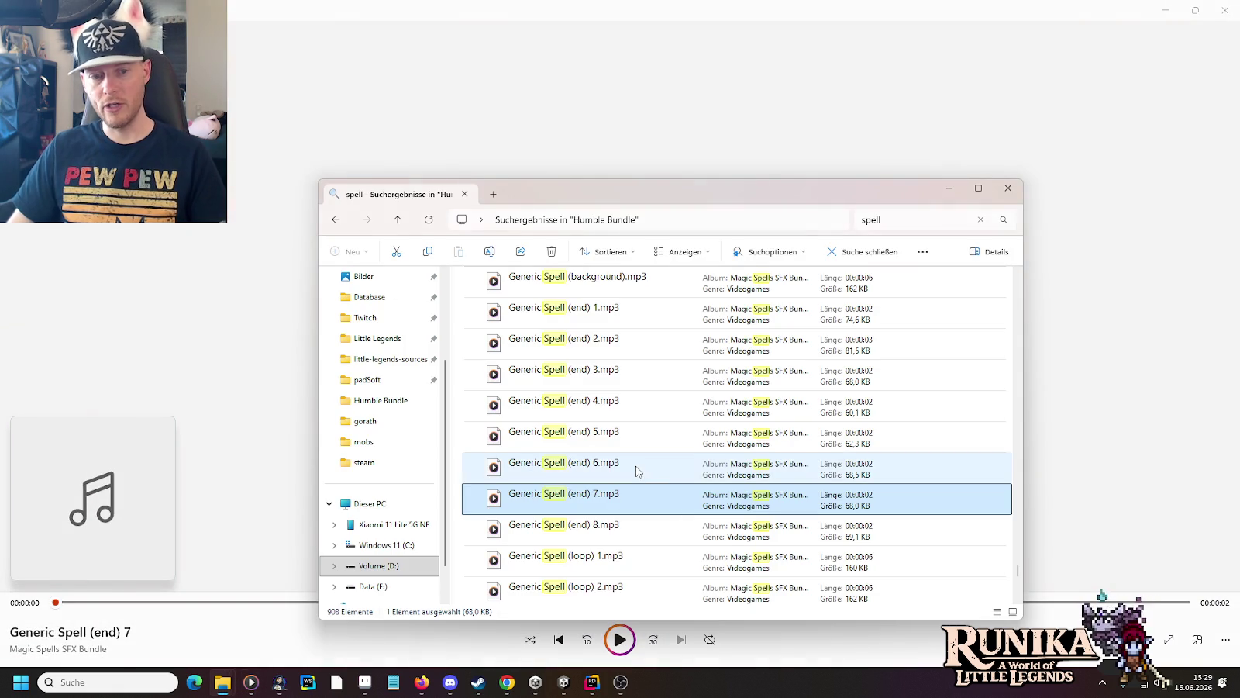
double_click(610, 530)
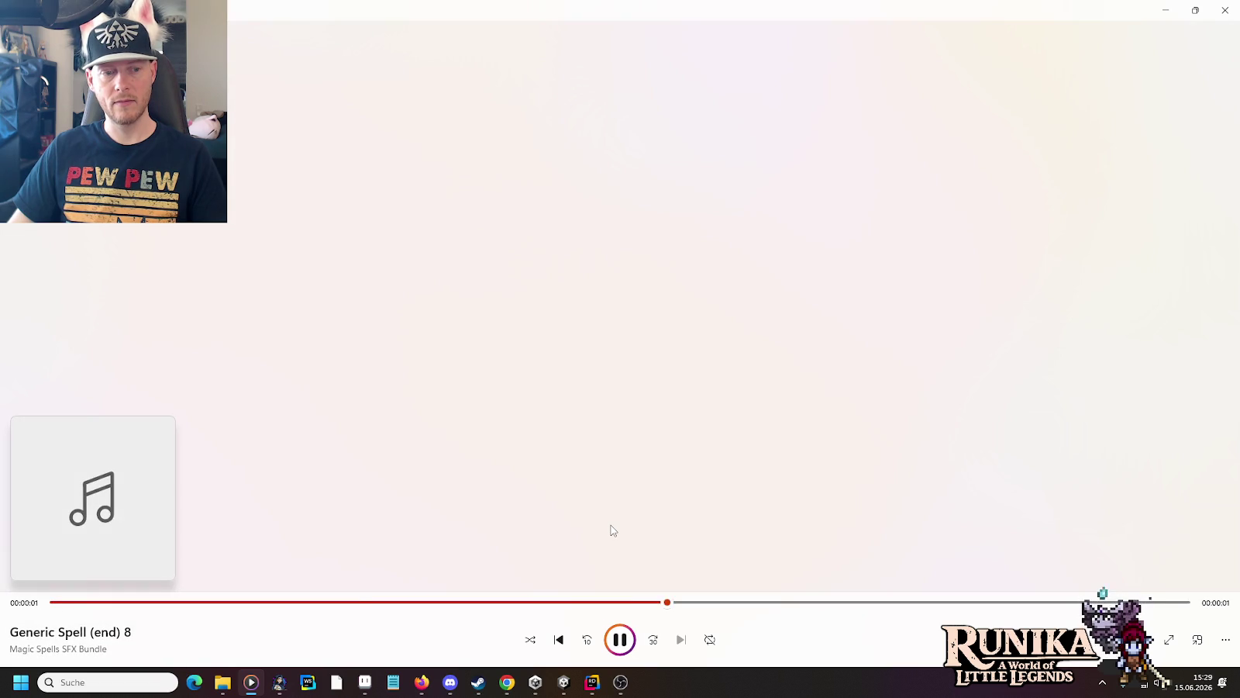
key(alt+Tab)
double_click(605, 501)
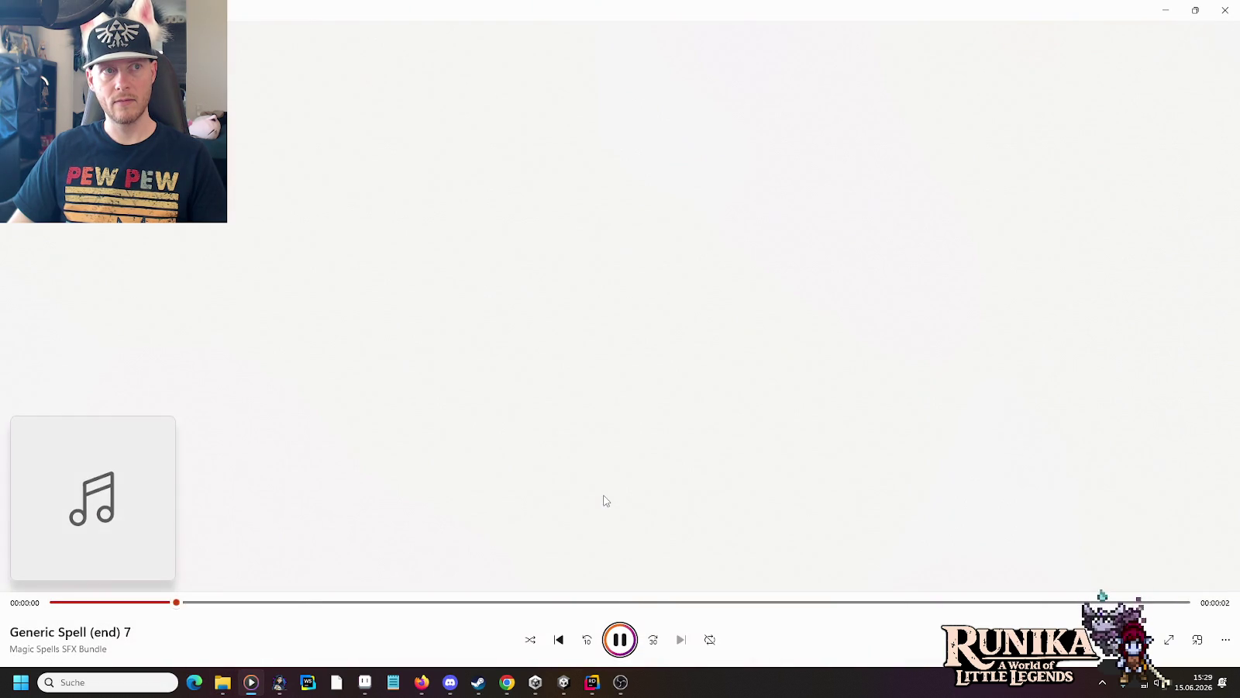
key(alt+Tab)
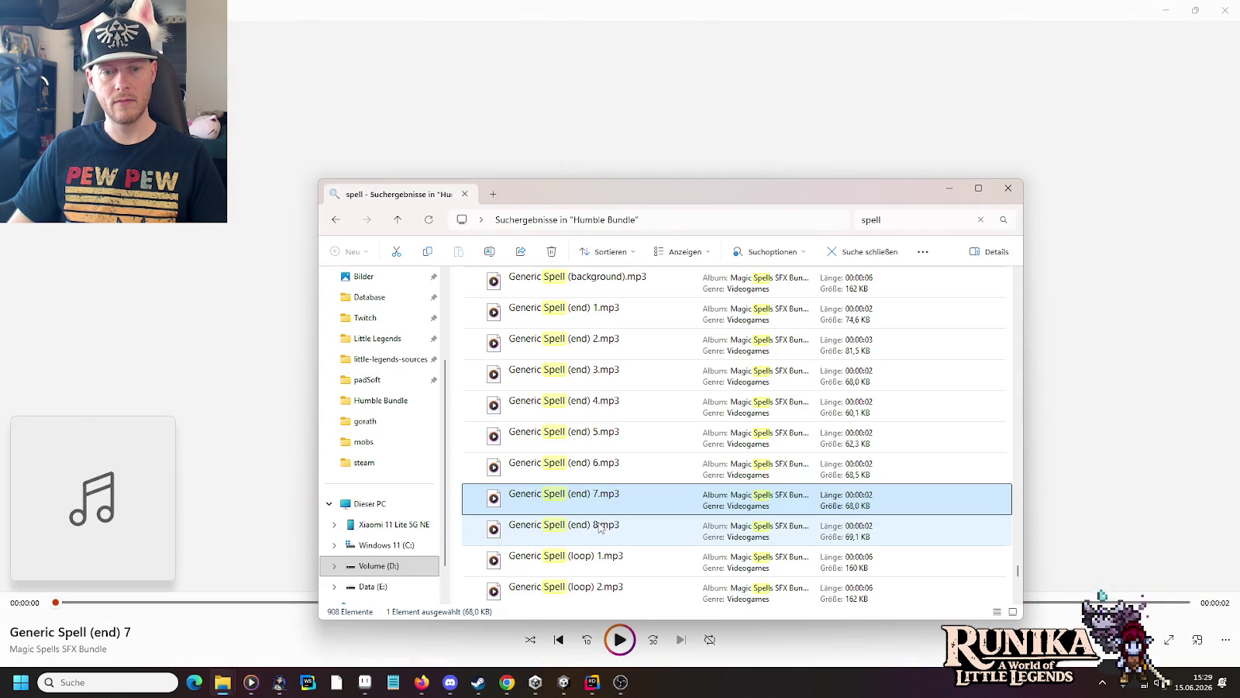
double_click(599, 528)
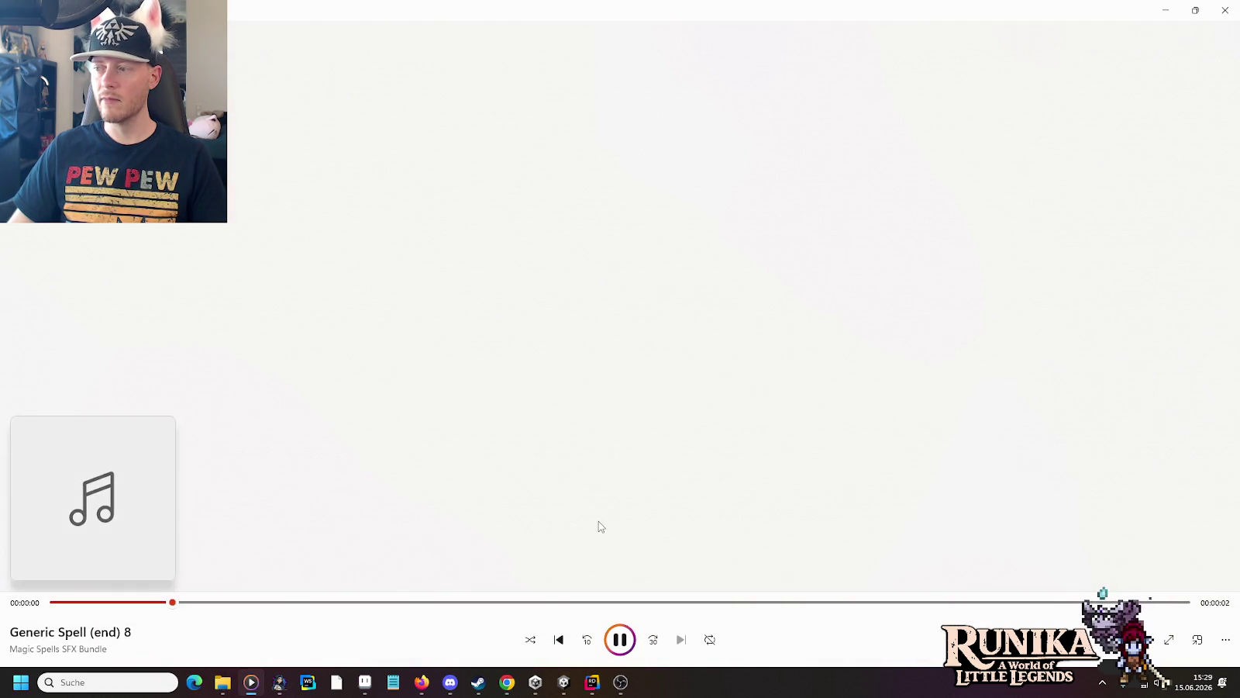
key(alt+Tab)
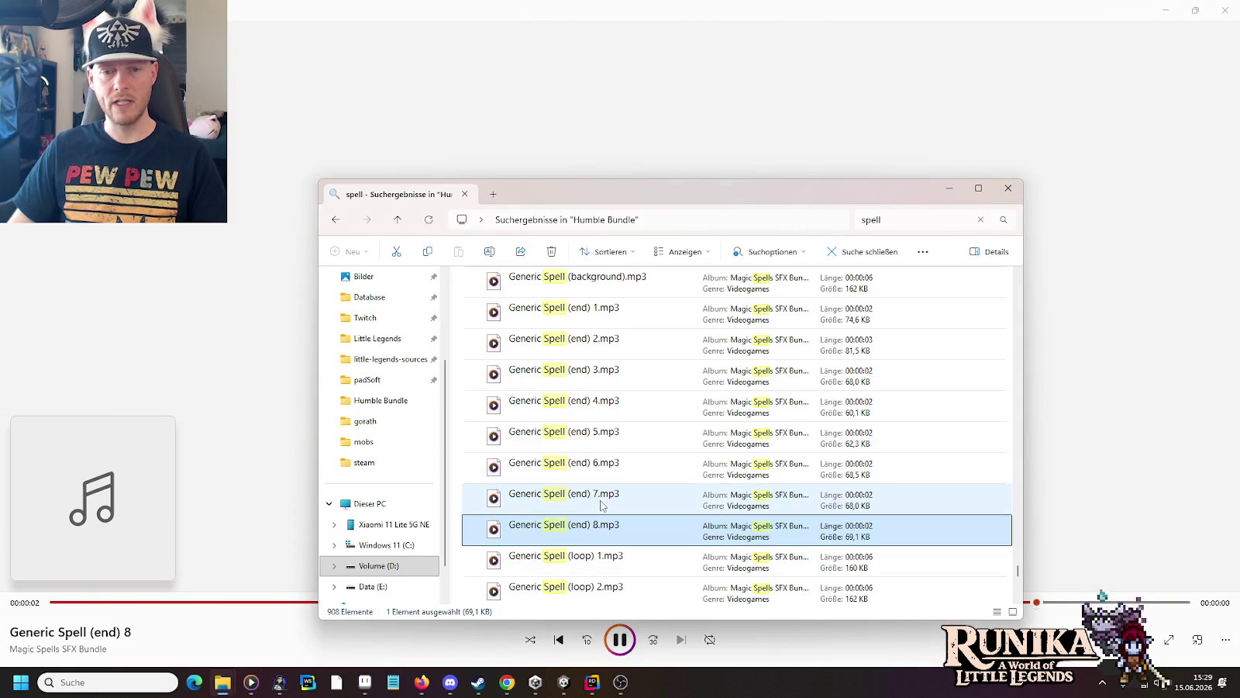
ctrl+click(602, 505)
drag(228, 684, 546, 500)
Step: Assign Generic Spell (end) 8 and (end) 7 to the AetherRay Cast AudioCollection's two clip slots
click(564, 682)
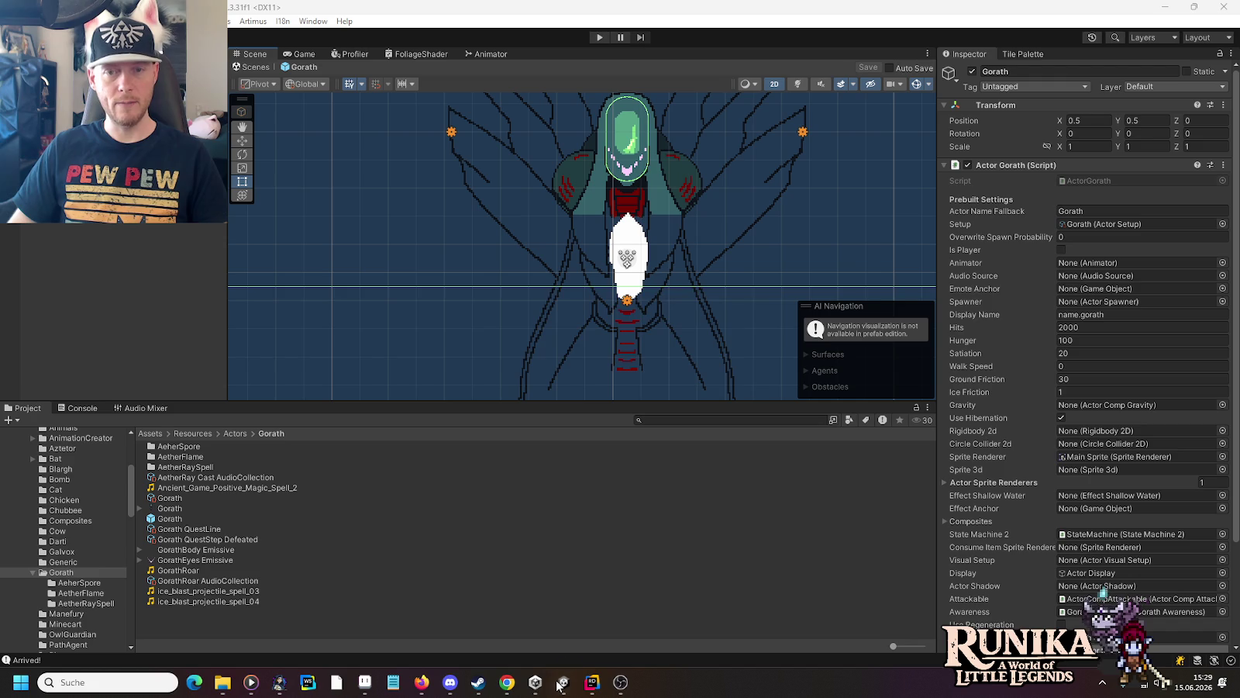
click(230, 477)
mouse_move(194, 498)
mouse_down()
mouse_move(1066, 186)
mouse_move(1109, 157)
mouse_up()
mouse_move(230, 512)
mouse_down()
mouse_move(1082, 197)
mouse_move(1116, 156)
mouse_up()
mouse_move(198, 497)
mouse_down()
mouse_move(581, 379)
mouse_move(966, 134)
mouse_move(977, 141)
mouse_up()
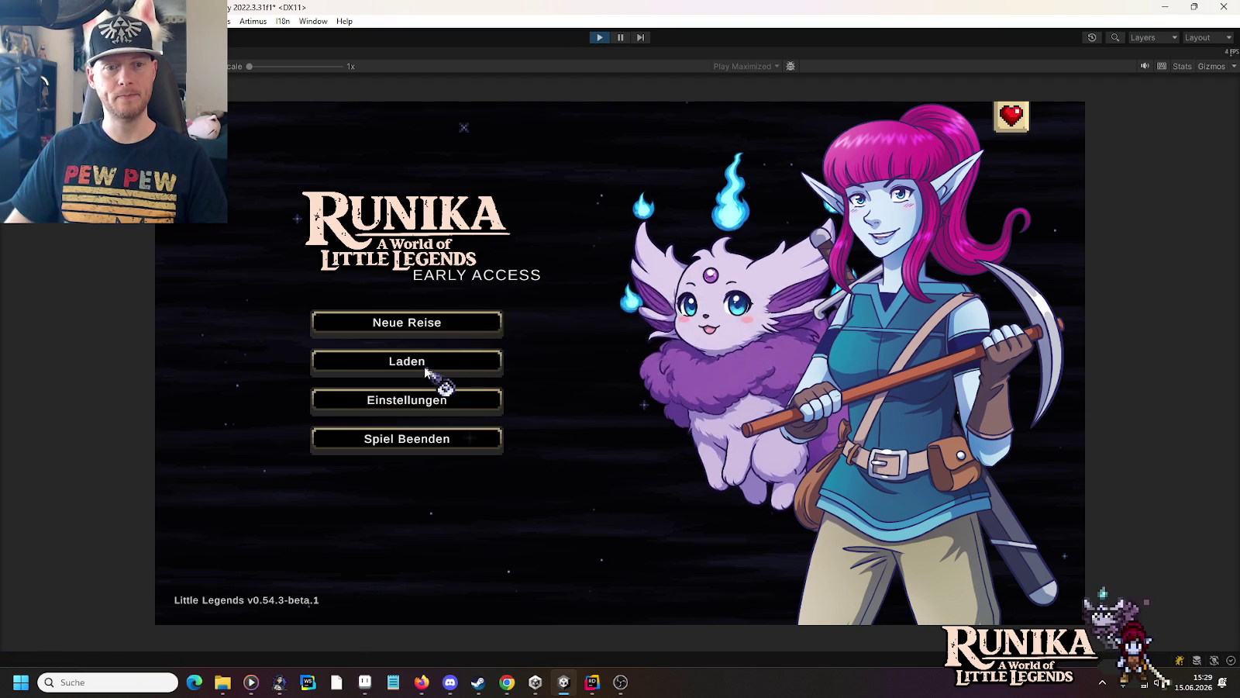
Step: Load the Lynea save, move toward Go'rath to trigger the beam sounds, then stop the test
click(426, 361)
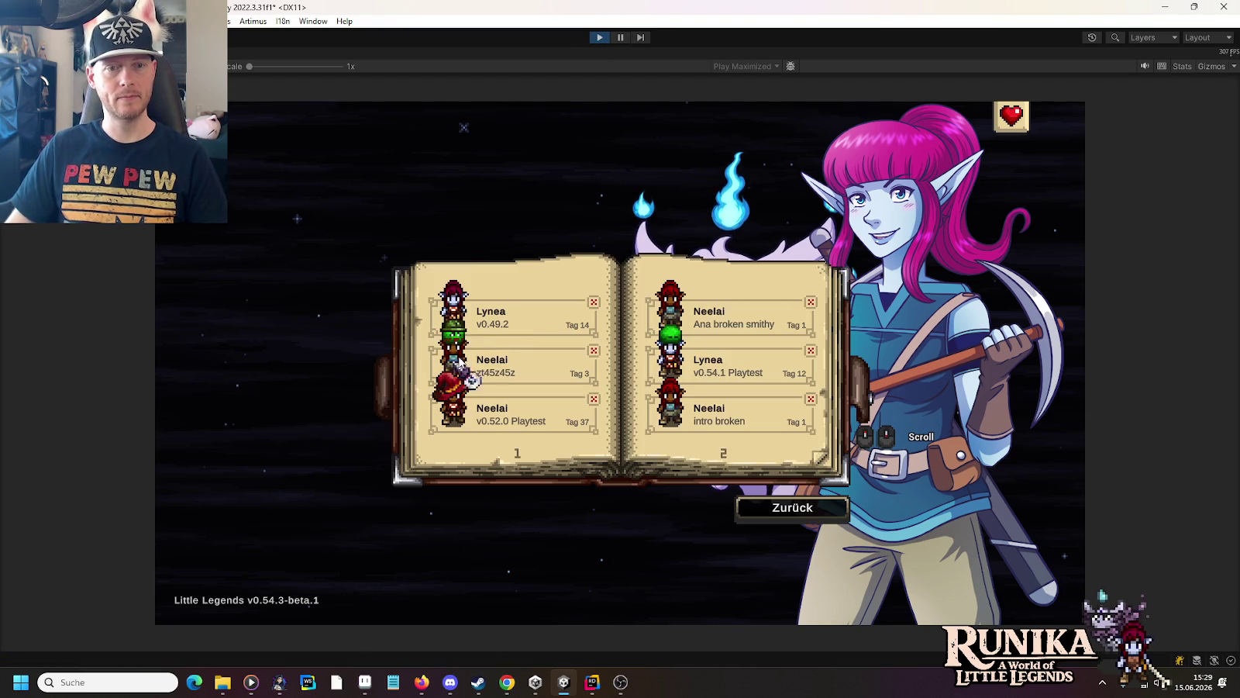
click(503, 314)
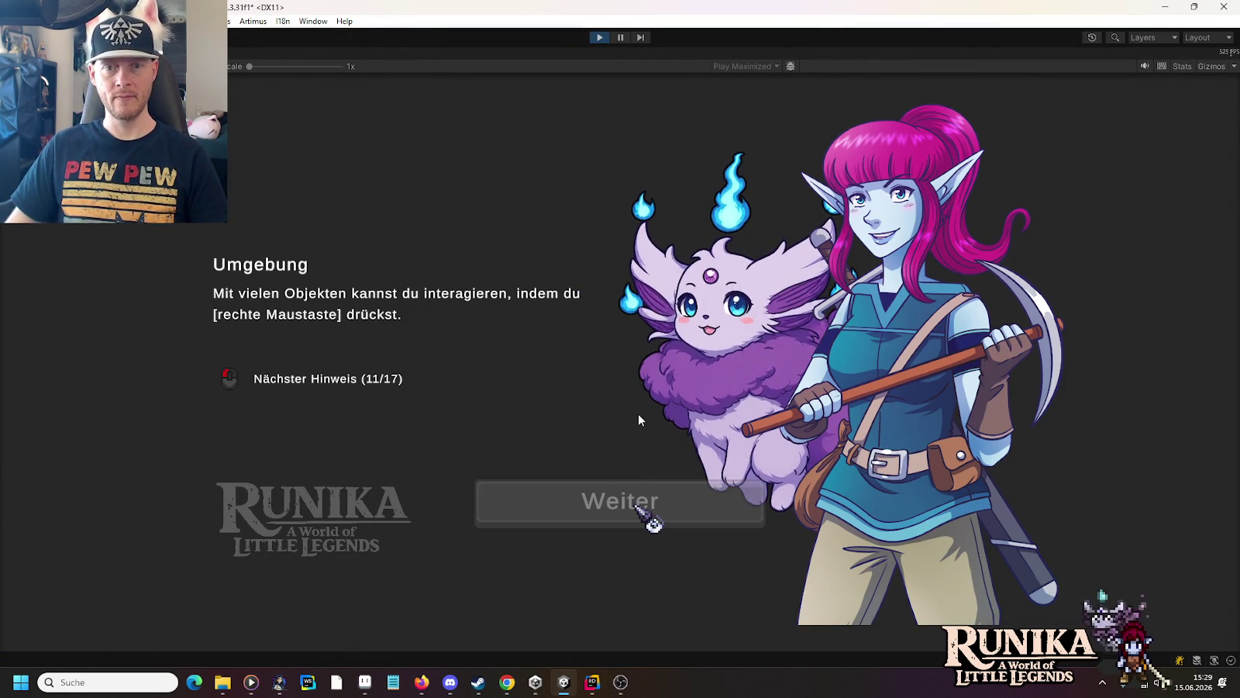
click(644, 512)
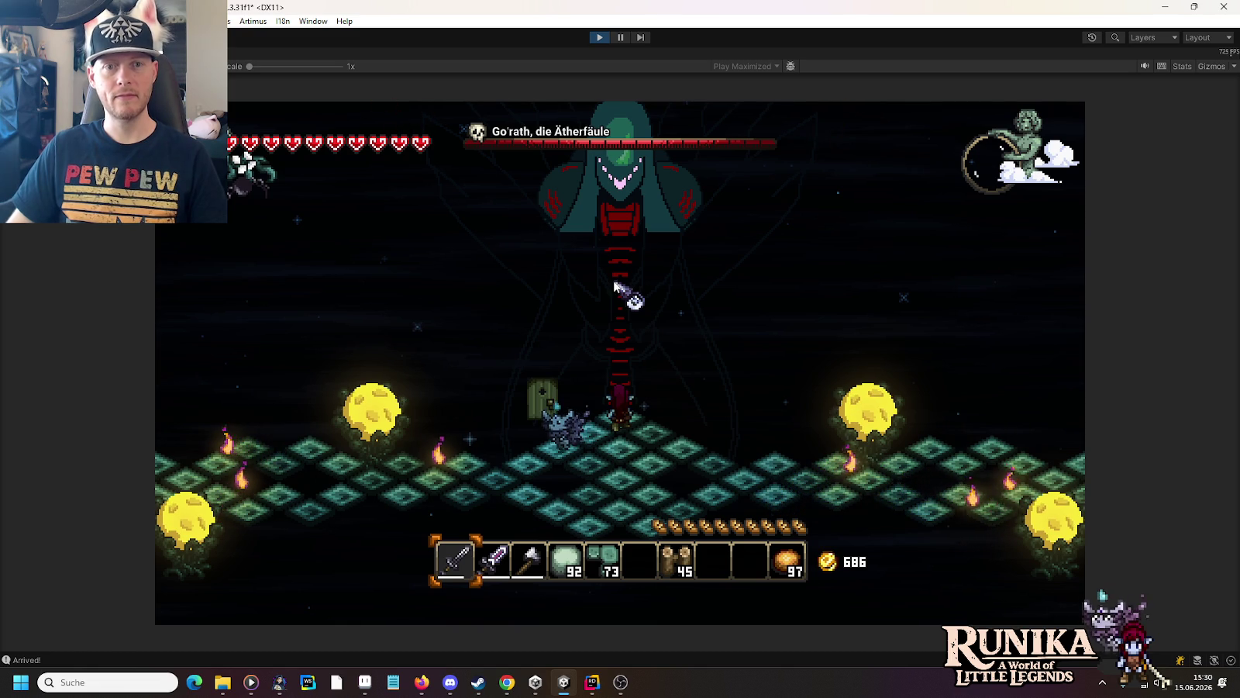
key(space)
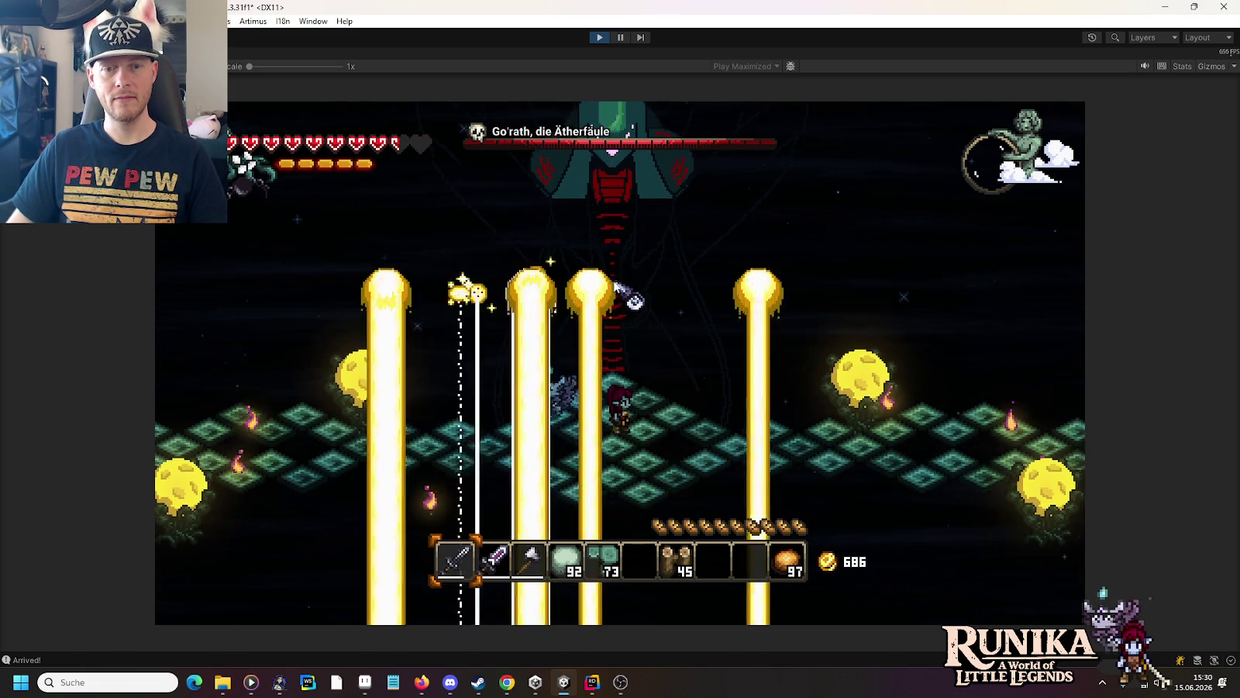
key(w)
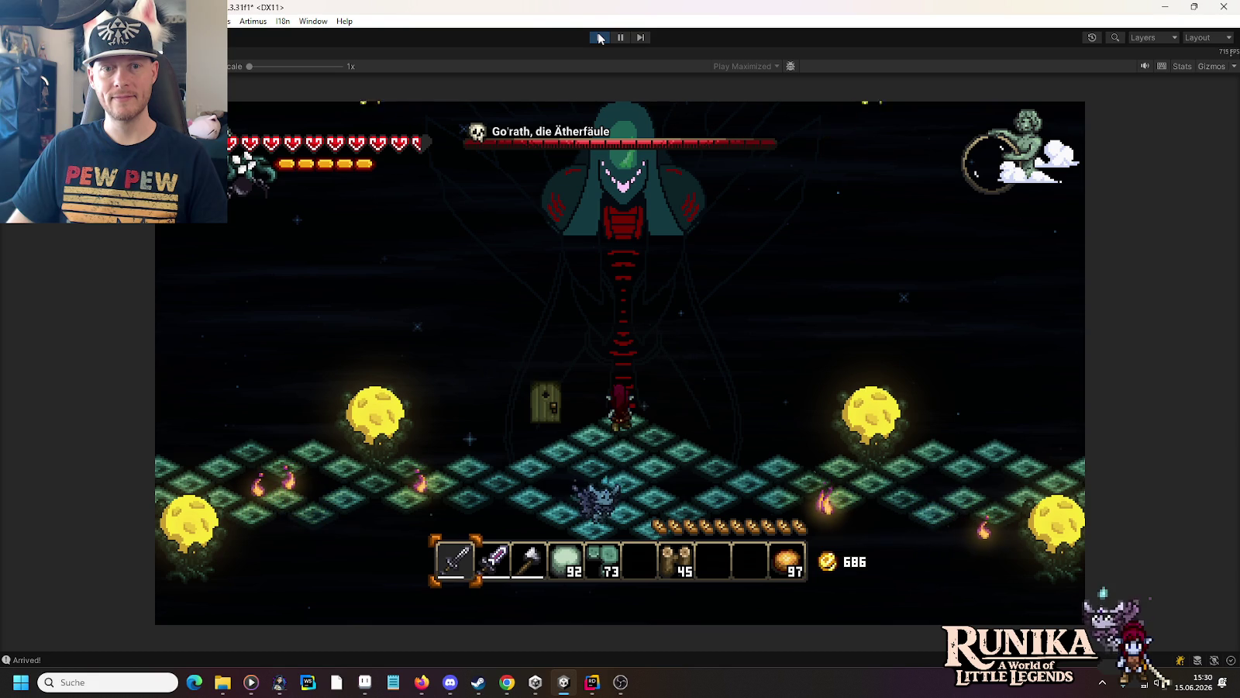
click(599, 37)
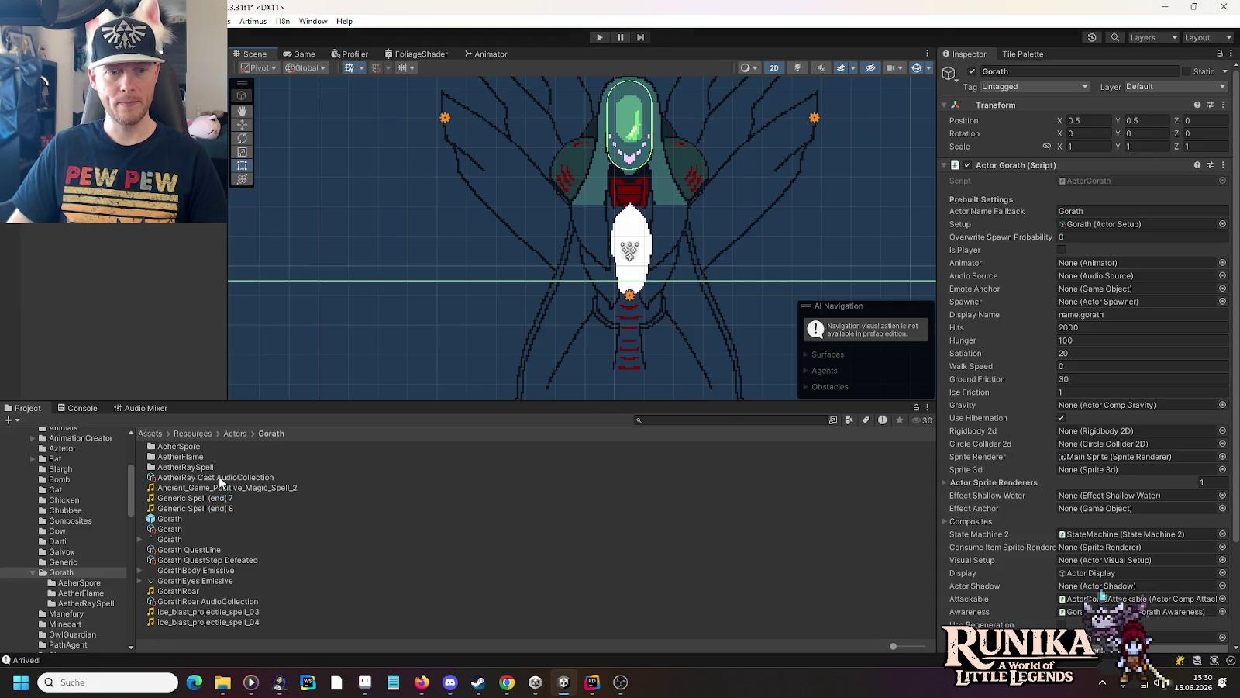
Step: Set the AetherRay Cast AudioCollection volume to 0.5 and restart Play mode with Ctrl+P
click(218, 477)
click(1215, 116)
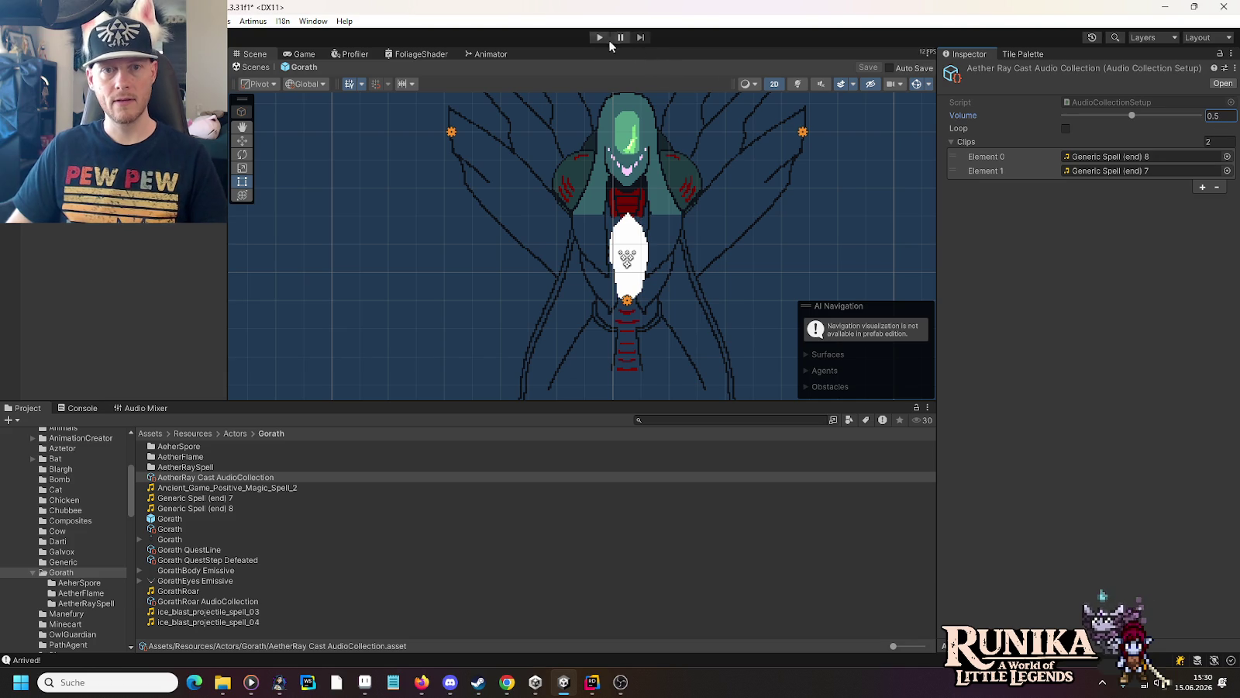
key(ctrl+p)
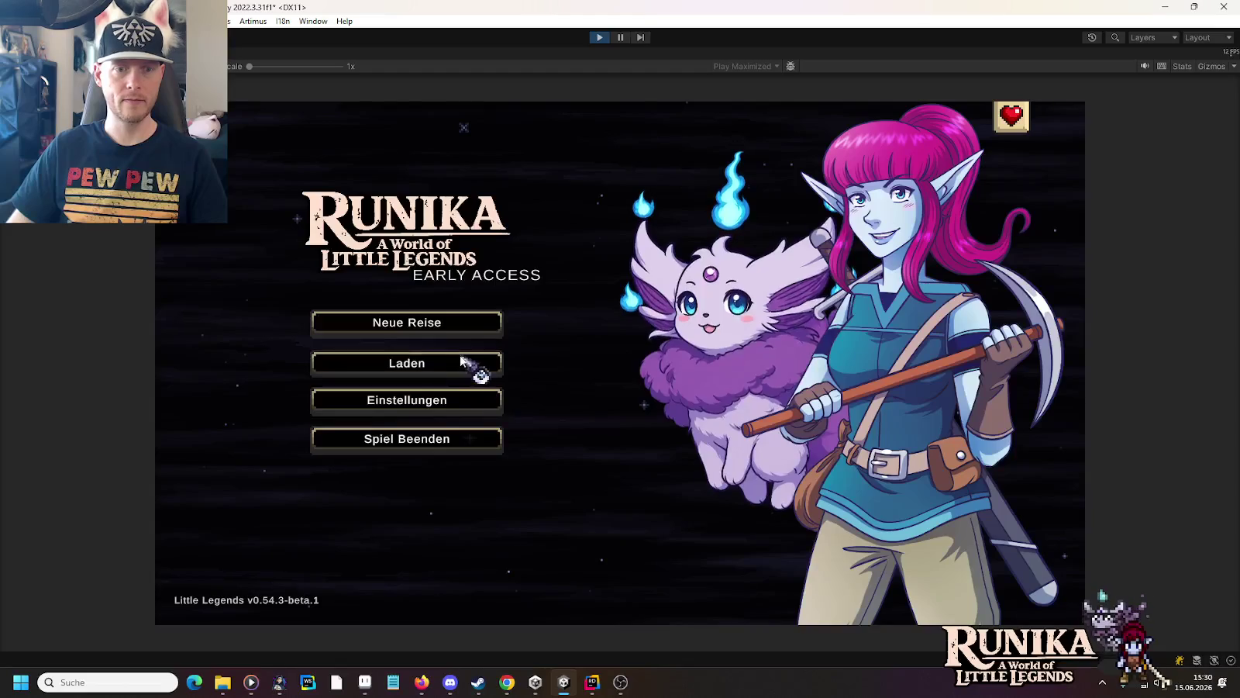
Step: Load the Lynea save, walk right across the Gorath arena and swing the sword
click(471, 359)
click(517, 319)
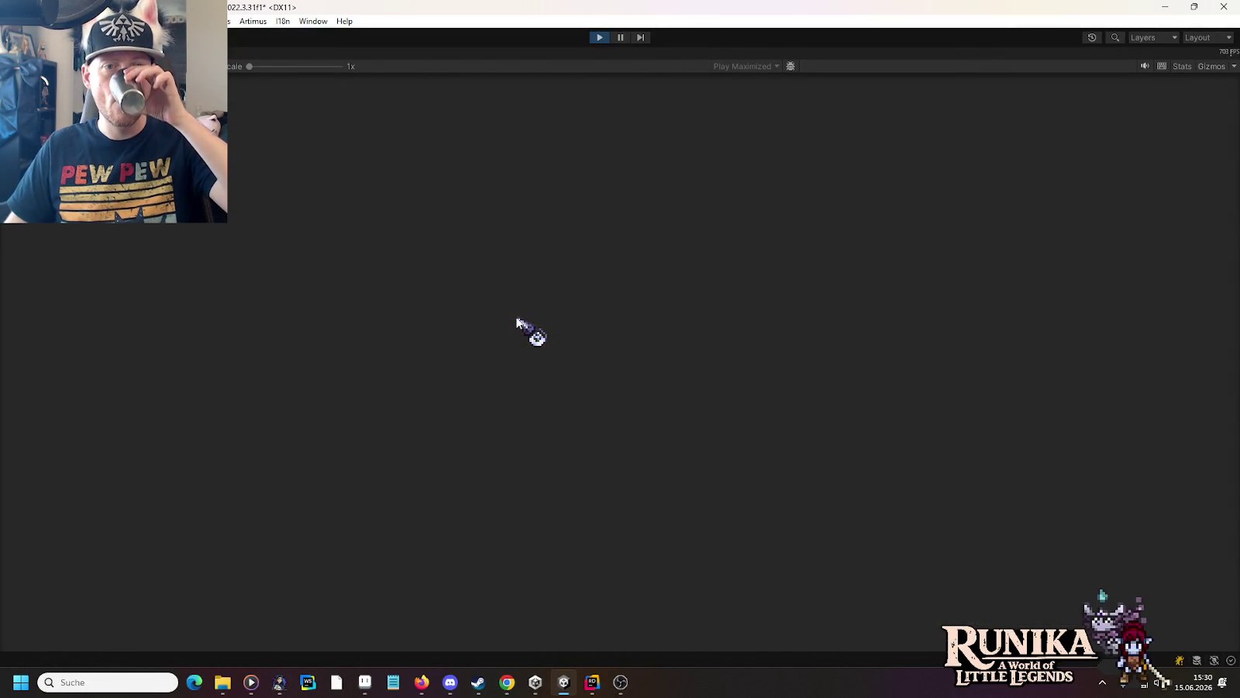
click(639, 496)
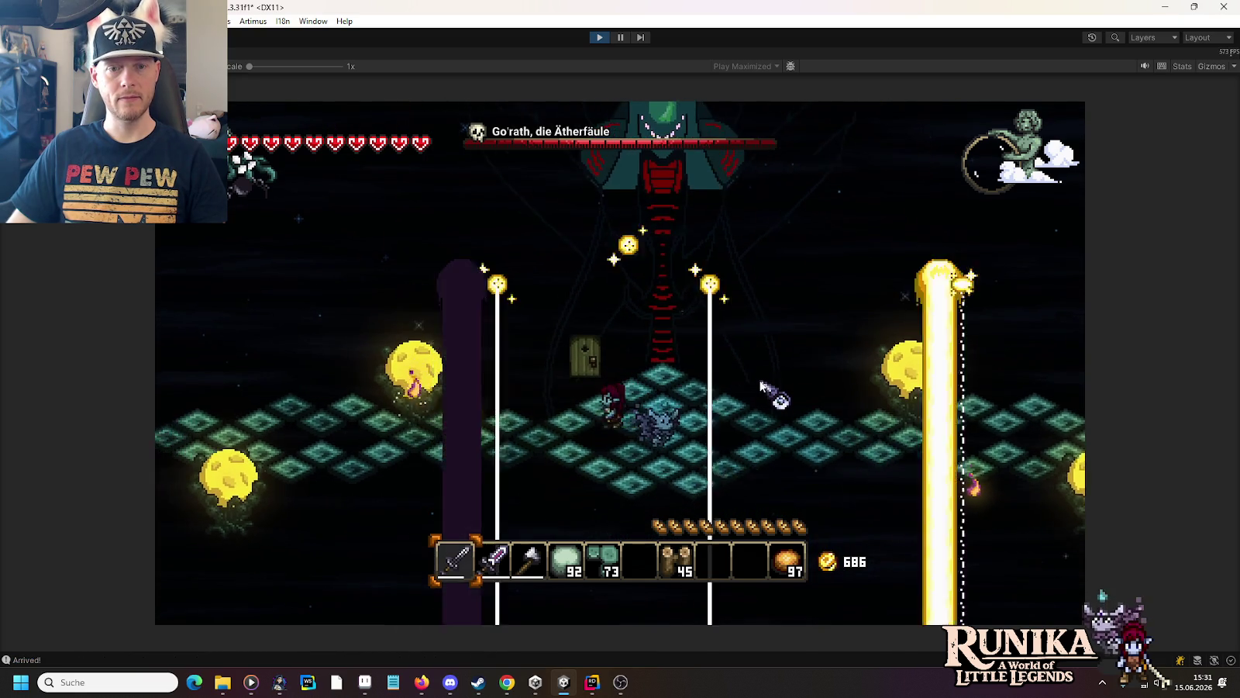
key(w)
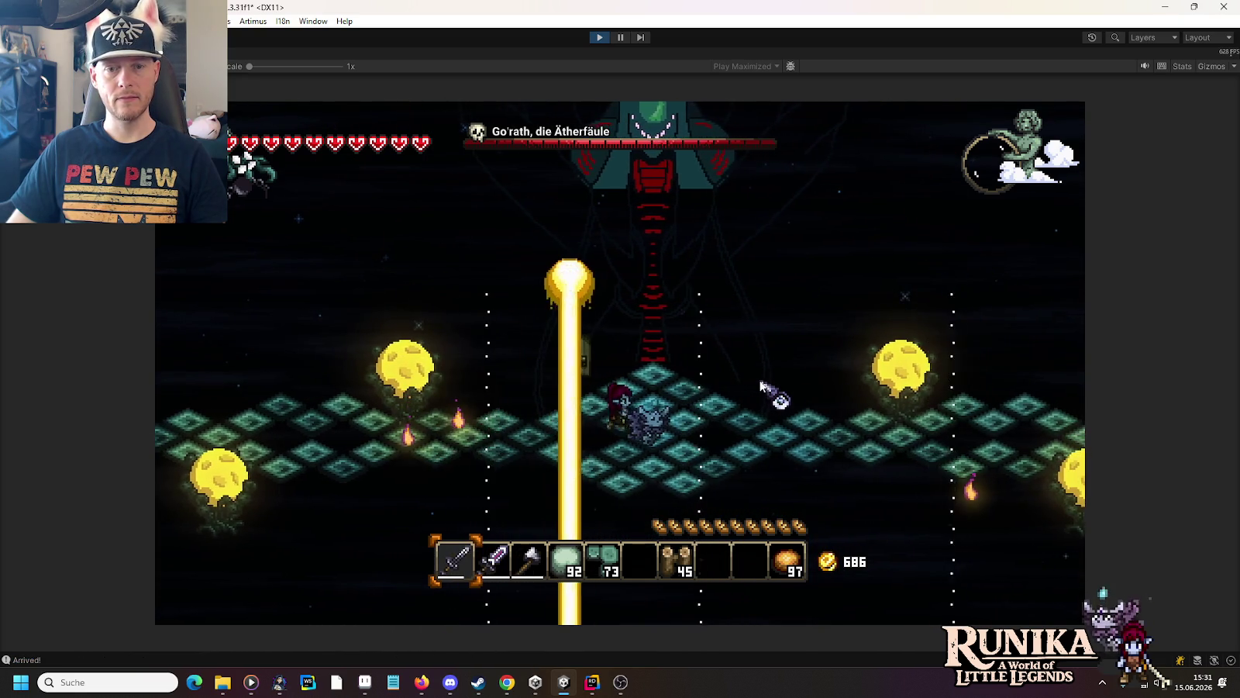
key(d)
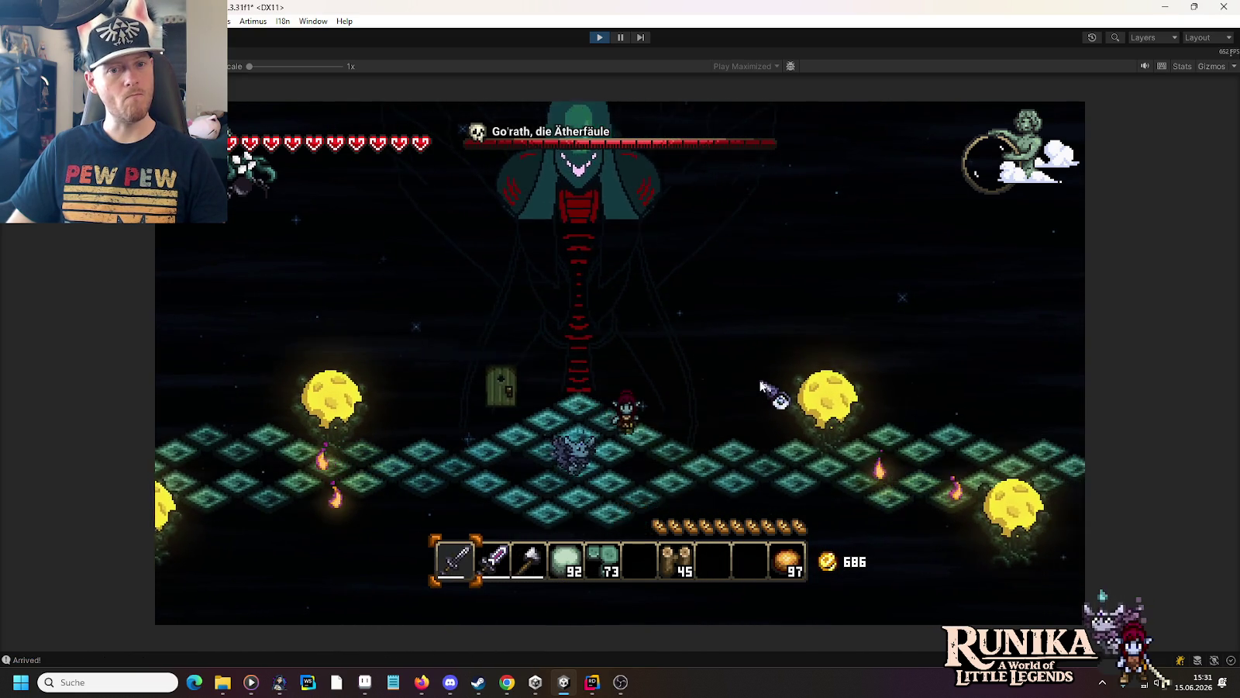
key(d)
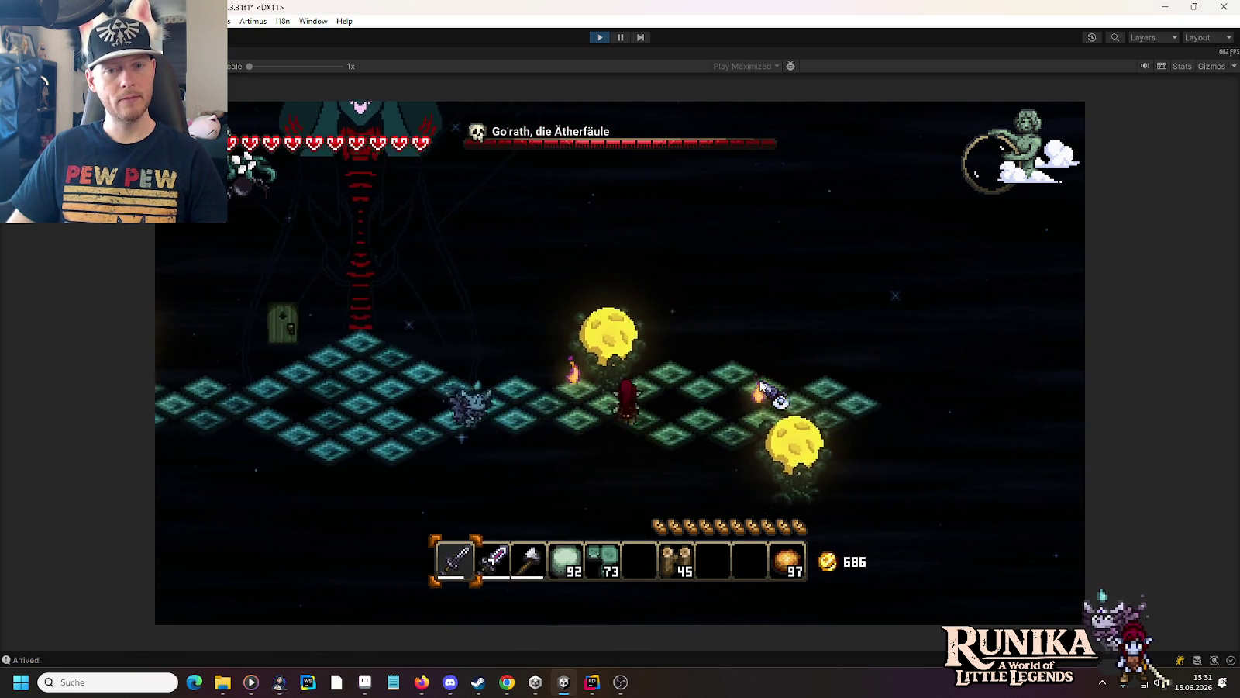
key(d)
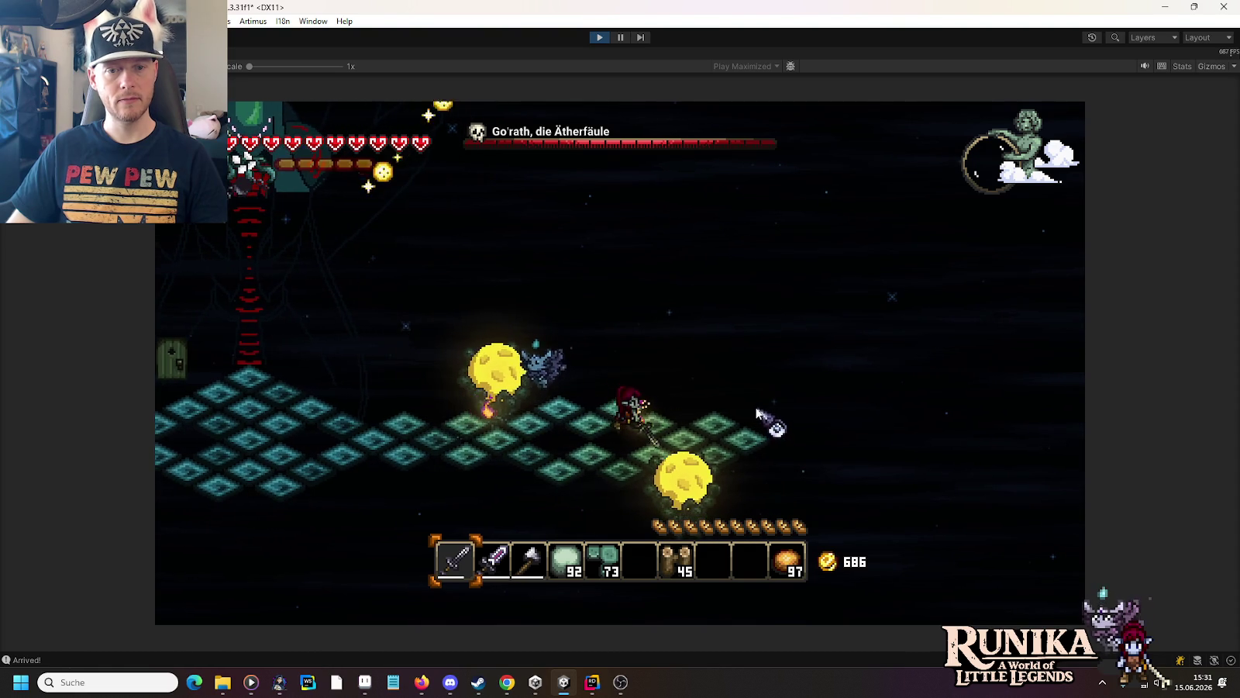
click(551, 444)
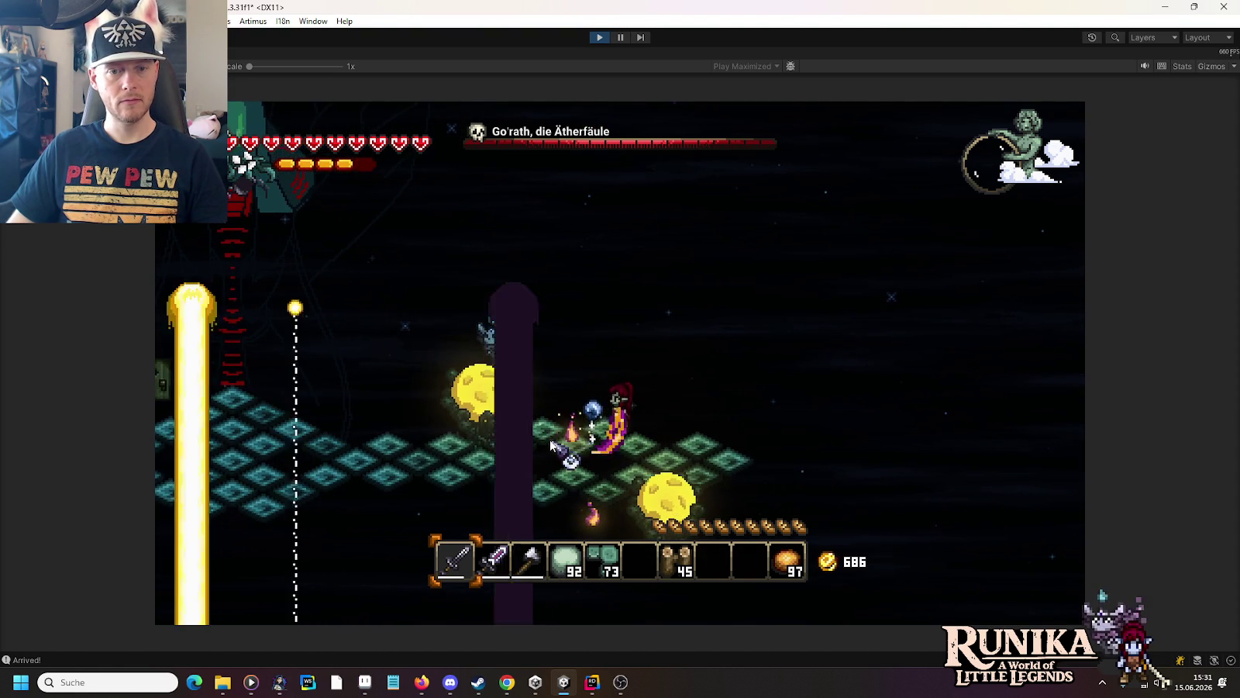
Step: Keep dodging left and right through the beam attacks, equipping the purple sword in slot 2
key(a)
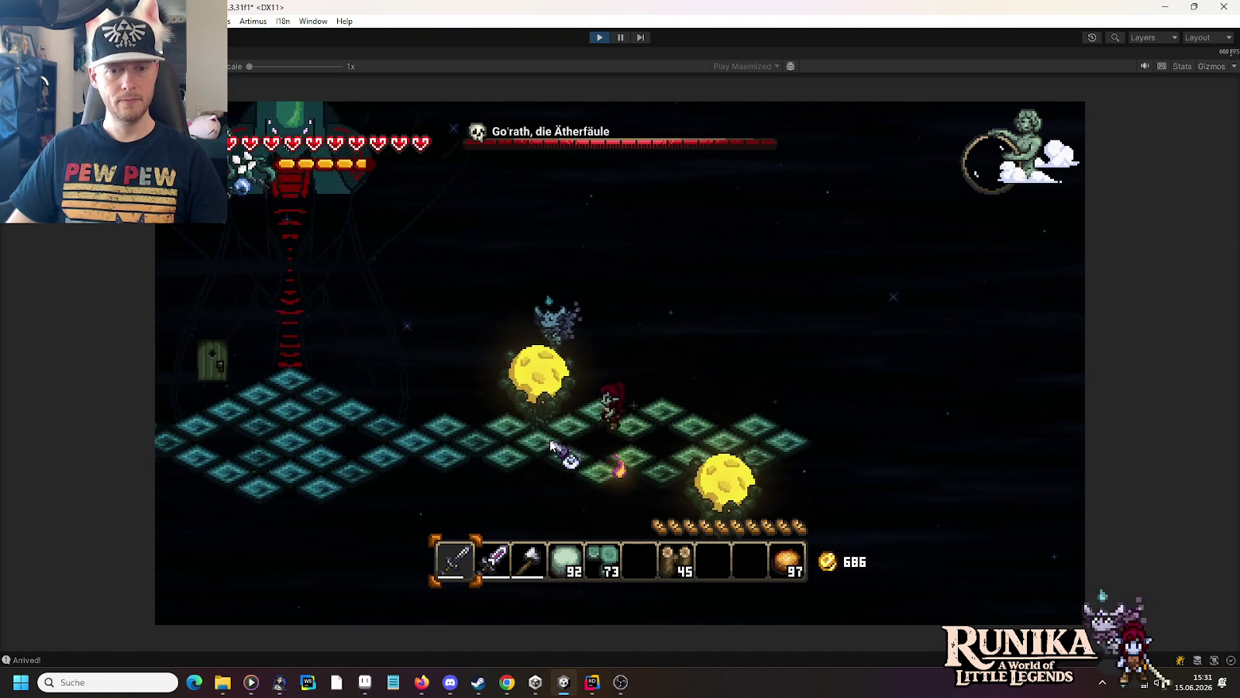
key(a)
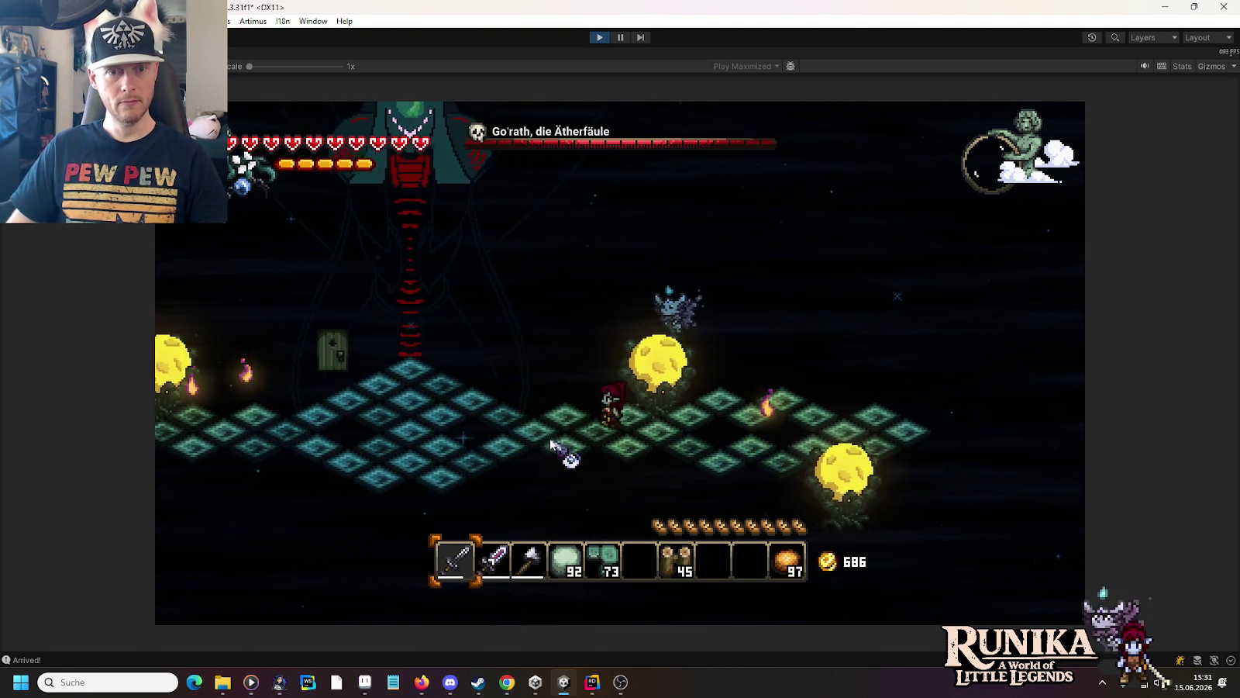
key(a)
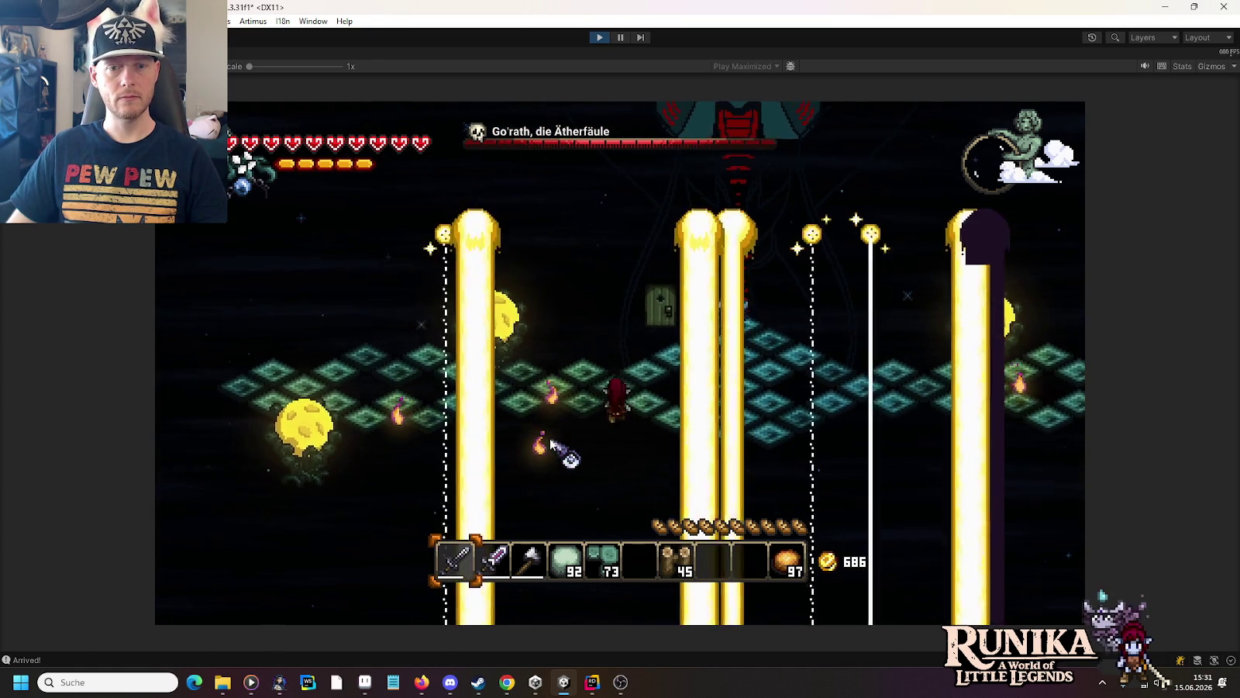
key(d)
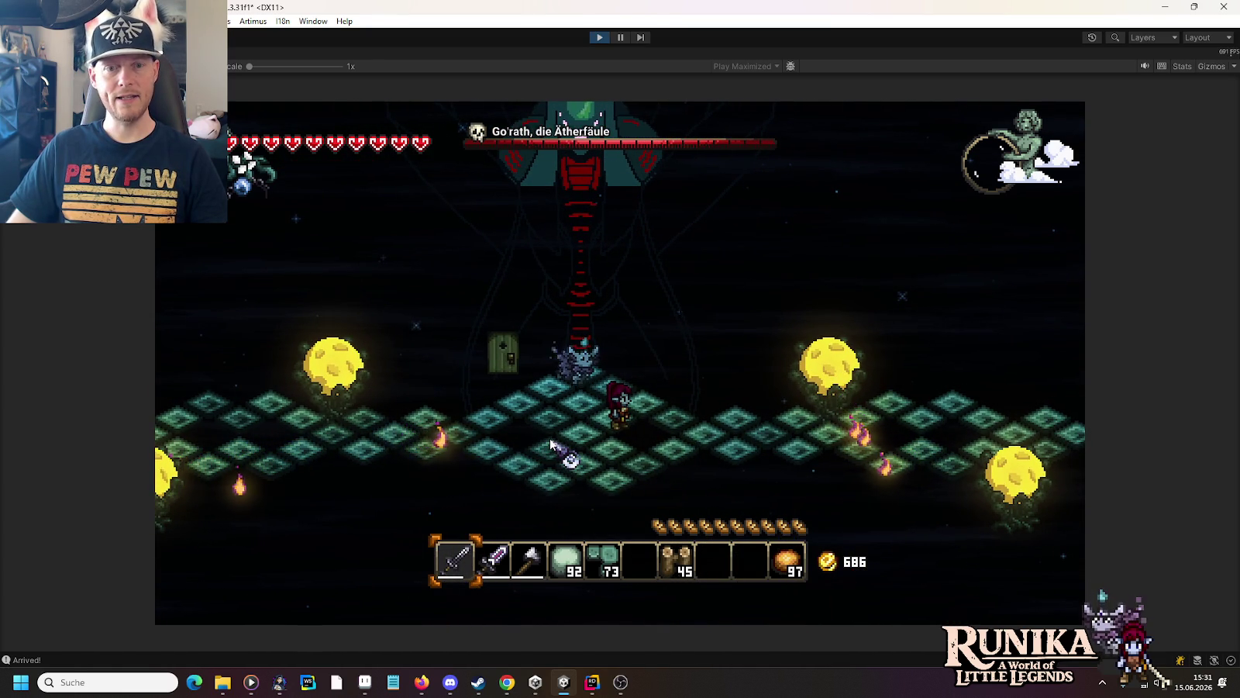
key(a)
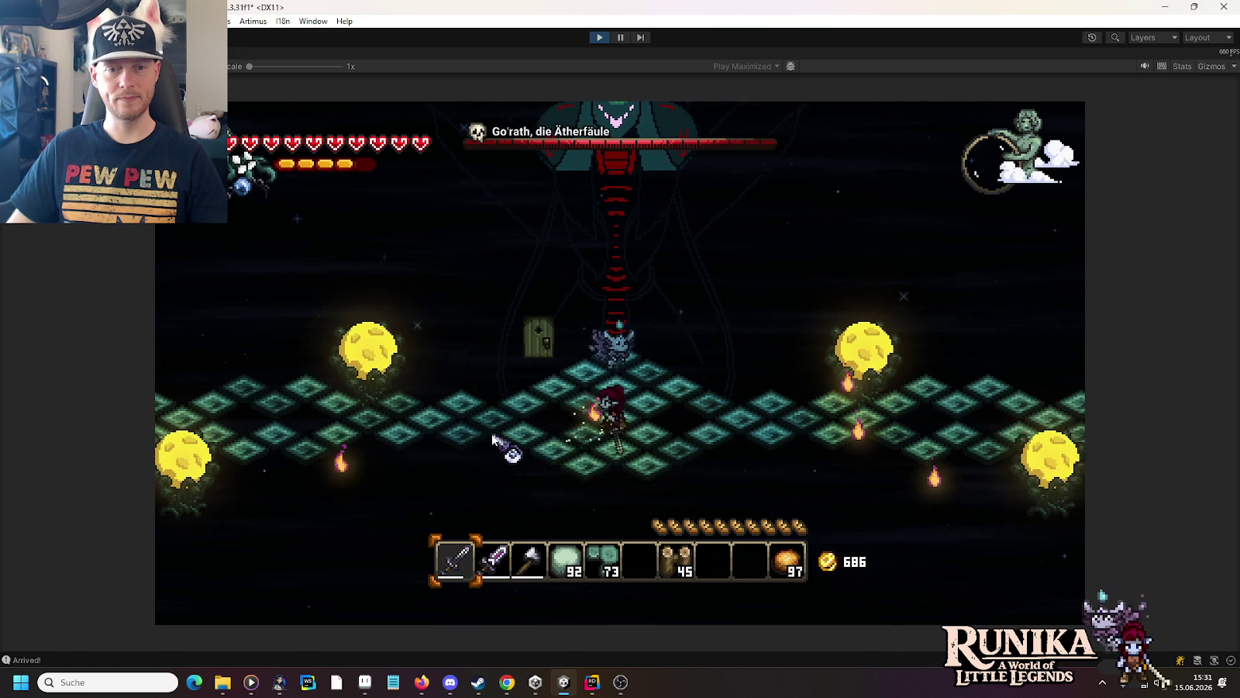
key(d)
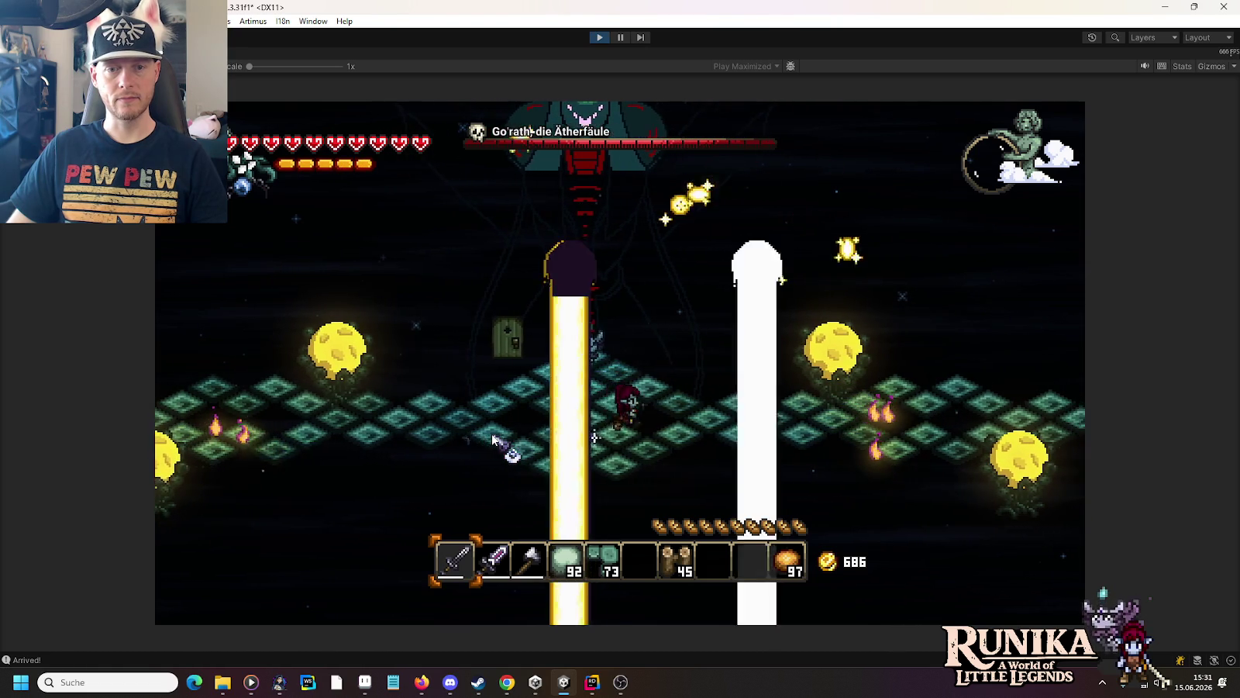
key(a)
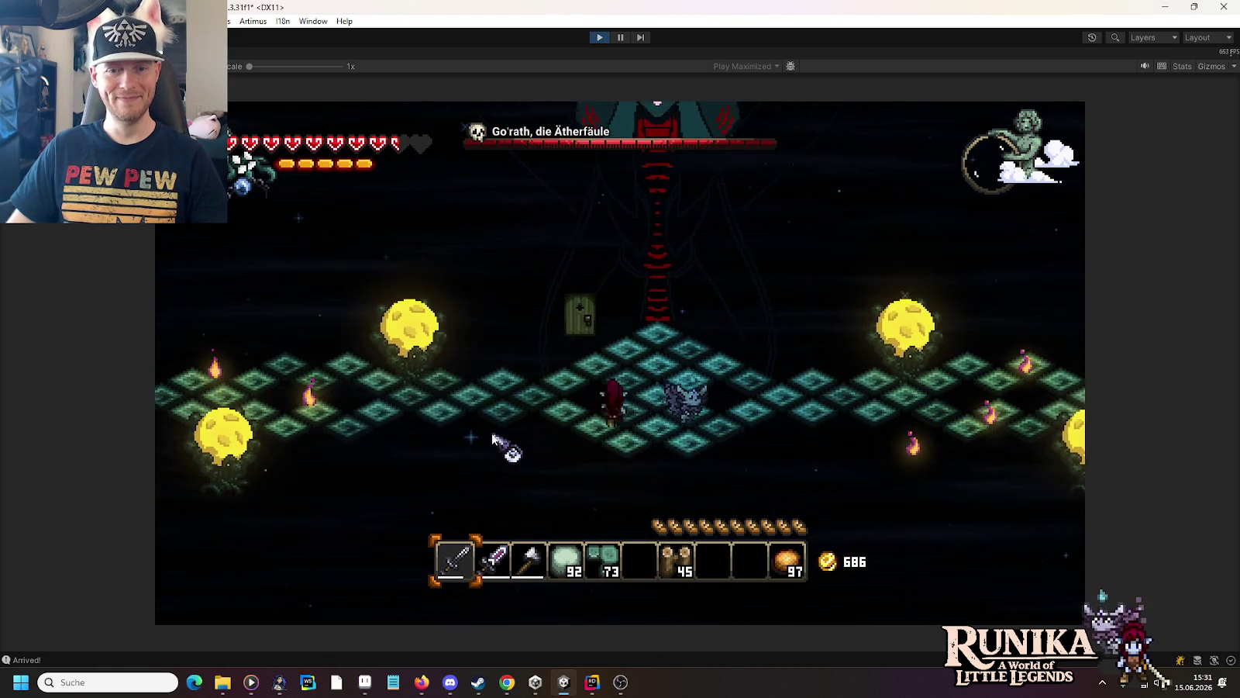
key(d)
key(2)
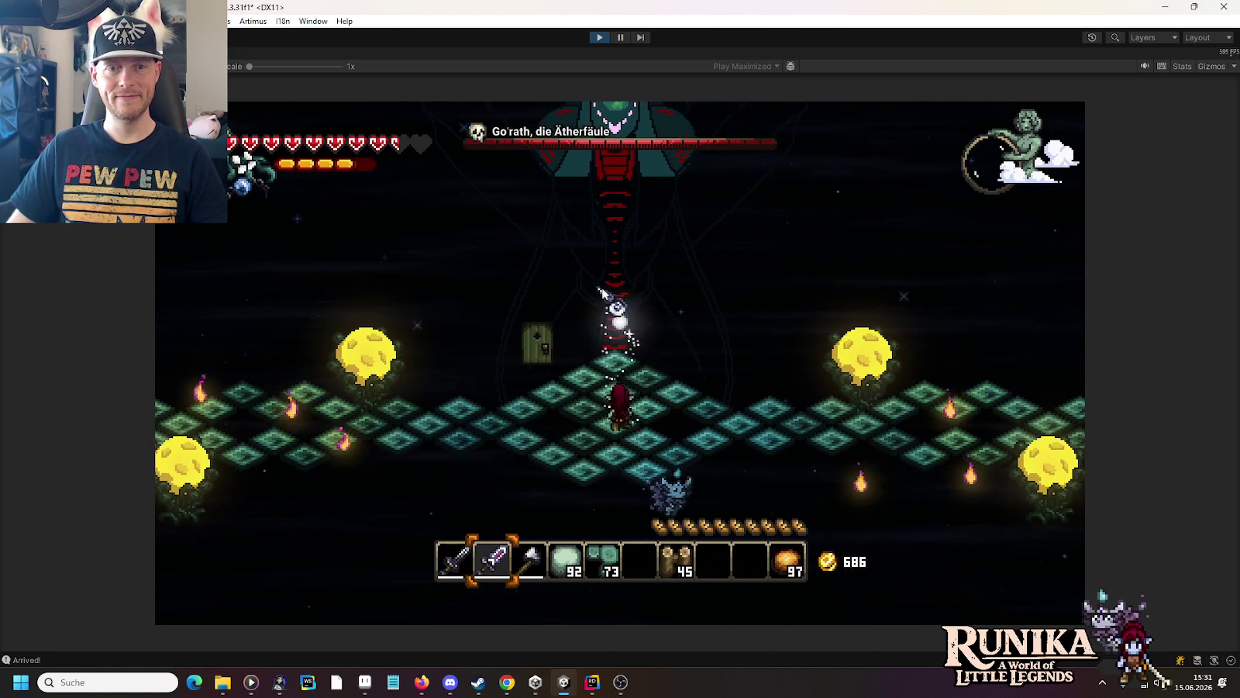
key(a)
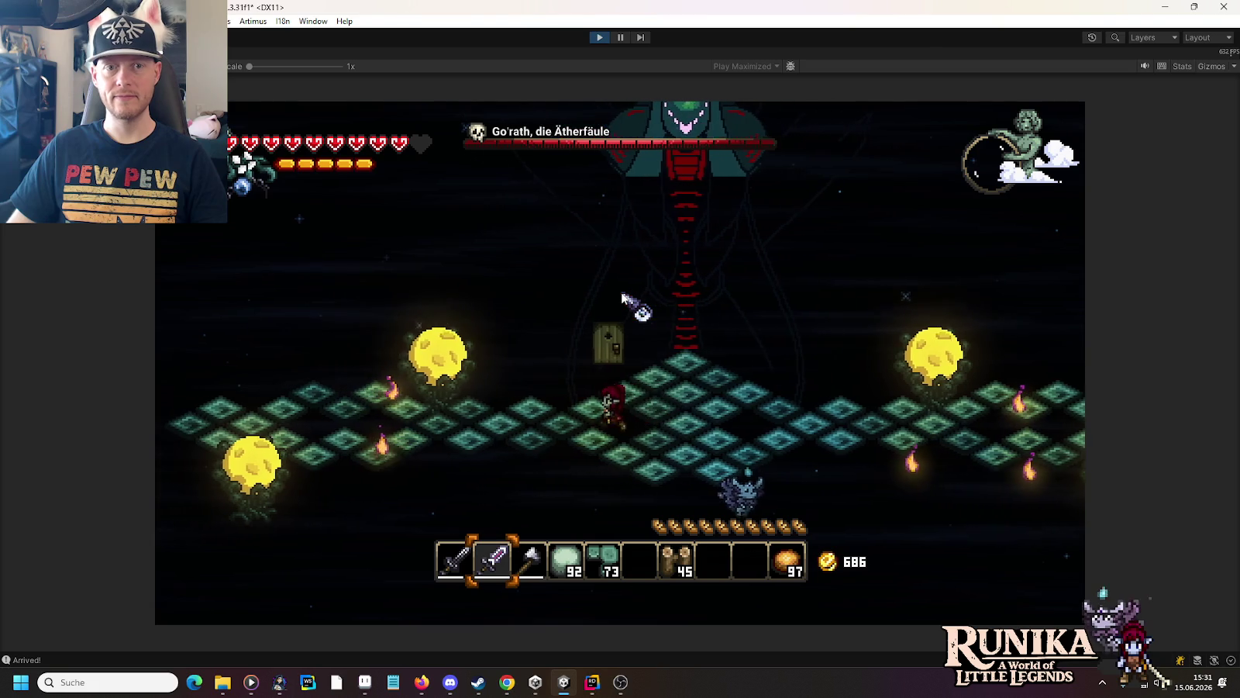
key(d)
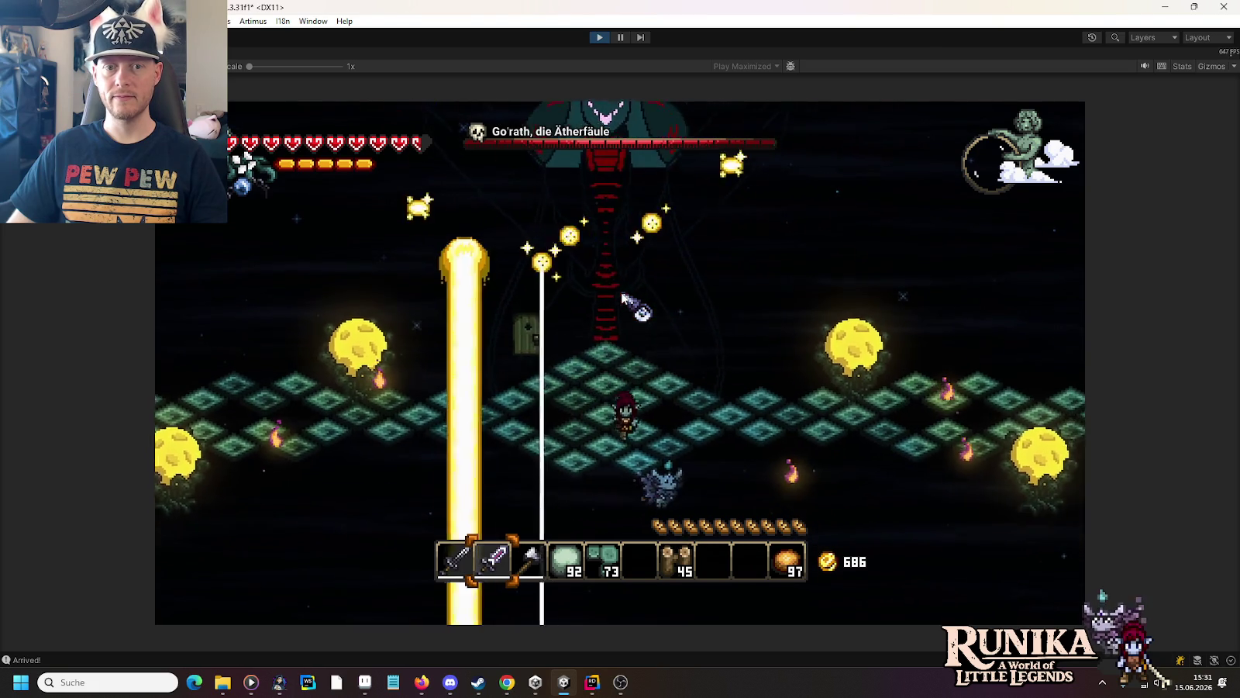
Step: Stop the game, put ice_blast_projectile_spell_04 in Element 1, and set volume to 0.25
click(600, 38)
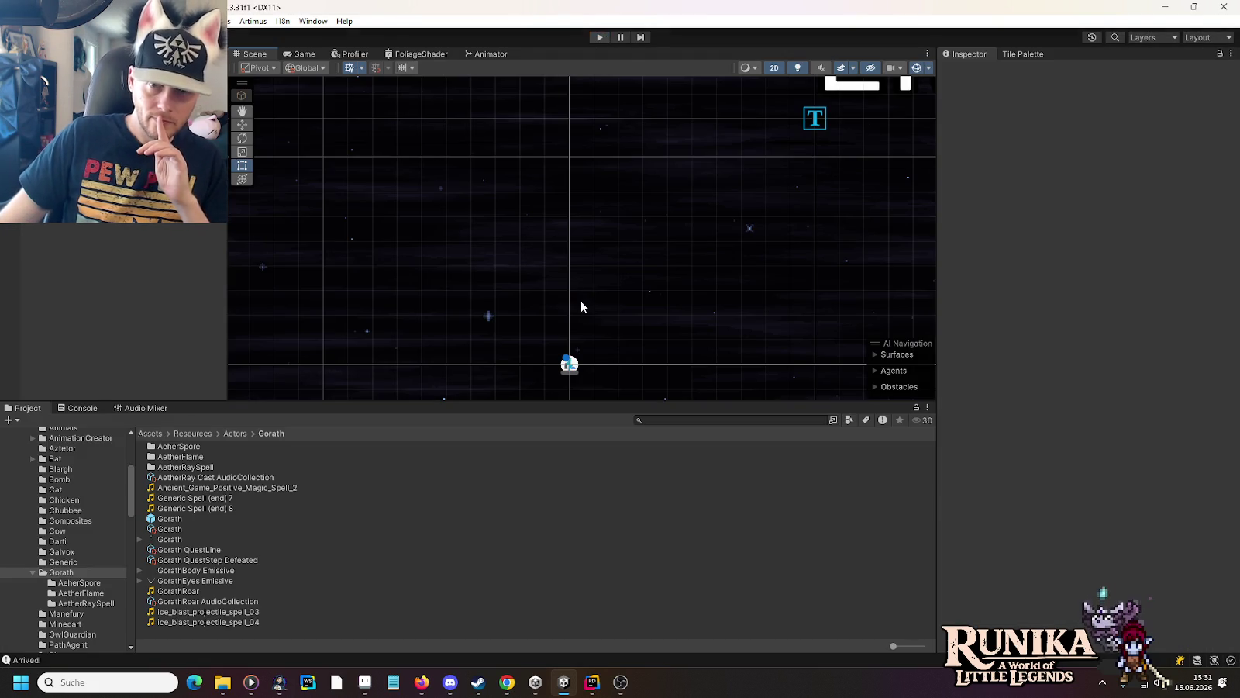
click(209, 476)
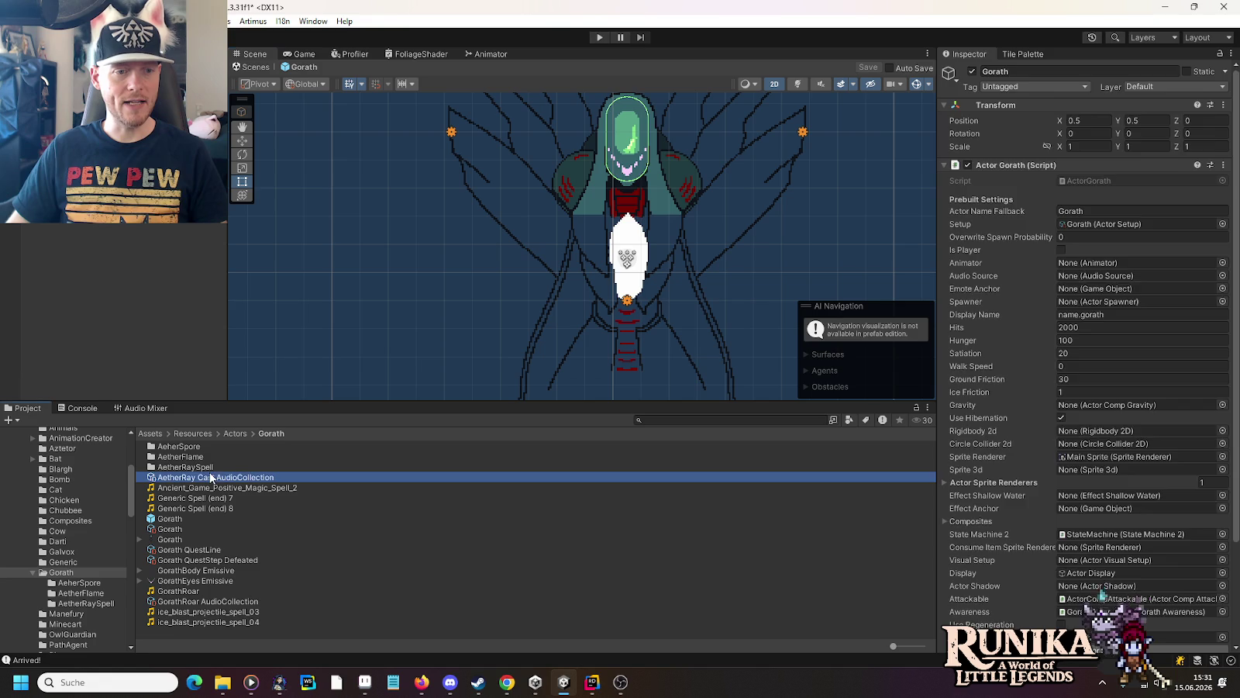
drag(249, 617, 1094, 183)
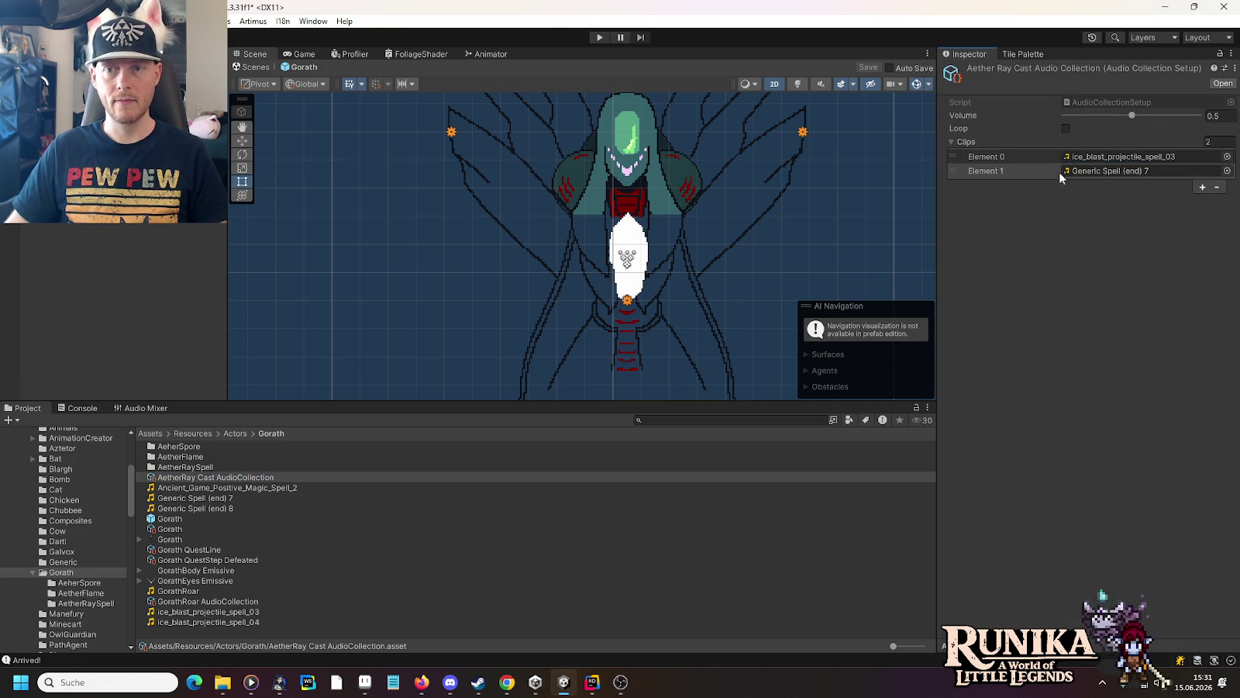
mouse_move(255, 621)
mouse_down()
mouse_move(969, 247)
mouse_move(1072, 175)
mouse_up()
click(1215, 117)
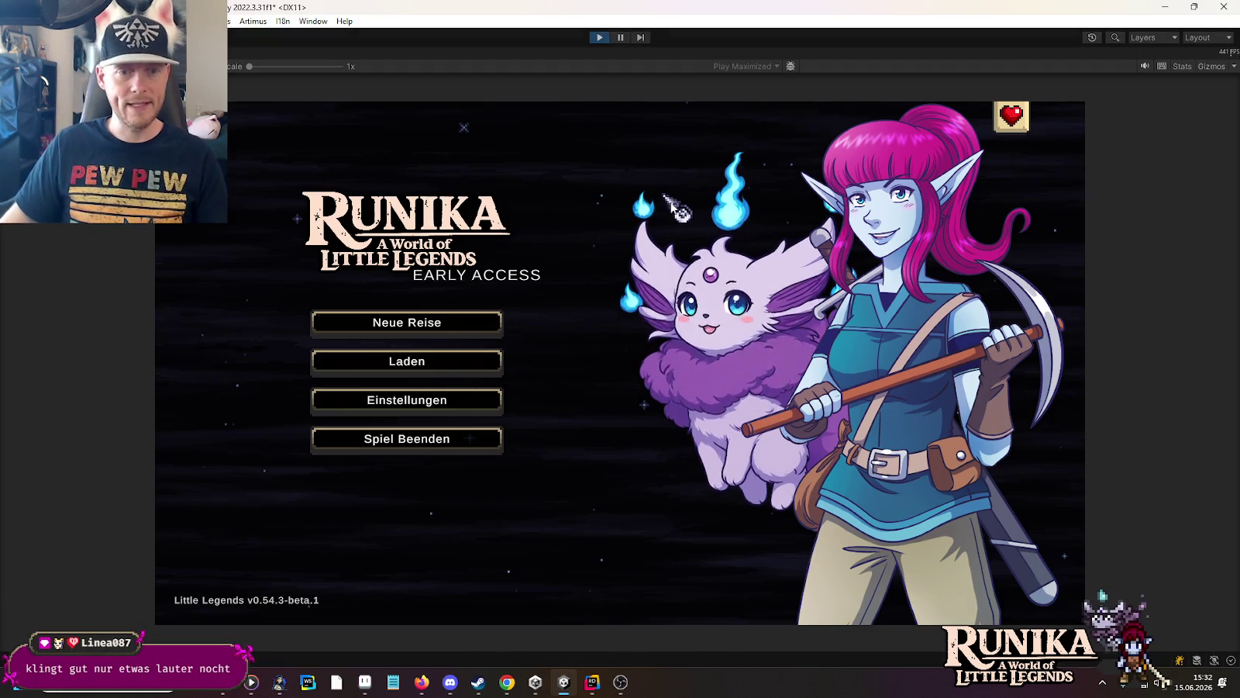
Step: Load the saved game into the Gorath arena, then stop the run after hearing the beams
click(469, 363)
click(538, 324)
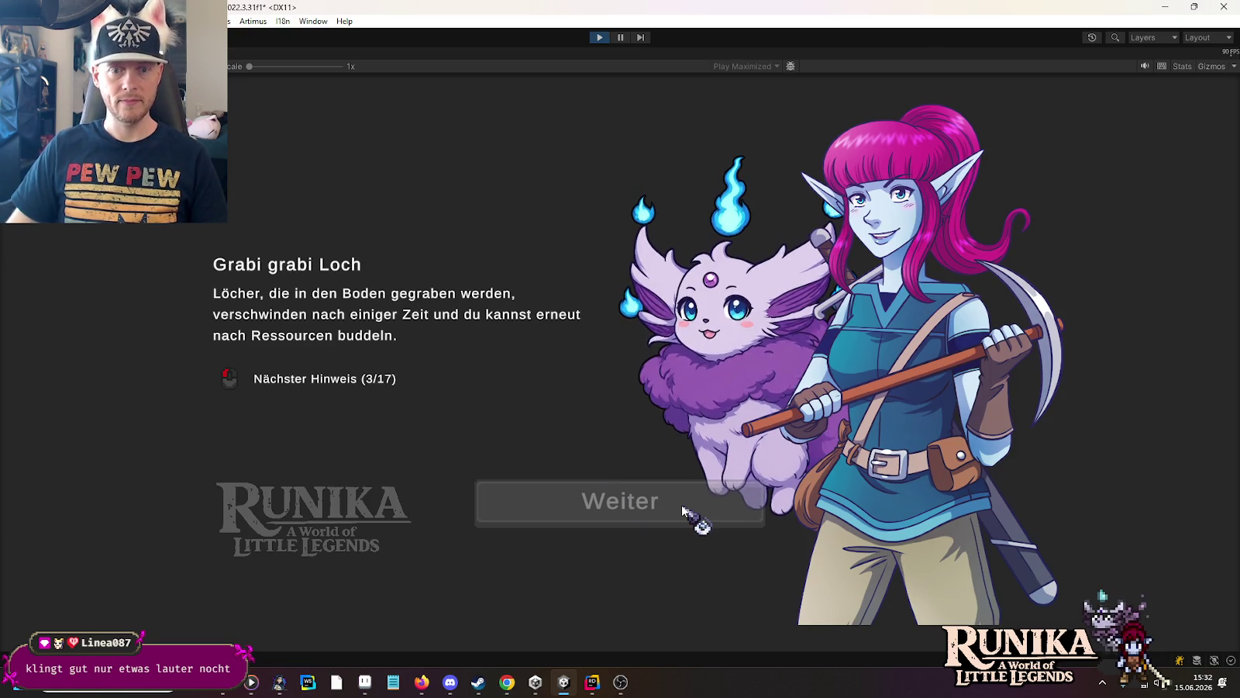
click(683, 510)
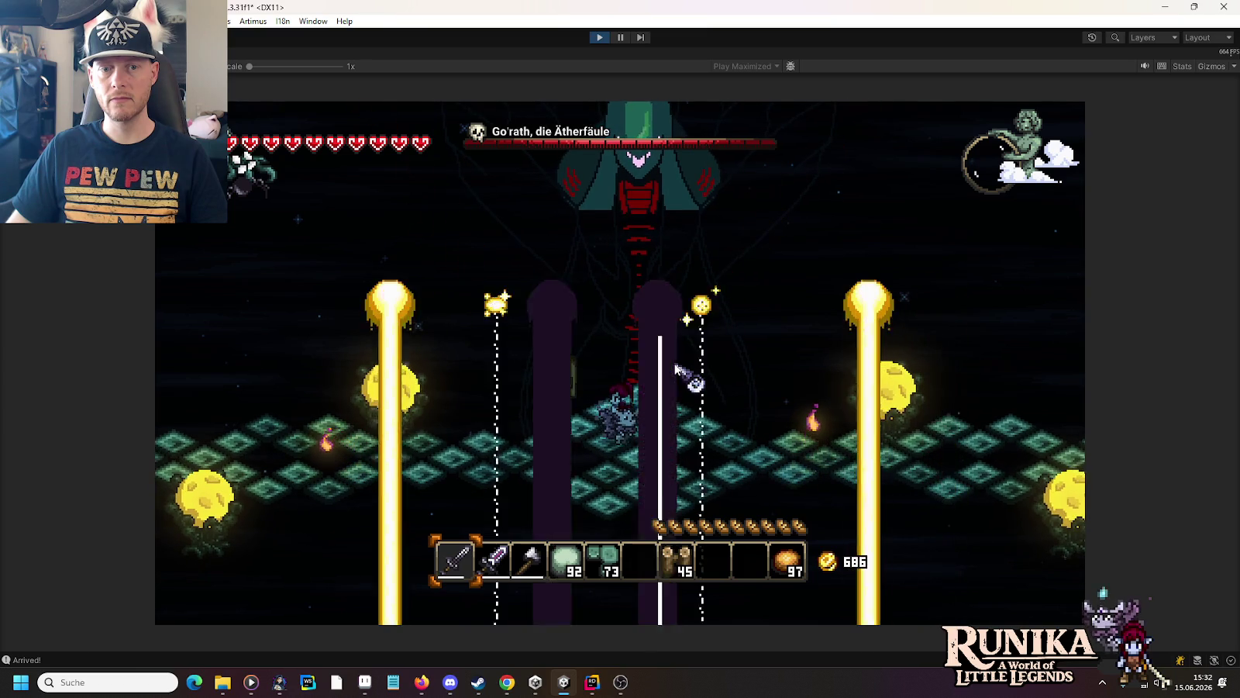
click(595, 38)
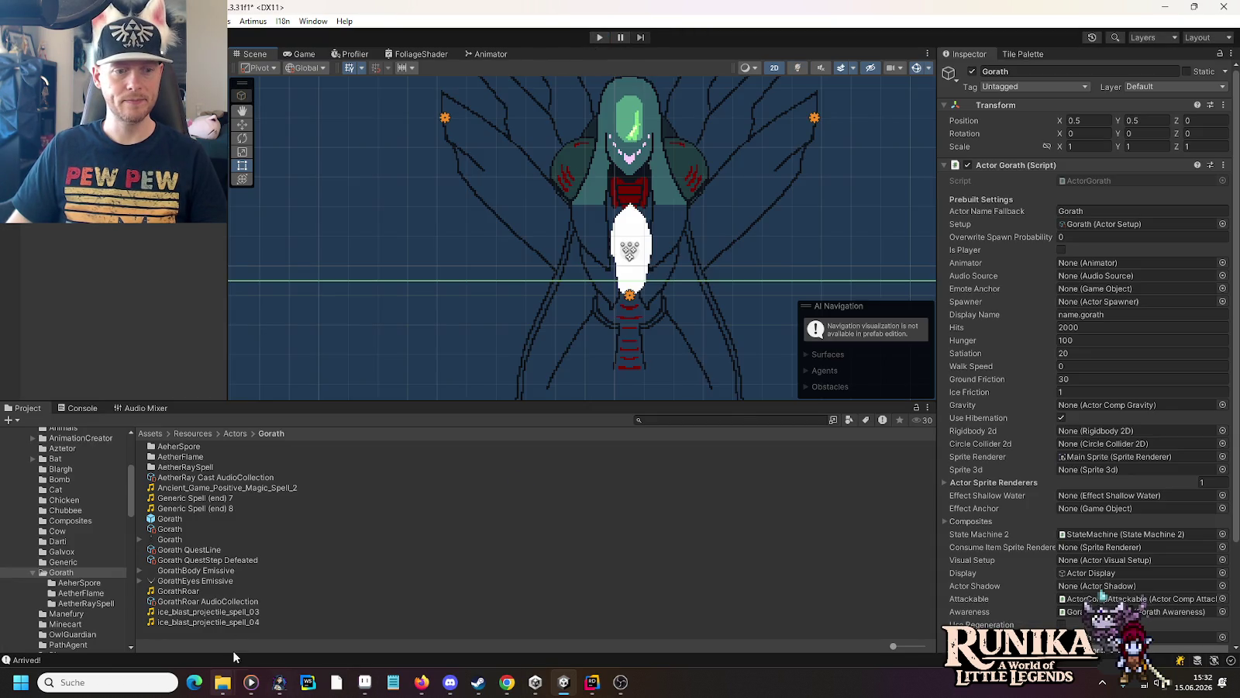
Step: Restore Generic Spell (end) 7 and 8 as the AetherRay Cast collection's clips
click(216, 477)
drag(213, 501, 1053, 227)
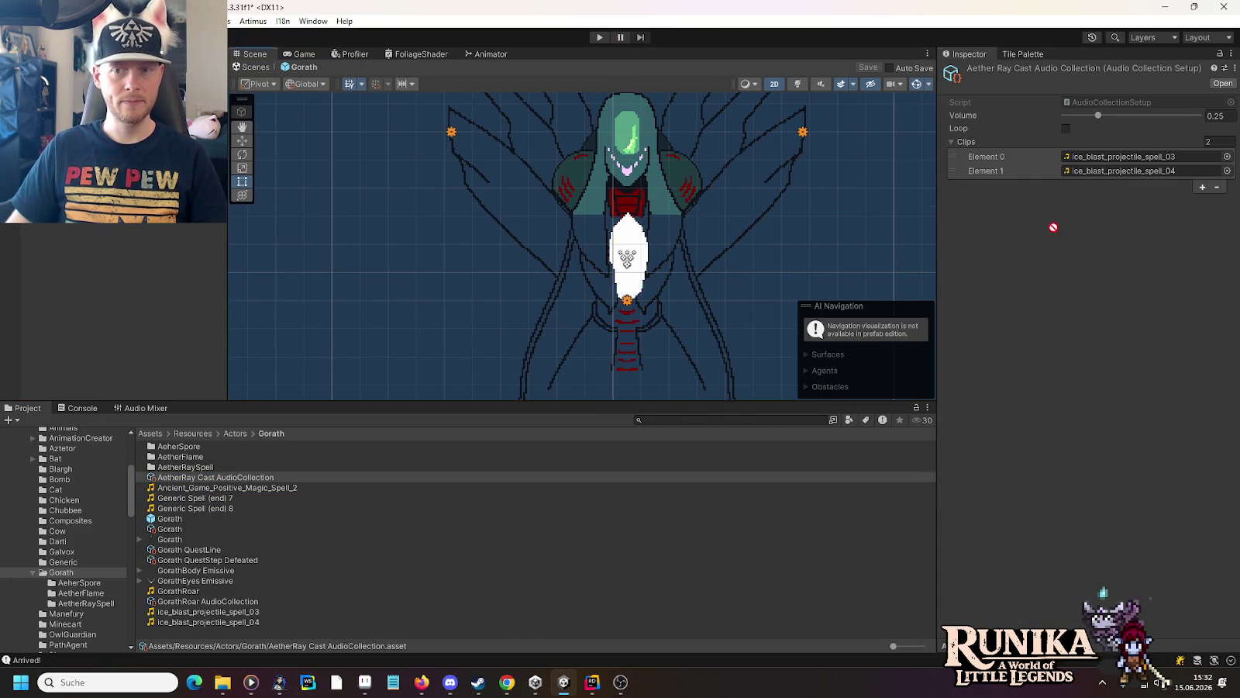
drag(218, 510, 1009, 186)
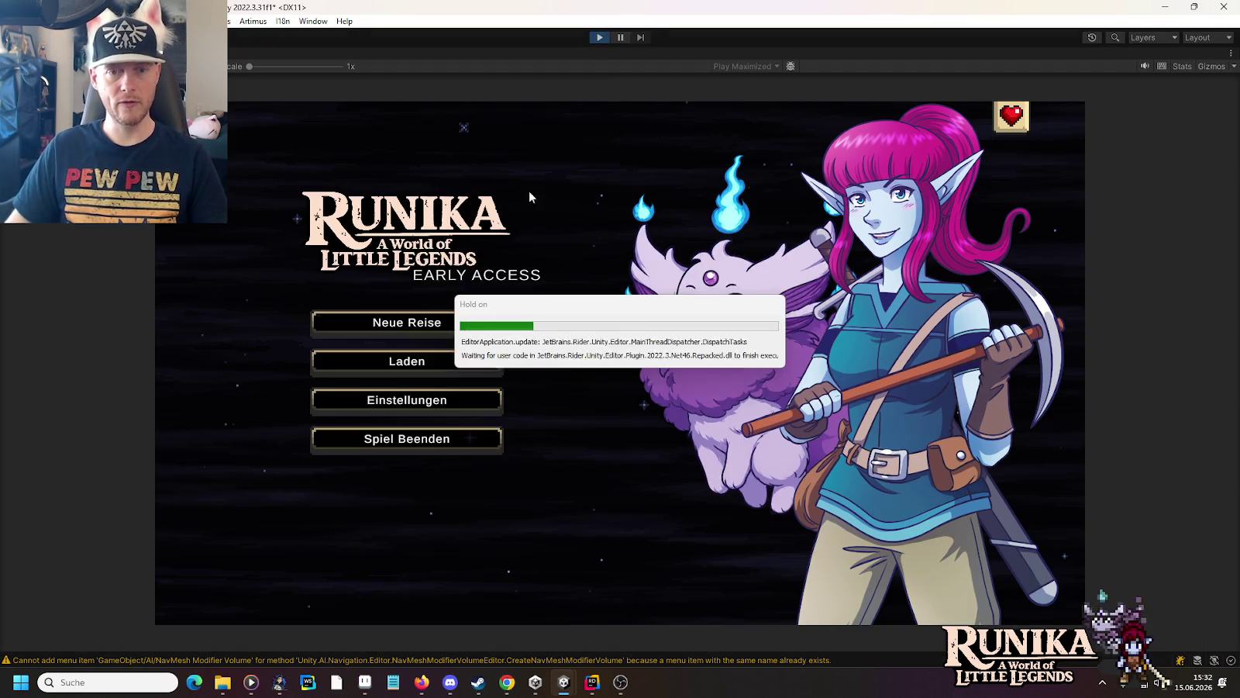
Step: Load the saved game, walk up the platform and equip the purple sword in slot 2
click(476, 364)
click(476, 320)
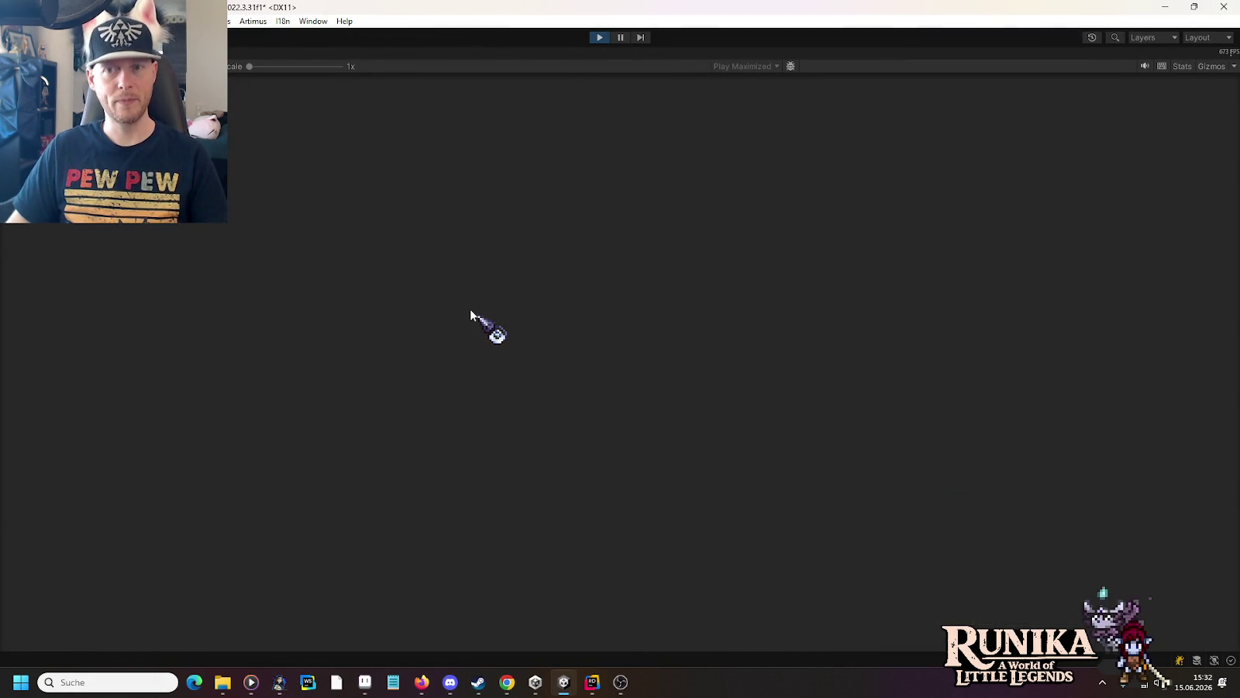
click(655, 504)
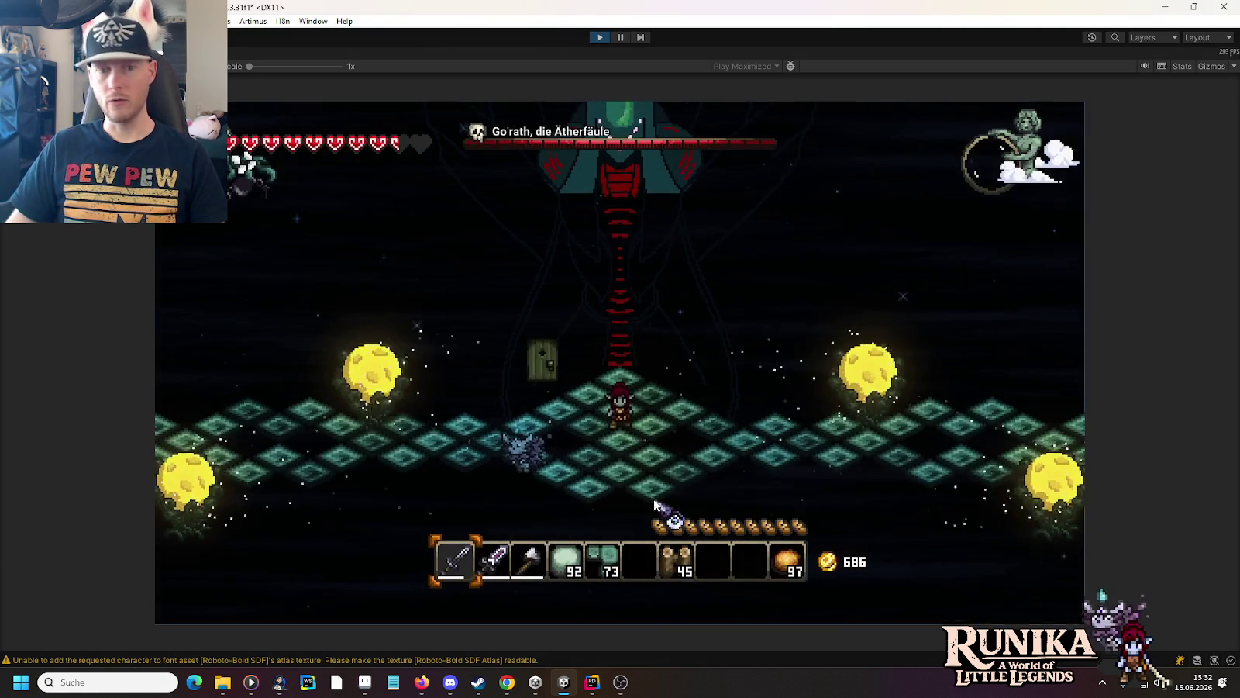
key(w)
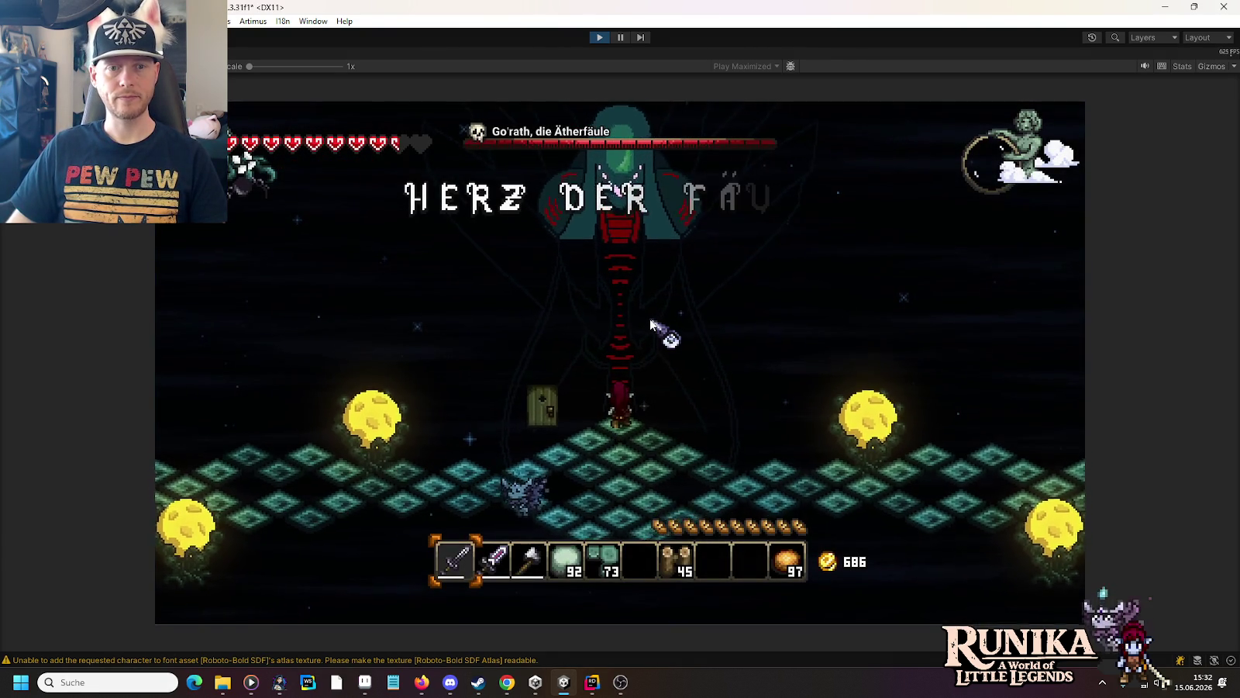
key(2)
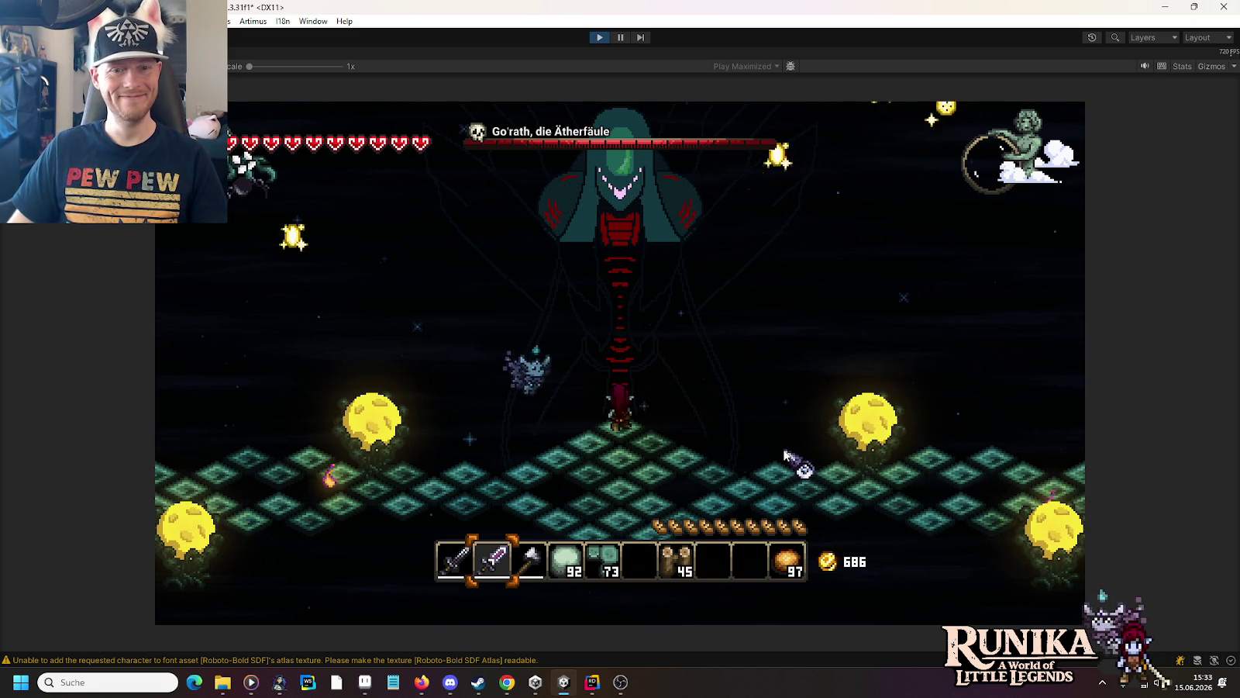
Step: Dodge the light pillars by walking up, down, left and right around the arena
key(s)
key(a)
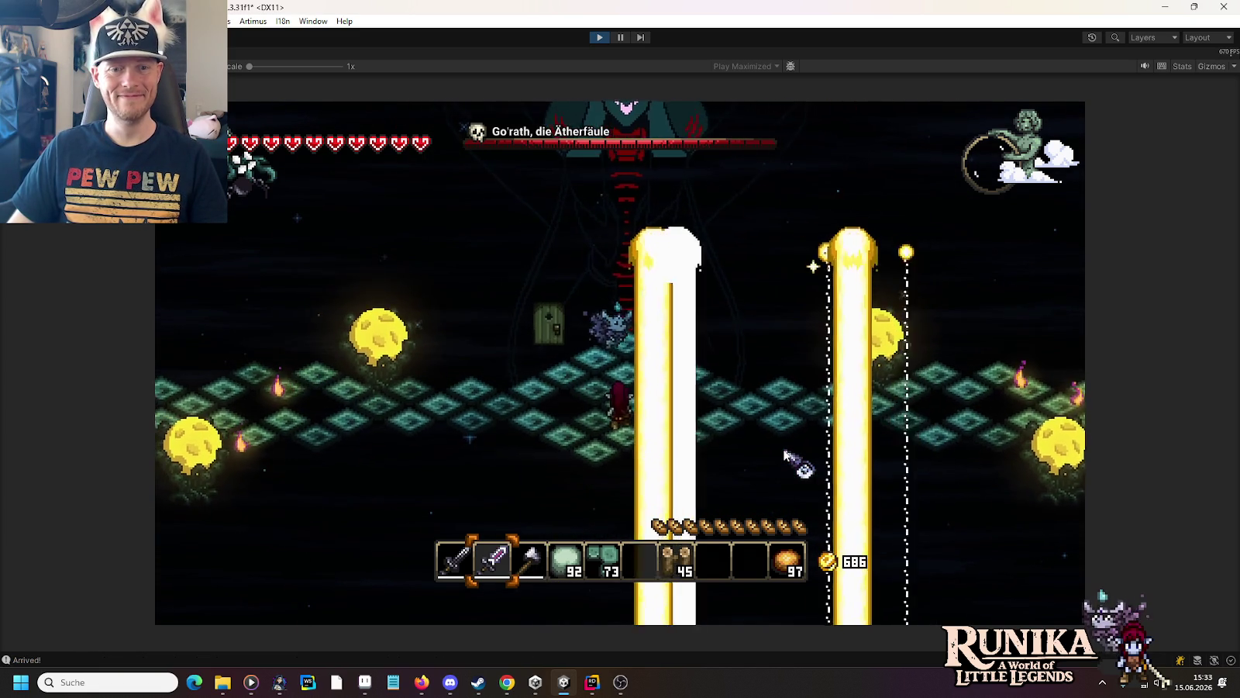
key(d)
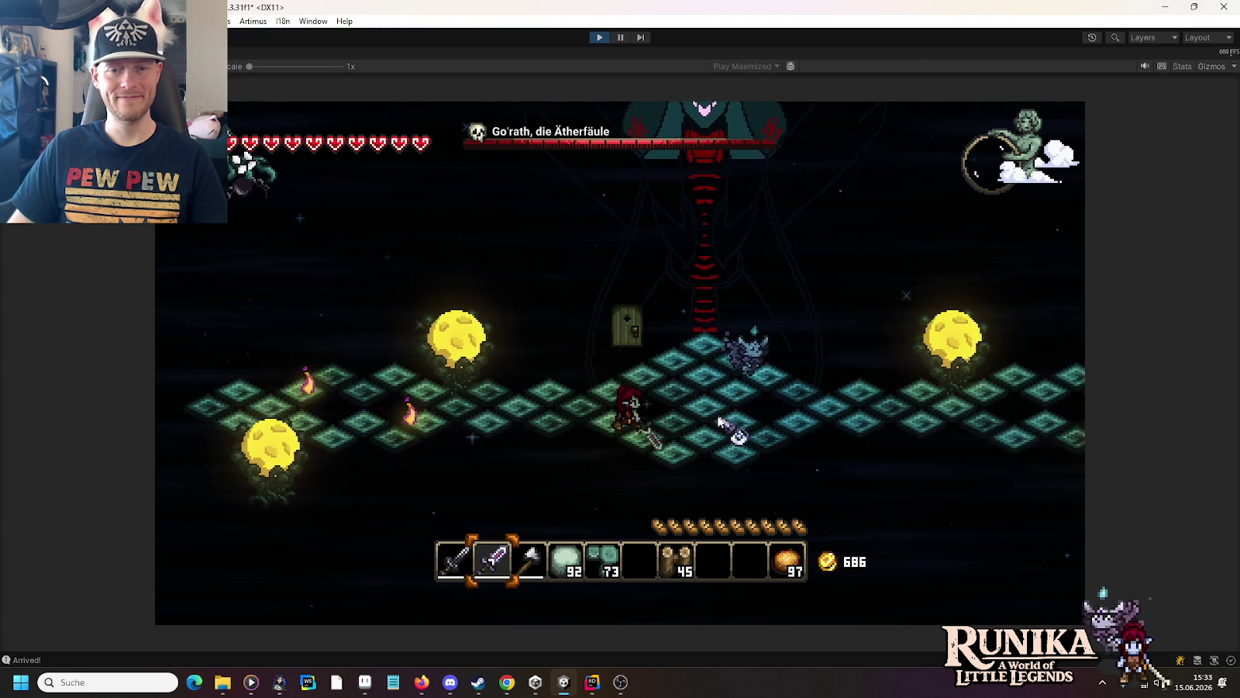
key(d)
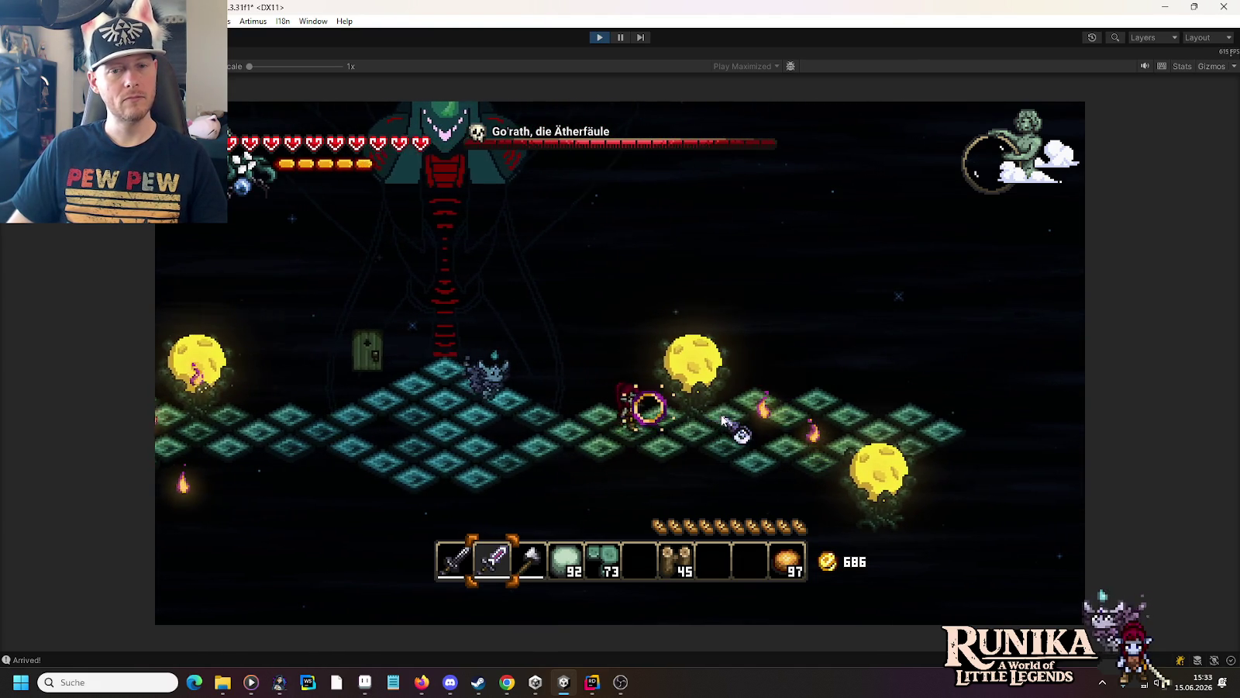
key(a)
key(w)
key(a)
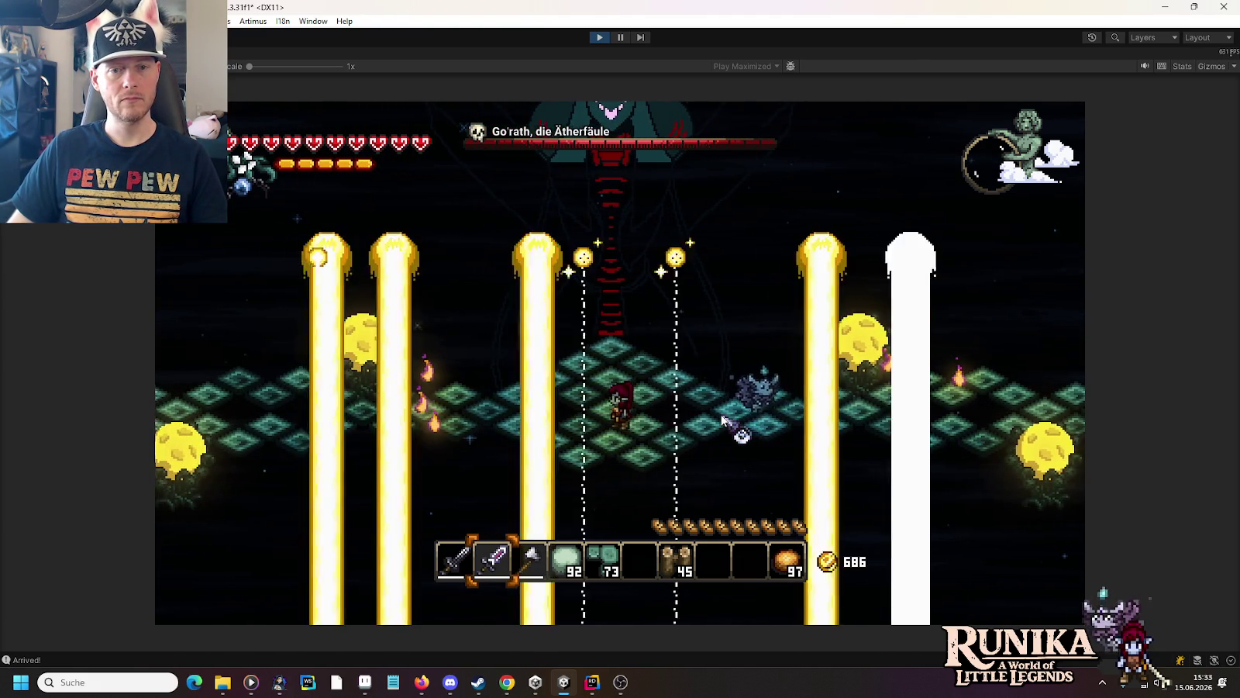
key(d)
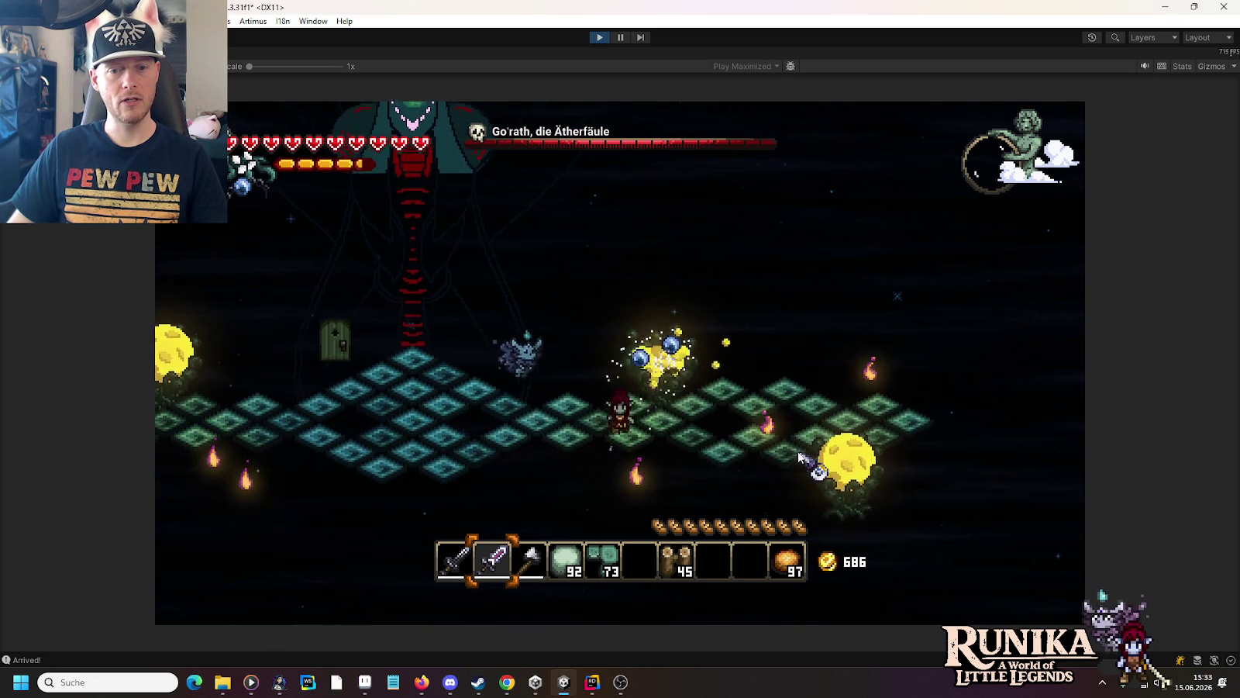
key(s)
key(d)
key(w)
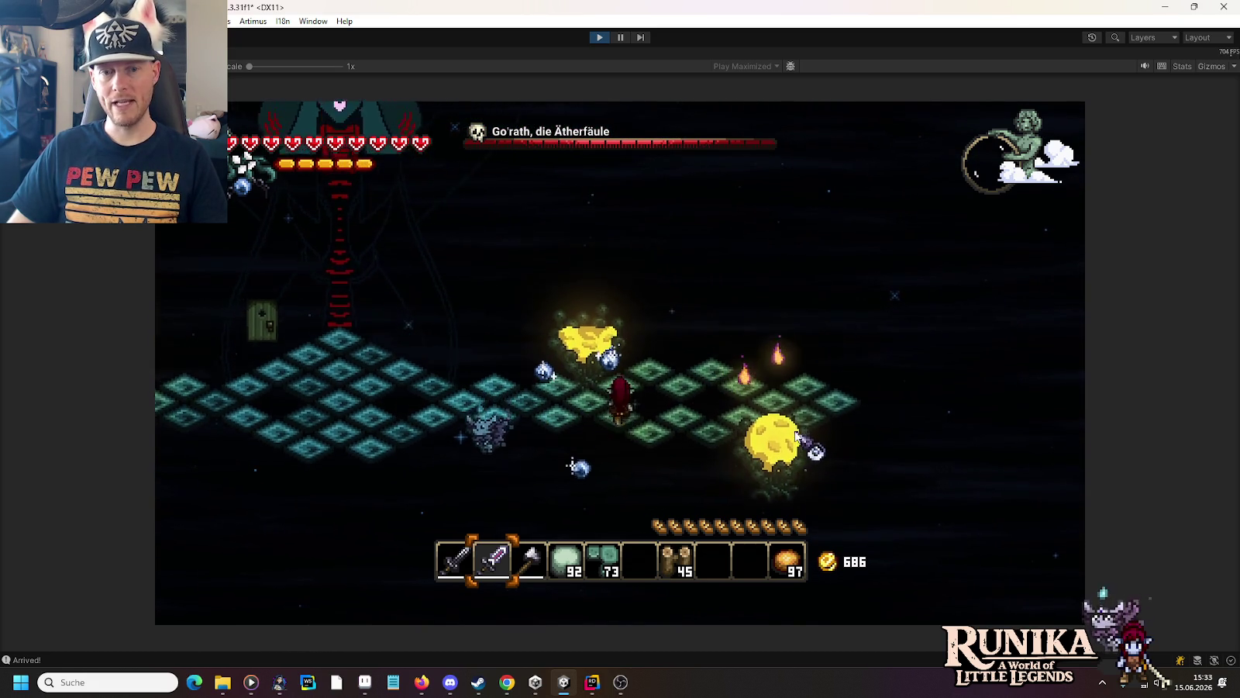
key(a)
Step: Keep evading the pillars as they erupt, then exit Play mode with Ctrl+P
key(s)
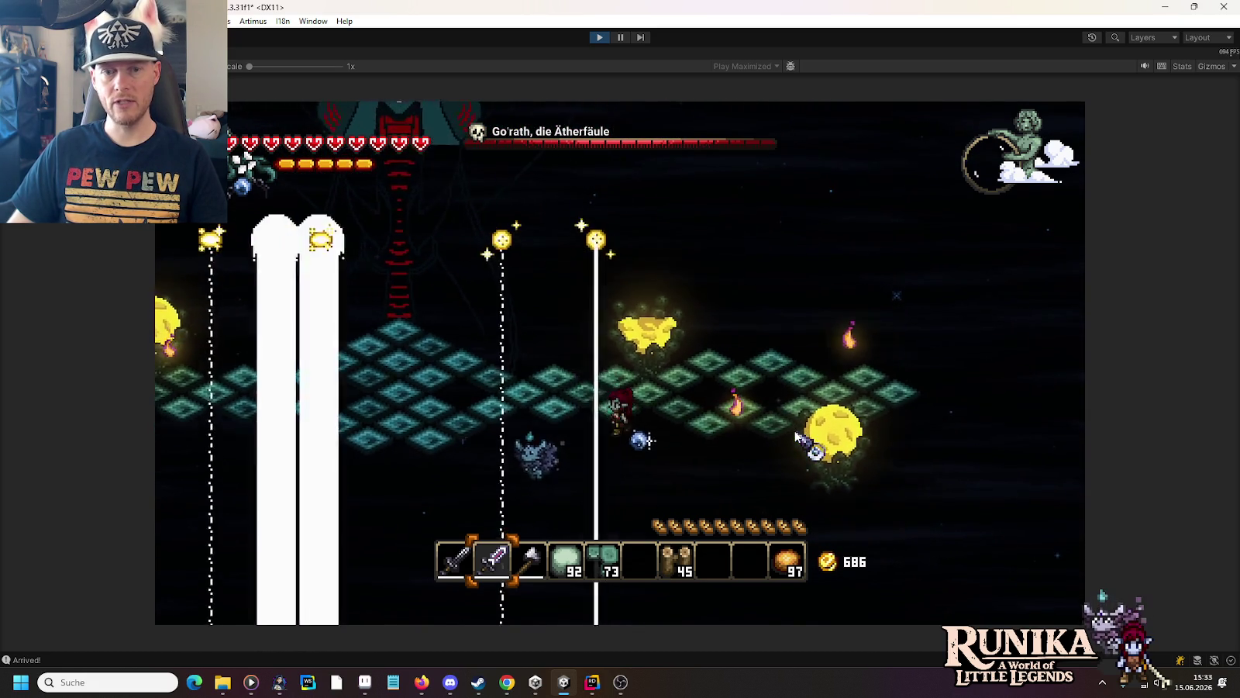
key(a)
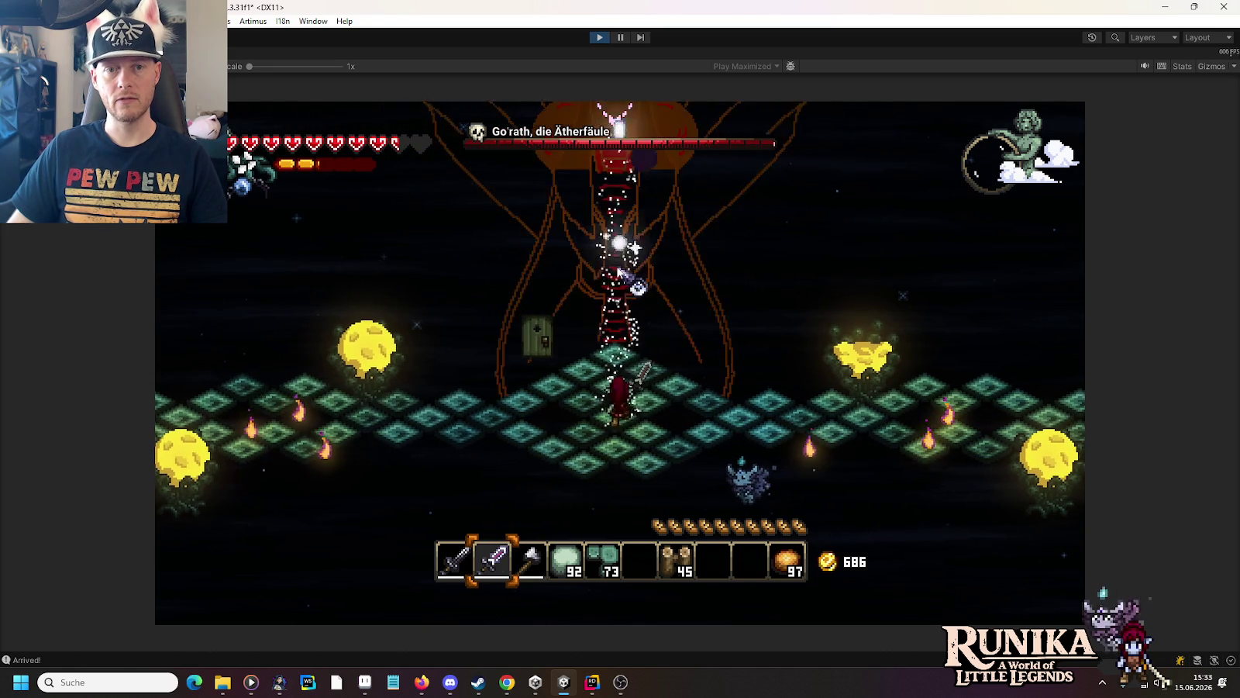
key(d)
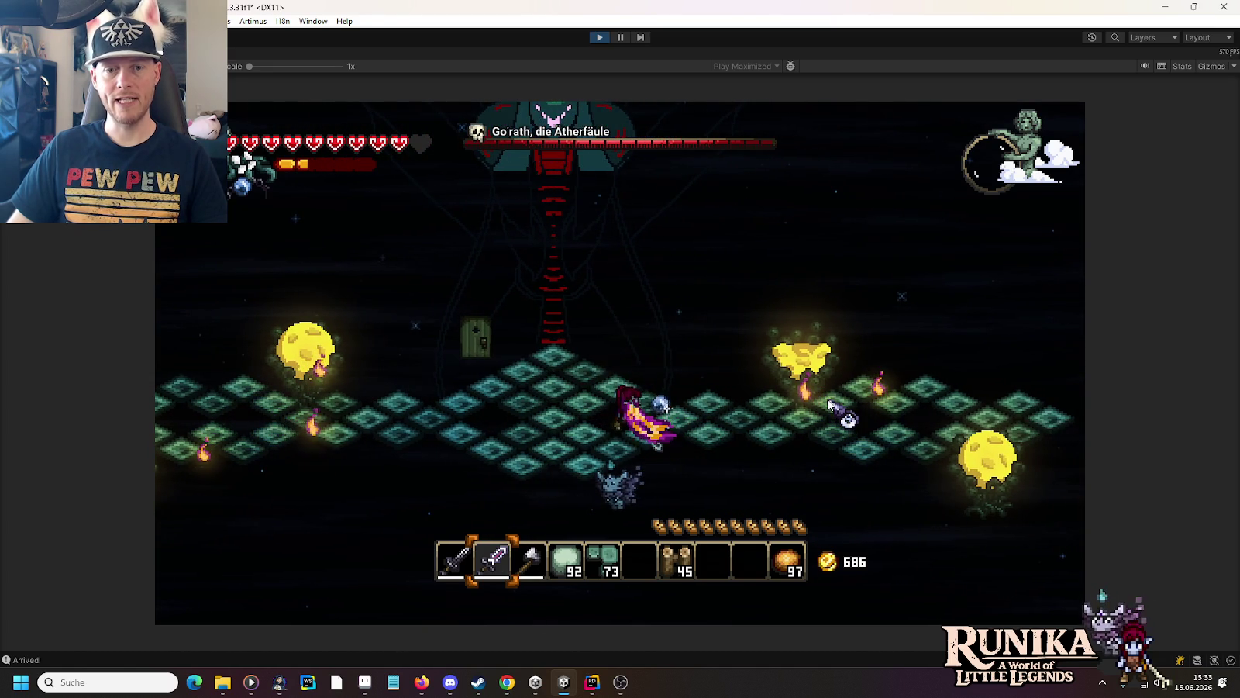
key(d)
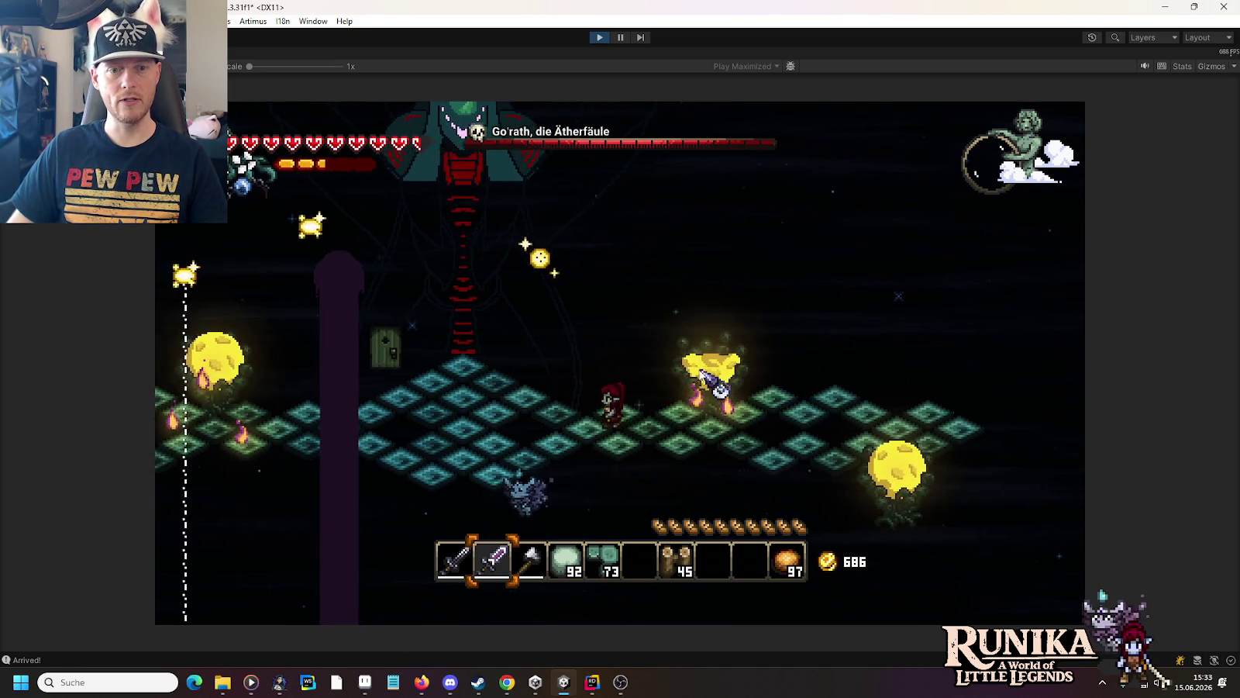
key(a)
key(s)
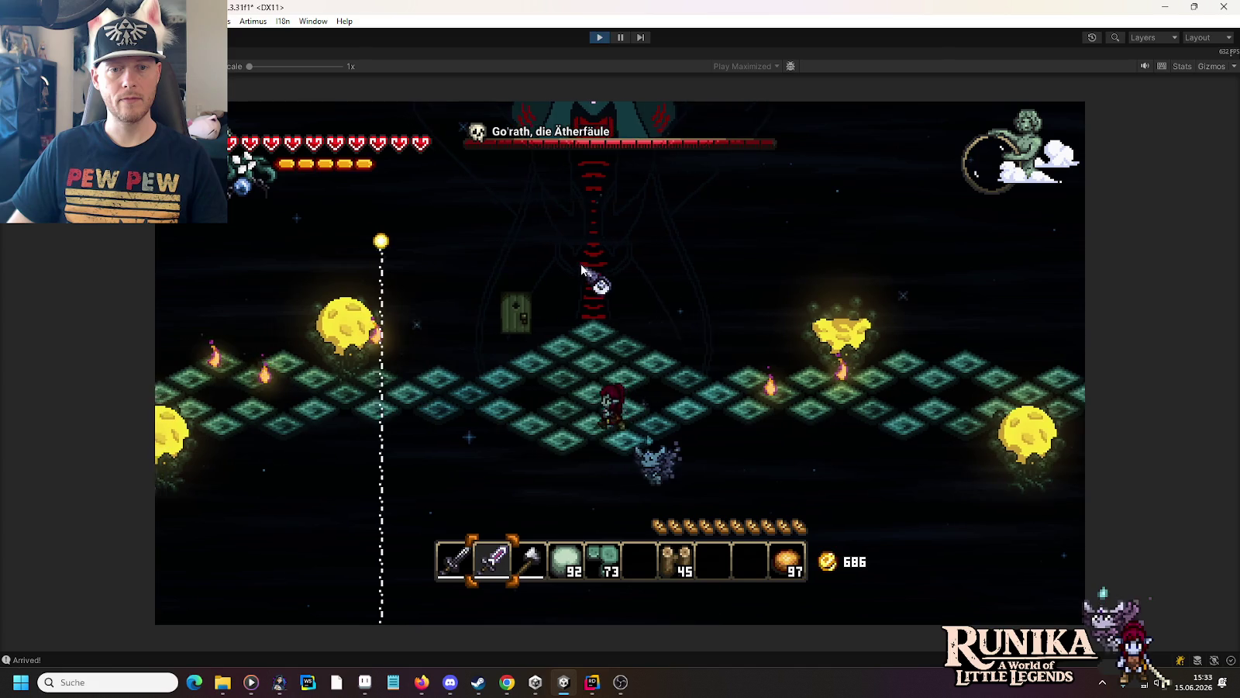
key(d)
key(s)
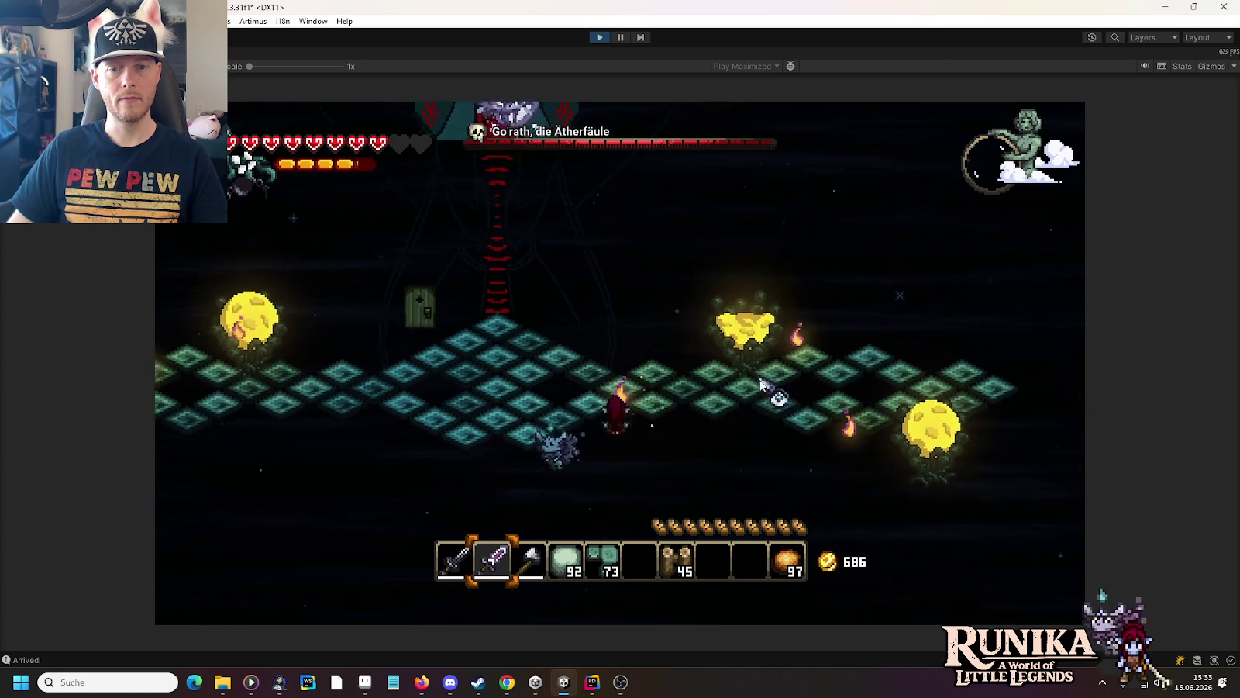
key(a)
key(d)
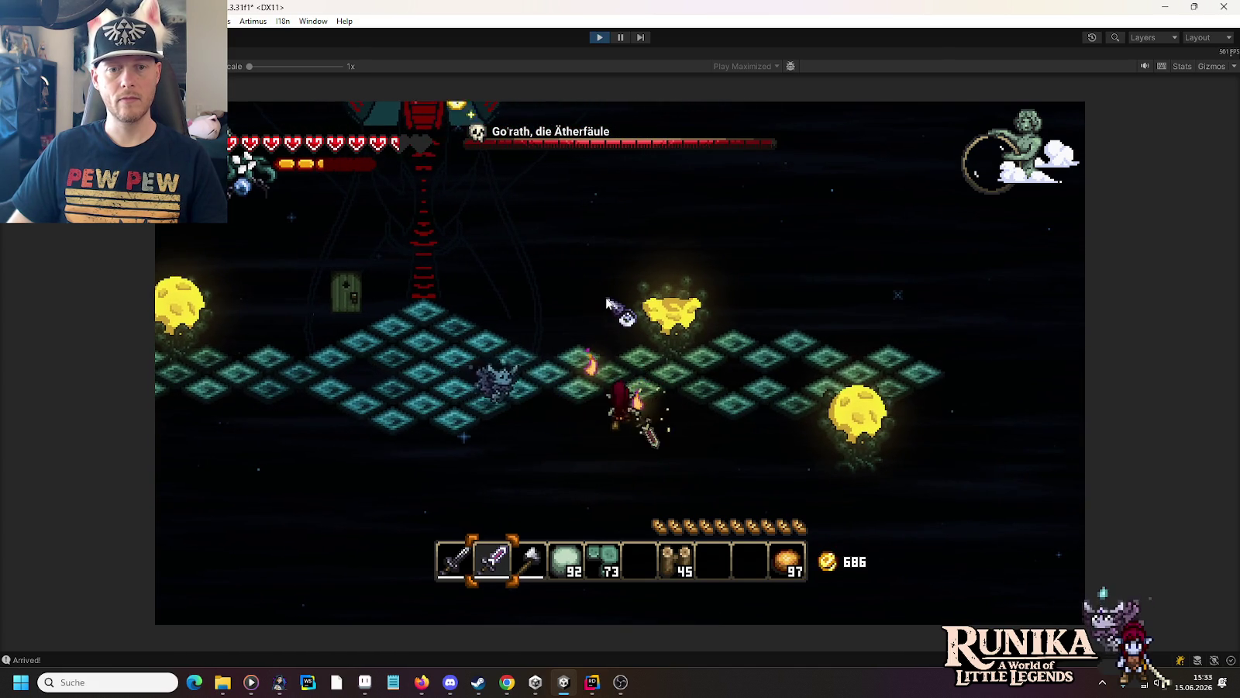
key(a)
key(w)
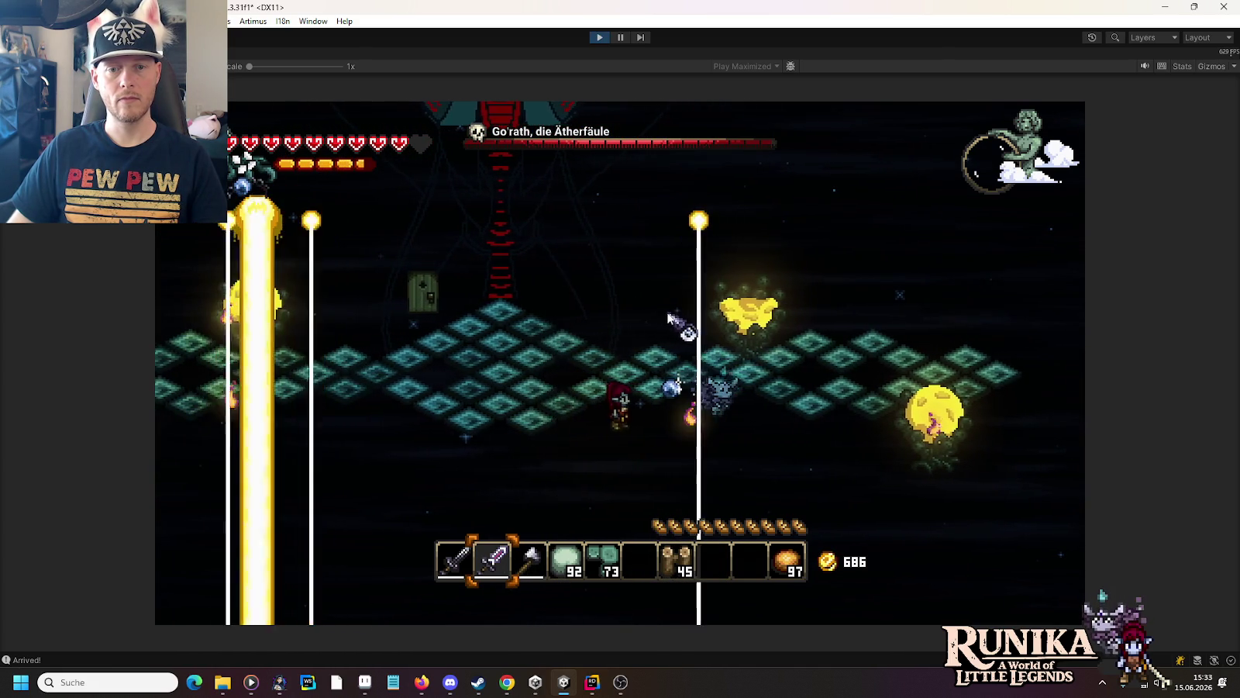
key(a)
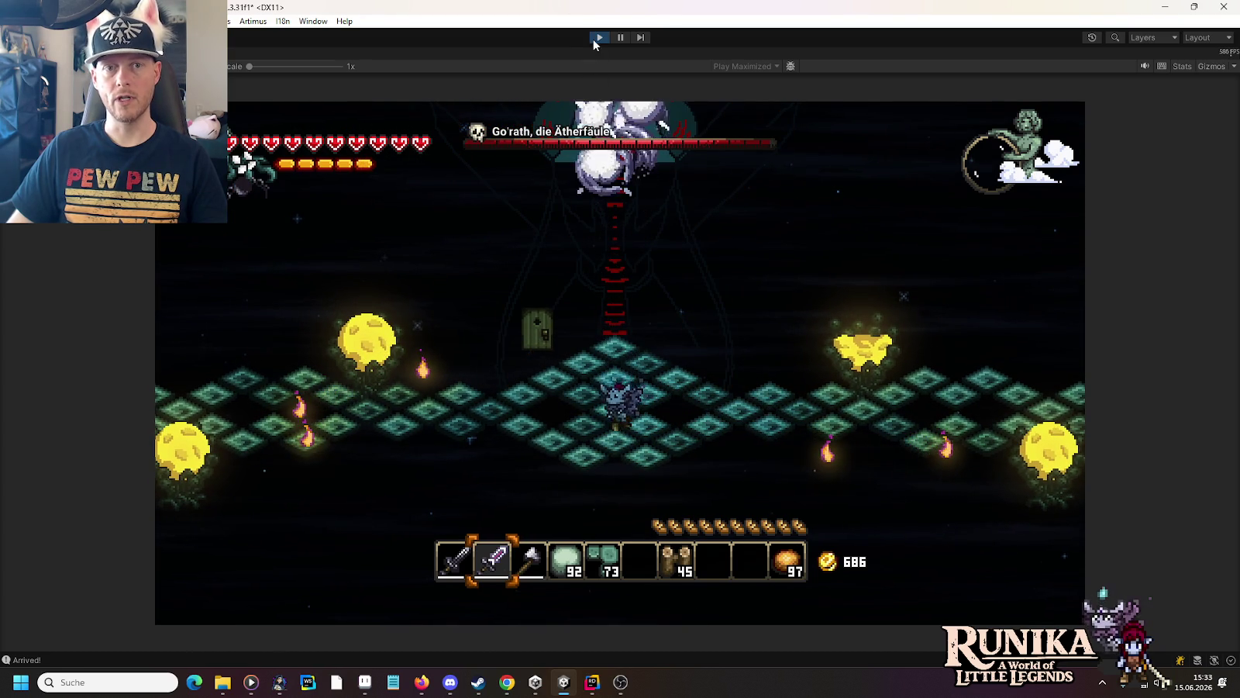
key(ctrl+p)
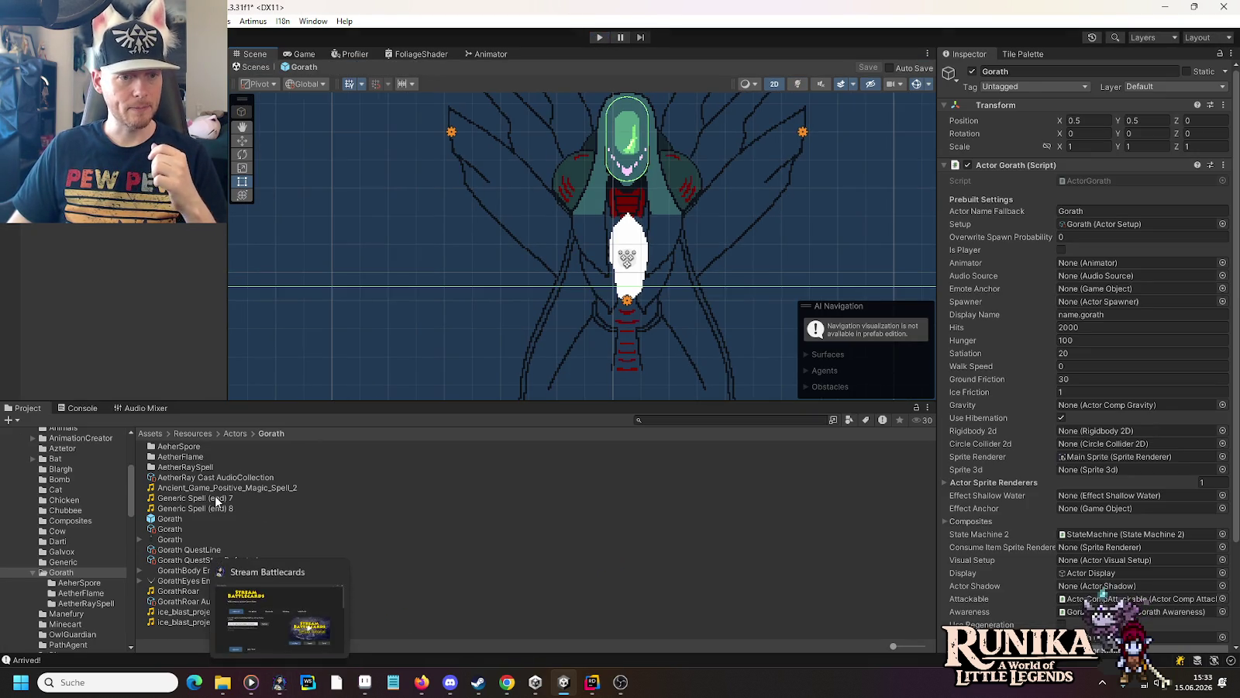
Step: Rename Generic Spell (end) 7 and 8 to AetherRay Cast 1 and AetherRay Cast 2
click(216, 499)
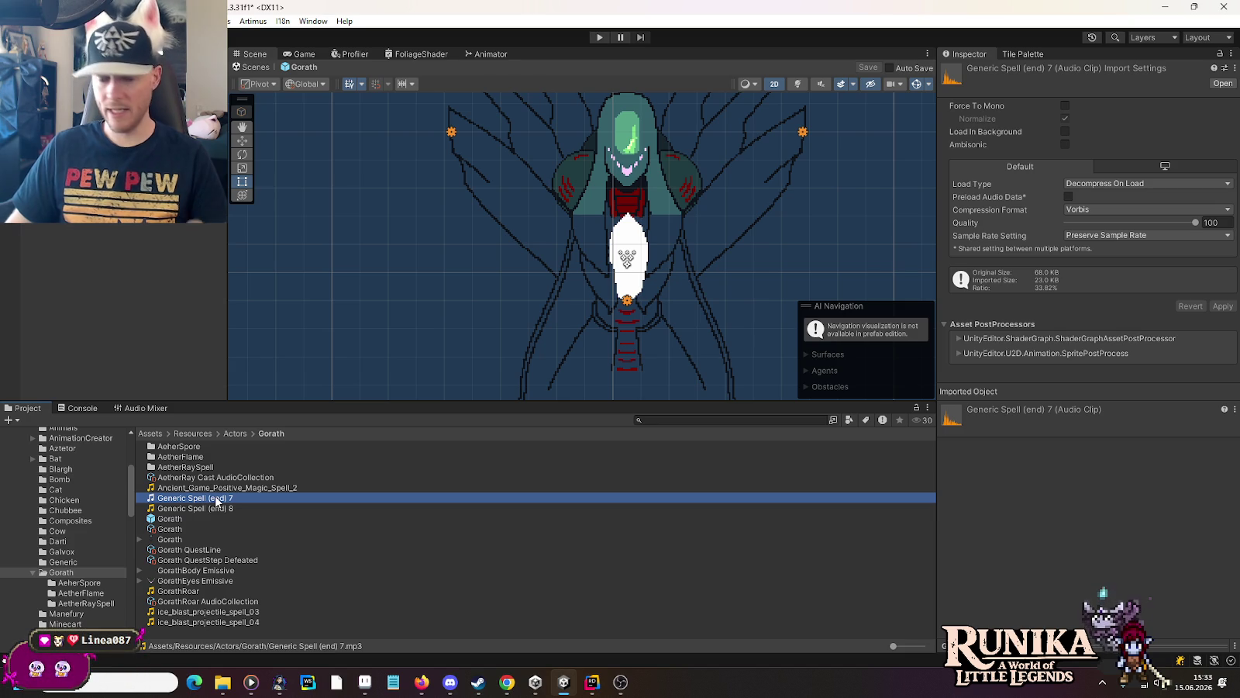
click(215, 497)
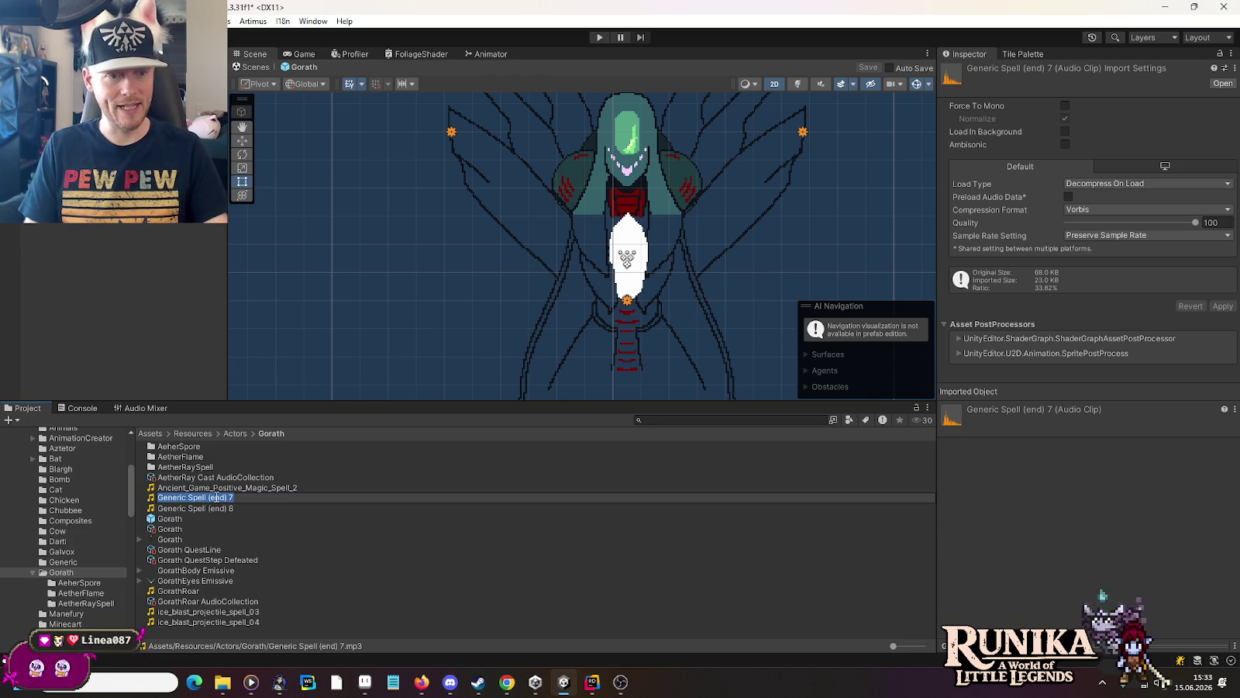
text(AetherRay Cast)
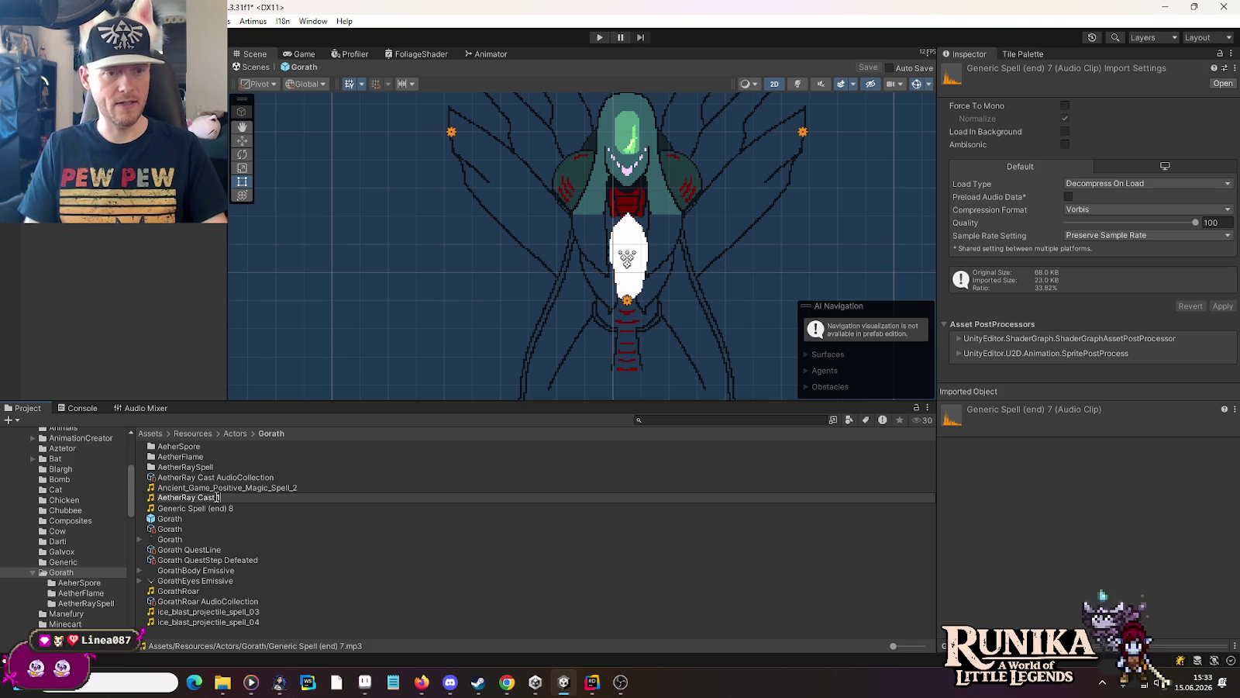
key(ctrl+a)
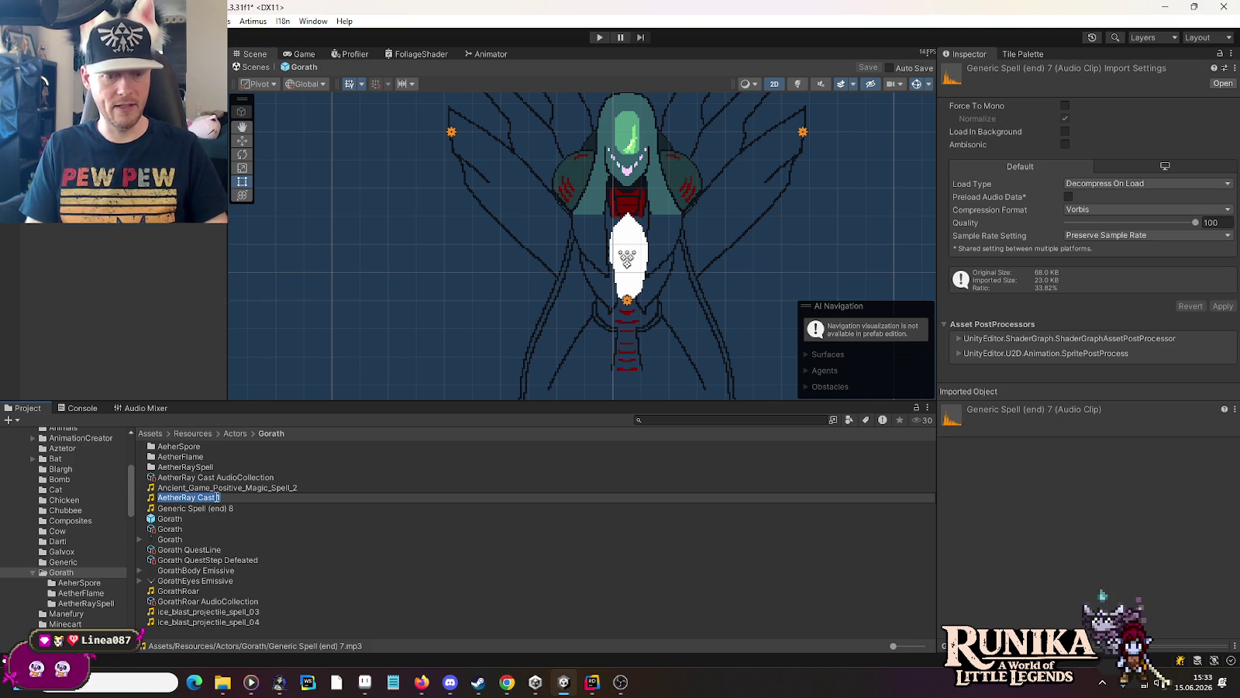
key(Return)
click(216, 507)
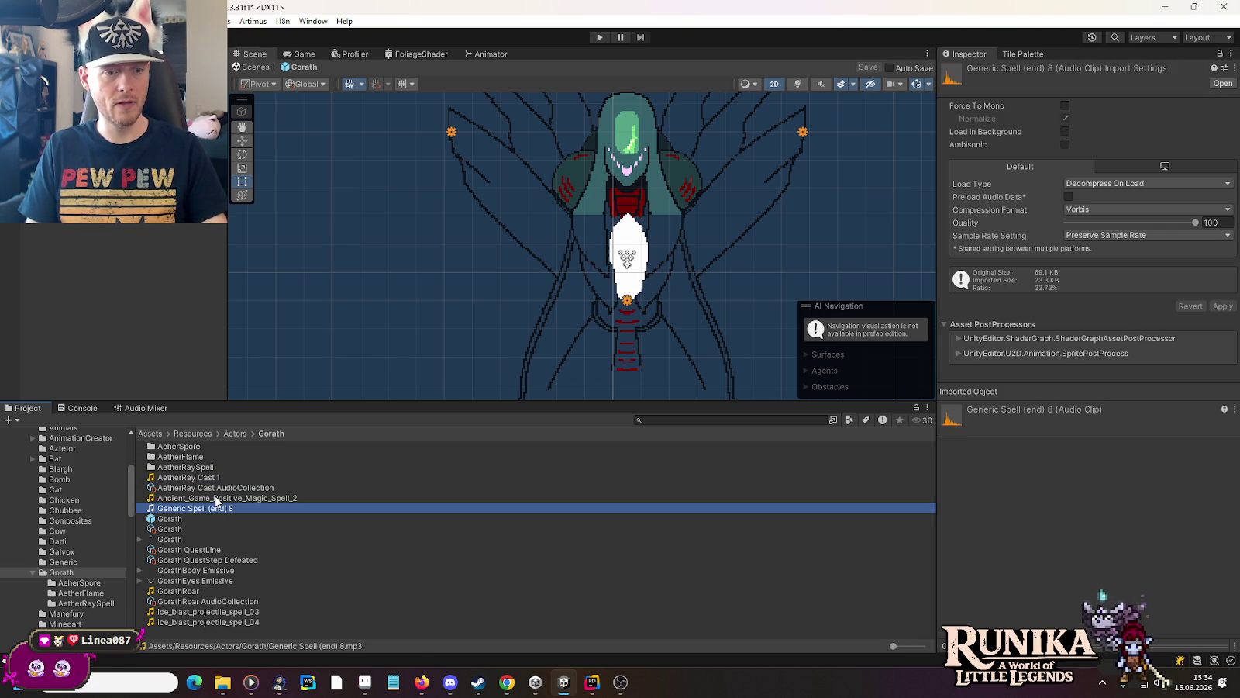
key(F2)
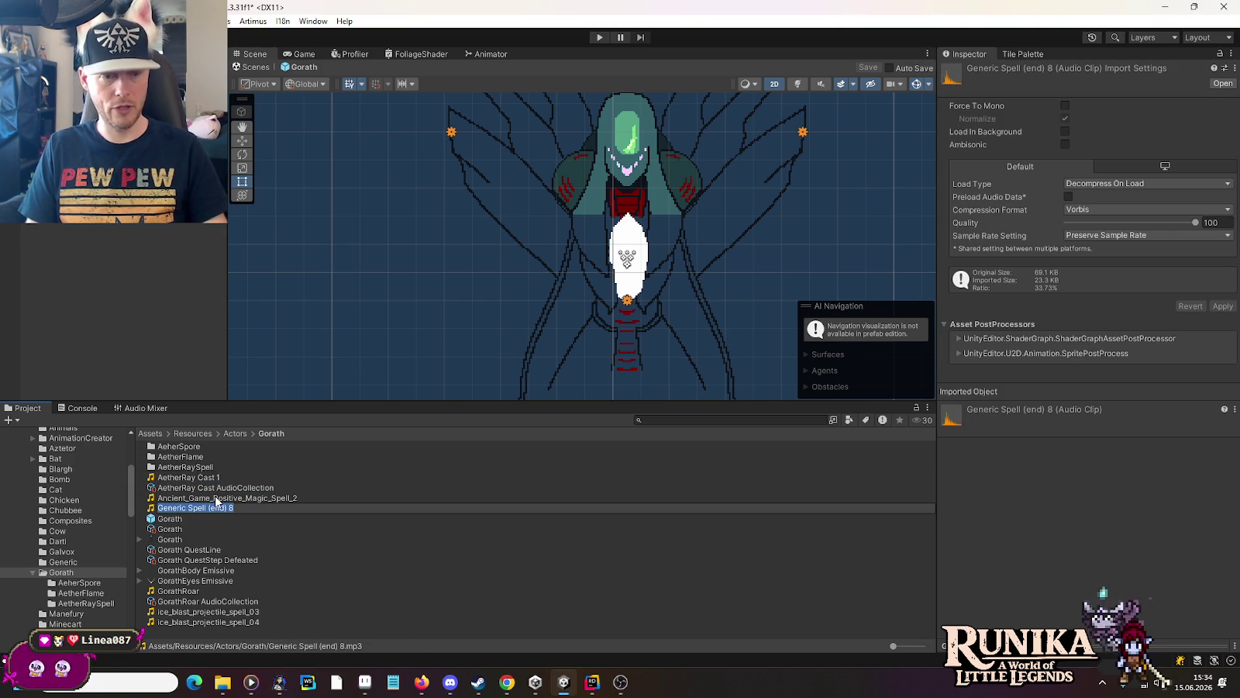
text(AetherRay Cast2)
key(Return)
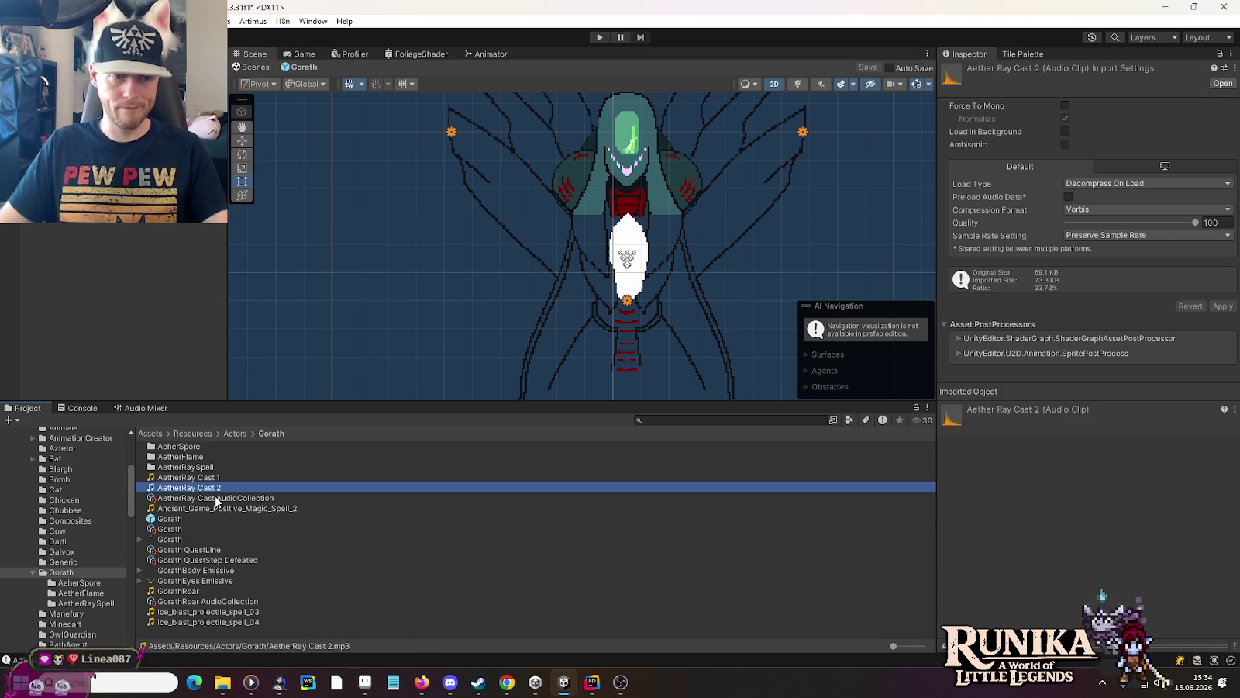
Step: Delete Ancient_Game_Positive_Magic_Spell_2, ice_blast_projectile_spell_04 and ice_blast_projectile_spell_03
click(217, 508)
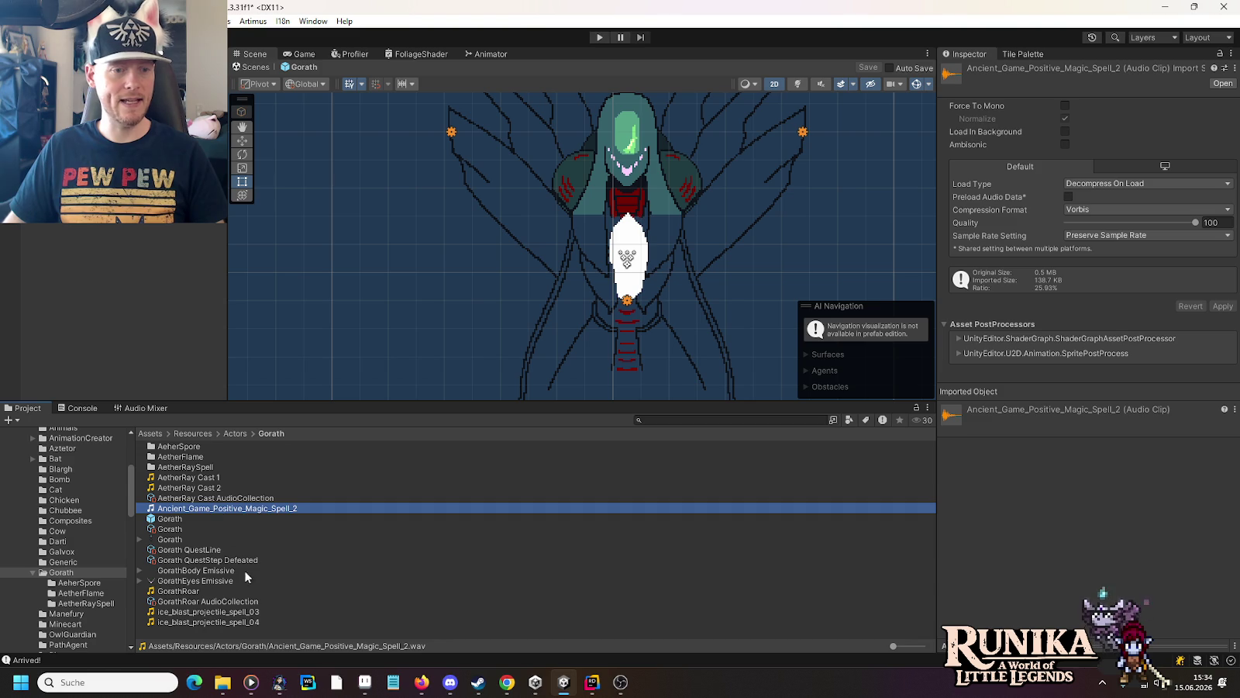
ctrl+click(232, 621)
ctrl+click(225, 616)
key(Delete)
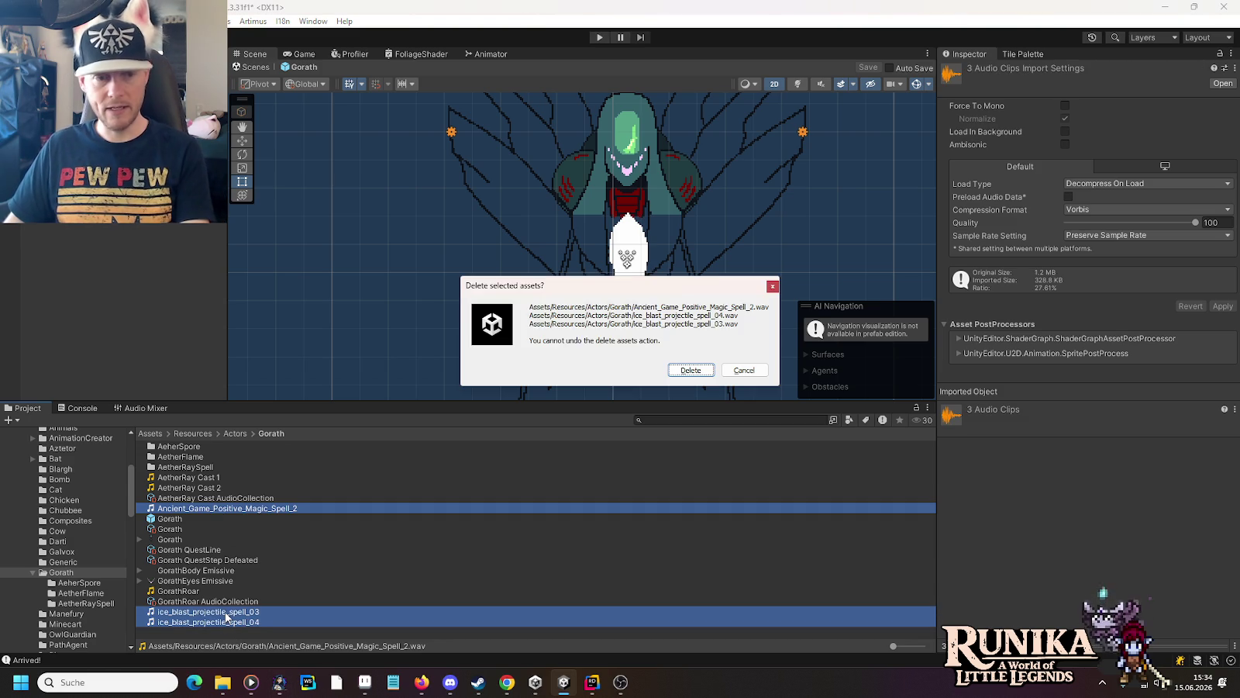
key(Return)
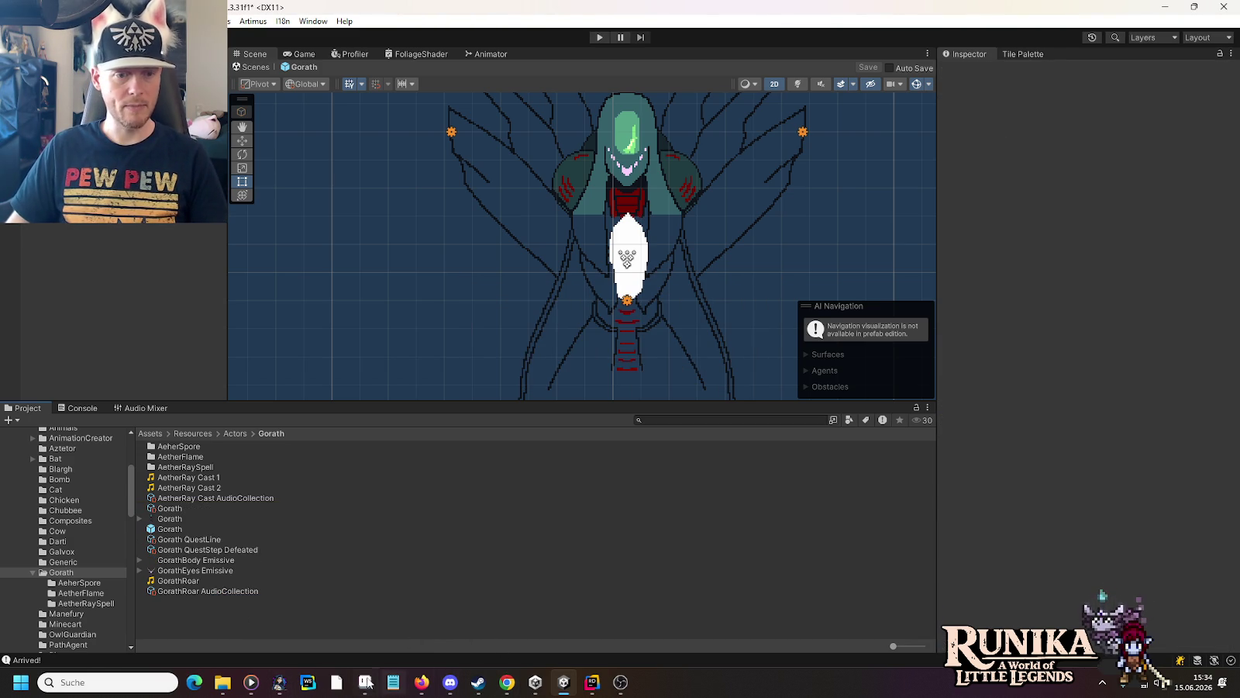
Step: Replace the spell search with 'beam' in Explorer and play Moon Beam.wav in Media Player
mouse_move(223, 683)
click(429, 620)
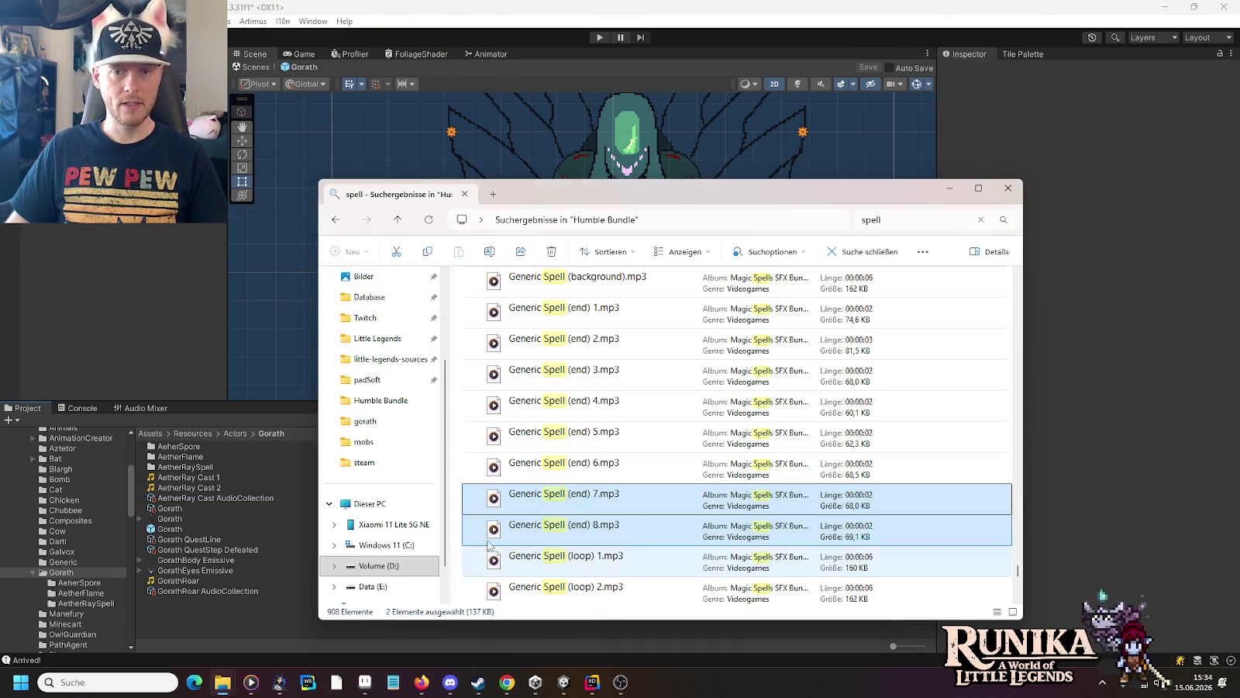
key(ctrl+a)
text(beam)
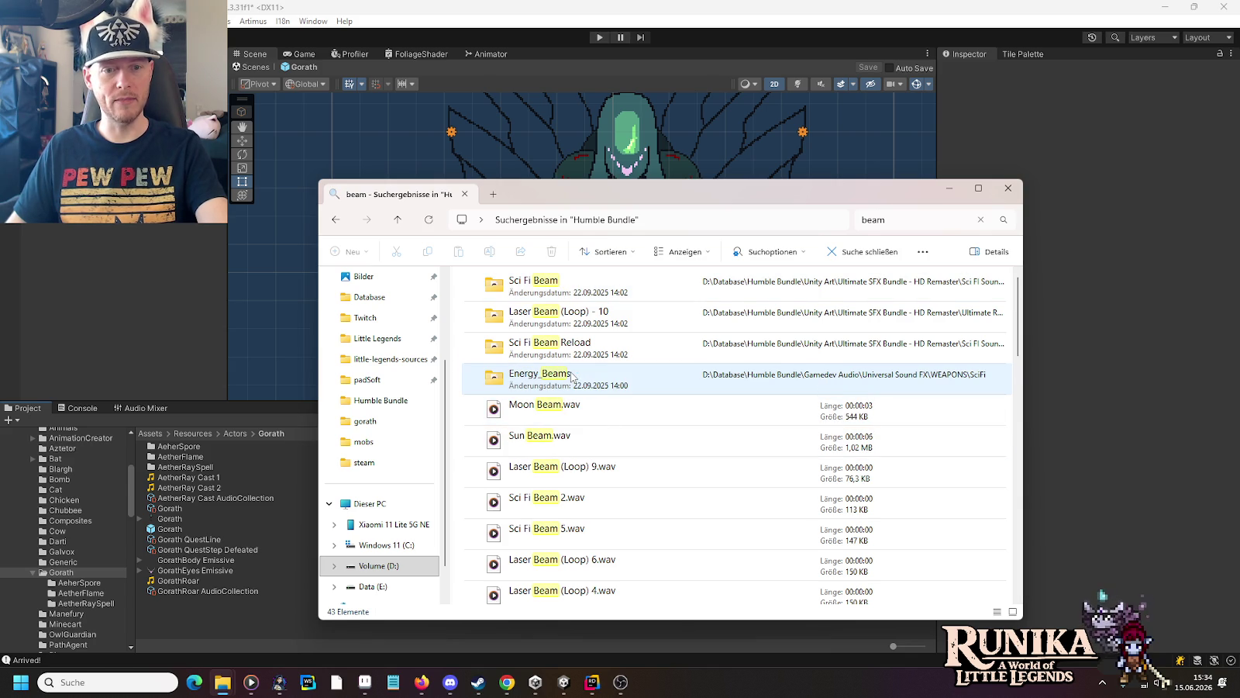
double_click(551, 420)
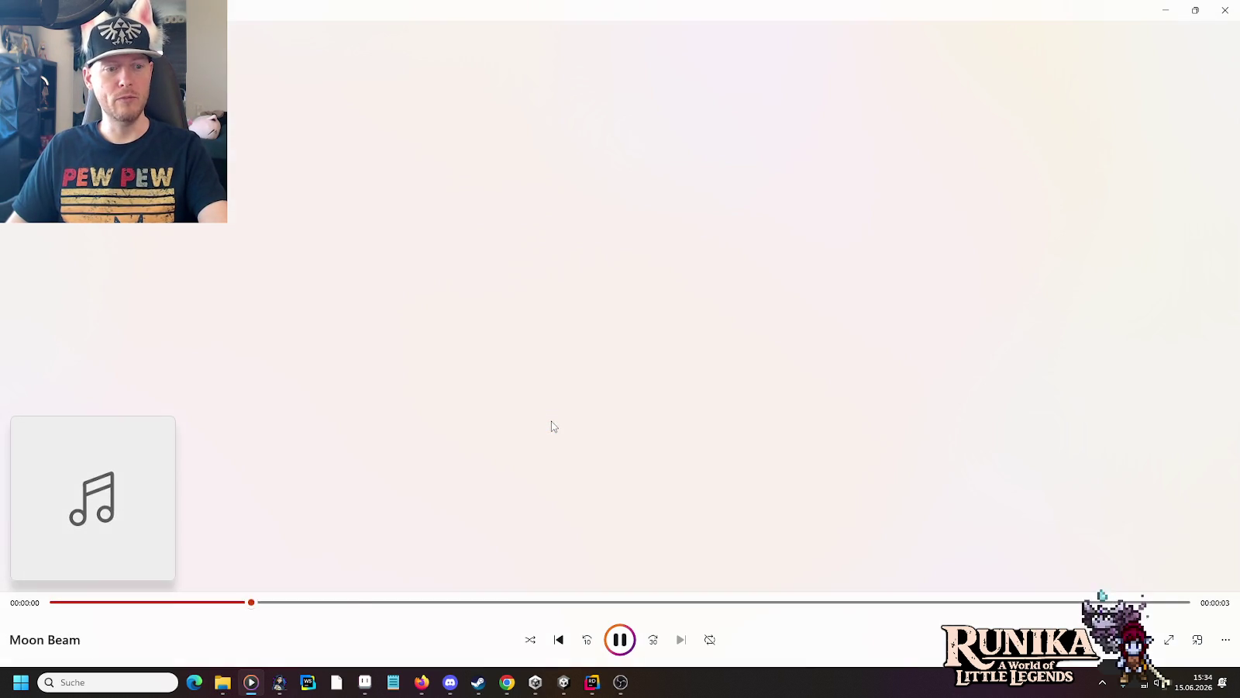
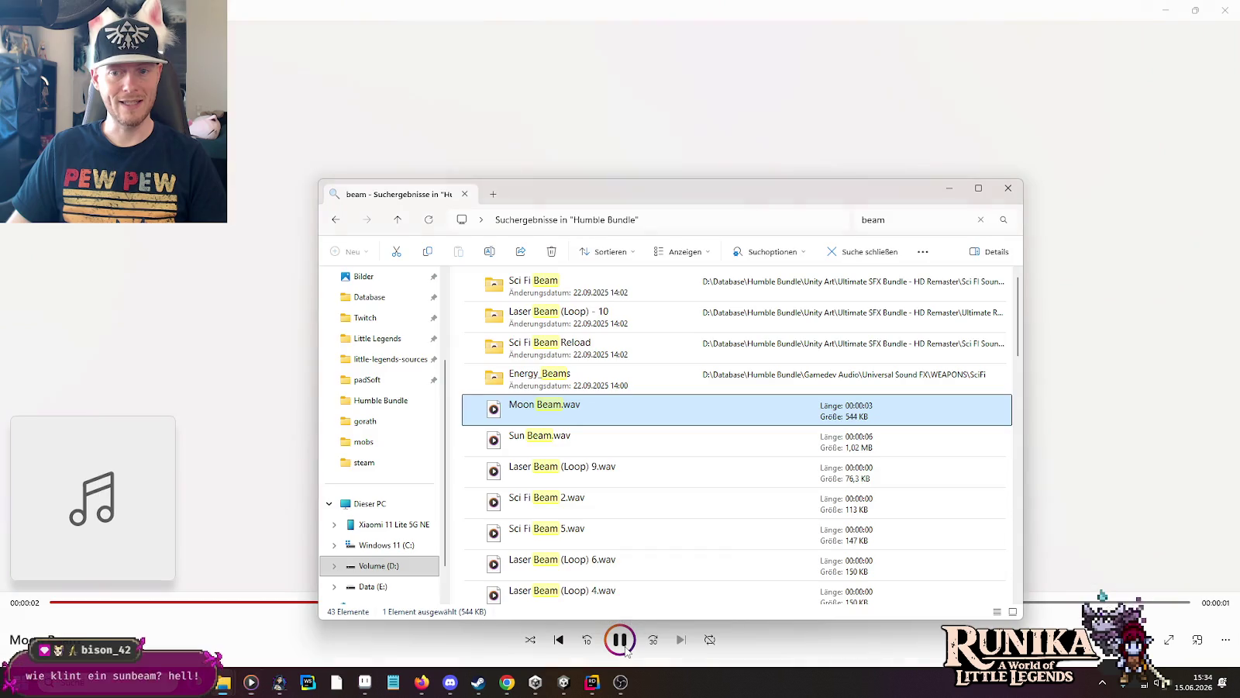
Step: Preview the Sun Beam sound from the beam search results
key(alt+Tab)
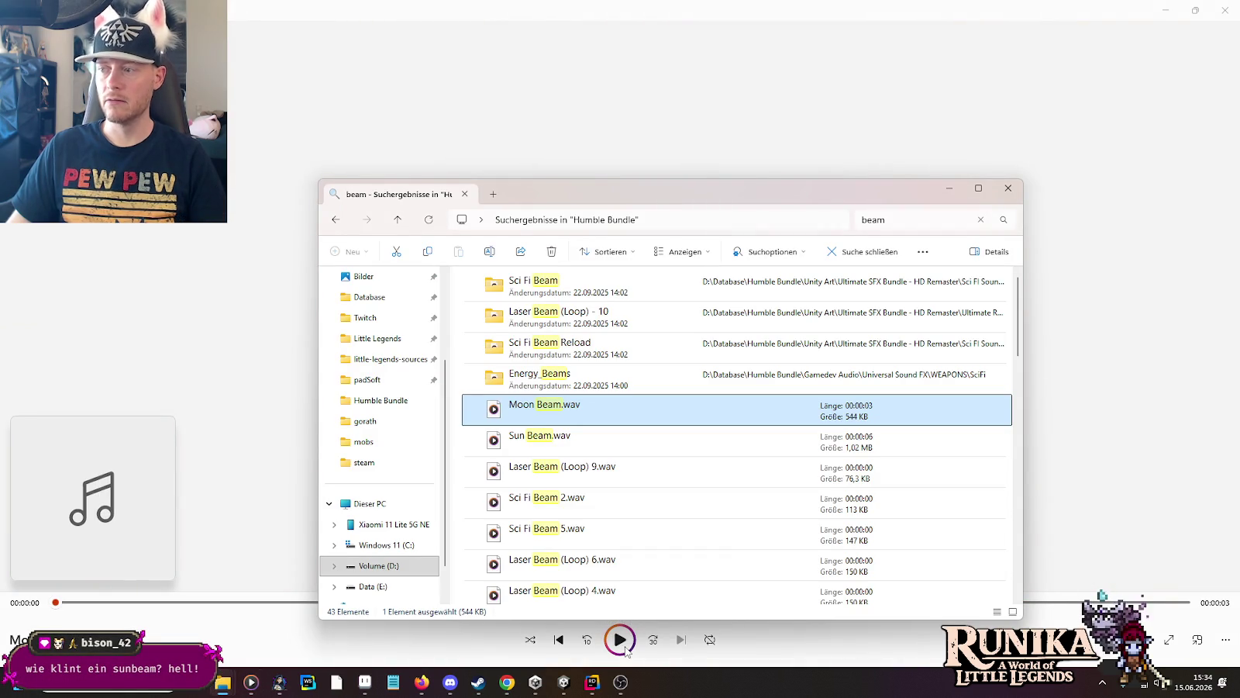
double_click(604, 444)
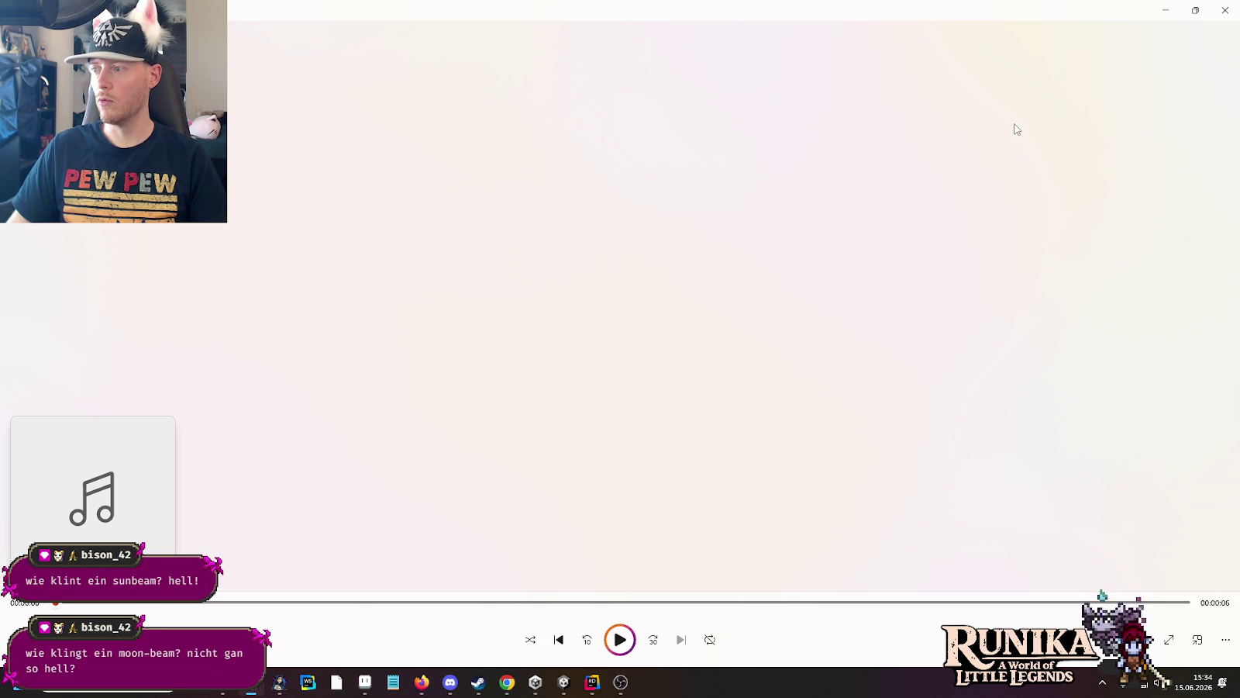
key(alt+Tab)
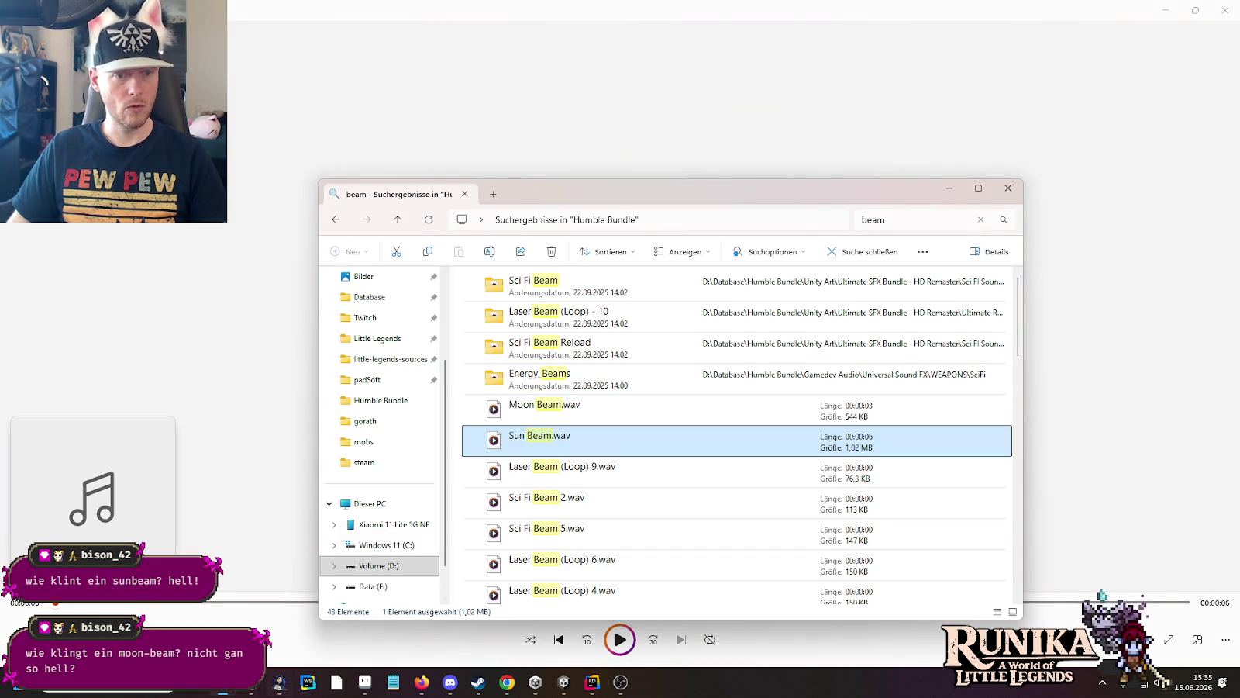
Step: Paste Sun Beam.wav into the Gorath AetherRaySpell folder, then move on to the code editor
mouse_move(221, 686)
mouse_move(335, 625)
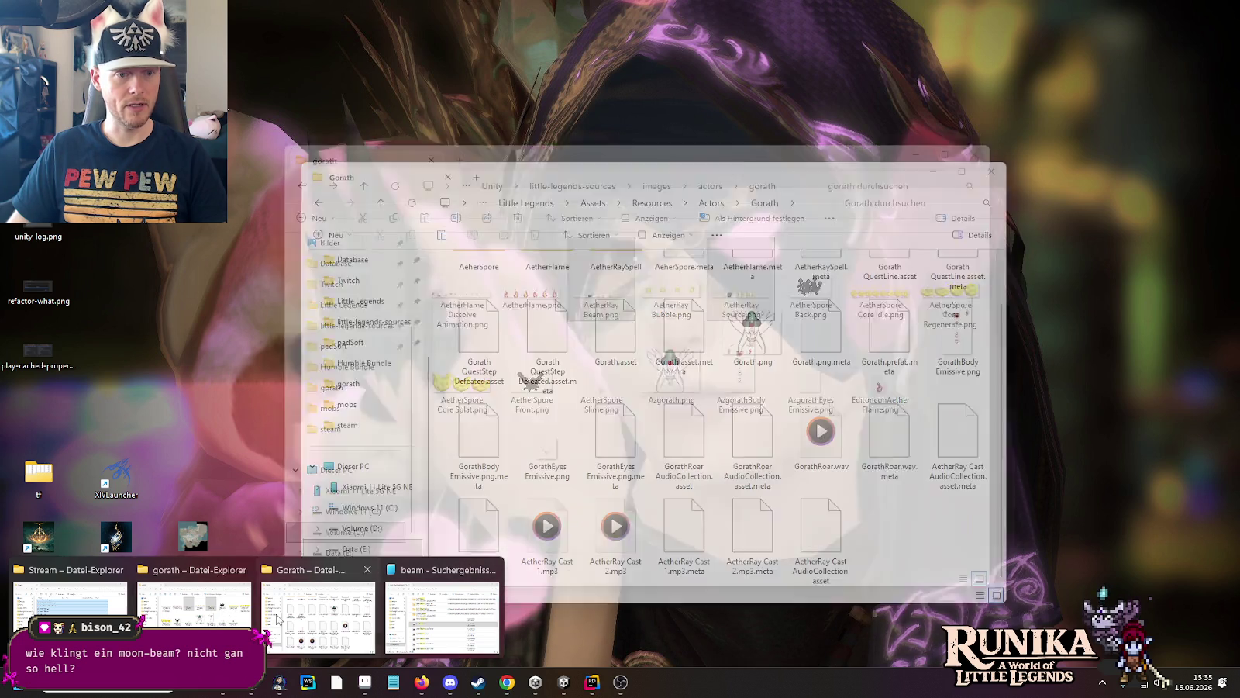
click(318, 616)
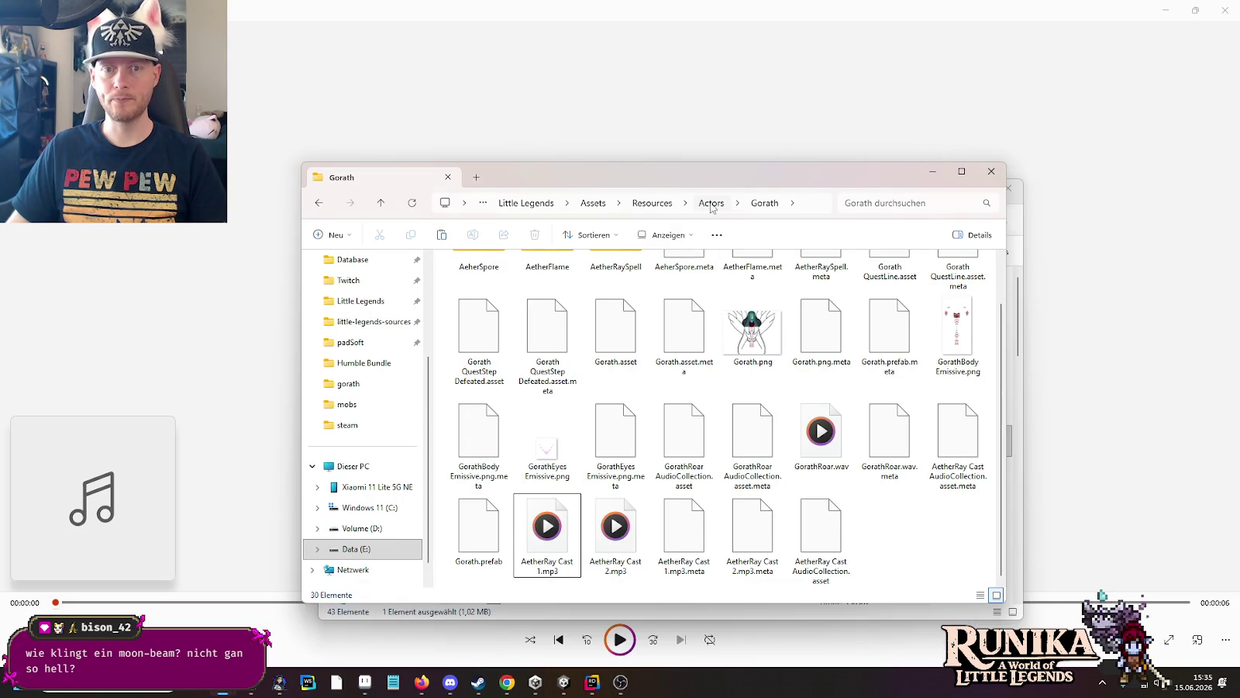
scroll(697, 293, up, 1)
double_click(608, 287)
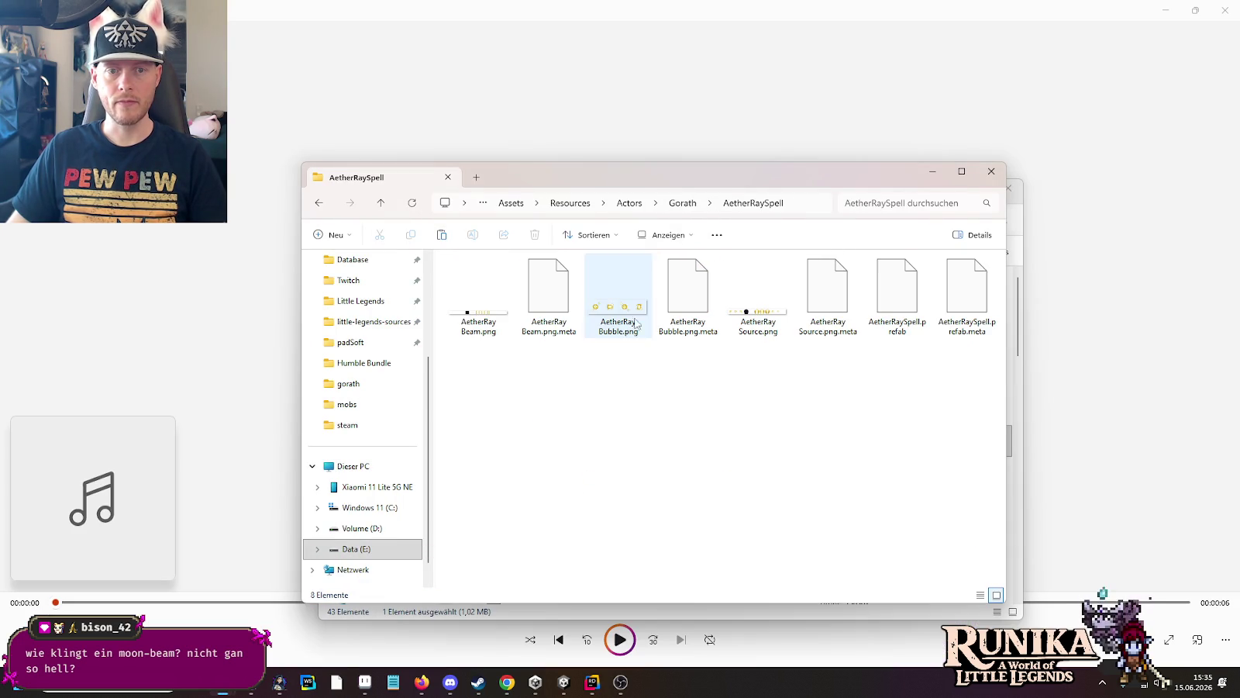
key(ctrl+v)
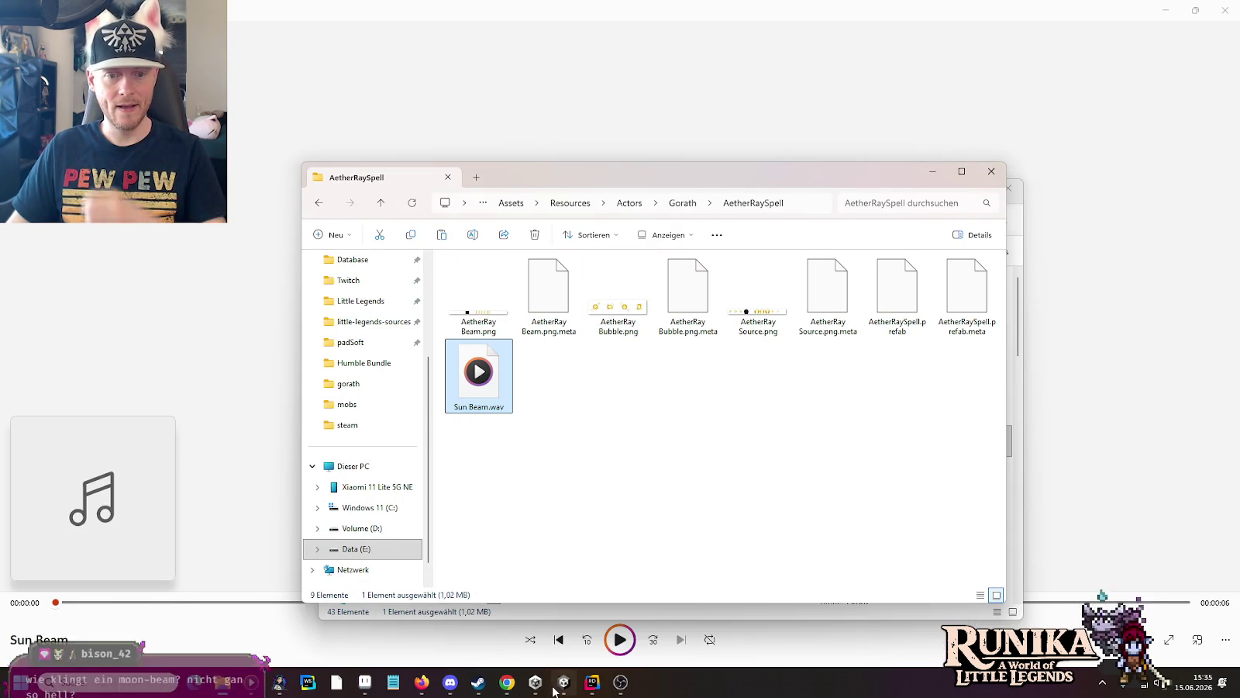
click(561, 684)
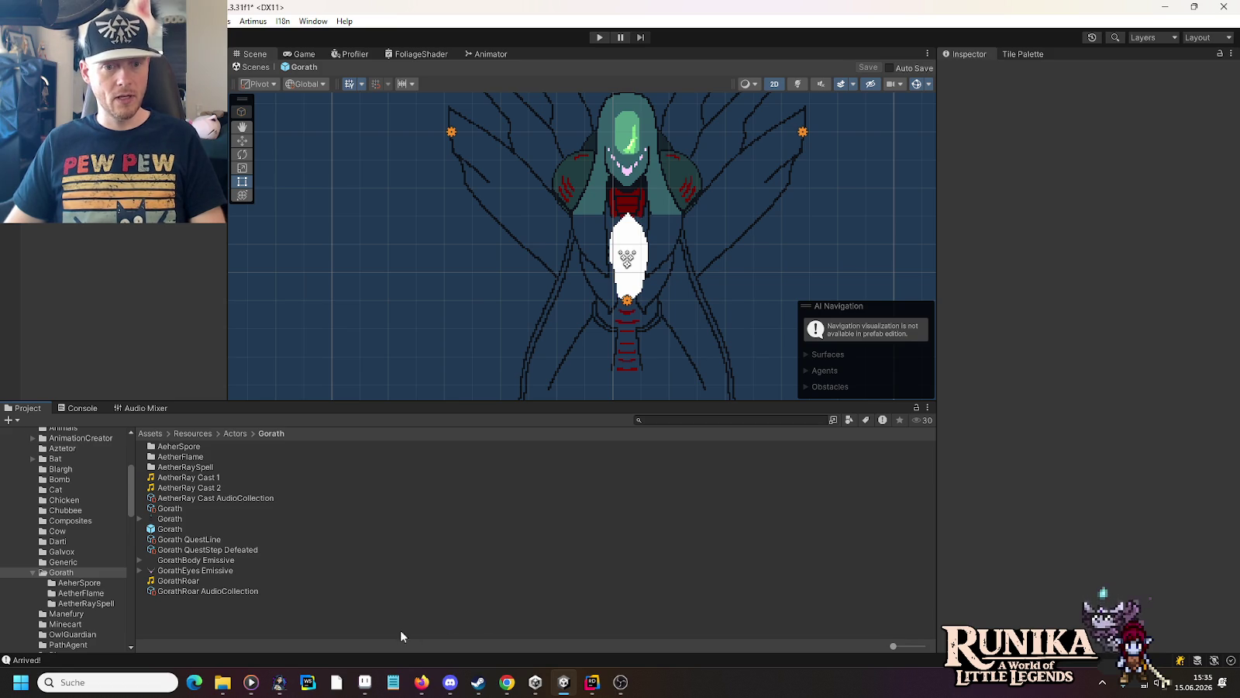
click(593, 683)
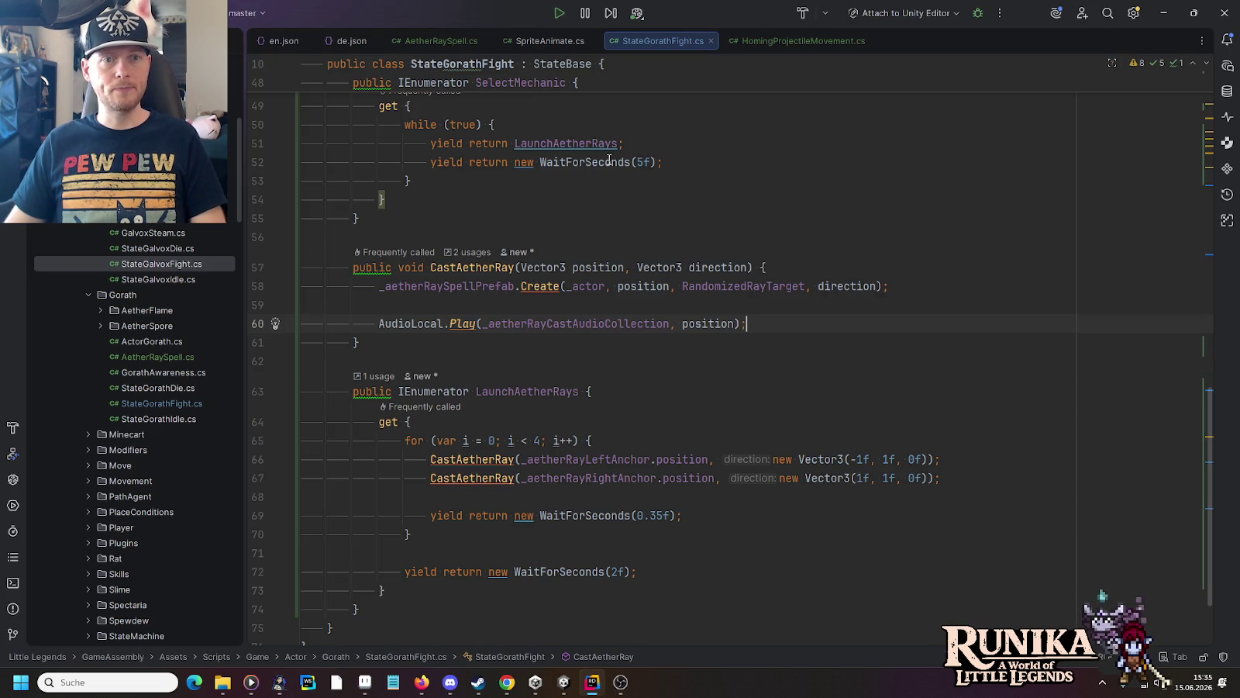
Step: In AetherRaySpell.cs, remove the unused System.Collections.Generic using line
click(439, 39)
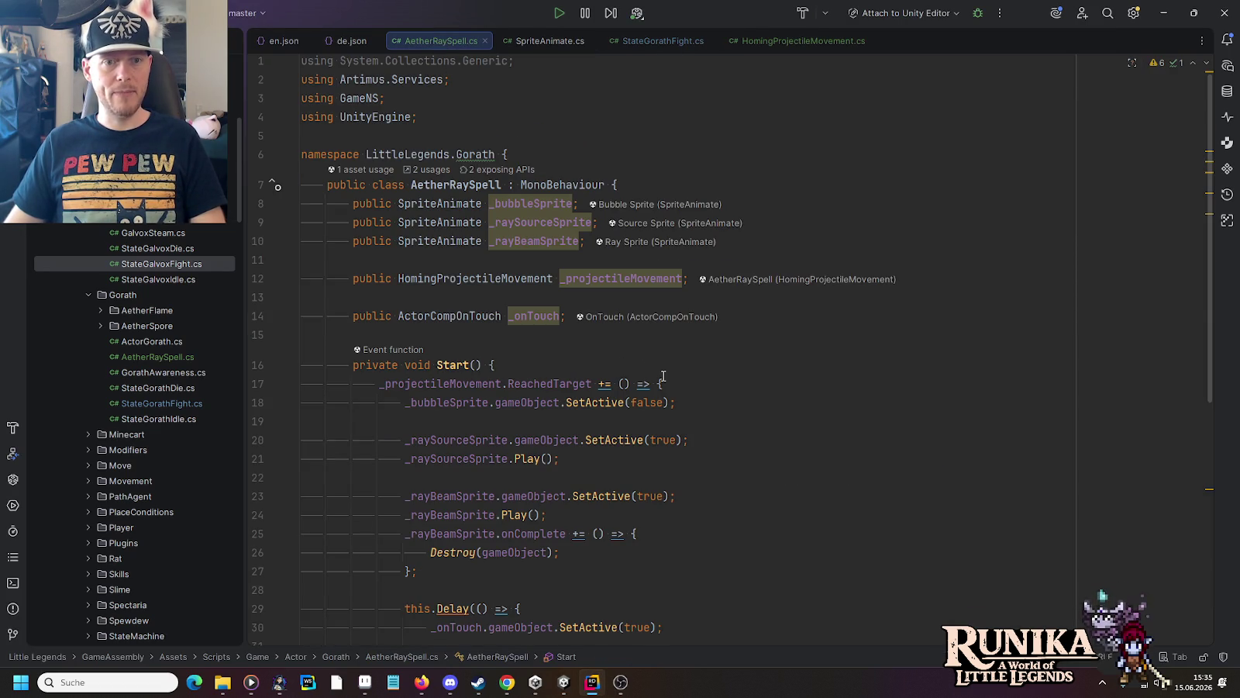
click(490, 63)
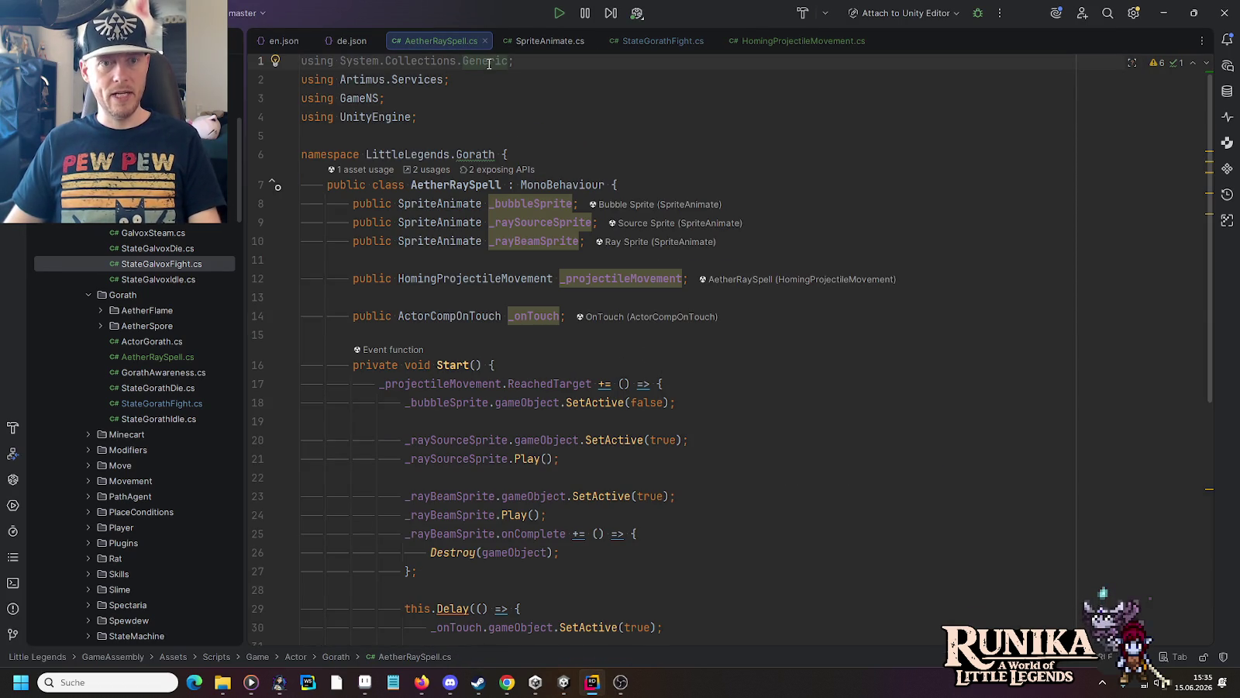
key(ctrl+x)
Step: Add a public AudioCollectionSetup _rayAudioCollection field to AetherRaySpell
click(950, 316)
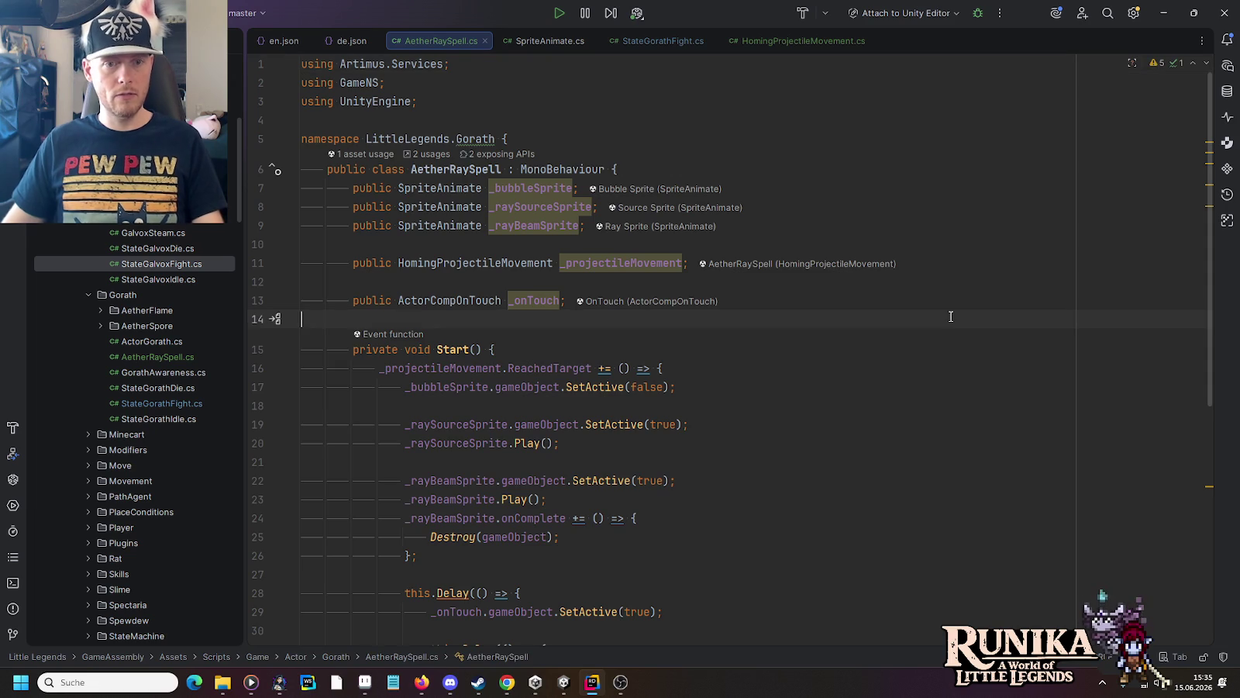
key(Return)
key(Return)
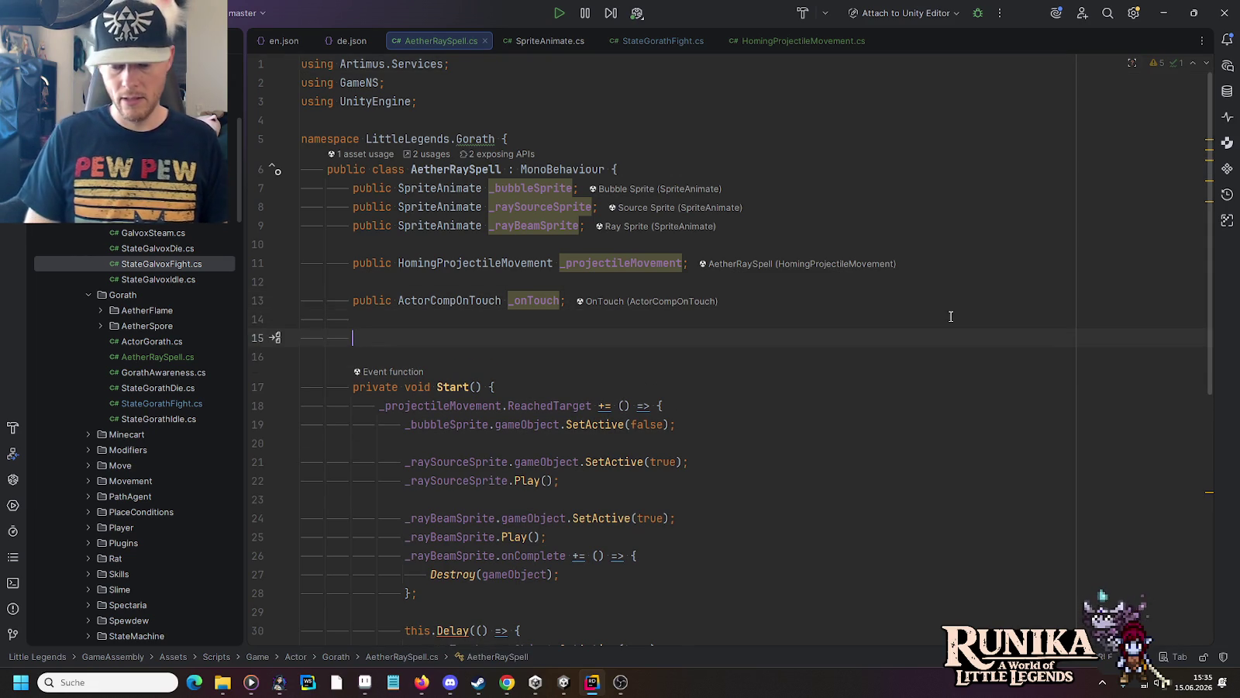
text(pu)
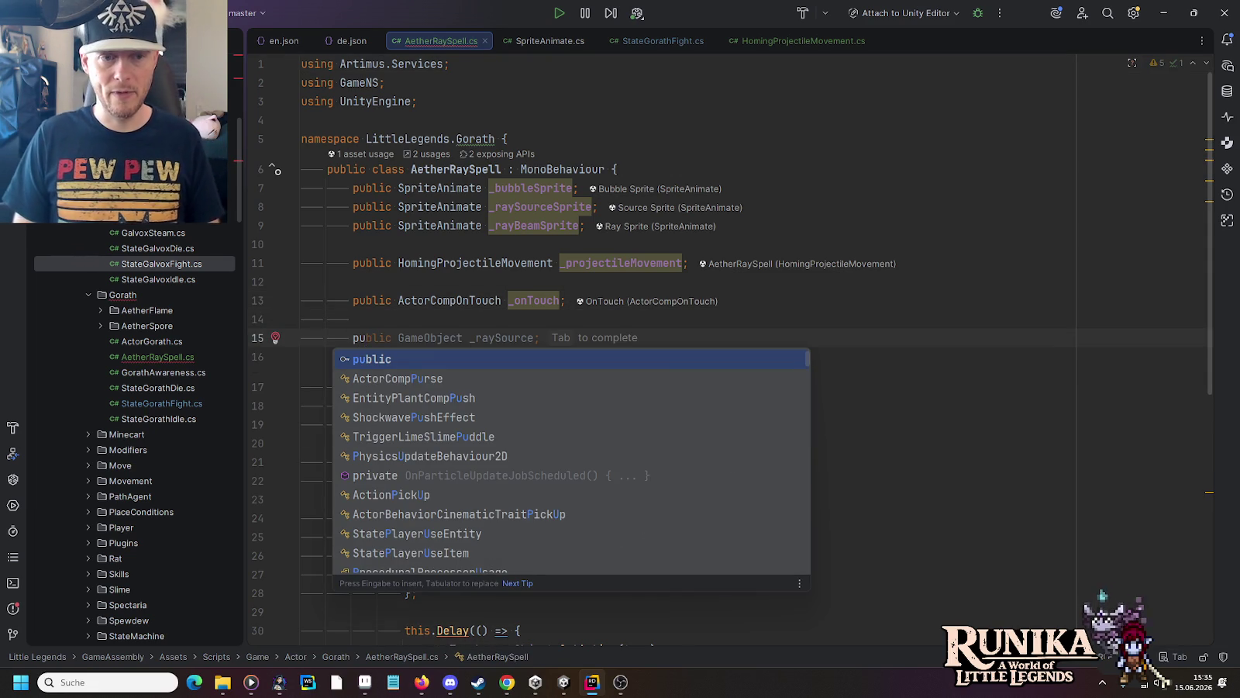
key(Return)
text(AuC)
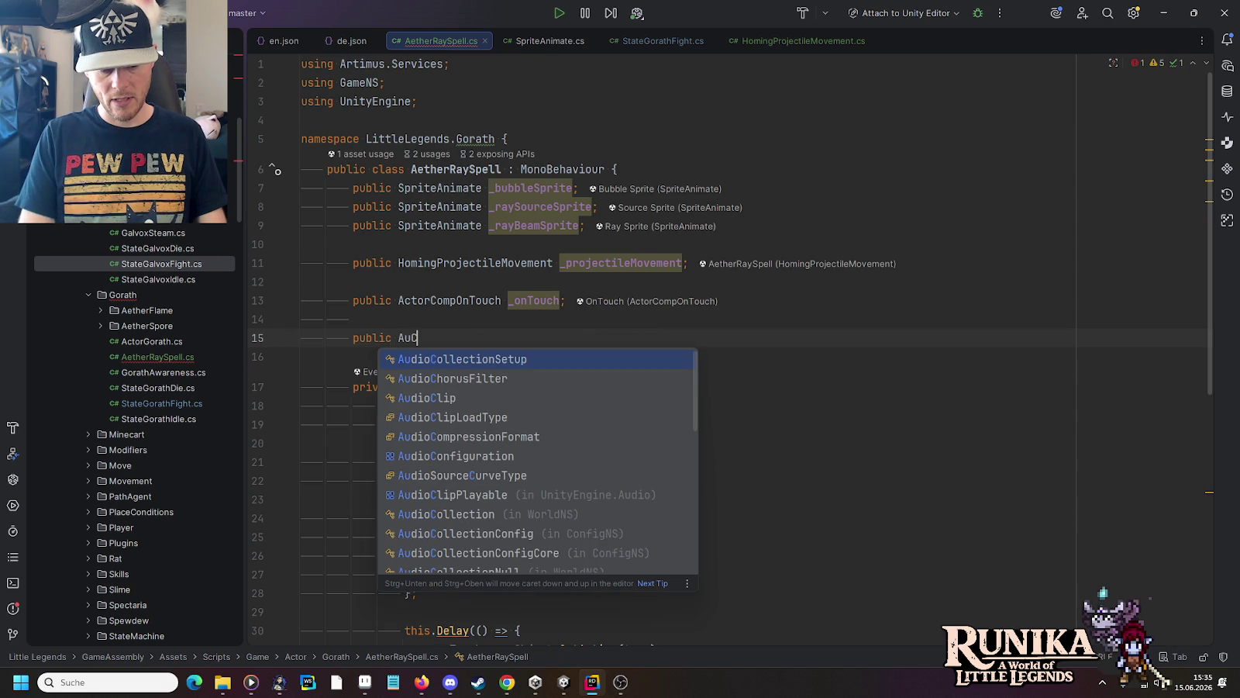
text(ol)
key(Return)
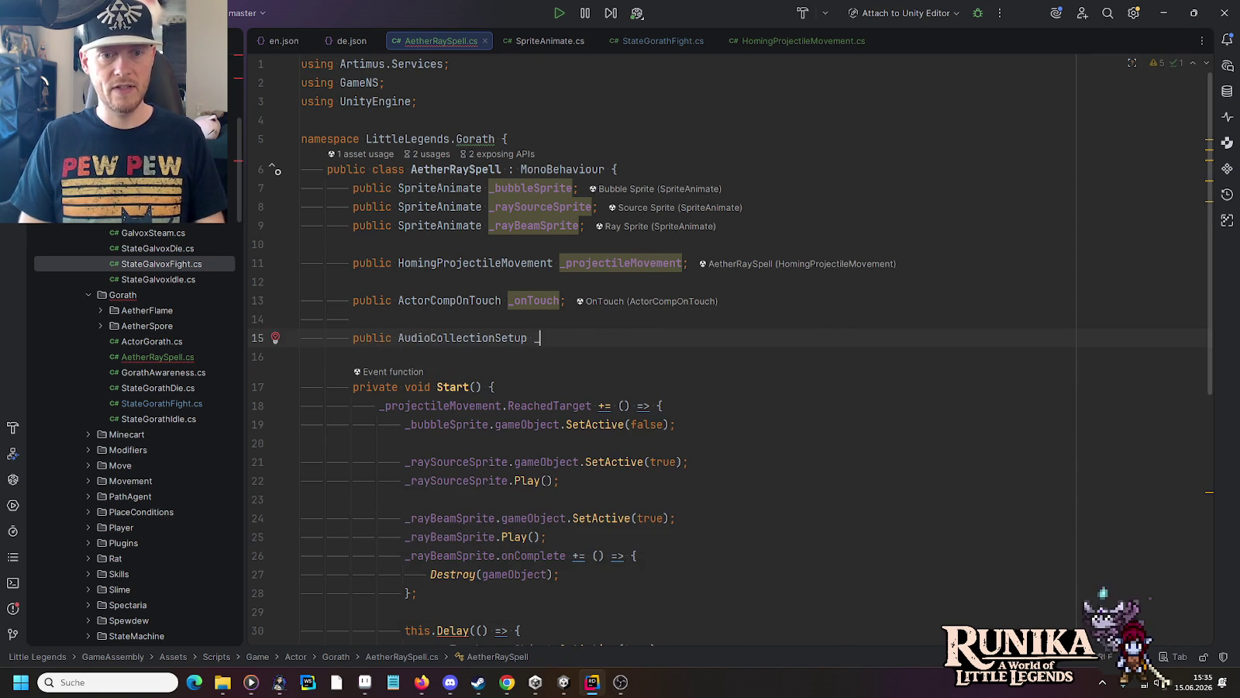
text(_rayA)
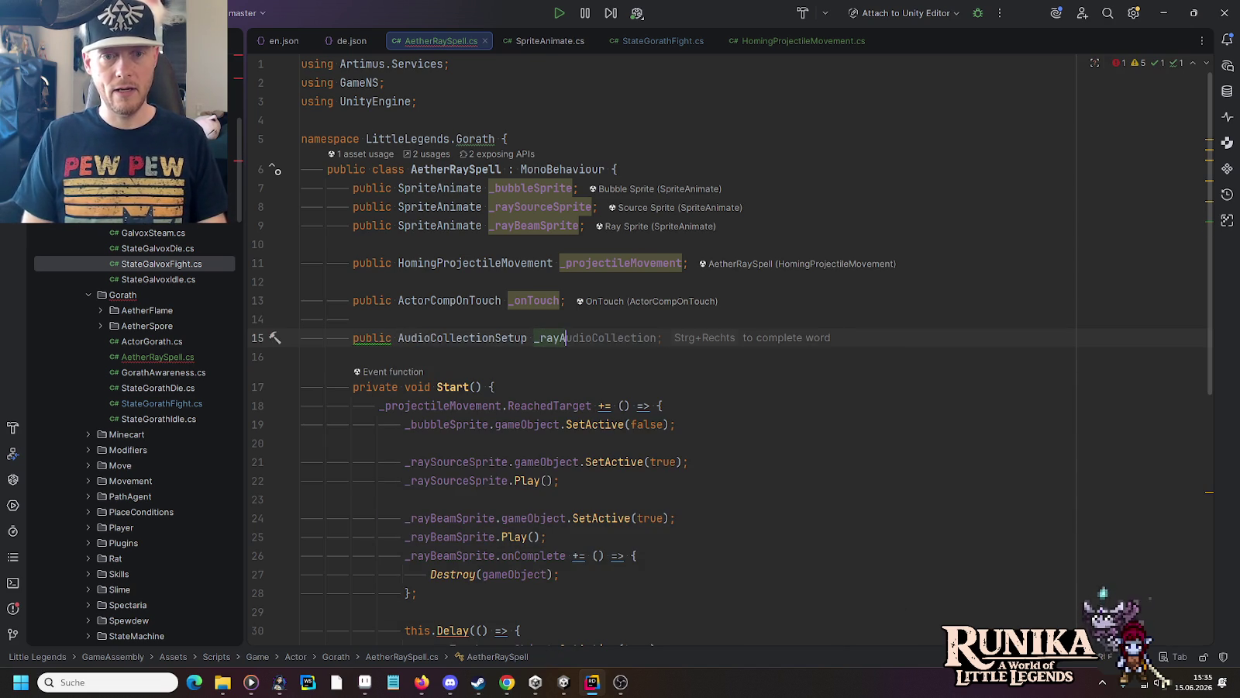
key(Tab)
text(;)
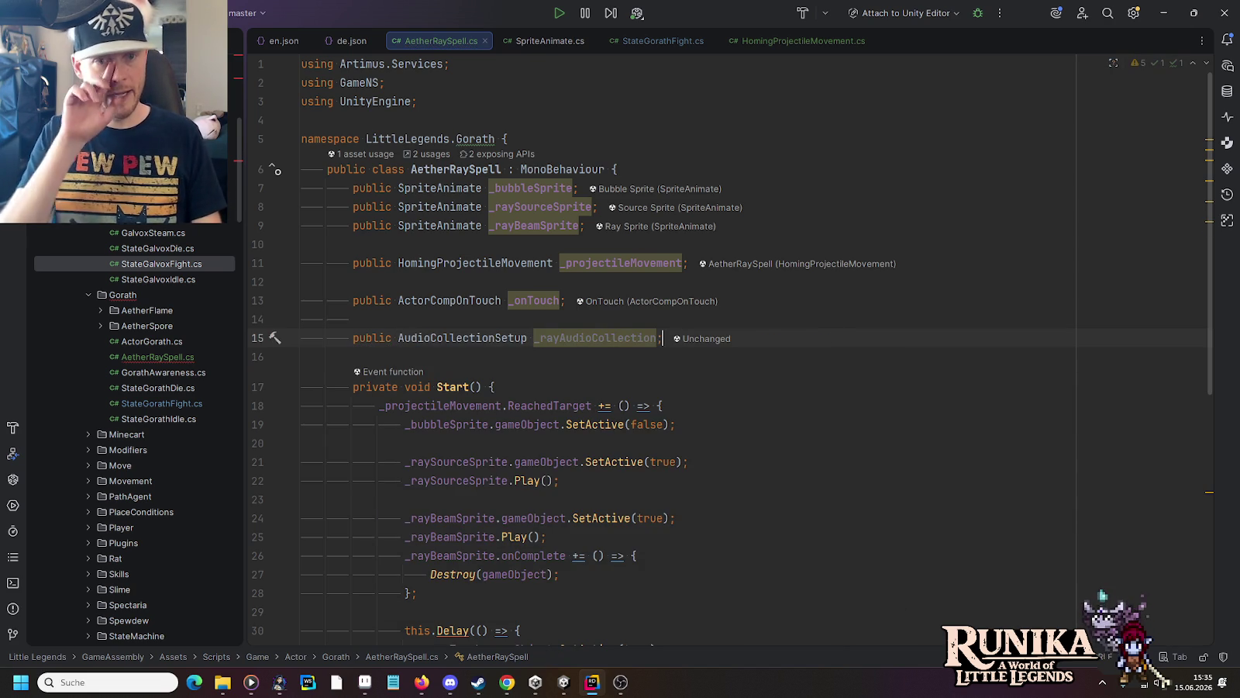
click(637, 335)
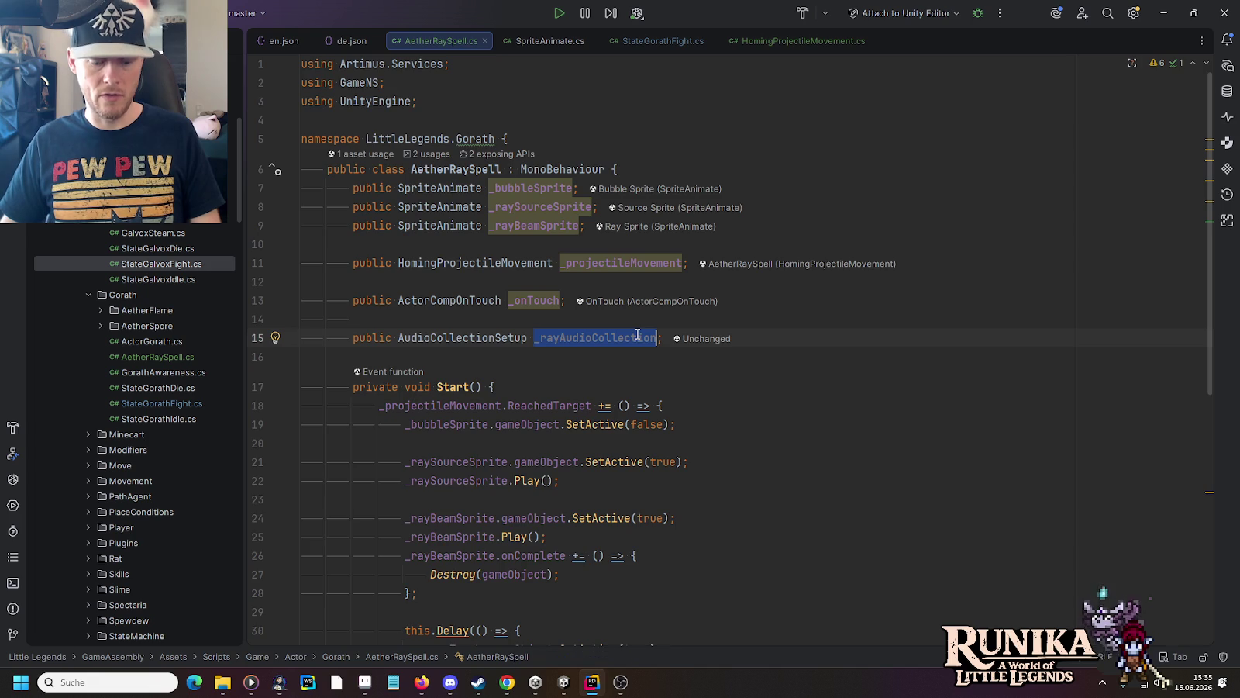
scroll(637, 334, down, 6)
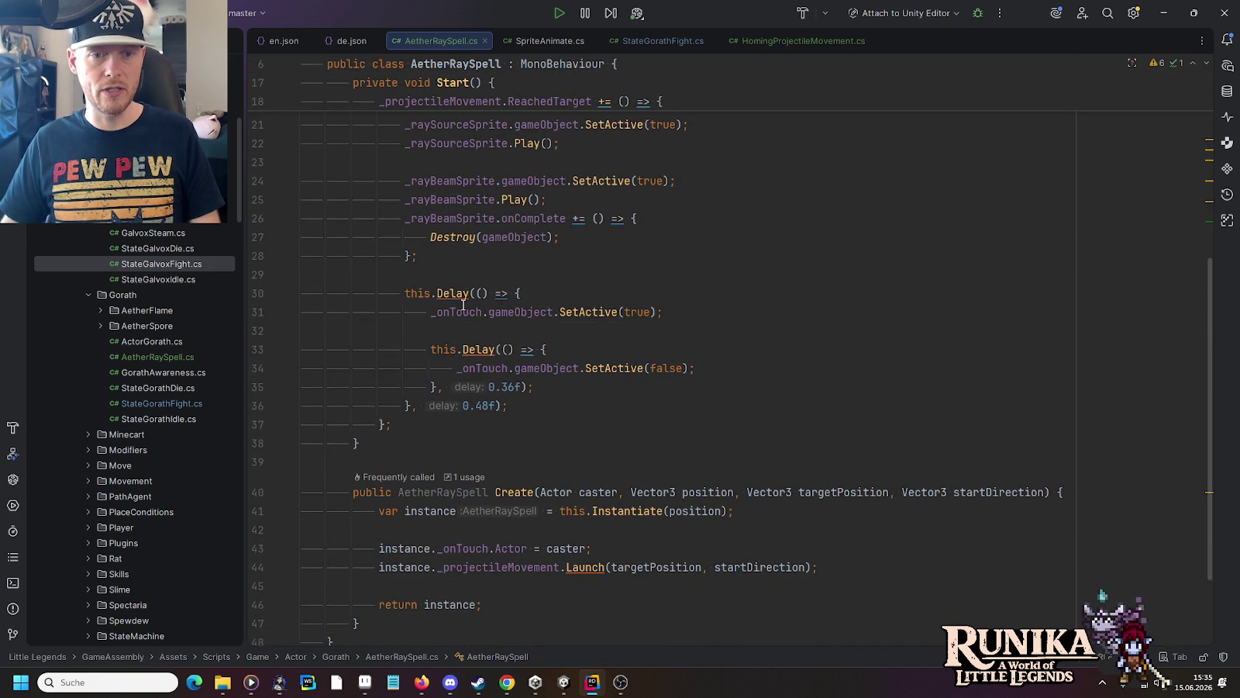
scroll(472, 236, up, 1)
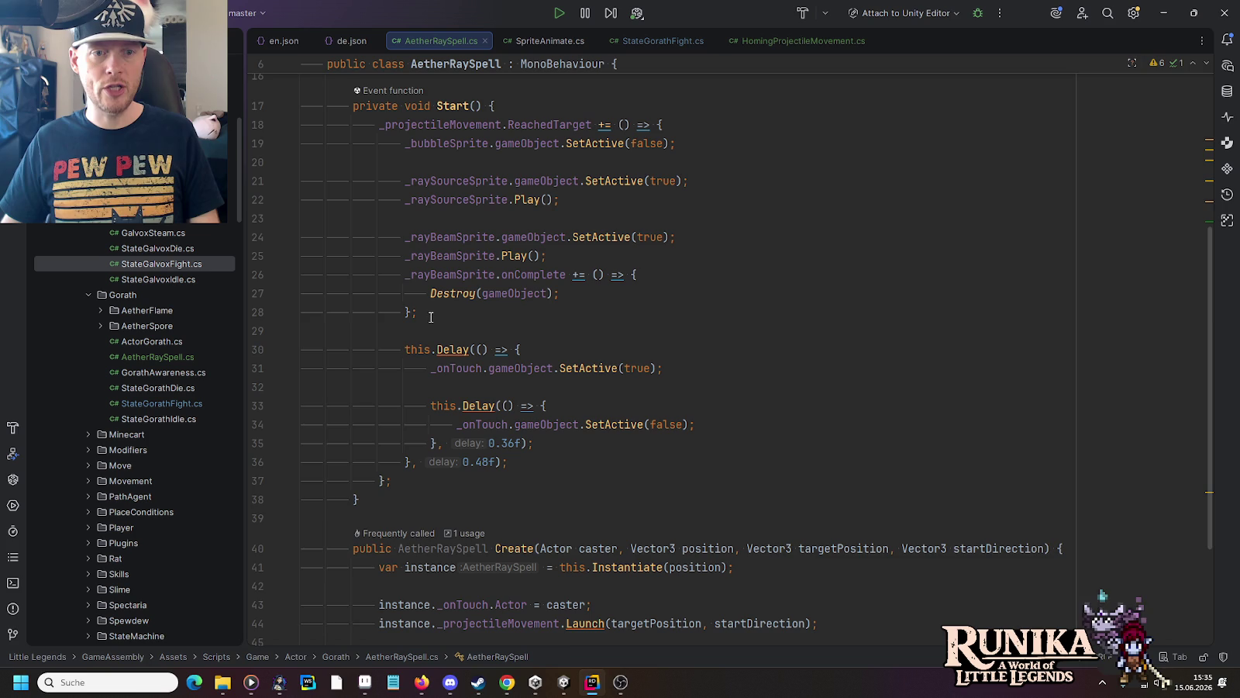
Step: Play _rayAudioCollection via AudioLocal.Play at transform.position in Start, then return to Unity
key(Return)
key(Return)
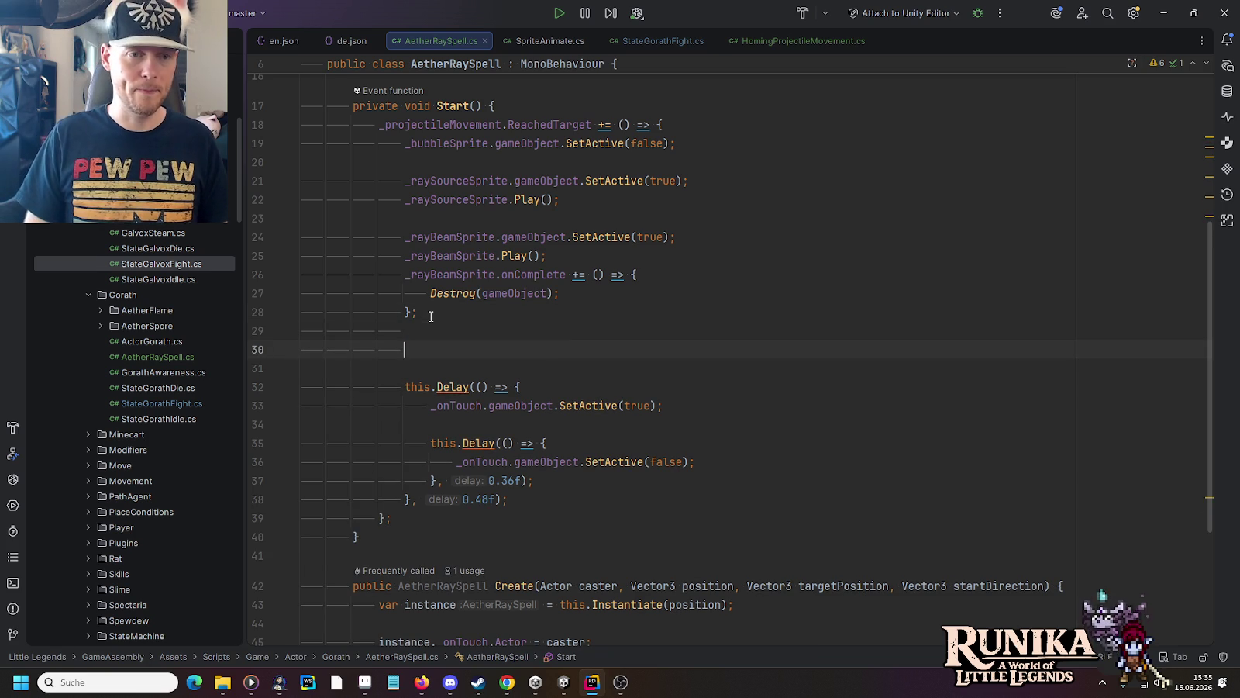
text(aulo)
key(Return)
key(ctrl+z)
text(auloc)
key(Return)
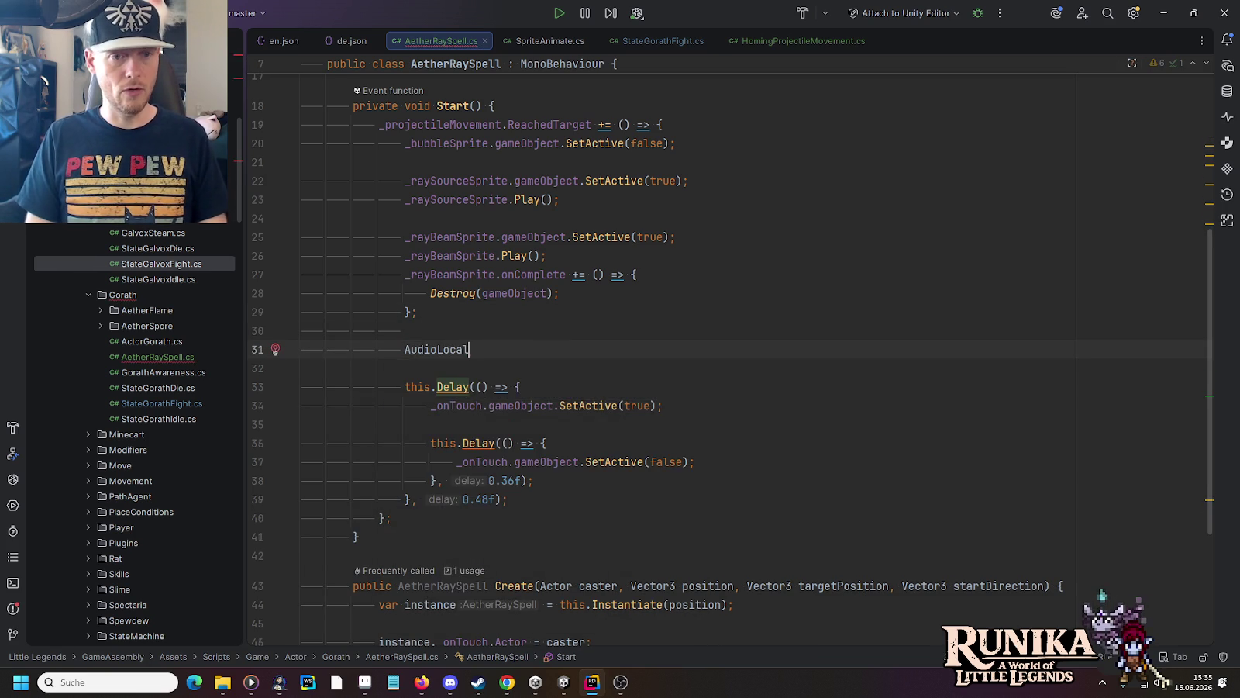
text(.)
key(Escape)
key(Tab)
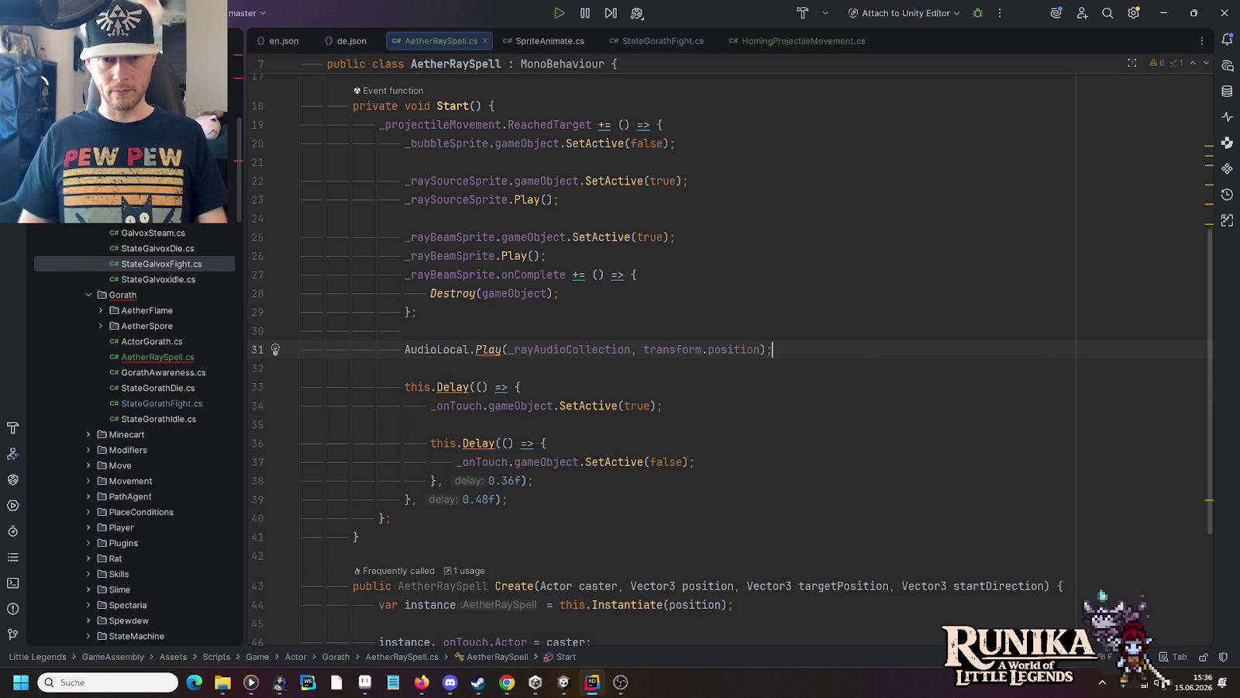
scroll(480, 310, up, 5)
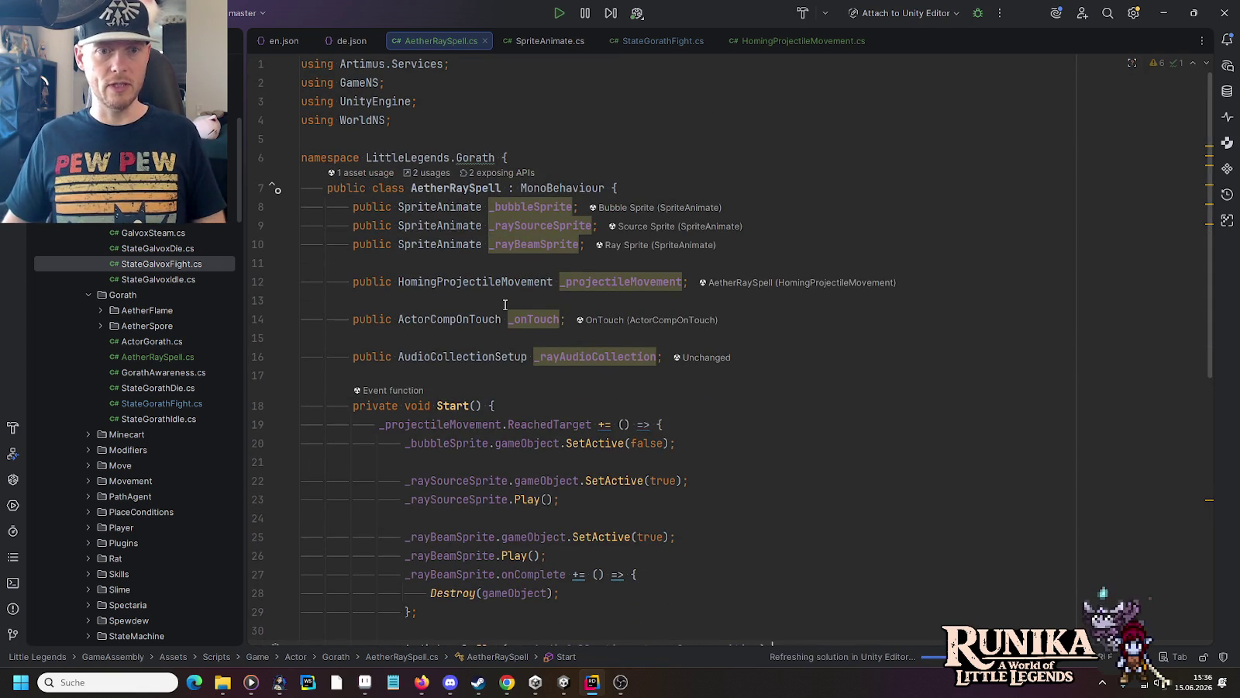
click(540, 685)
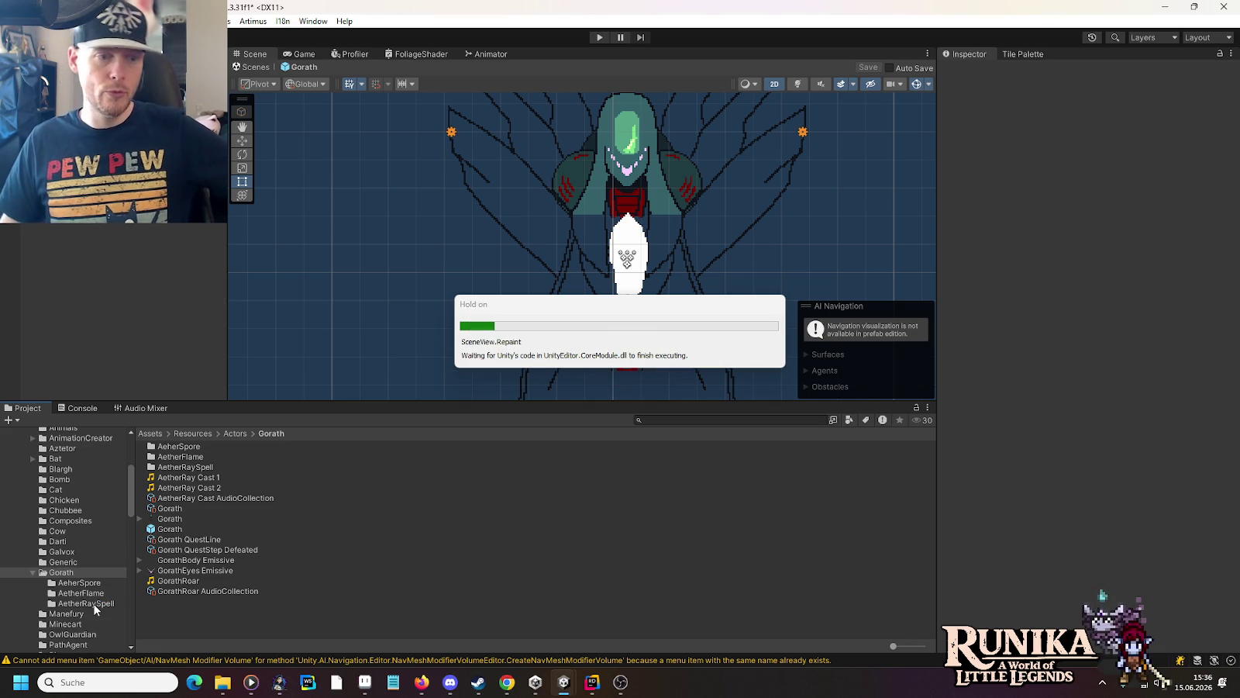
Step: Create an Audio Collection Setup asset named AetherRay AudioCollection in the AetherRaySpell folder
click(94, 603)
right_click(232, 638)
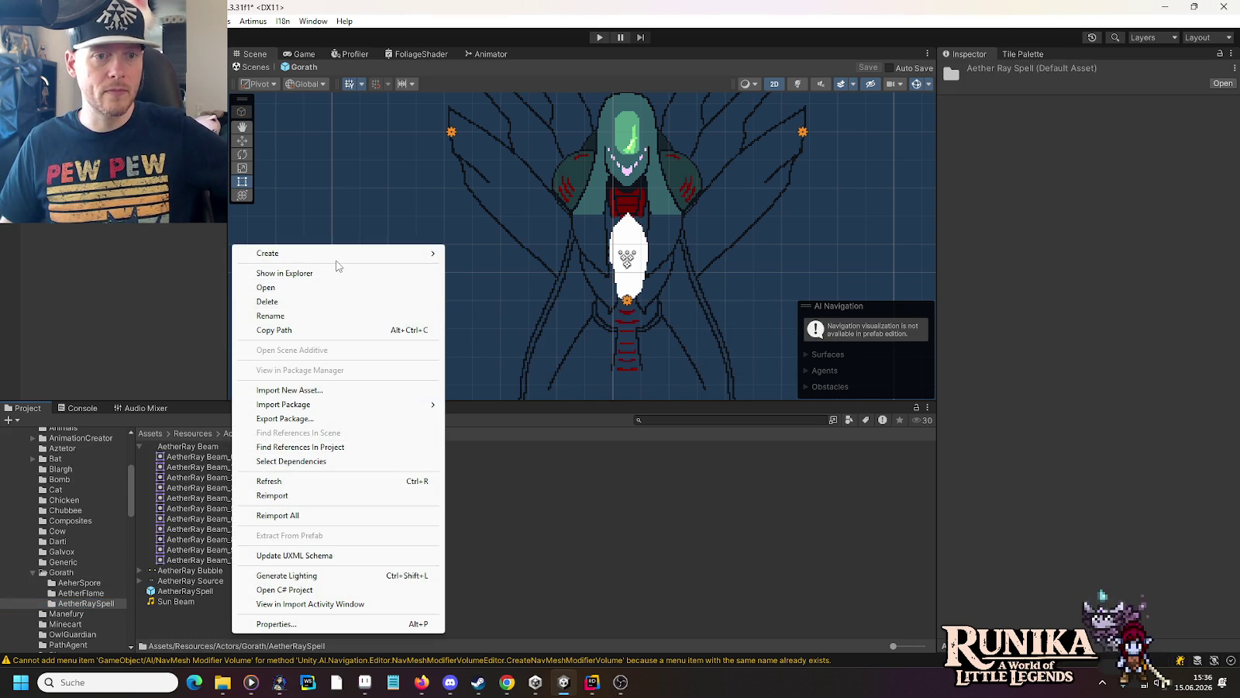
mouse_move(341, 253)
mouse_move(496, 31)
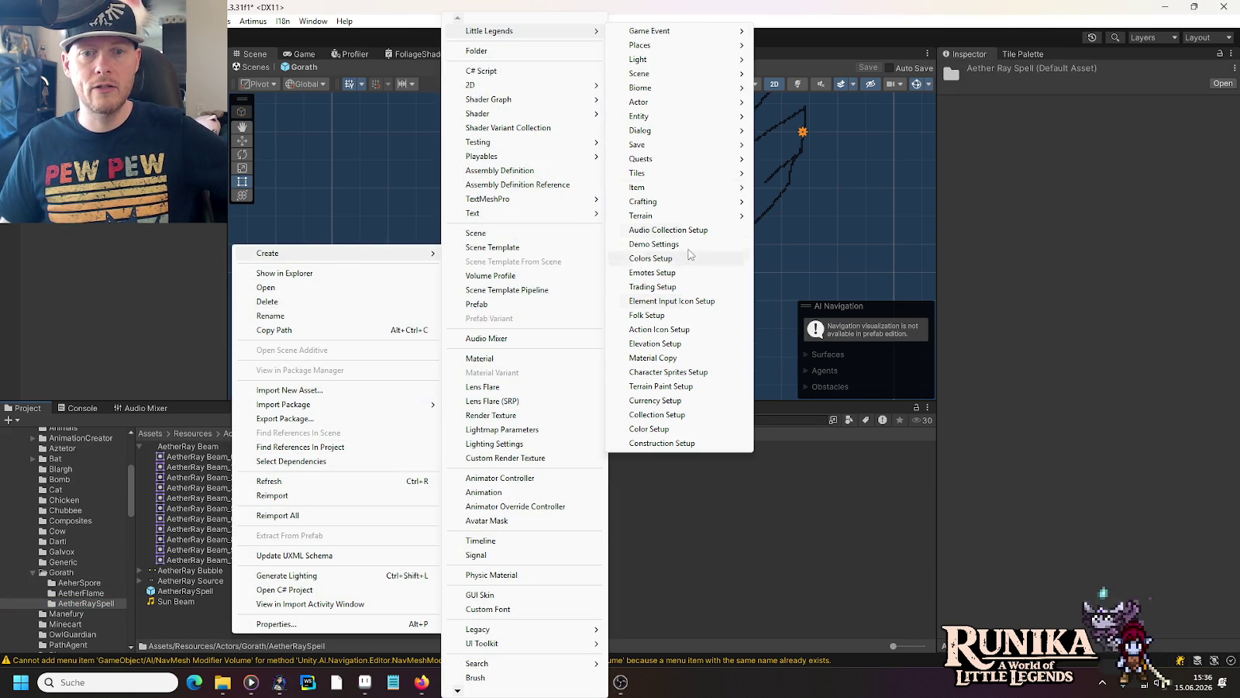
click(685, 230)
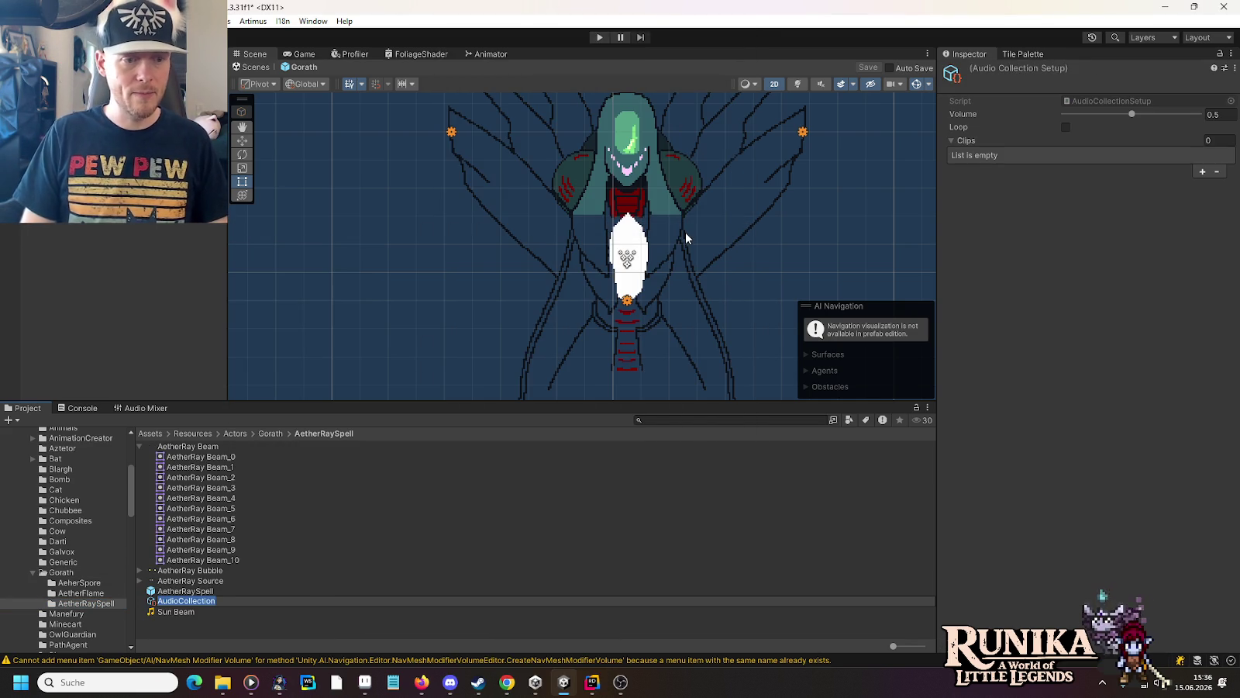
key(Return)
text(etherRay)
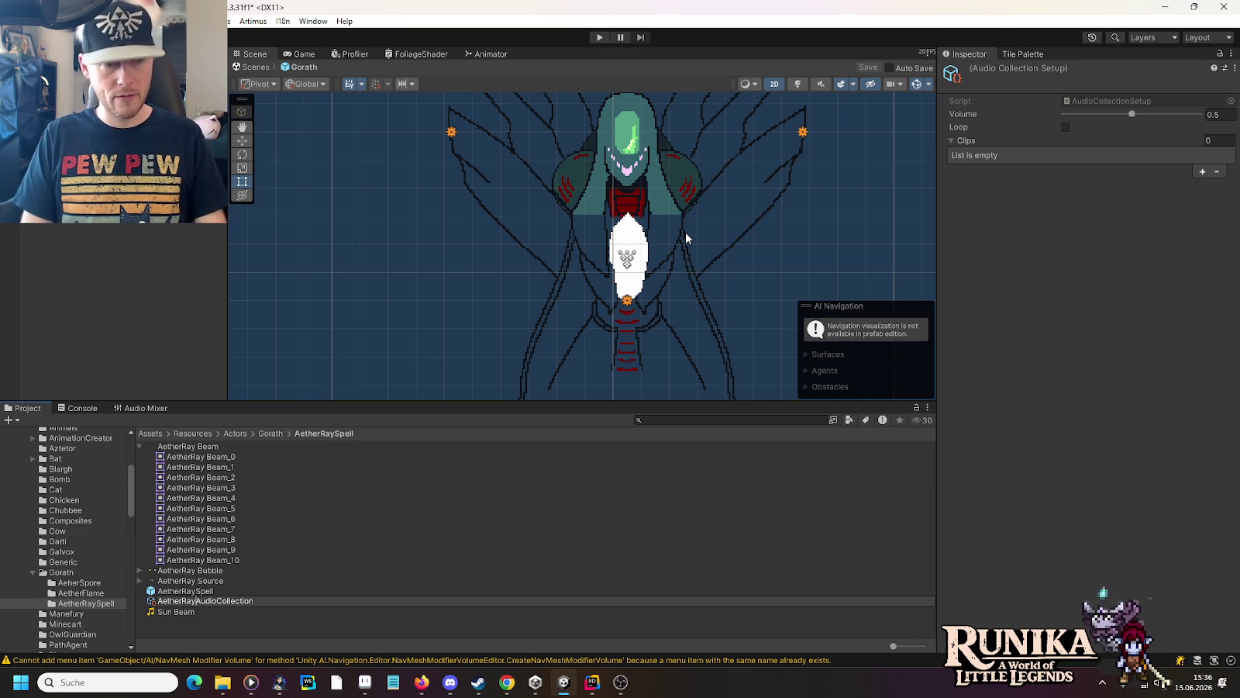
key(Return)
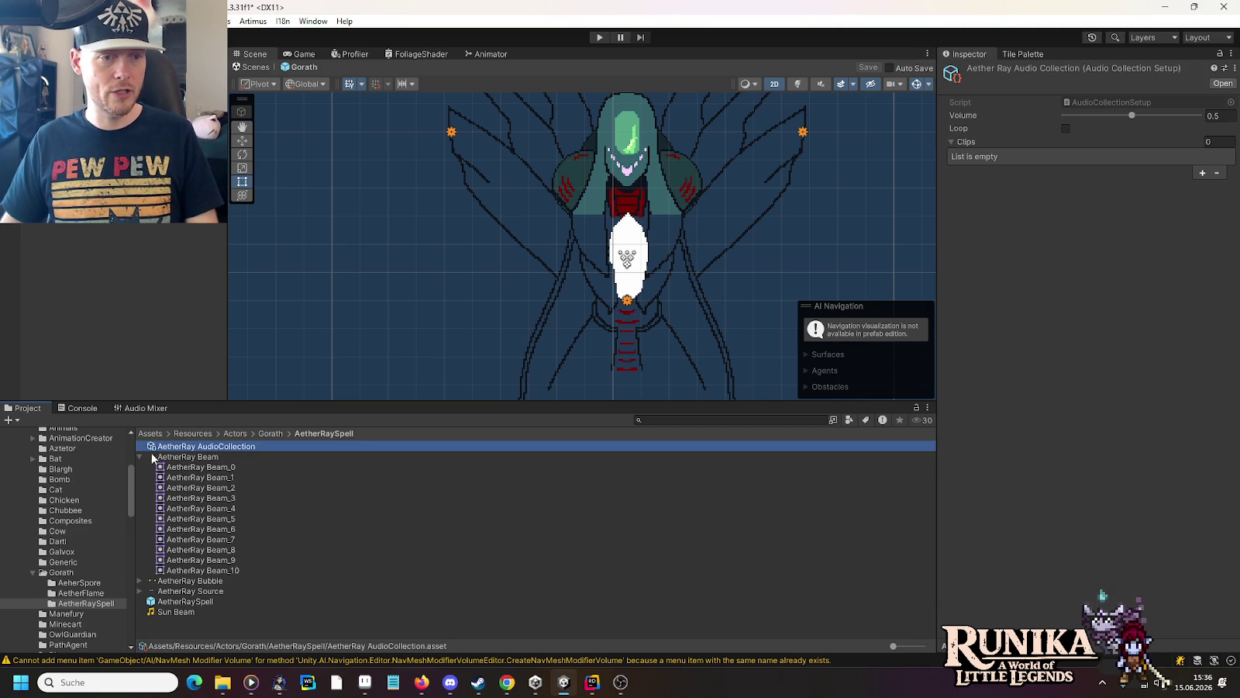
Step: Add Sun Beam to its clips and assign it as AetherRaySpell's Ray Audio Collection
click(140, 458)
mouse_move(172, 502)
mouse_down()
mouse_move(922, 266)
mouse_move(973, 143)
mouse_up()
click(203, 487)
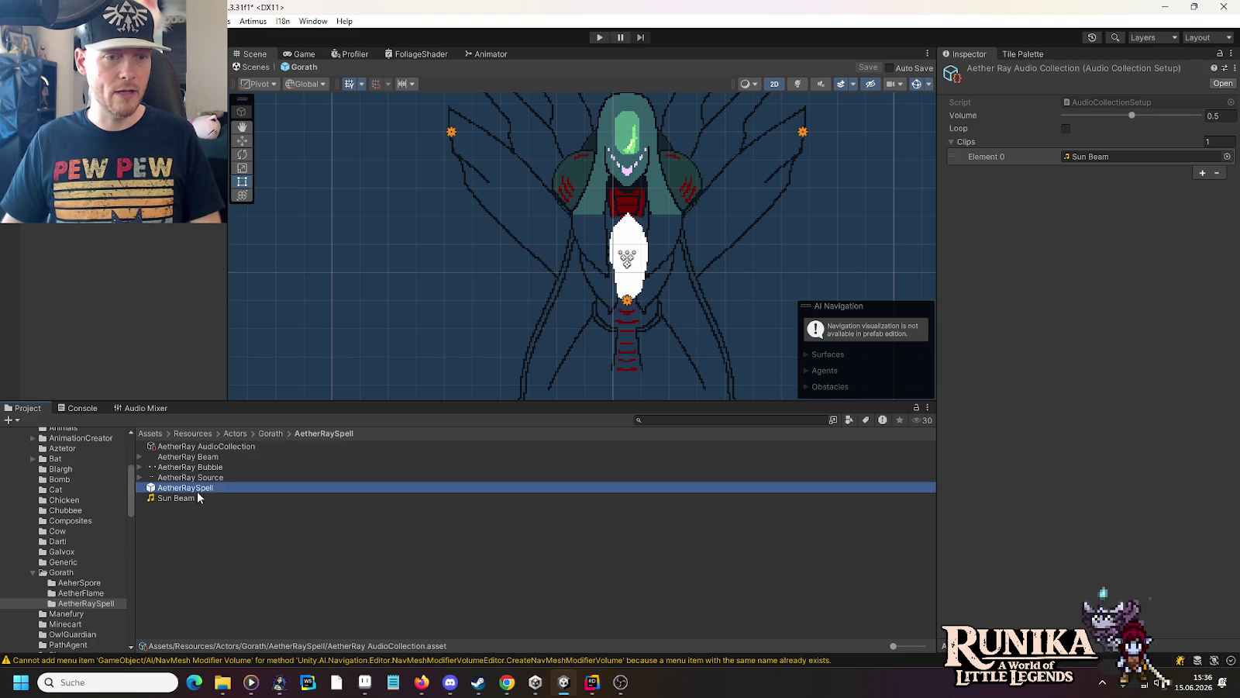
mouse_move(183, 447)
mouse_down()
mouse_move(443, 445)
mouse_move(1105, 287)
mouse_move(1112, 273)
mouse_up()
click(598, 38)
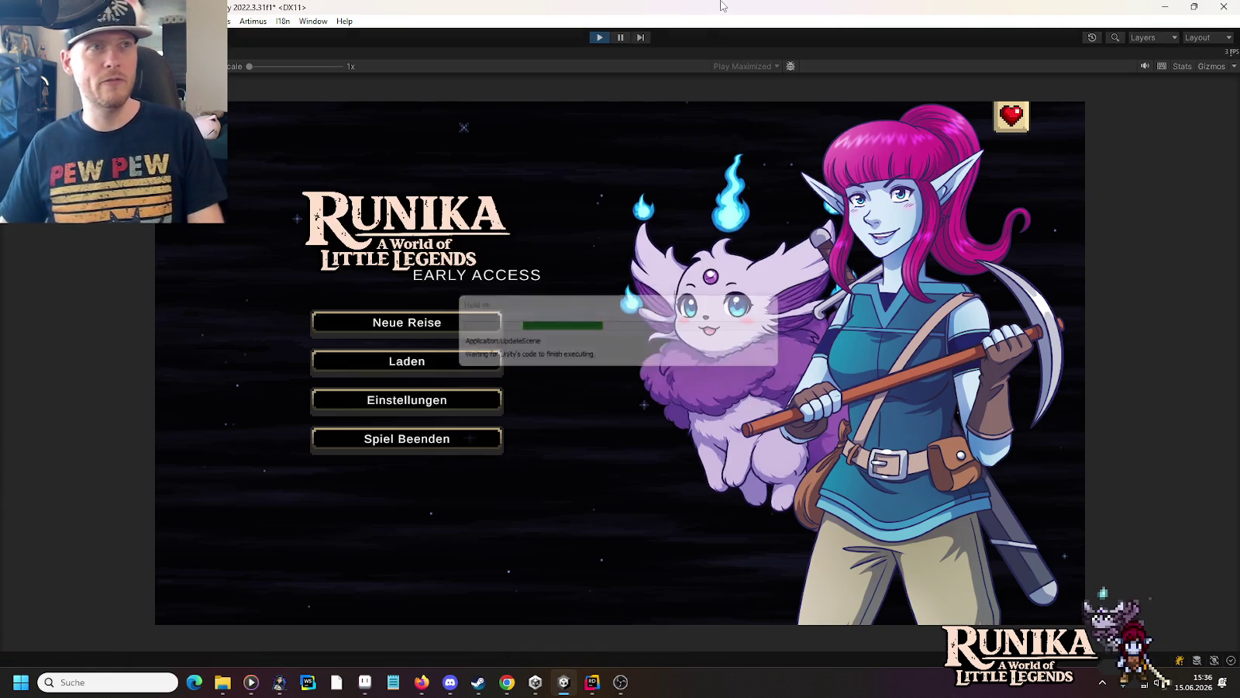
click(361, 365)
click(481, 319)
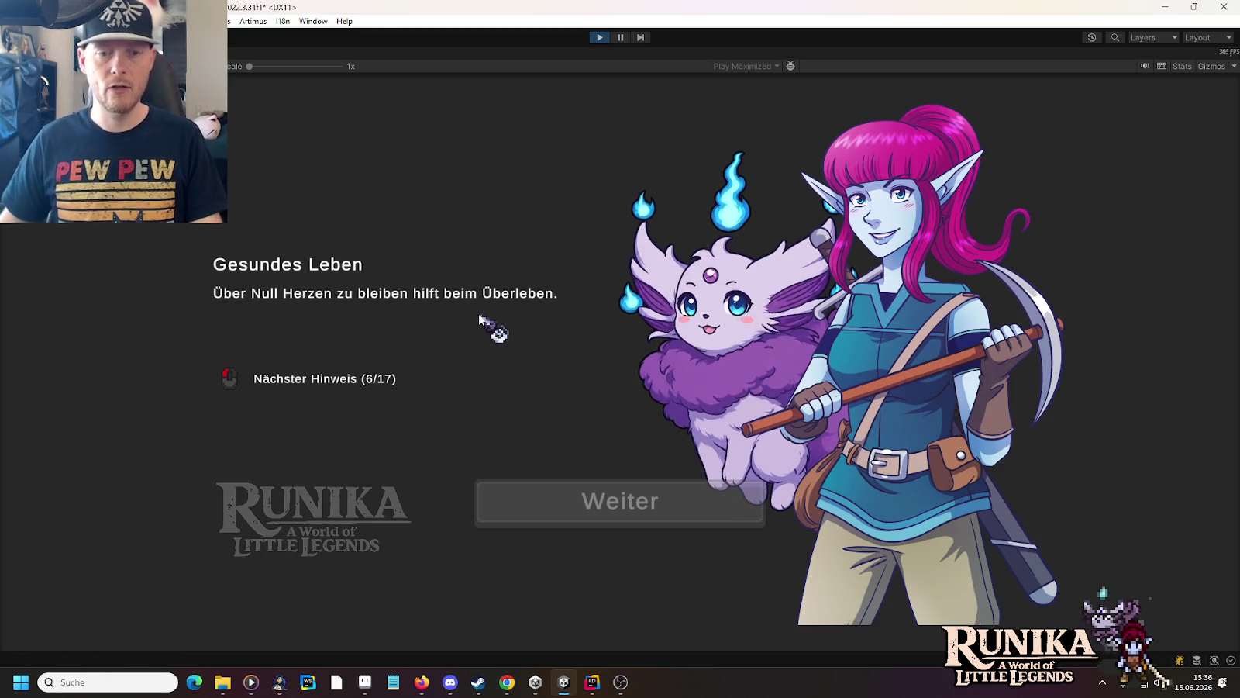
click(603, 504)
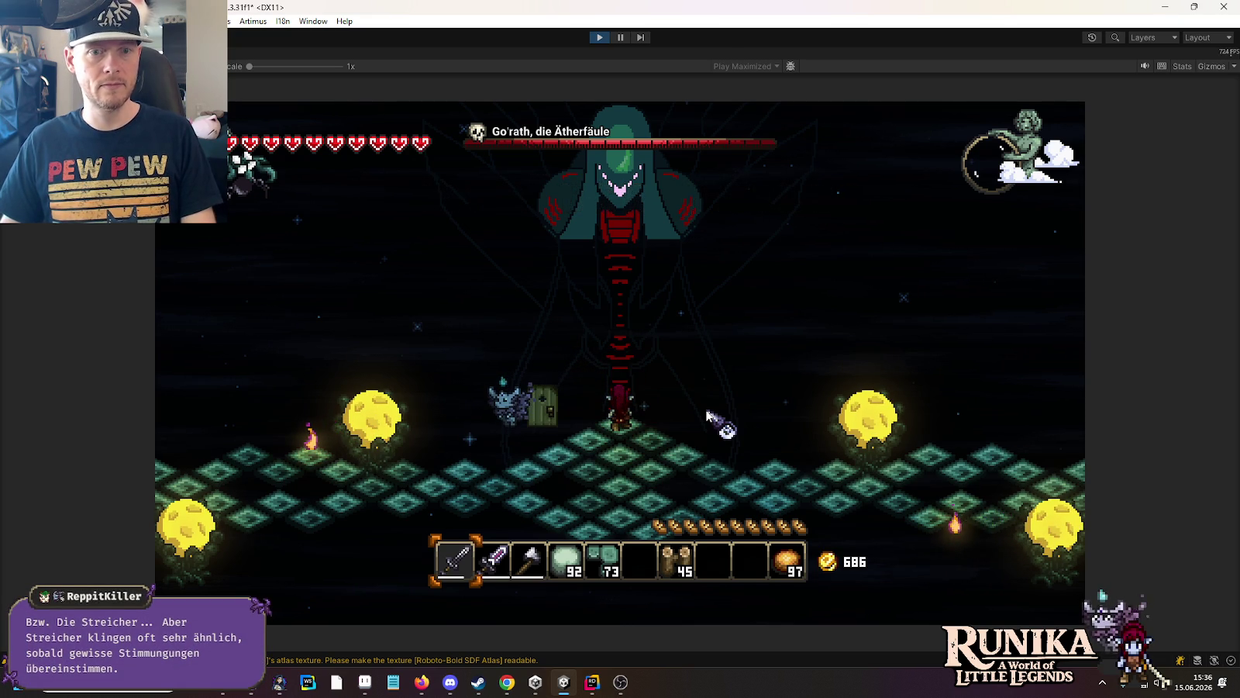
key(s)
key(a)
key(s)
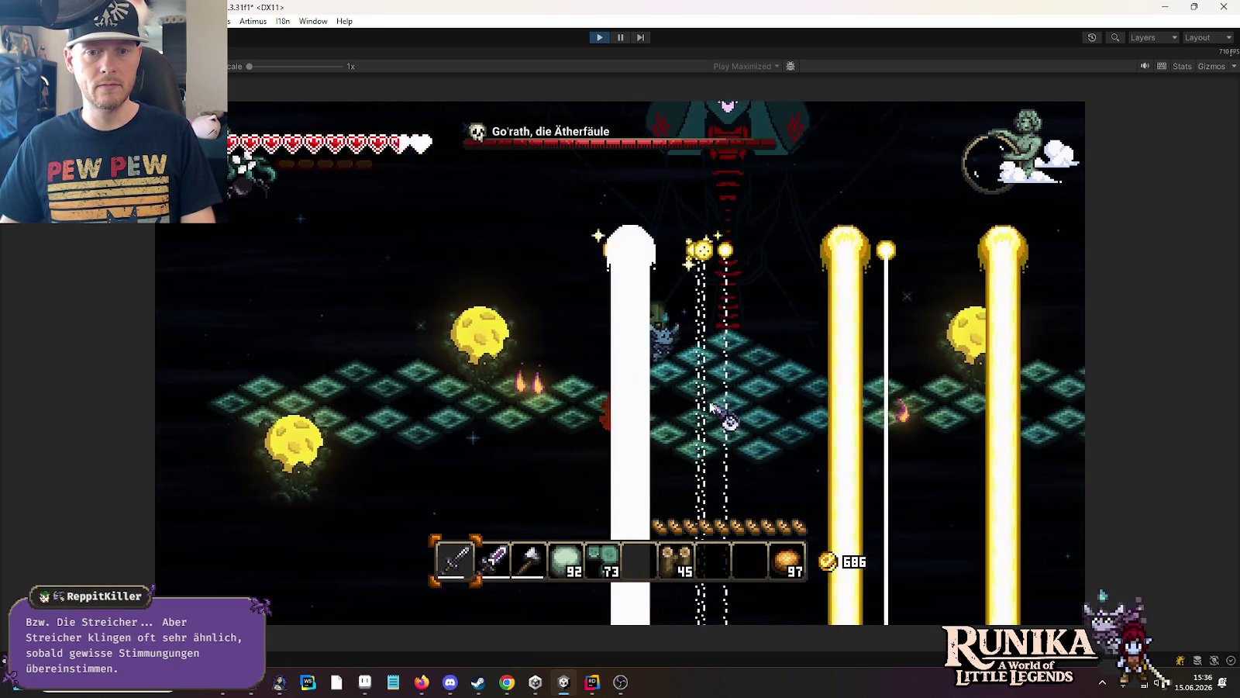
key(d)
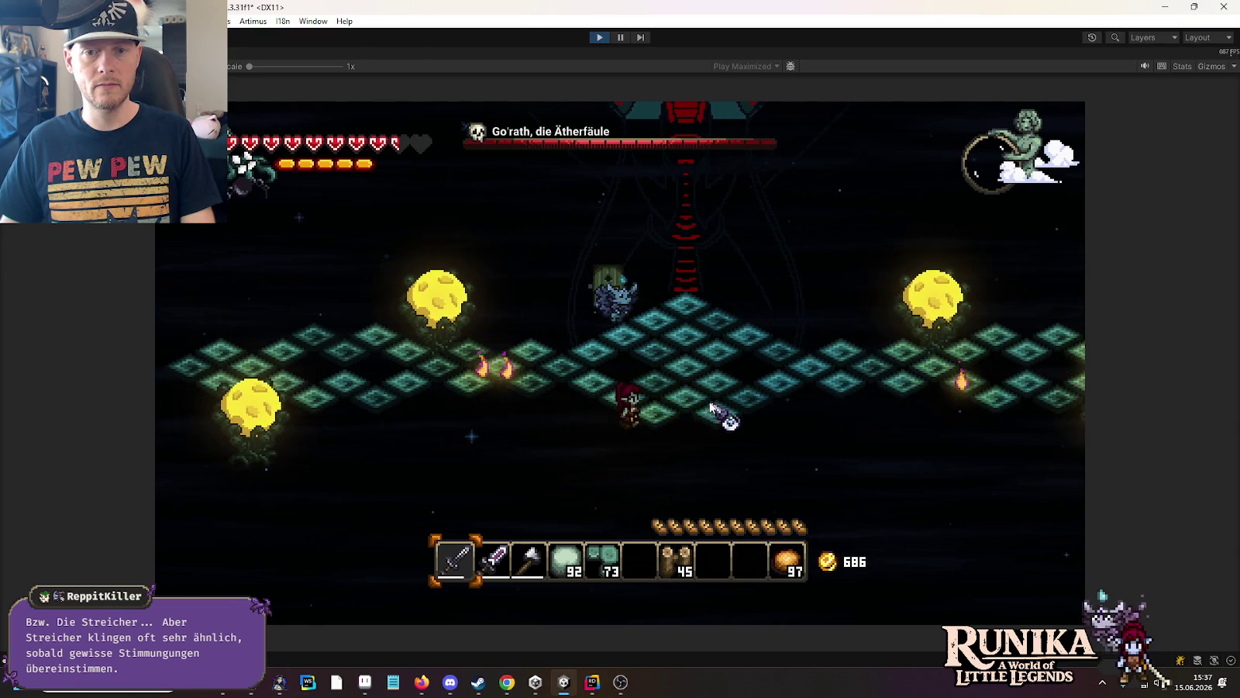
key(w)
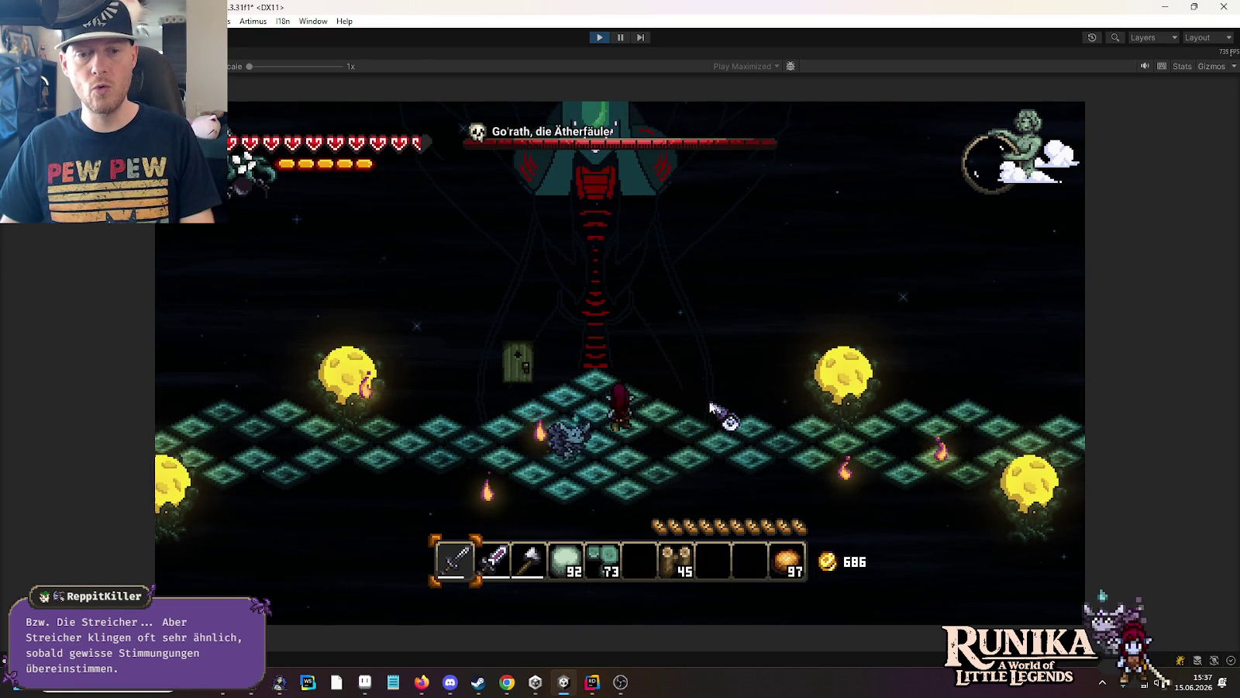
key(w)
key(a)
key(s)
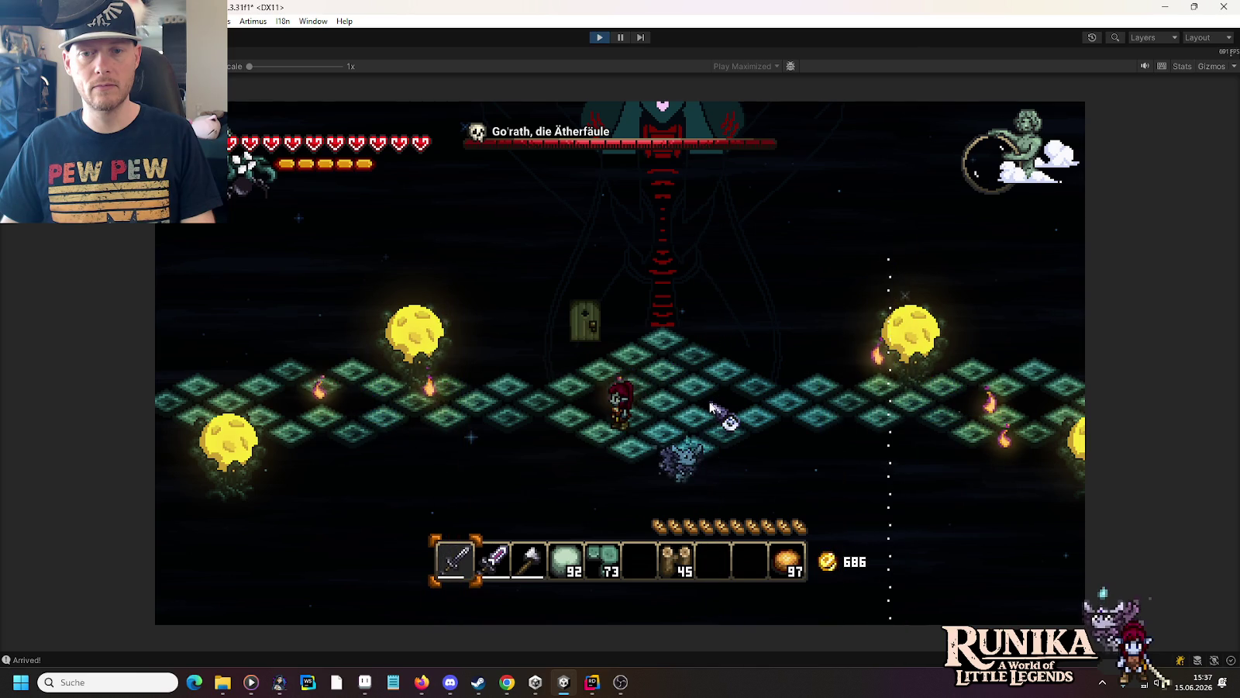
key(w)
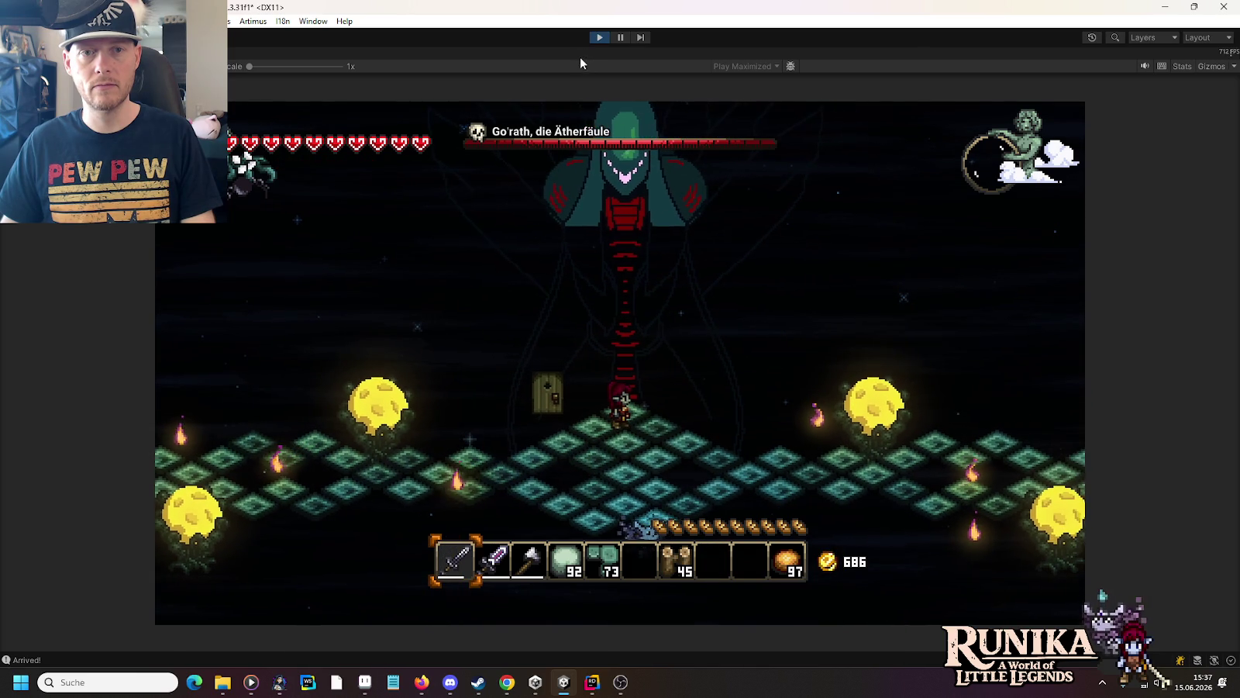
key(ctrl+p)
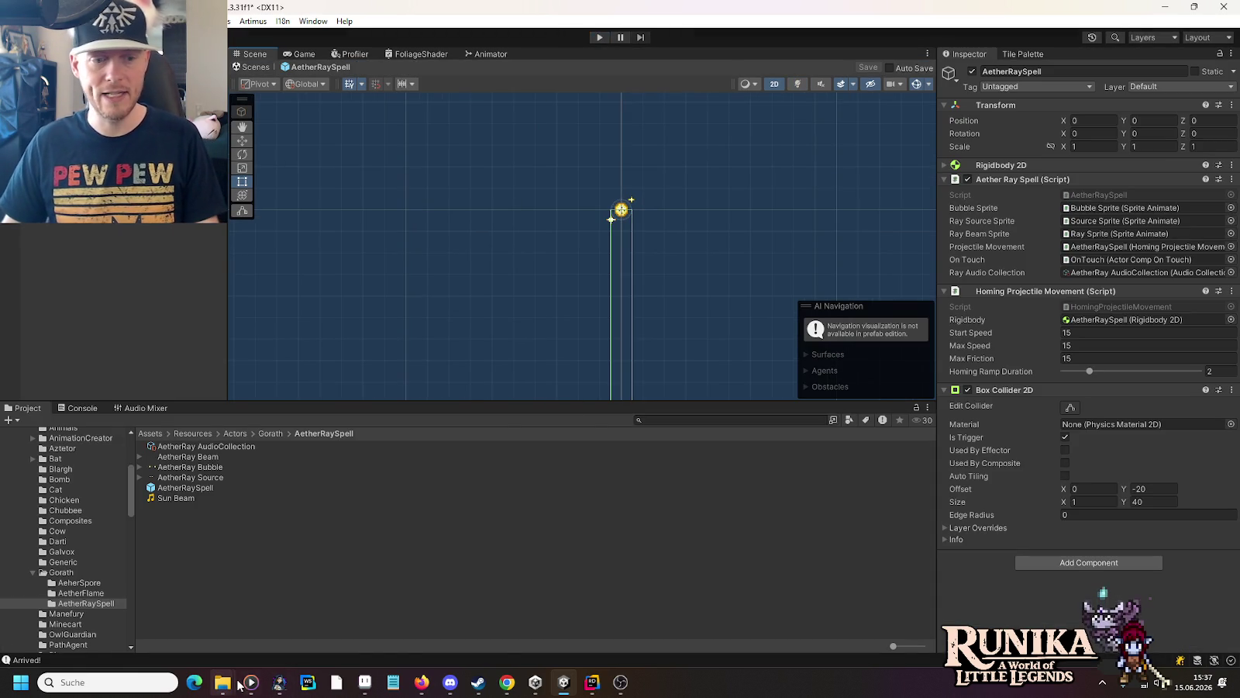
mouse_move(235, 685)
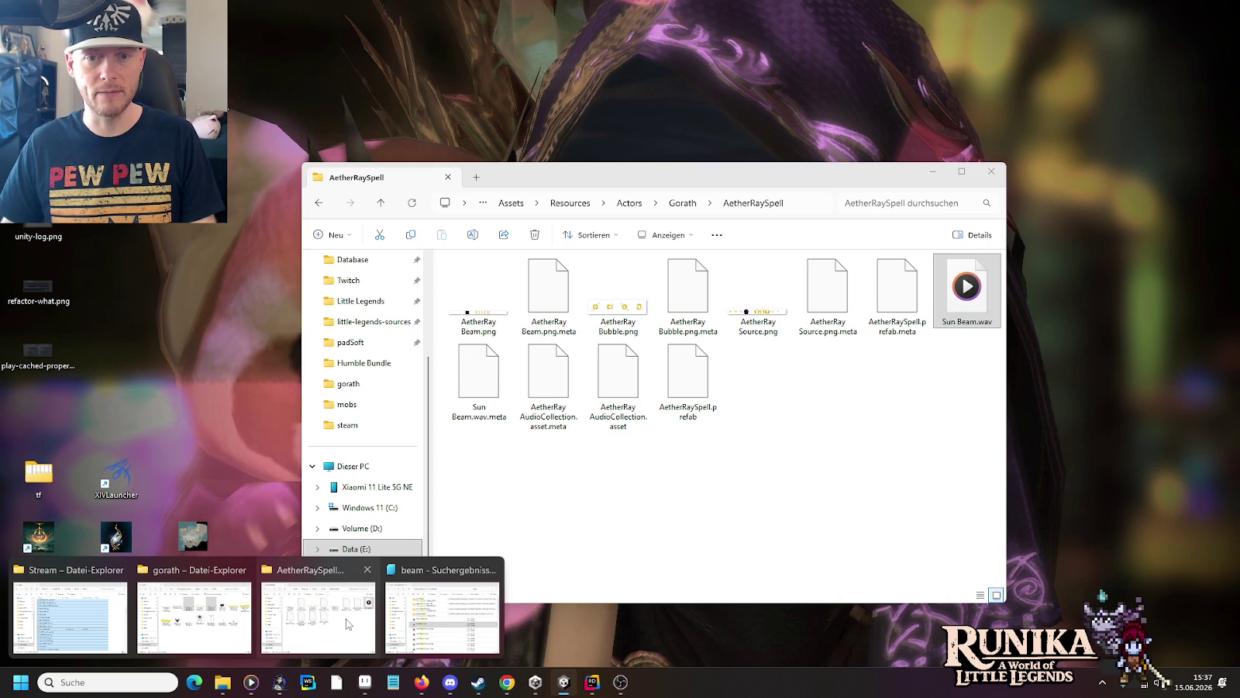
Step: Open Sun Beam.wav from the AetherRaySpell folder with Audacity via Open with
click(347, 624)
right_click(973, 306)
mouse_move(1016, 378)
click(947, 382)
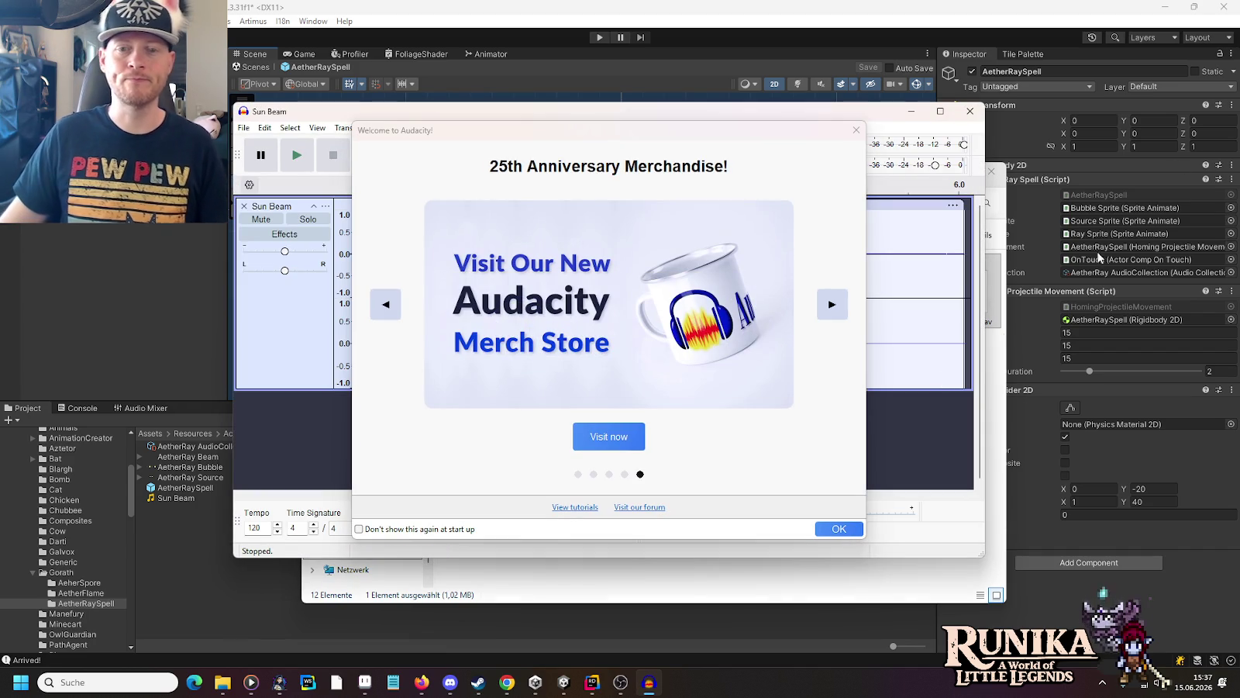
Step: Dismiss the welcome screen, play Sun Beam, and select its first 0.987 s of lead-in
click(856, 129)
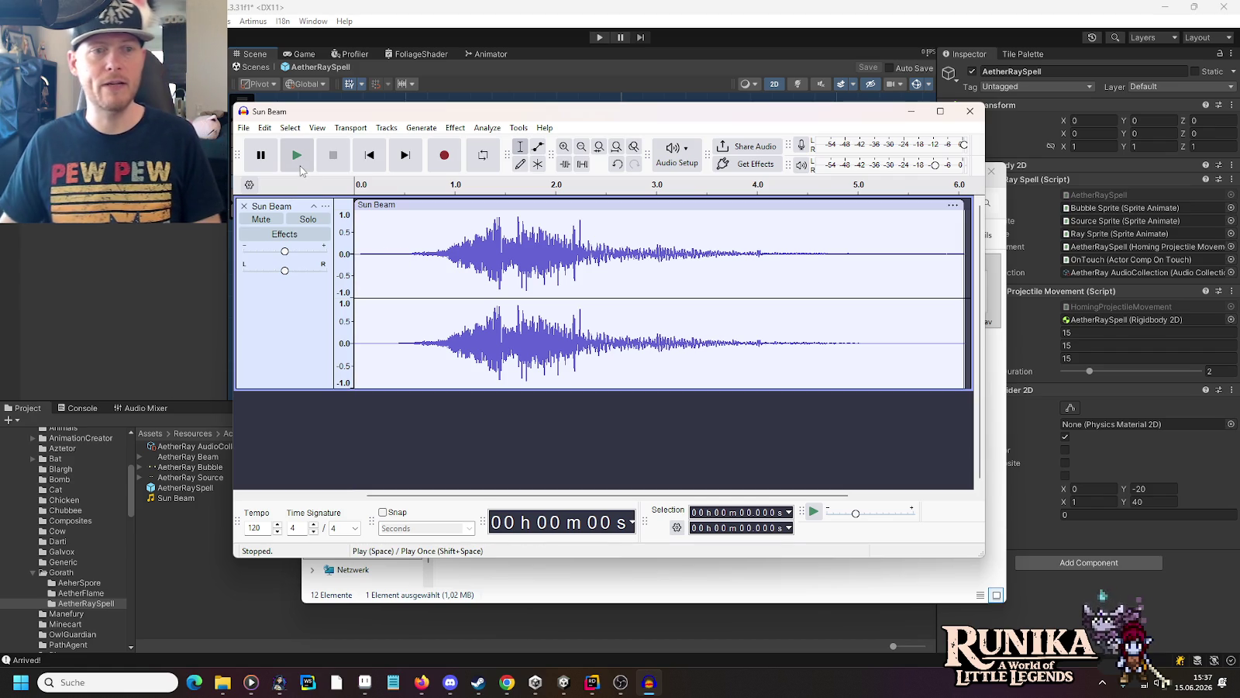
click(299, 158)
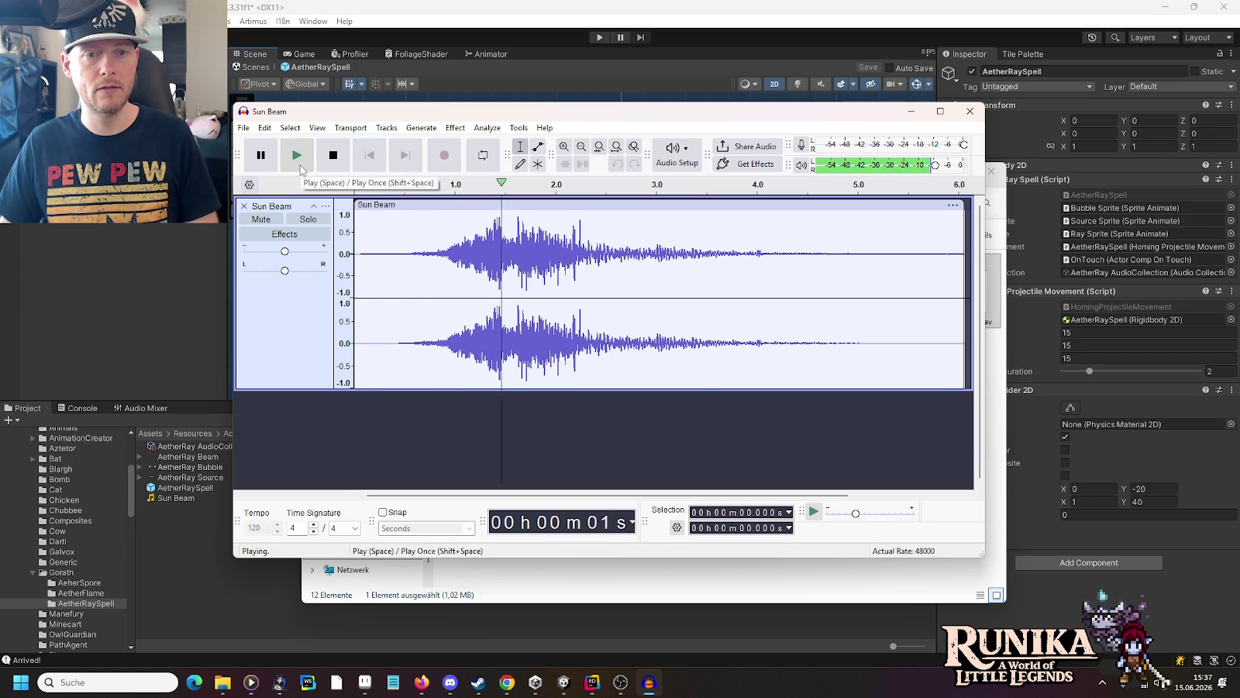
click(331, 158)
click(499, 225)
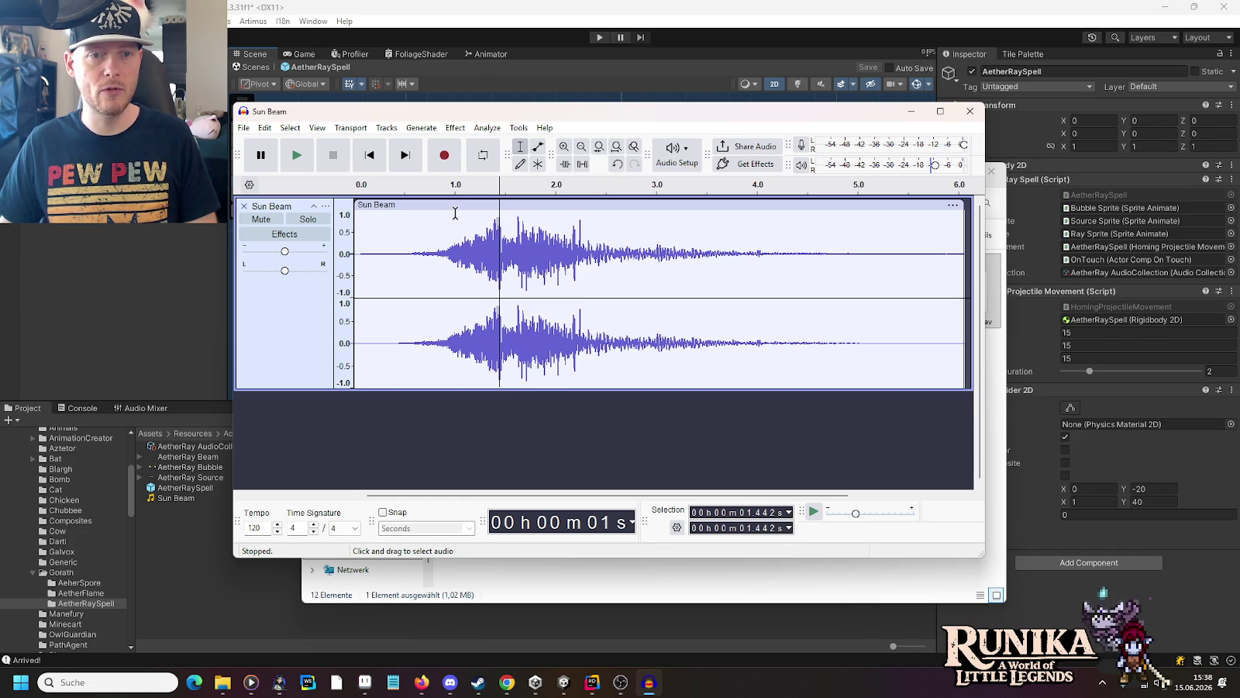
mouse_move(453, 212)
mouse_down()
mouse_move(354, 204)
mouse_move(355, 232)
mouse_up()
Step: Delete the 0.987 s lead-in, apply a Fade In to the start, and replay
key(Delete)
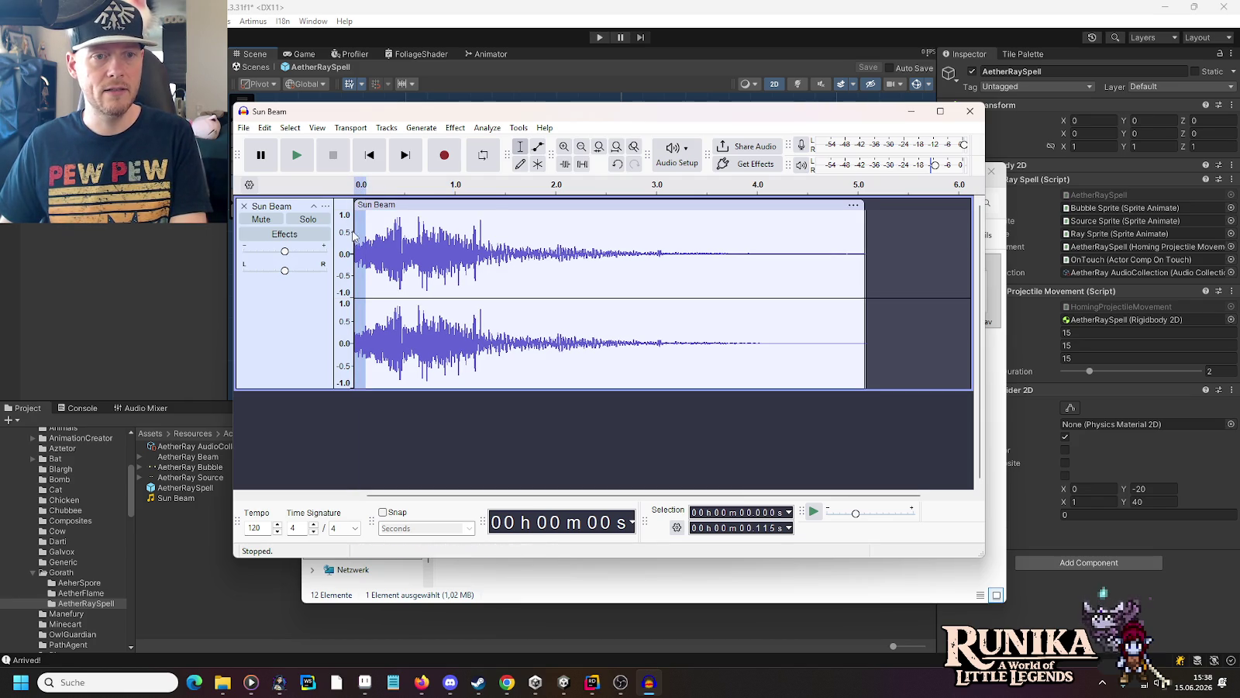
click(456, 128)
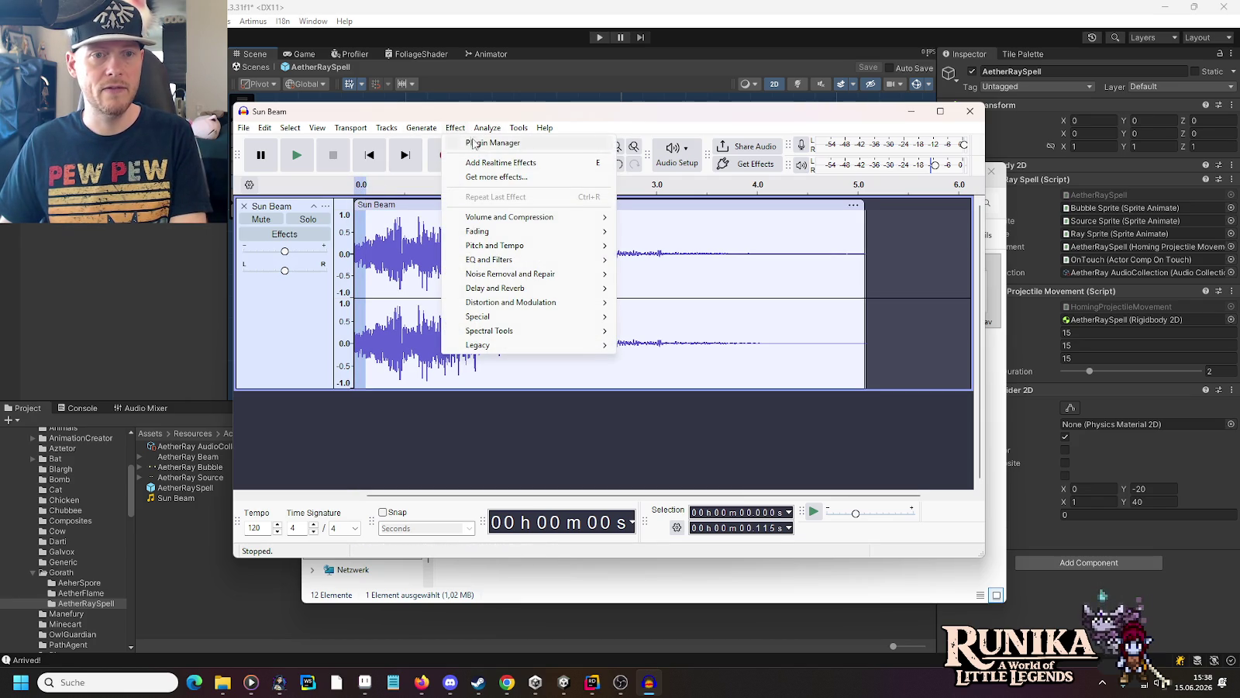
mouse_move(508, 233)
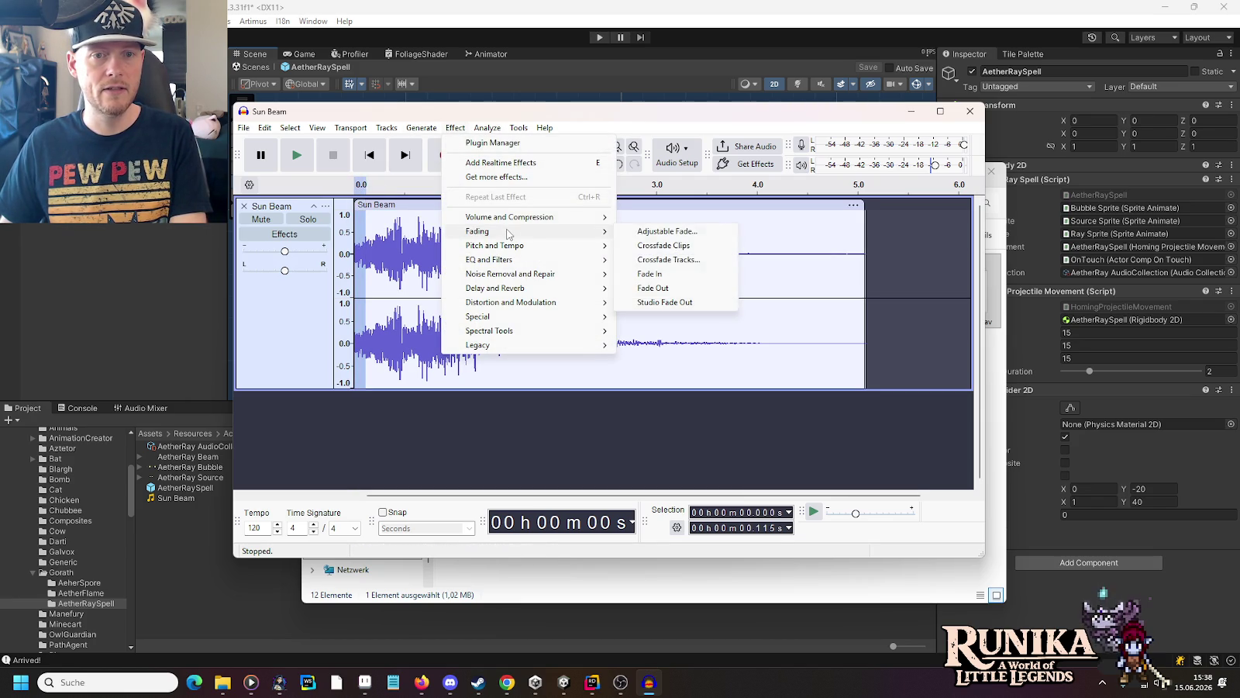
click(671, 274)
click(534, 256)
click(355, 256)
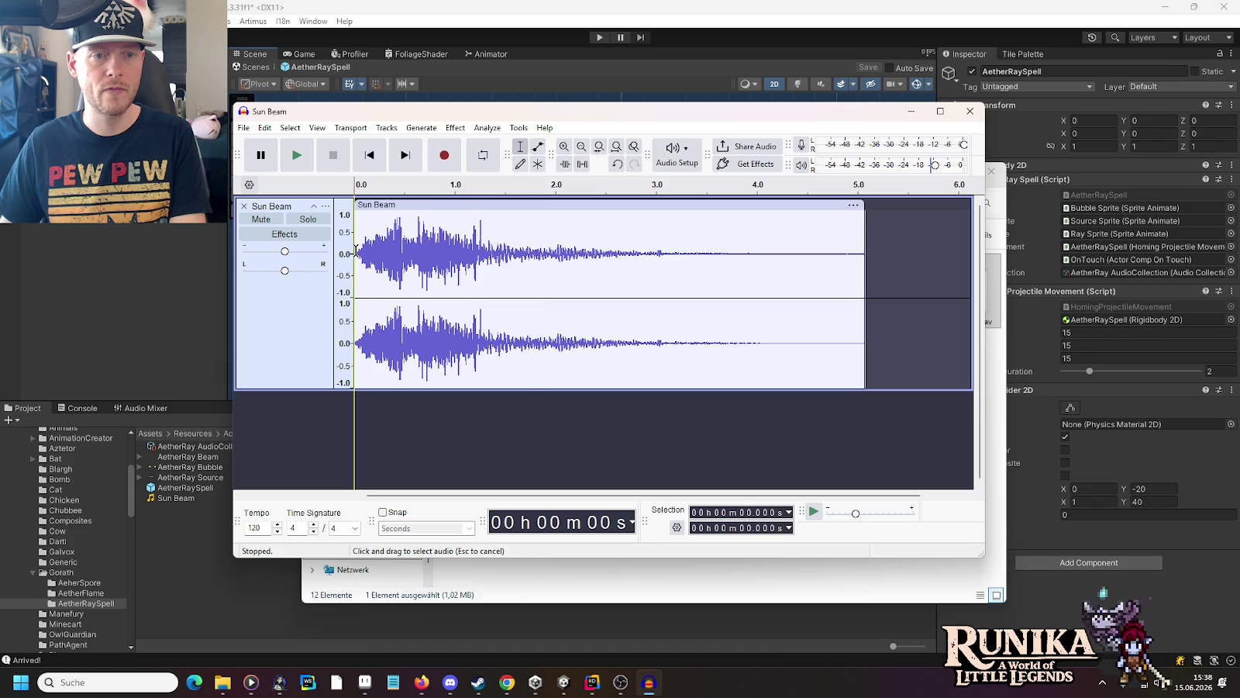
click(301, 164)
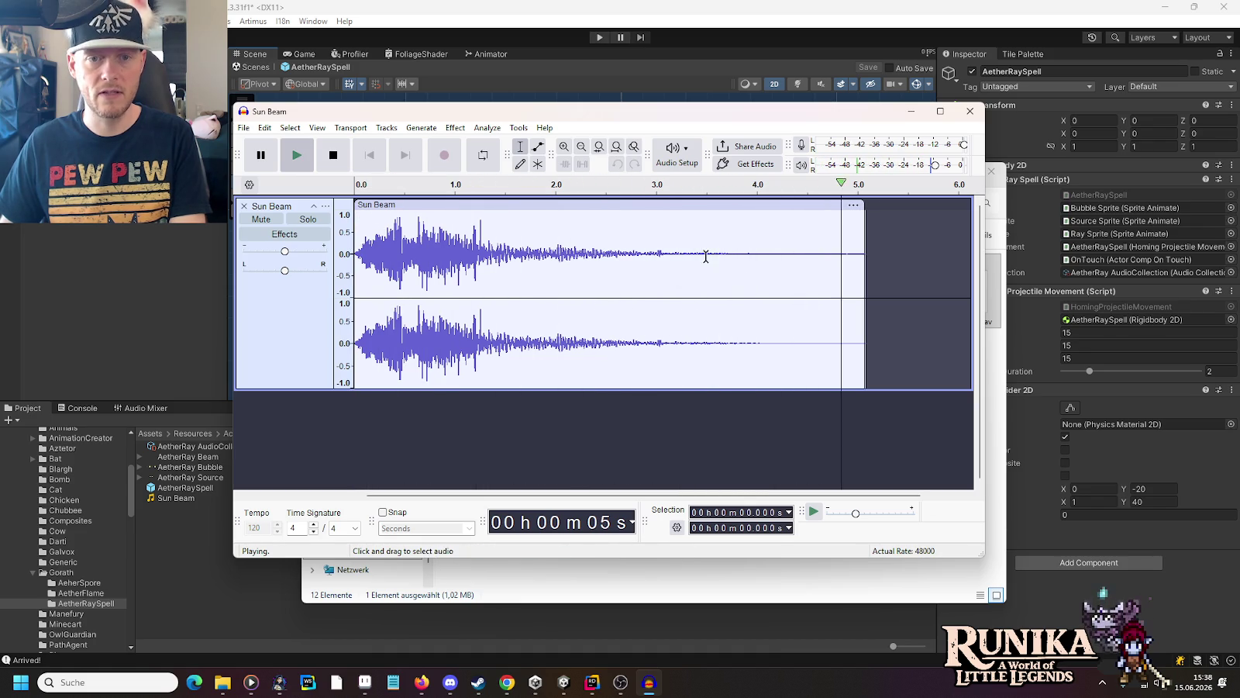
Step: Delete everything after 3.344 s and fade out the final stretch from 3.120 s
click(597, 226)
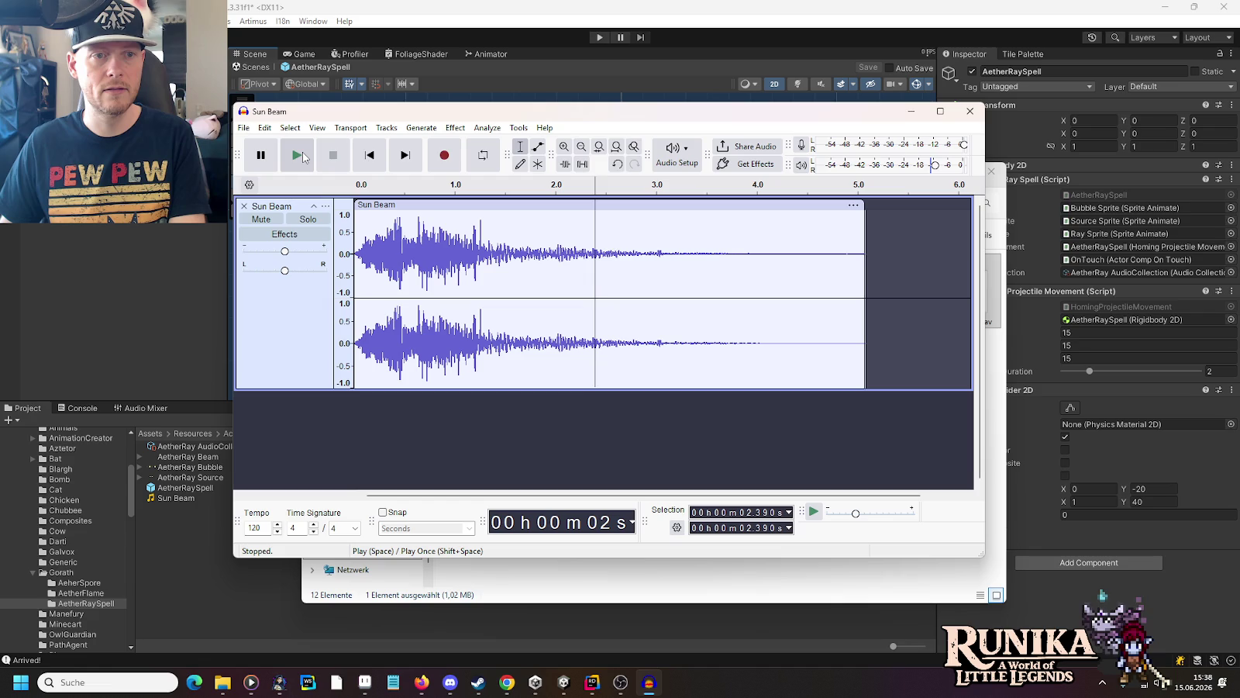
click(301, 156)
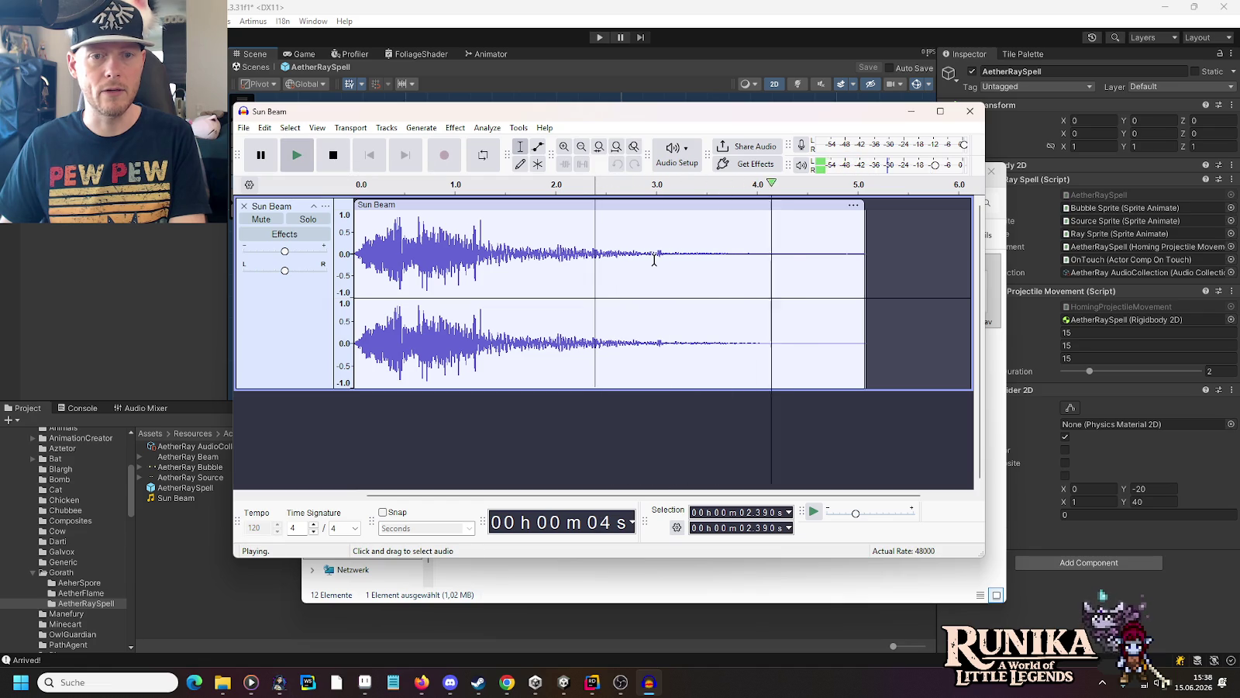
click(693, 236)
drag(698, 236, 864, 244)
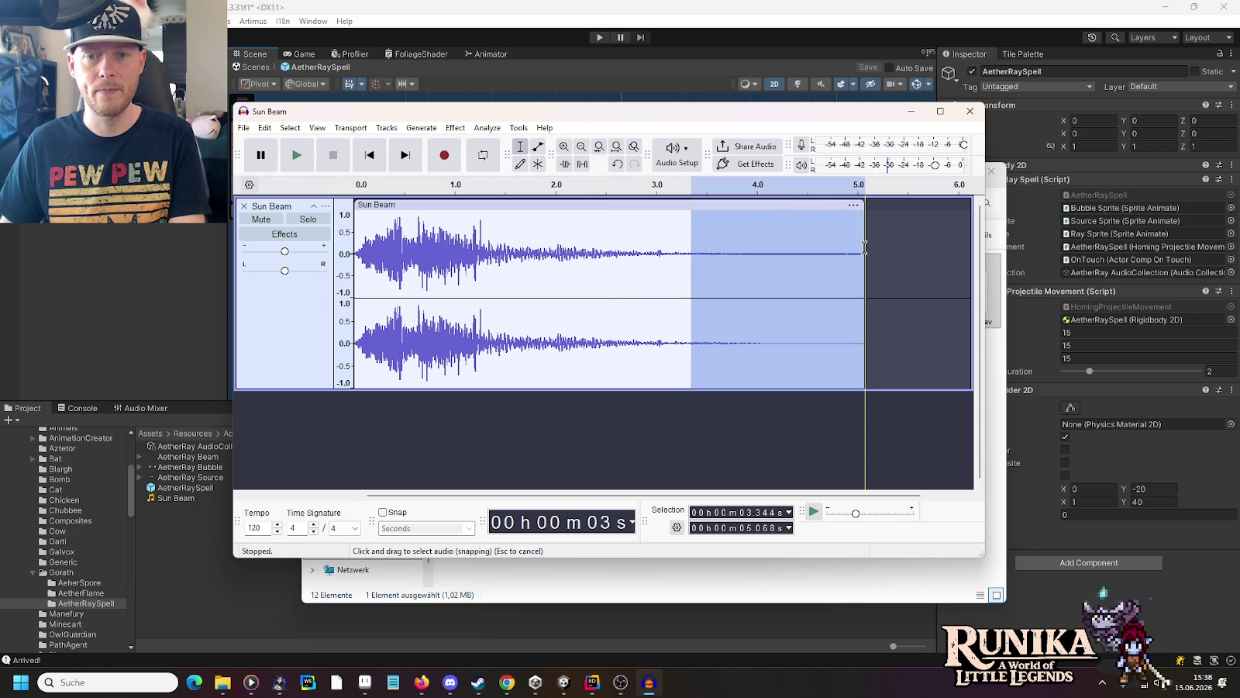
key(Delete)
drag(670, 238, 692, 237)
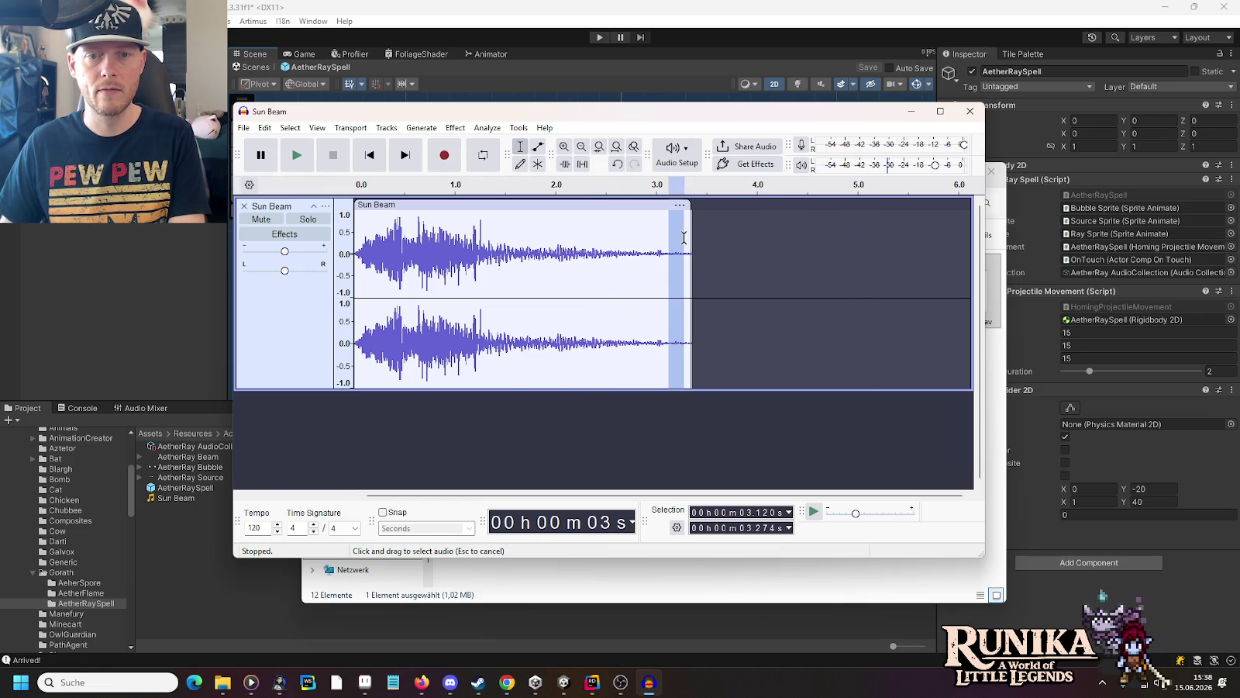
click(456, 129)
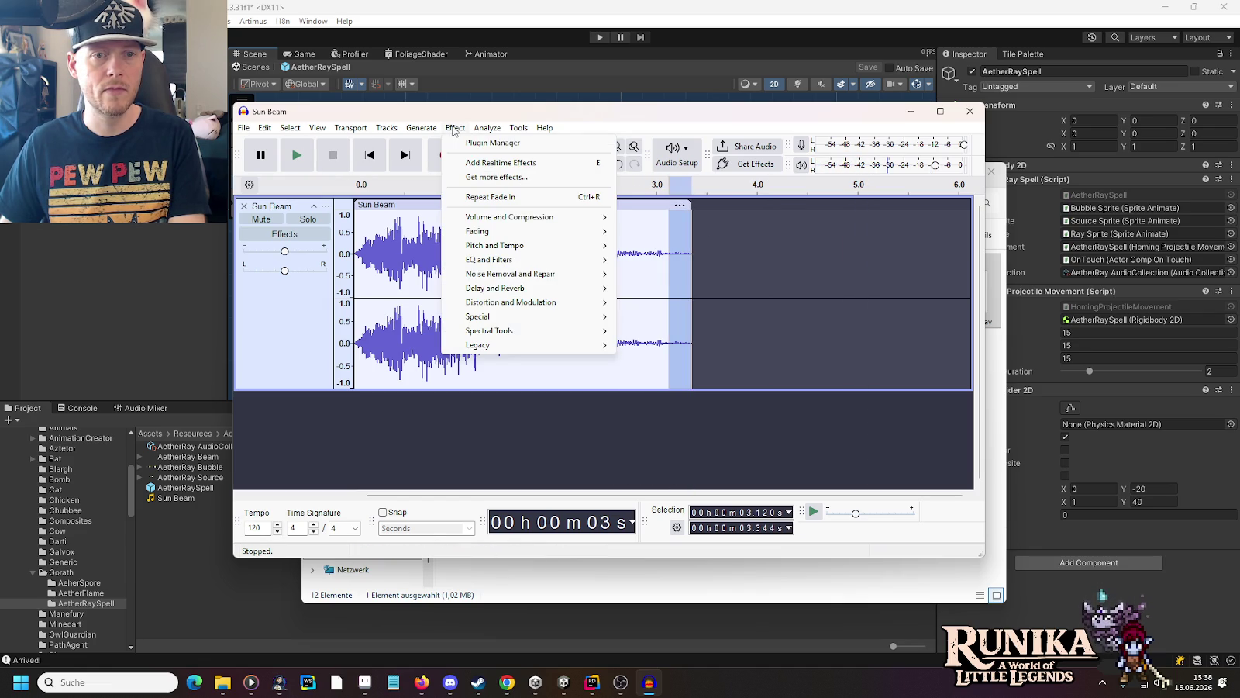
mouse_move(543, 231)
click(653, 287)
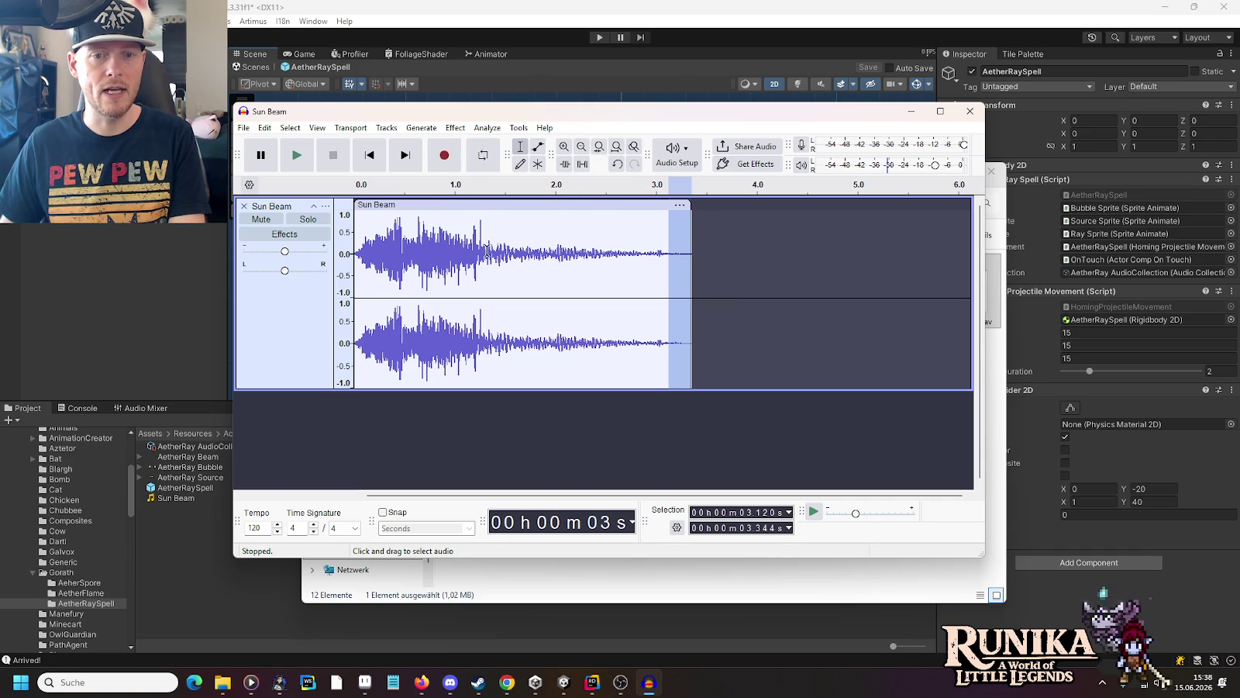
click(243, 127)
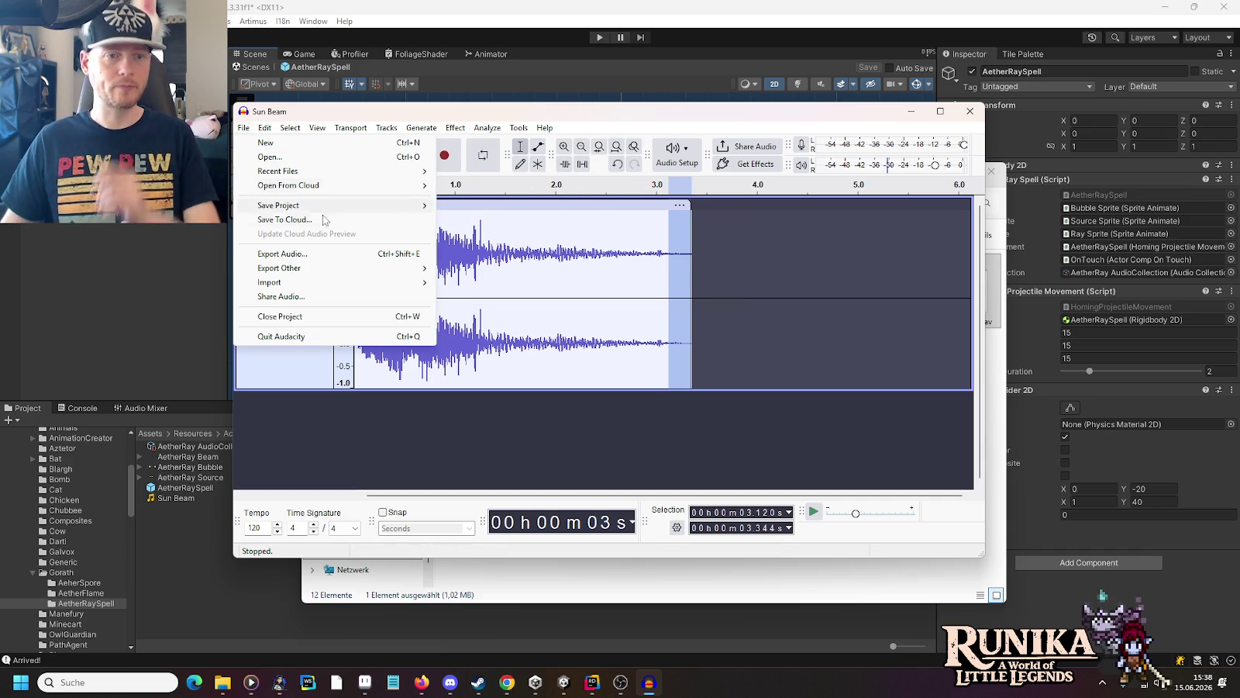
Step: Export the audio to this computer, browsing to the audio\actor\gorath save location
click(353, 254)
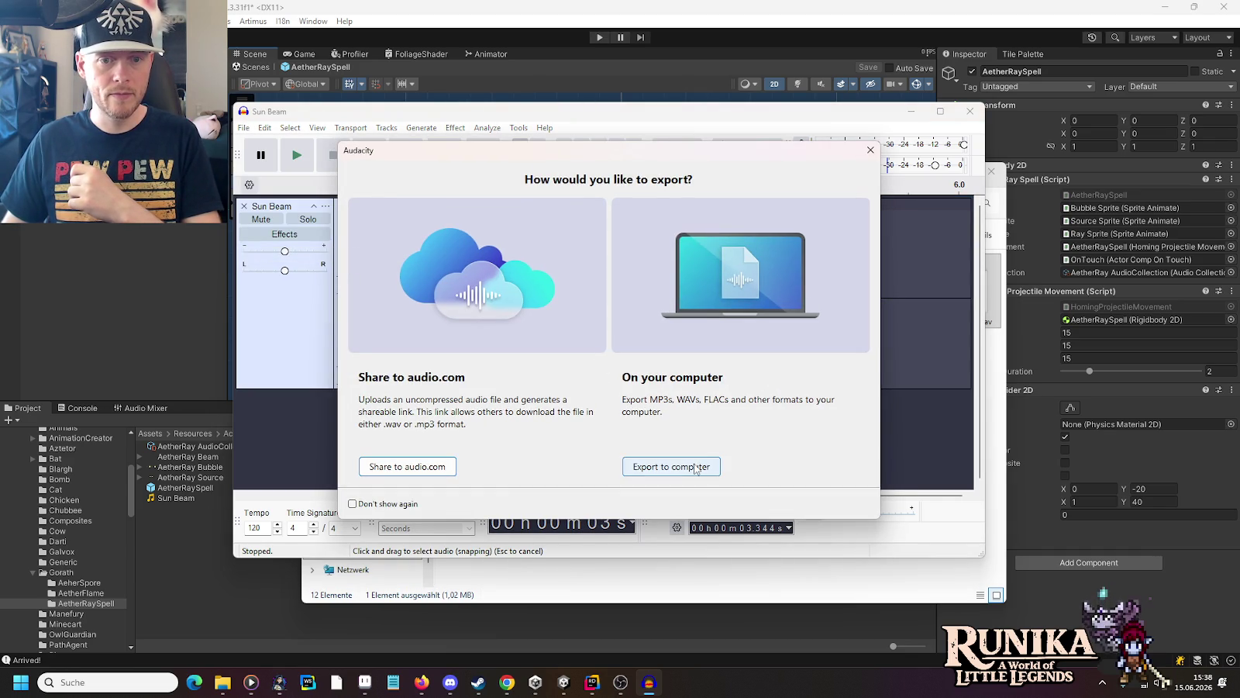
click(695, 467)
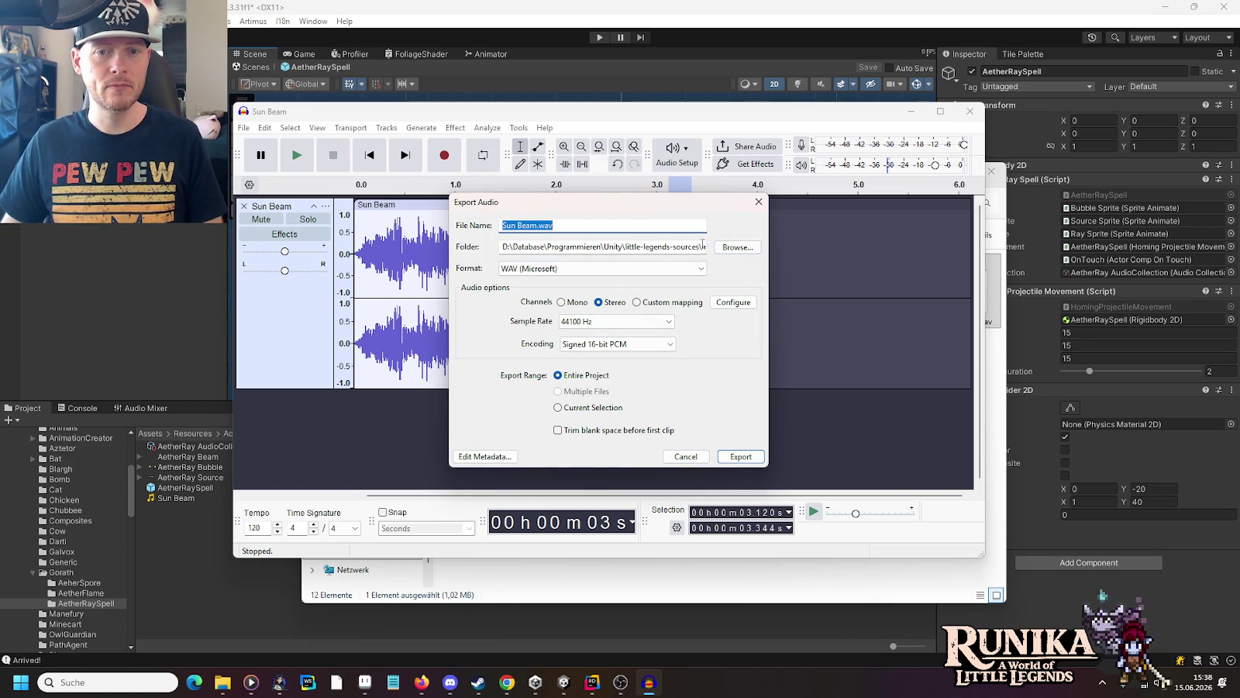
click(727, 248)
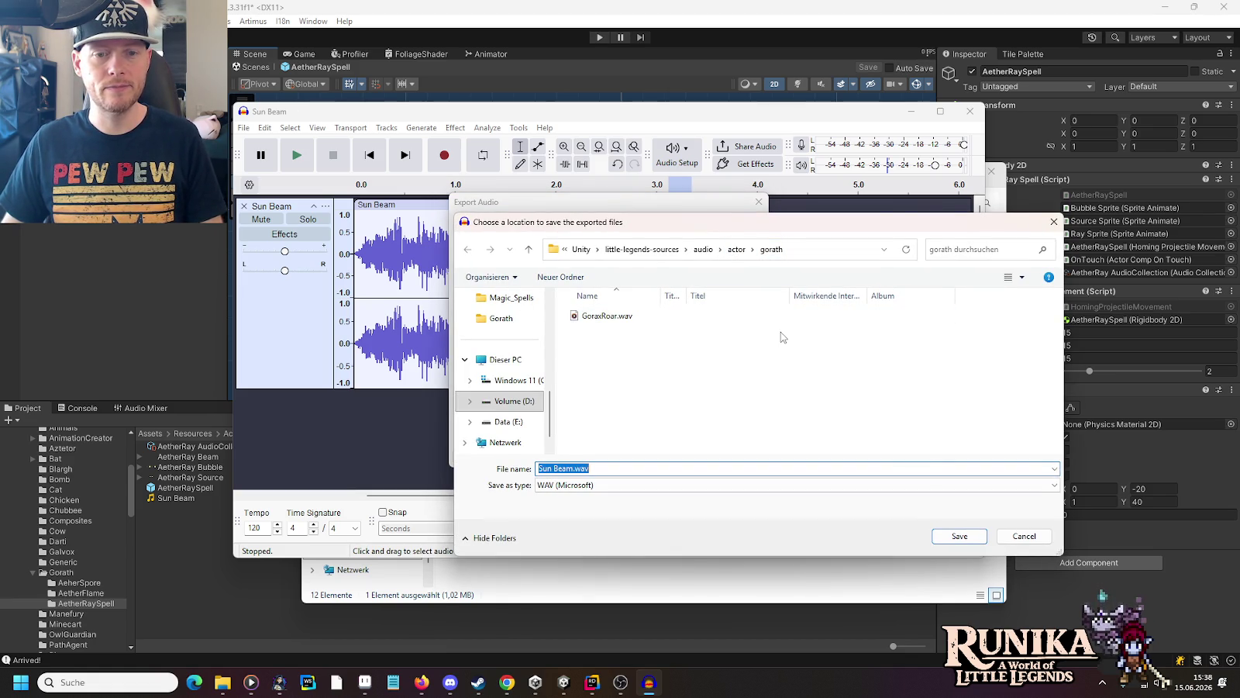
click(224, 682)
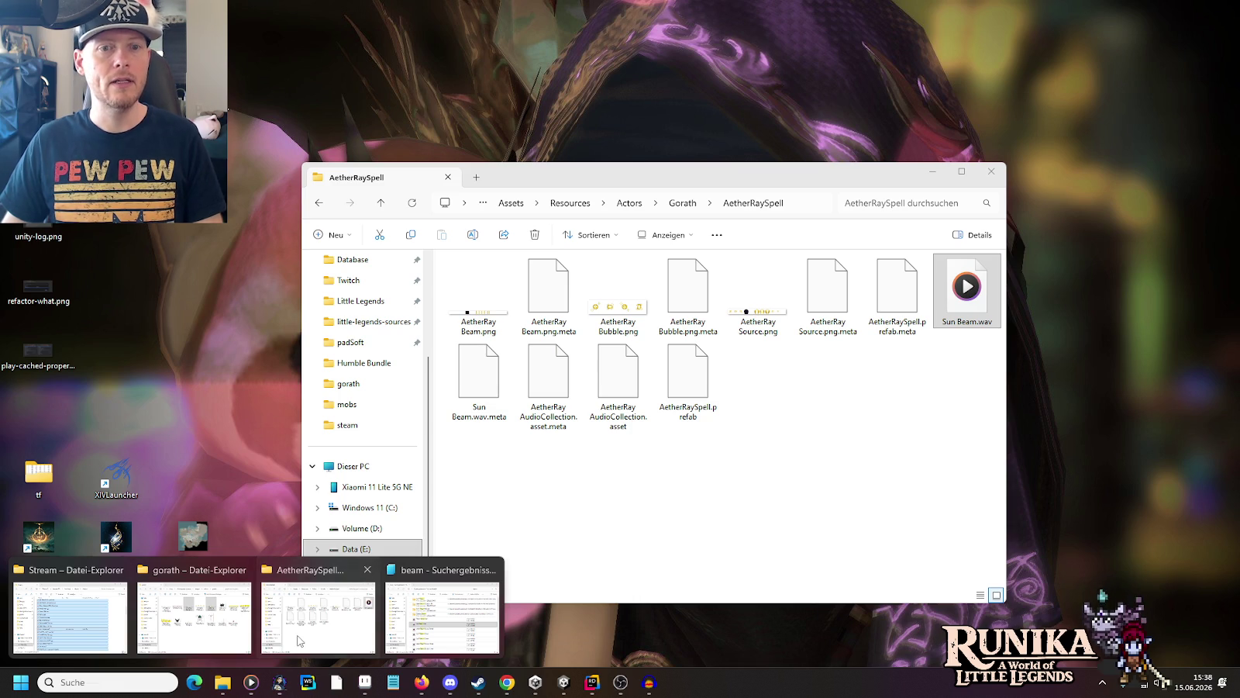
click(299, 640)
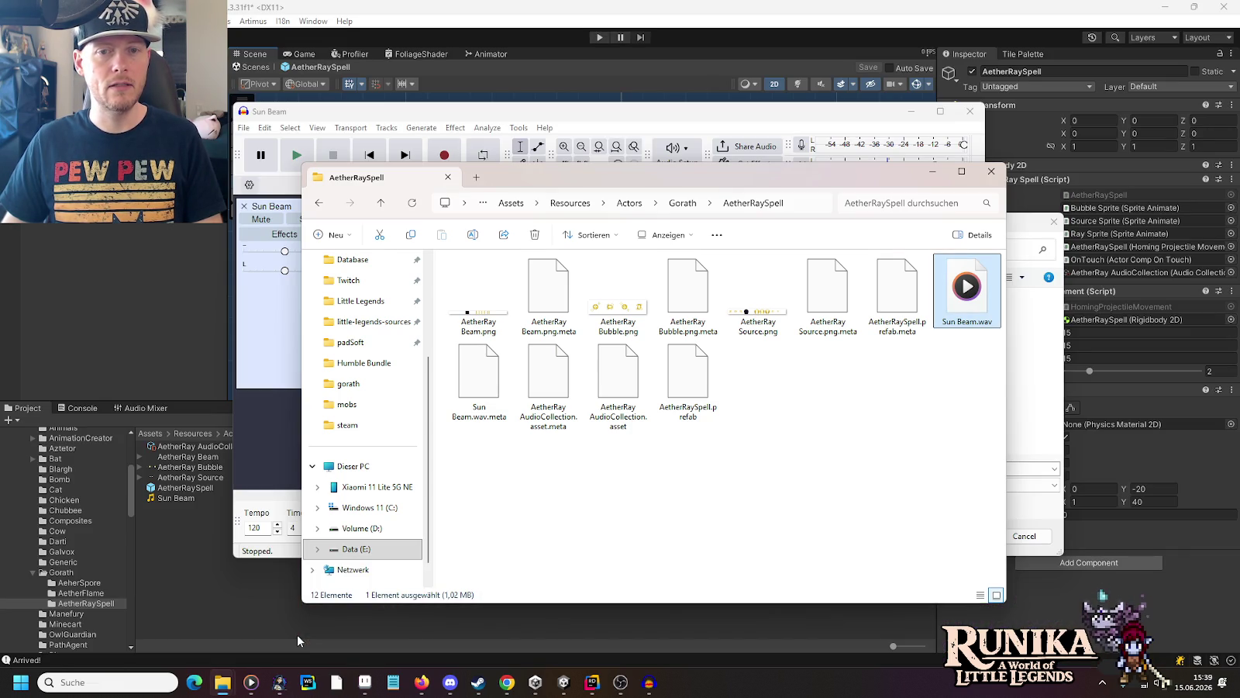
click(231, 682)
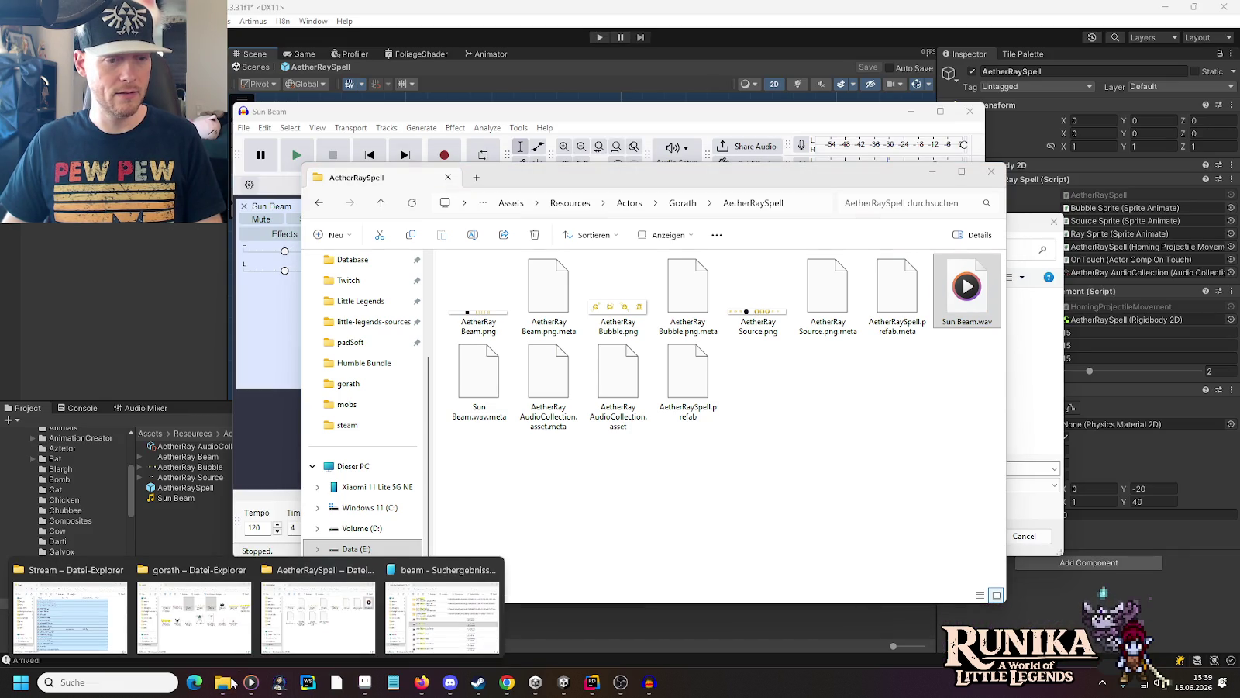
click(1058, 524)
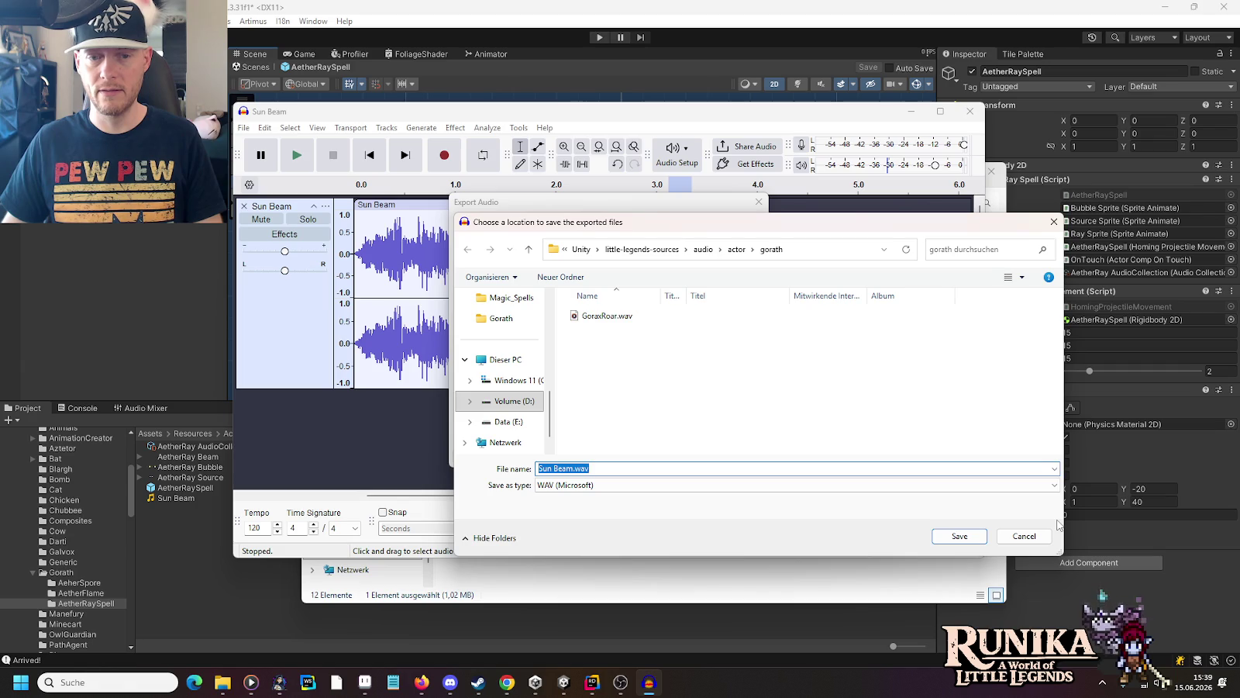
click(215, 684)
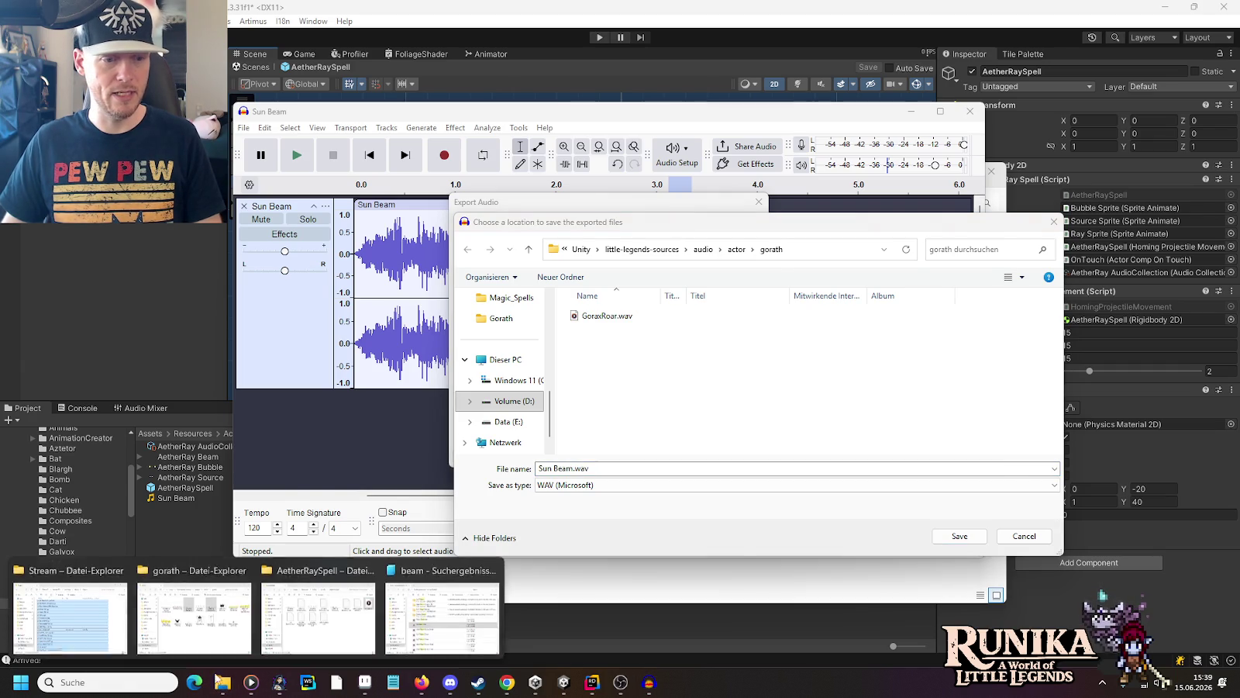
click(201, 619)
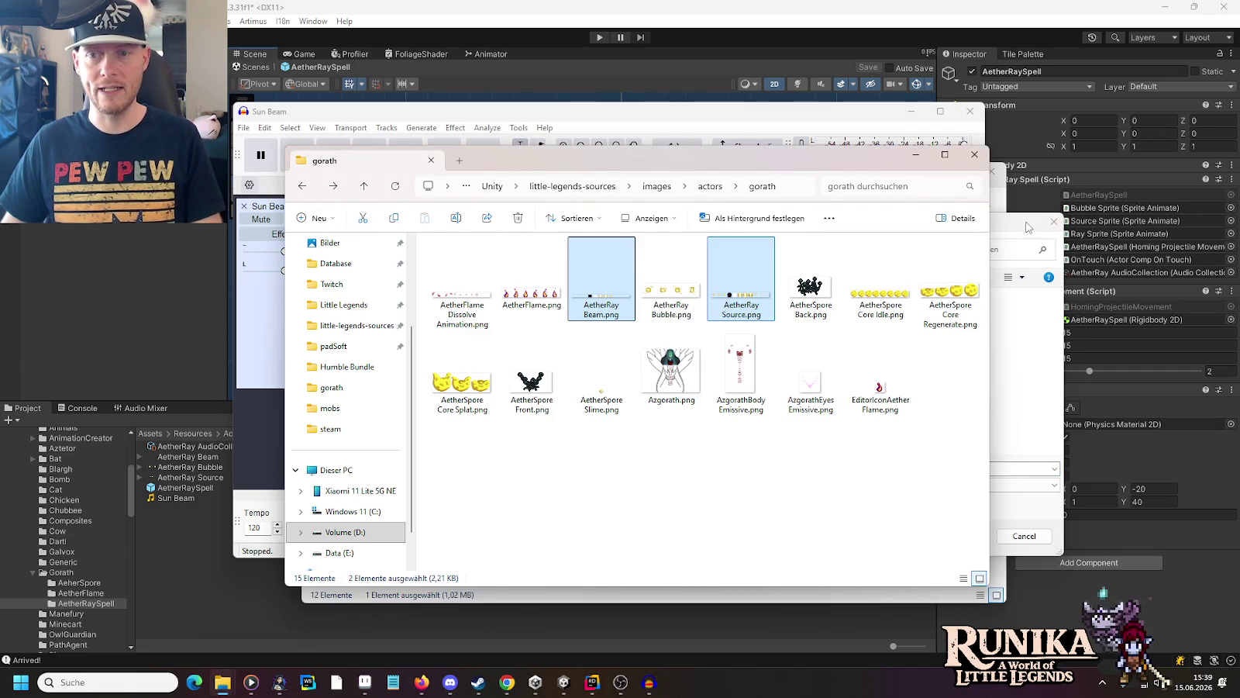
click(1028, 225)
Step: Rename the export file to AetherRay.wav and export it
click(576, 469)
drag(573, 468, 499, 468)
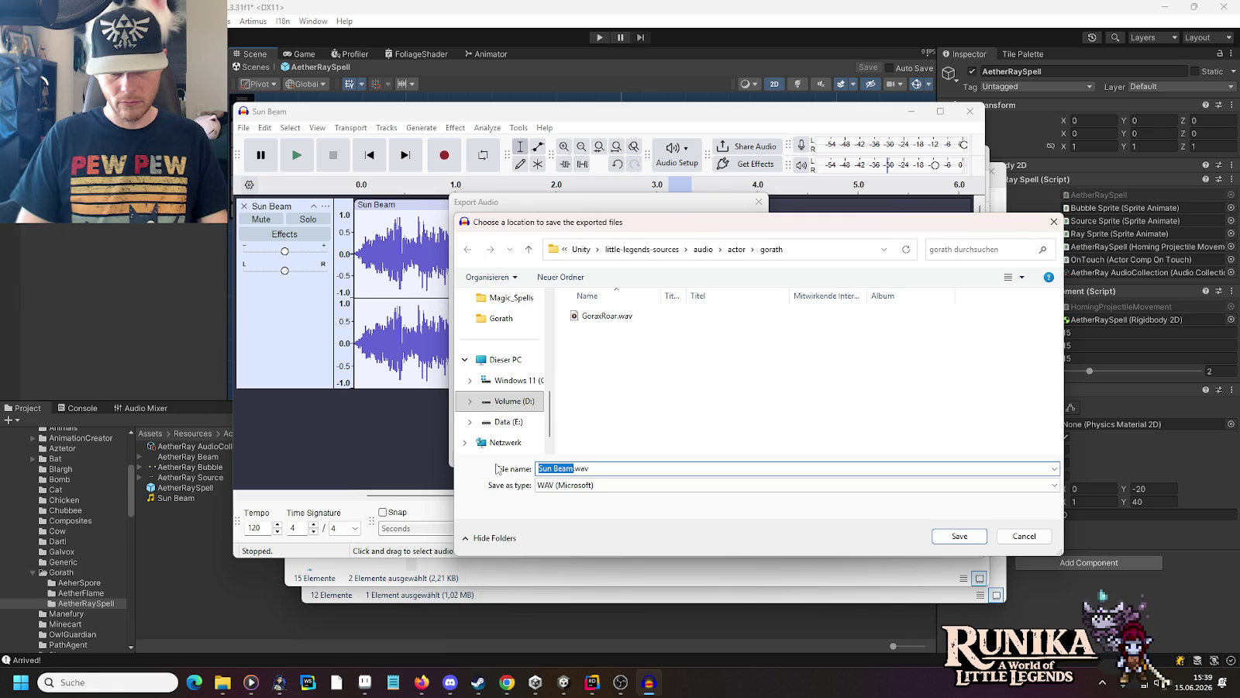
text(AetherRay)
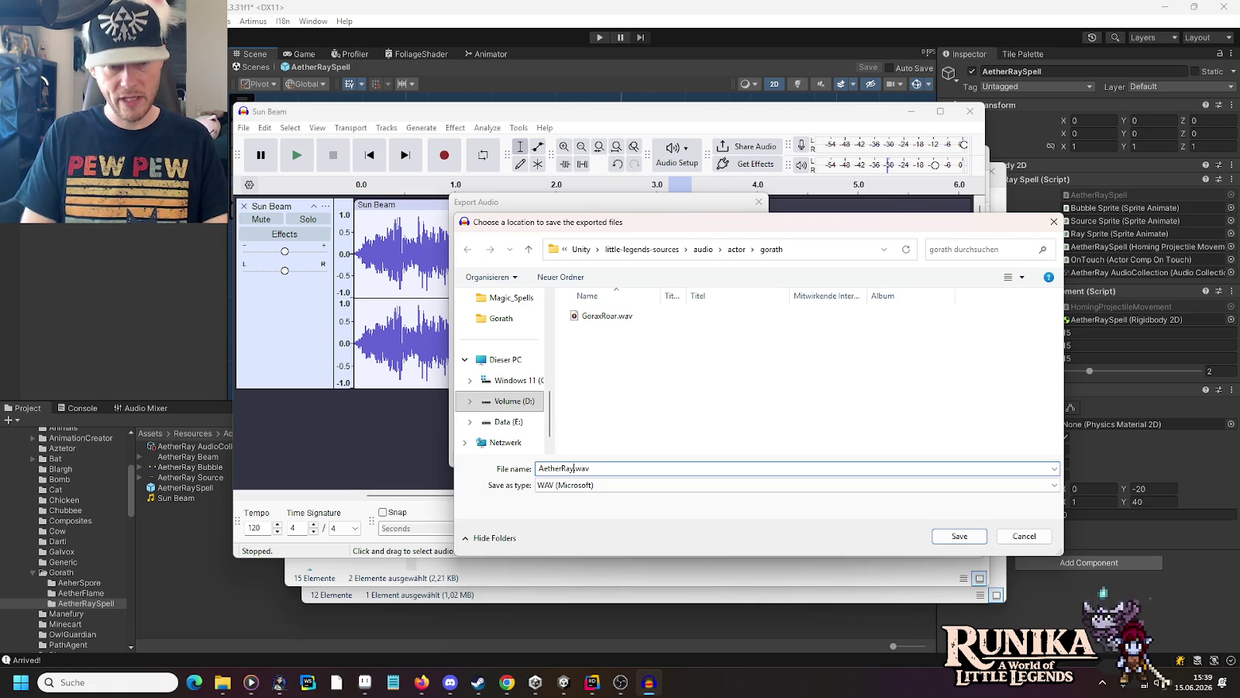
click(959, 536)
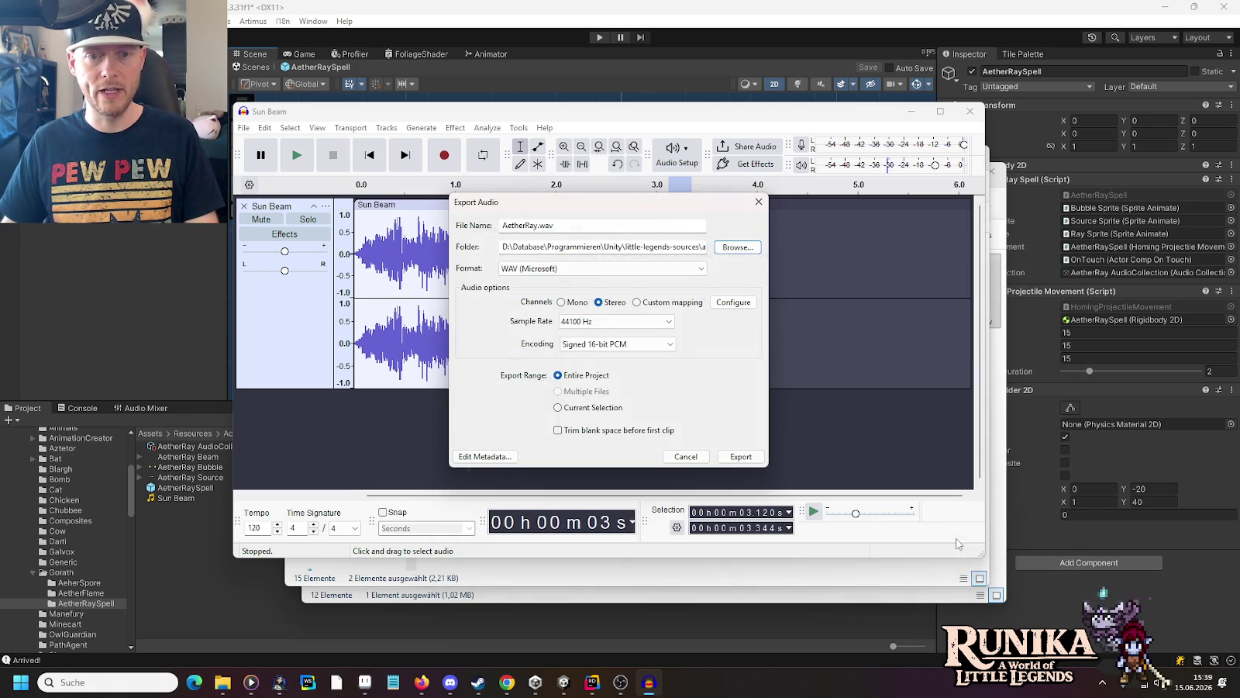
click(742, 458)
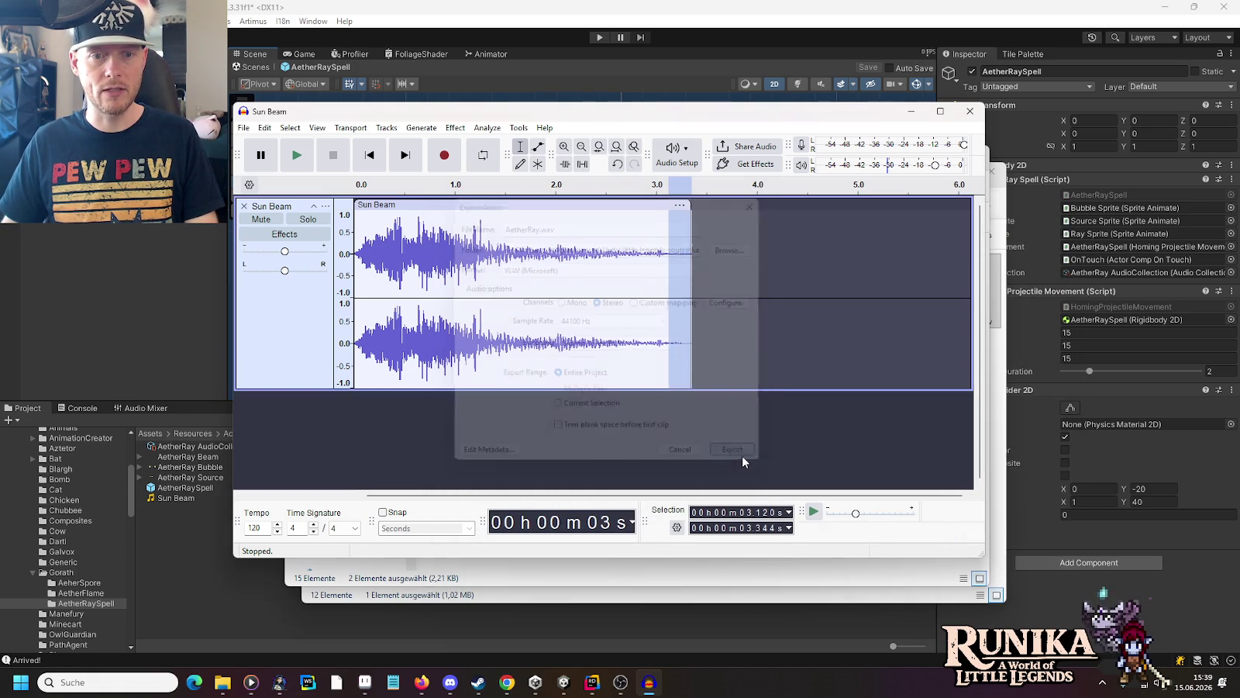
mouse_move(223, 687)
click(194, 616)
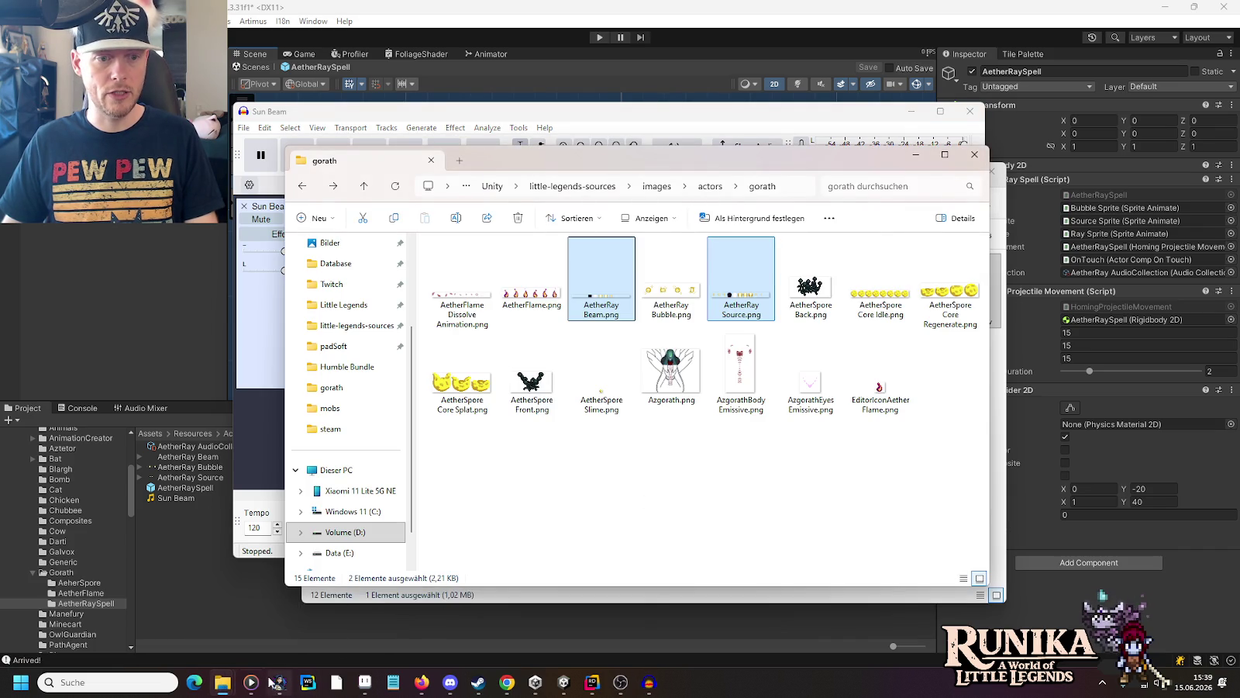
Step: Restart Audacity's export to this computer and pick a save folder
mouse_move(223, 683)
click(318, 620)
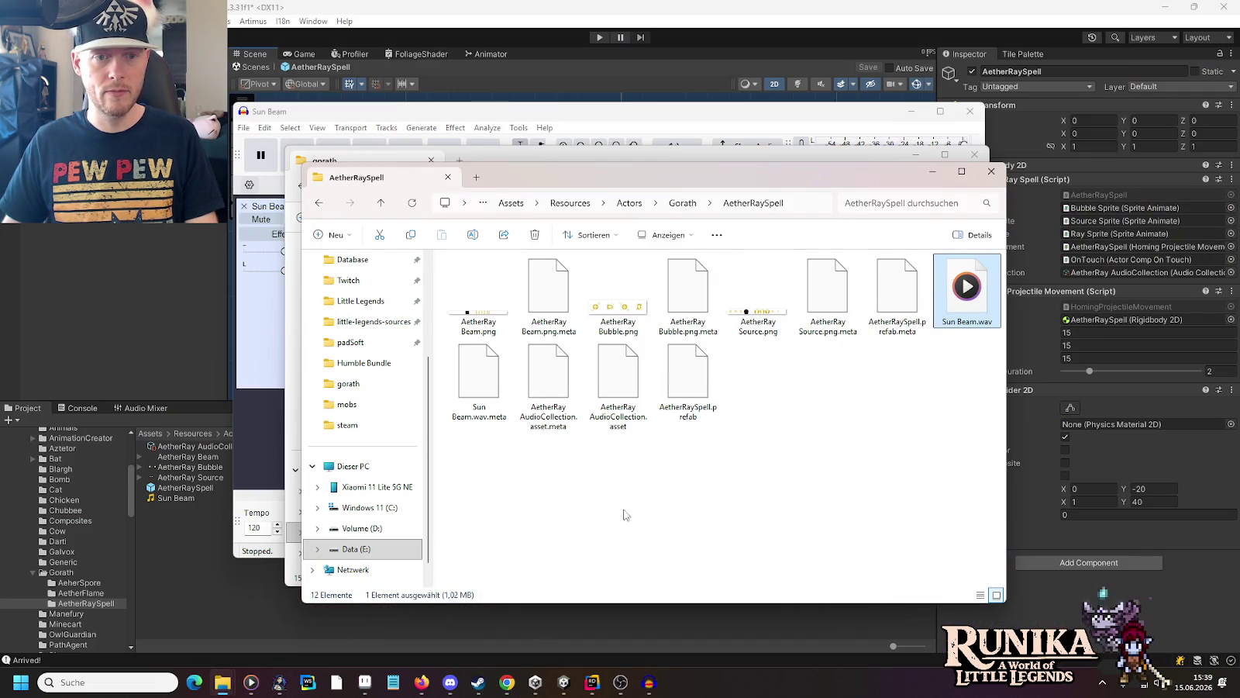
click(203, 620)
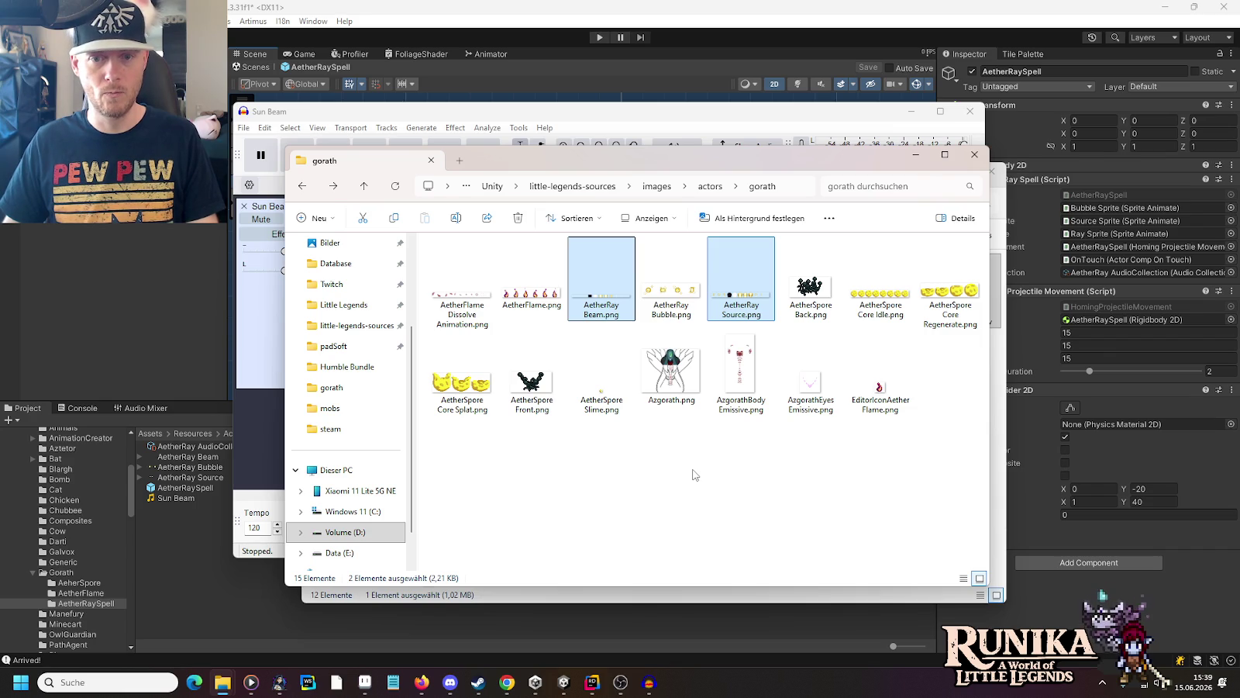
click(668, 122)
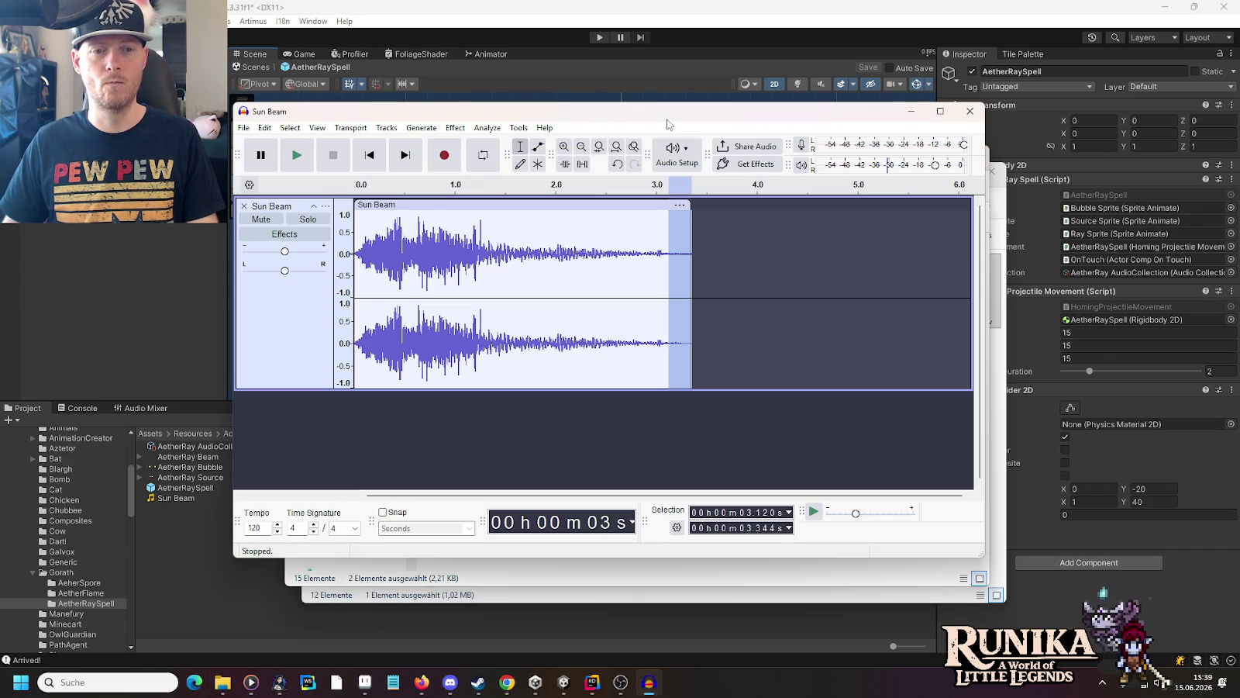
click(243, 127)
mouse_move(275, 174)
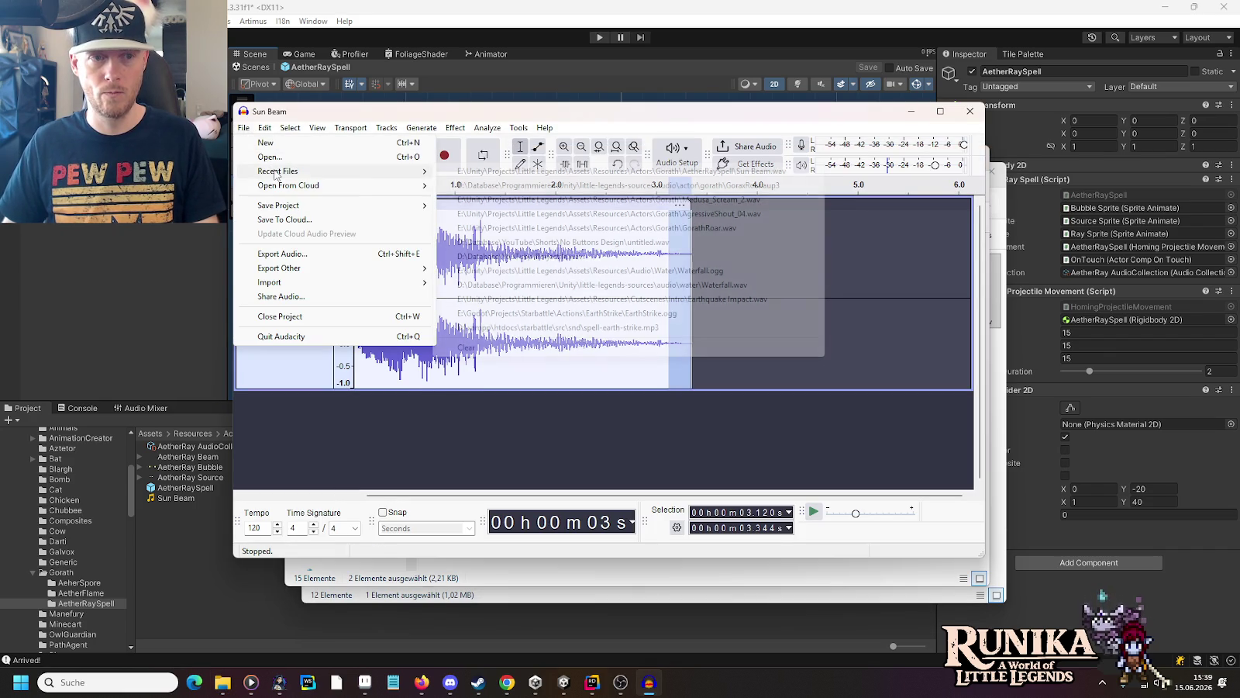
click(349, 253)
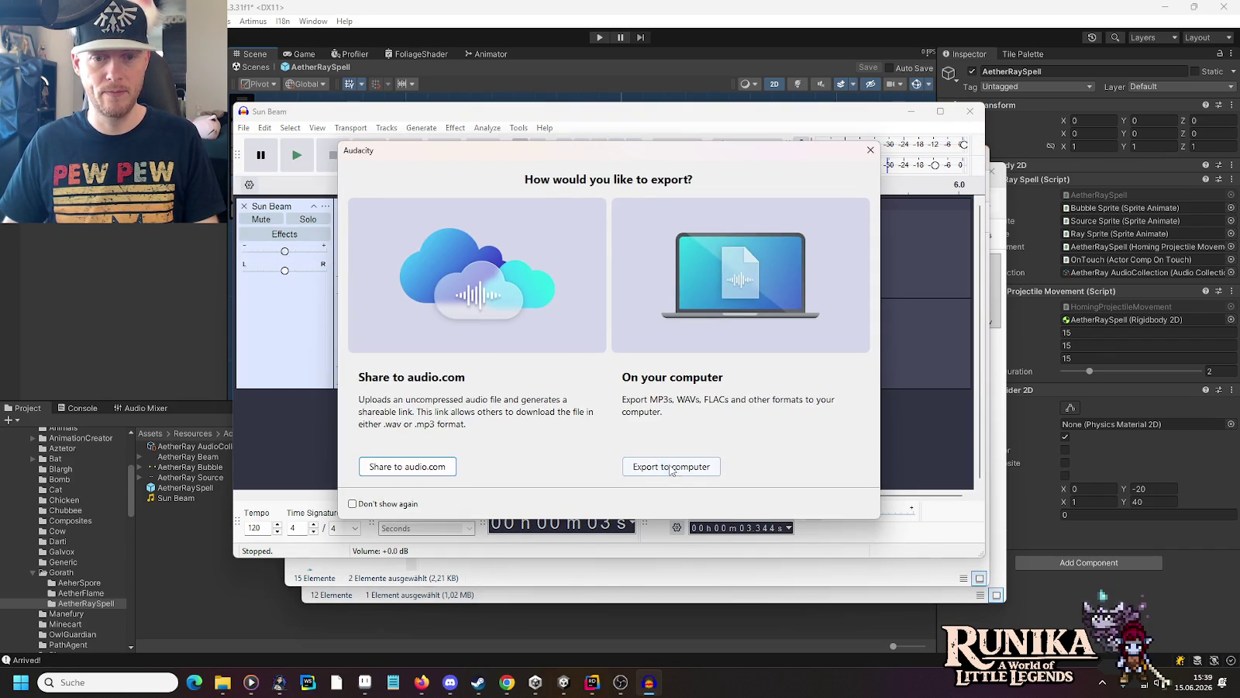
click(672, 465)
click(738, 249)
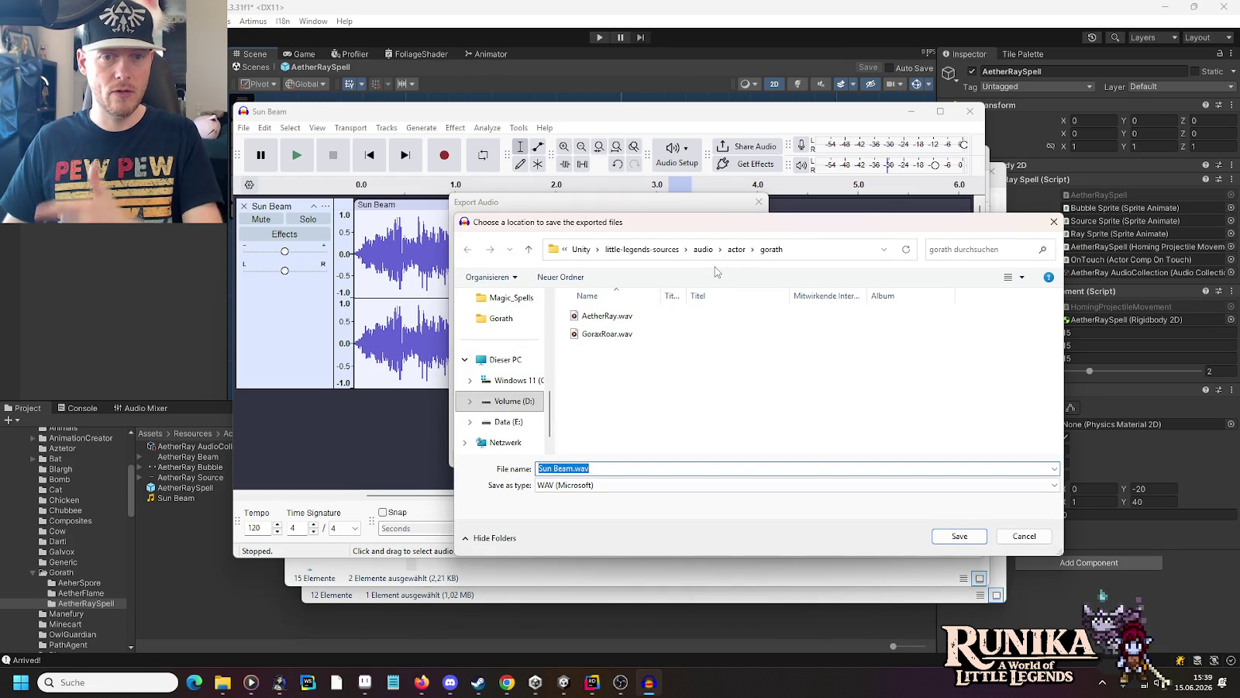
Step: Copy AetherRay.wav from little-legends-sources\audio\actor\gorath and paste it into AetherRaySpell
mouse_move(226, 686)
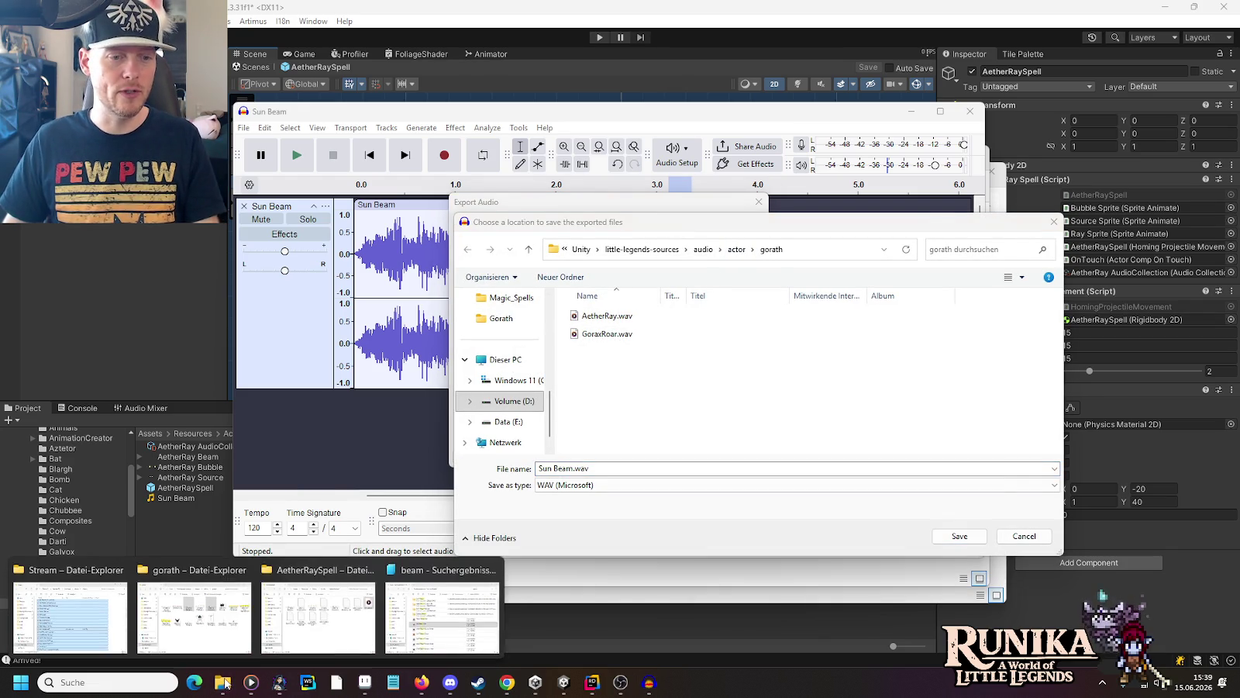
click(219, 630)
click(603, 191)
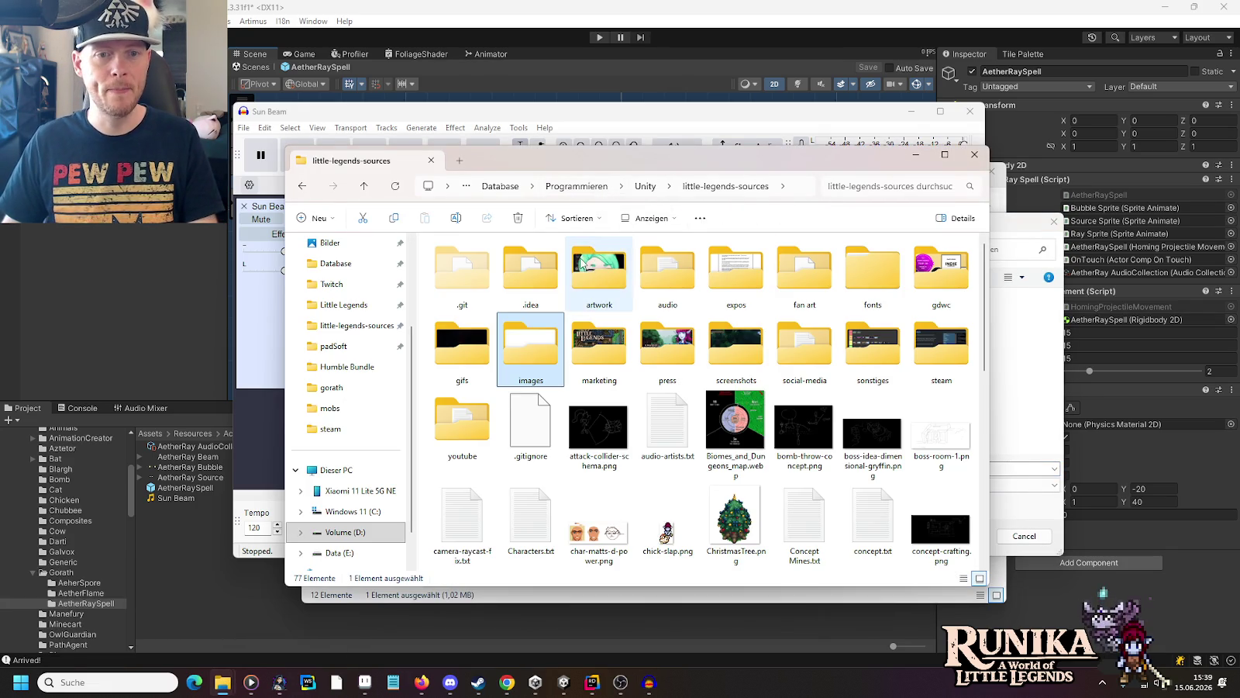
double_click(651, 266)
double_click(457, 262)
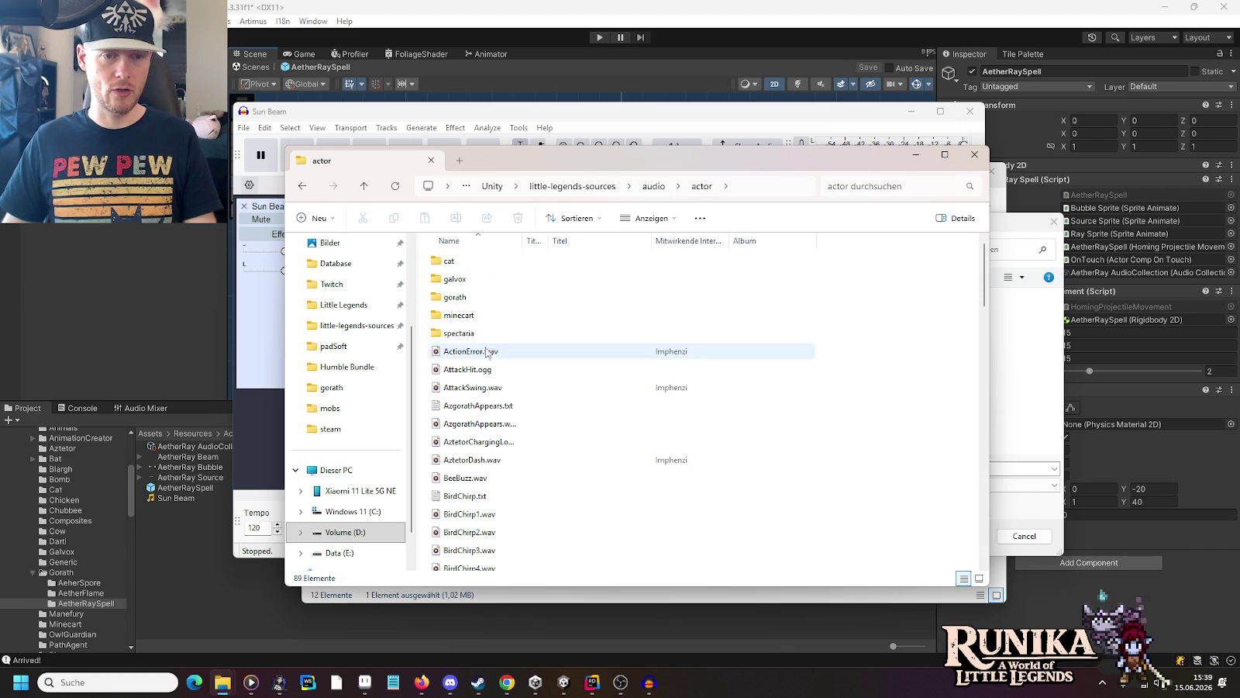
double_click(460, 299)
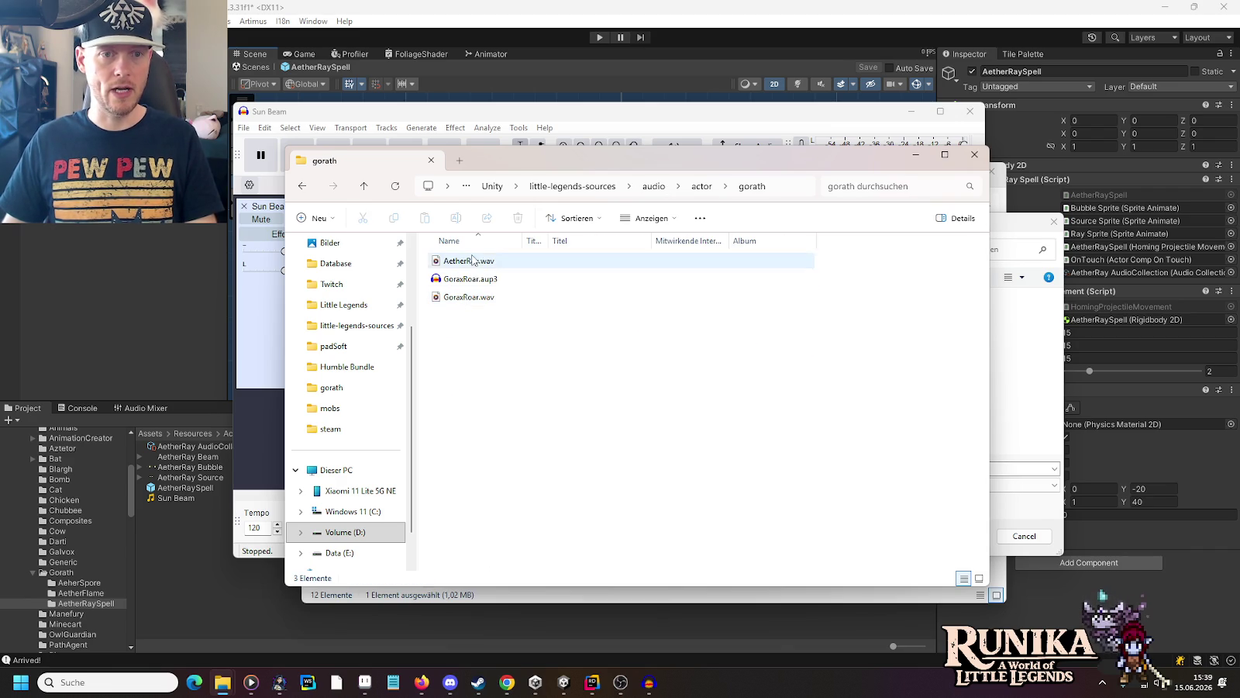
click(474, 264)
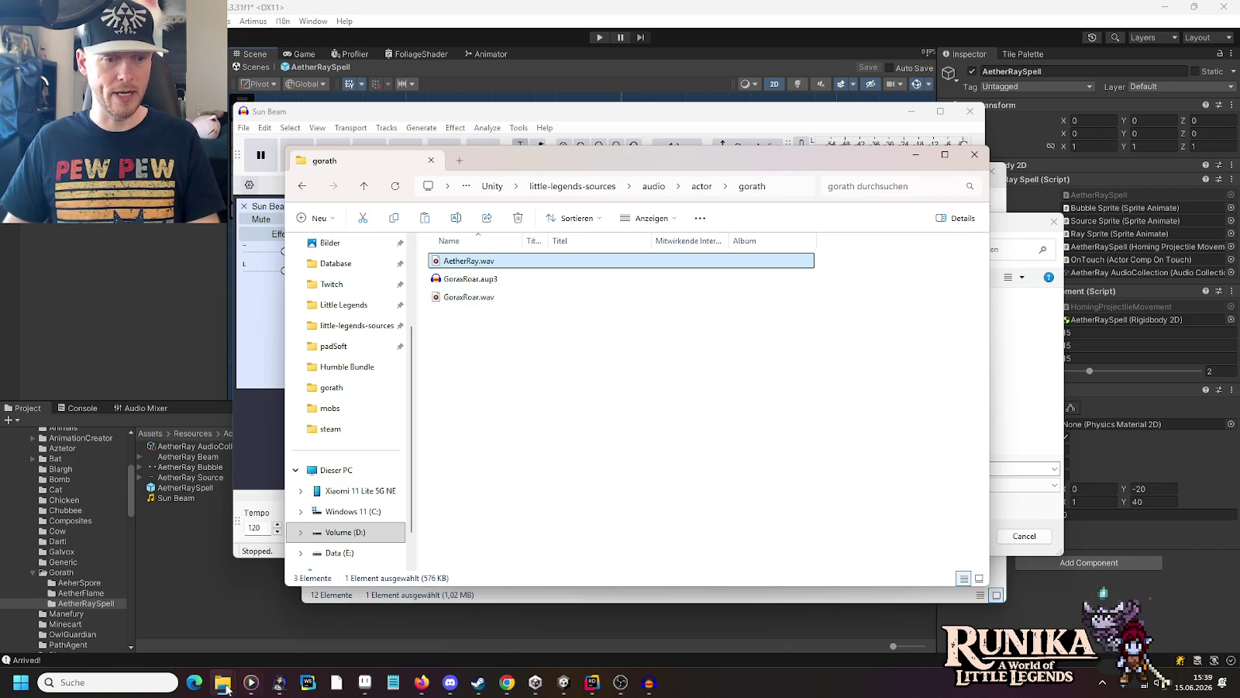
mouse_move(227, 687)
click(318, 613)
key(ctrl+v)
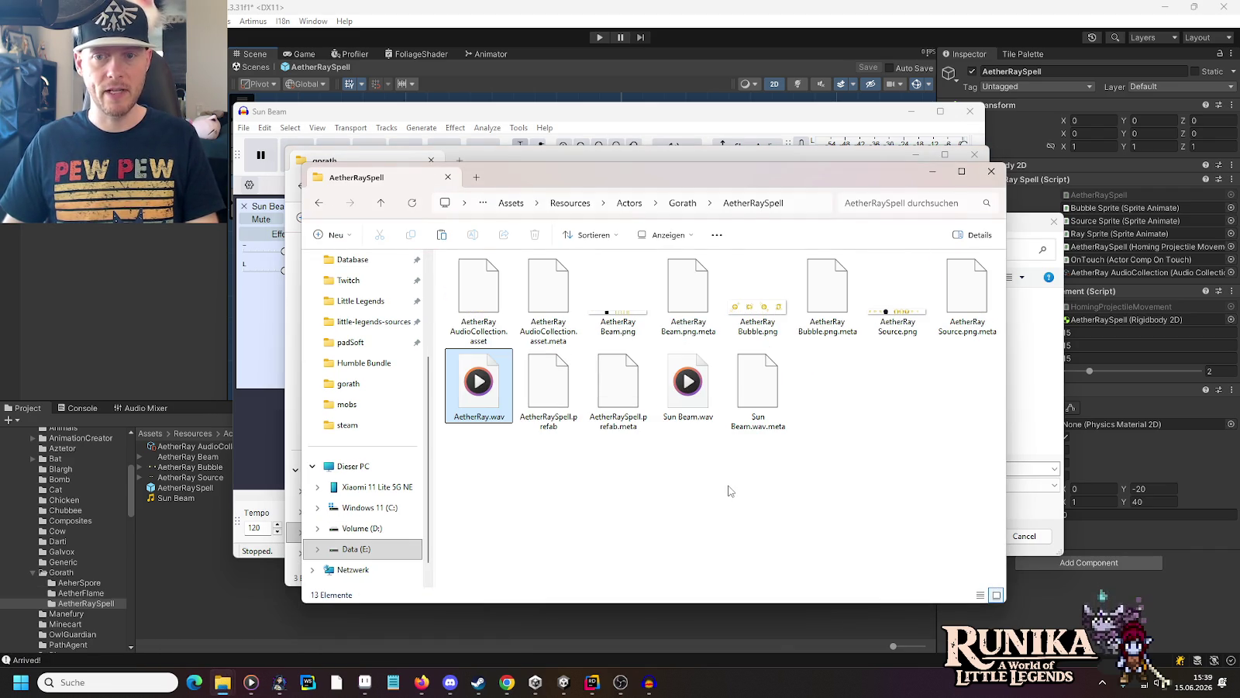
Step: Return to Unity and select the AetherRay AudioCollection asset in the Project window
click(576, 685)
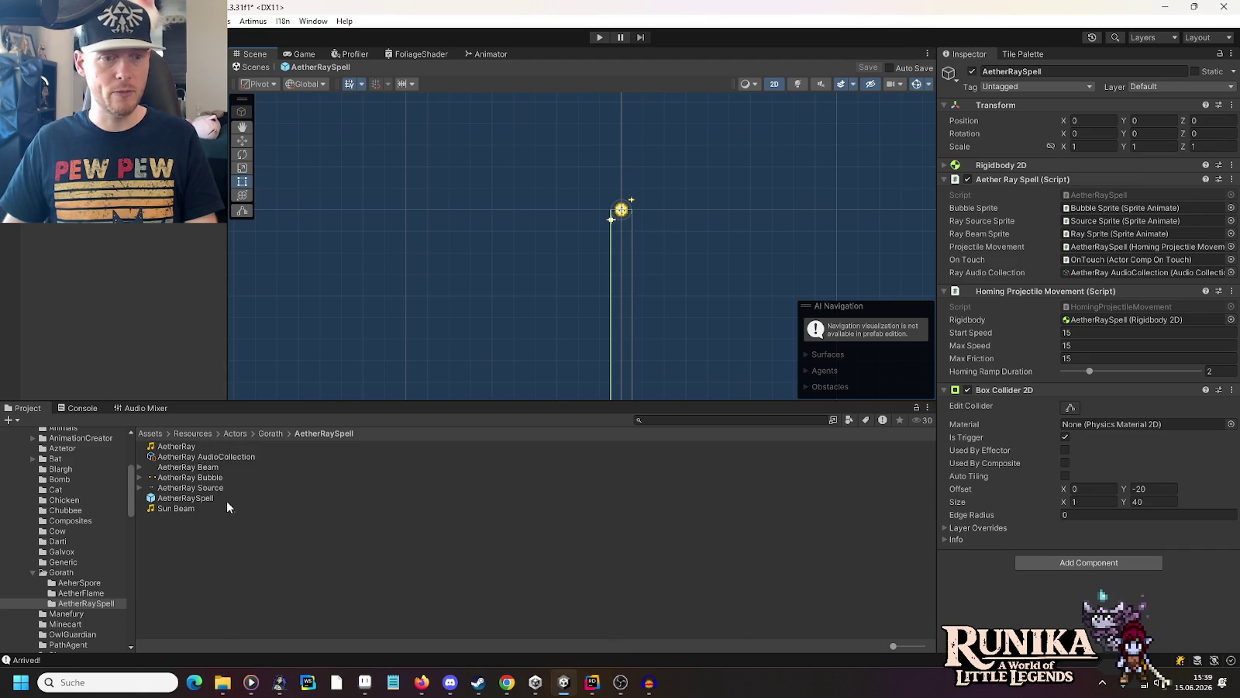
click(208, 455)
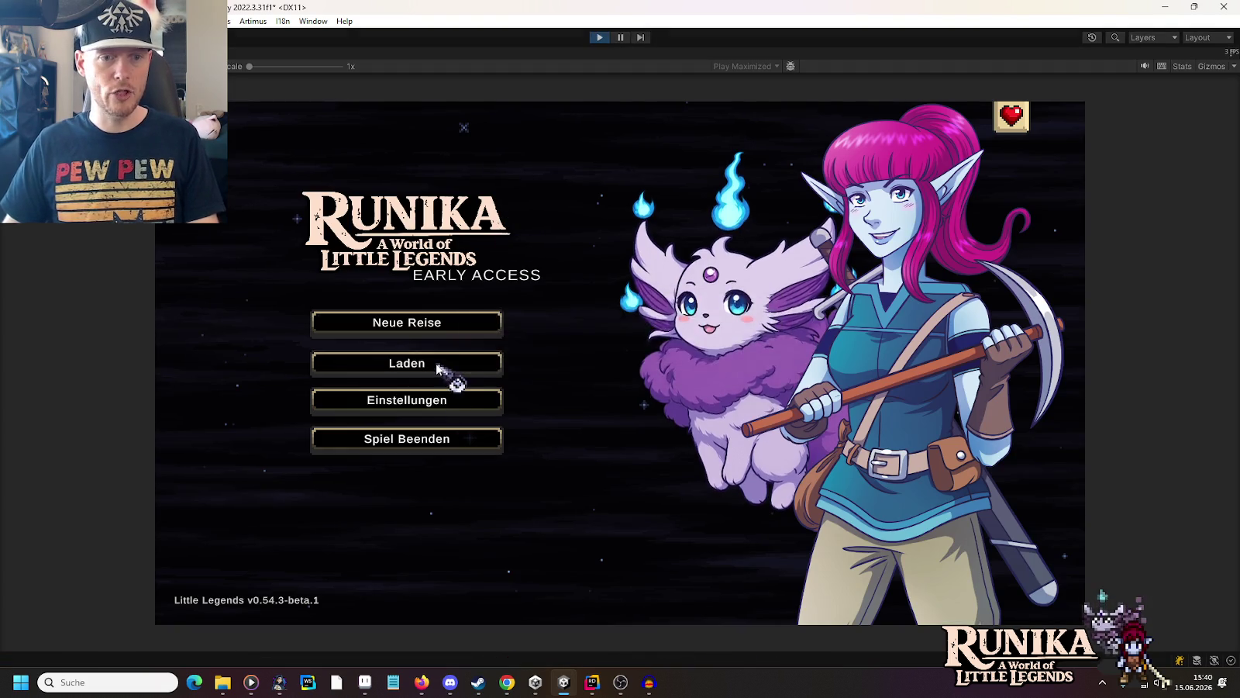
Step: Load a saved game and continue past the loading tip screen
click(443, 365)
click(518, 314)
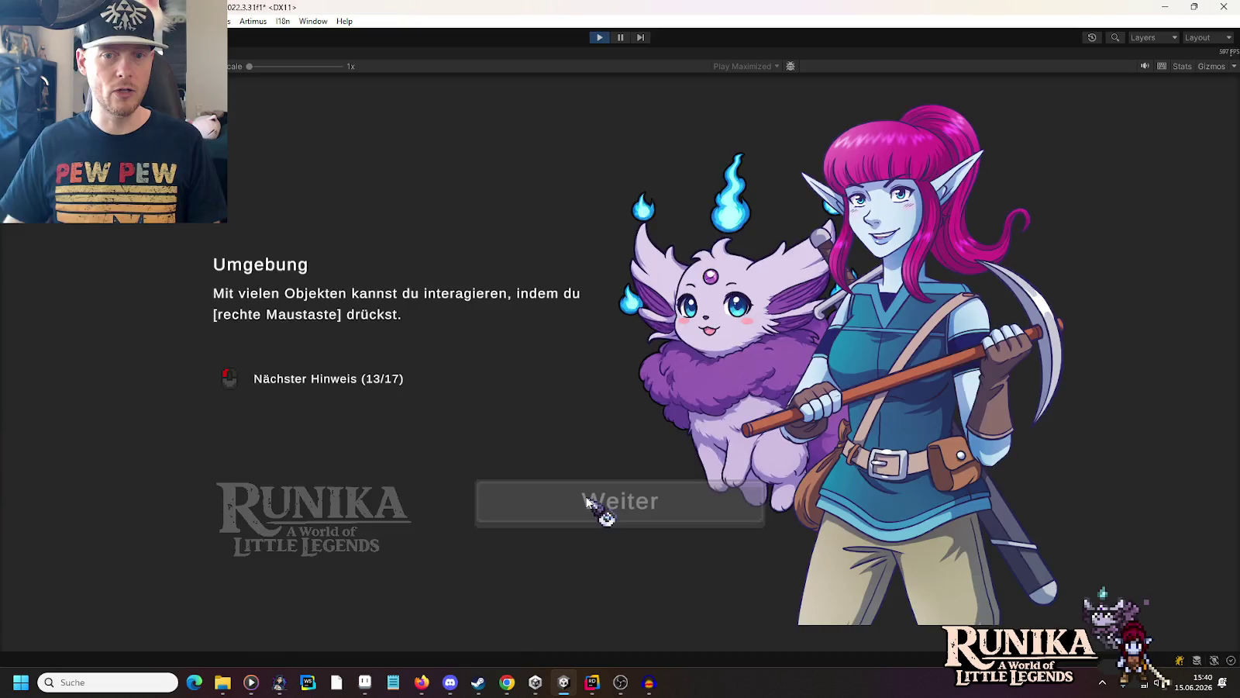
click(596, 508)
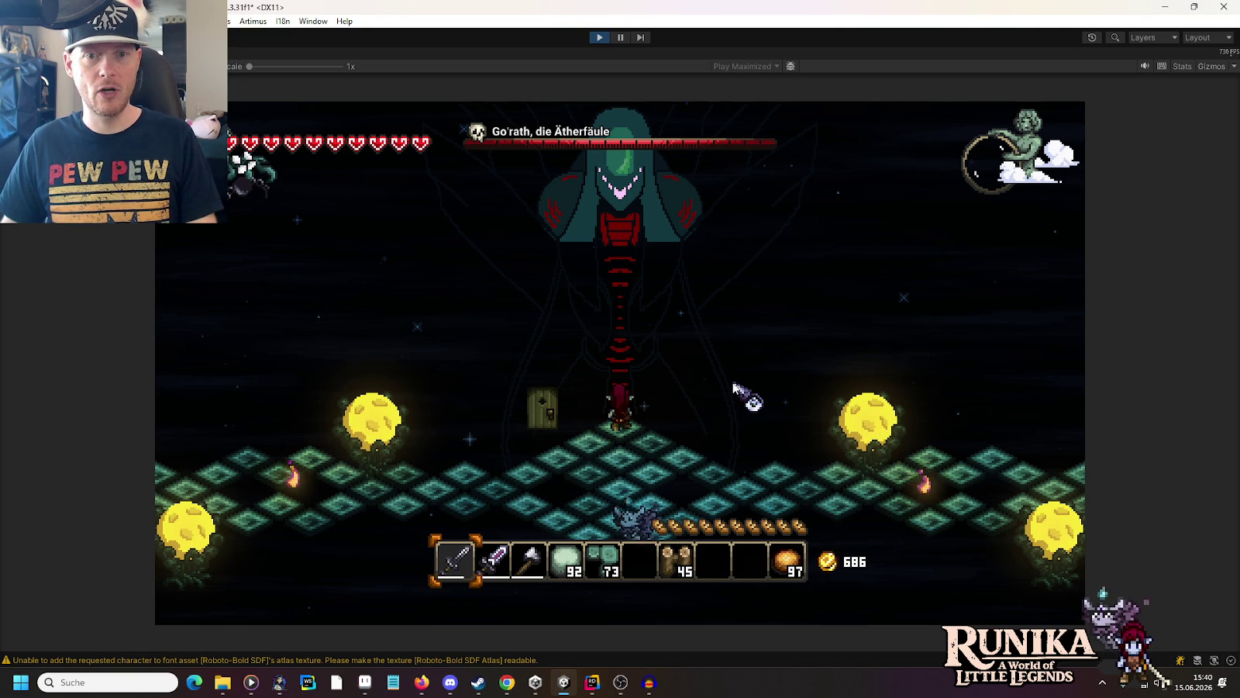
Step: Walk the character around the arena with WASD, dodging the boss's light pillars
key(s)
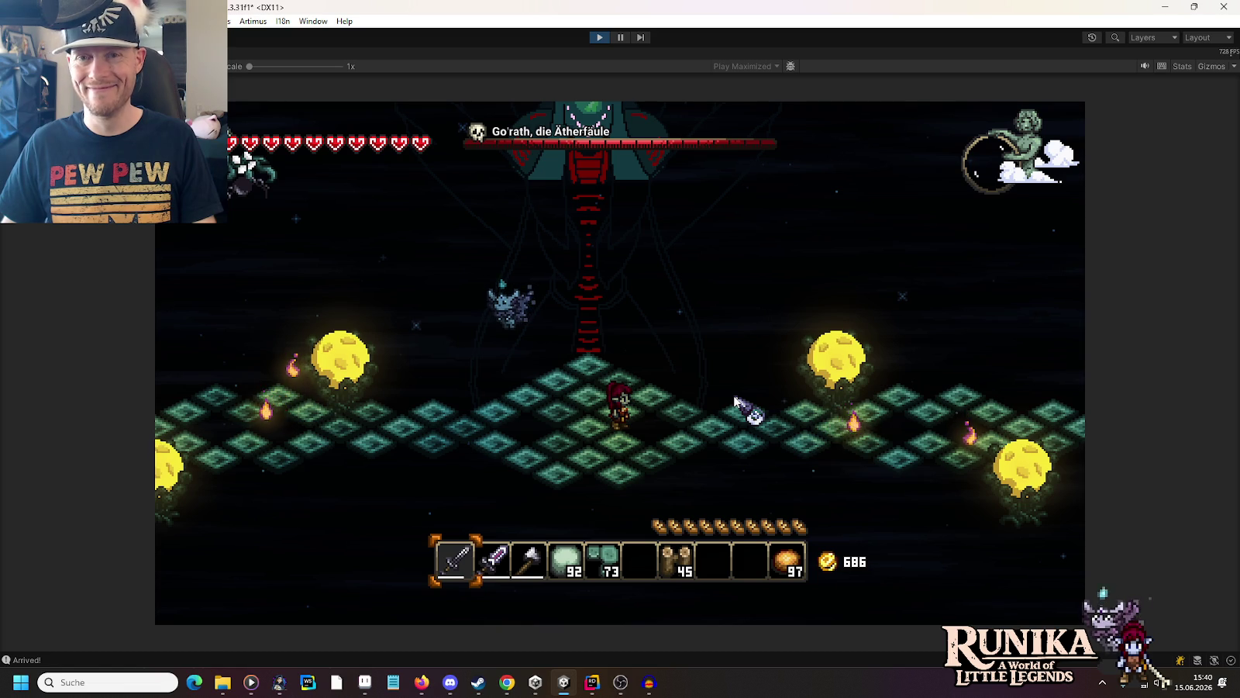
key(w)
key(a)
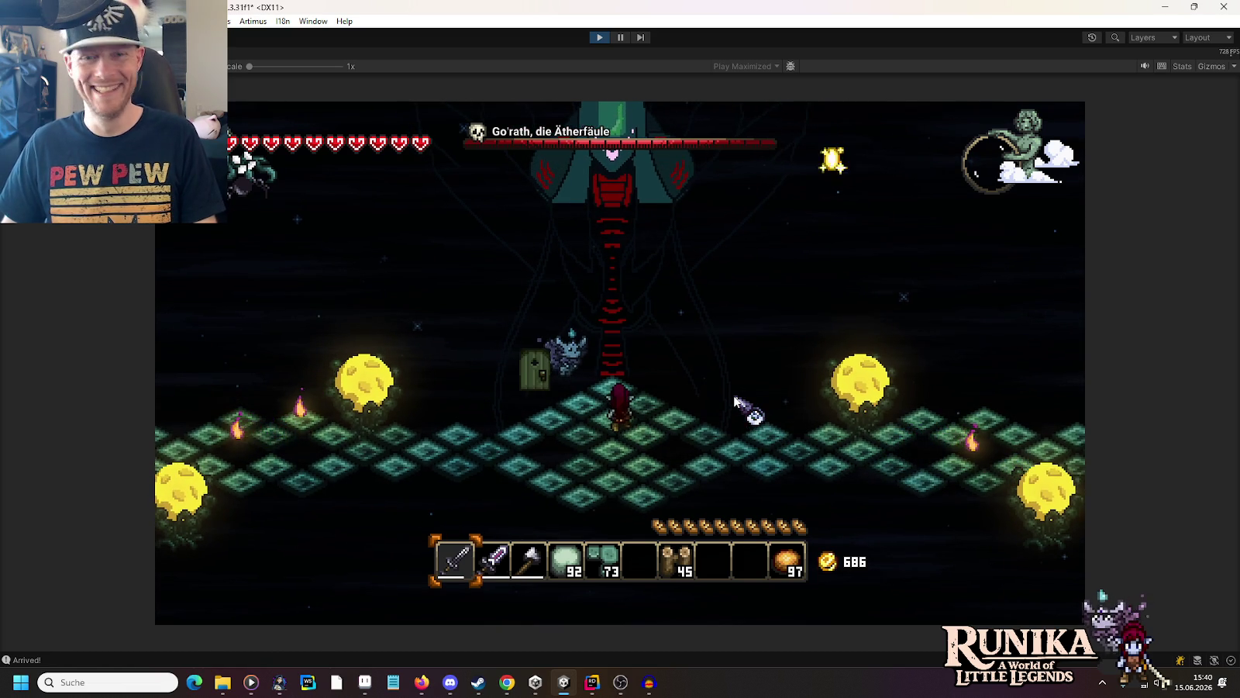
key(d)
key(d)
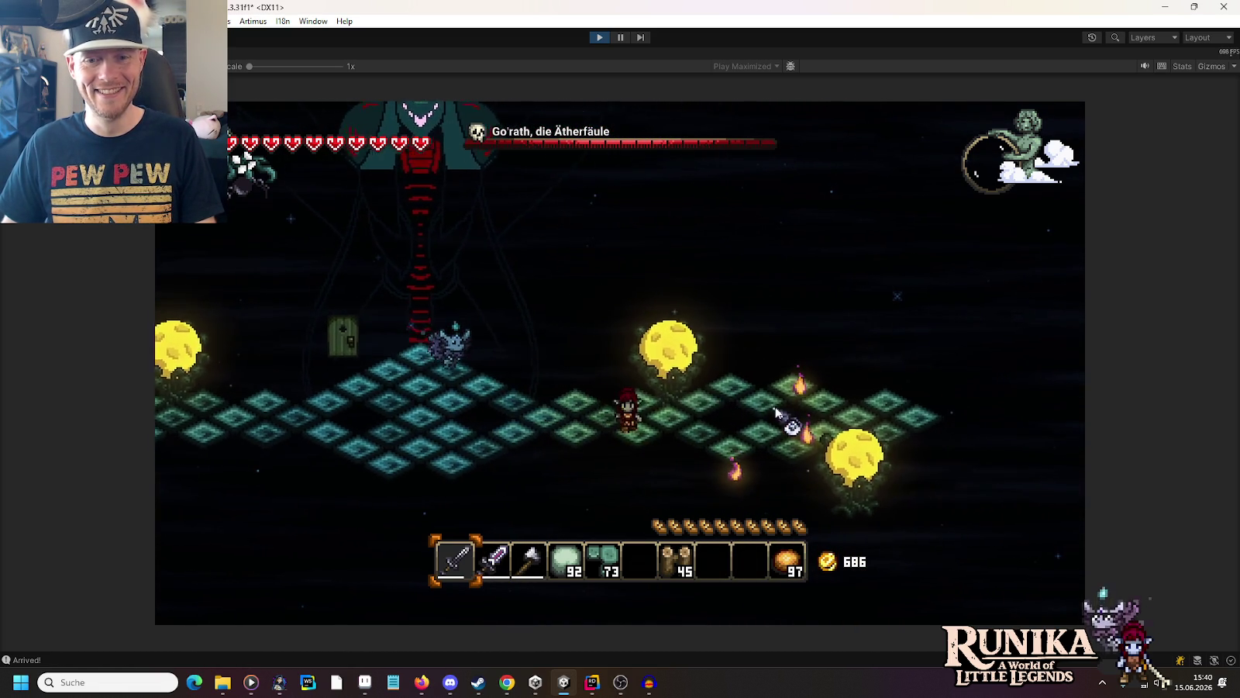
key(d)
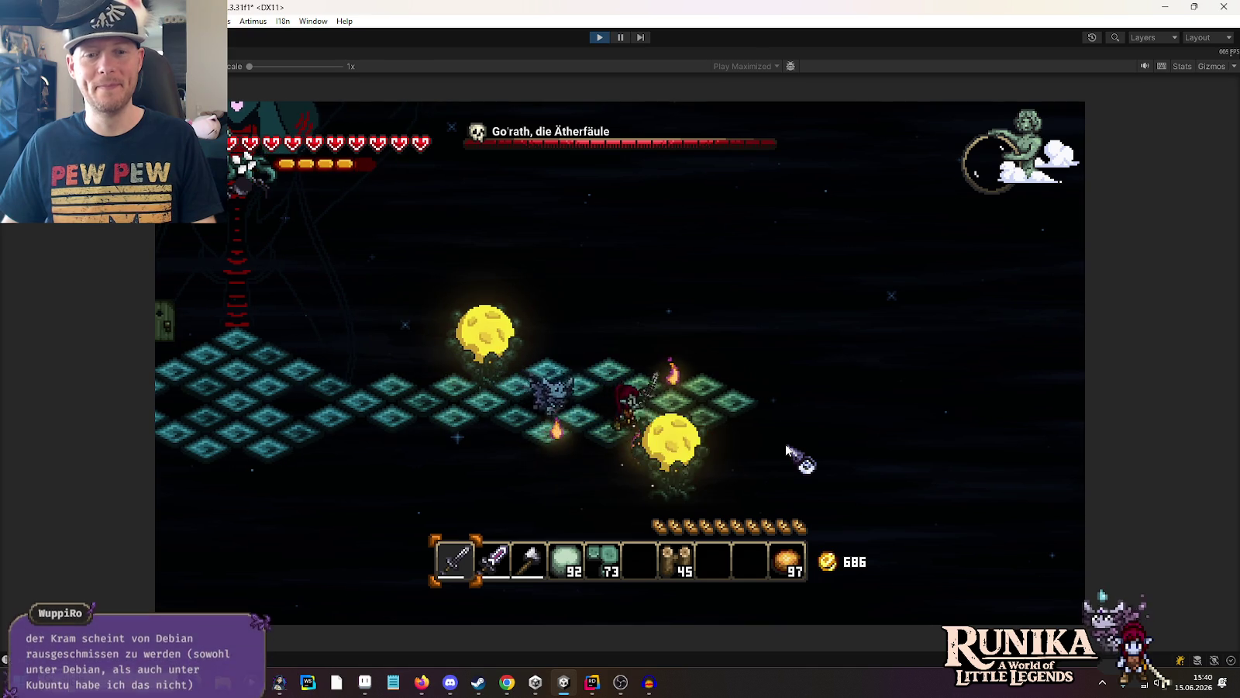
key(w)
key(d)
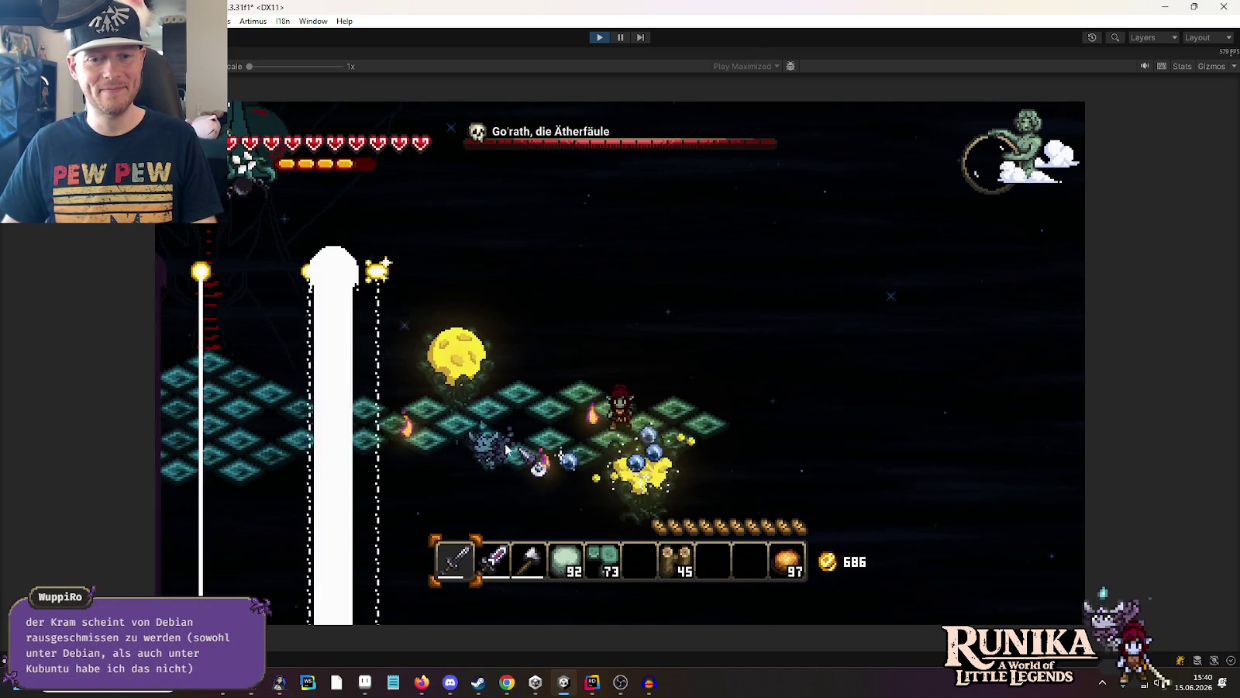
key(d)
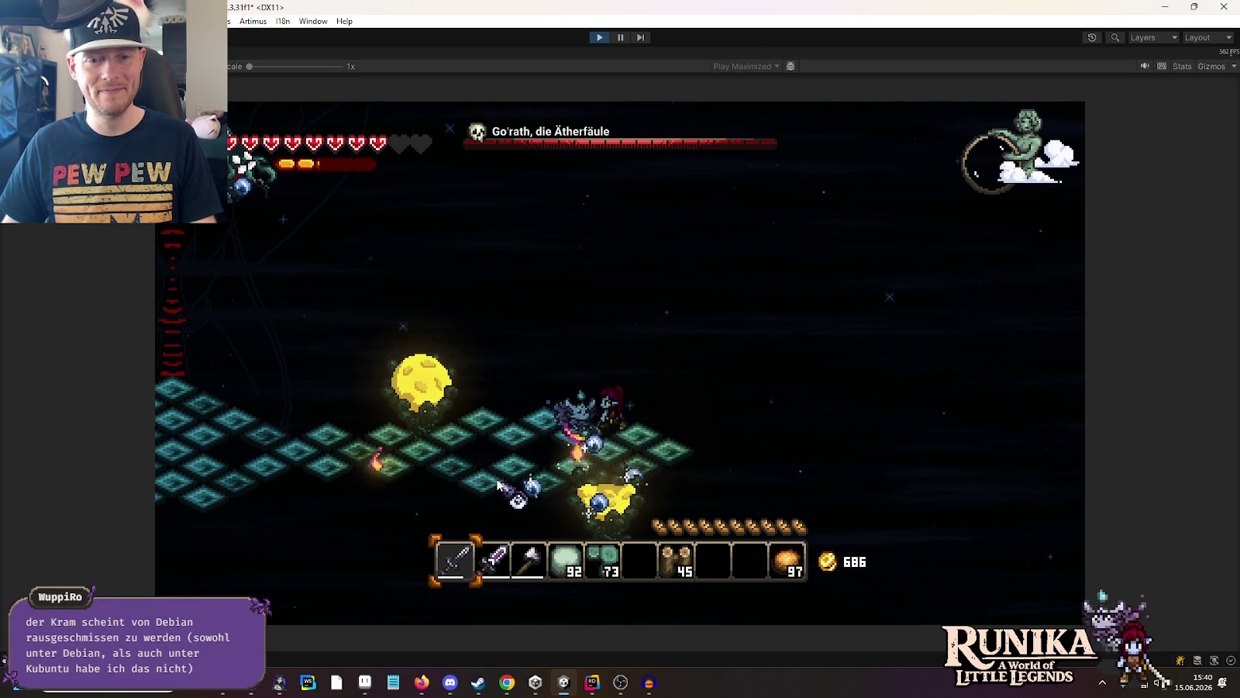
key(w)
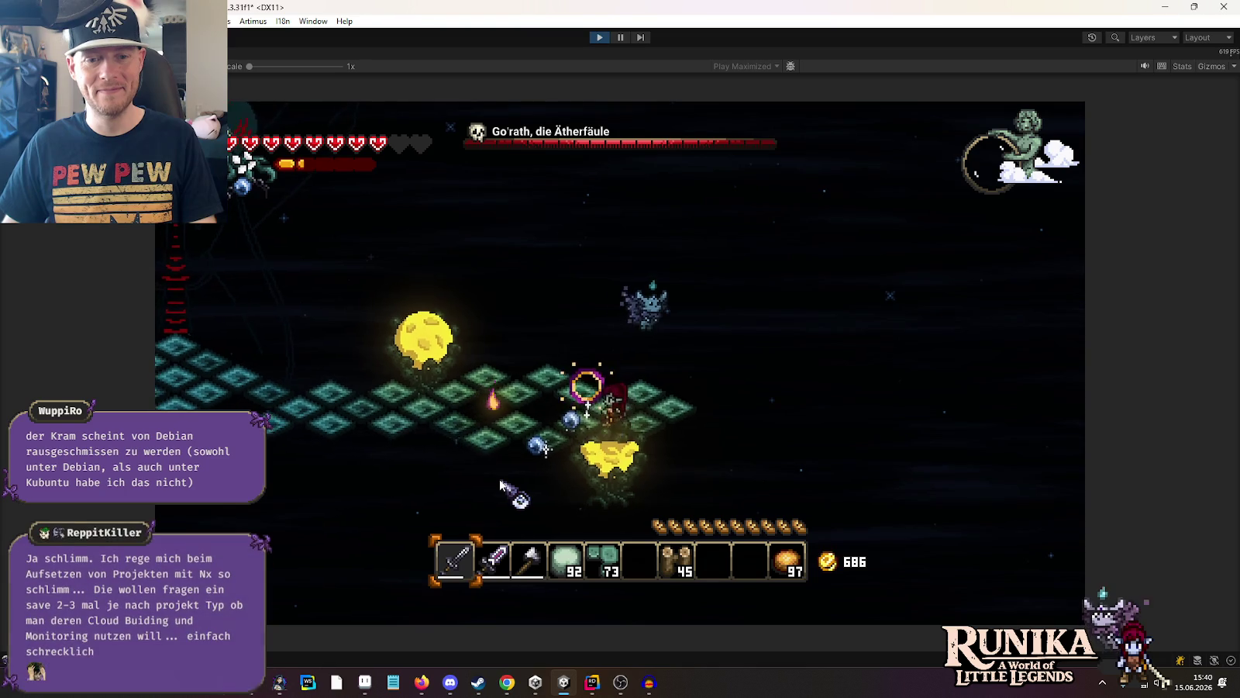
key(a)
Step: Equip the purple sword from hotbar slot 2 and strike the boss while dodging
key(a)
key(2)
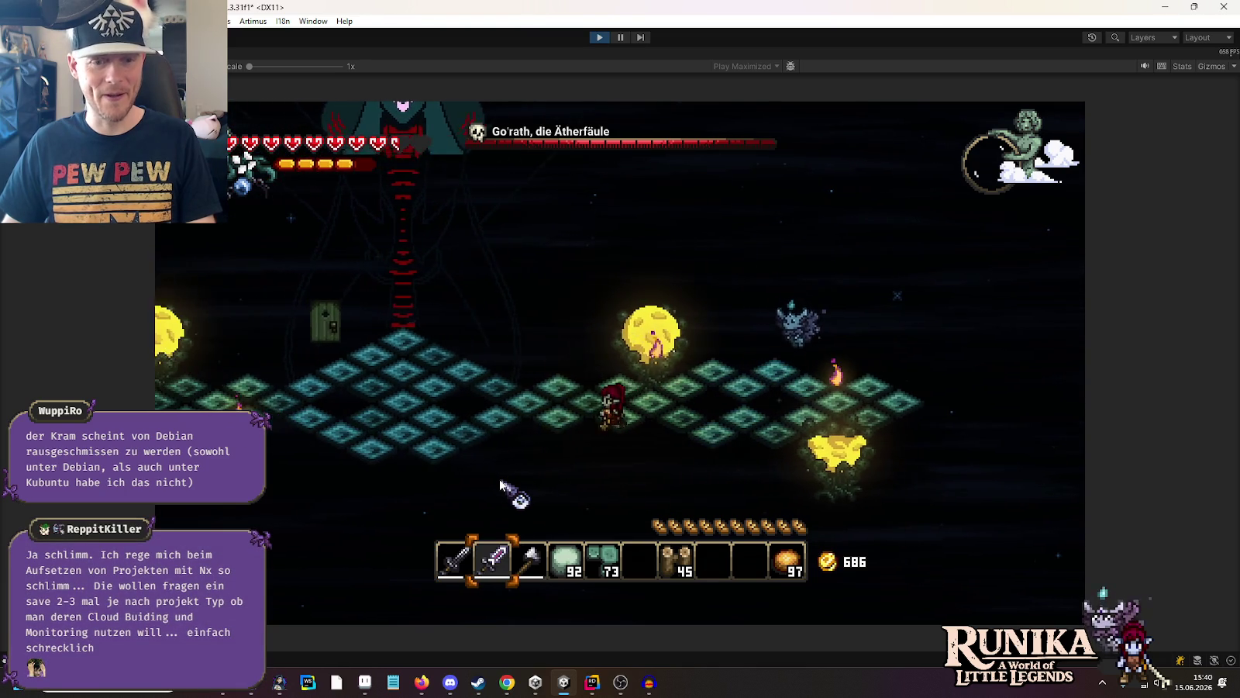
key(a)
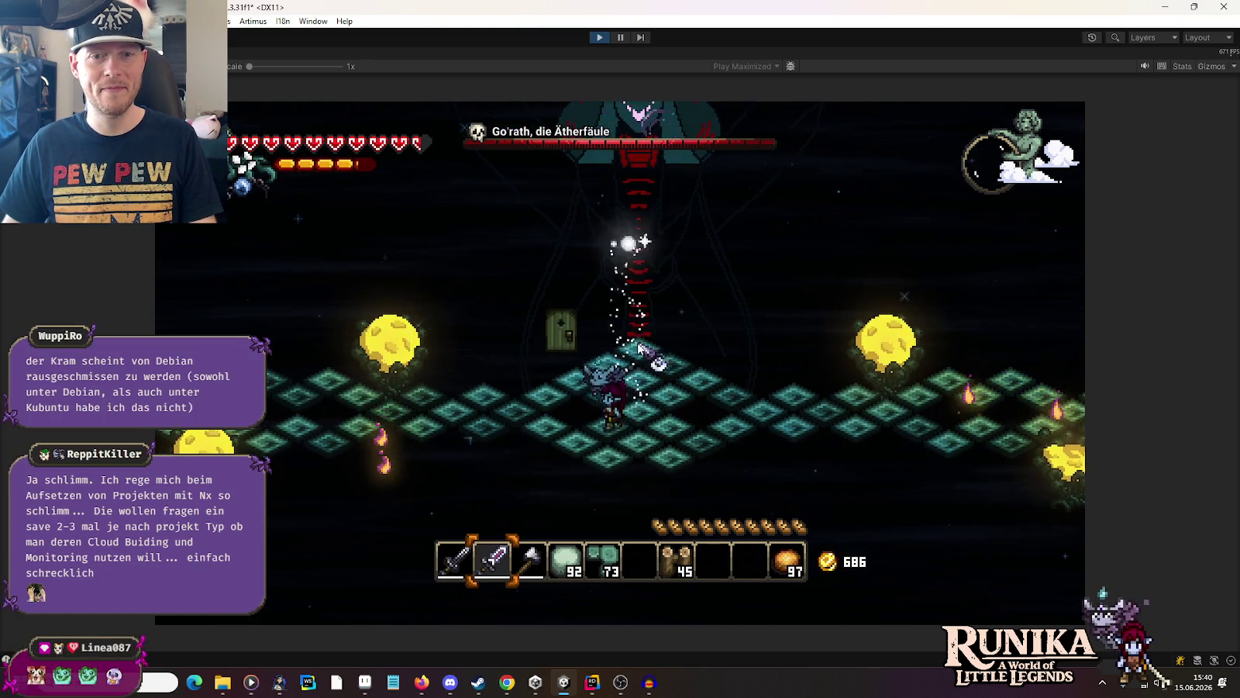
click(674, 396)
key(d)
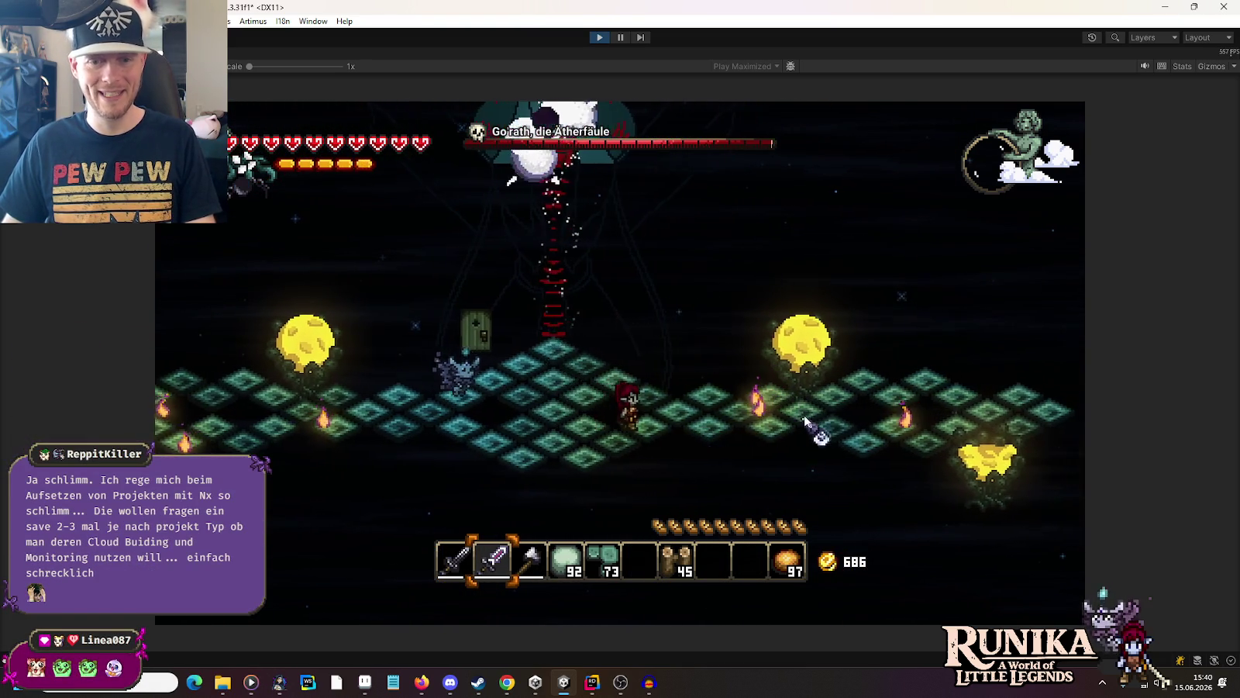
click(808, 416)
key(a)
key(a)
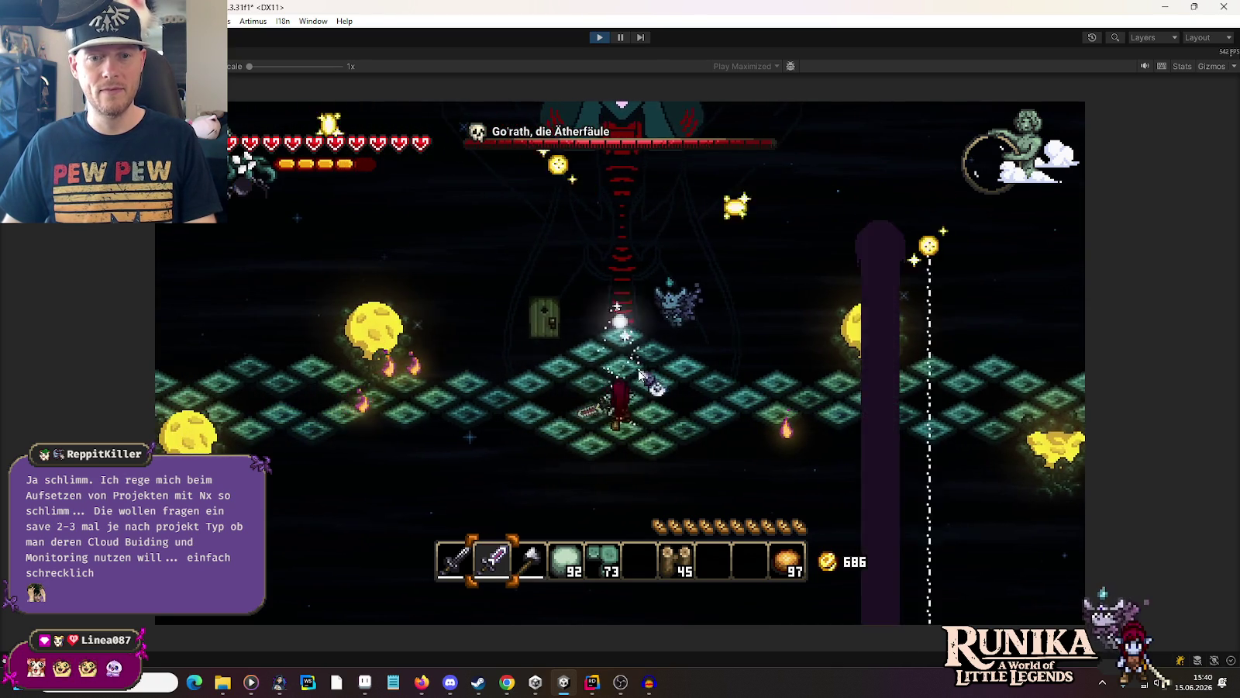
key(d)
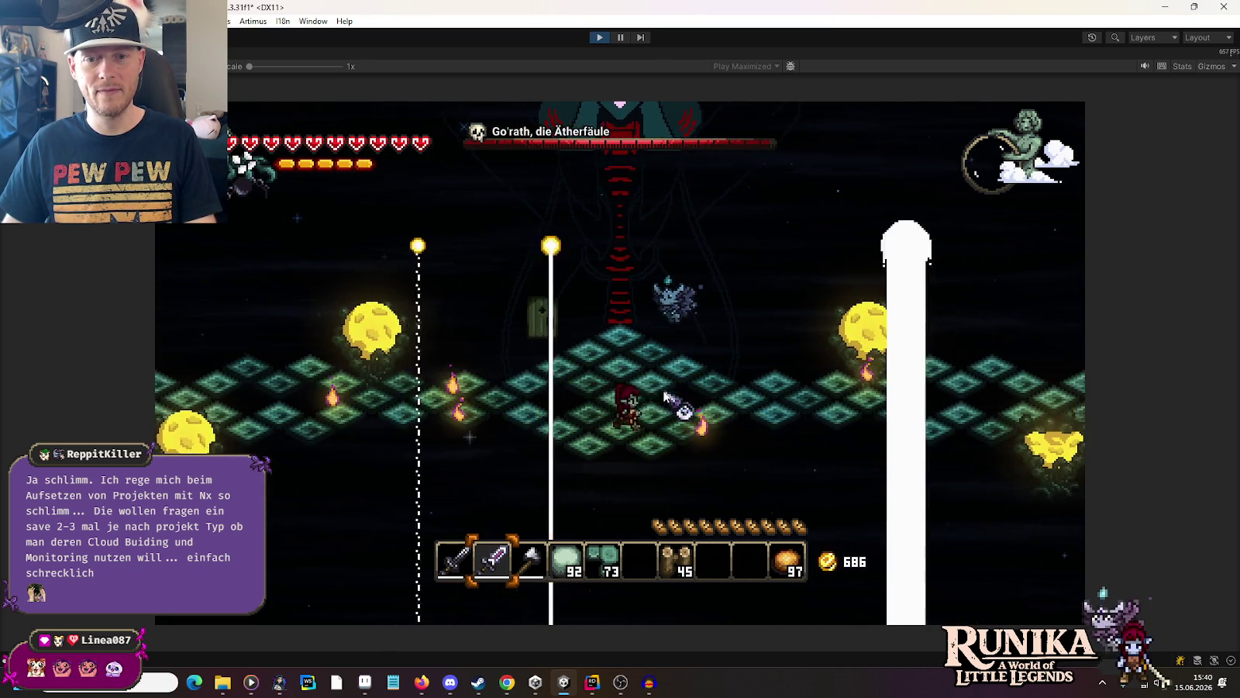
Step: Run the character around the Gorath arena, dodging the Aether Ray light pillars
key(d)
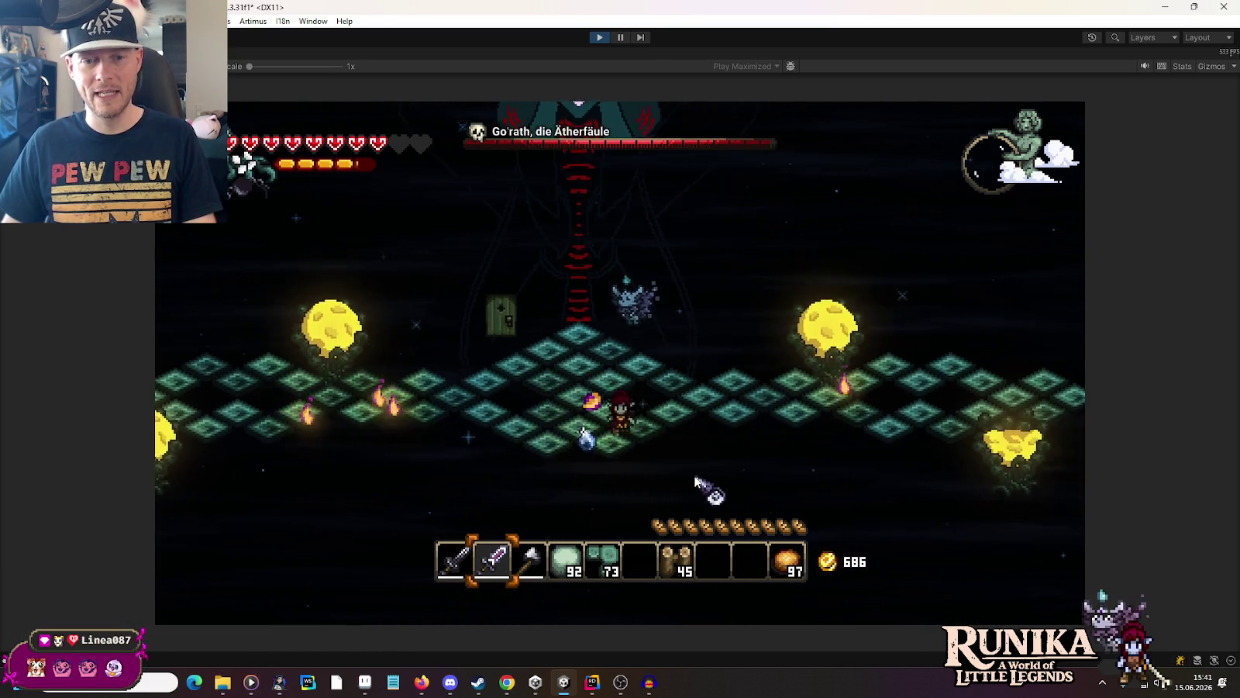
key(d)
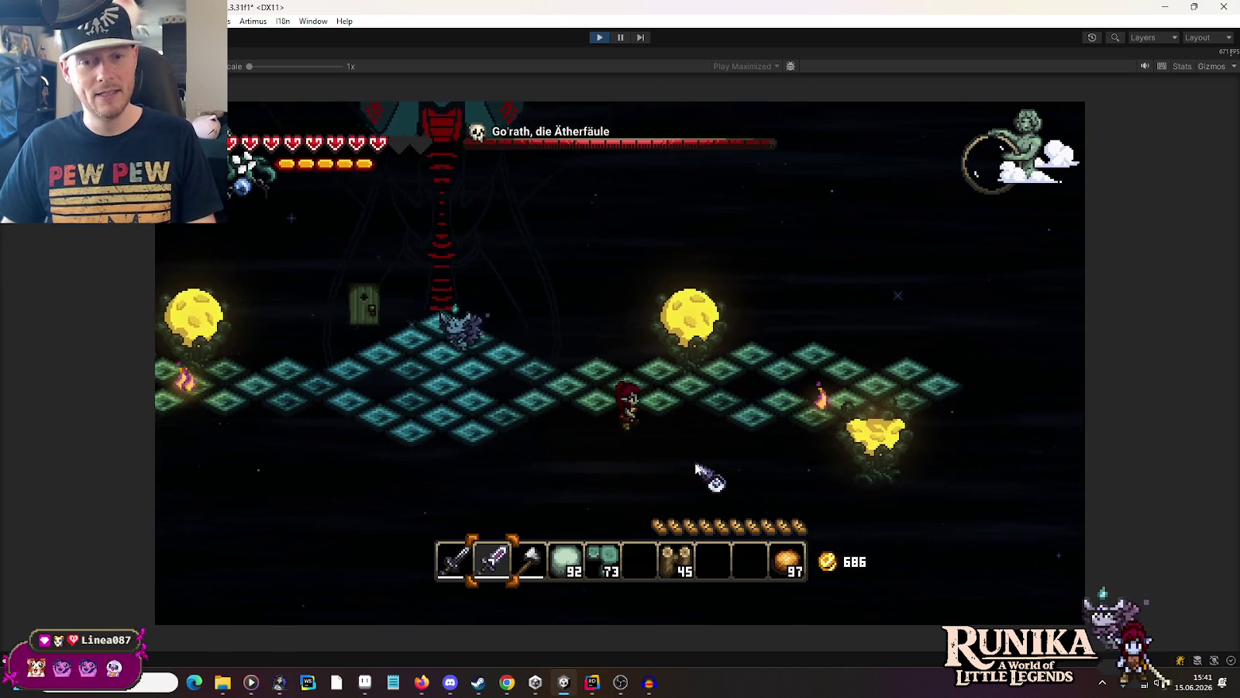
key(d)
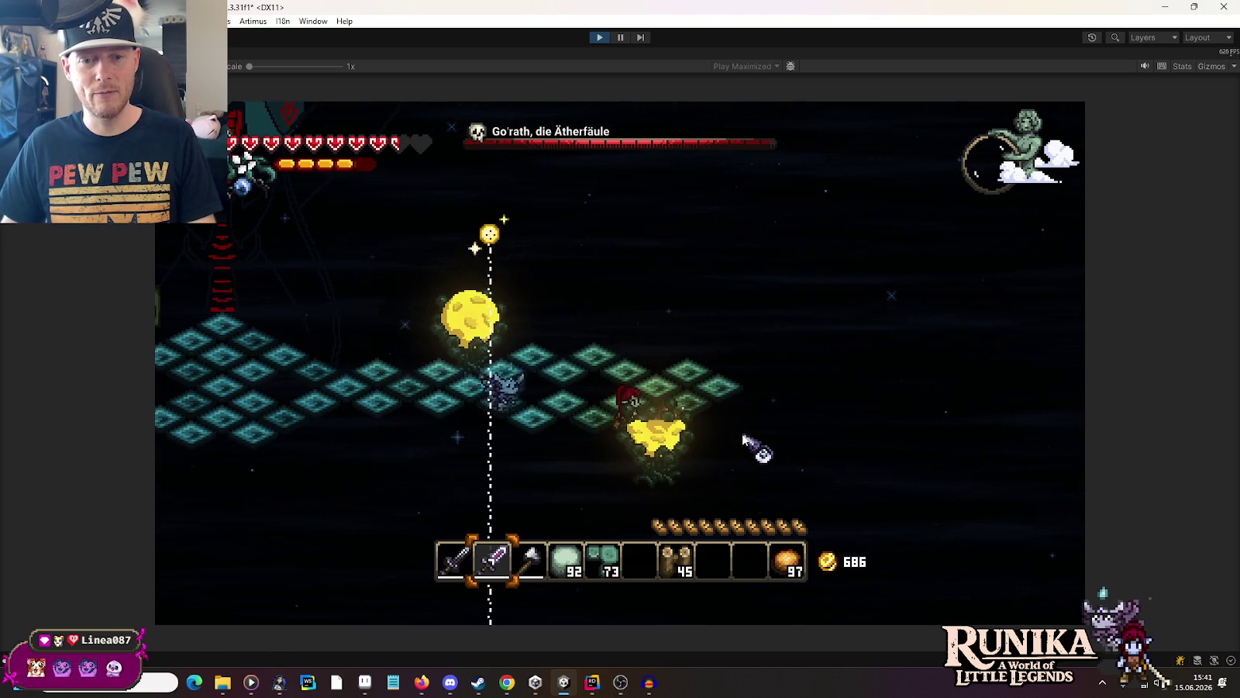
key(a)
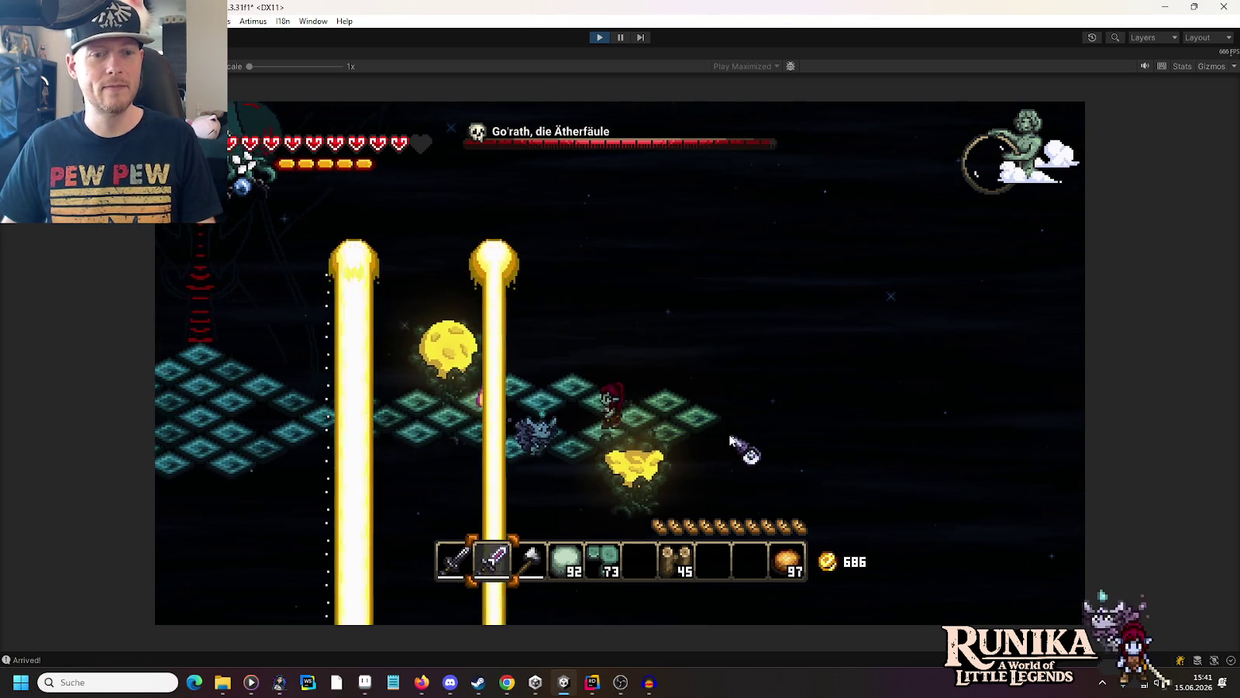
key(a)
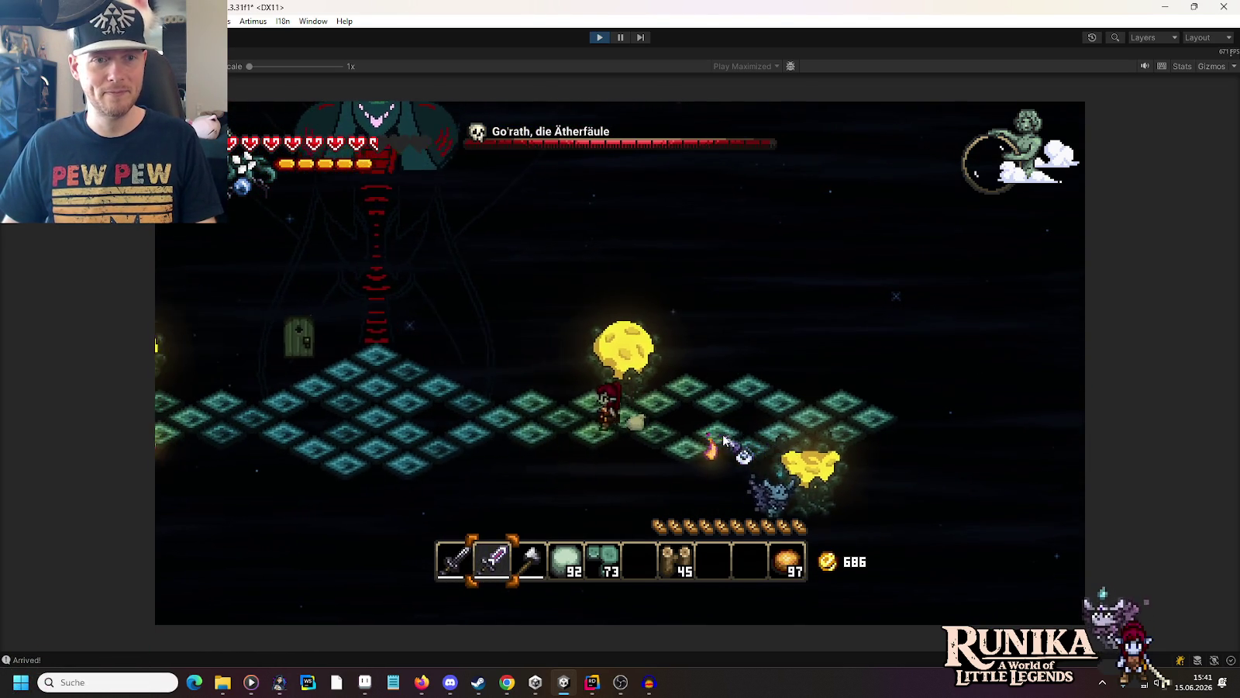
key(d)
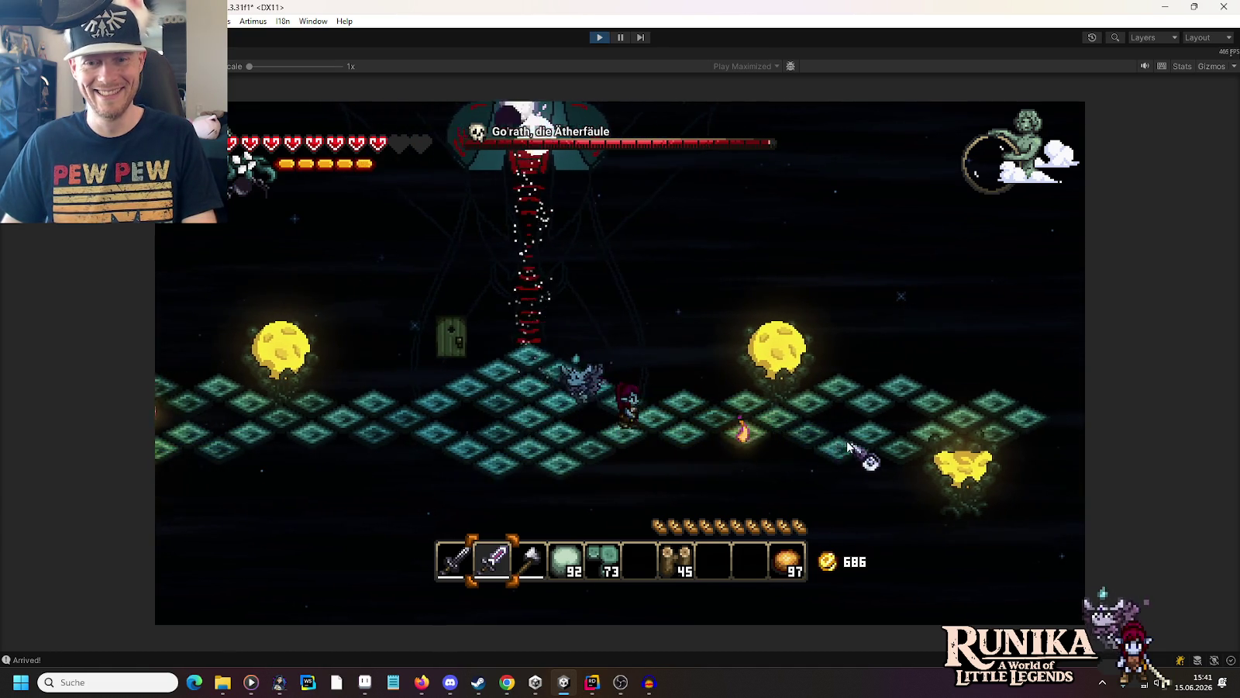
key(d)
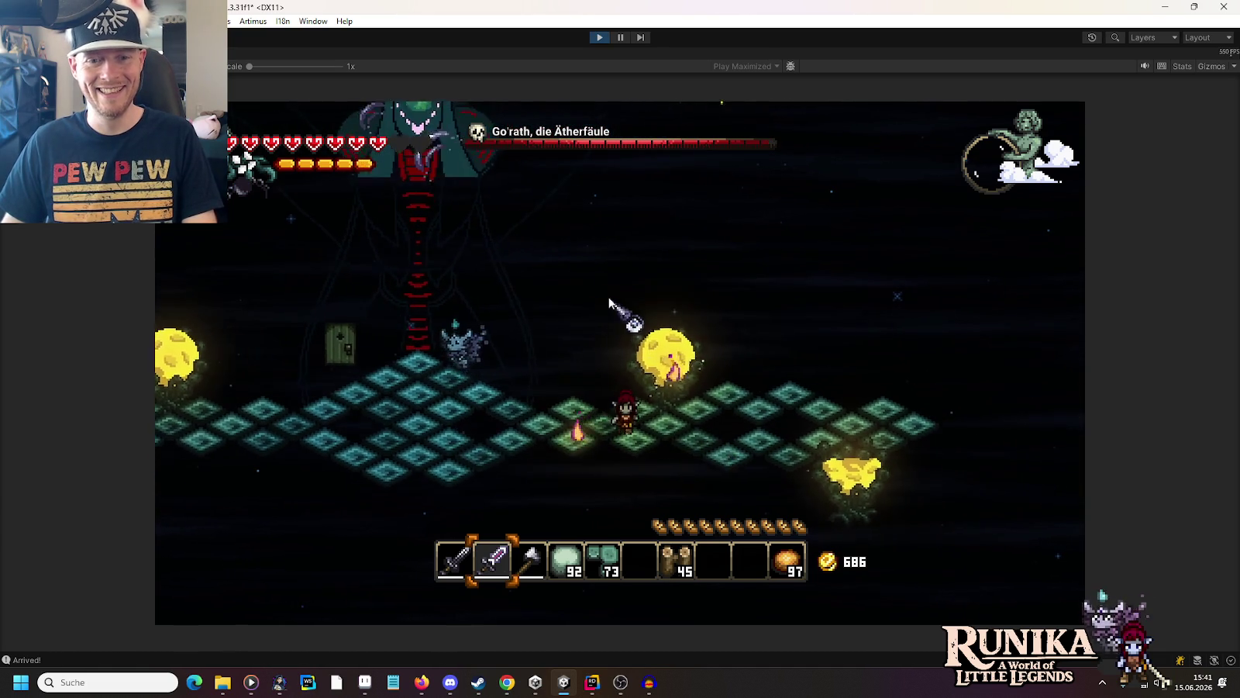
key(d)
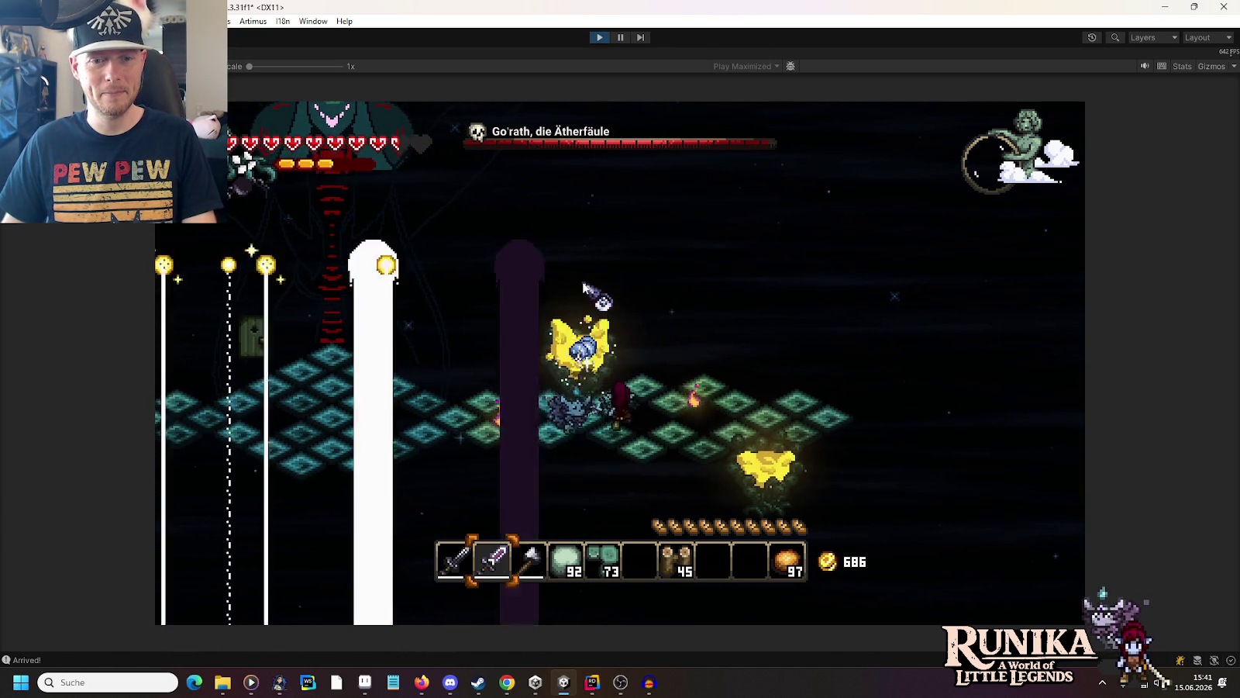
key(d)
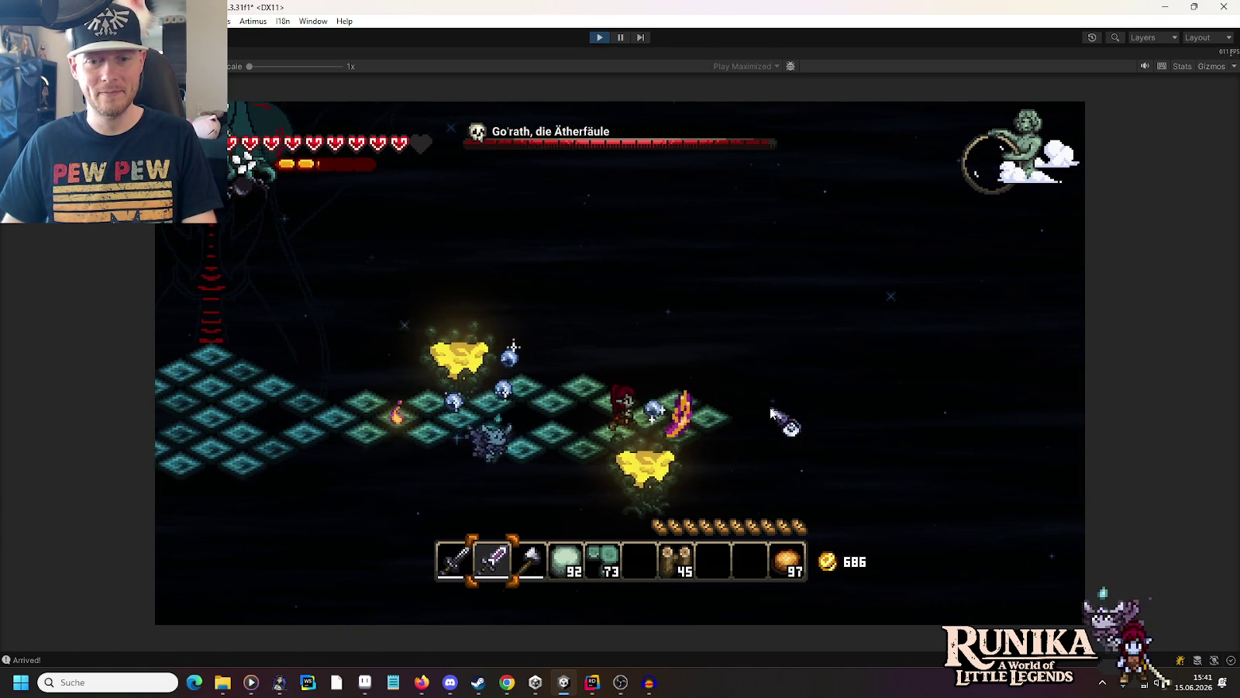
key(a)
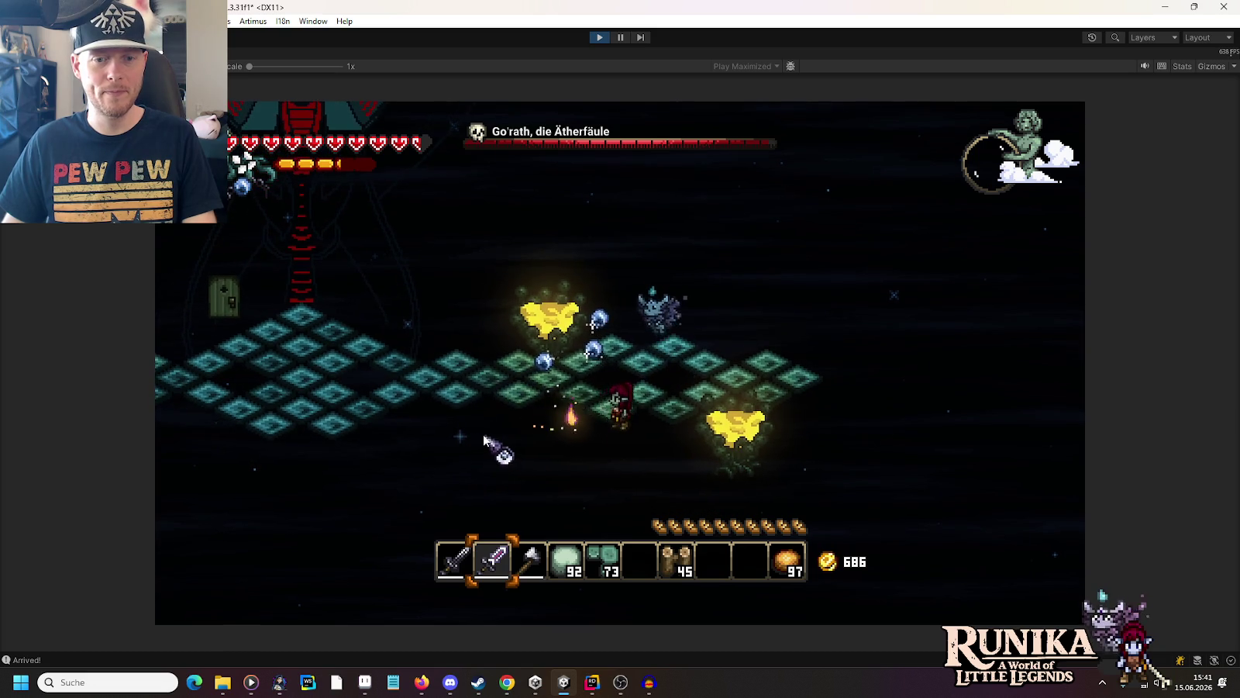
key(w)
key(a)
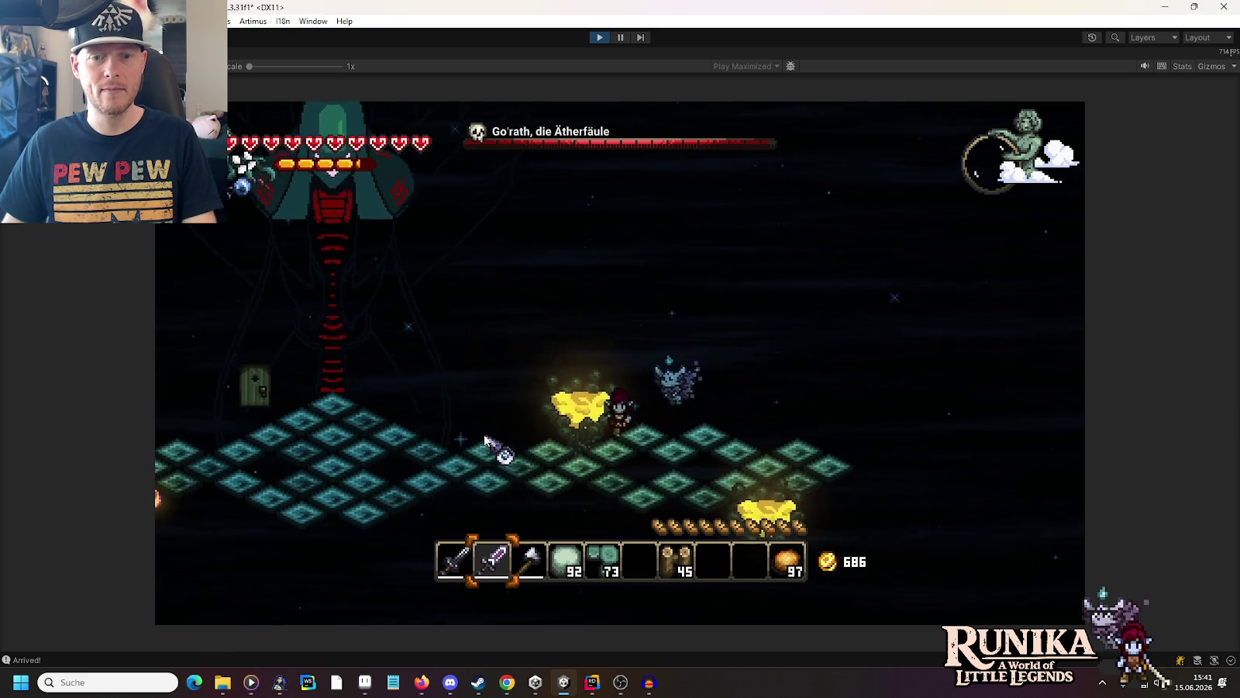
key(a)
key(s)
key(w)
key(a)
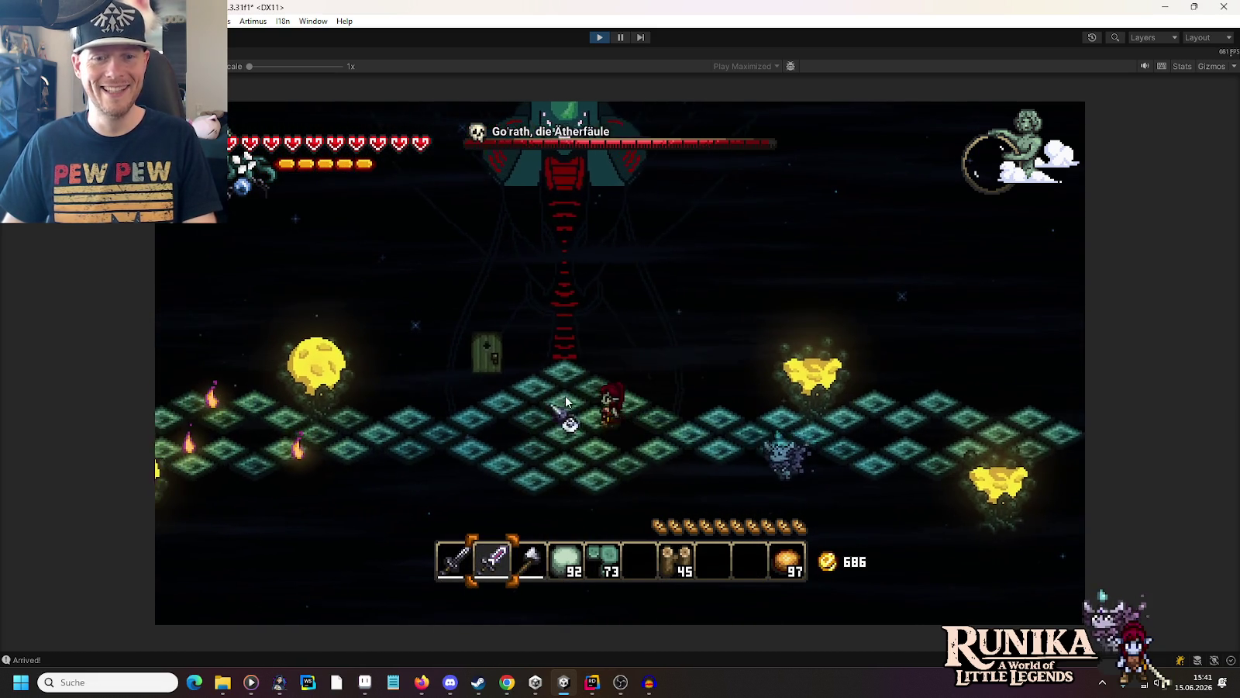
key(a)
key(s)
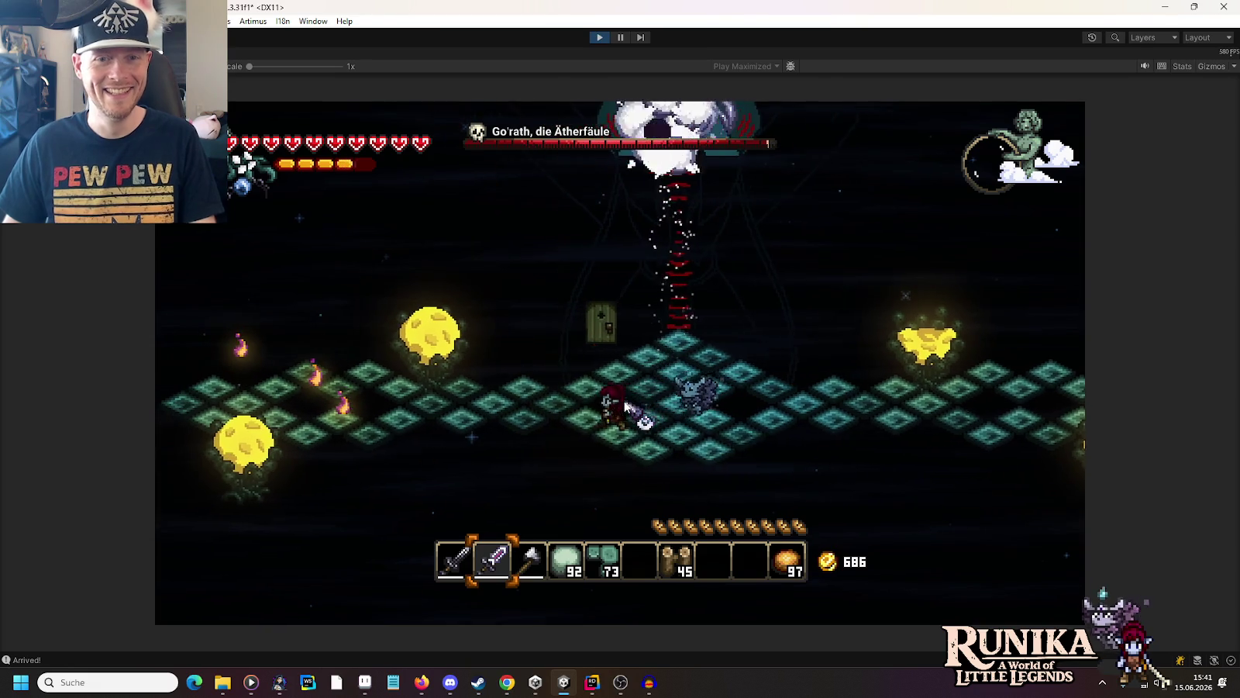
key(a)
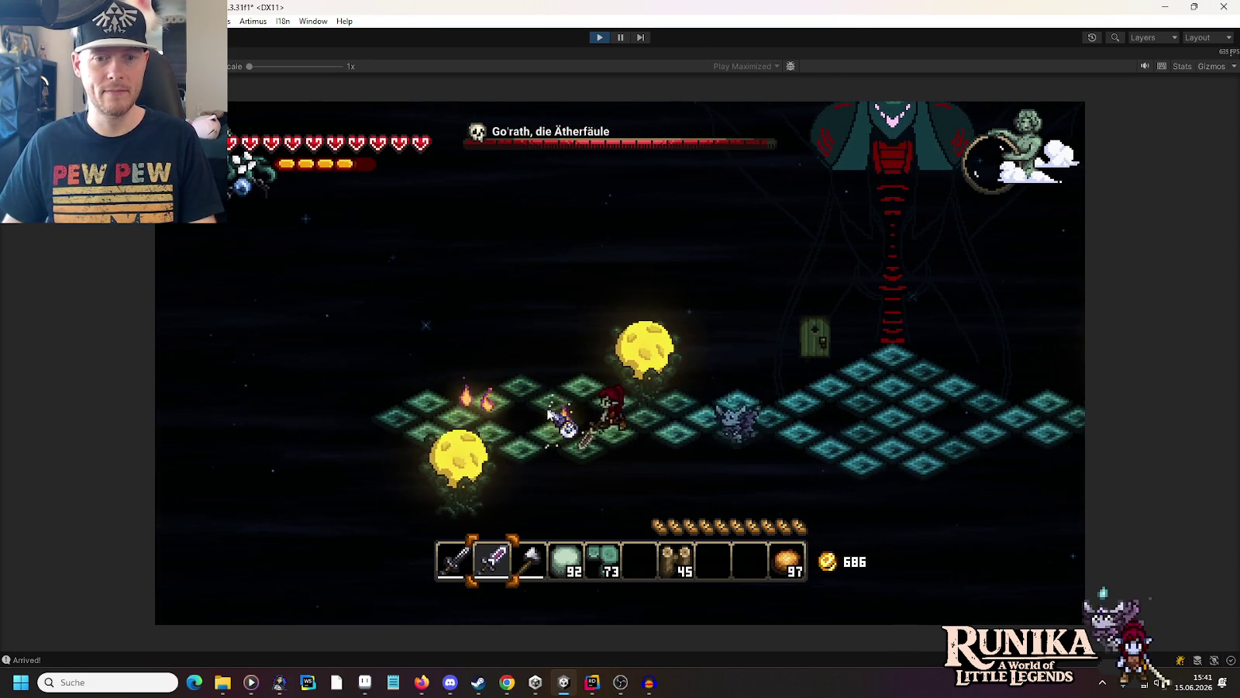
key(a)
key(s)
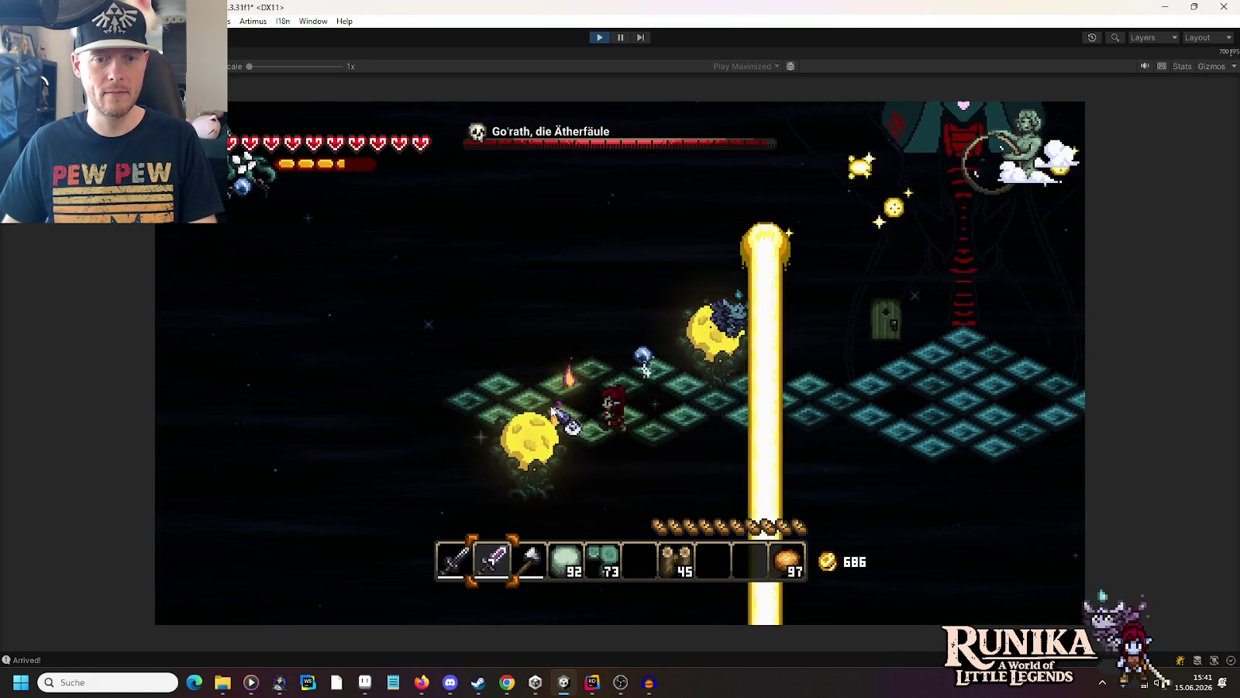
key(a)
key(w)
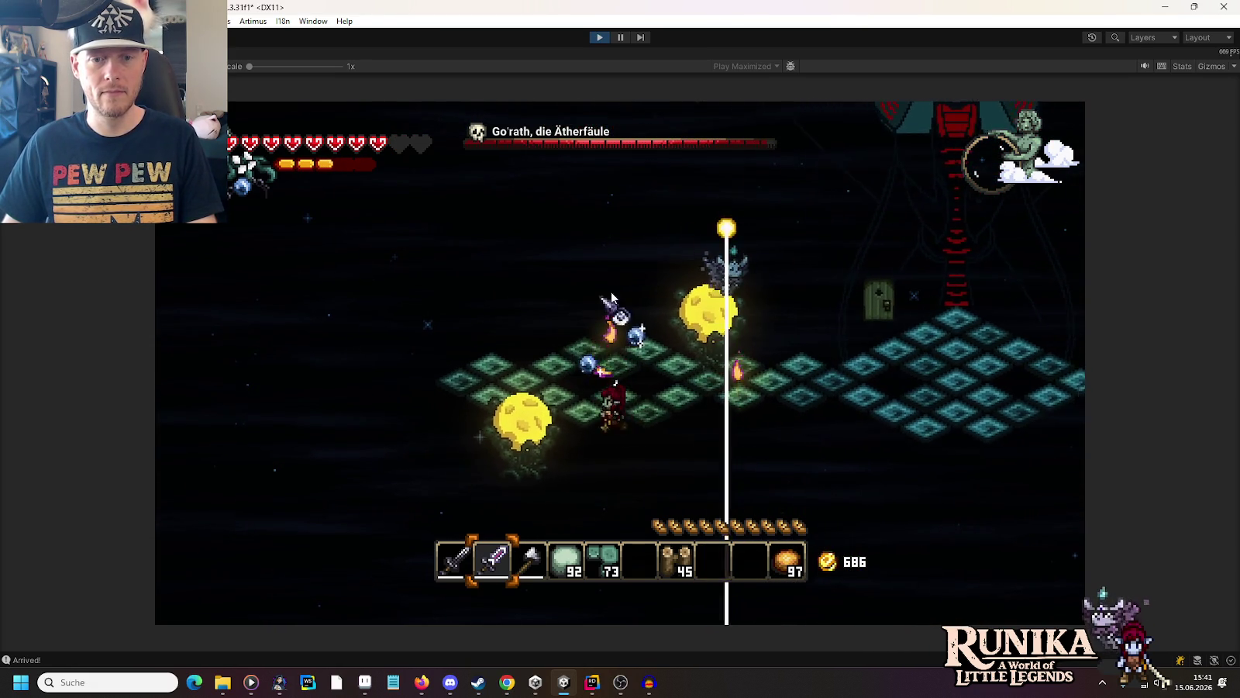
key(d)
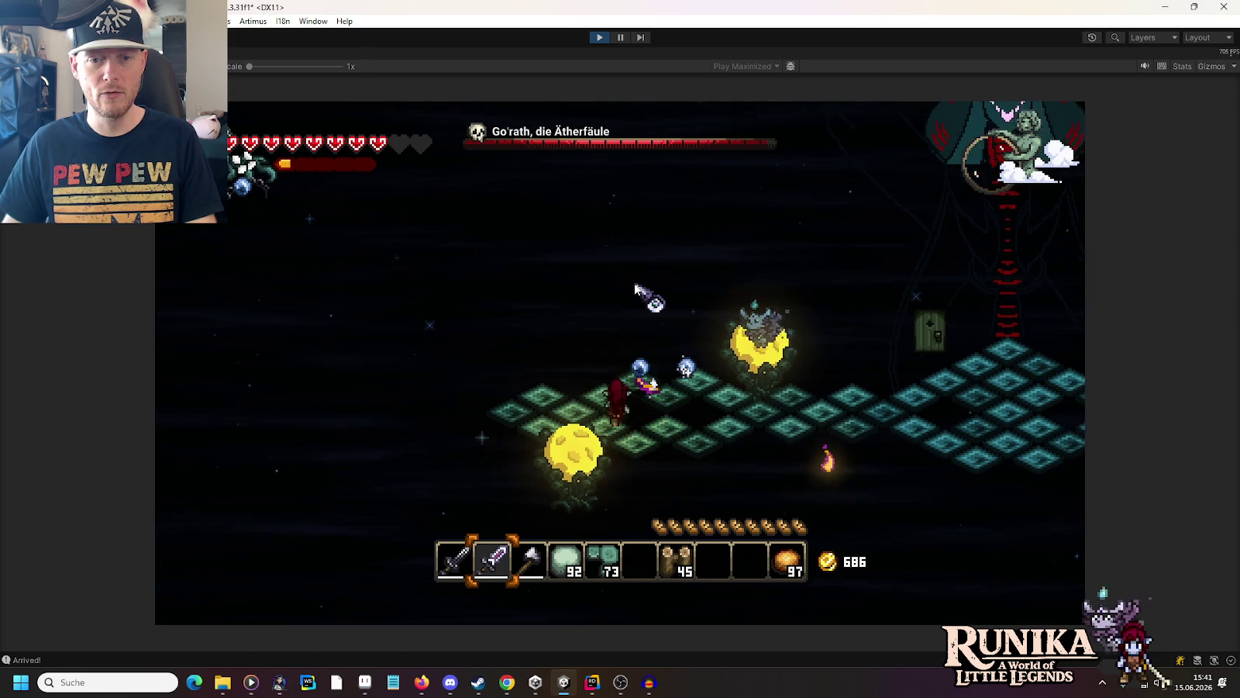
key(w)
key(d)
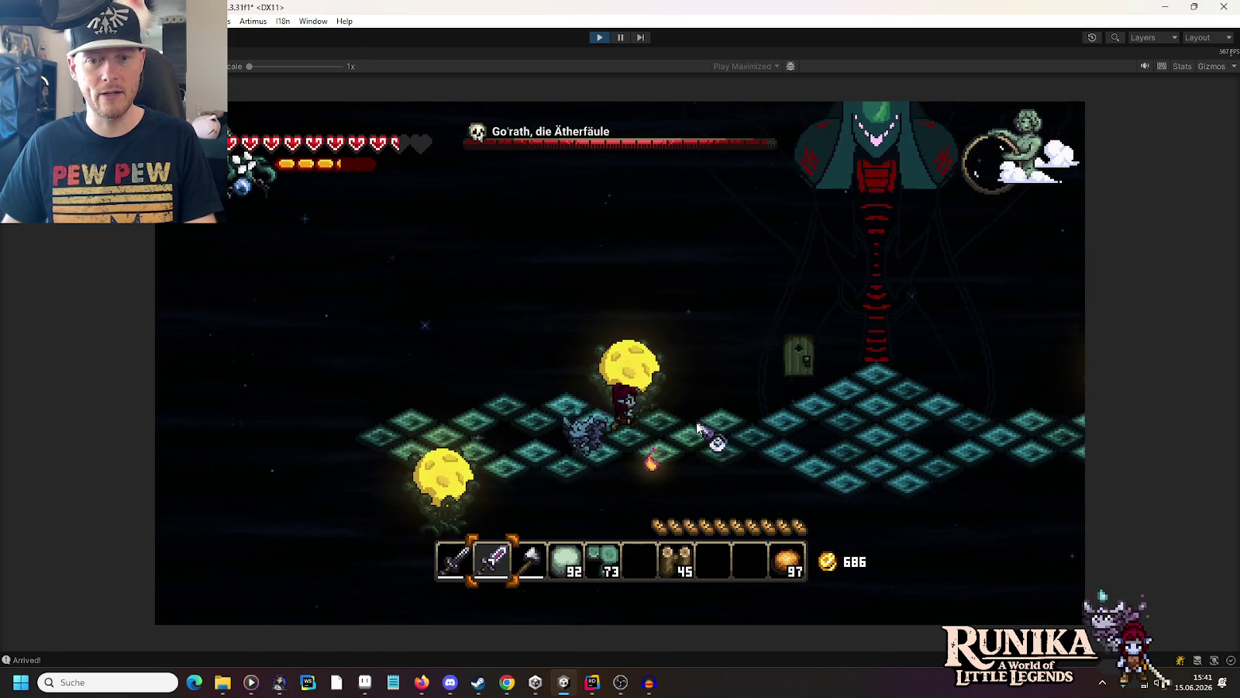
key(d)
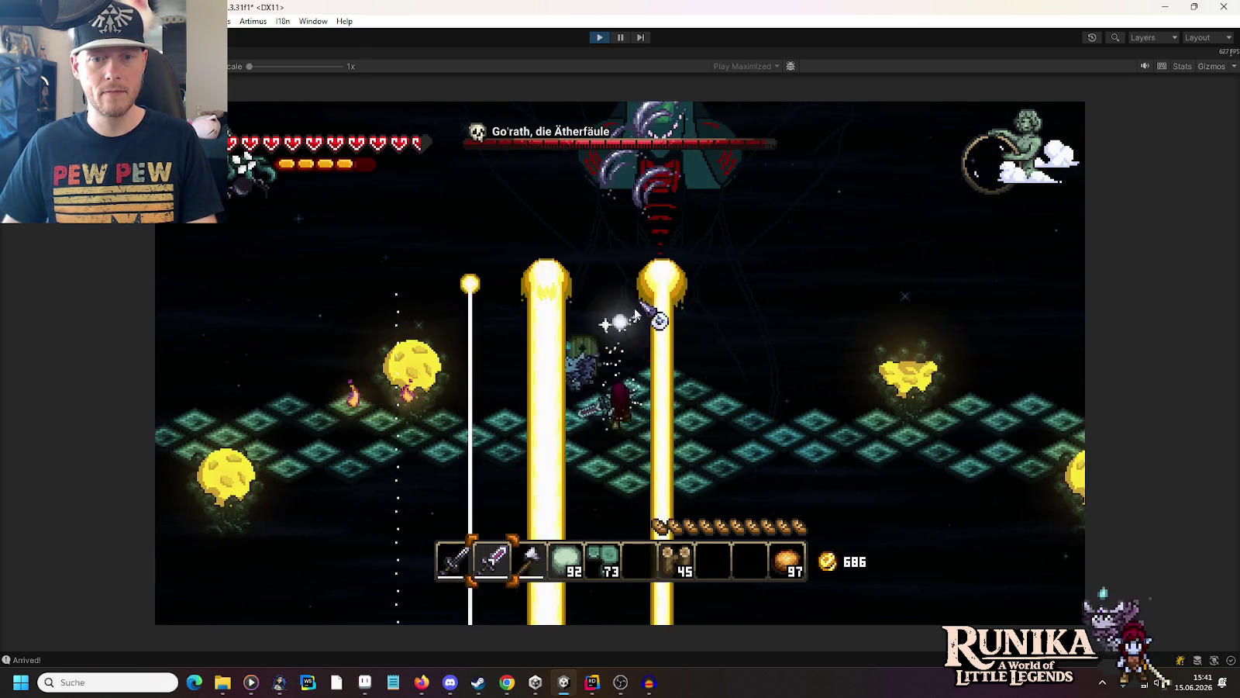
key(a)
key(a)
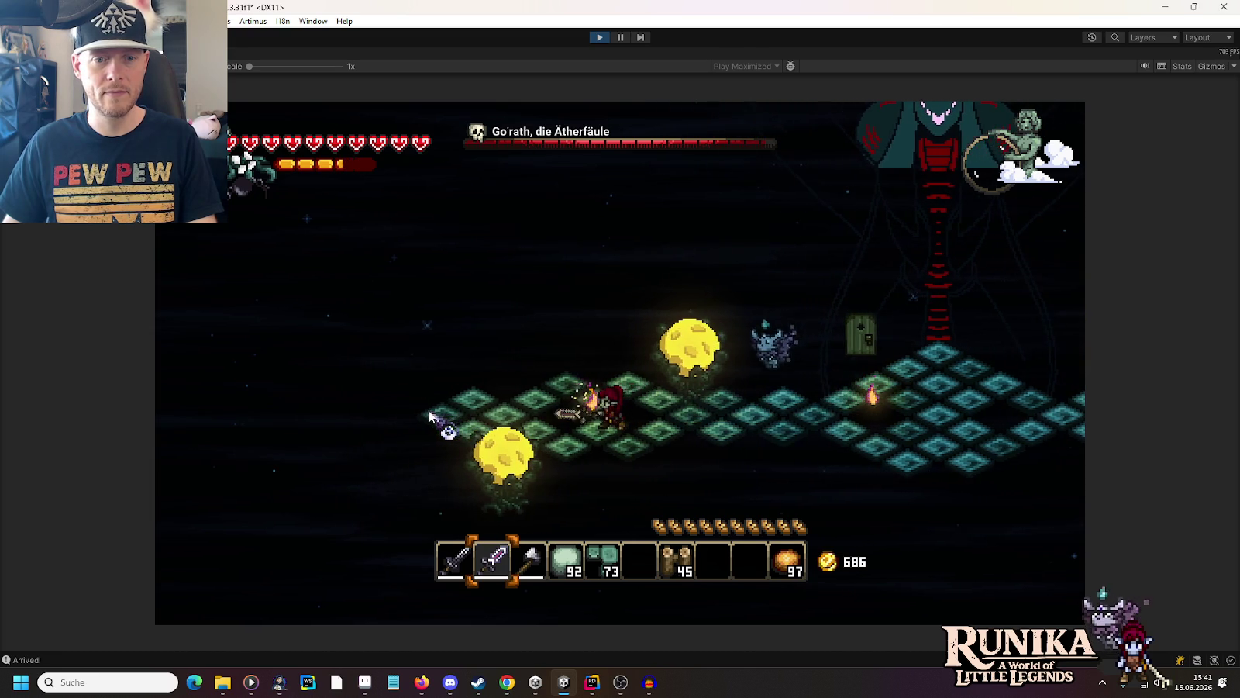
Step: Slash at the bat and nearby enemies while moving, then stop play mode
click(529, 332)
key(a)
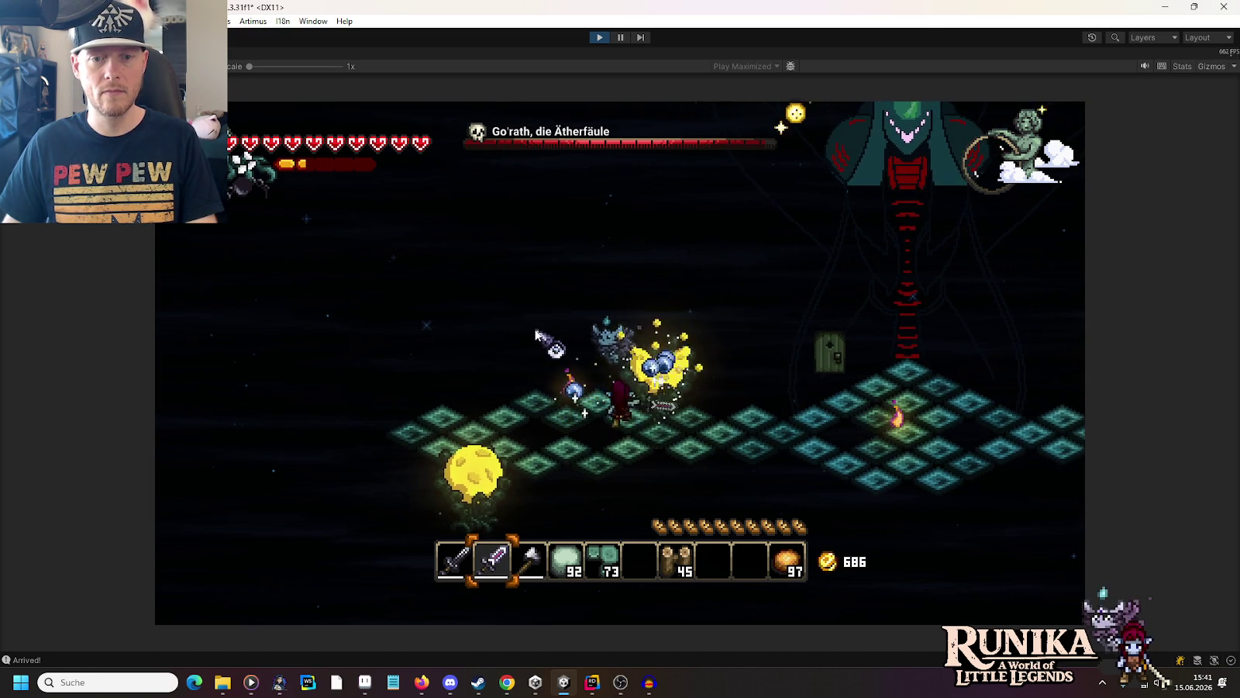
key(w)
click(590, 318)
key(d)
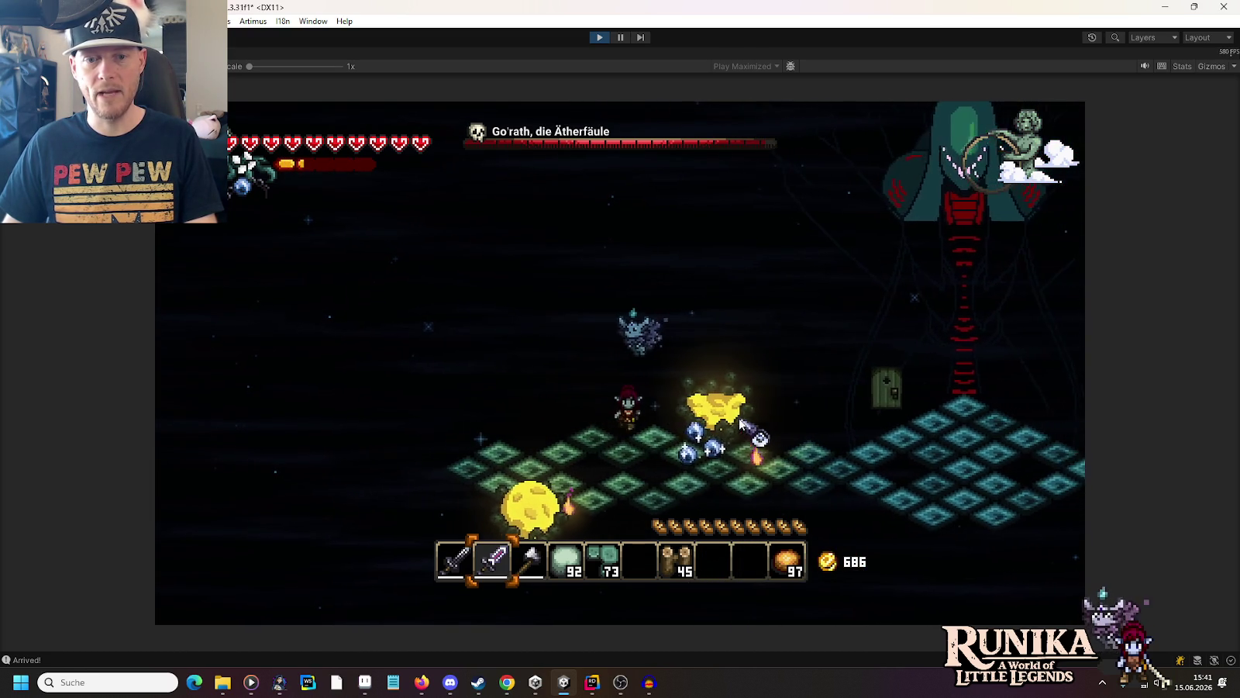
key(d)
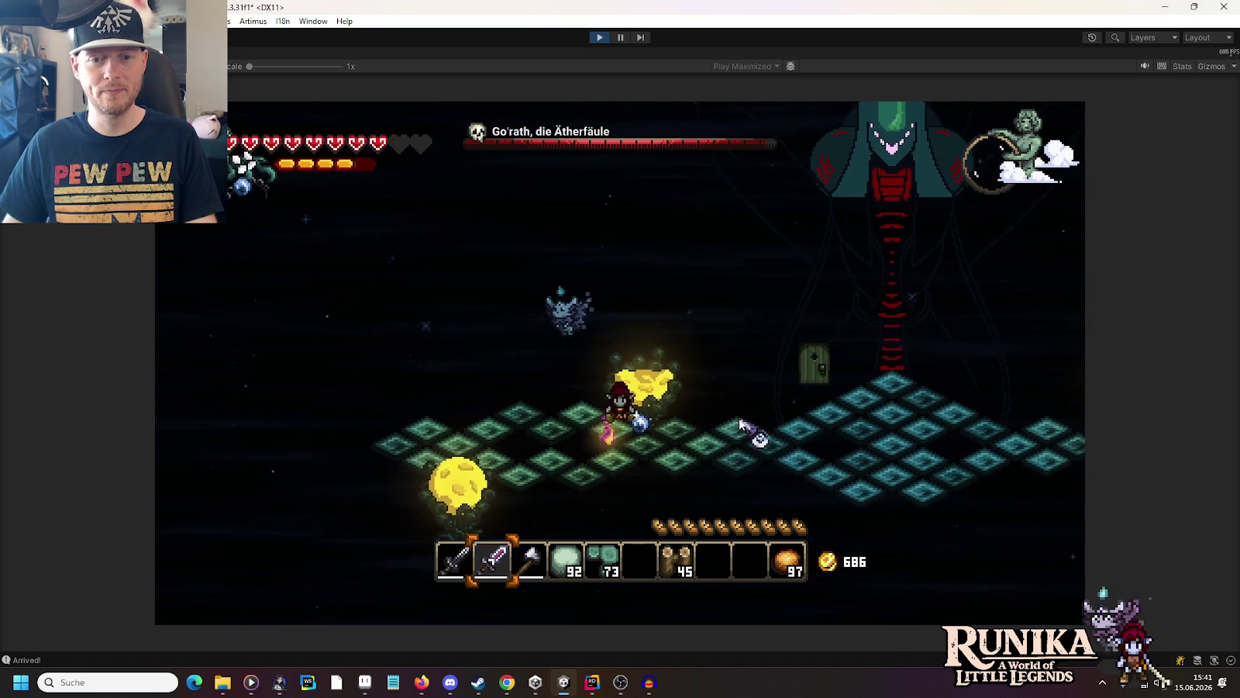
key(d)
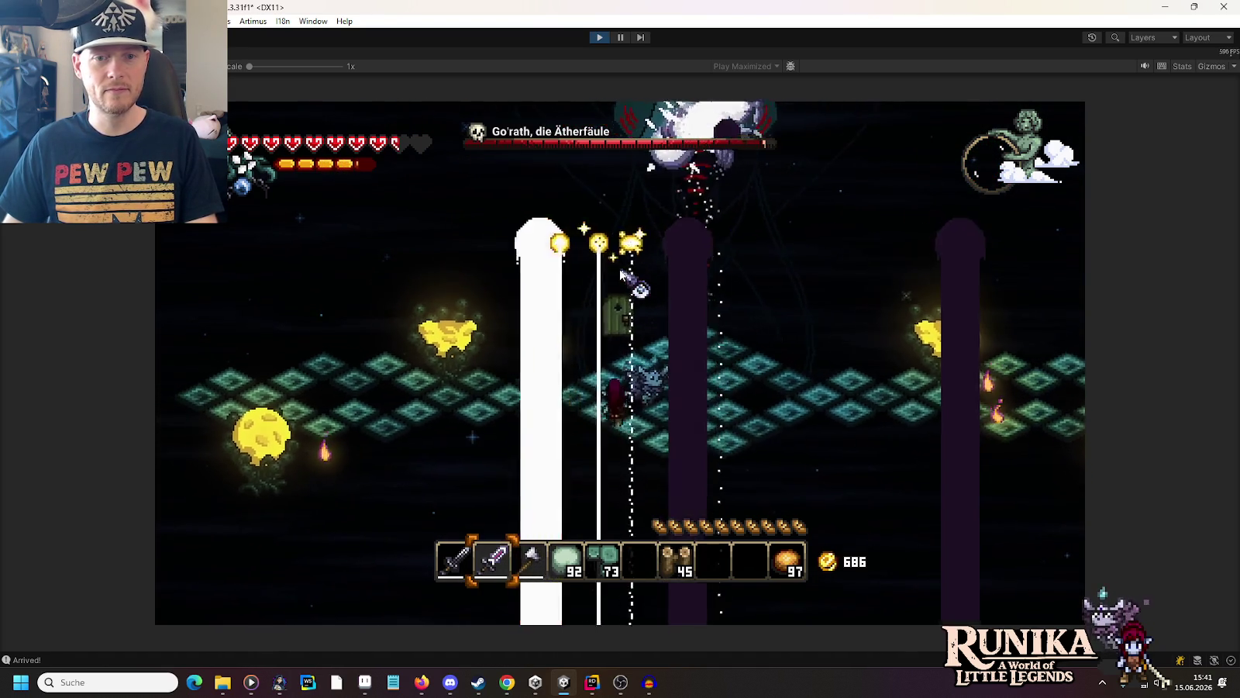
key(a)
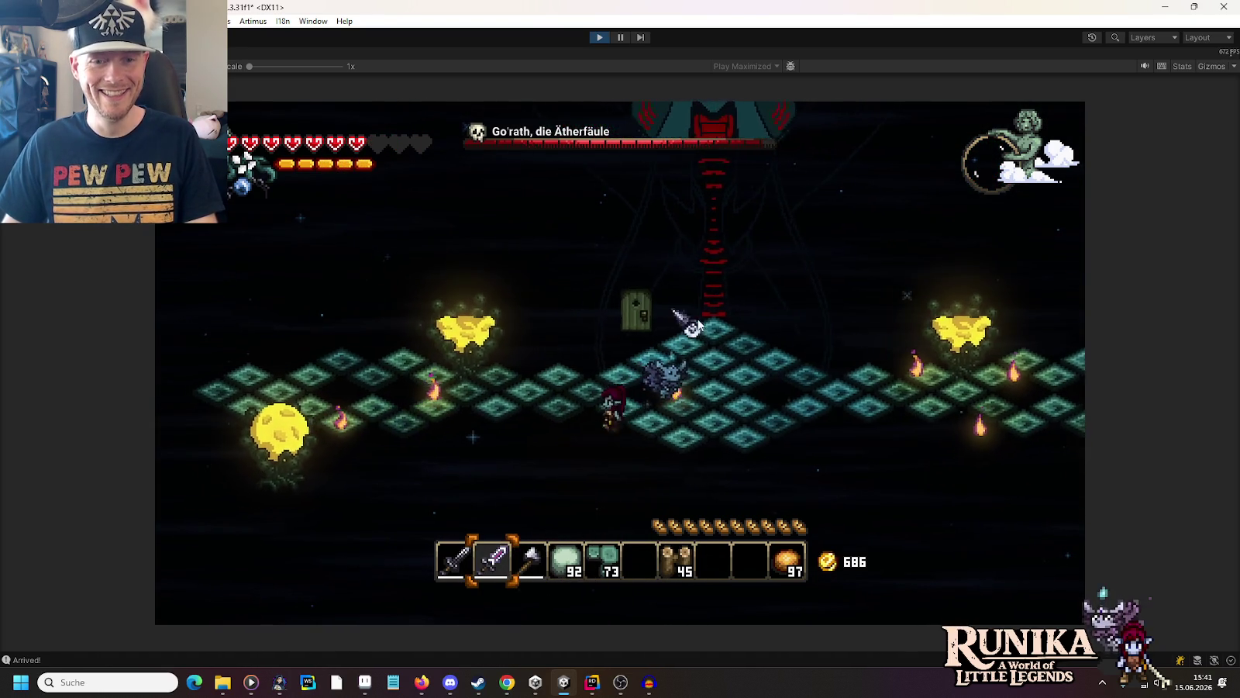
click(792, 422)
key(d)
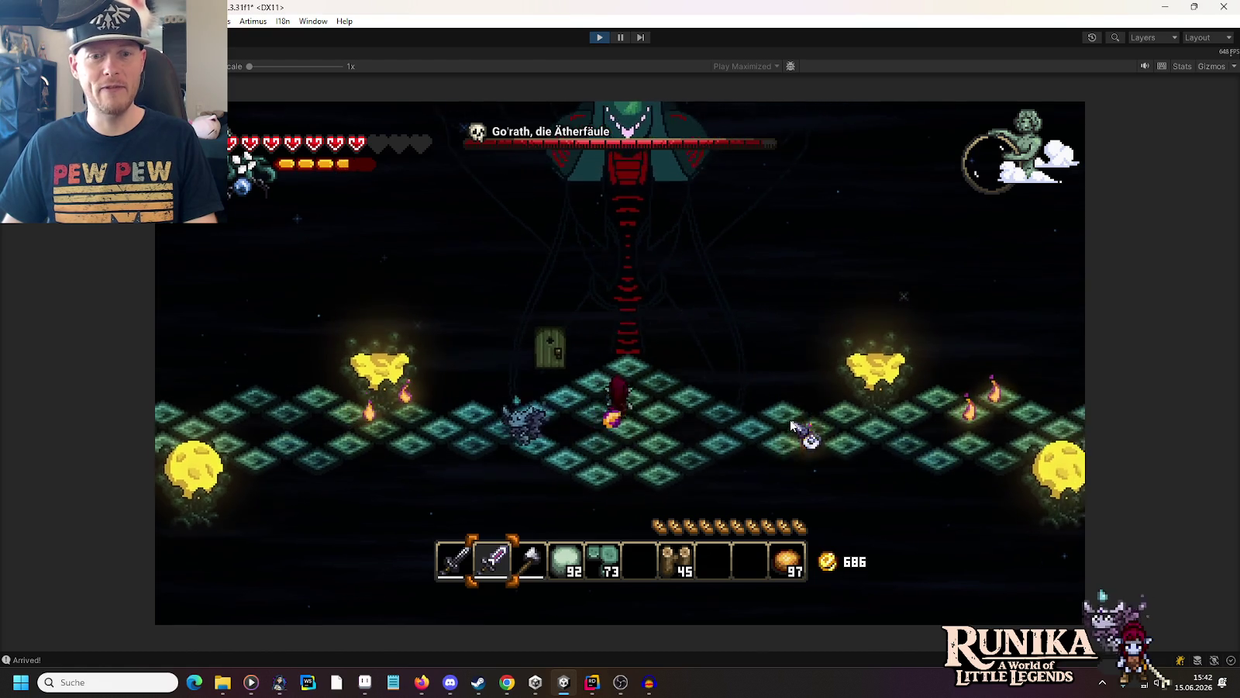
click(659, 486)
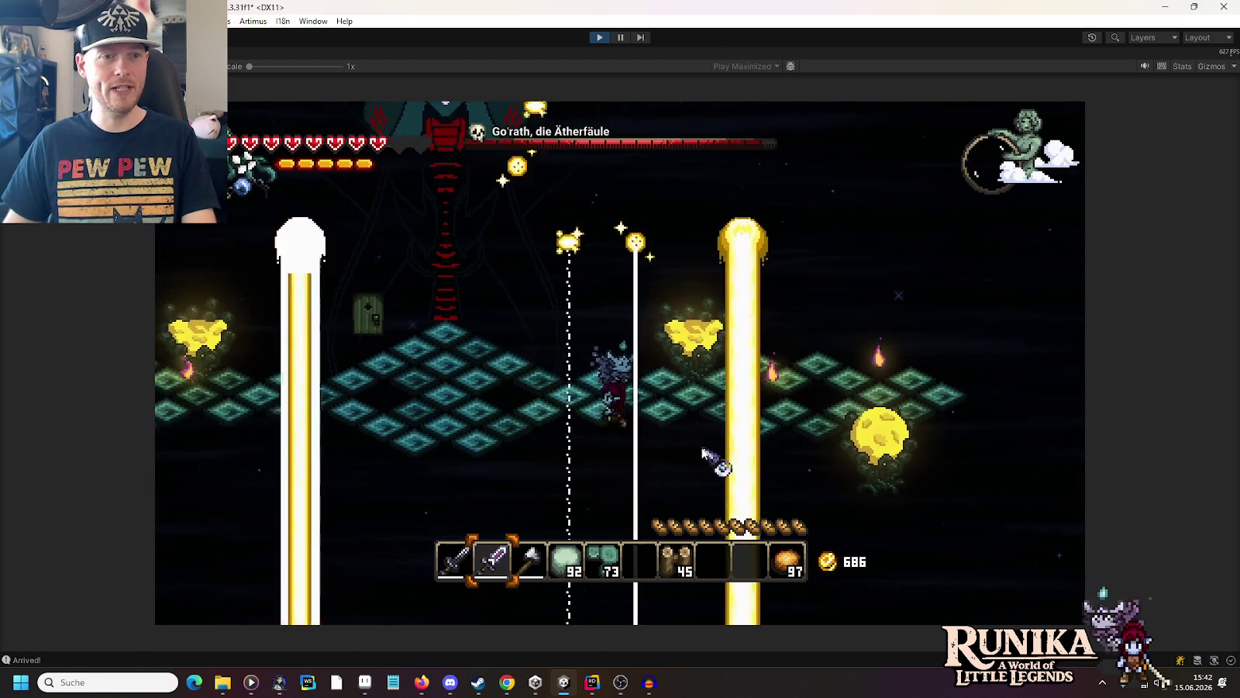
key(d)
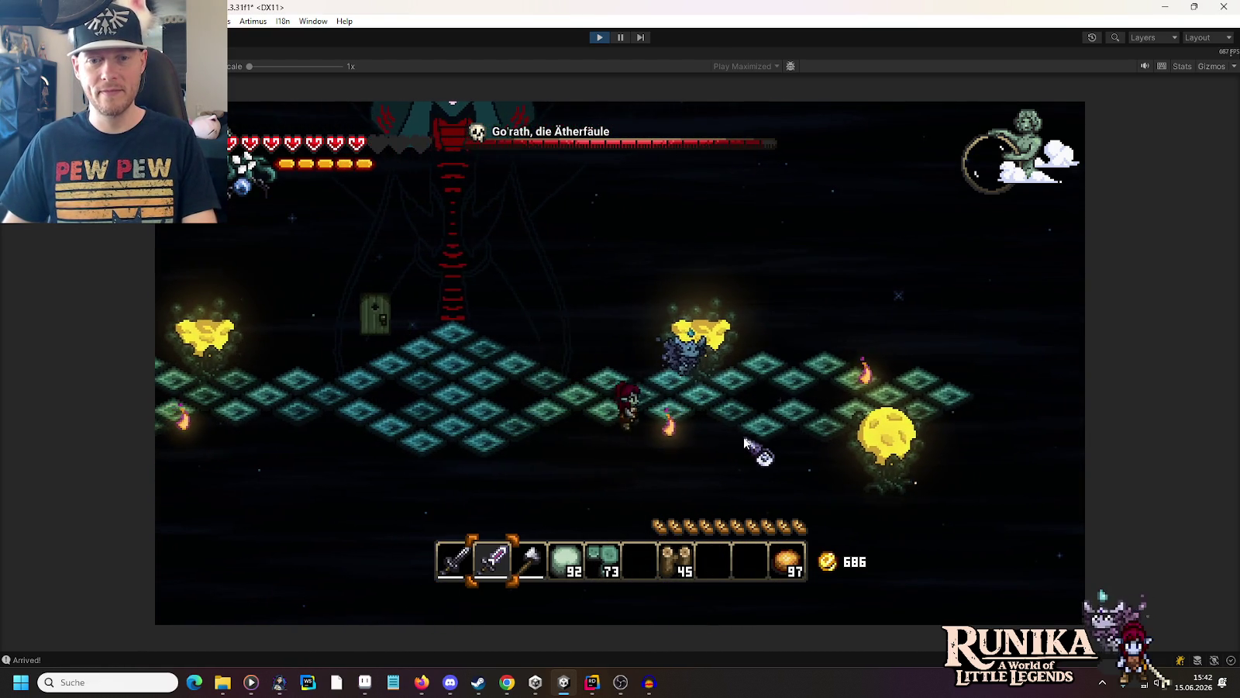
click(742, 442)
key(a)
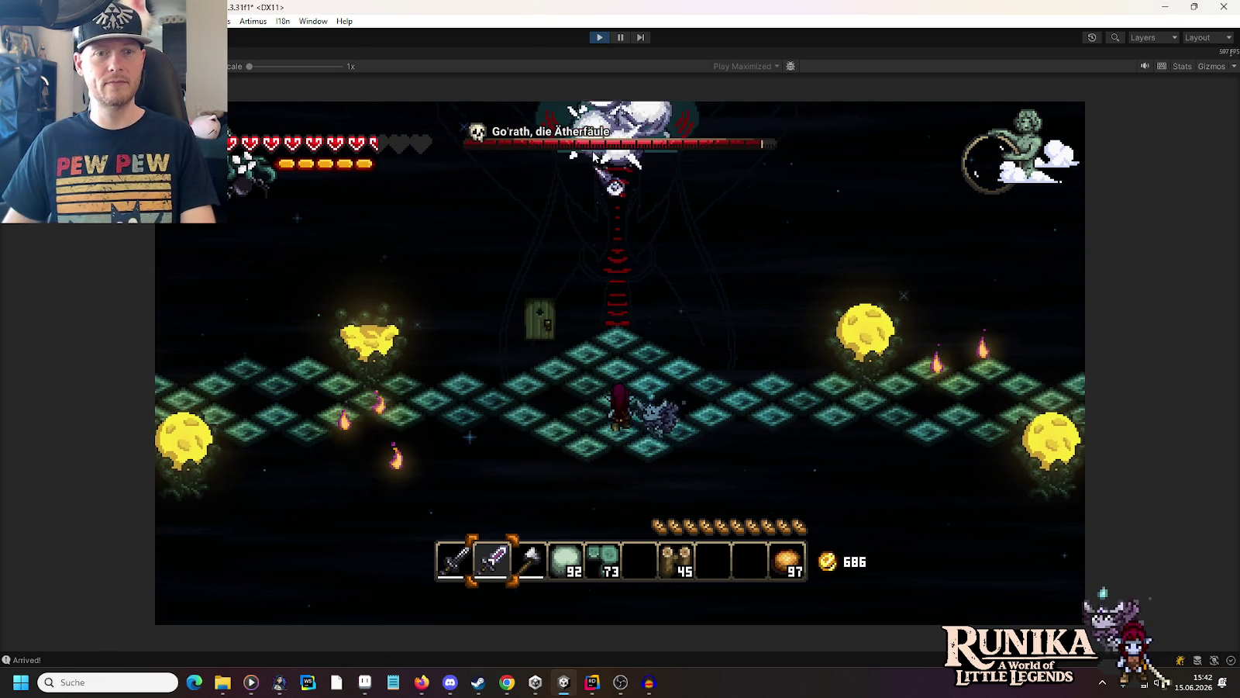
click(608, 37)
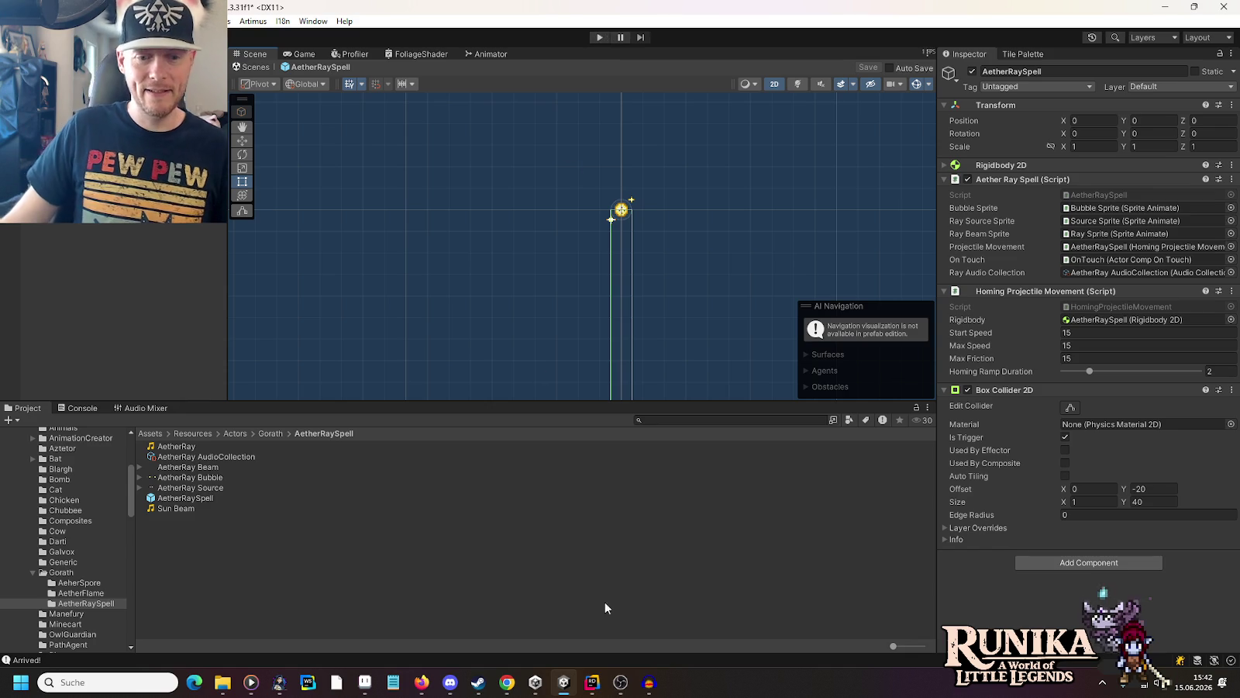
Step: Open StateGorathFight.cs in Rider and go to the RandomizedRayTarget declaration, cursor before the anchor expression
click(589, 682)
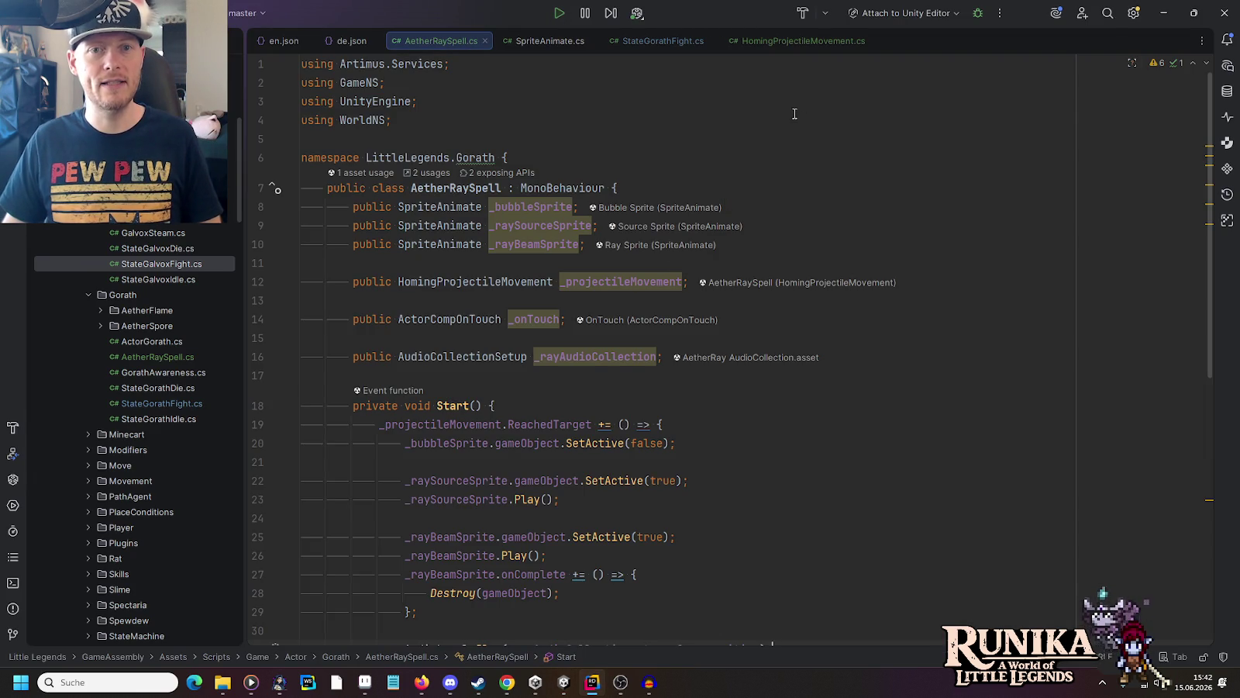
click(664, 41)
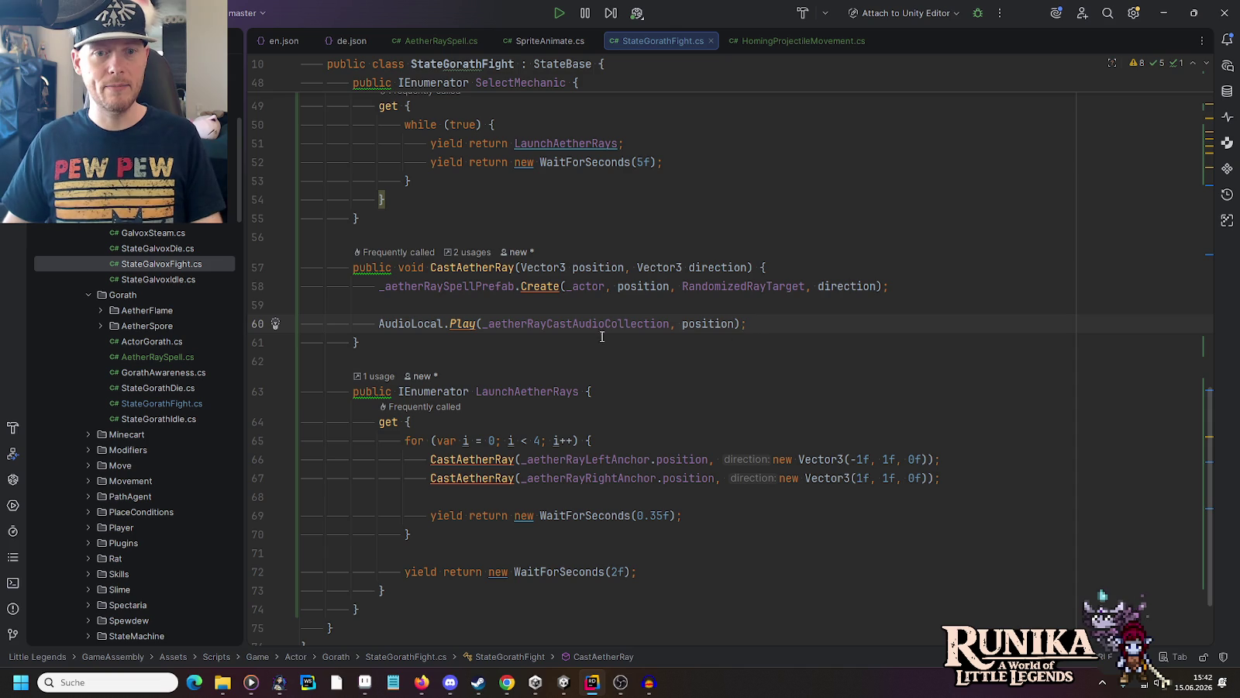
ctrl+click(746, 288)
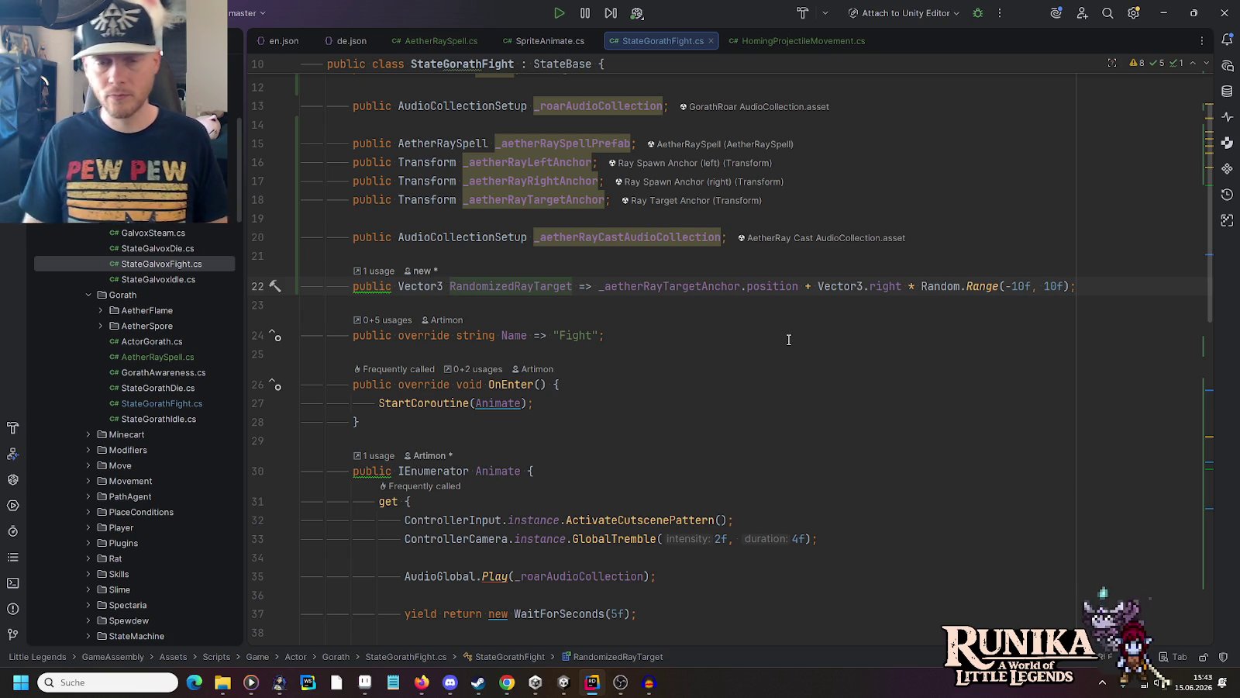
click(602, 287)
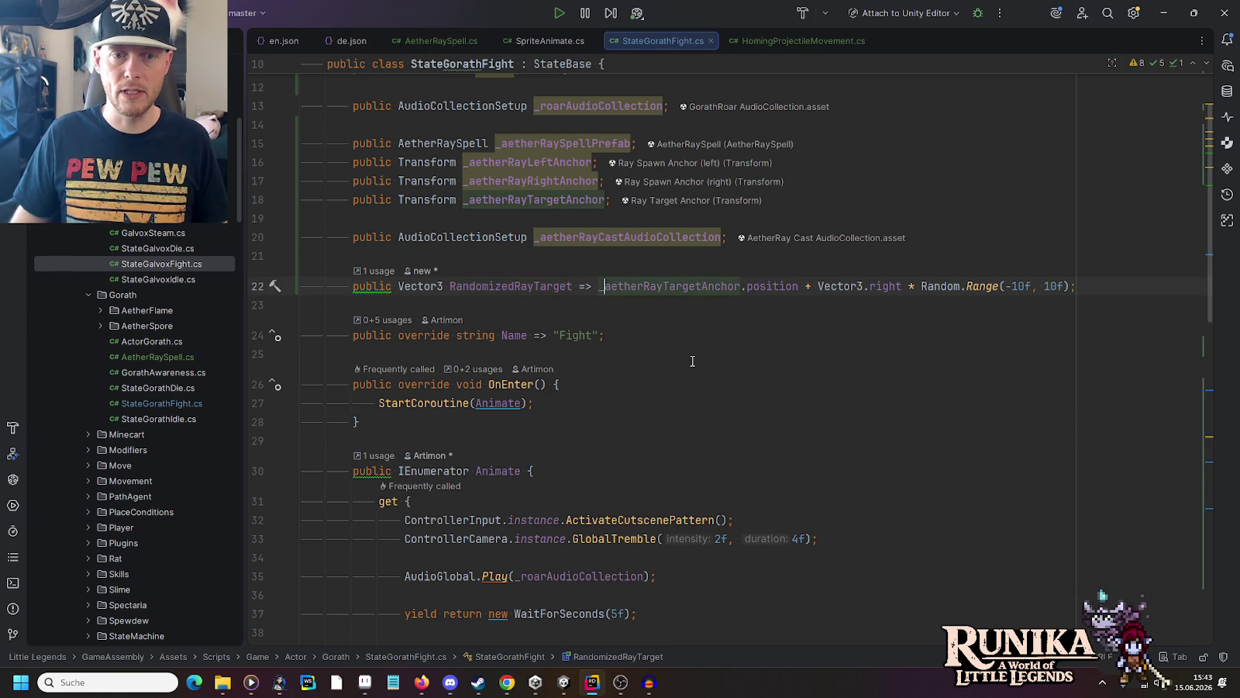
Step: Start a new Vector3 initializer block with x, y and z assignments from ActorPlayer
text(new V3)
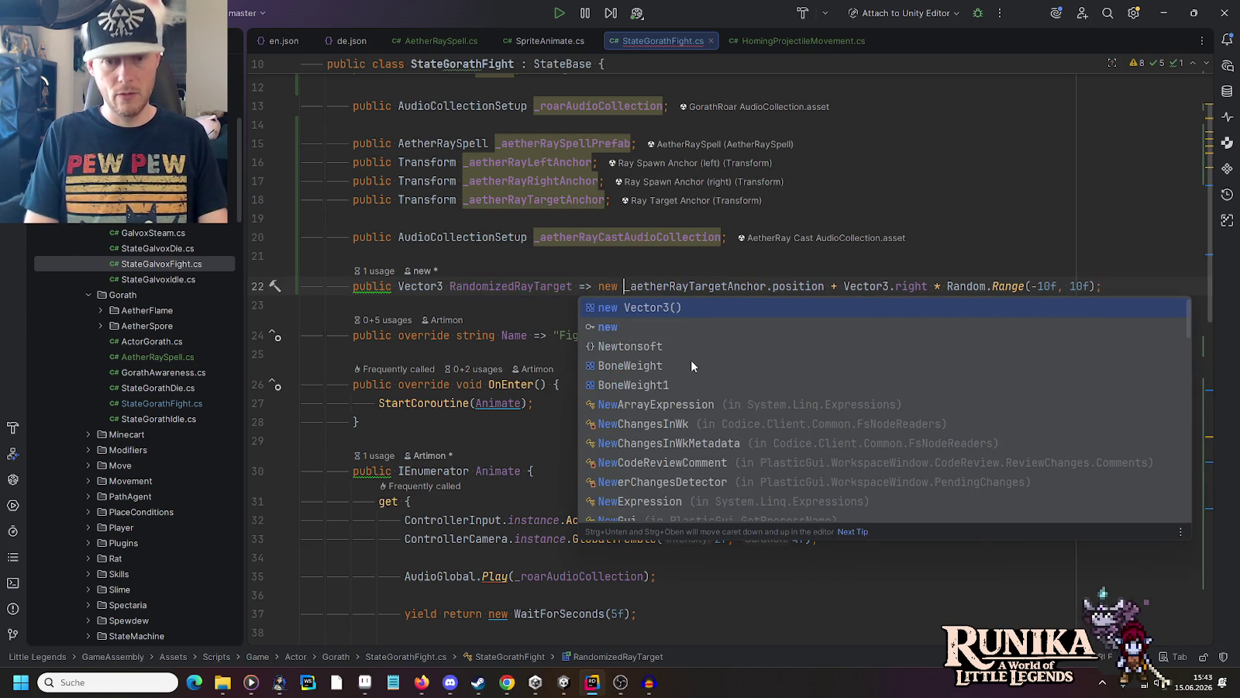
key(Return)
key(Left)
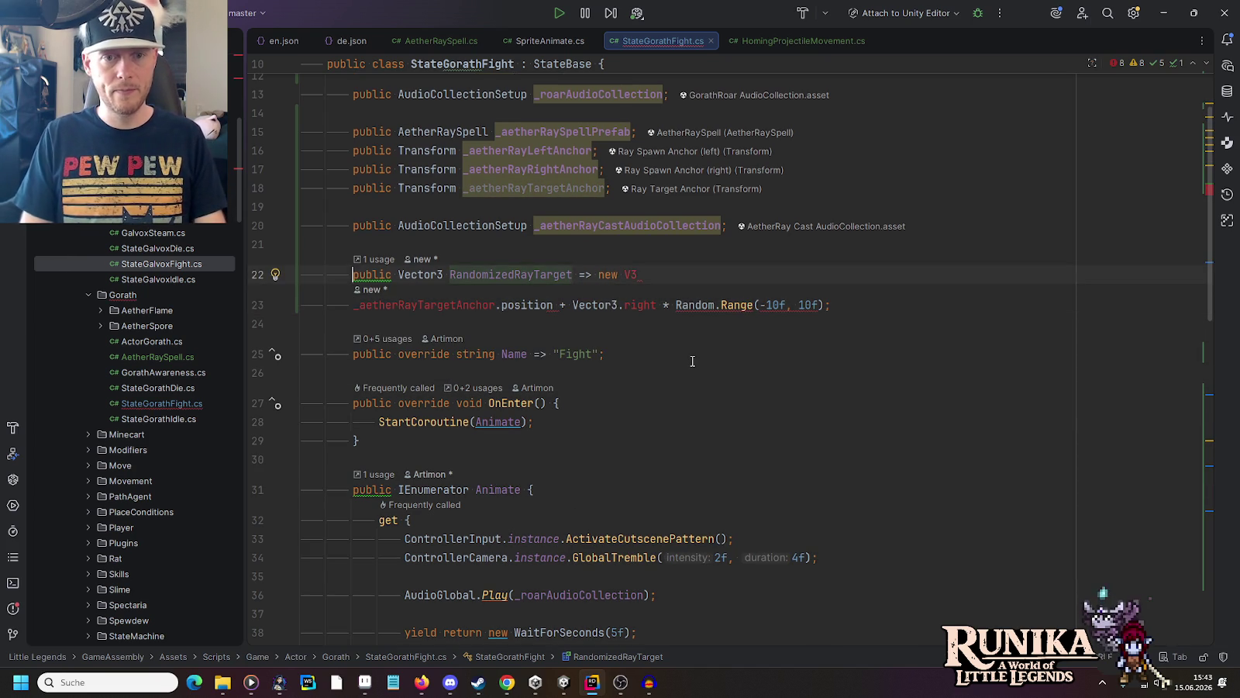
key(ctrl+space)
key(Return)
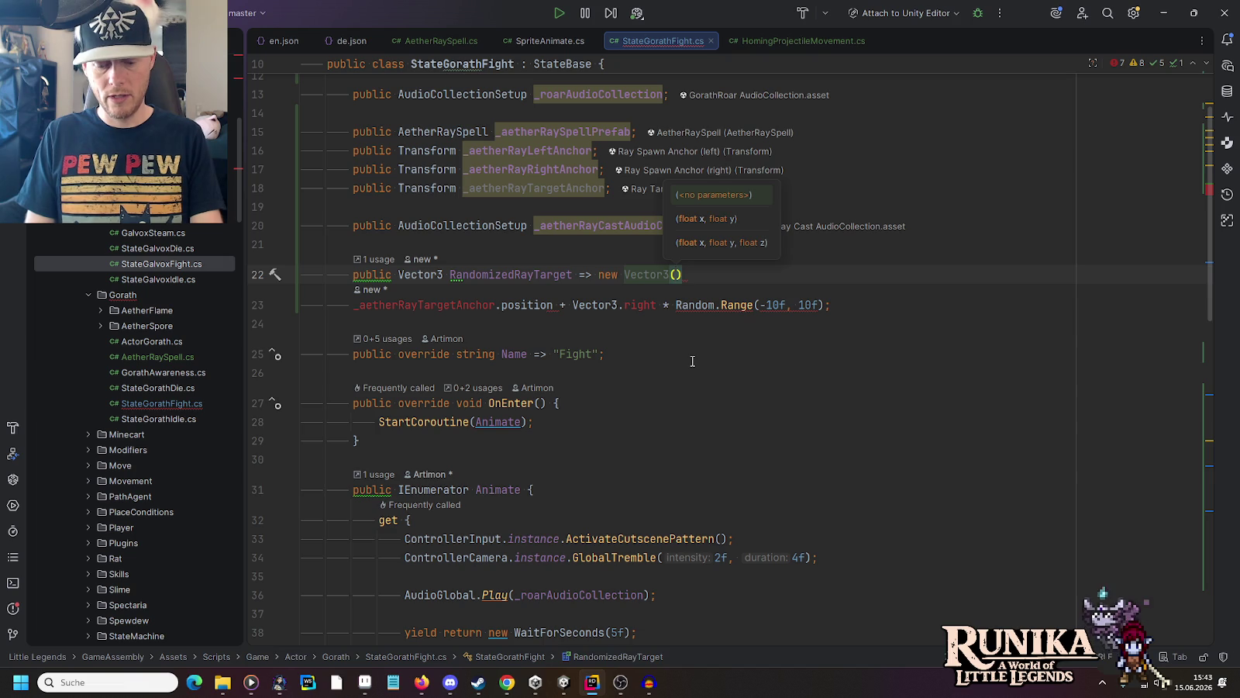
key(End)
text({)
key(Return)
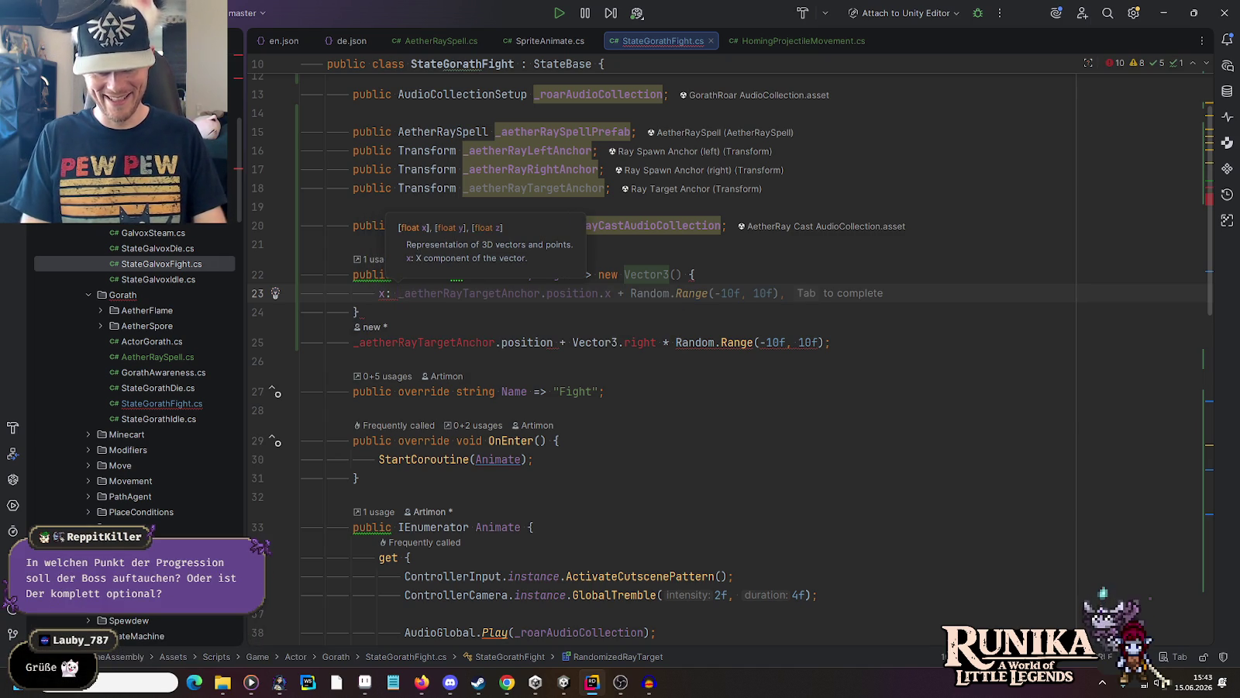
text(ActorPl)
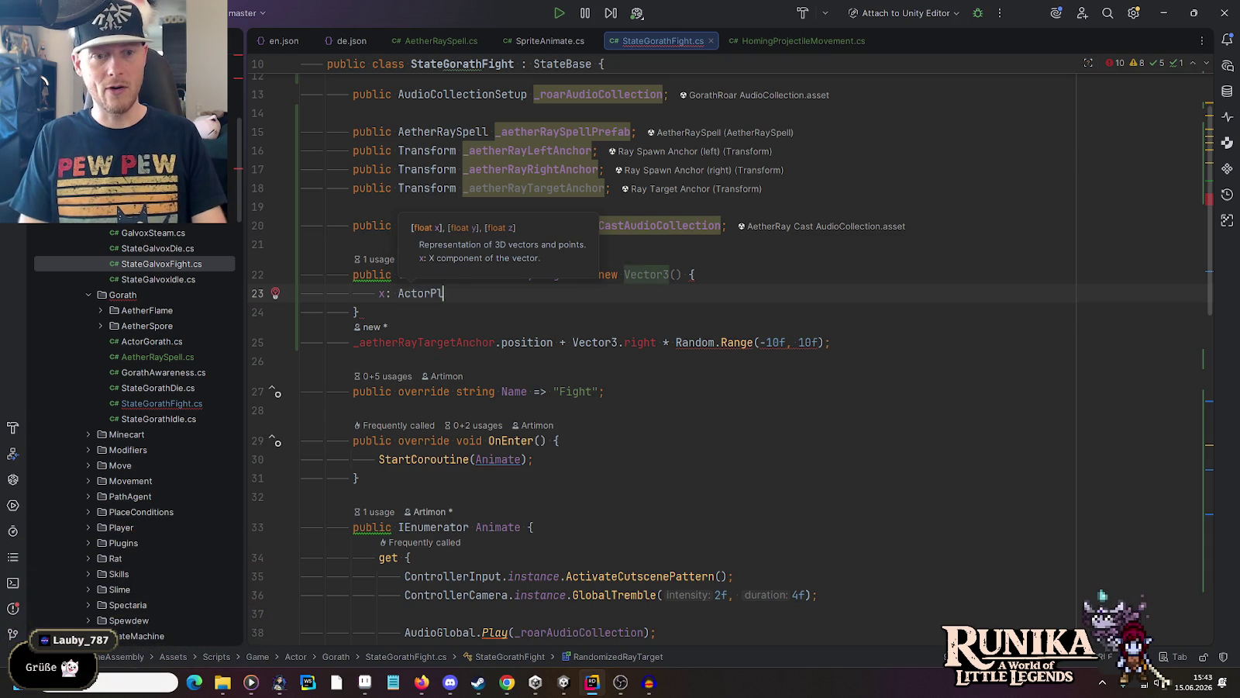
text(ayer)
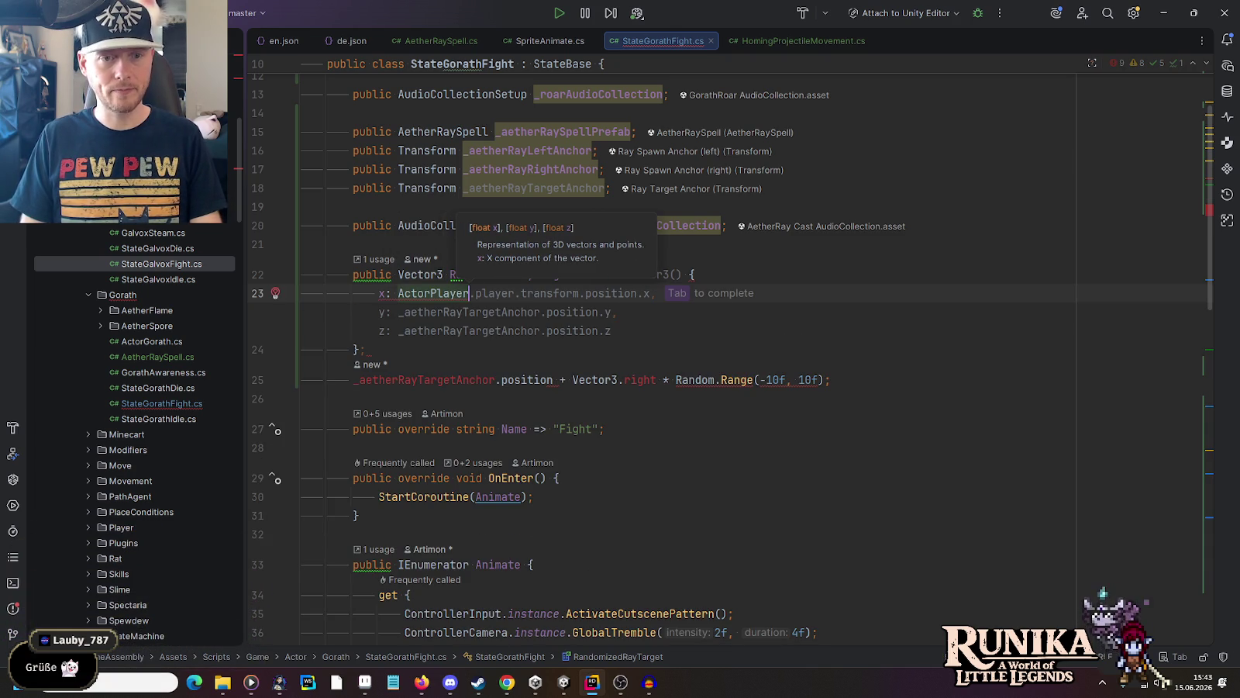
key(Tab)
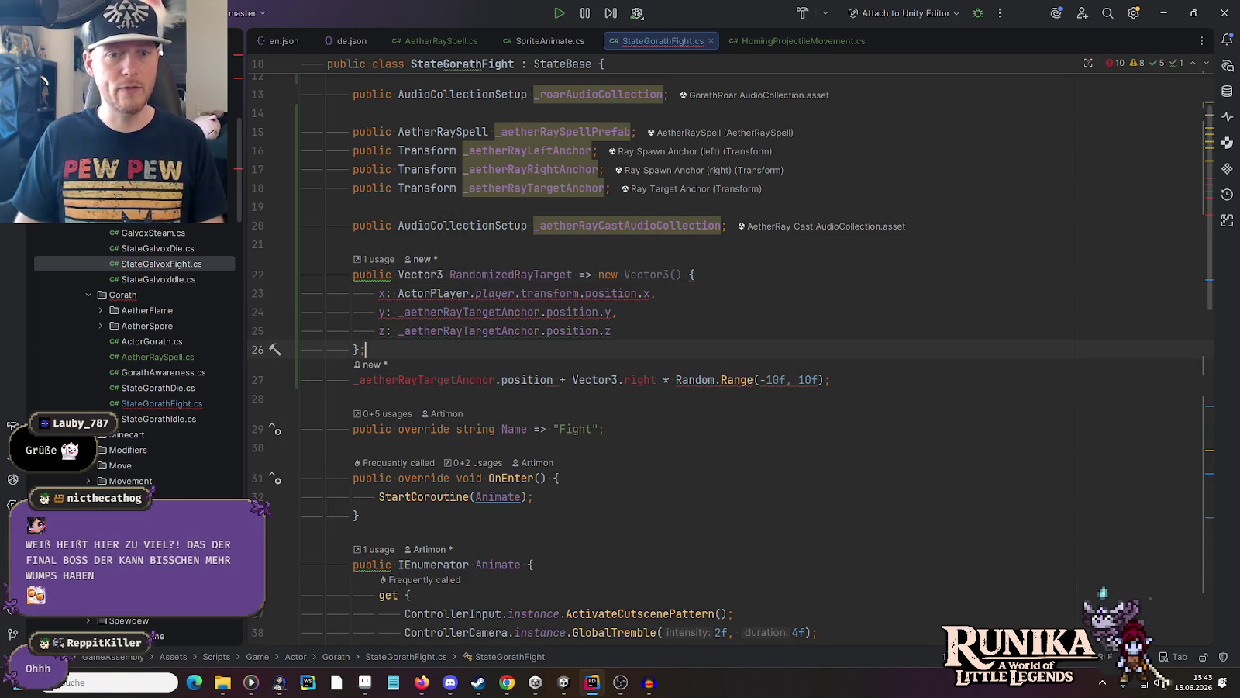
Step: Add Random.Range(-10f, 10f) to the player's x value and delete the old target expression
click(508, 311)
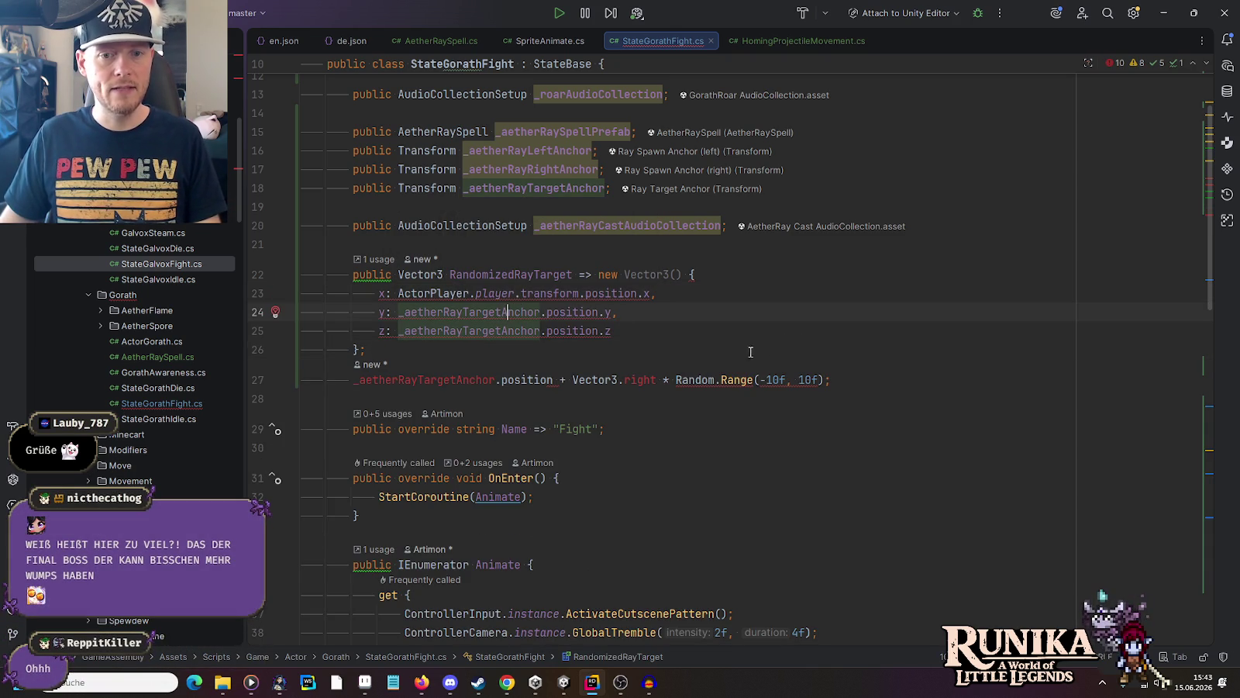
drag(675, 379, 825, 380)
key(ctrl+c)
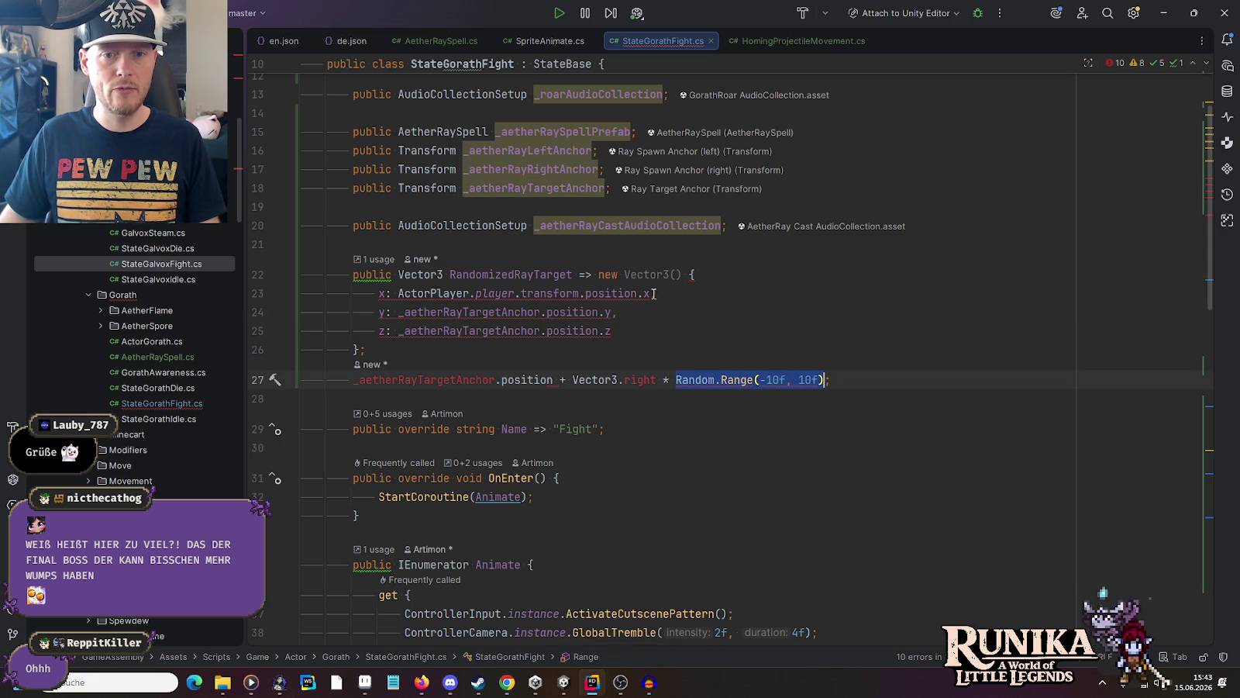
click(652, 293)
text(+)
key(ctrl+v)
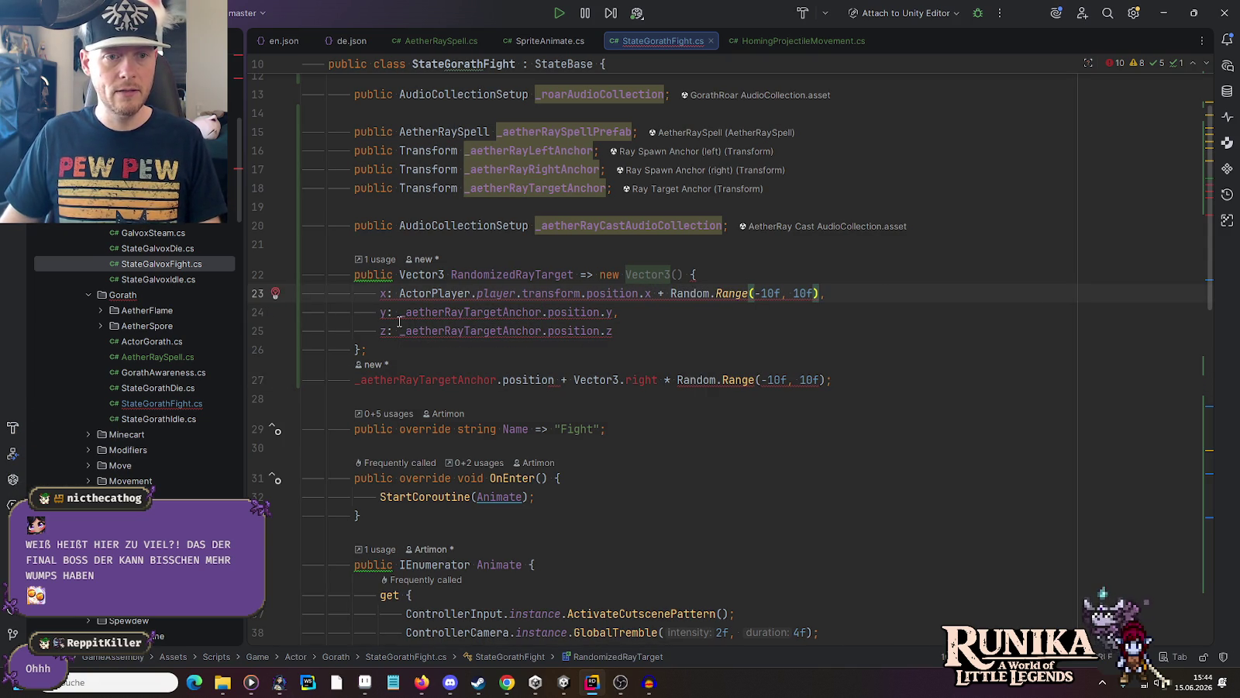
key(shift+Up)
key(BackSpace)
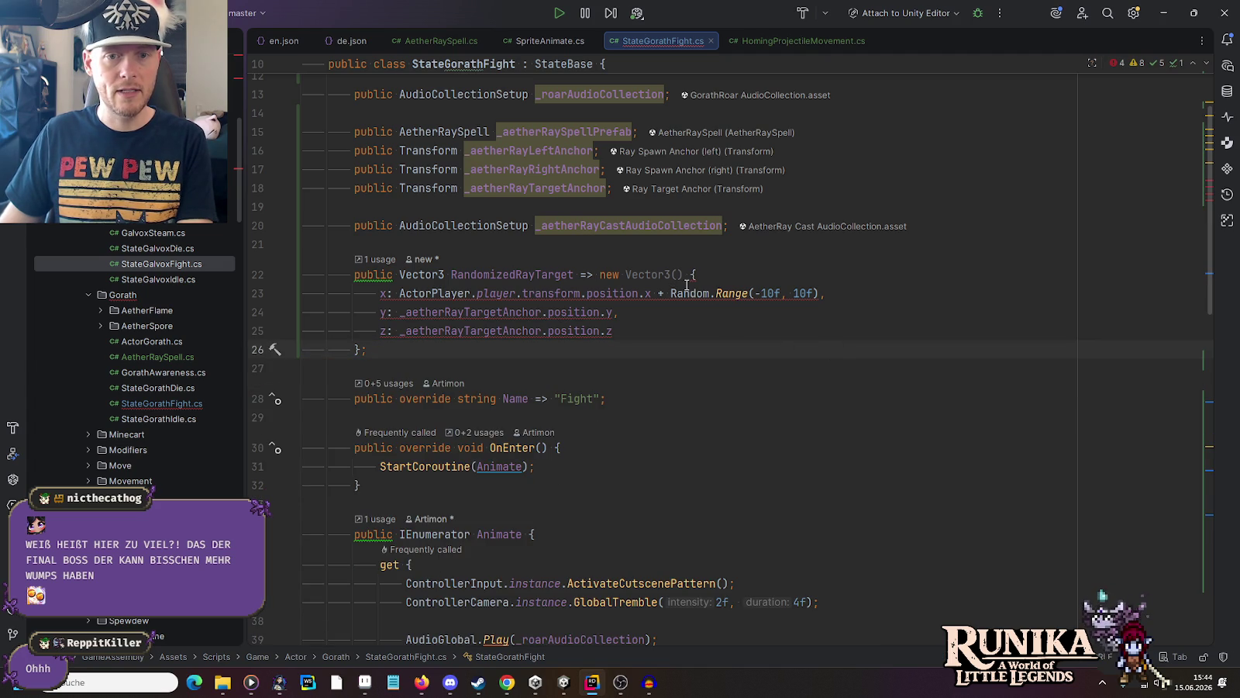
mouse_move(694, 274)
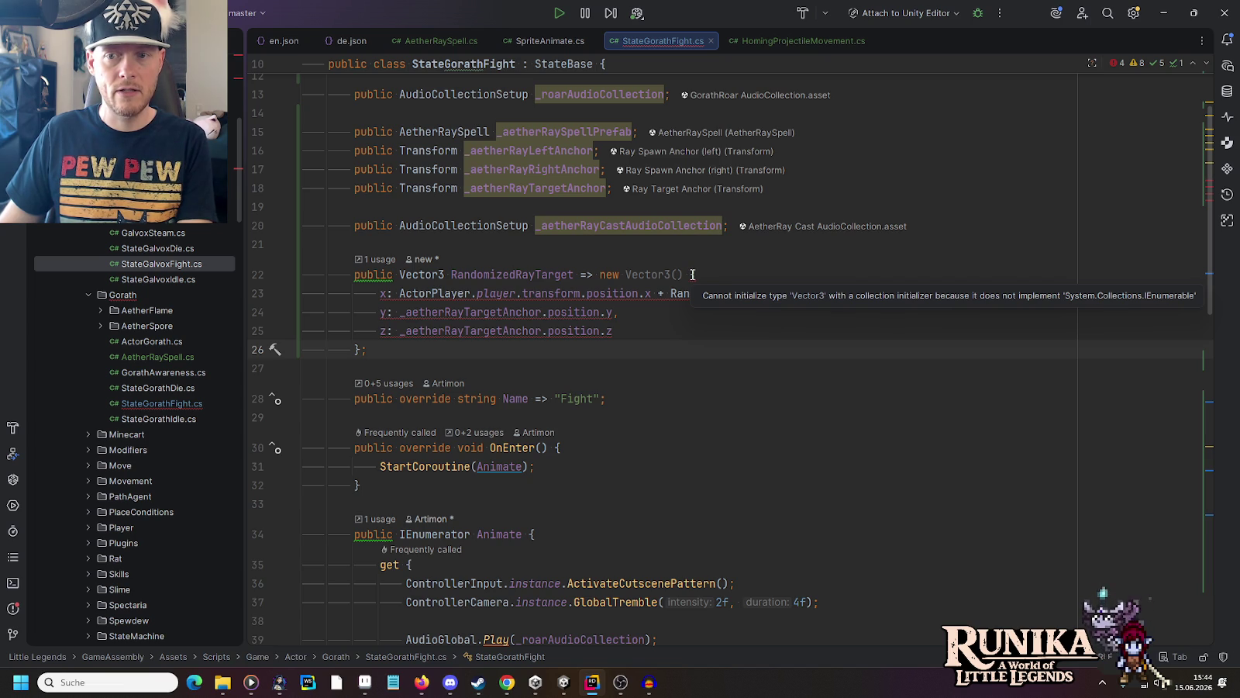
Step: Replace the Vector3 initializer block with a new(x:, y:, z:) constructor call closed by ');'
mouse_move(685, 274)
mouse_down()
mouse_move(608, 275)
mouse_move(622, 276)
mouse_up()
key(BackSpace)
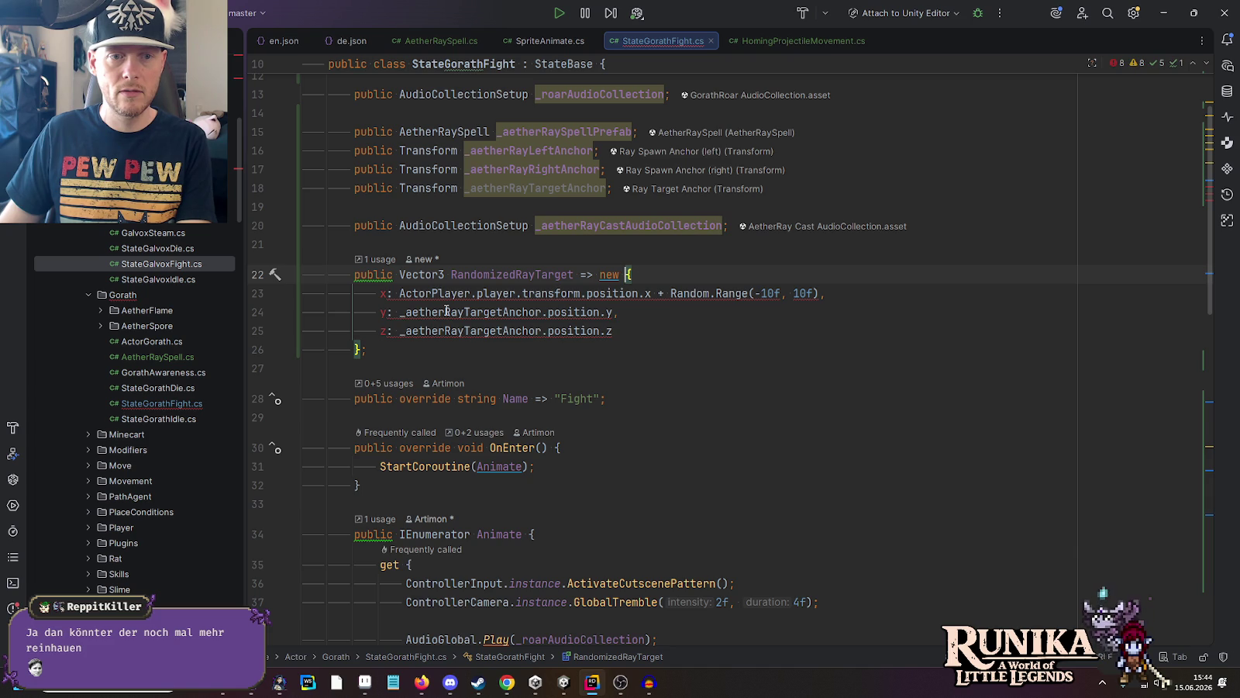
text(())
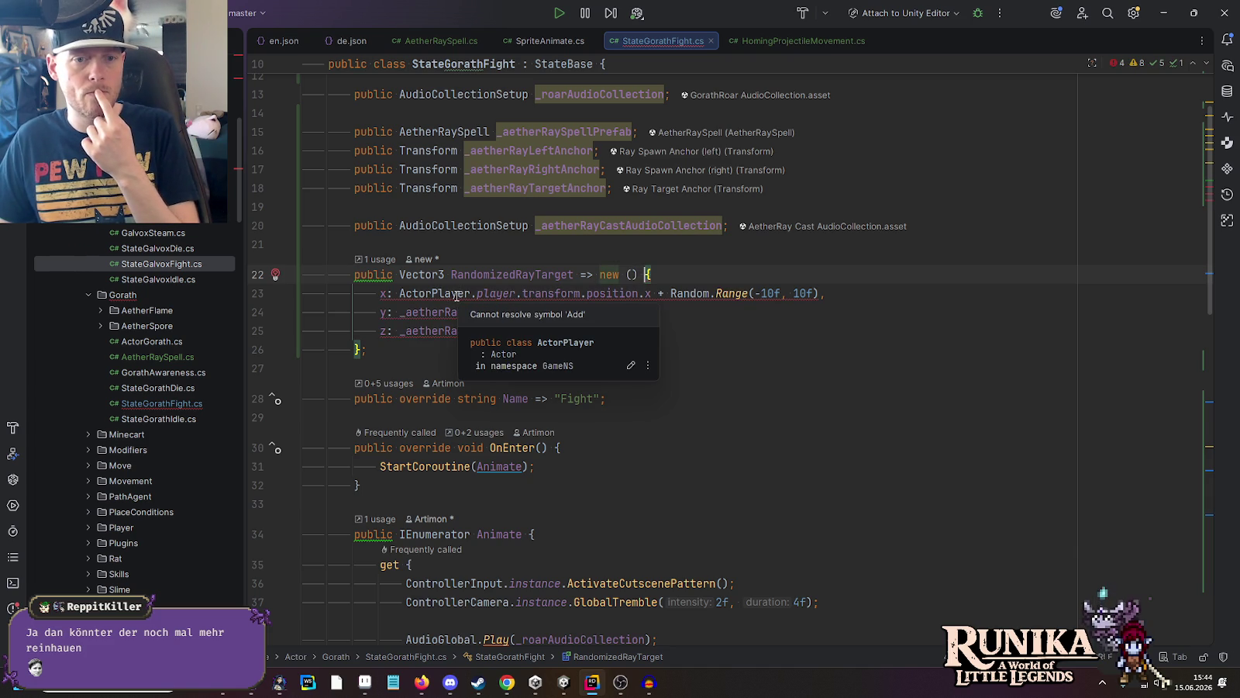
key(Up)
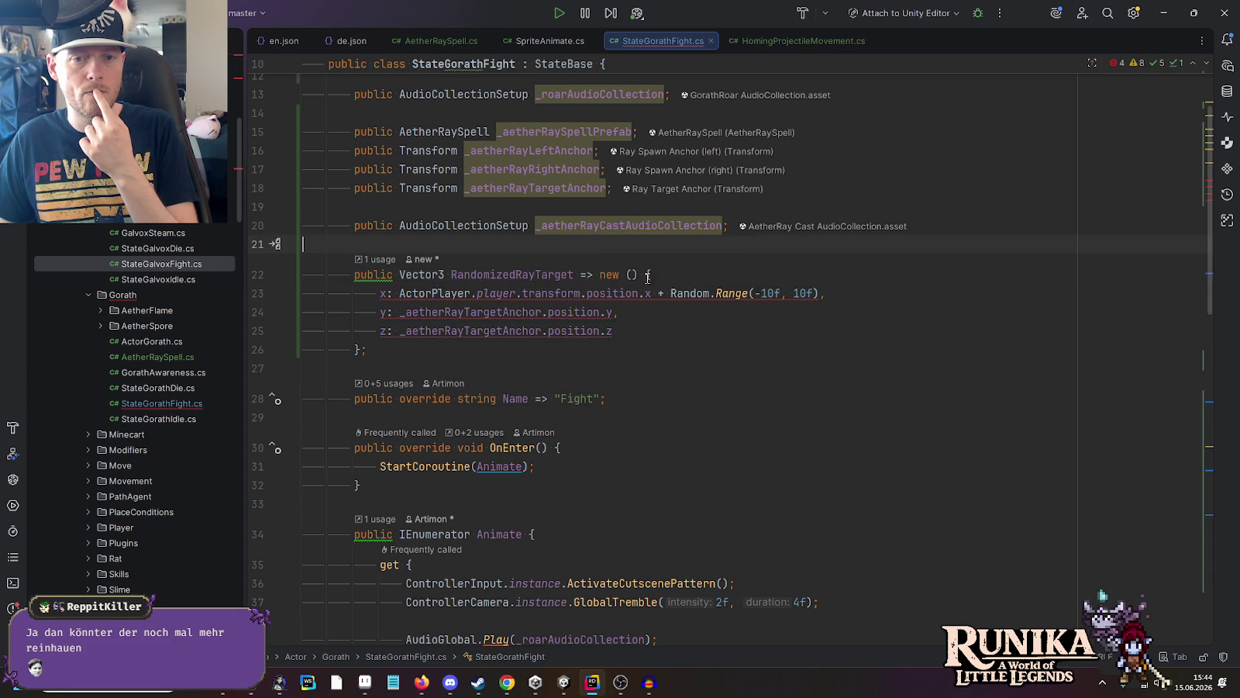
mouse_move(648, 275)
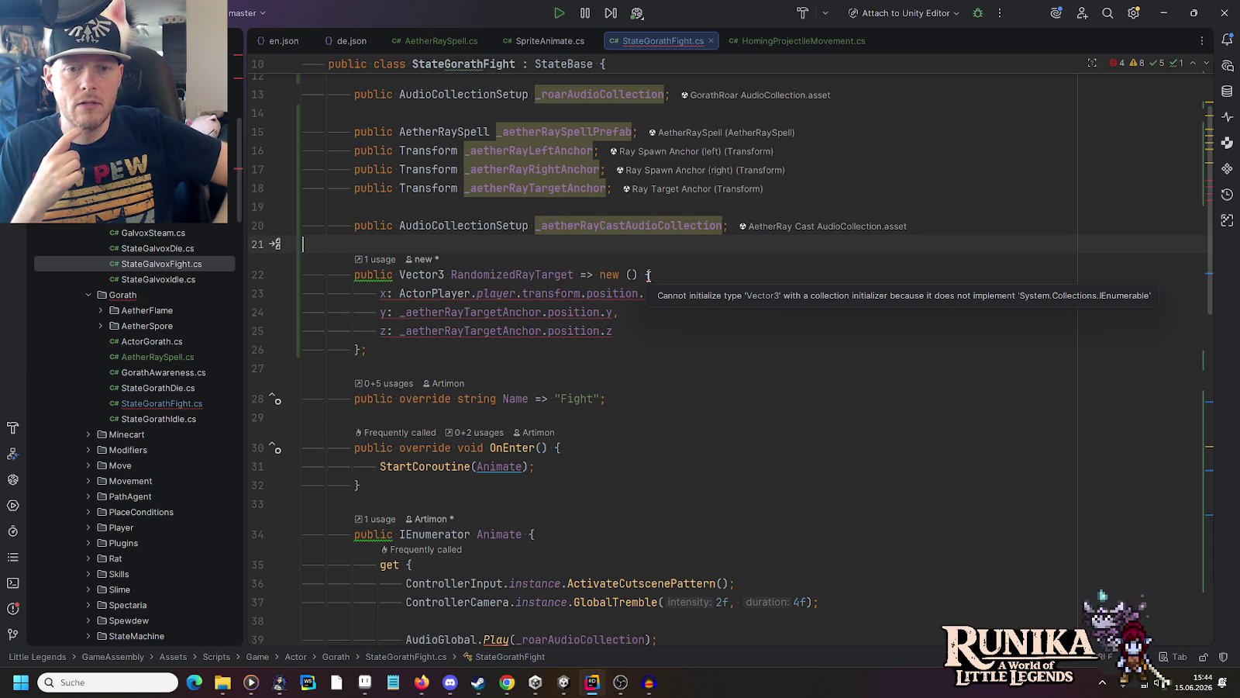
click(649, 276)
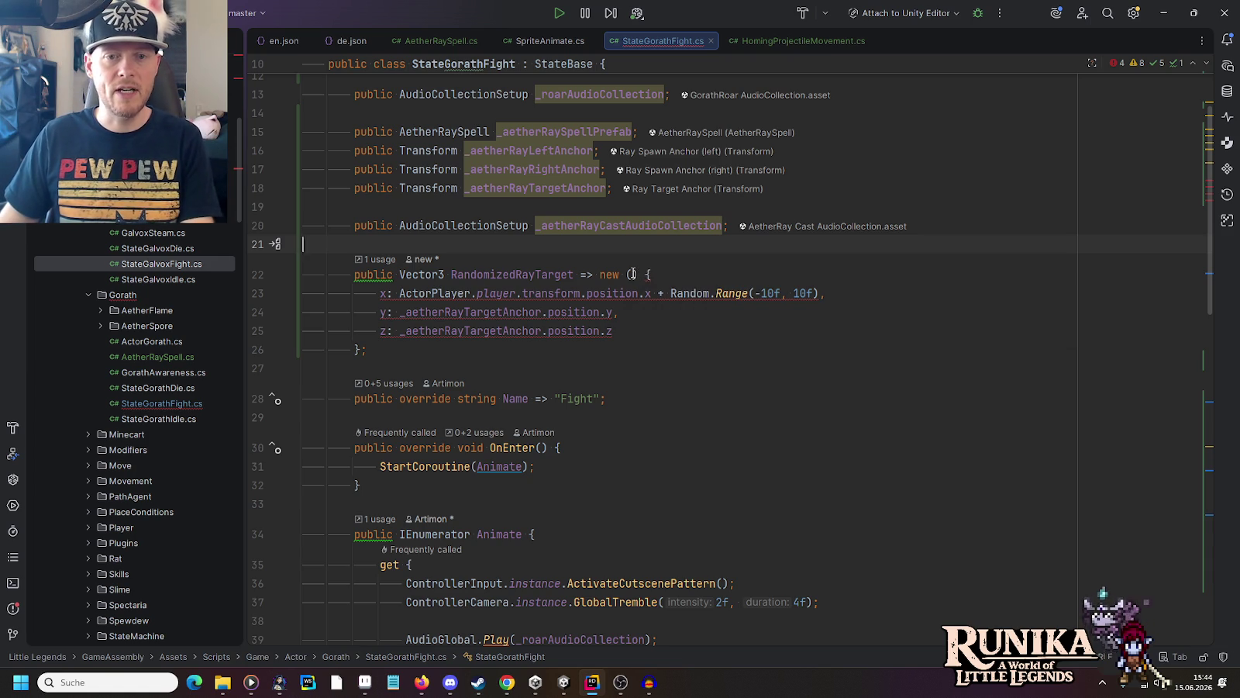
key(BackSpace)
key(BackSpace)
key(BackSpace)
key(Tab)
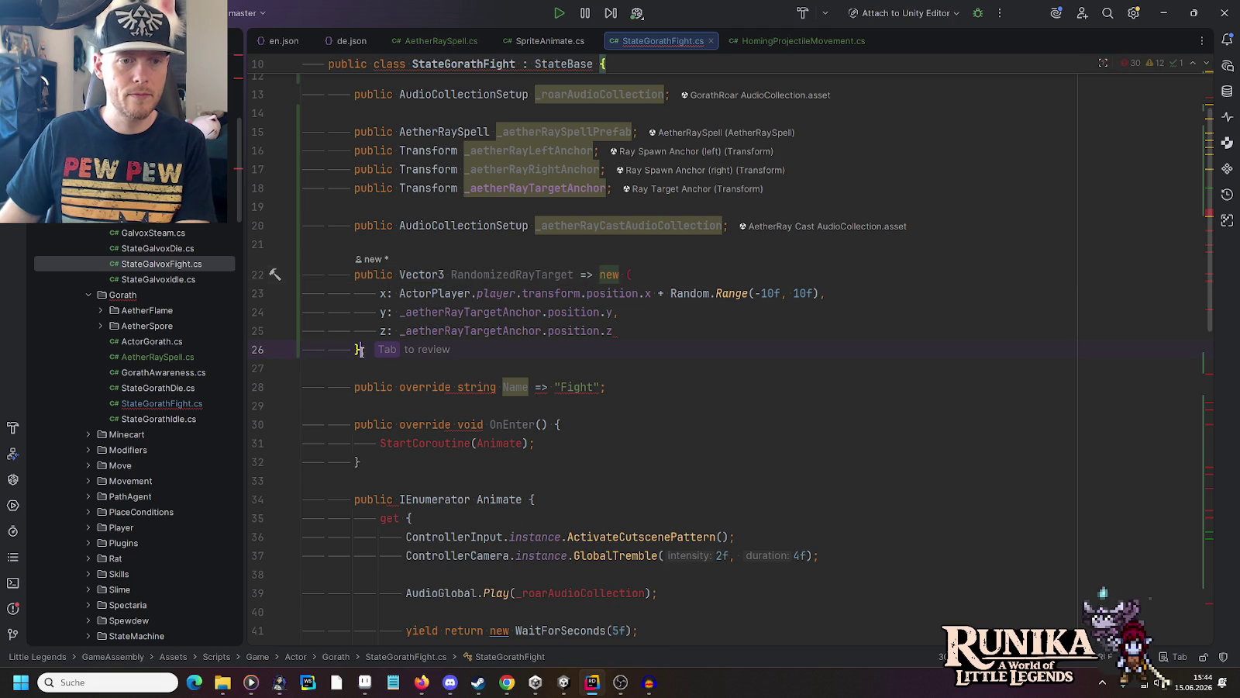
click(632, 378)
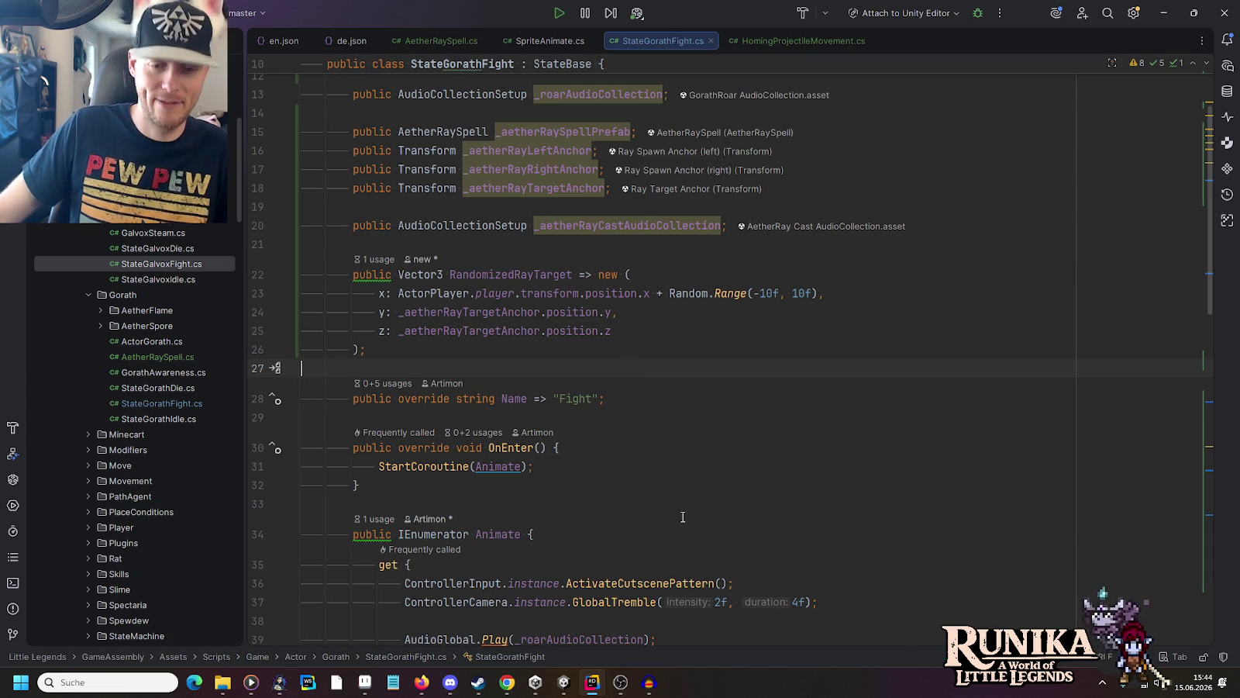
Step: In Unity's main menu, load the first save slot under Laden and continue with Weiter
mouse_move(644, 690)
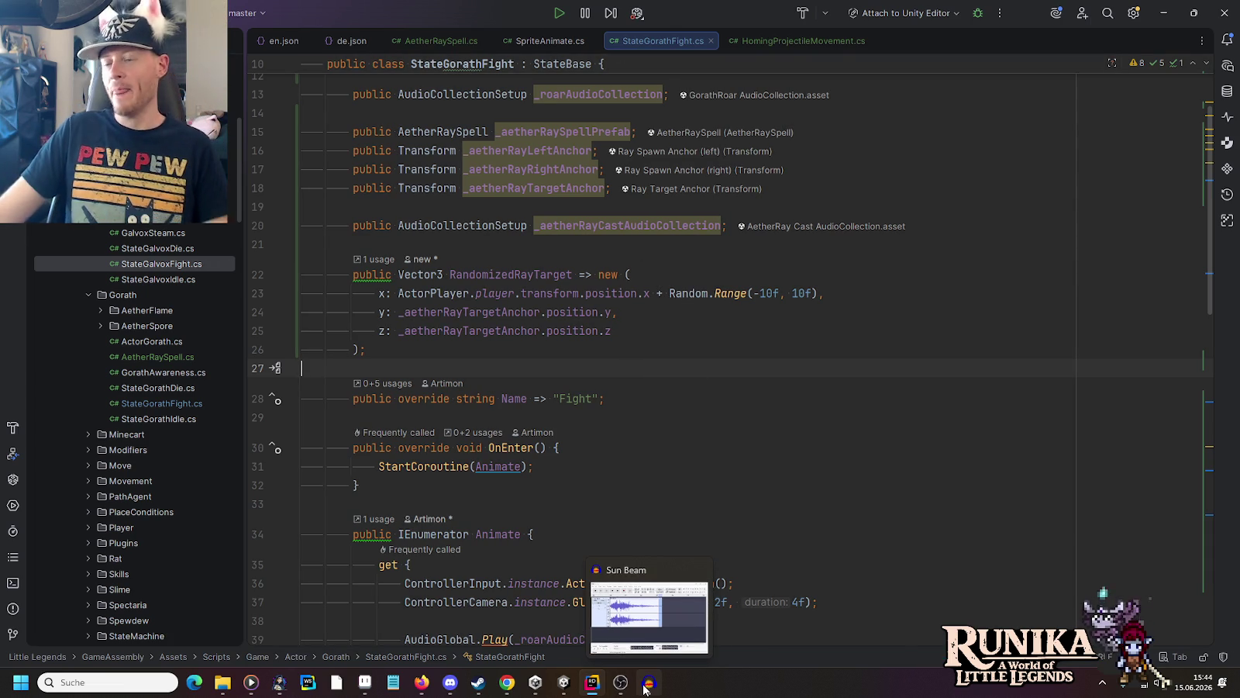
click(564, 682)
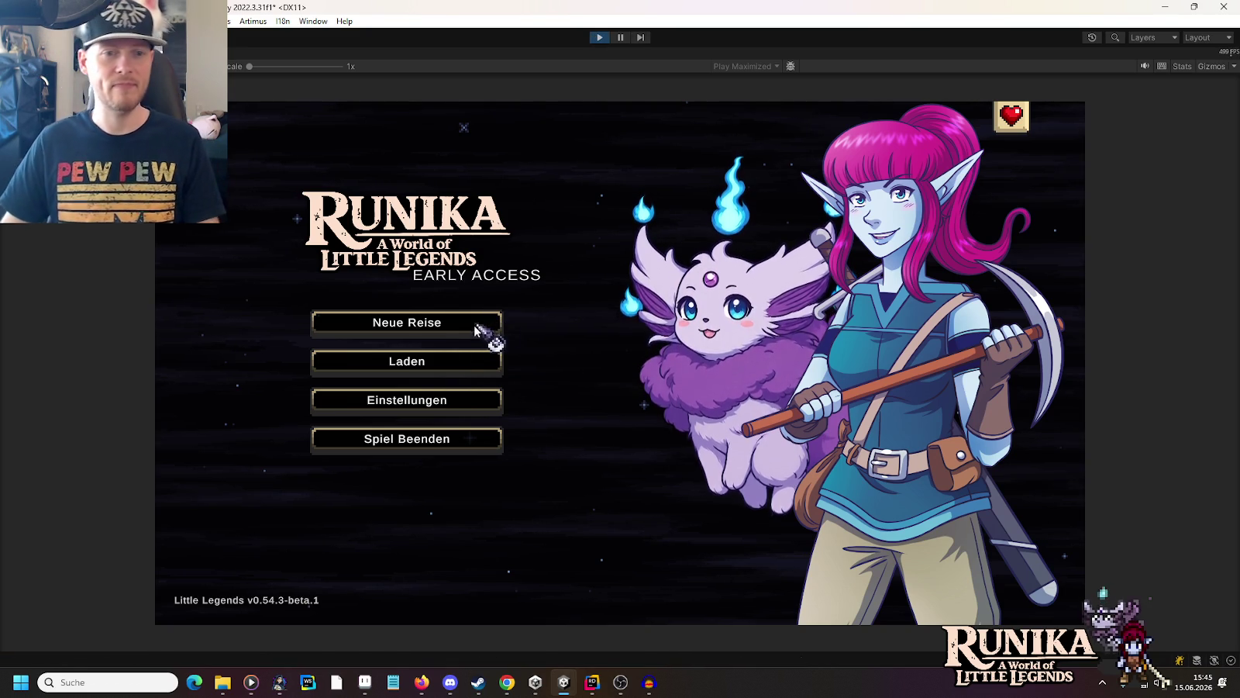
click(477, 361)
click(526, 311)
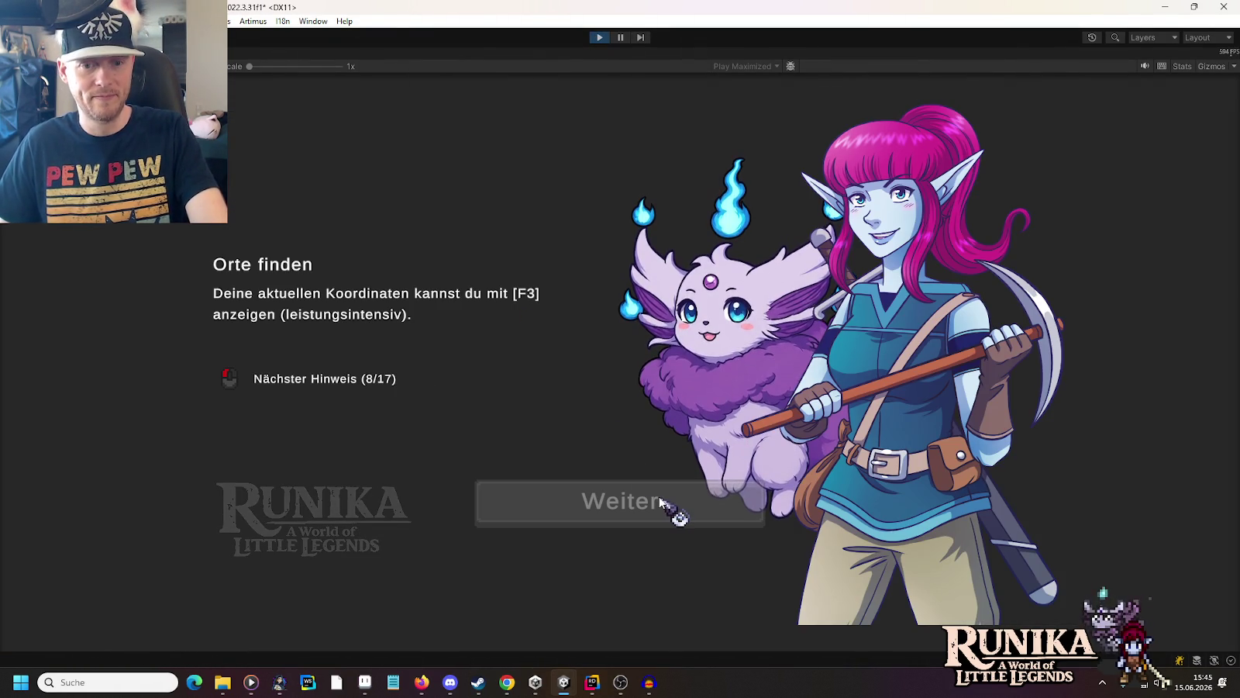
click(661, 501)
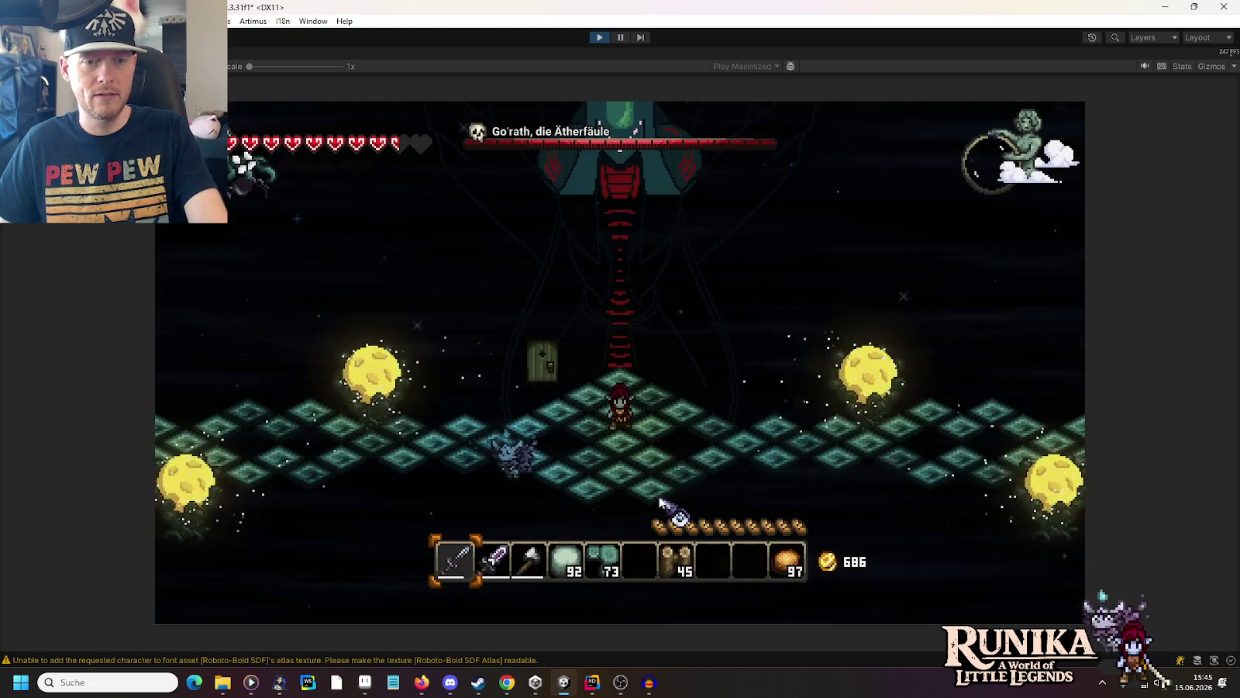
Step: Walk around the arena dodging Gorath's light beams, swapping between swords and attacking
key(w)
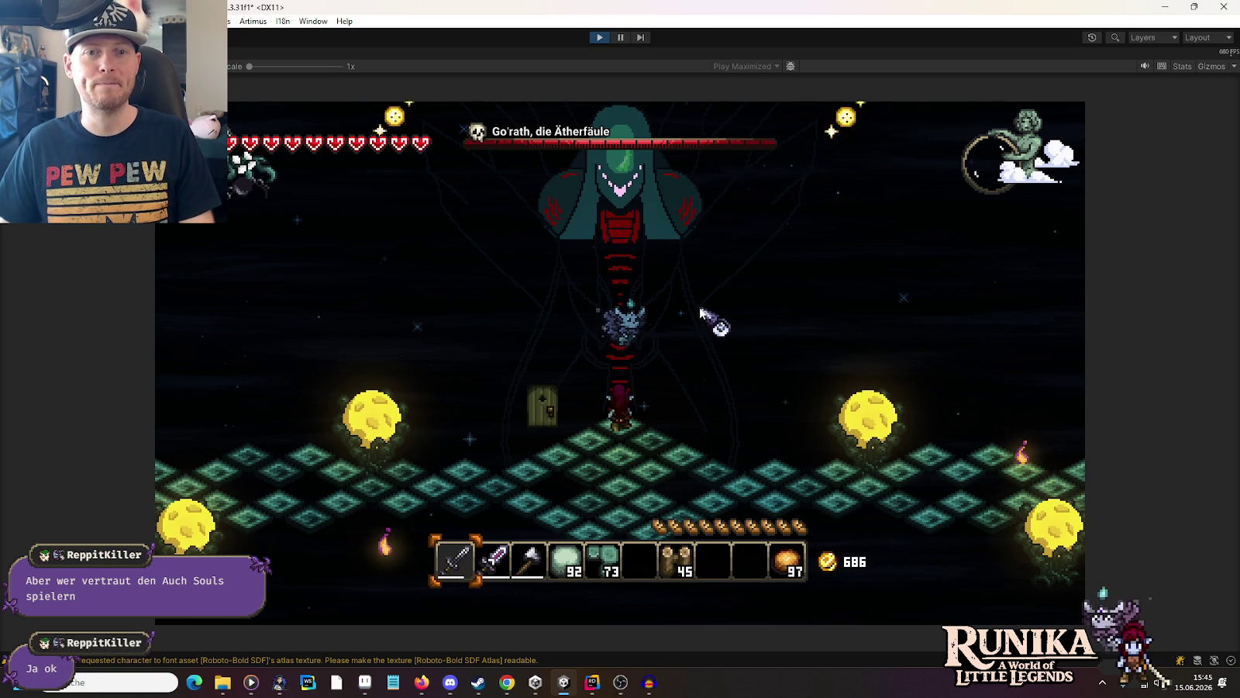
key(s)
key(a)
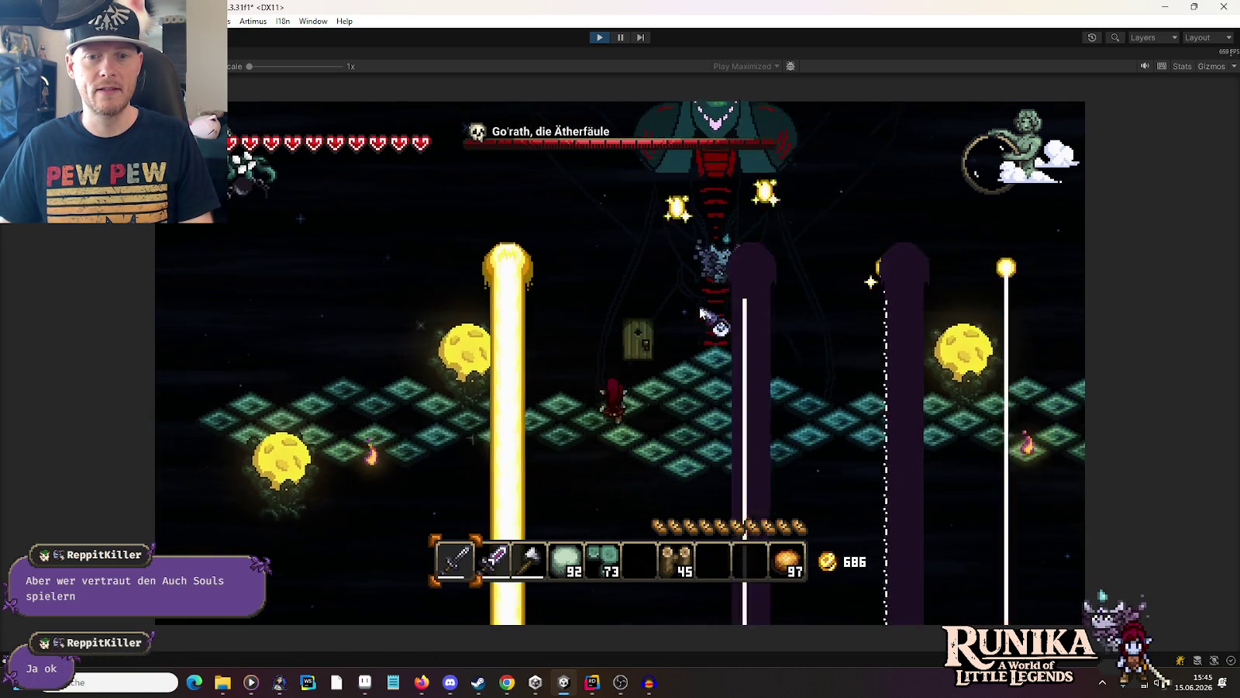
key(d)
key(a)
key(s)
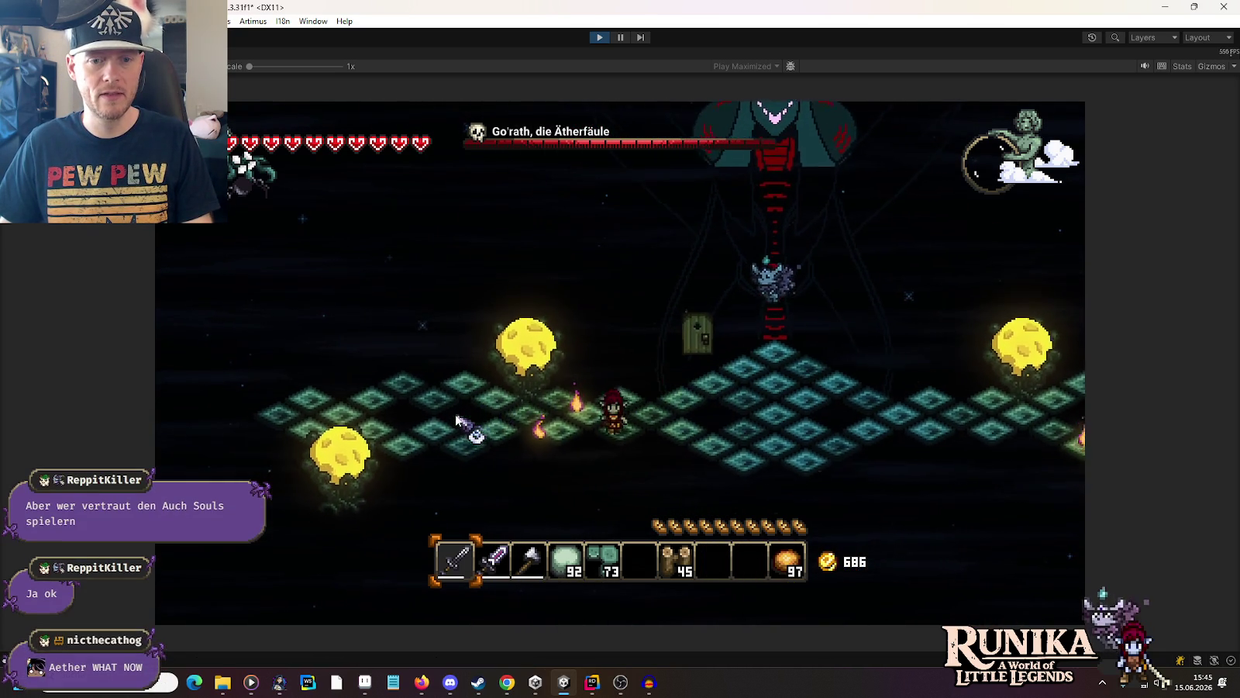
key(d)
key(a)
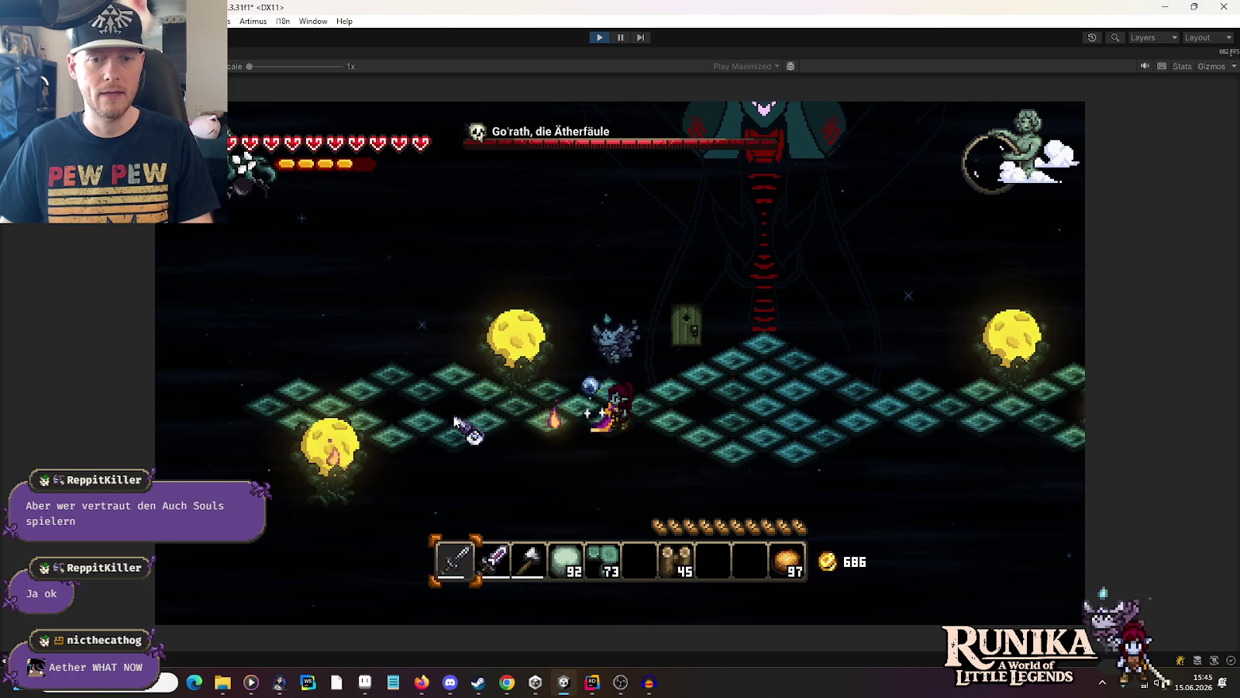
key(a)
key(d)
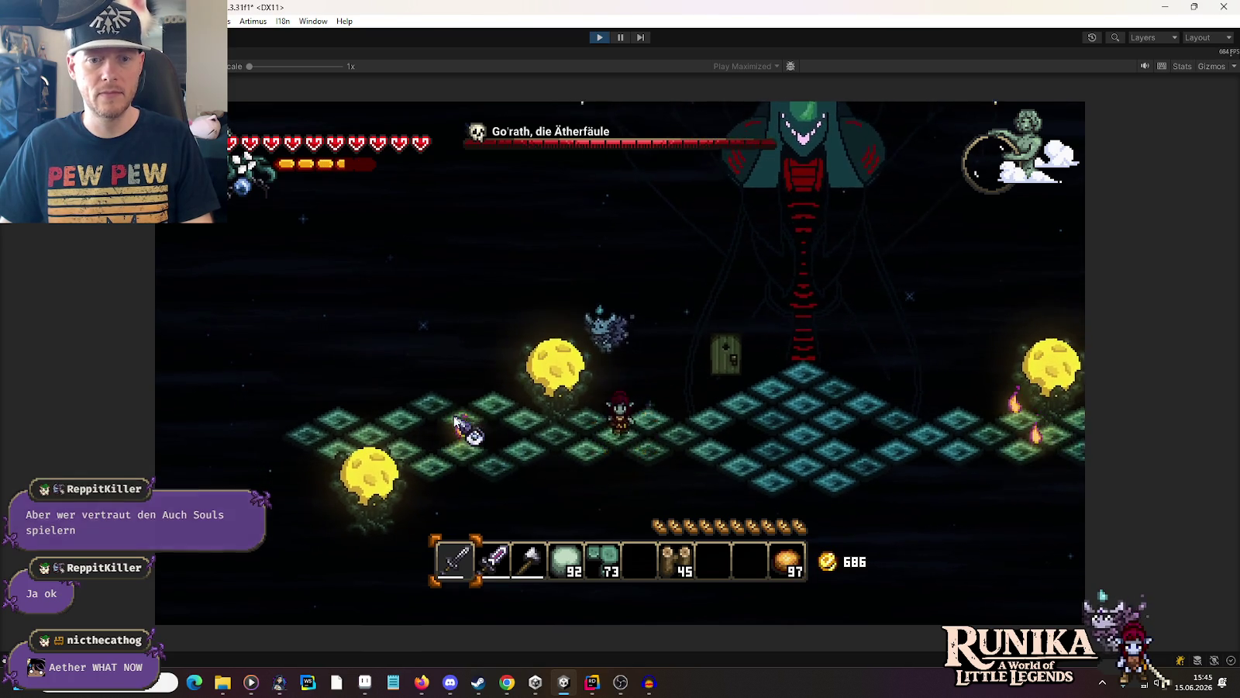
key(d)
key(2)
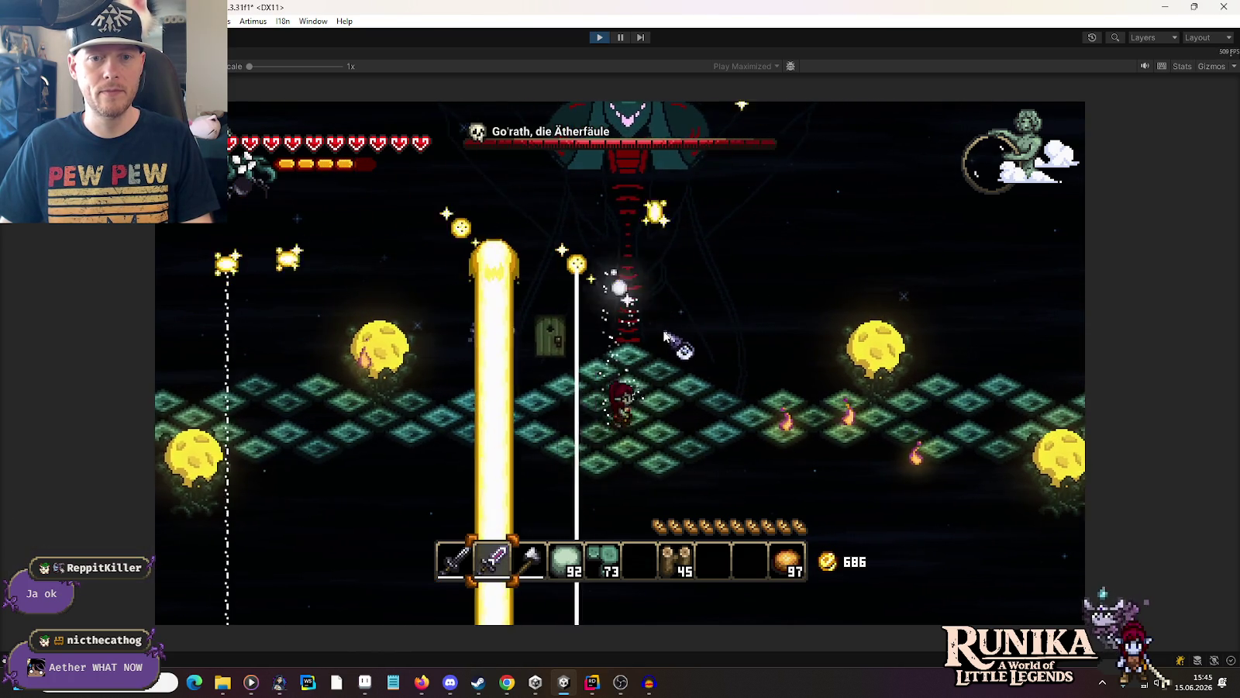
key(d)
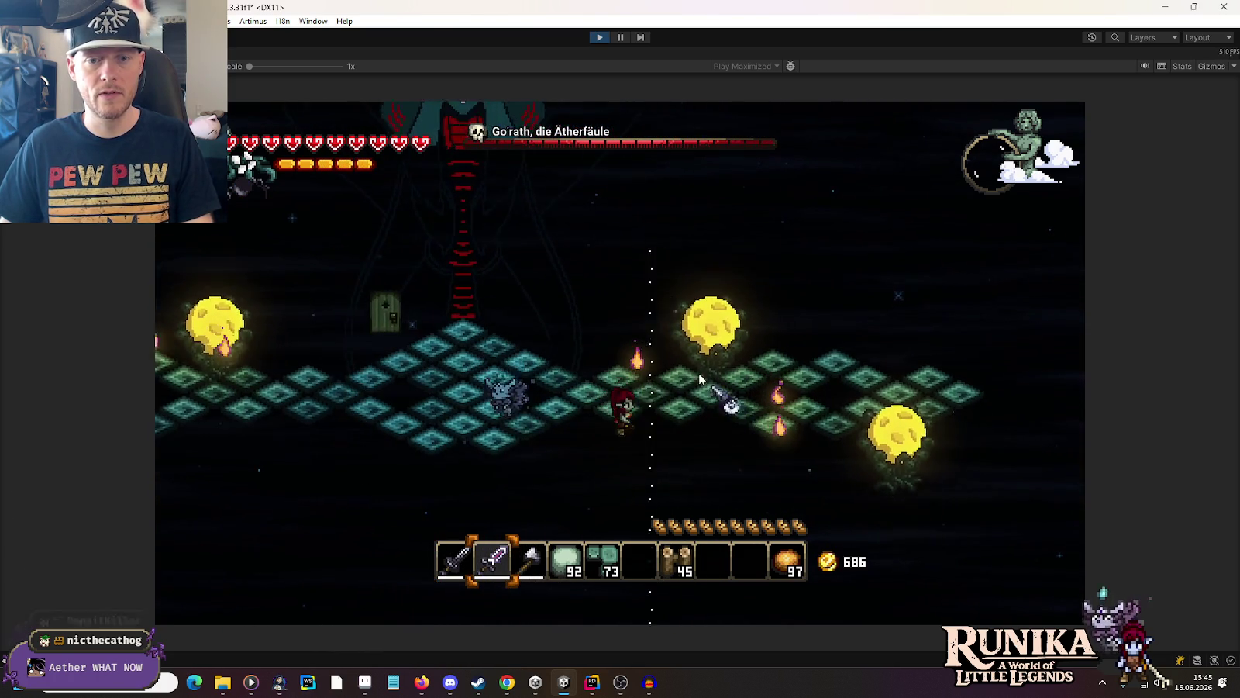
click(598, 310)
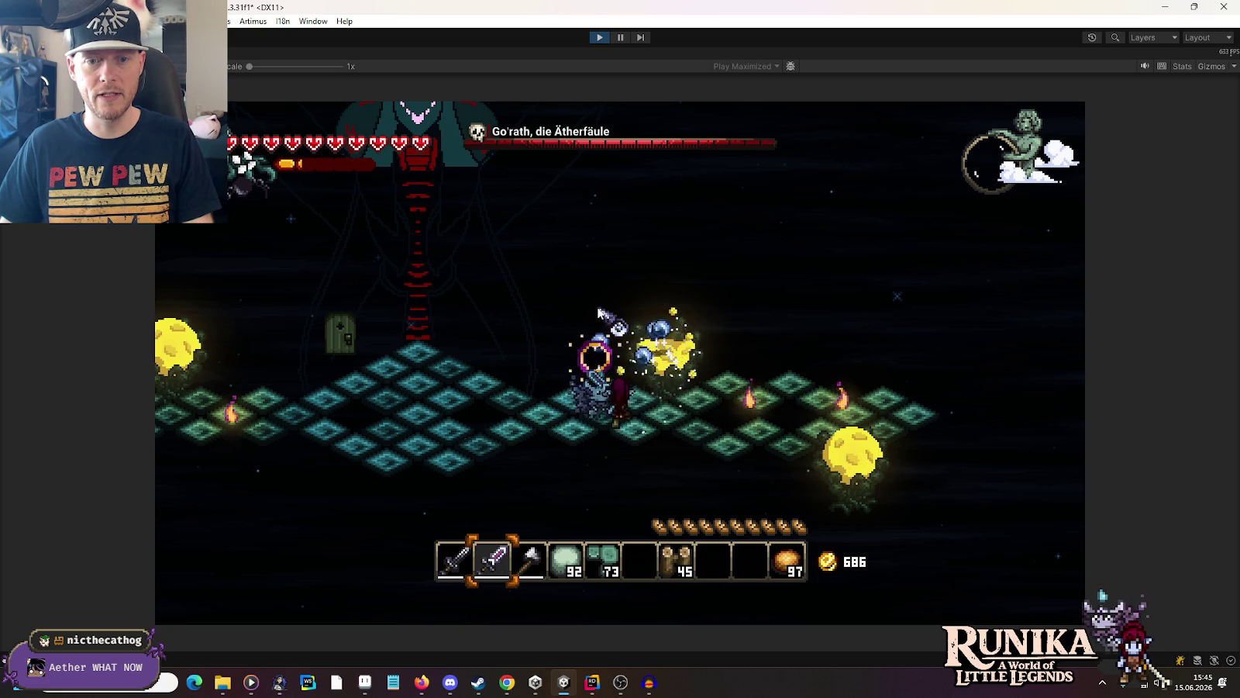
key(d)
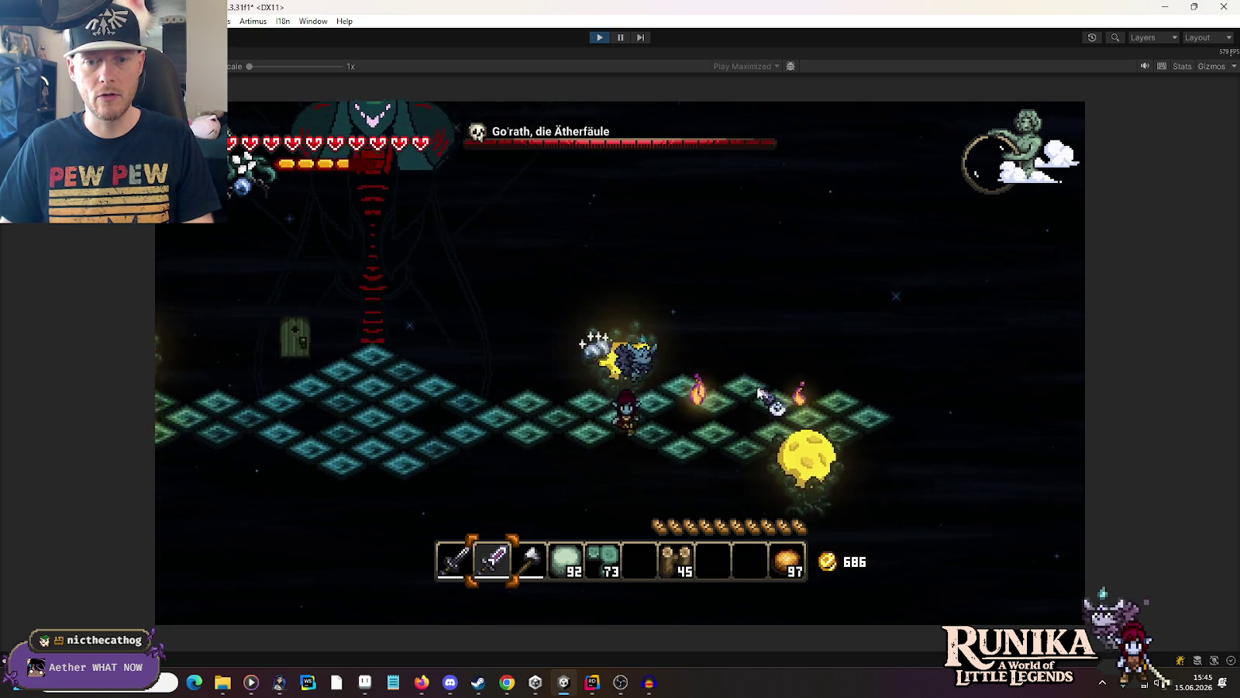
key(1)
key(d)
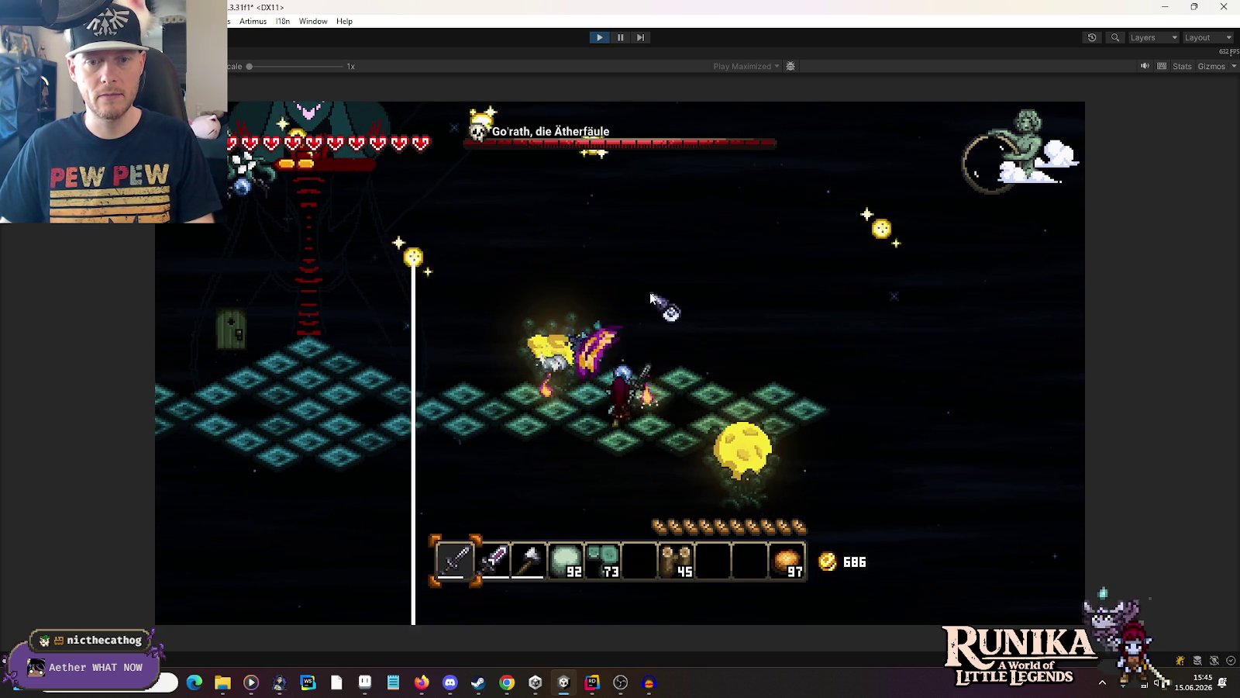
key(s)
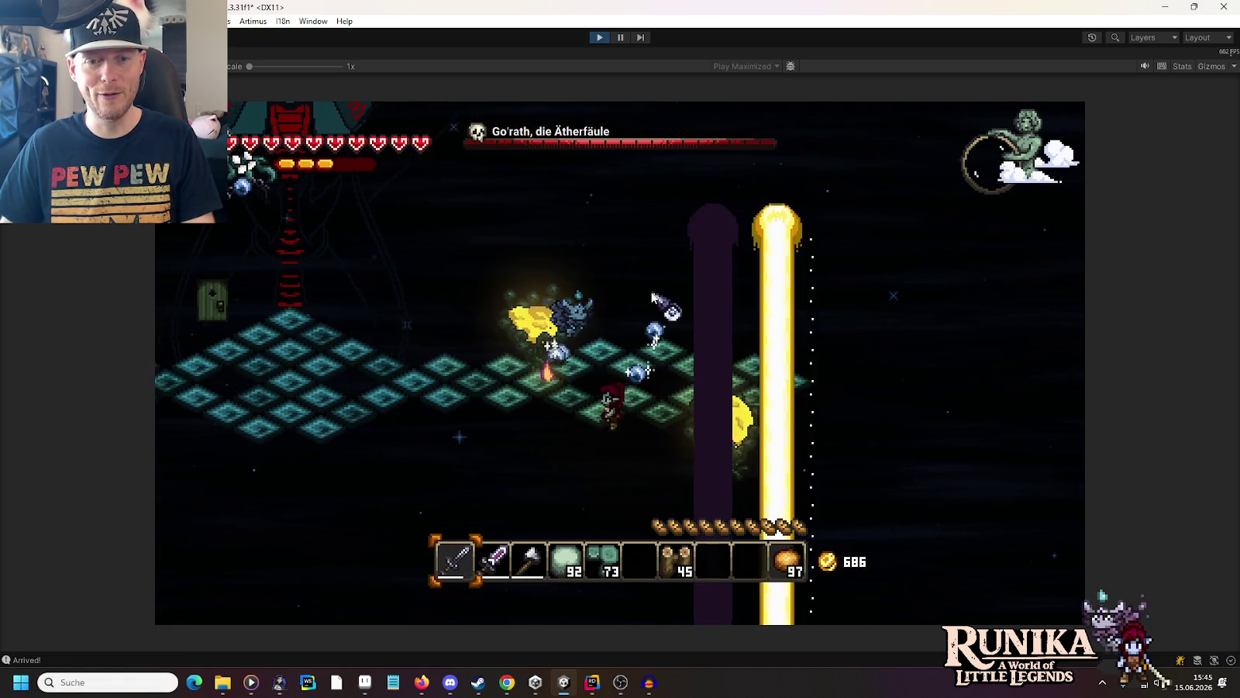
key(w)
key(a)
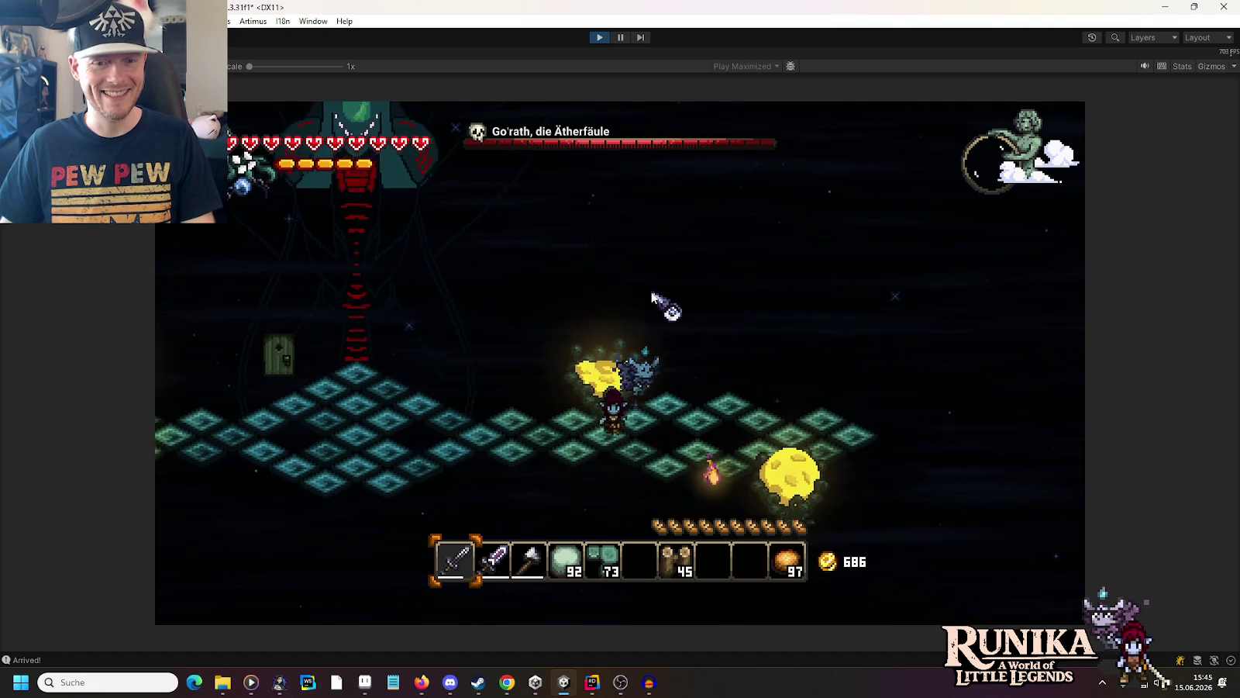
key(d)
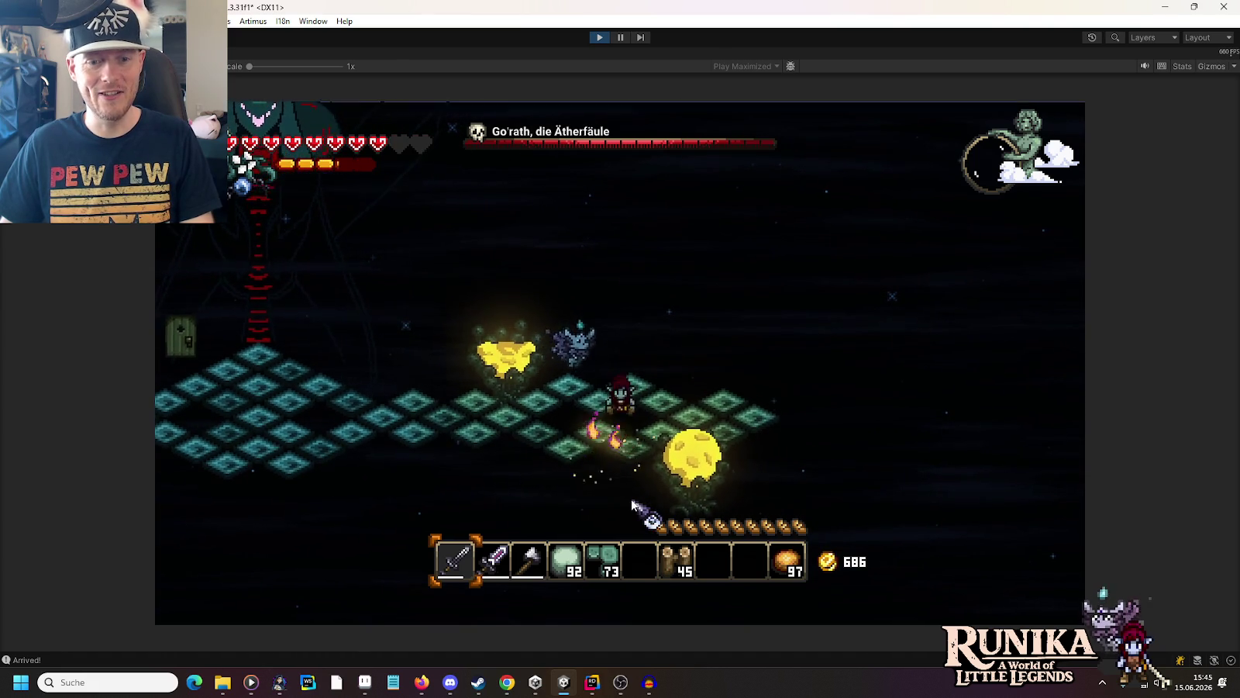
key(a)
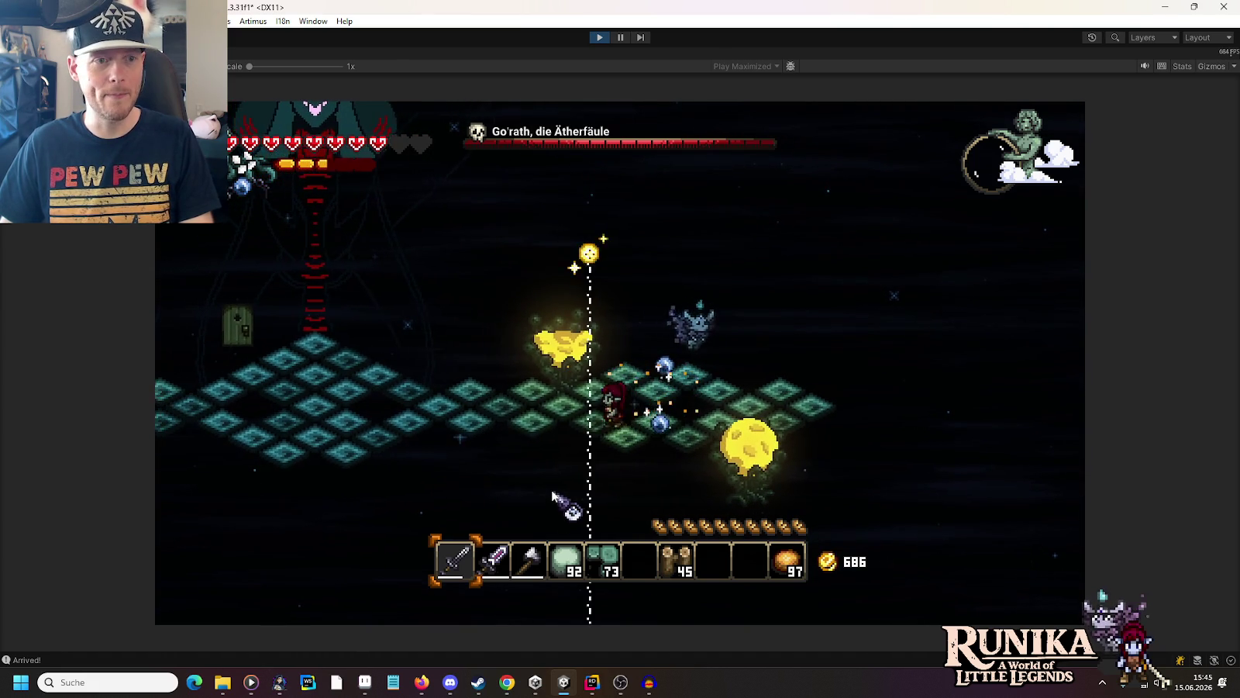
key(a)
key(2)
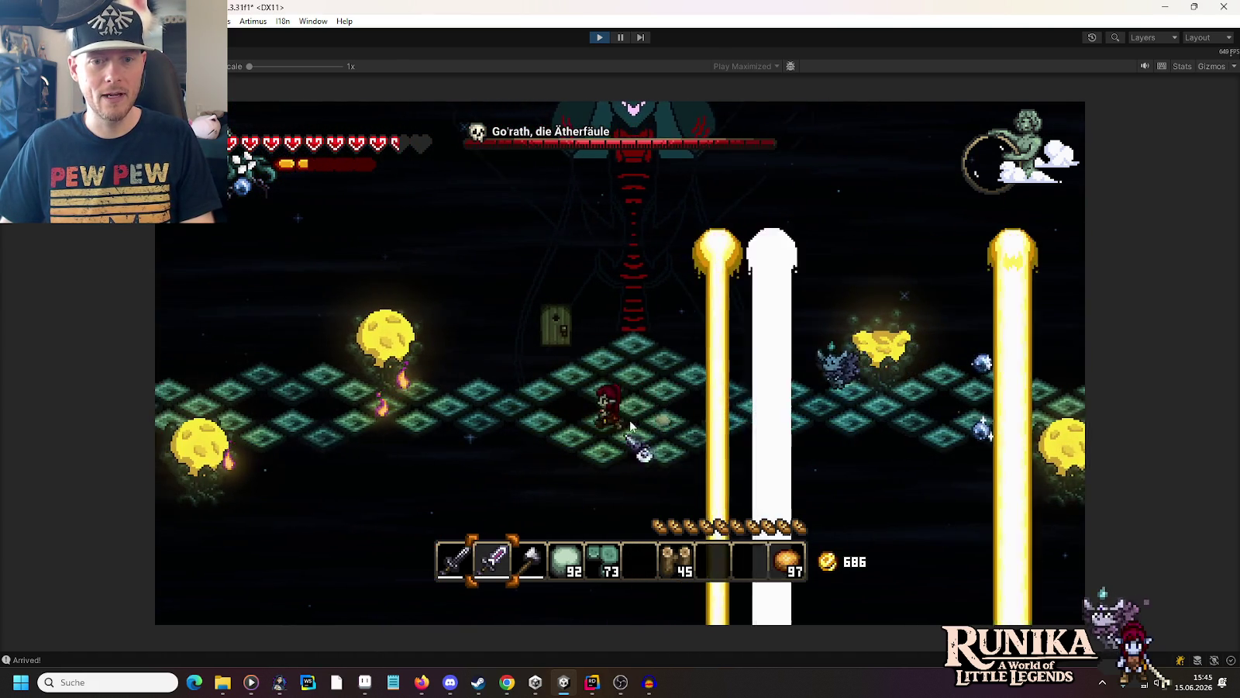
key(d)
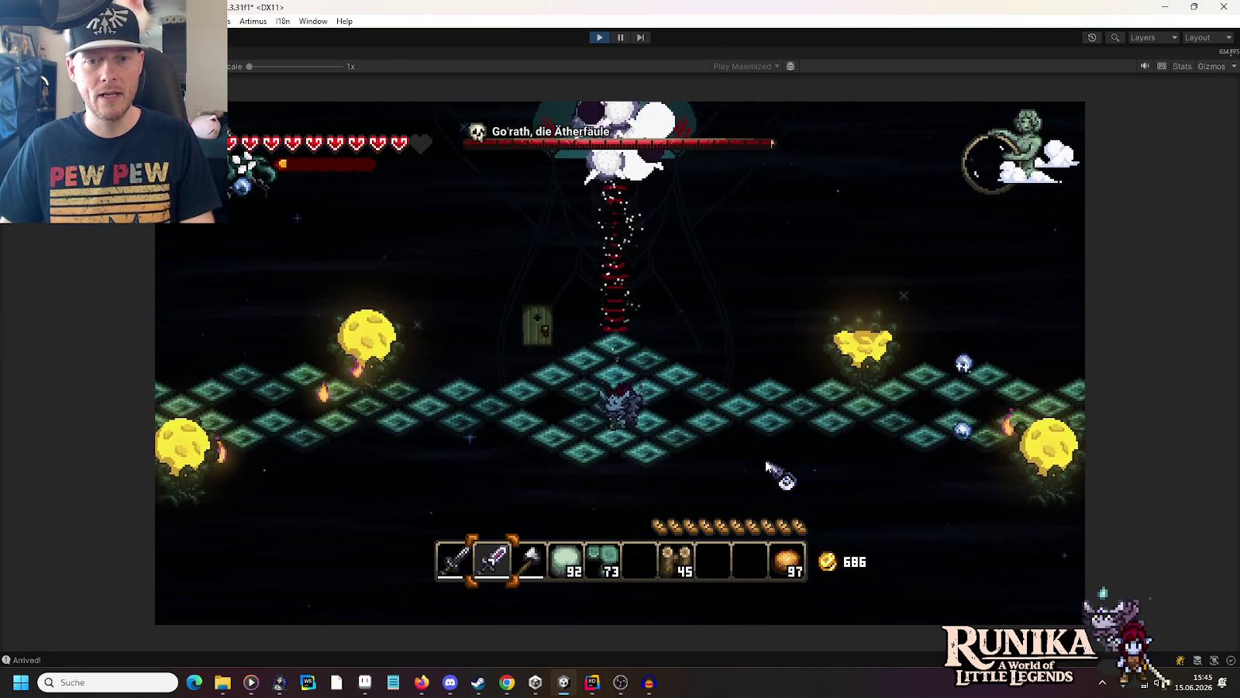
key(d)
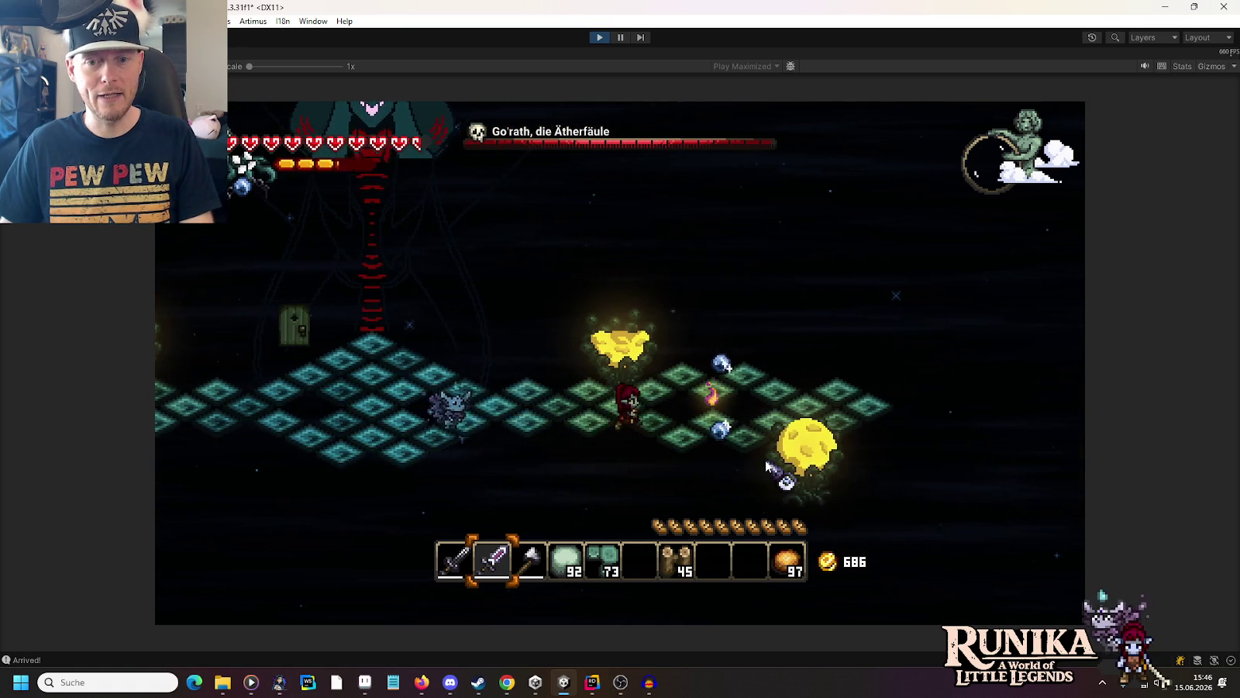
key(d)
key(w)
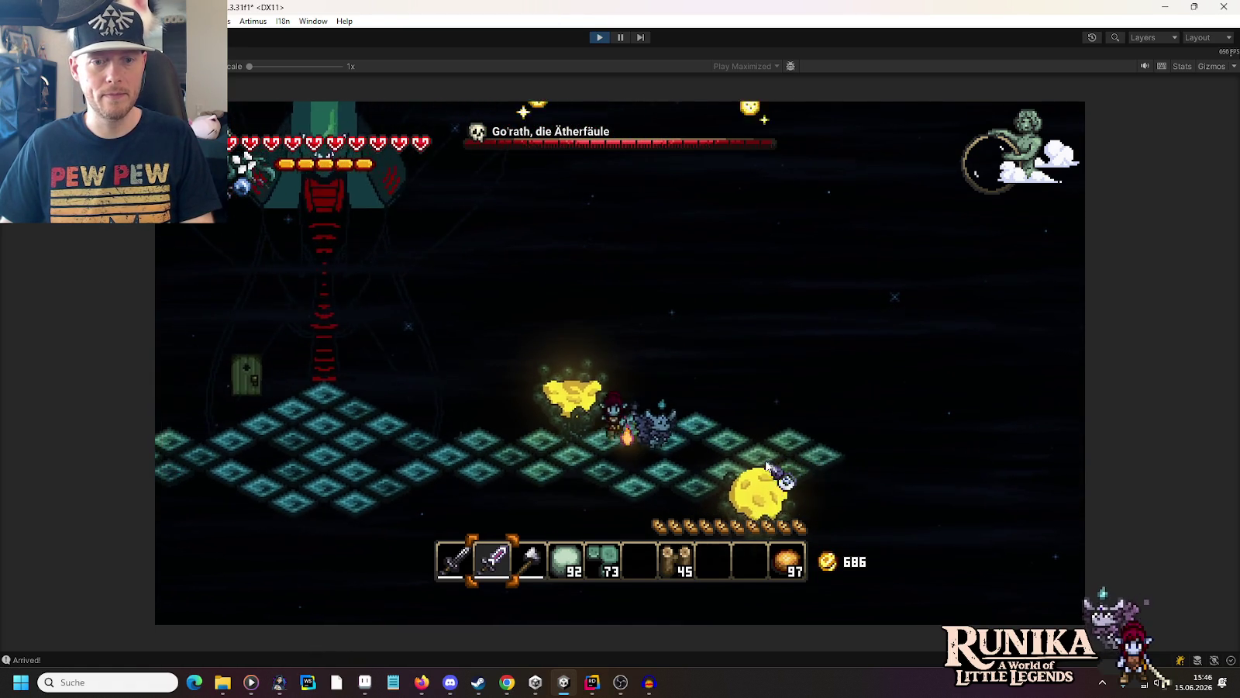
key(a)
key(s)
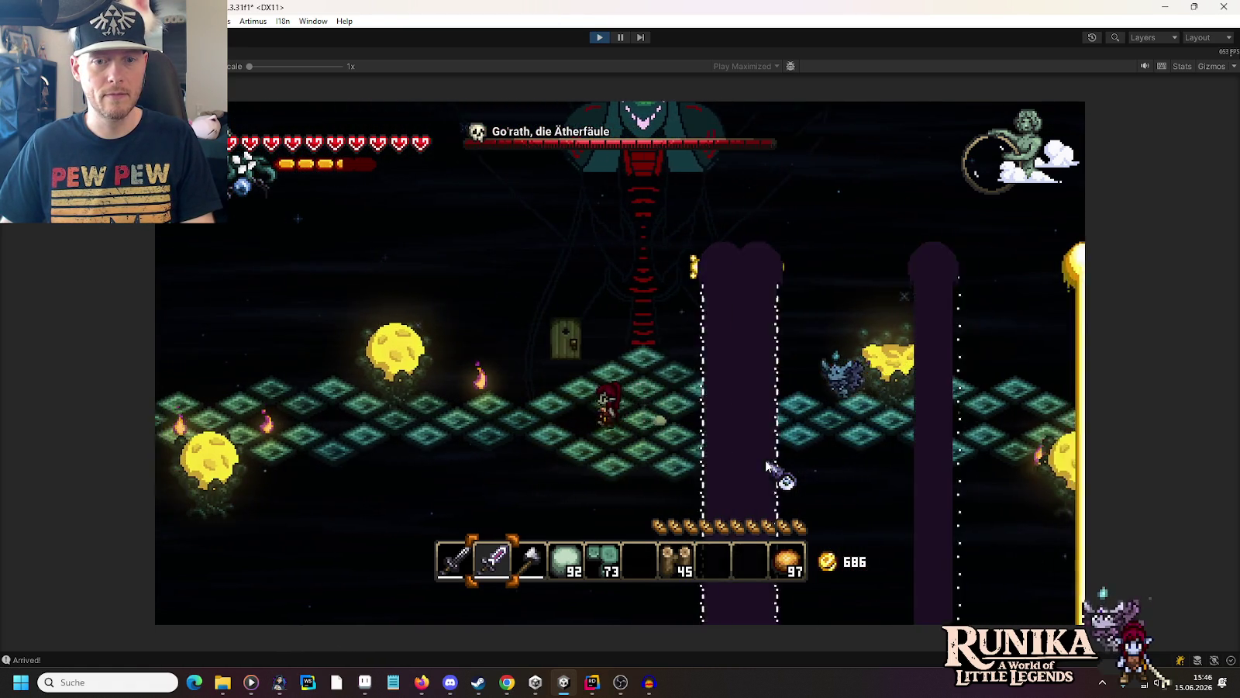
click(775, 470)
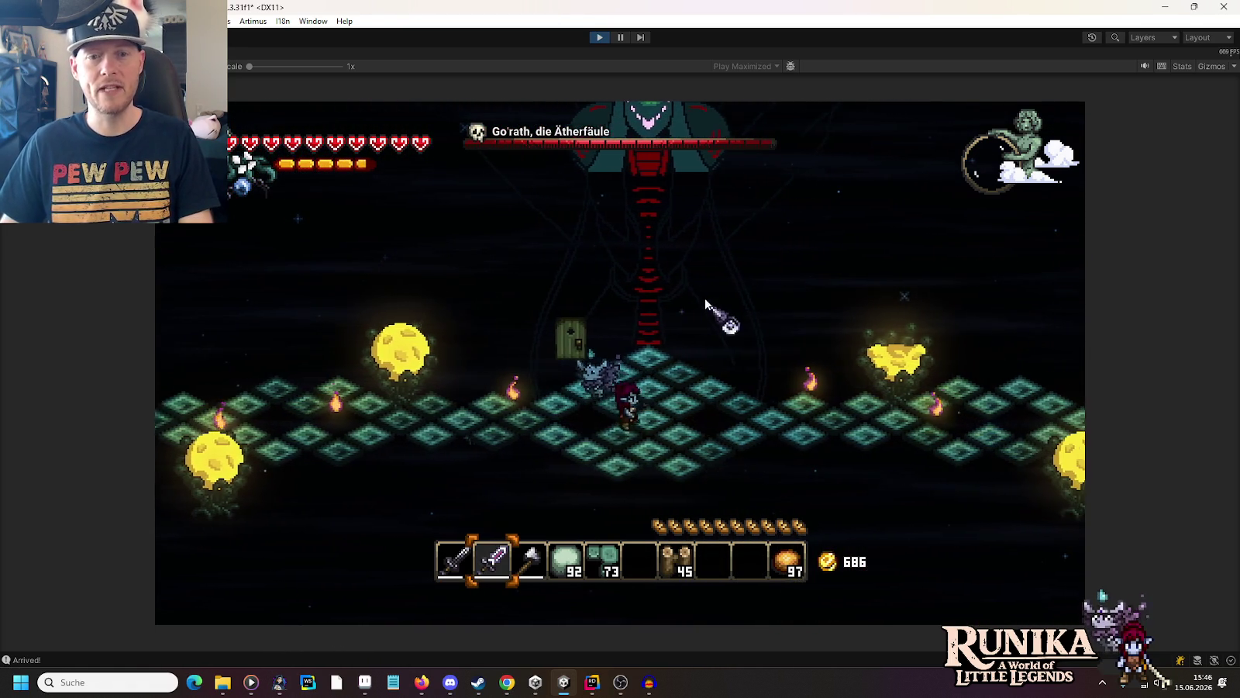
Step: Equip the third hotbar item and keep weaving past the boss beams
key(d)
key(s)
key(3)
scroll(759, 446, up, 2)
scroll(760, 447, up, 1)
scroll(756, 438, down, 1)
key(d)
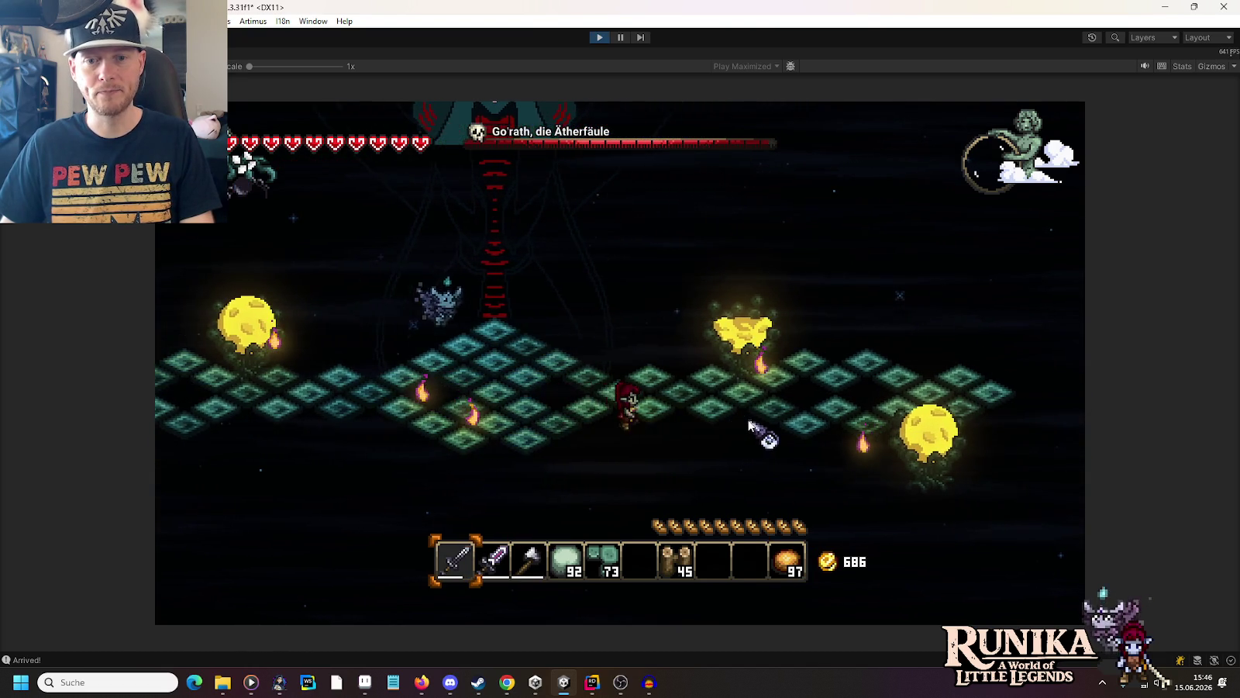
key(a)
key(w)
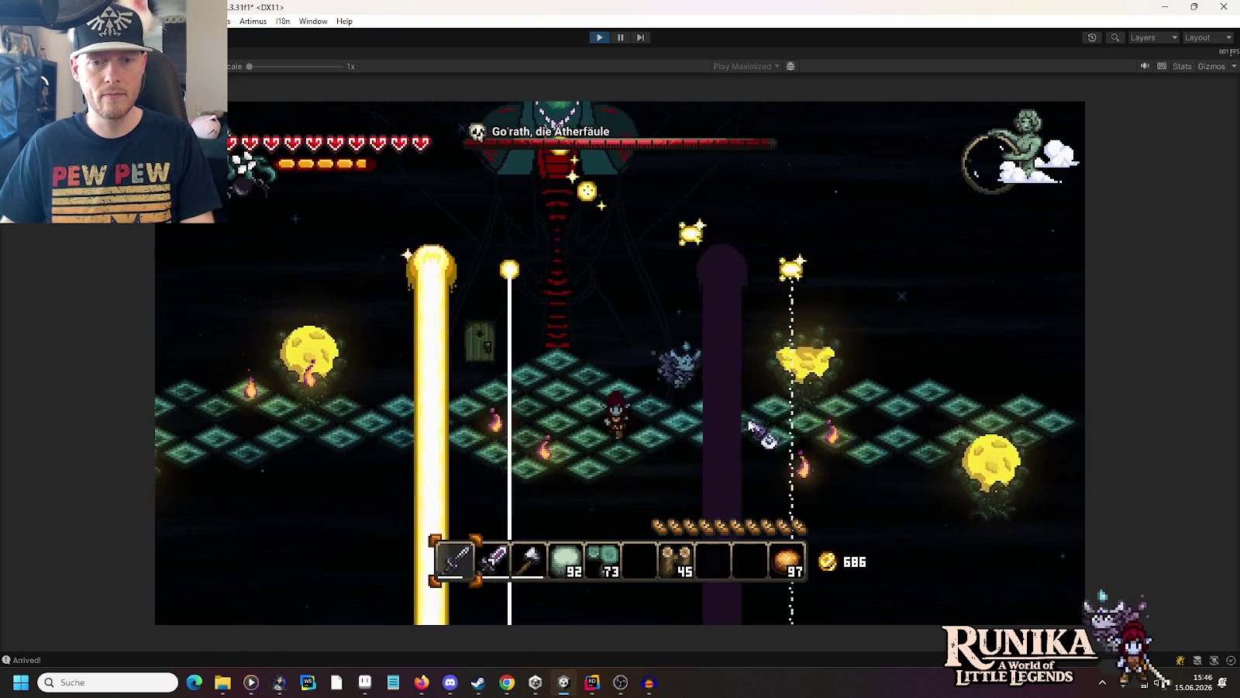
key(a)
key(s)
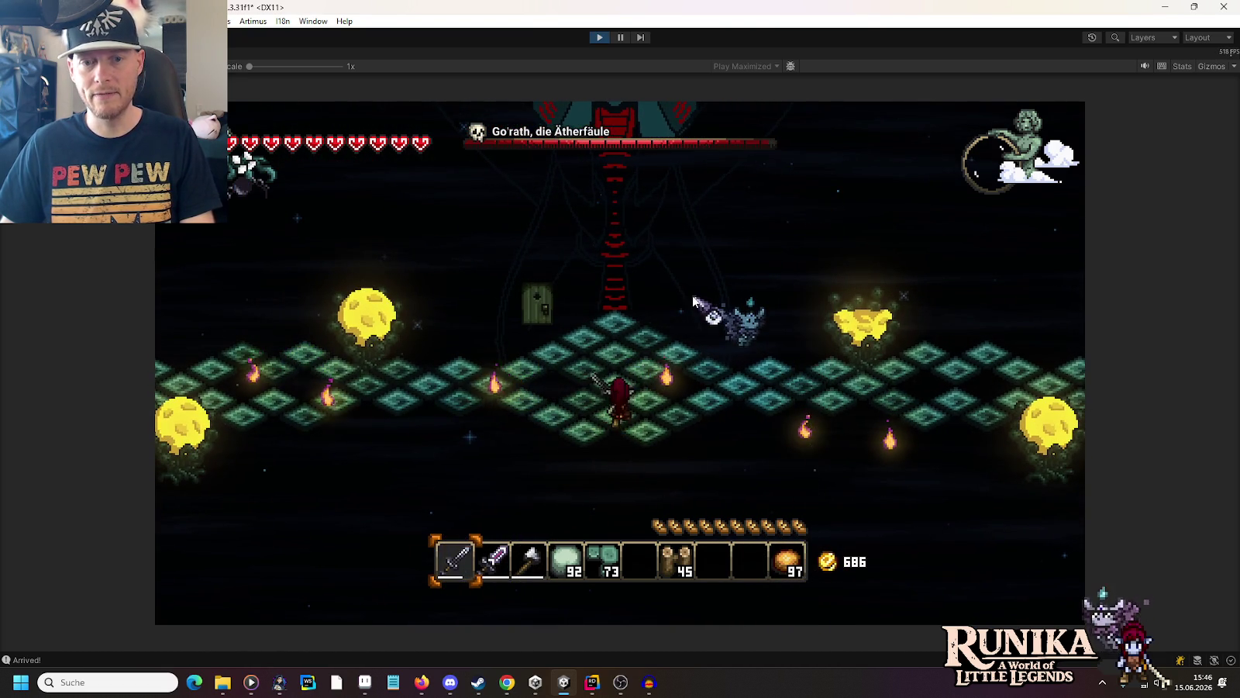
key(d)
key(w)
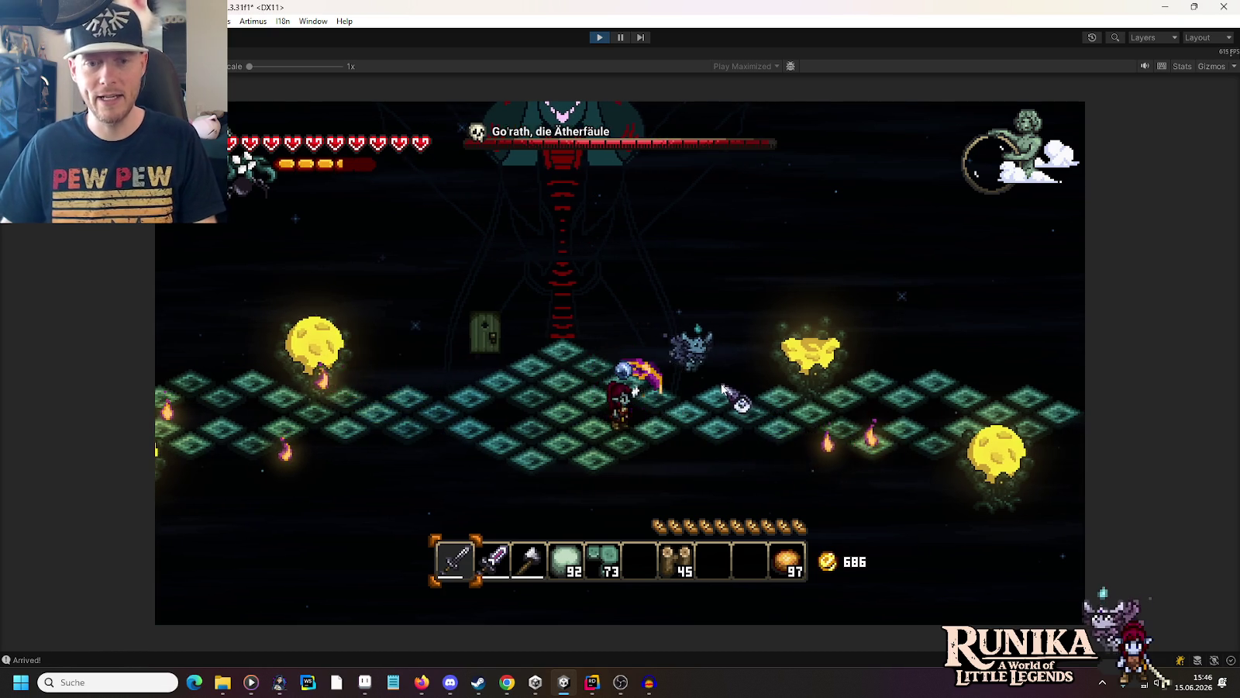
key(d)
key(w)
key(d)
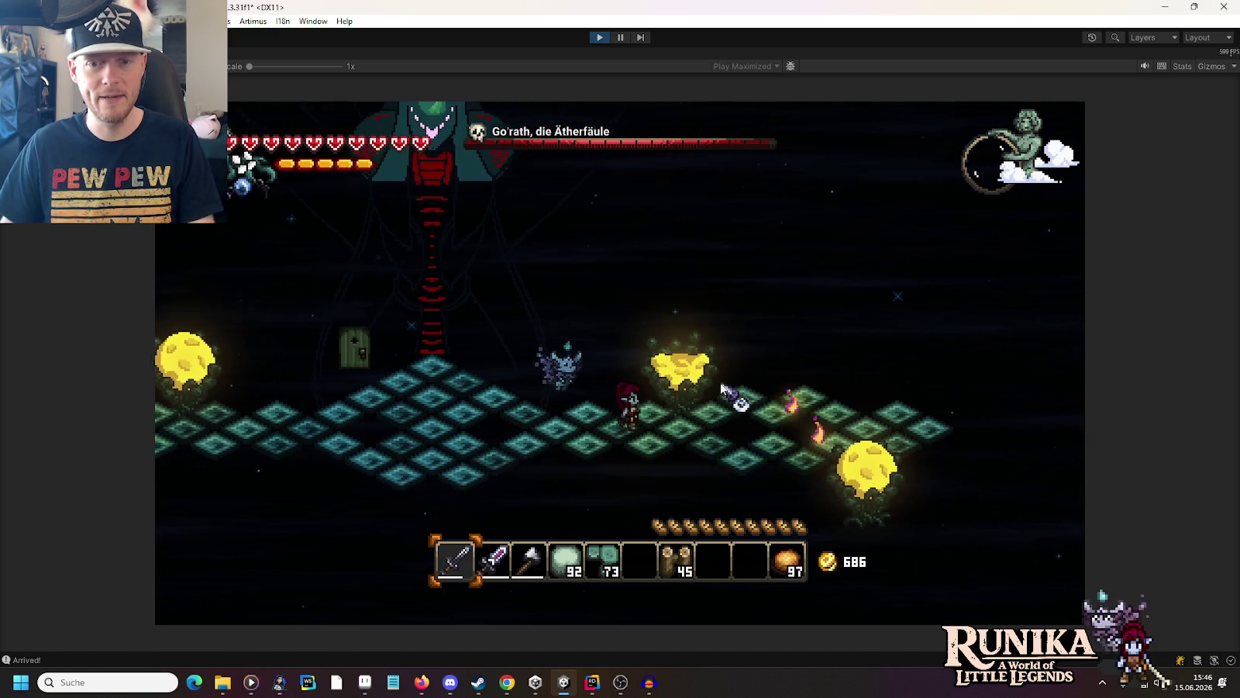
key(d)
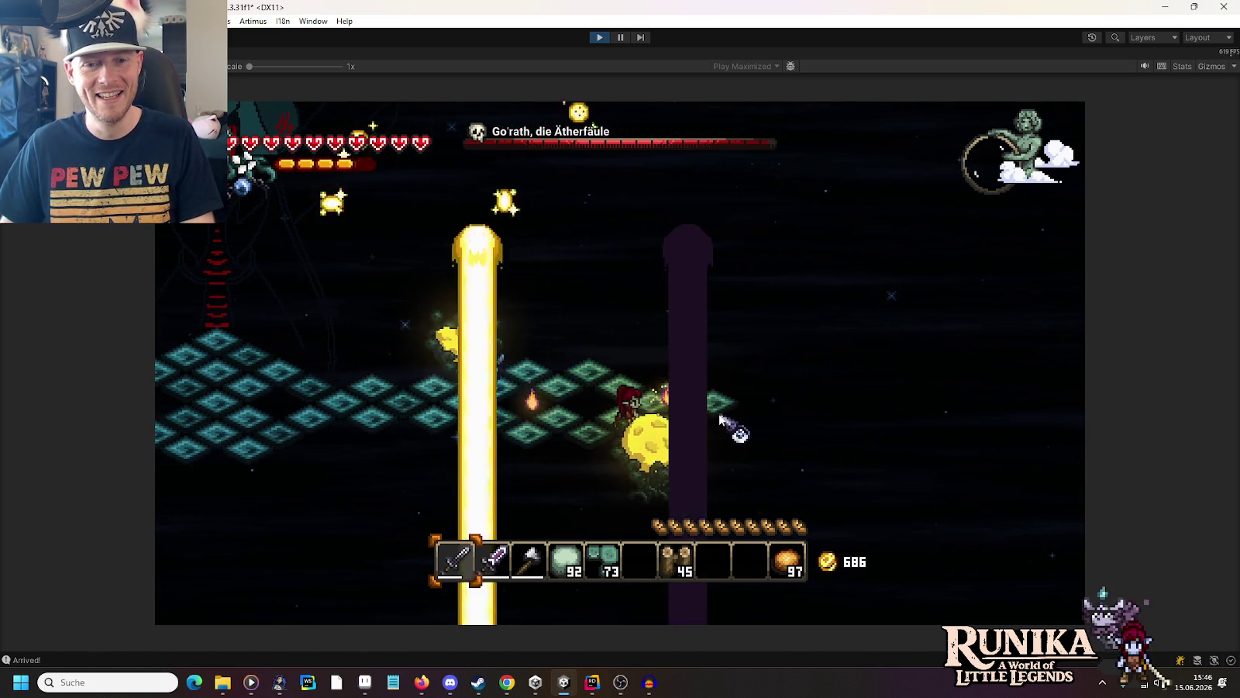
key(d)
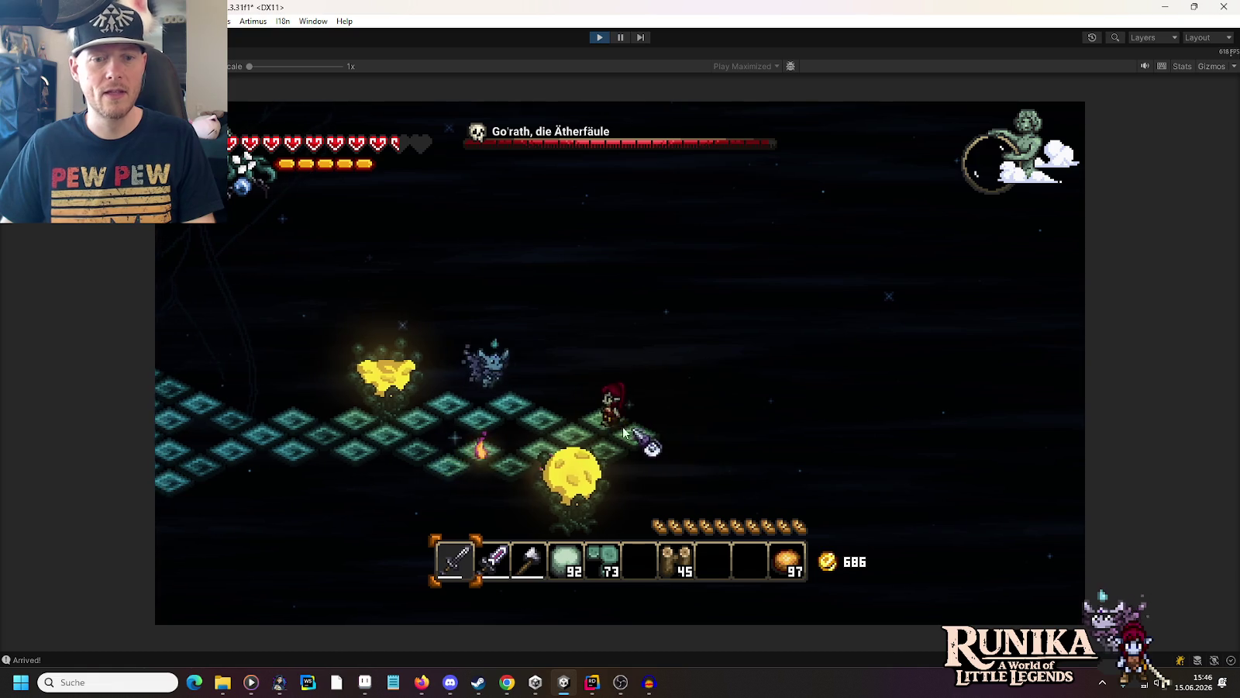
key(a)
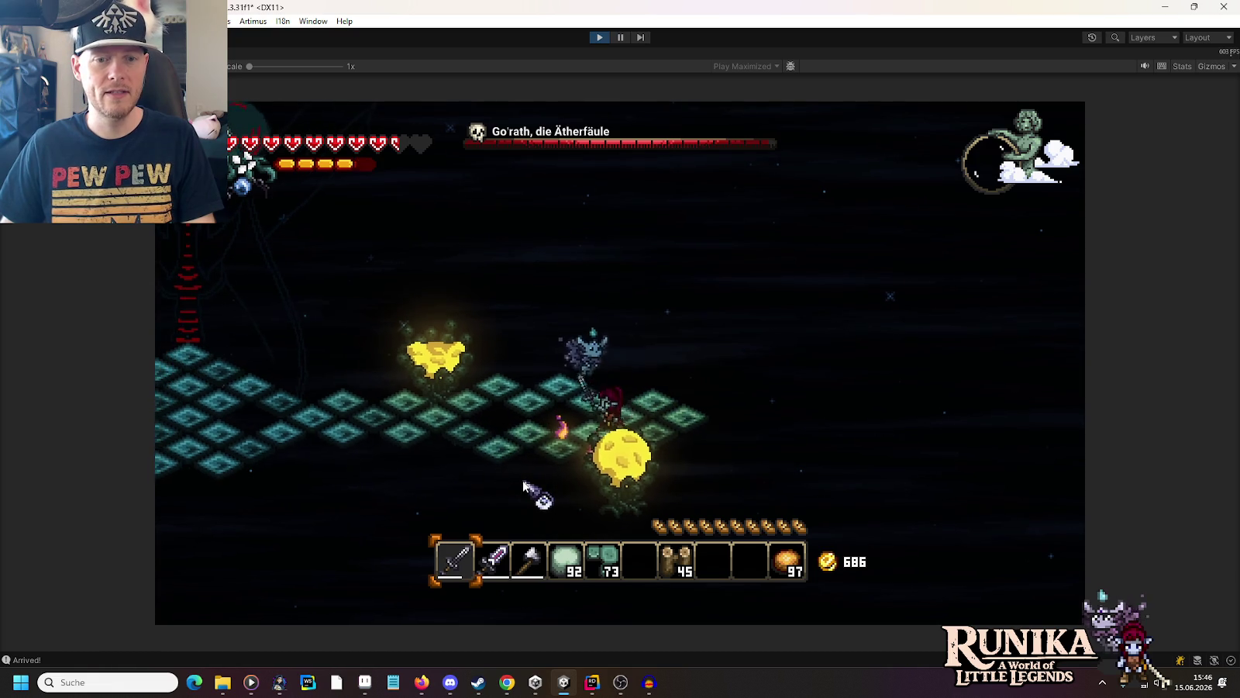
key(d)
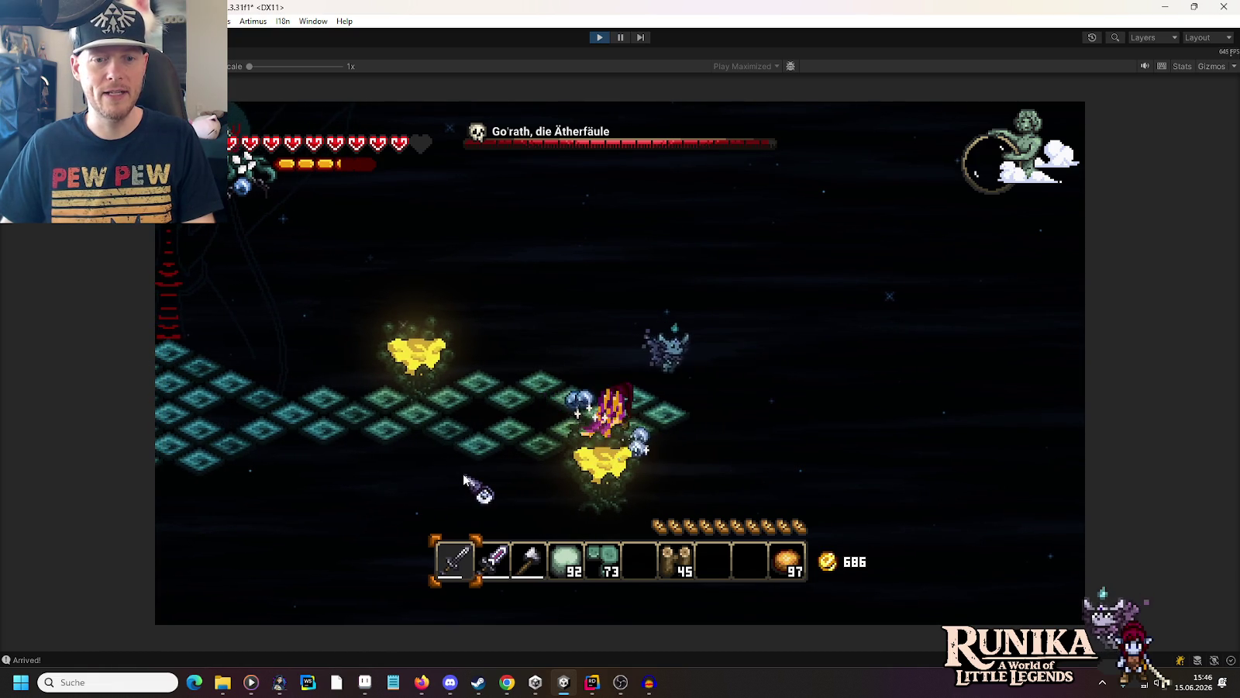
key(d)
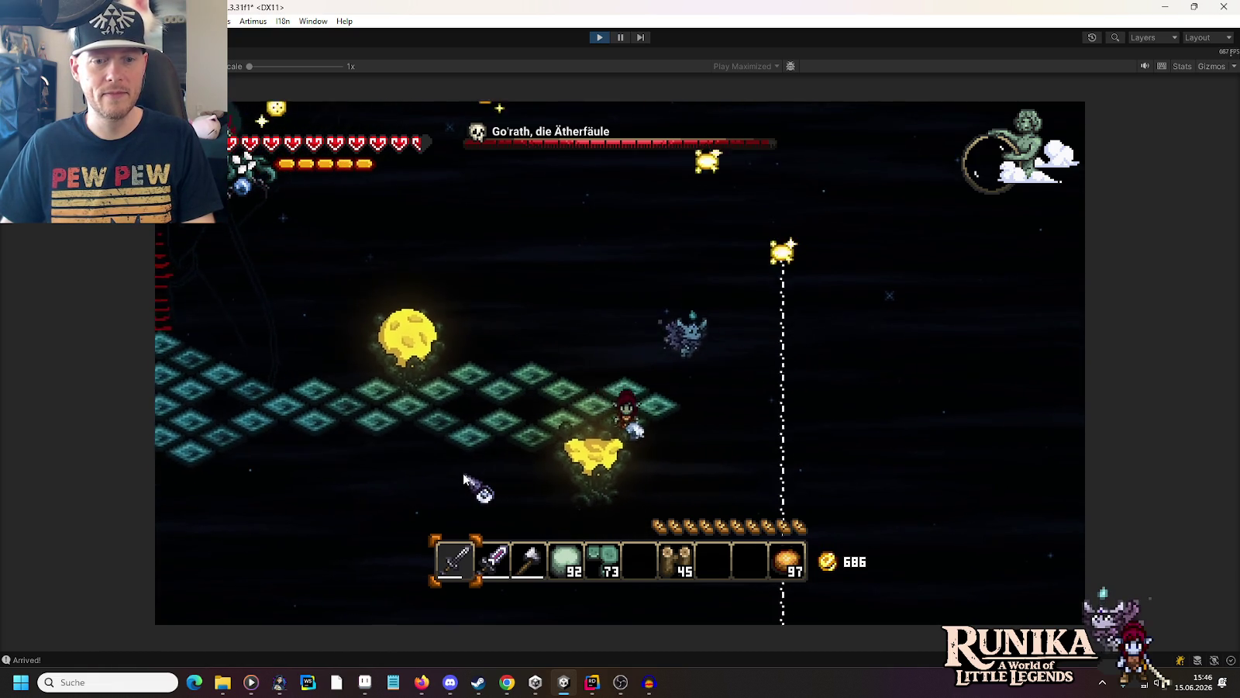
key(a)
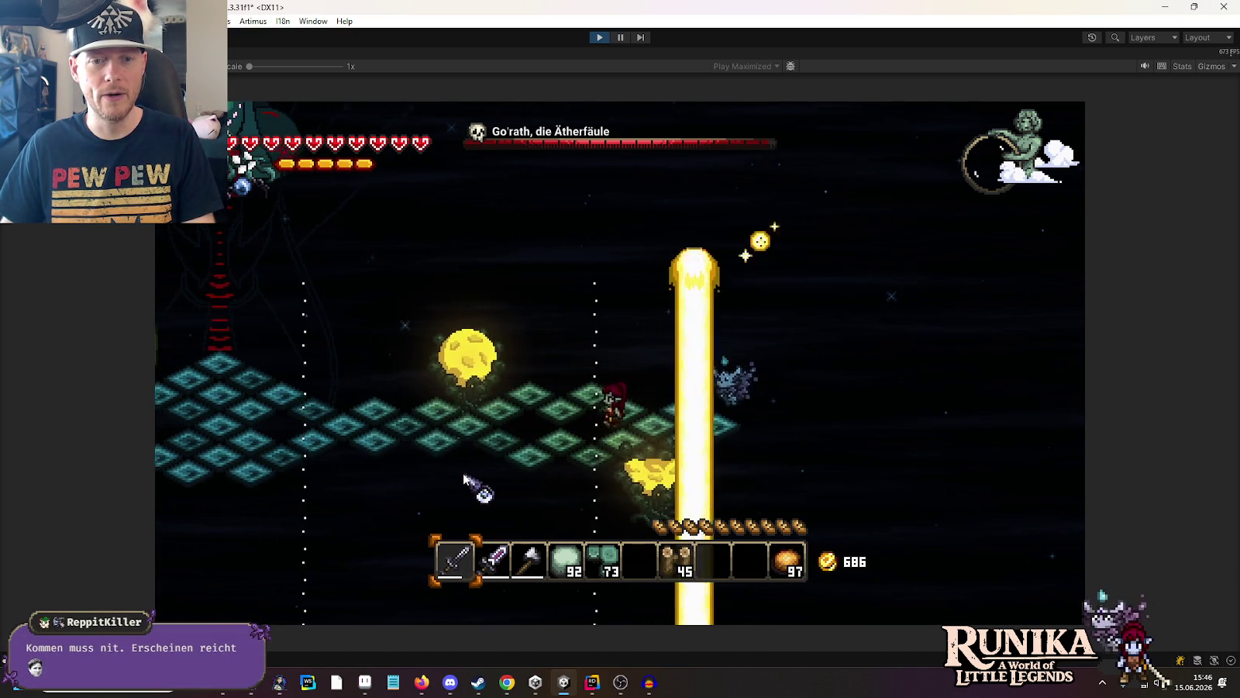
key(a)
key(2)
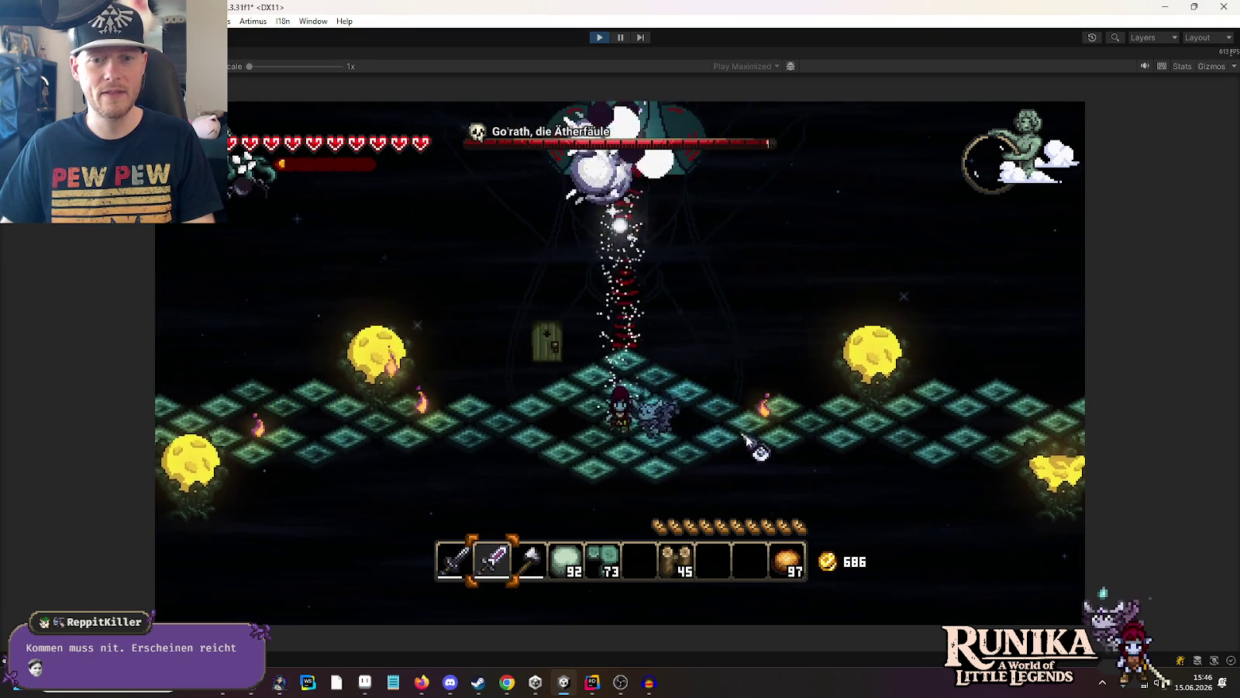
key(1)
key(d)
key(2)
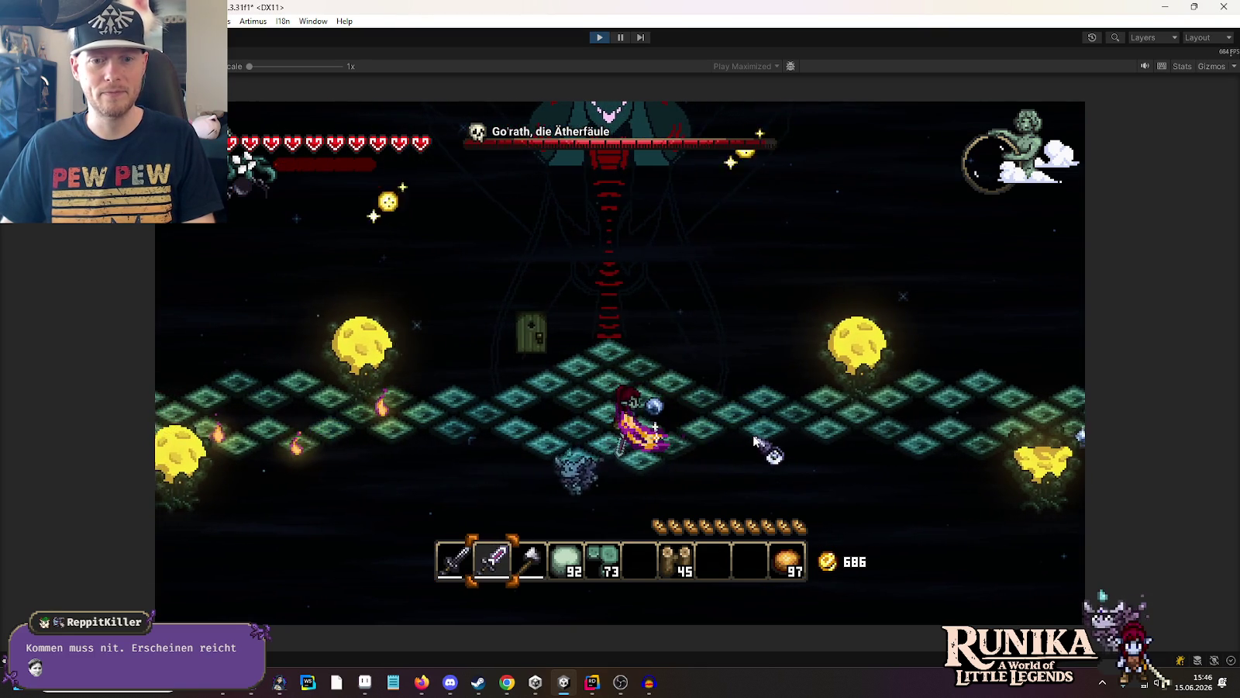
key(d)
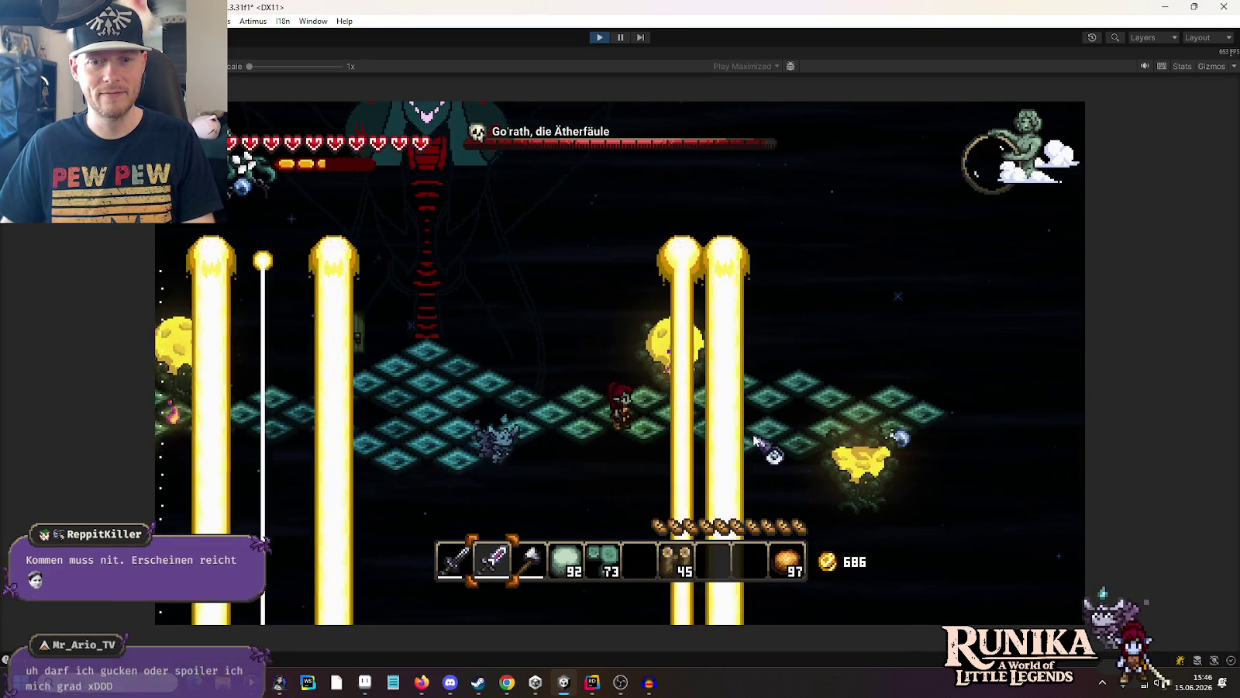
key(d)
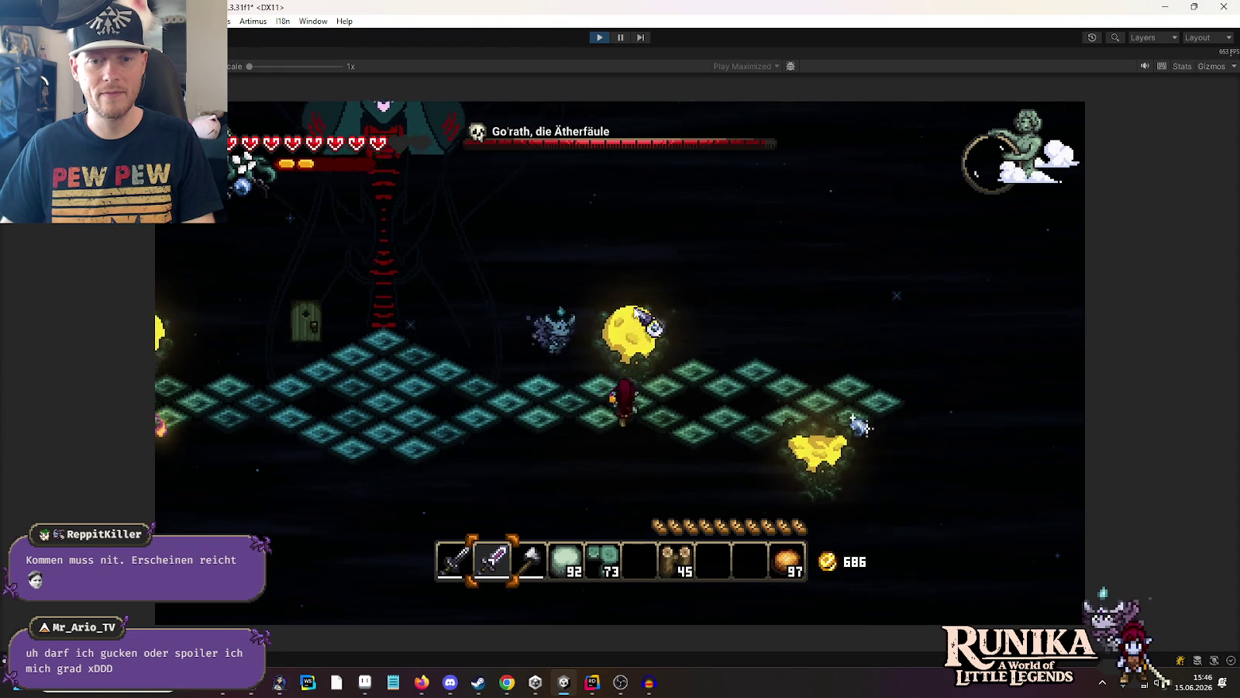
key(d)
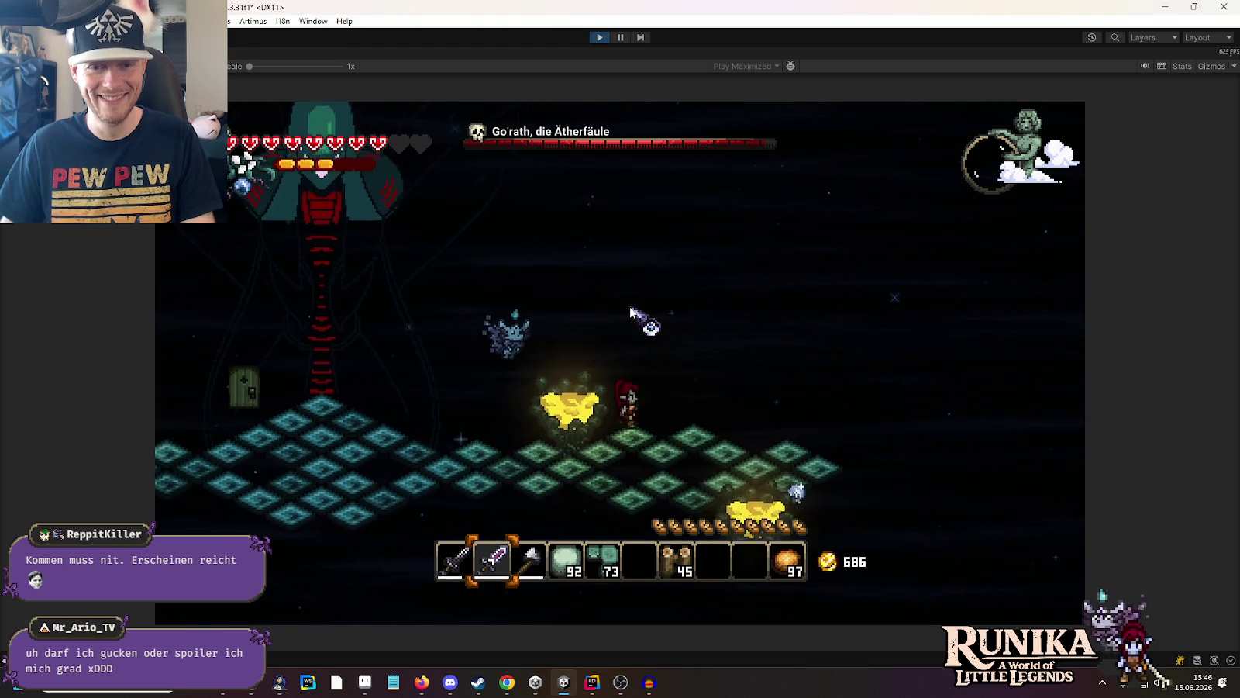
key(a)
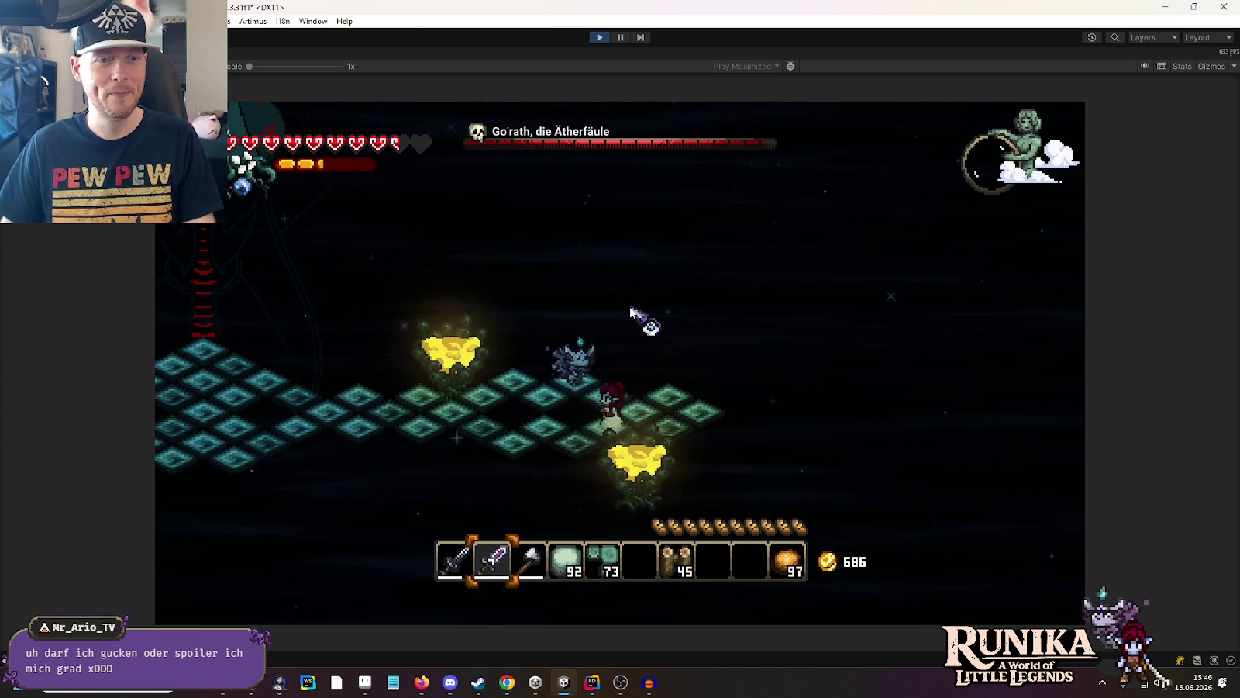
key(a)
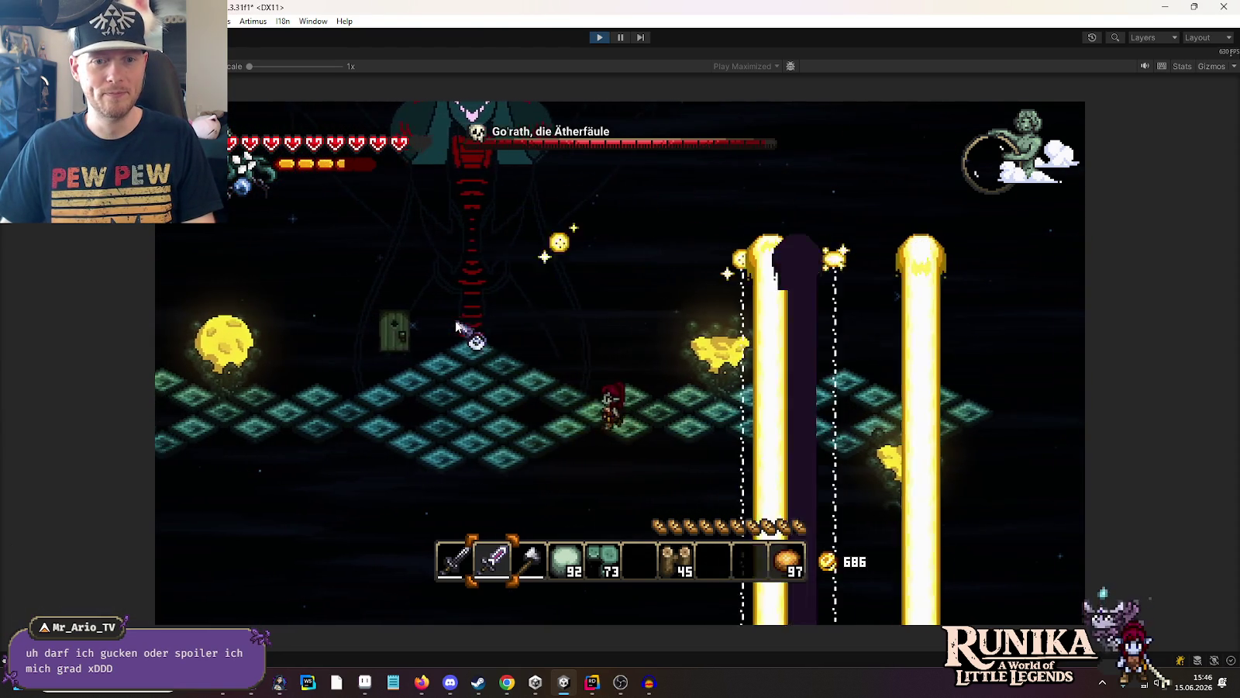
click(608, 256)
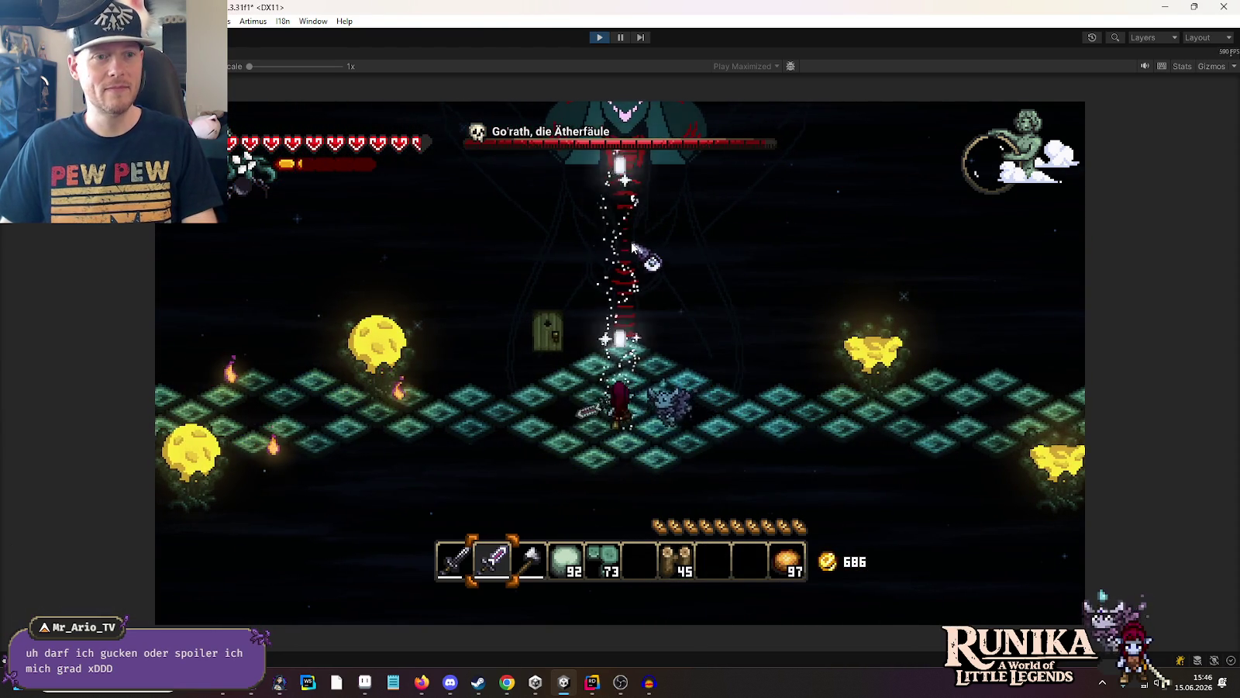
key(a)
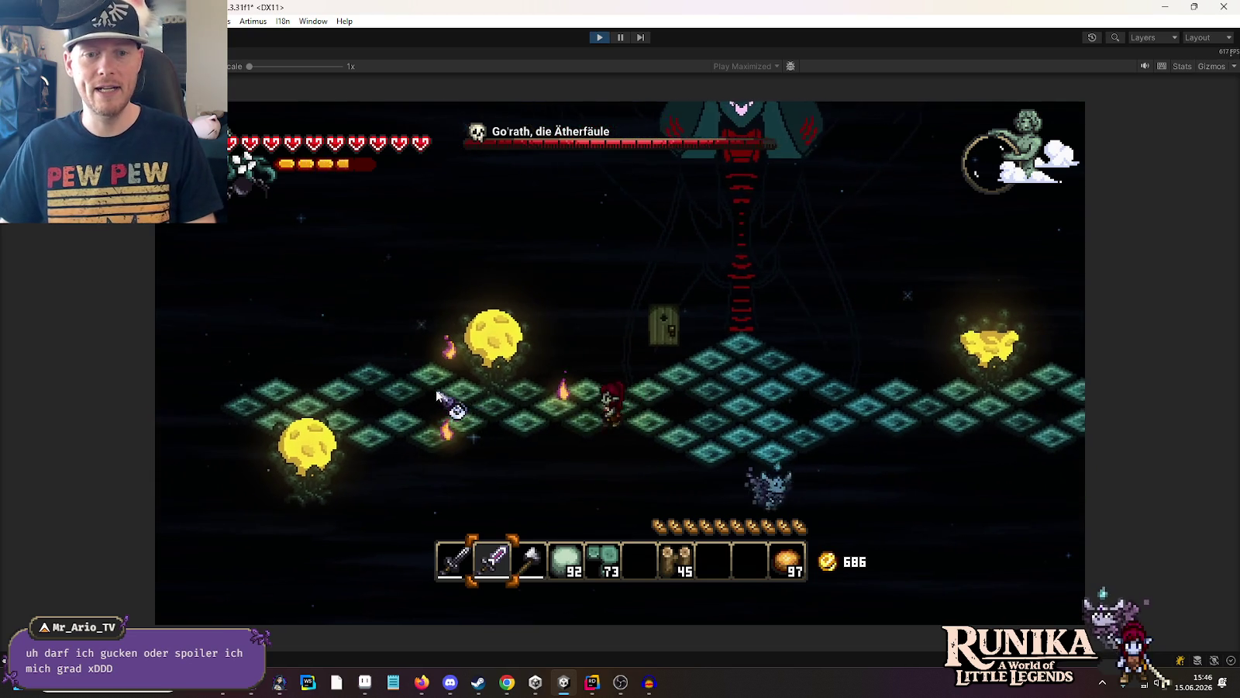
click(438, 396)
key(a)
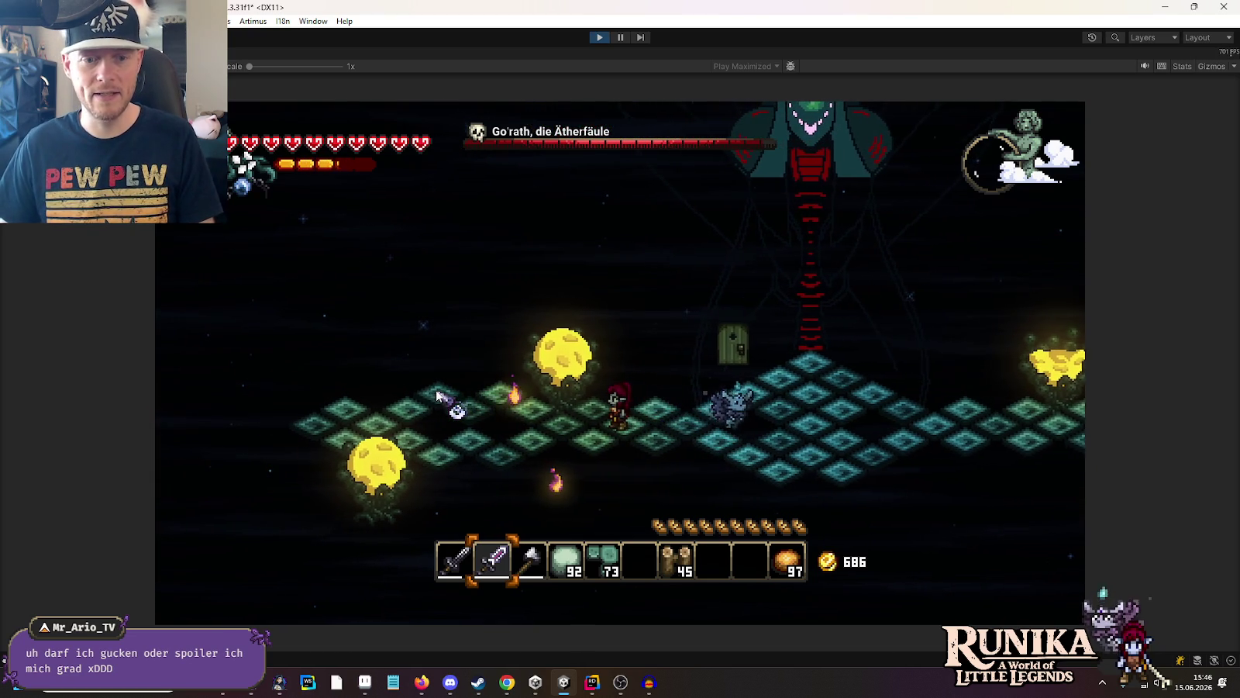
key(d)
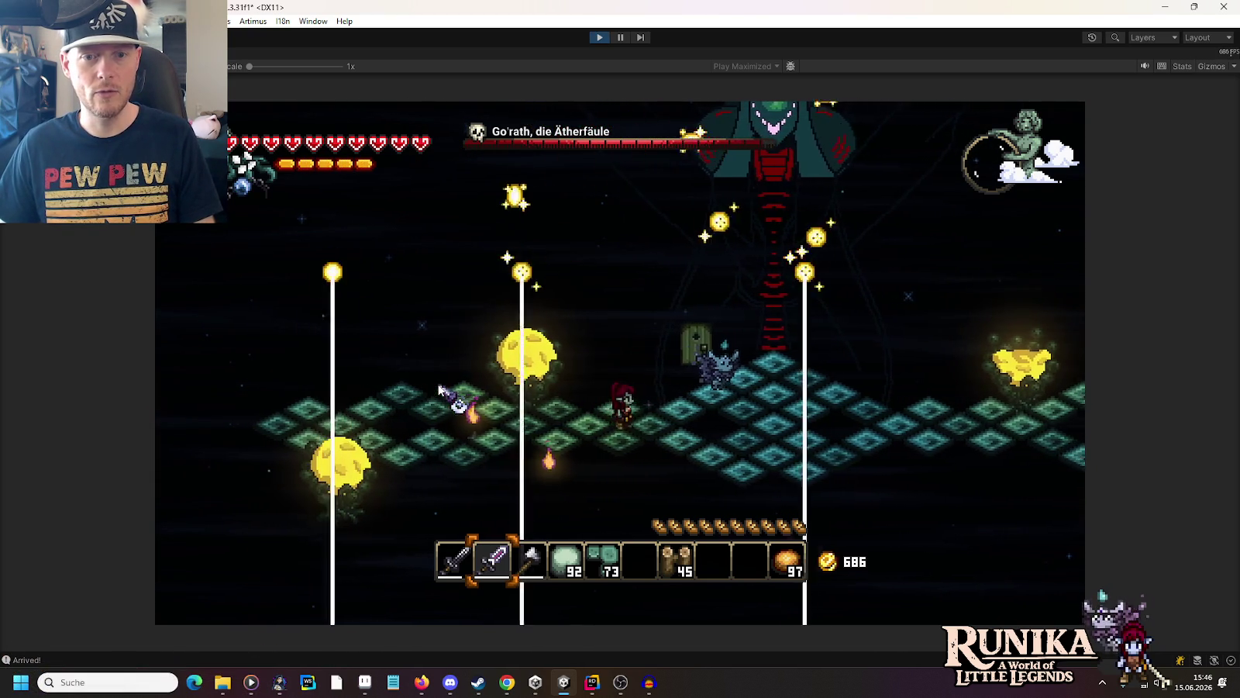
key(d)
key(s)
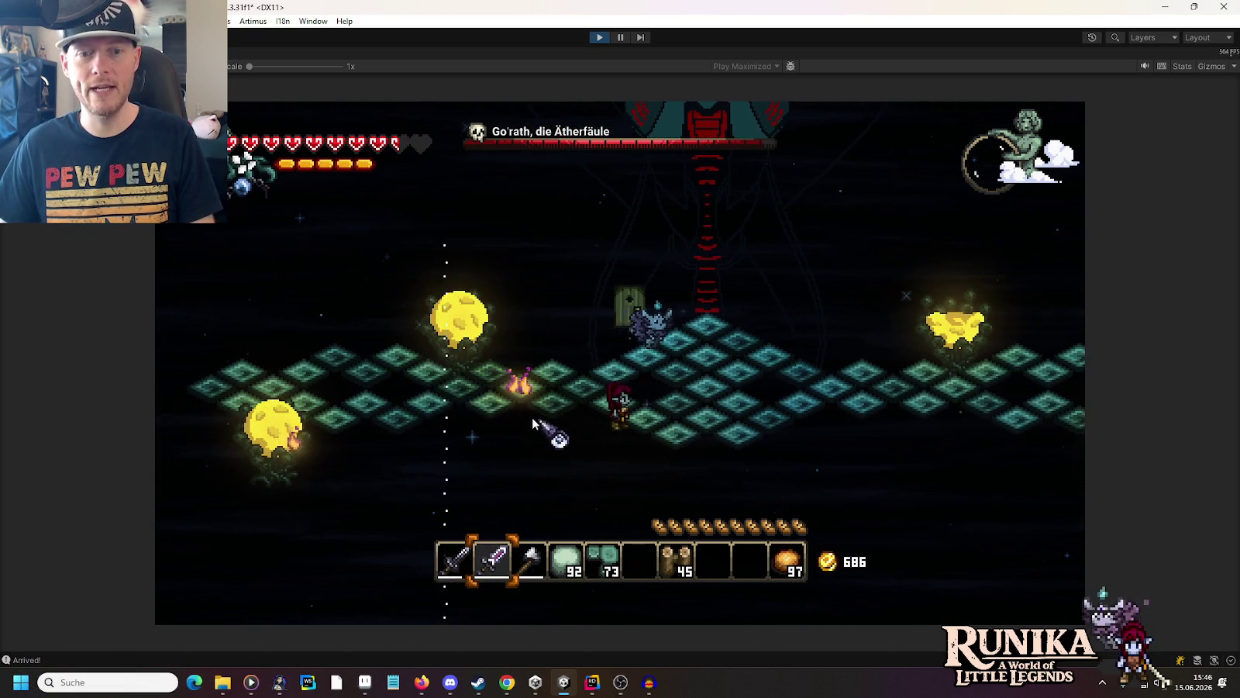
key(a)
key(w)
click(452, 409)
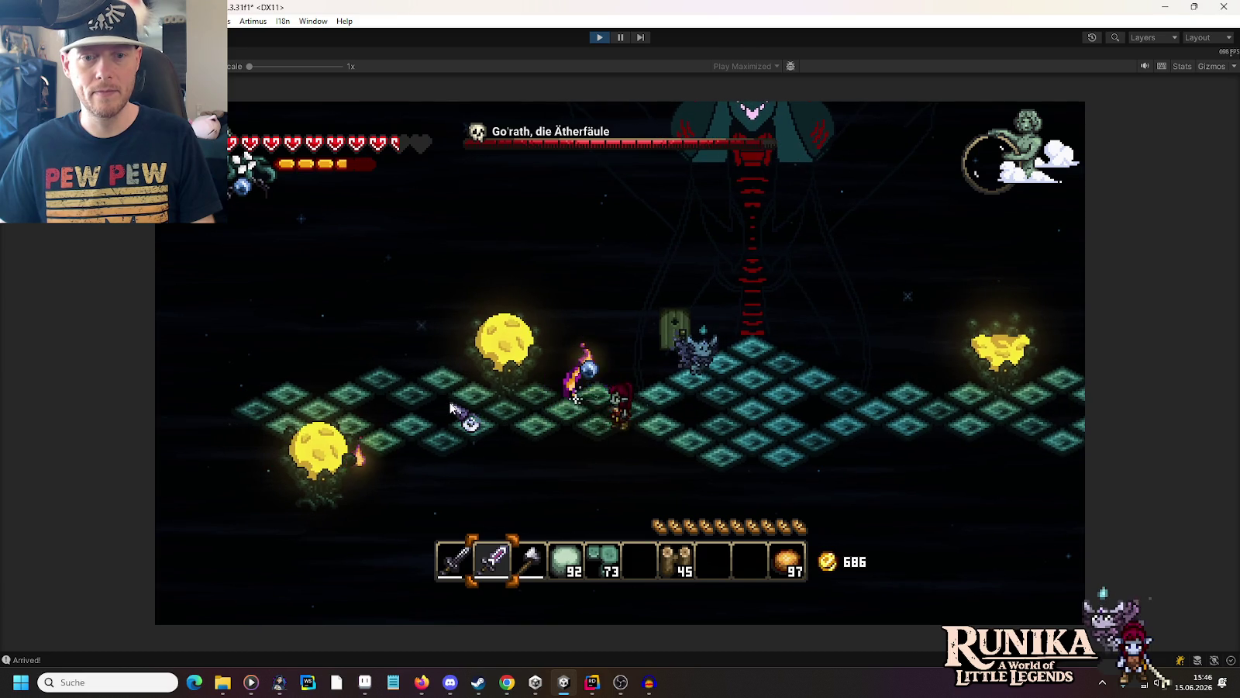
key(w)
key(d)
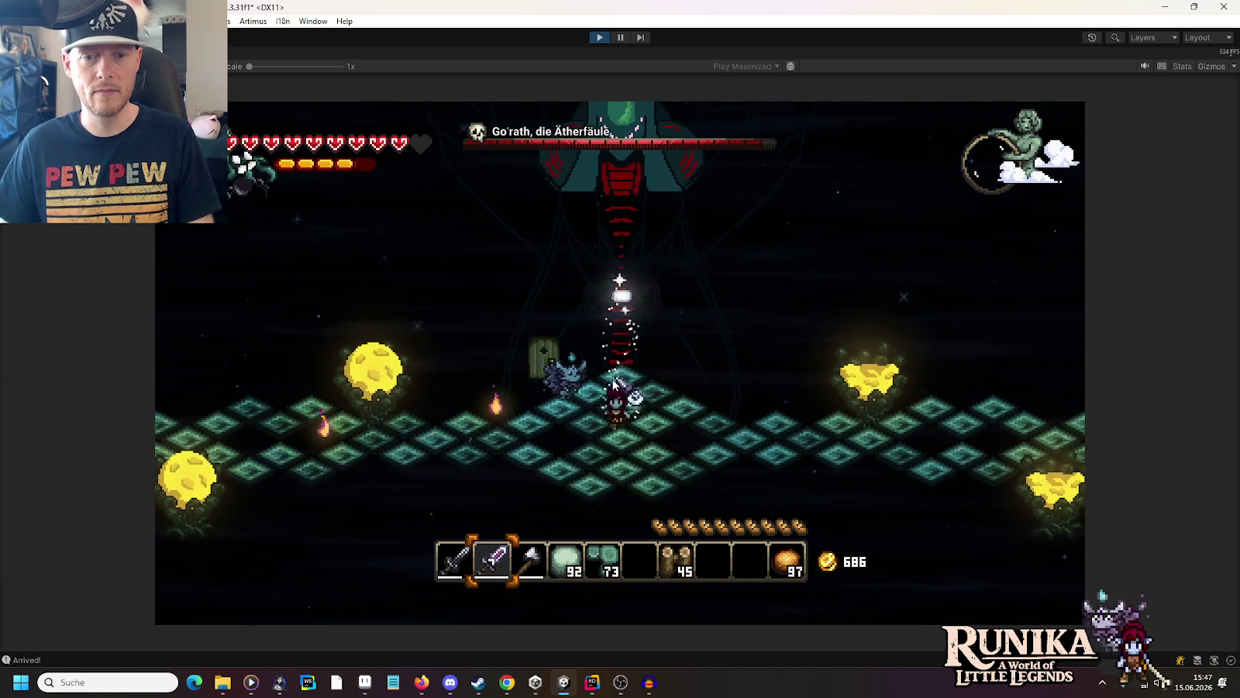
key(a)
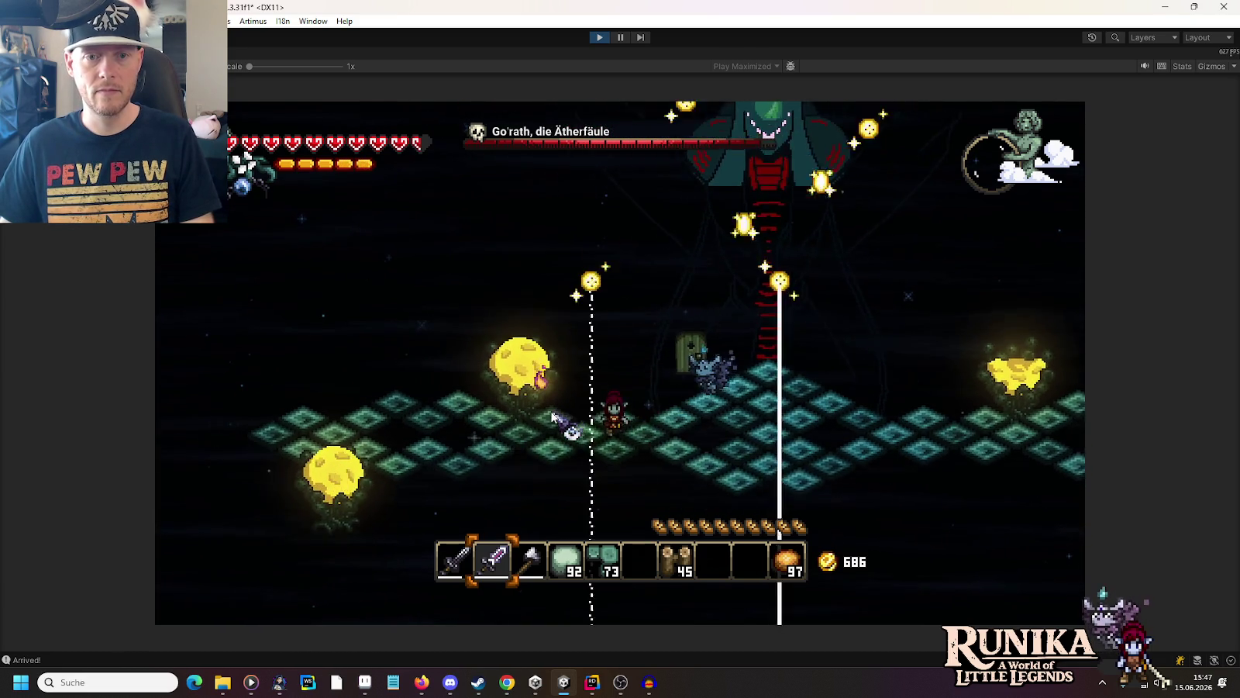
key(s)
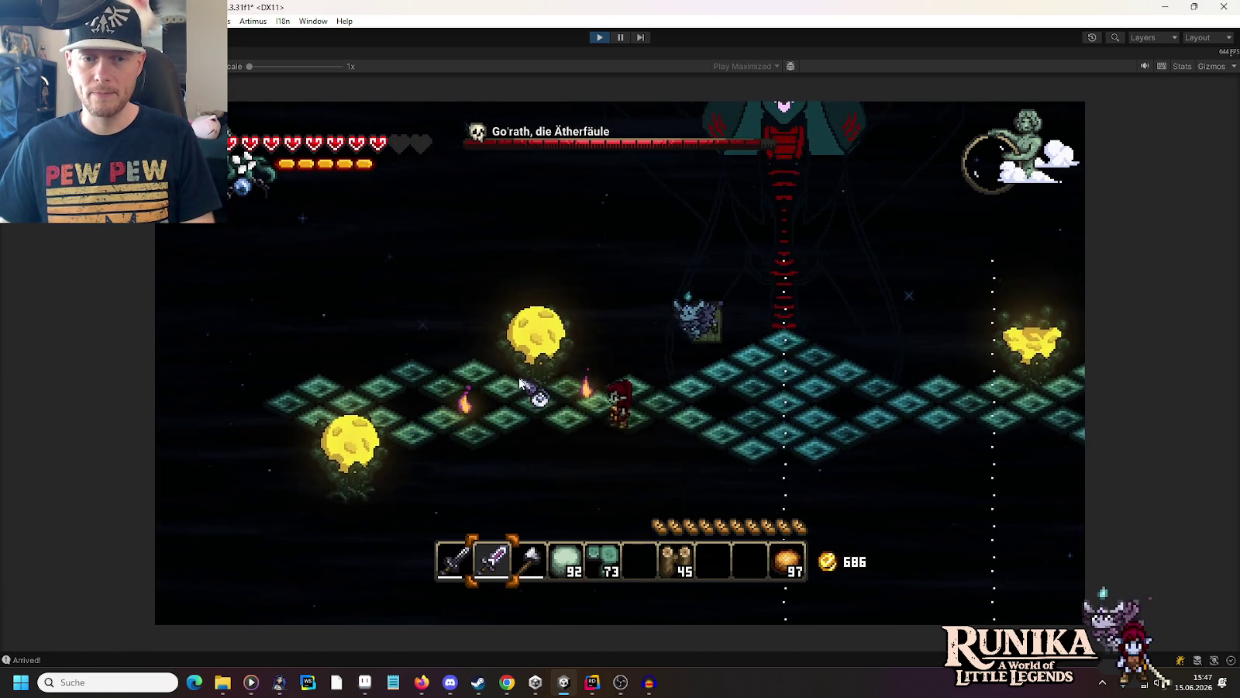
key(d)
key(1)
key(s)
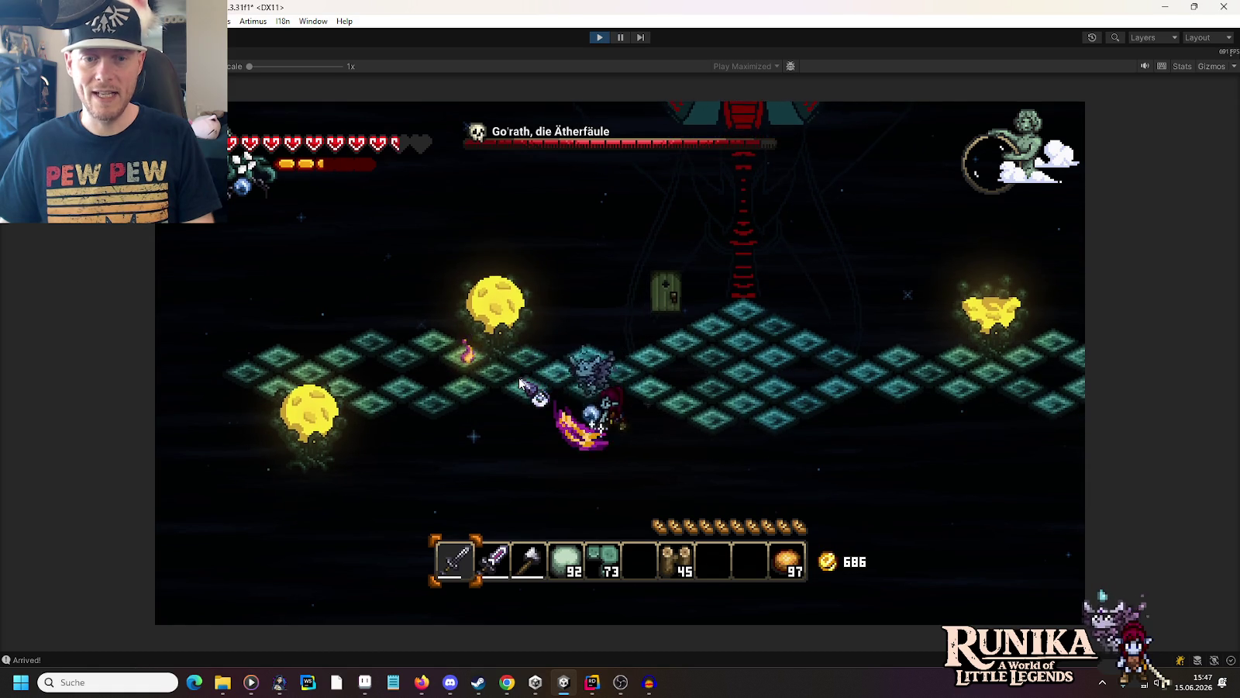
key(a)
key(a)
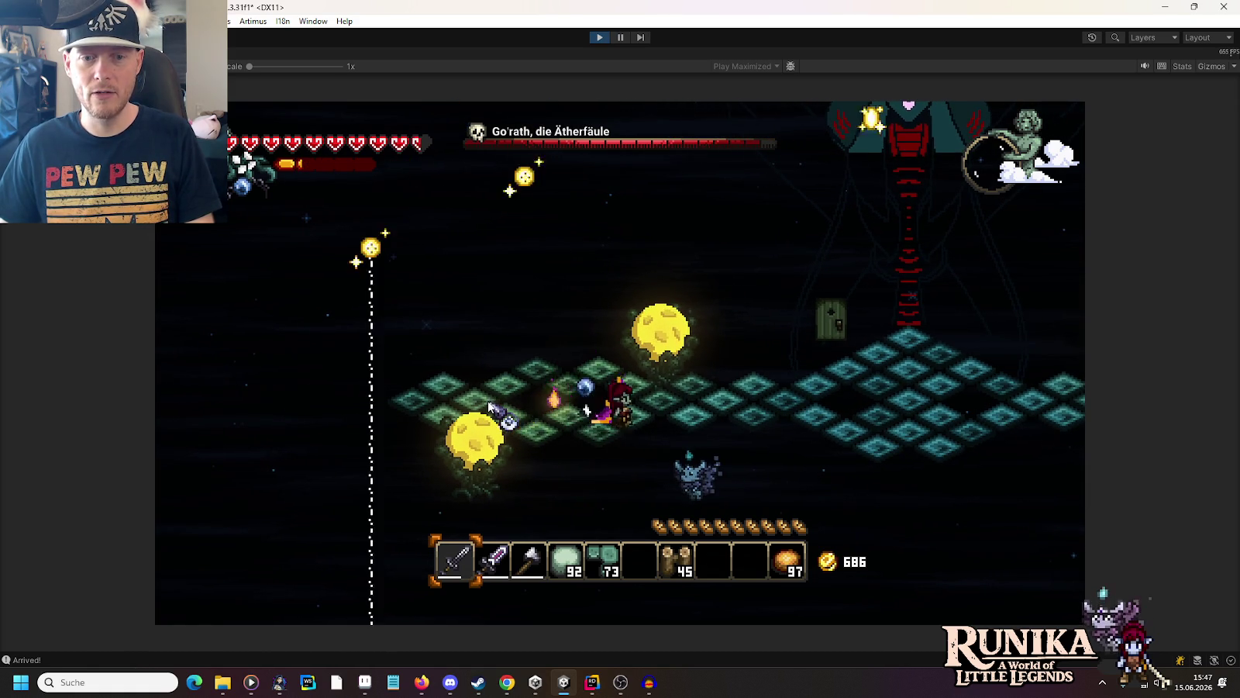
key(d)
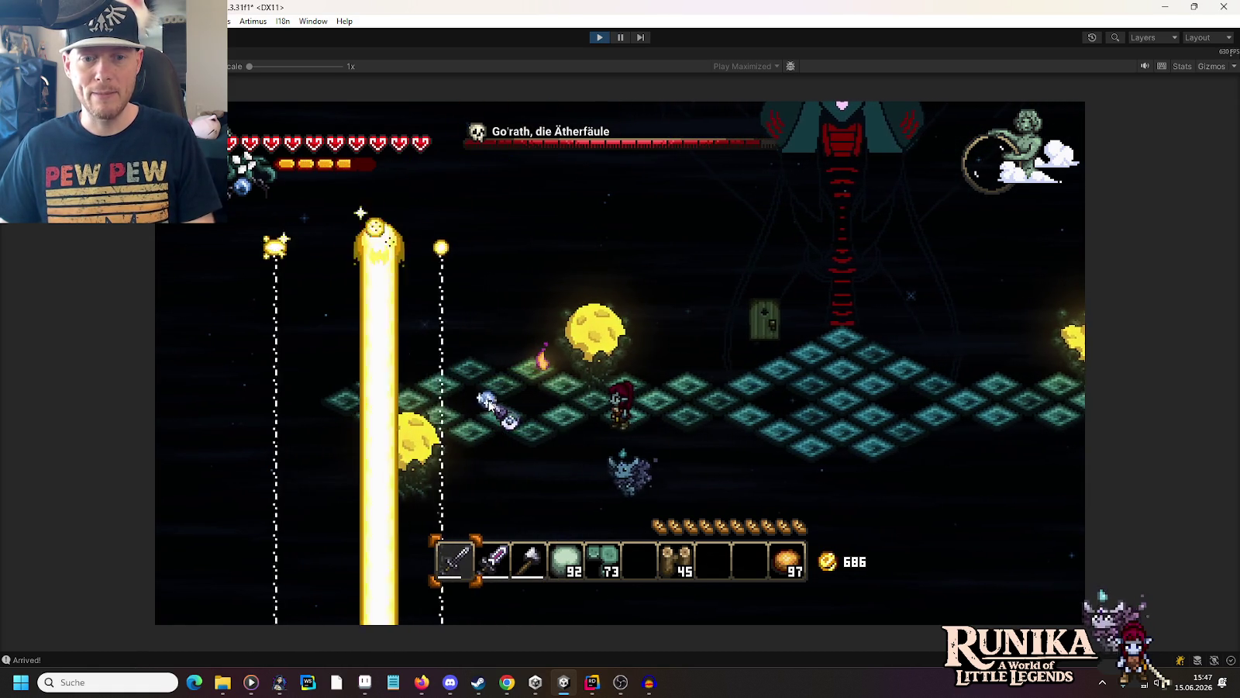
key(w)
key(w)
key(w)
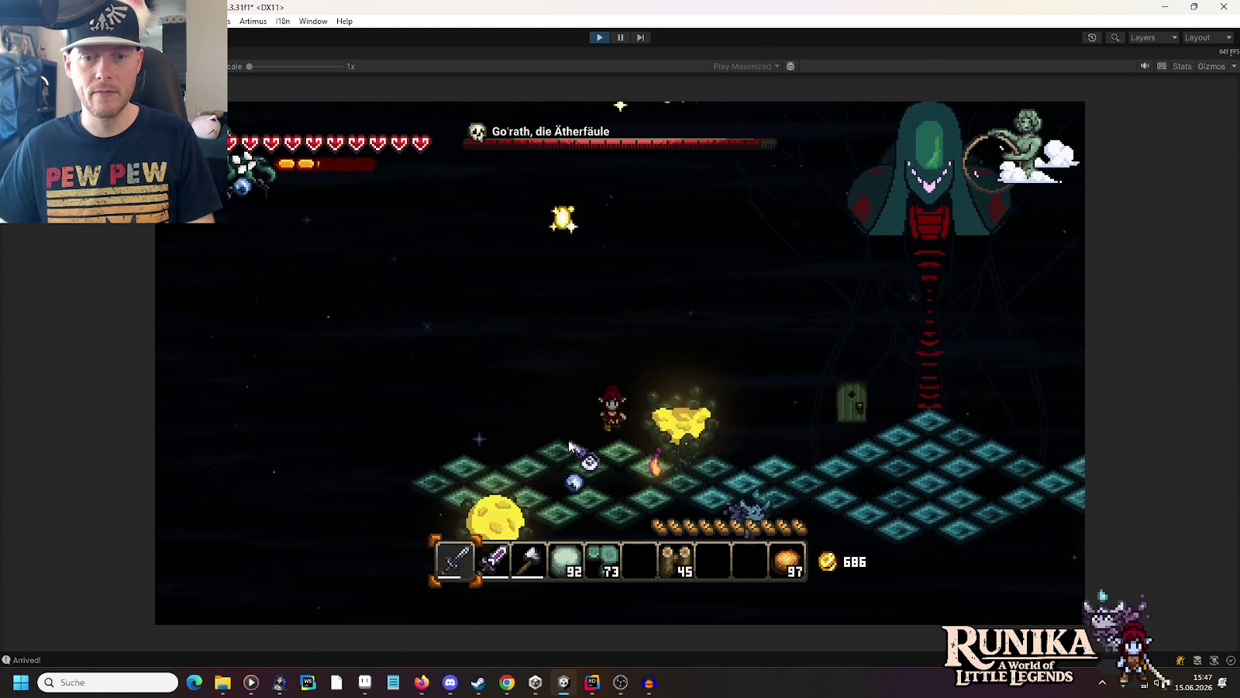
key(a)
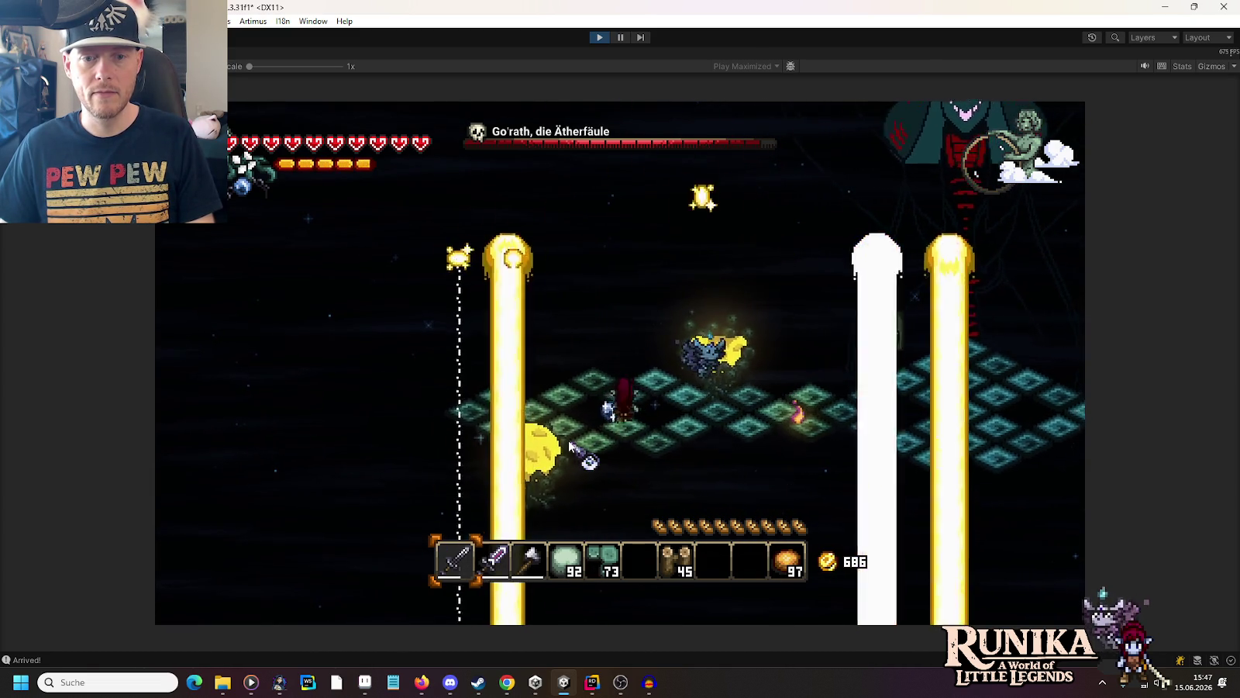
key(d)
click(713, 469)
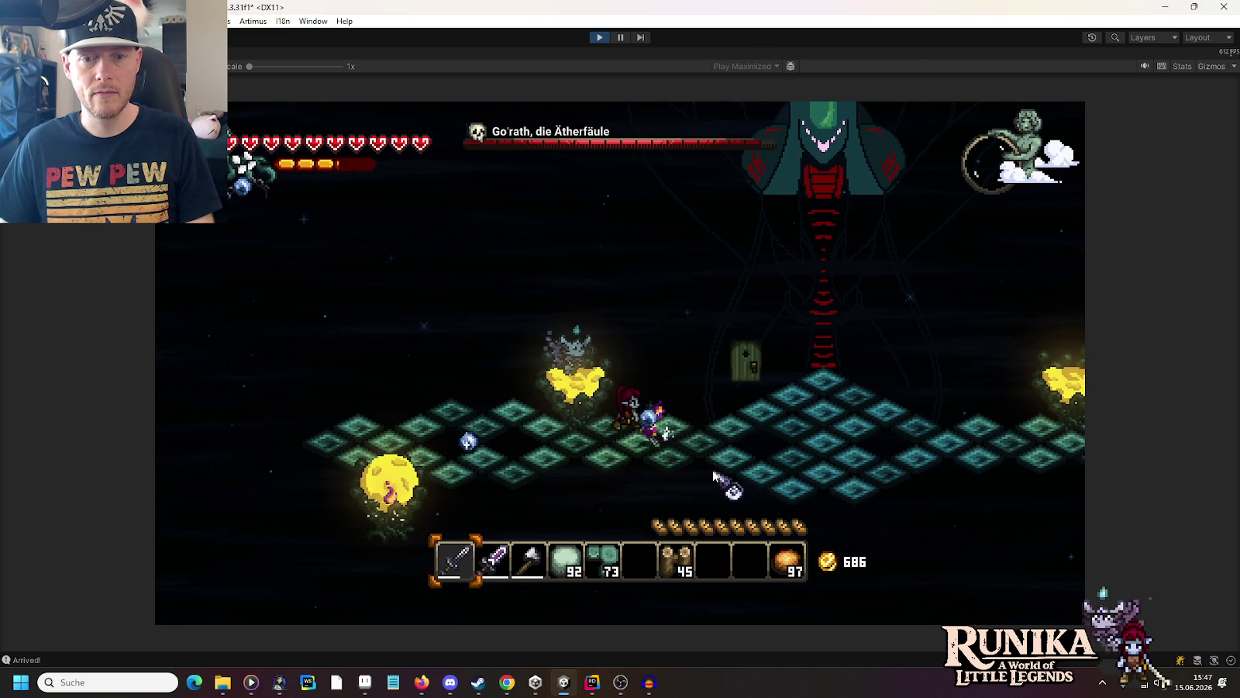
key(d)
key(2)
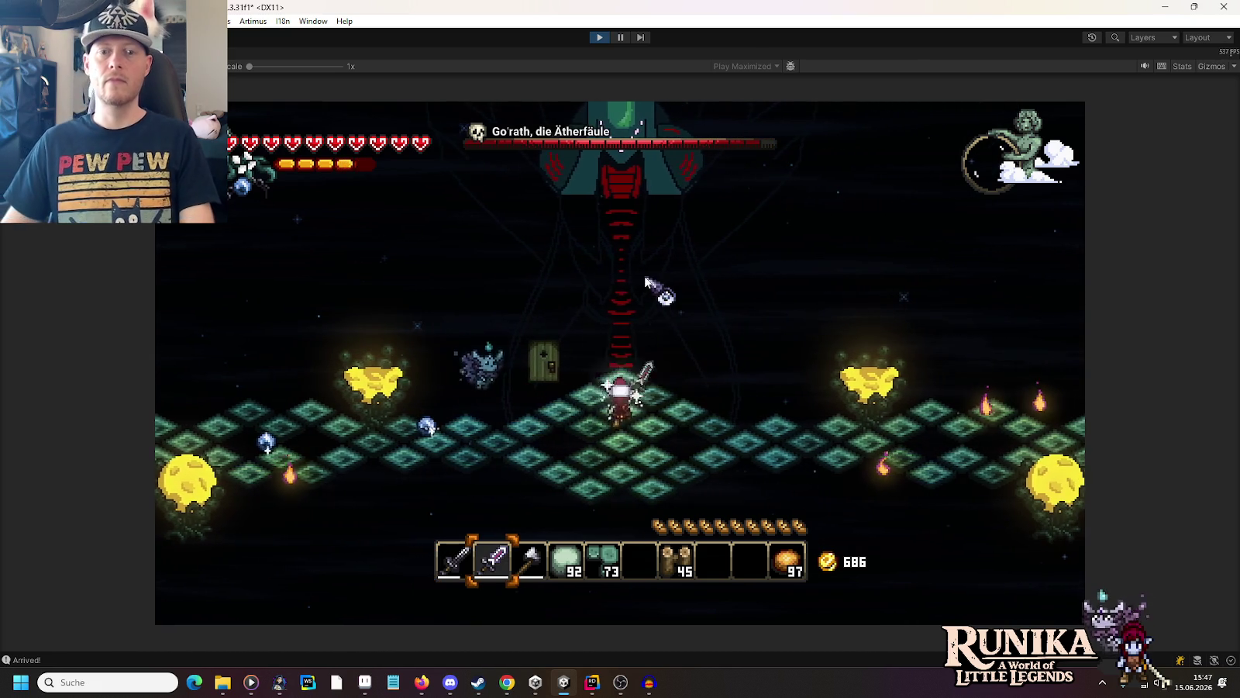
key(a)
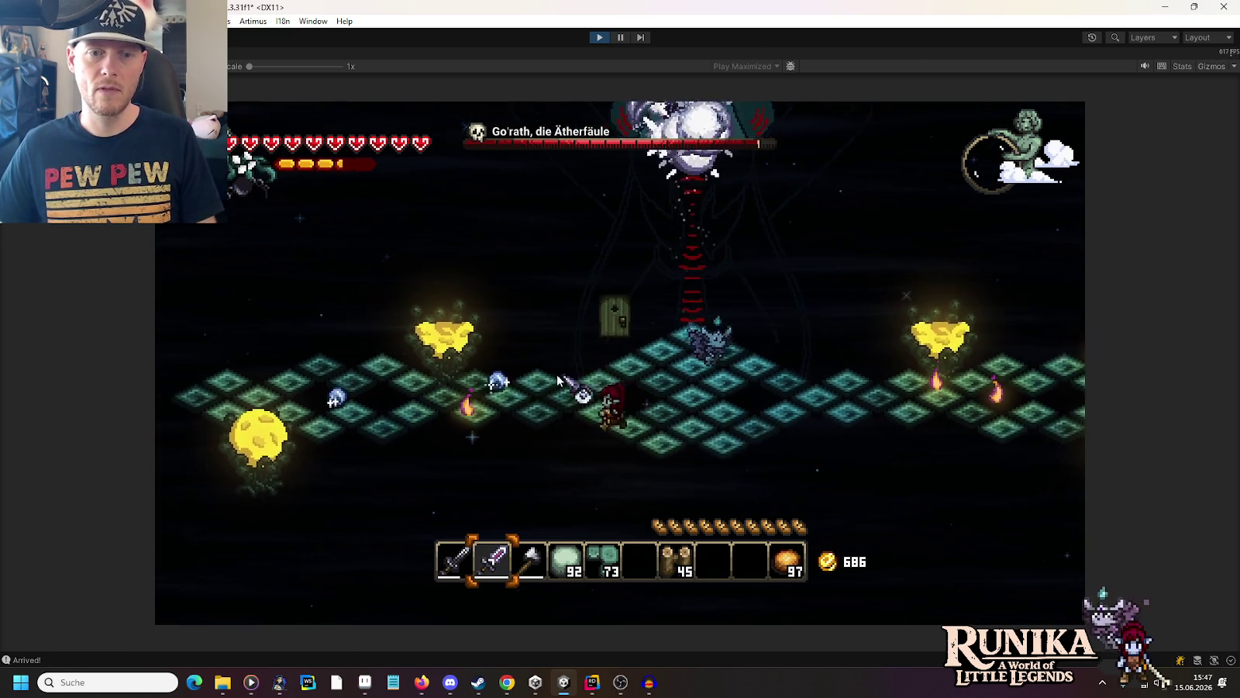
key(a)
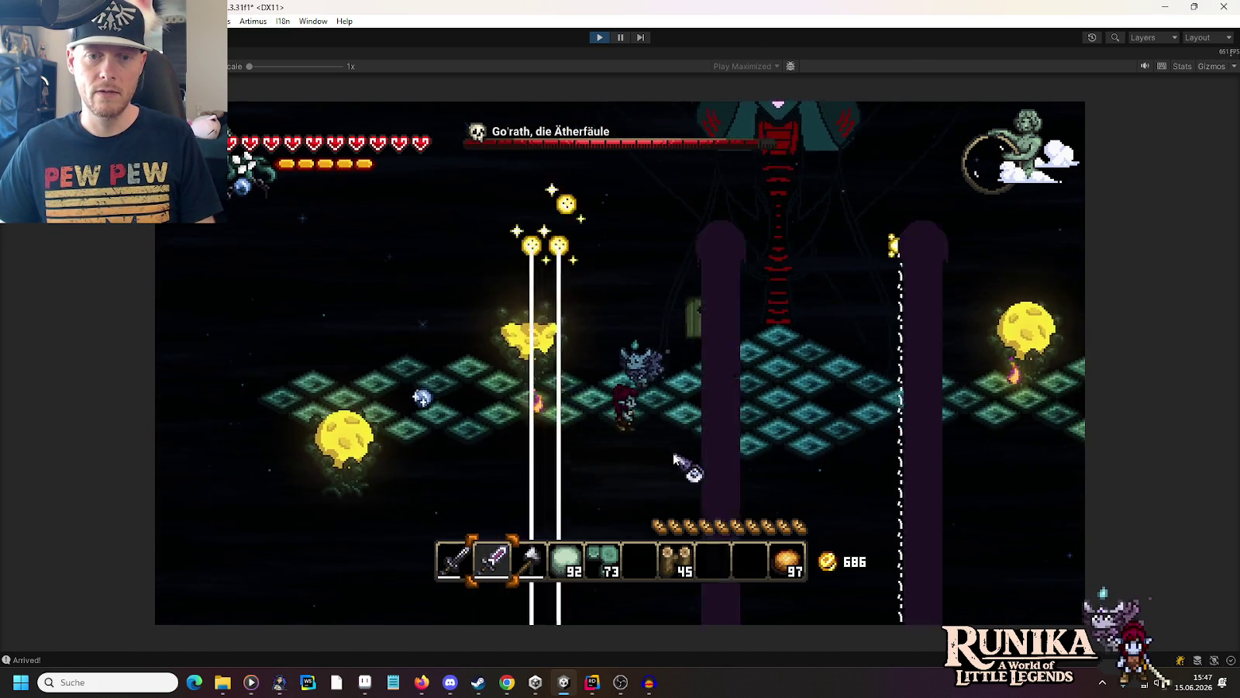
key(a)
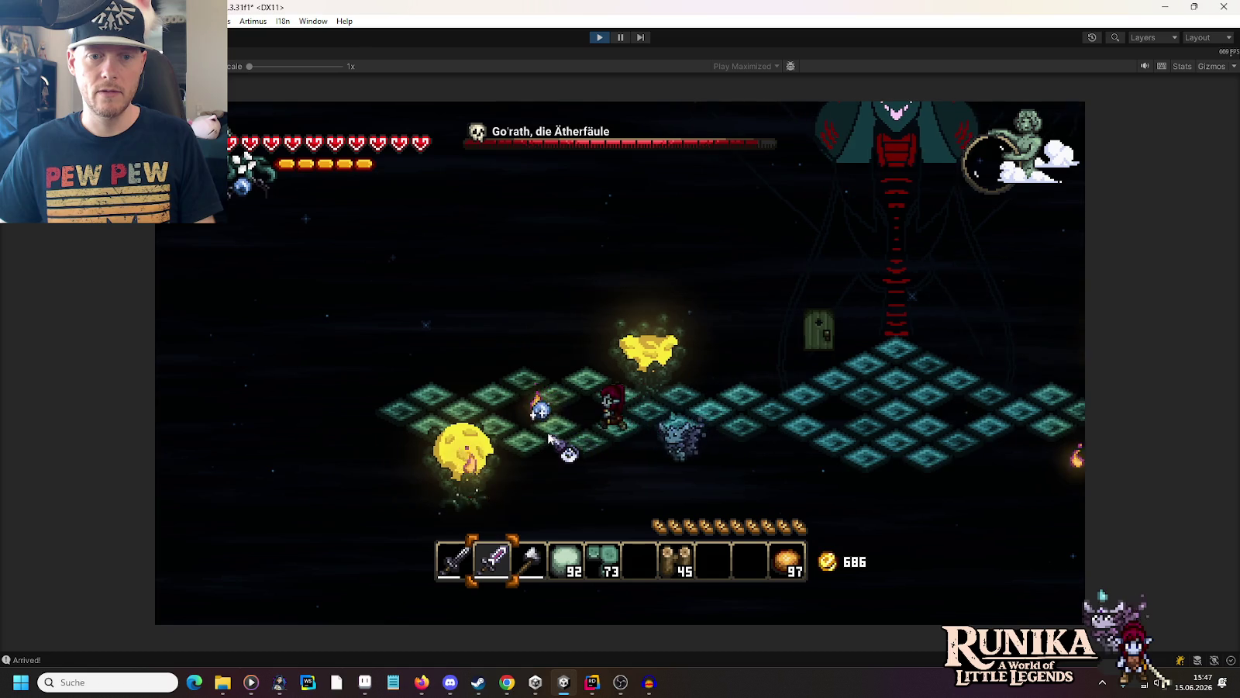
key(a)
click(551, 439)
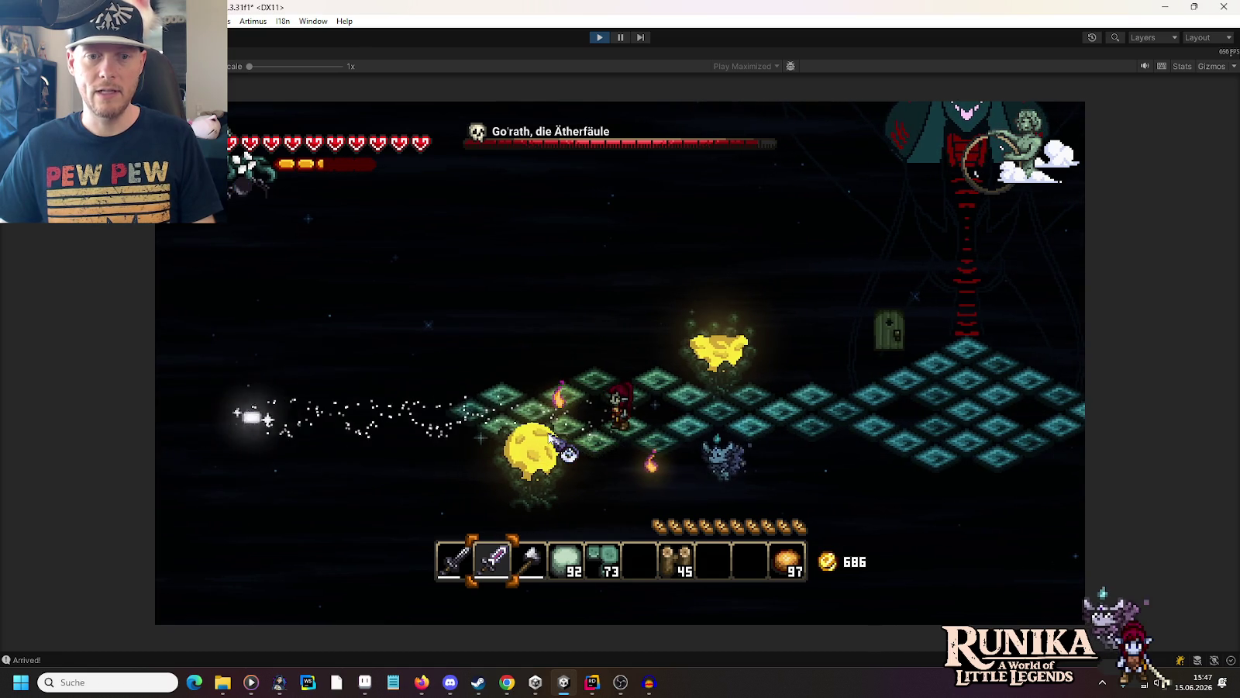
key(a)
key(w)
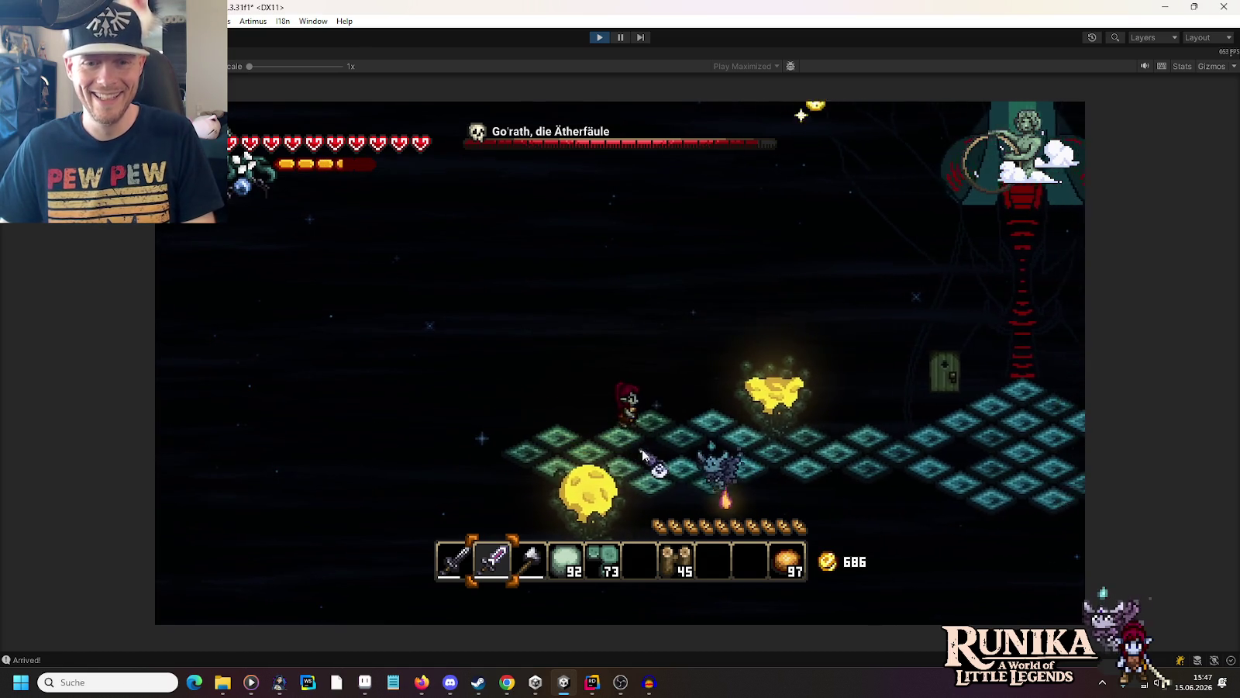
key(d)
key(d)
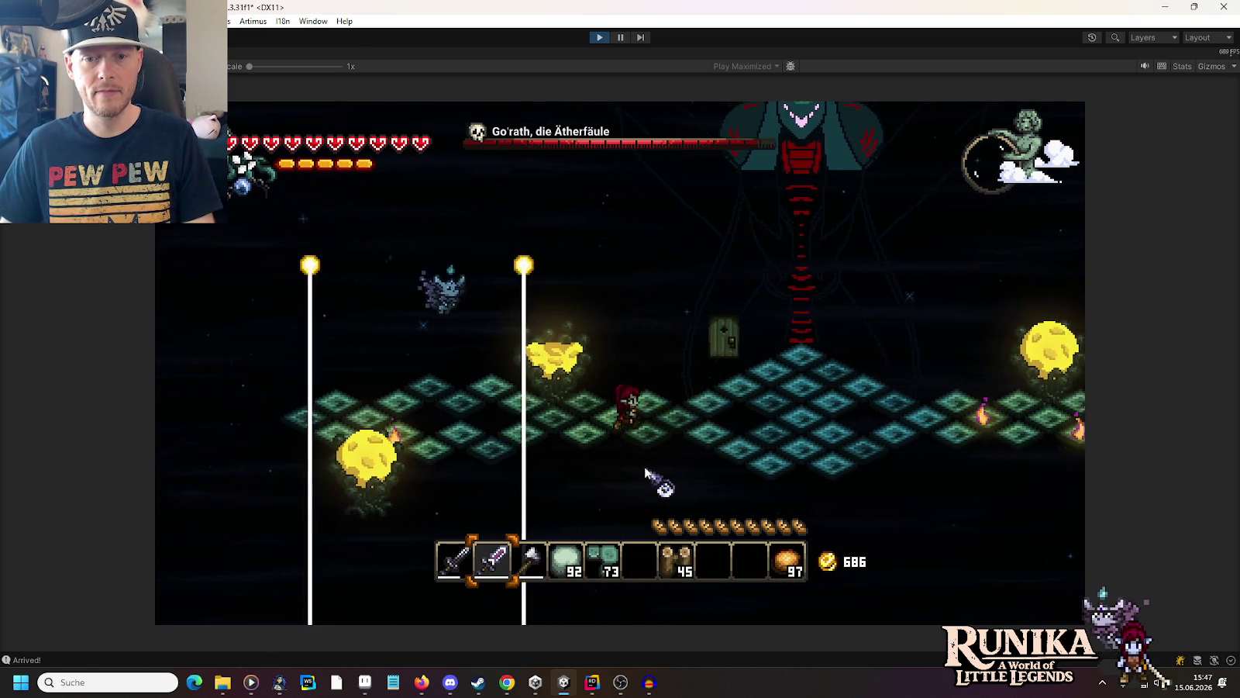
key(d)
Step: Stop play mode, open the AetherRaySpell prefab, and set OnTouch's Box Collider 2D Size X to 1/8
click(599, 38)
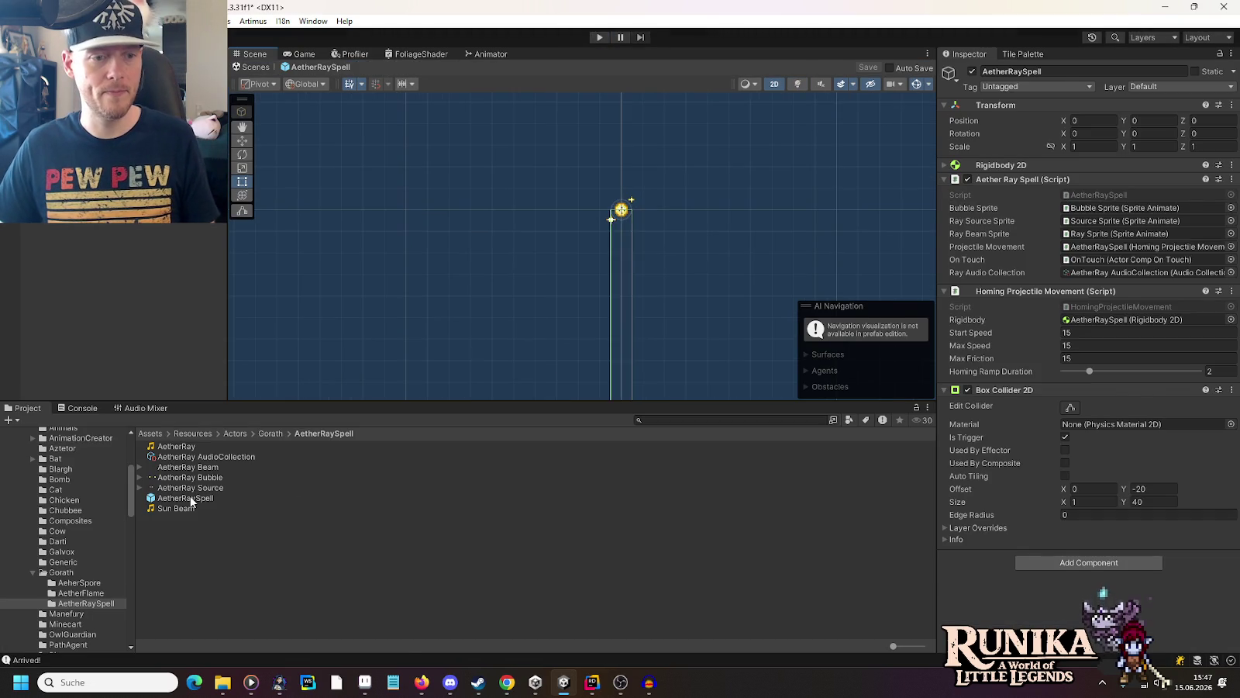
click(186, 499)
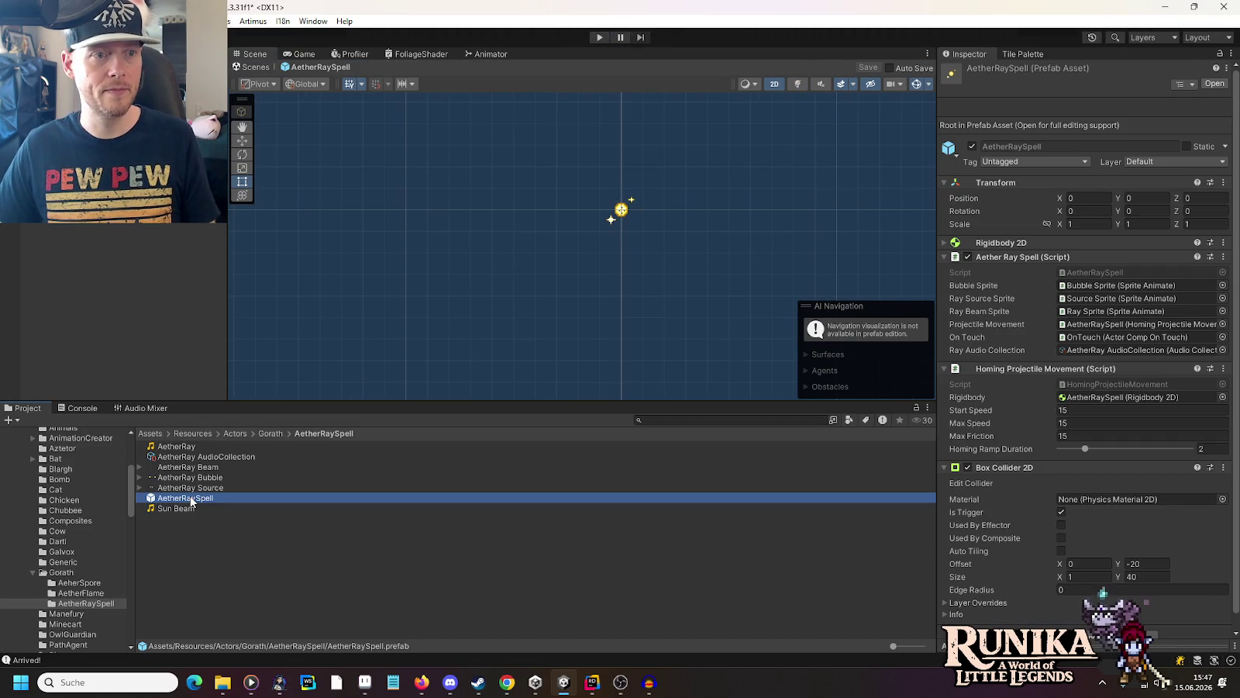
double_click(1126, 337)
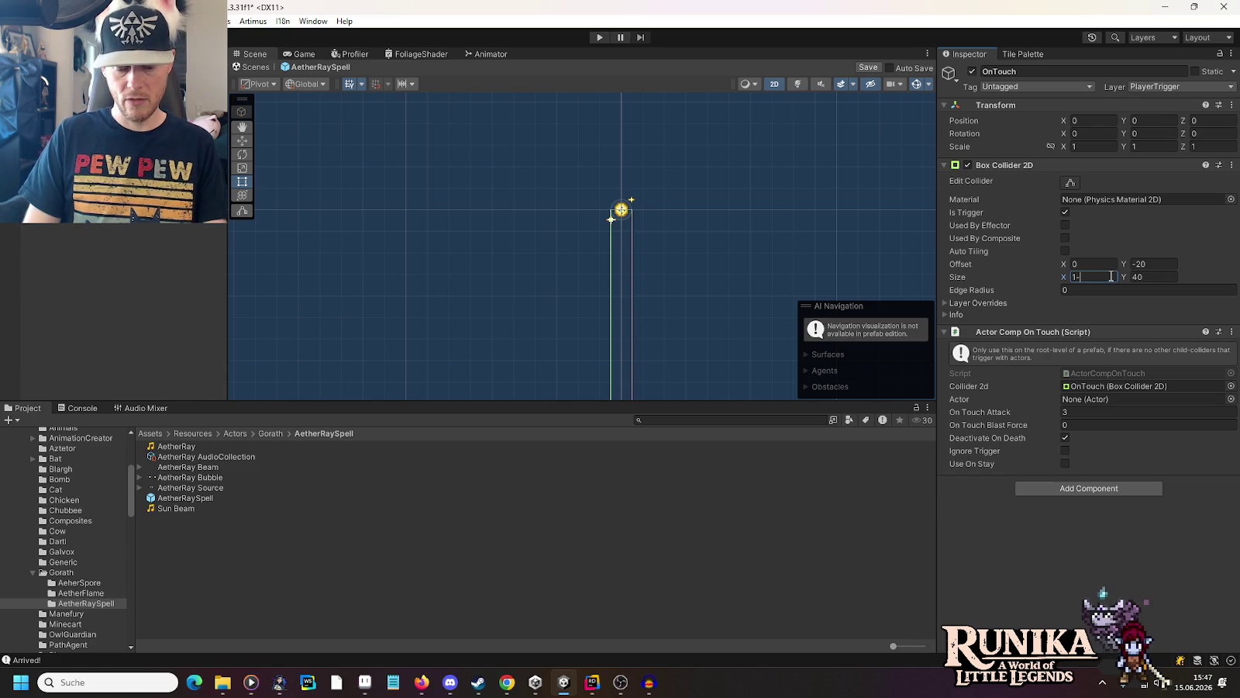
text(1/8)
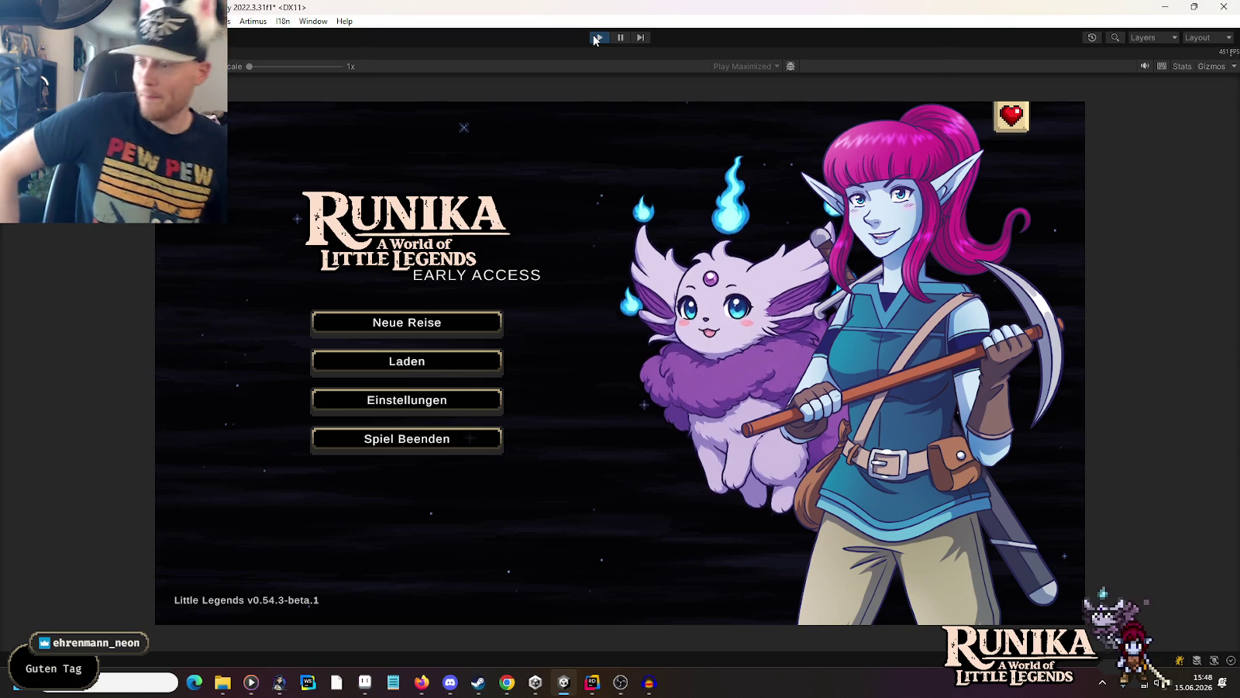
Step: Load a saved game and continue into the Gorath boss fight
click(476, 353)
click(508, 314)
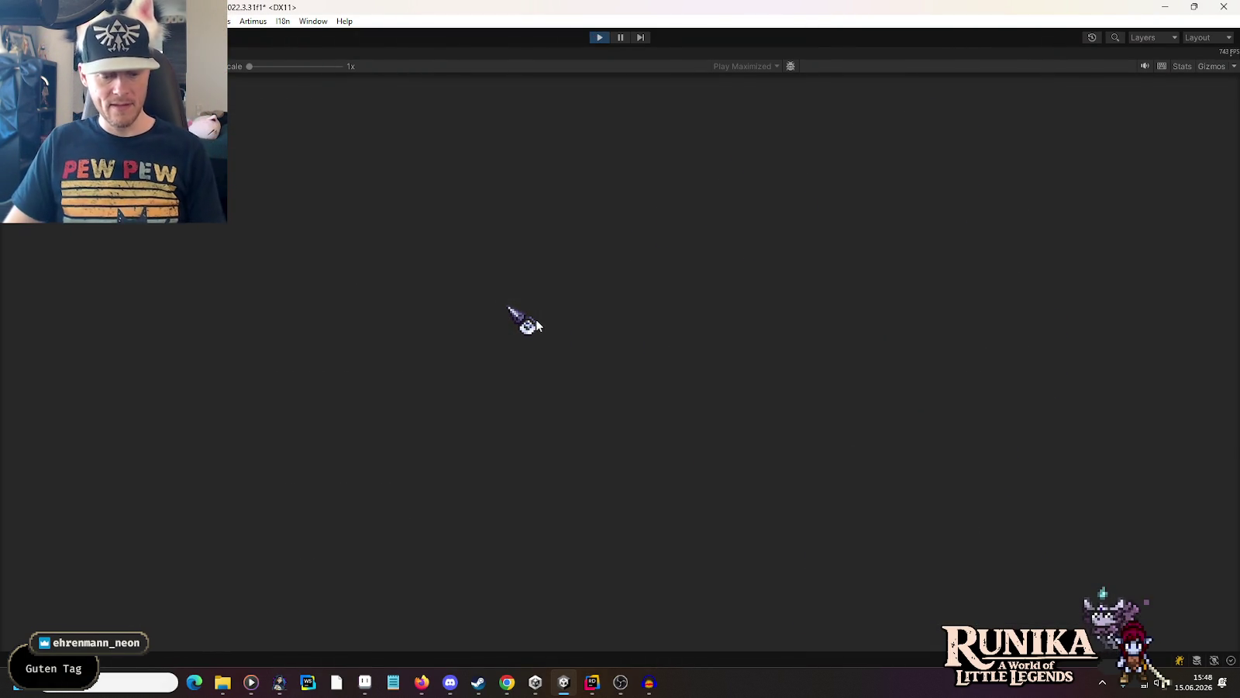
click(574, 475)
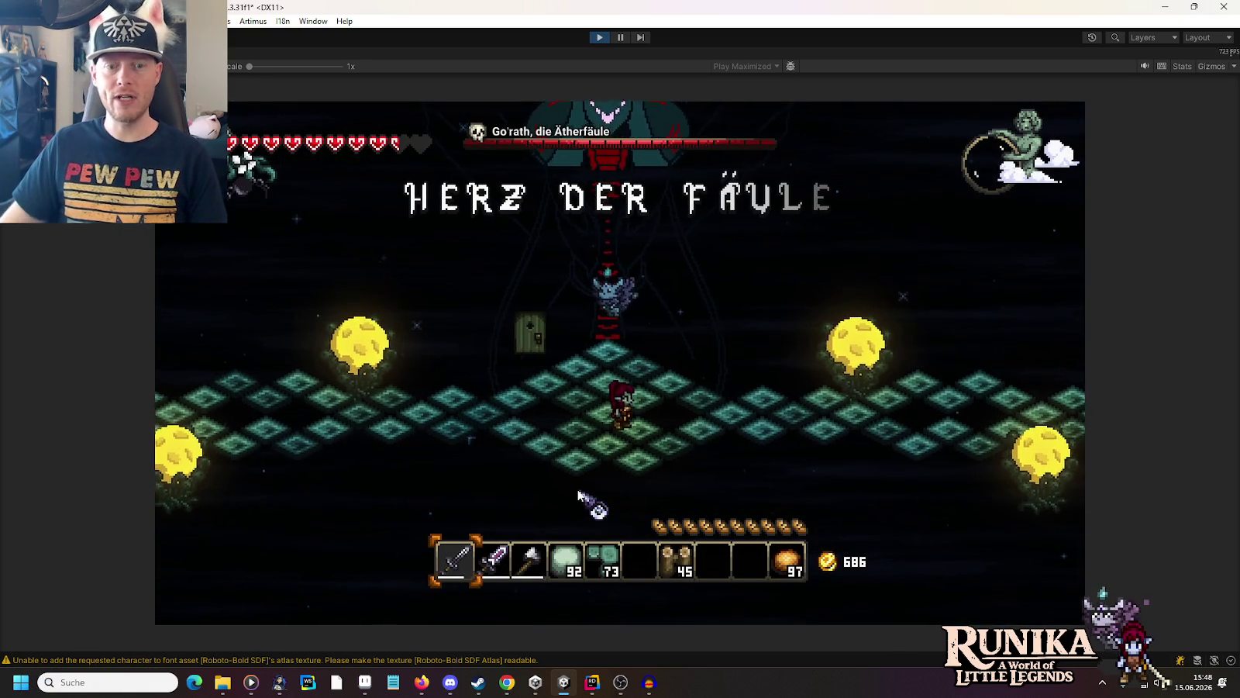
Step: Advance on Gorath, dodging light pillars and beams and swinging the sword at him
key(d)
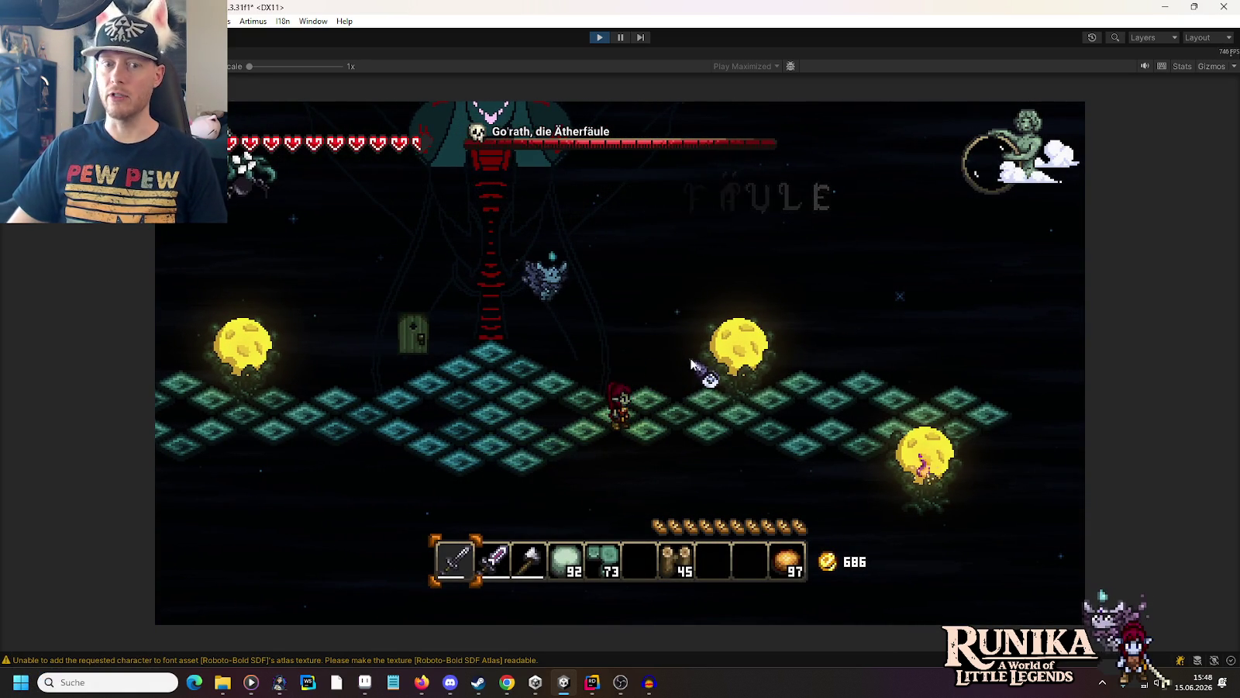
key(d)
click(821, 477)
key(d)
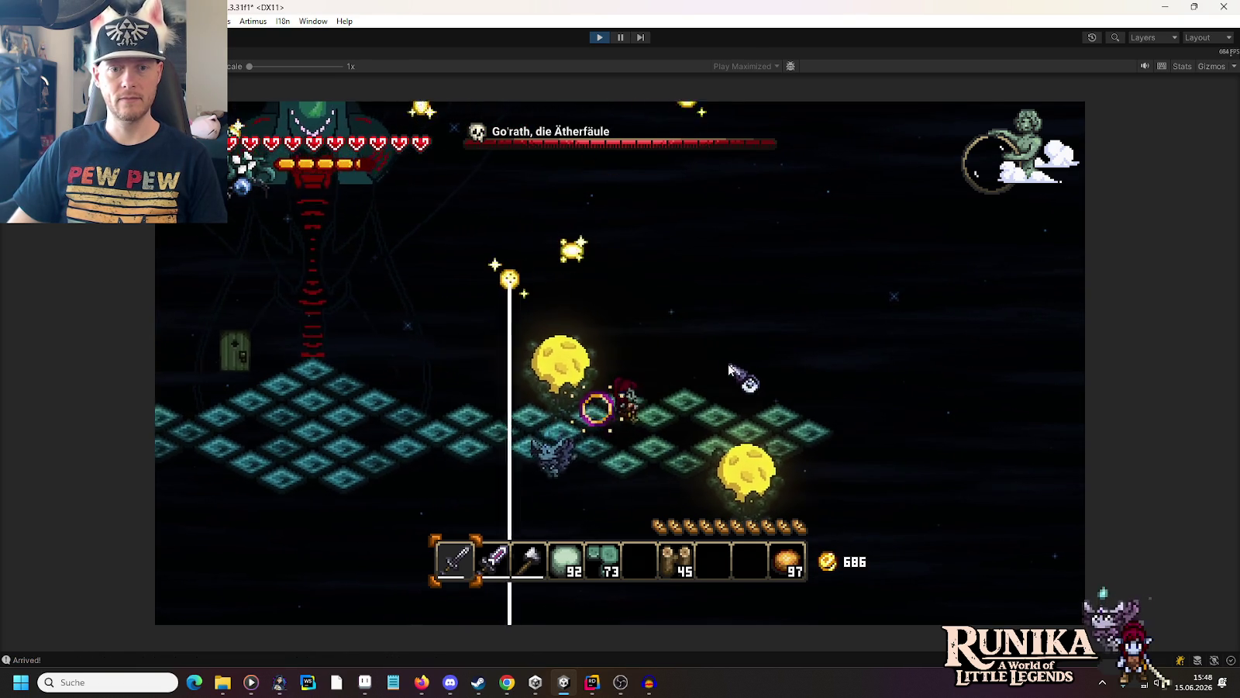
key(a)
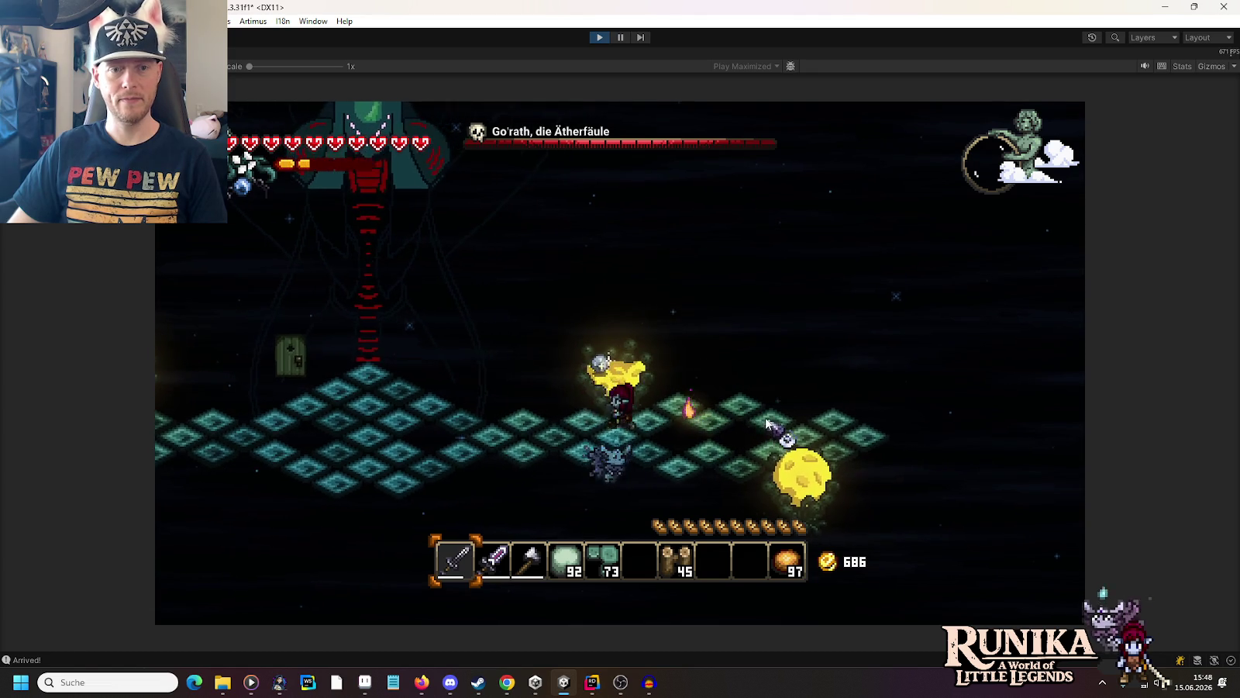
key(d)
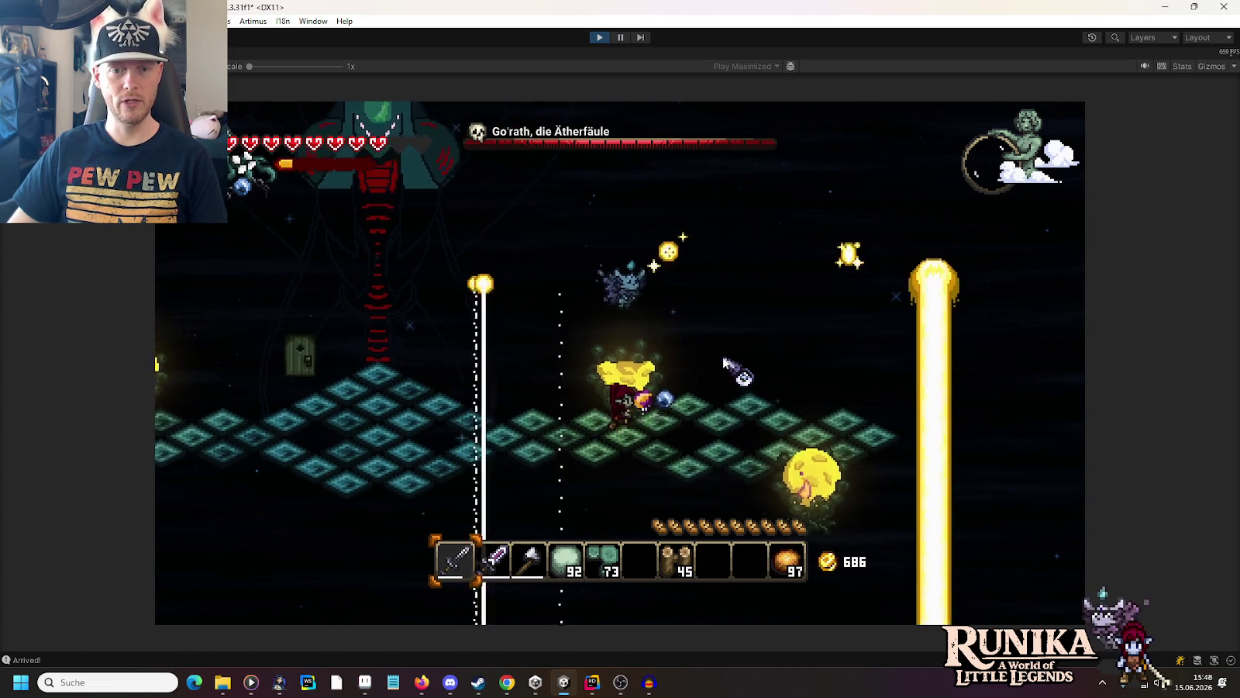
key(d)
key(s)
key(d)
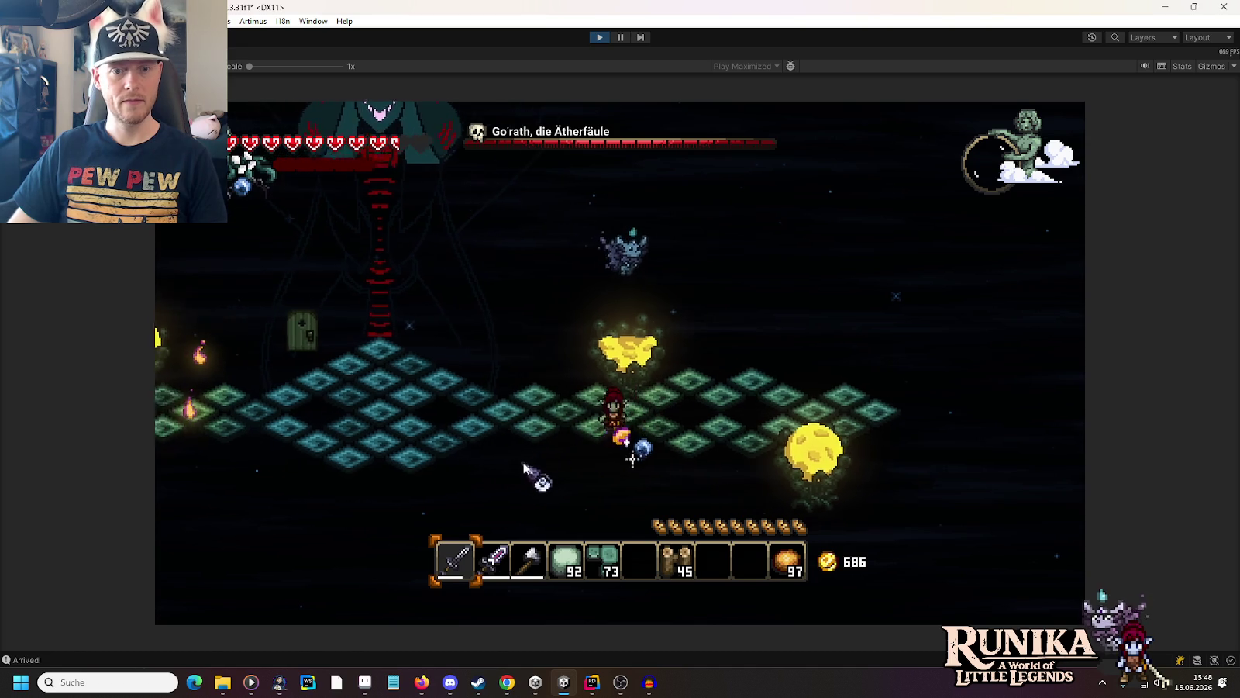
key(a)
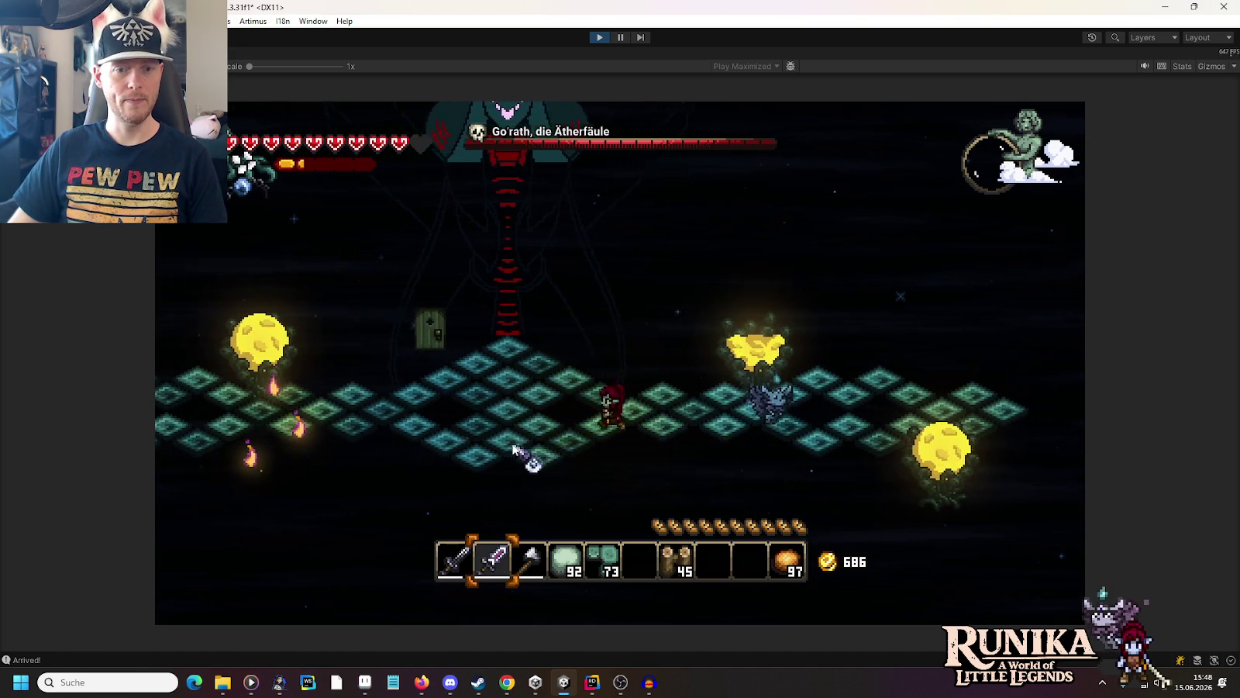
key(2)
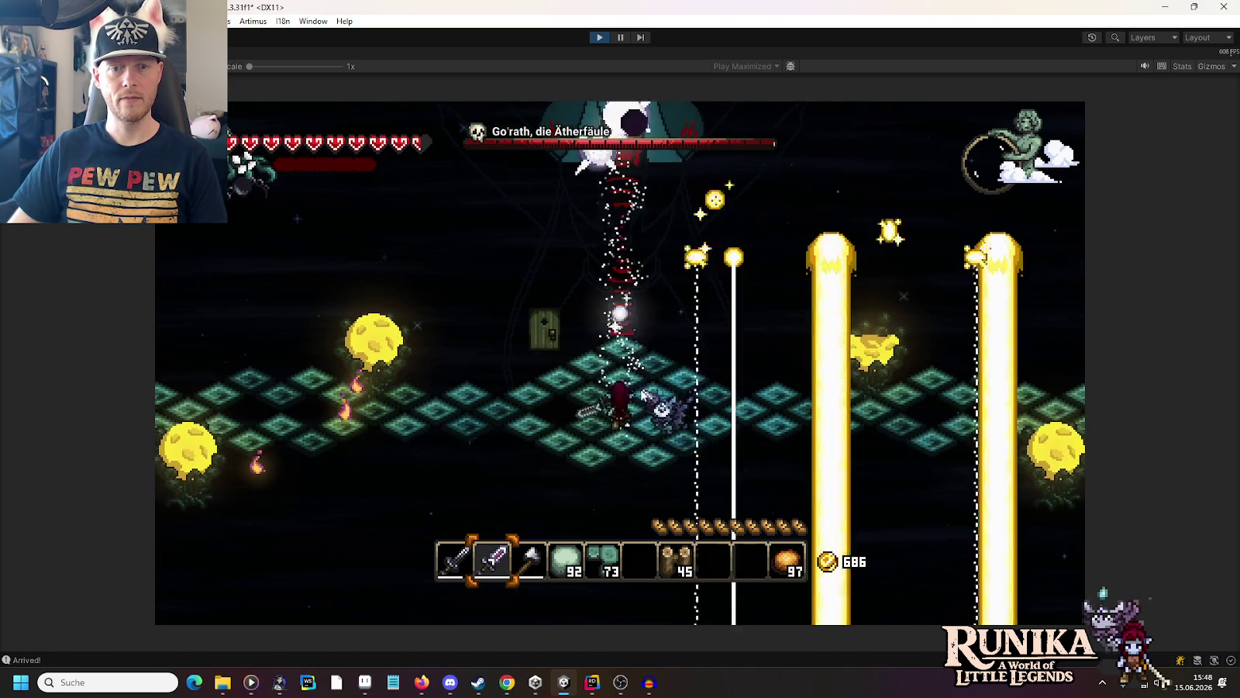
key(a)
key(1)
key(a)
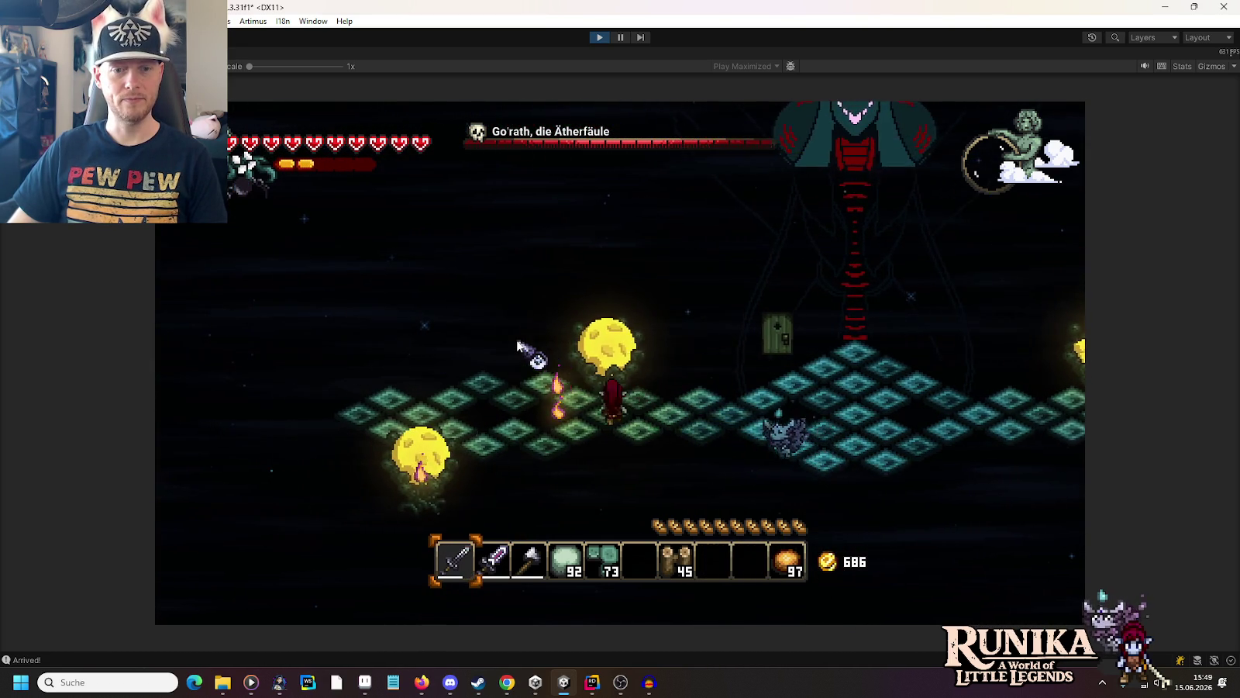
key(a)
click(448, 334)
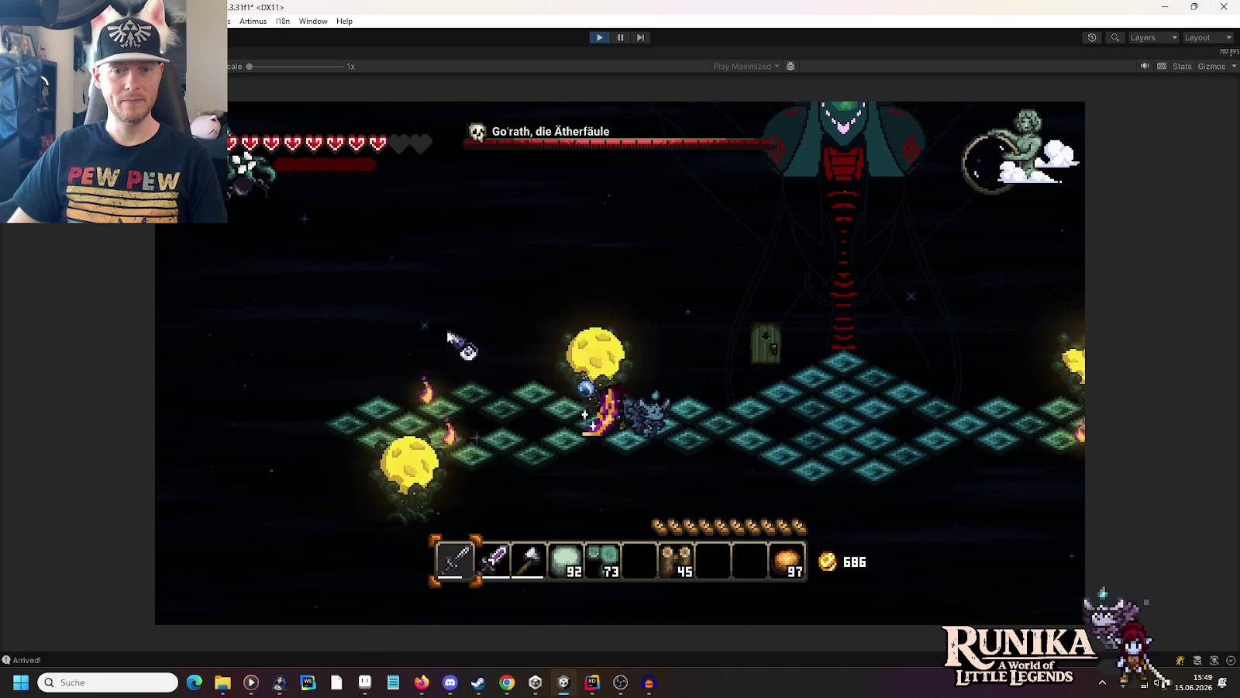
Step: Keep dodging the Aether Ray beams, swapping between hotbar weapons 1 and 2, and attack the winged enemy
key(d)
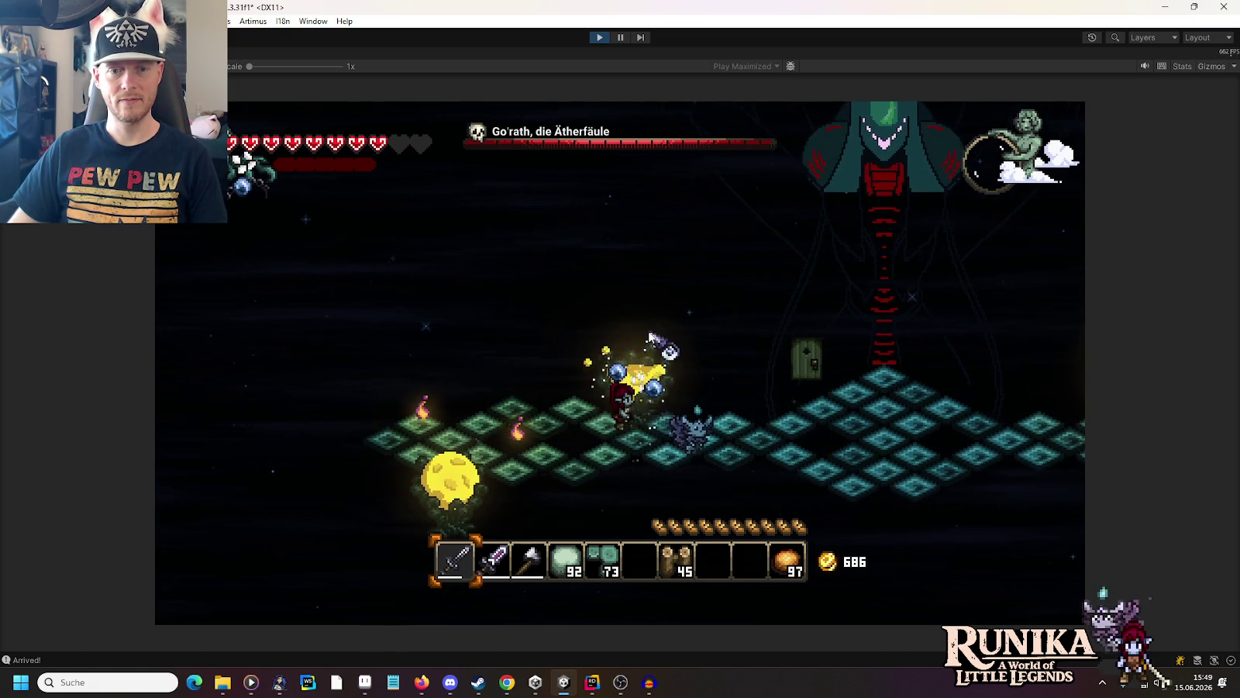
key(d)
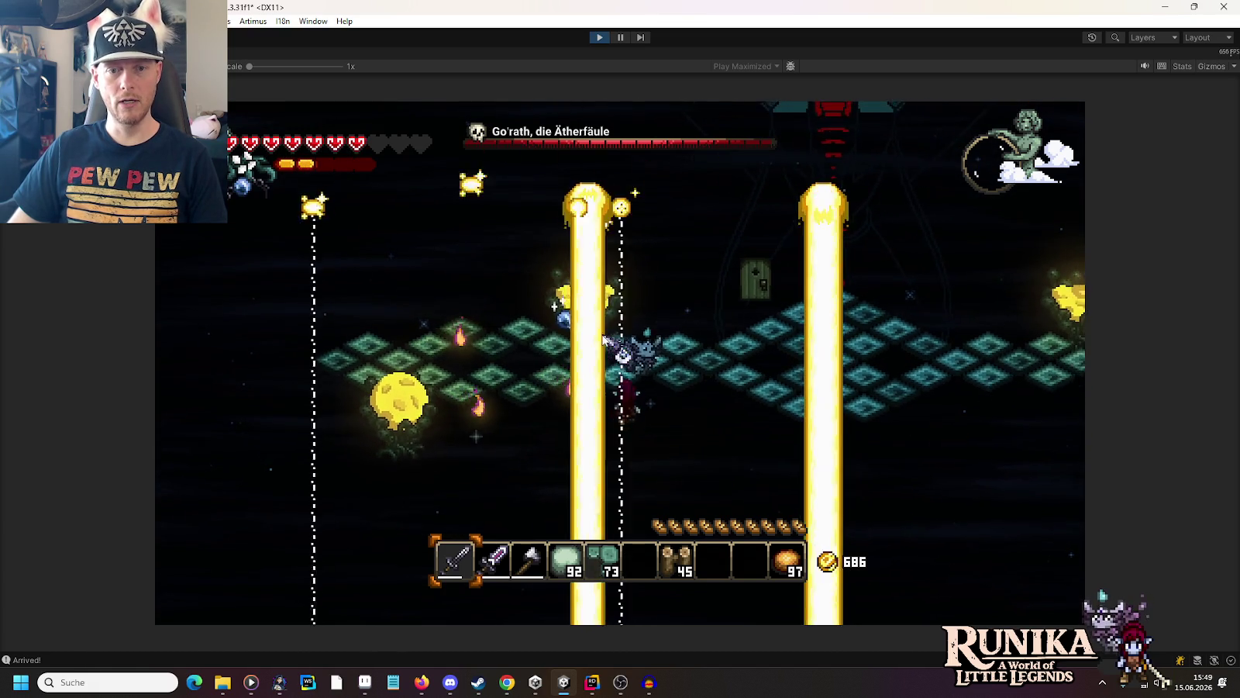
key(d)
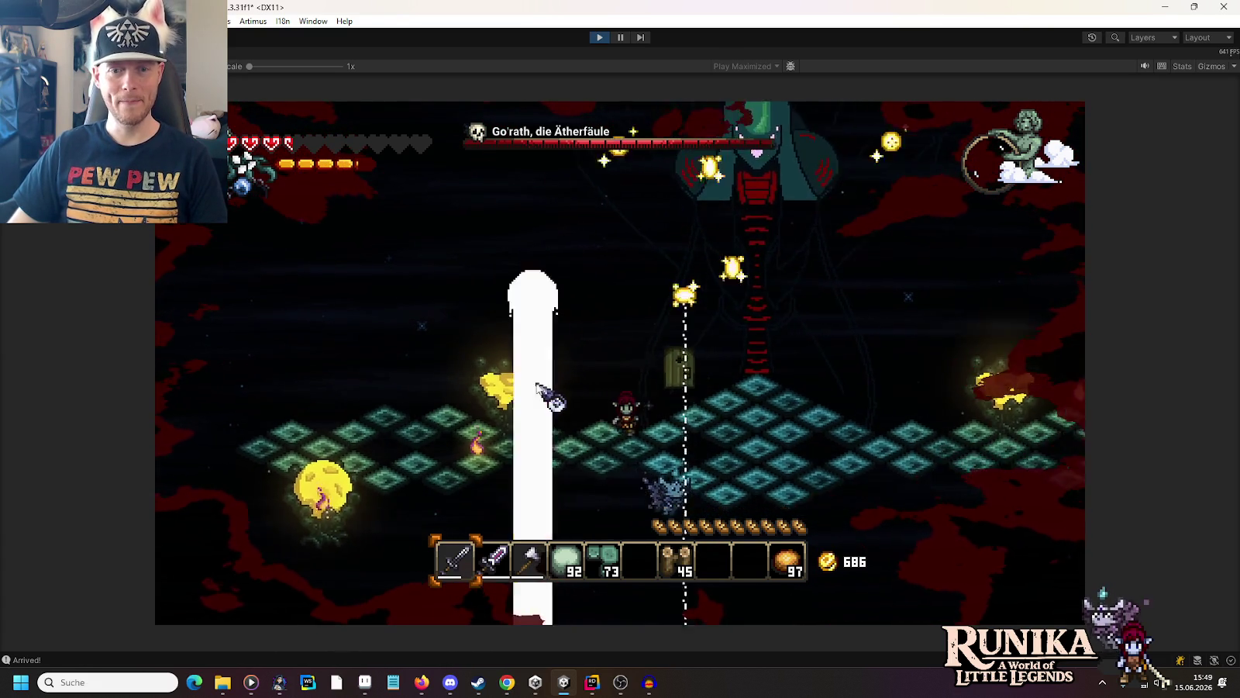
key(d)
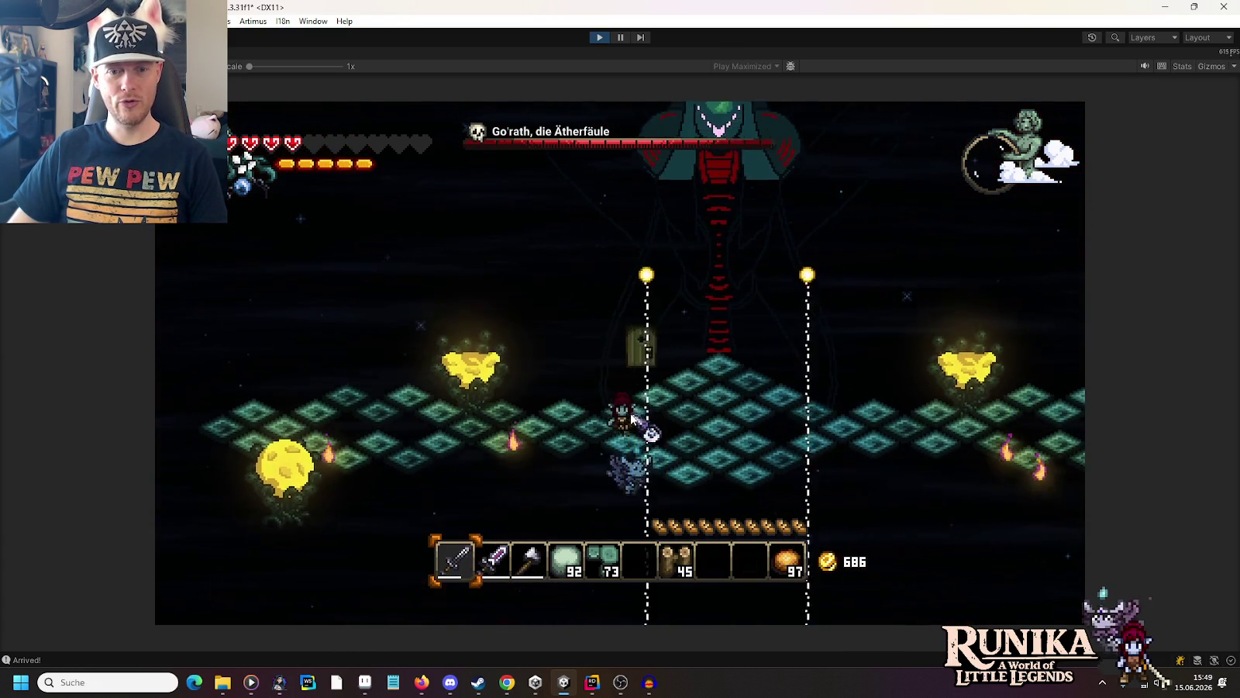
key(2)
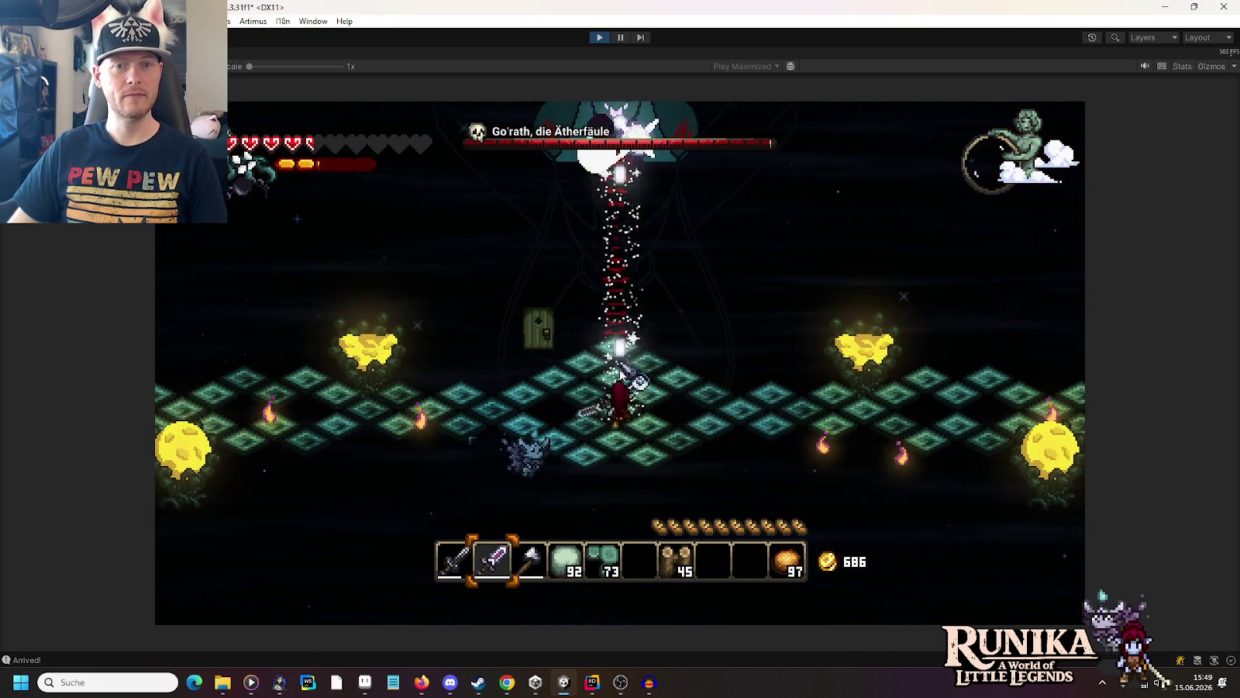
key(a)
key(1)
key(a)
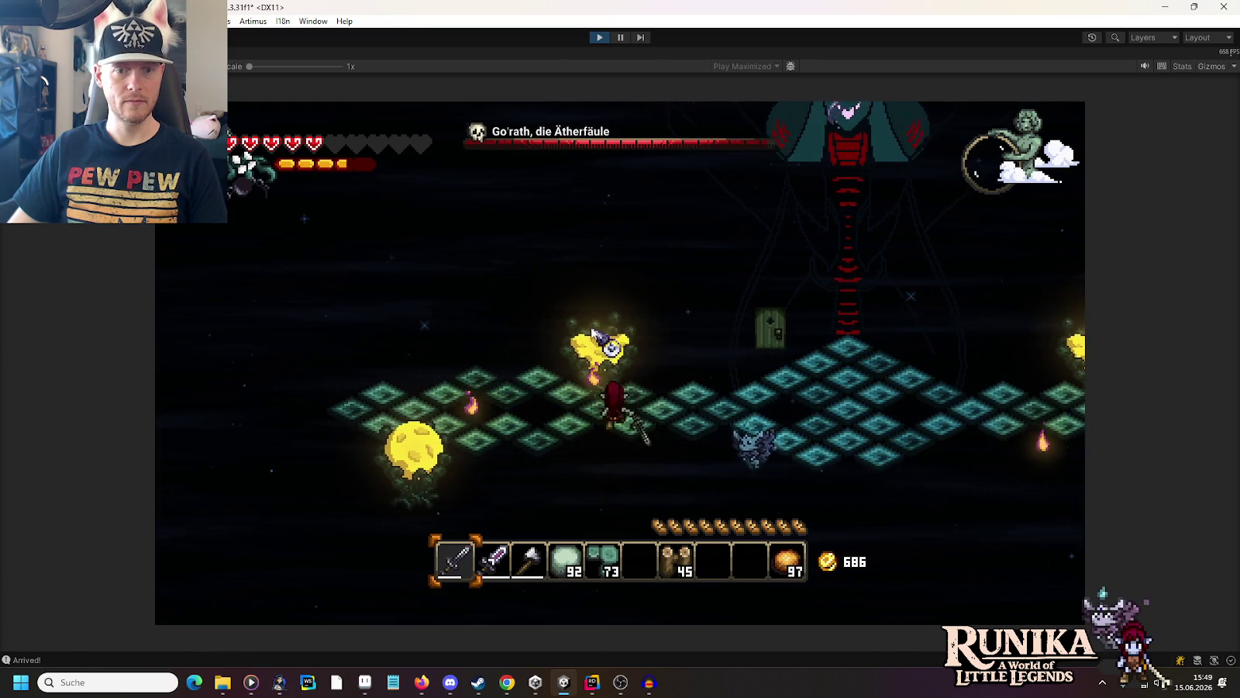
key(w)
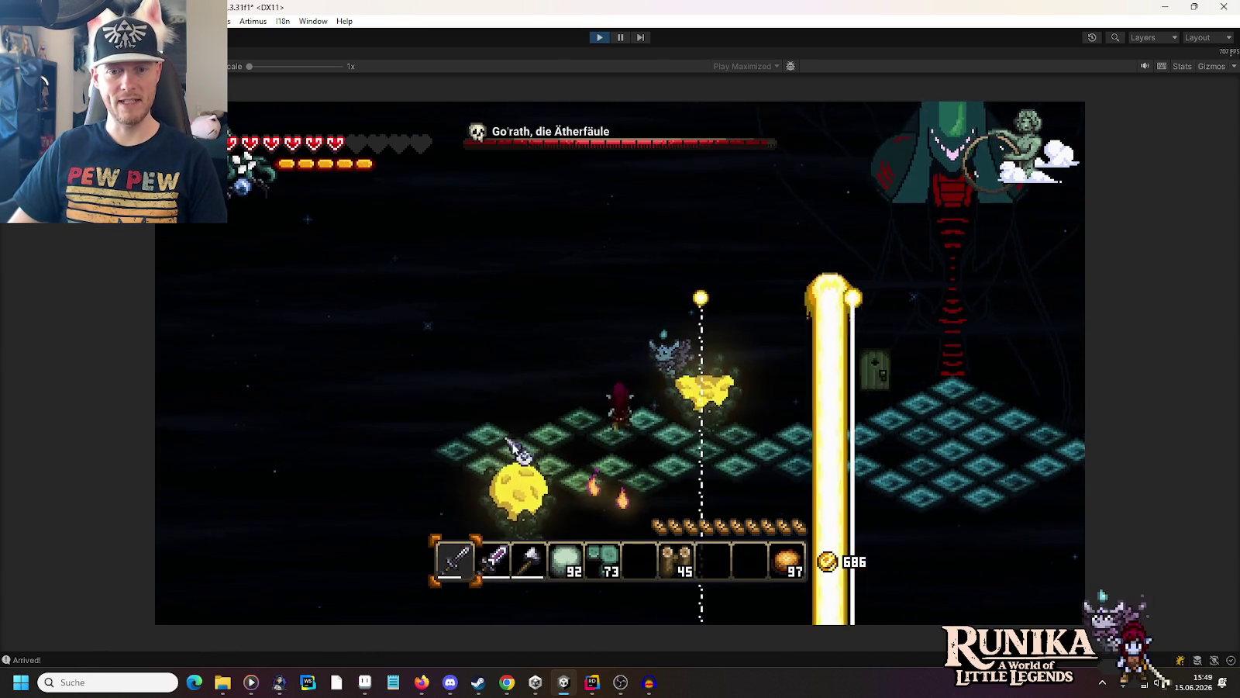
key(s)
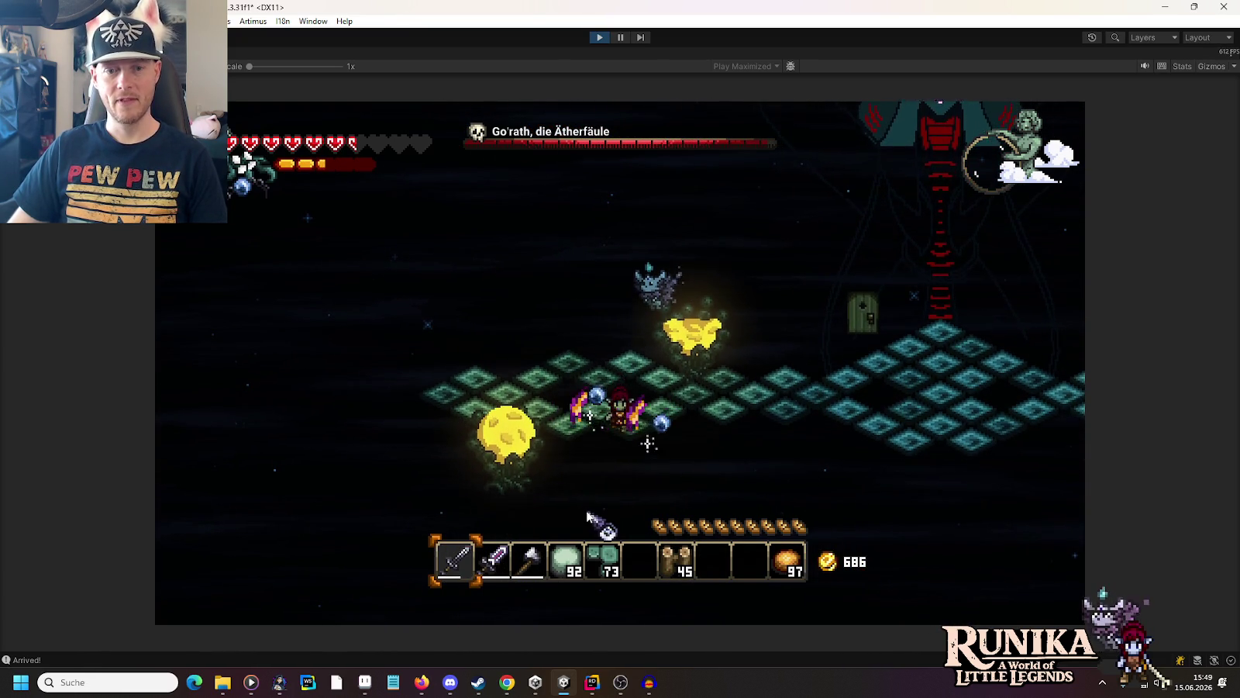
key(s)
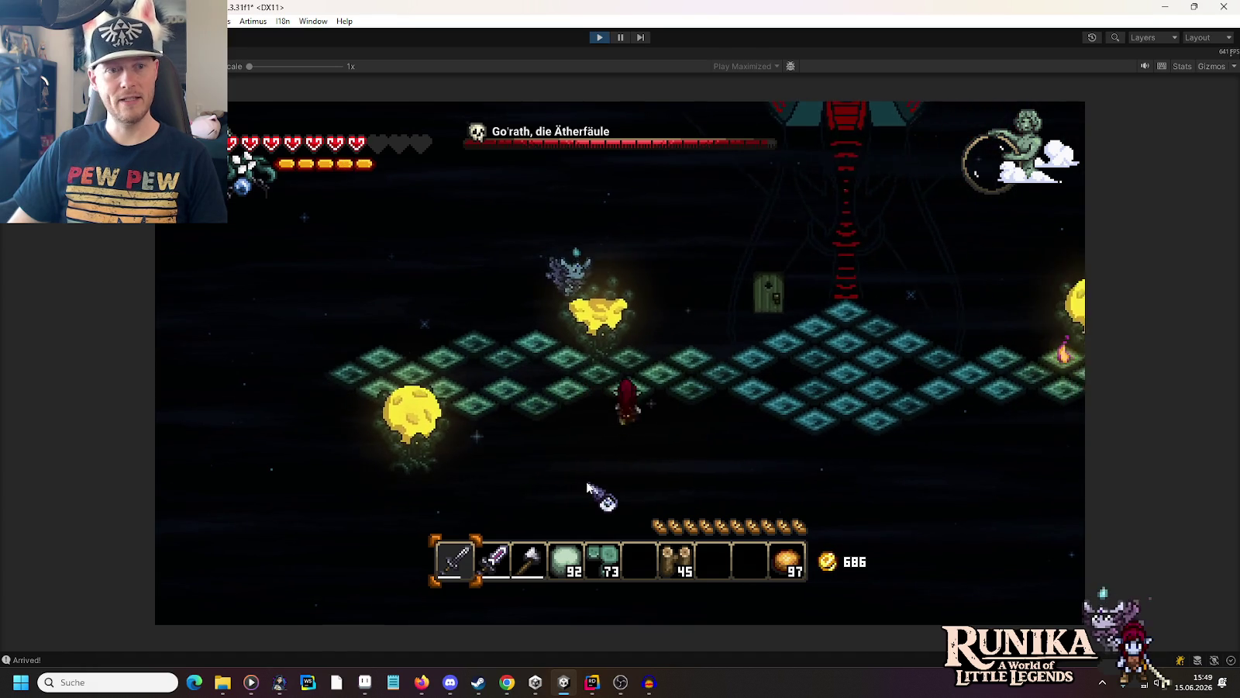
key(d)
key(d)
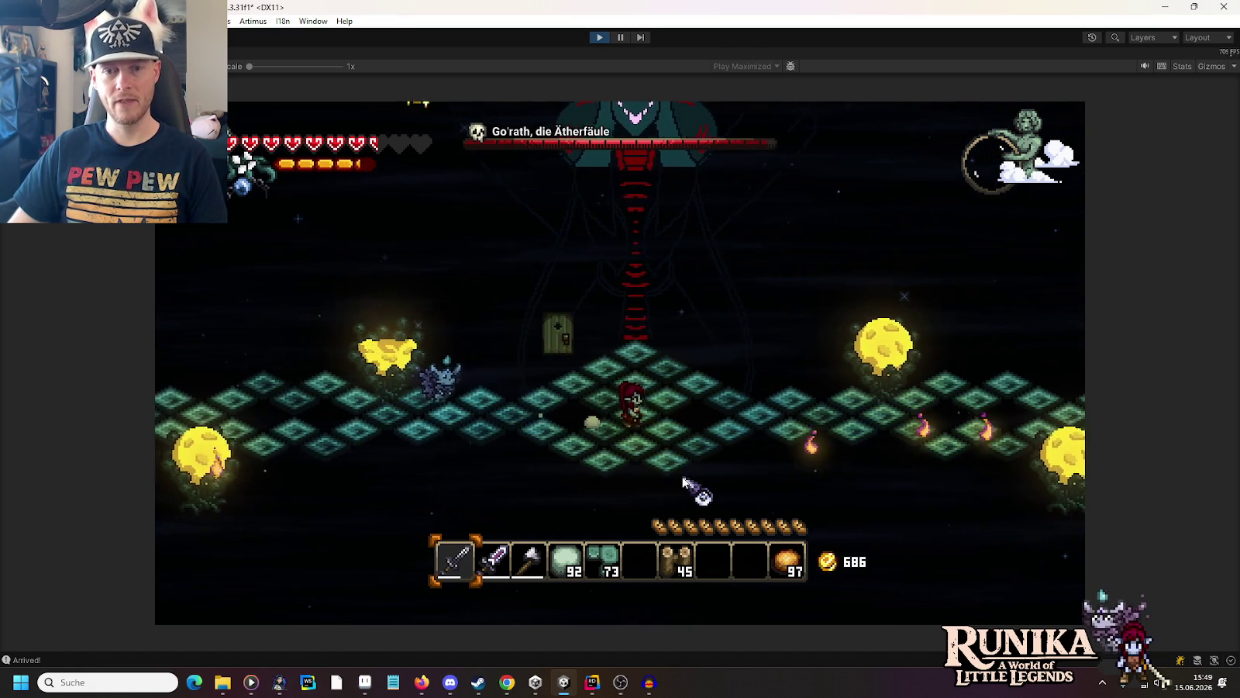
key(a)
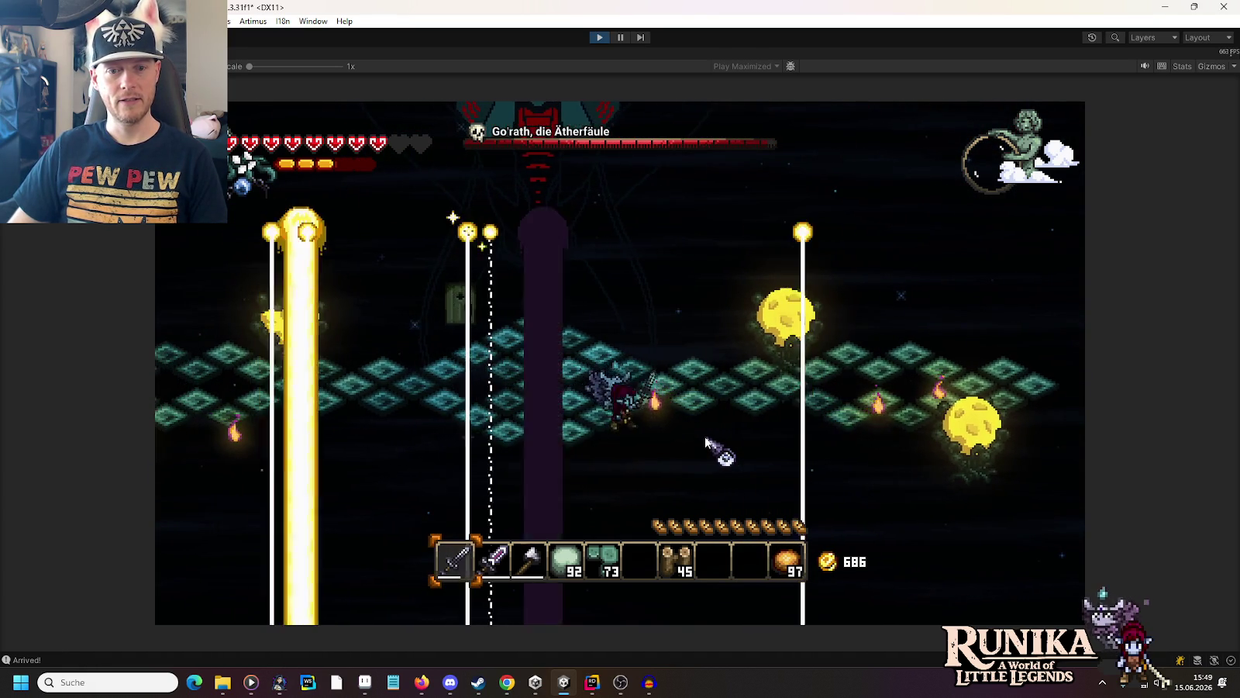
key(w)
key(a)
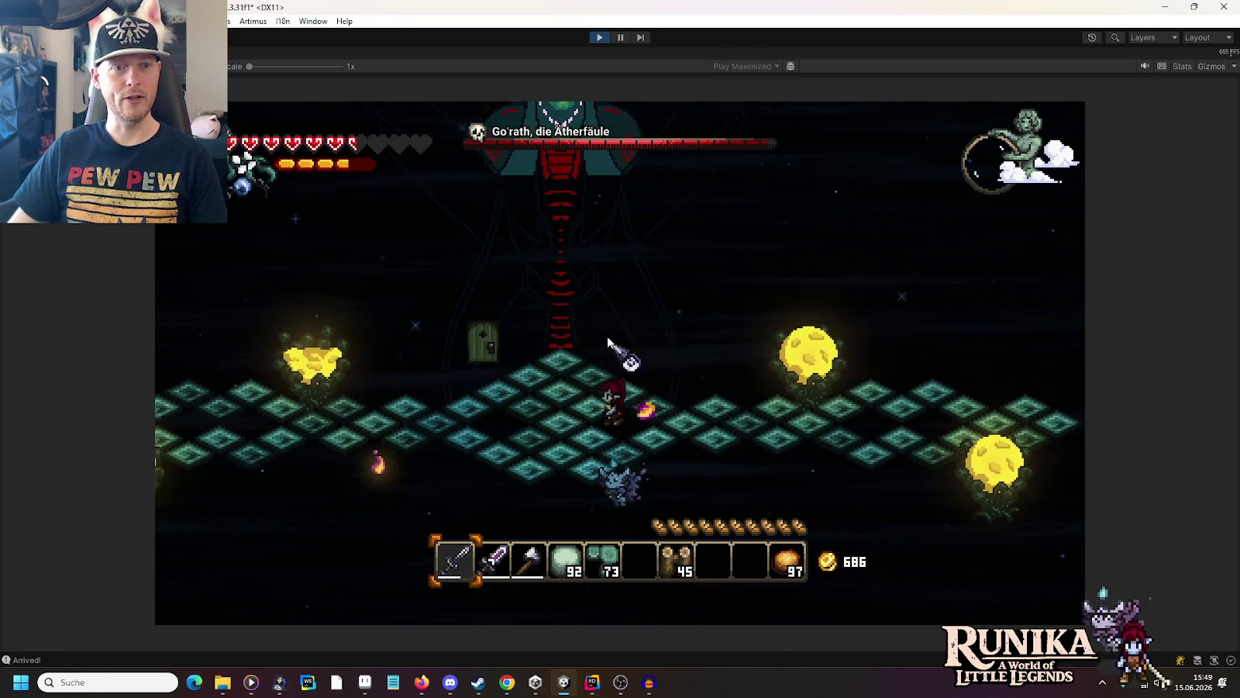
key(2)
key(d)
key(1)
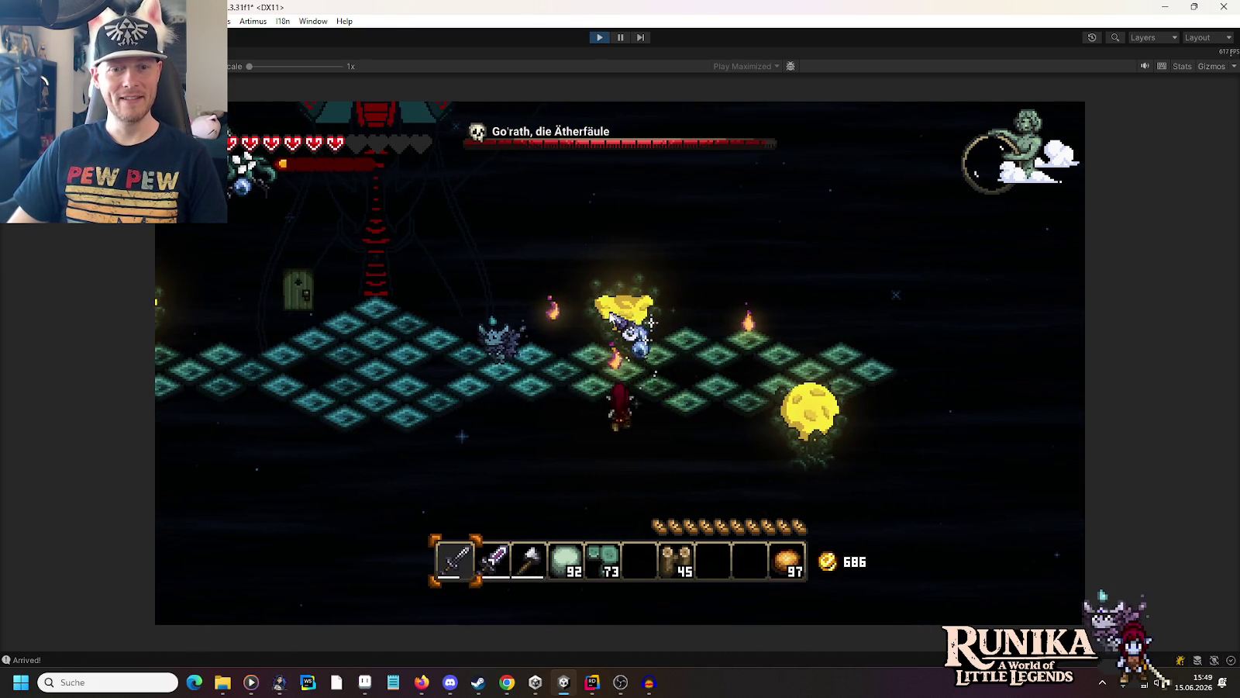
key(w)
key(a)
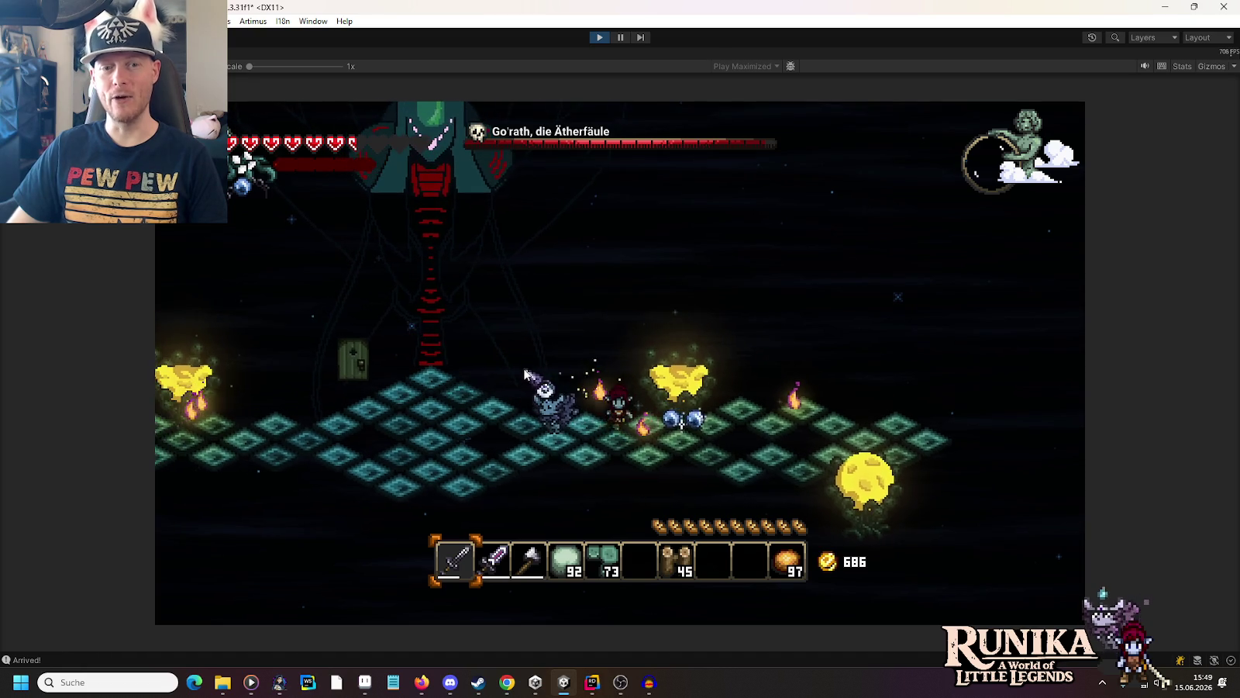
Step: Dodge a few more beams, stop Play mode, and return to Rider showing StateGorathFight.cs
key(w)
key(d)
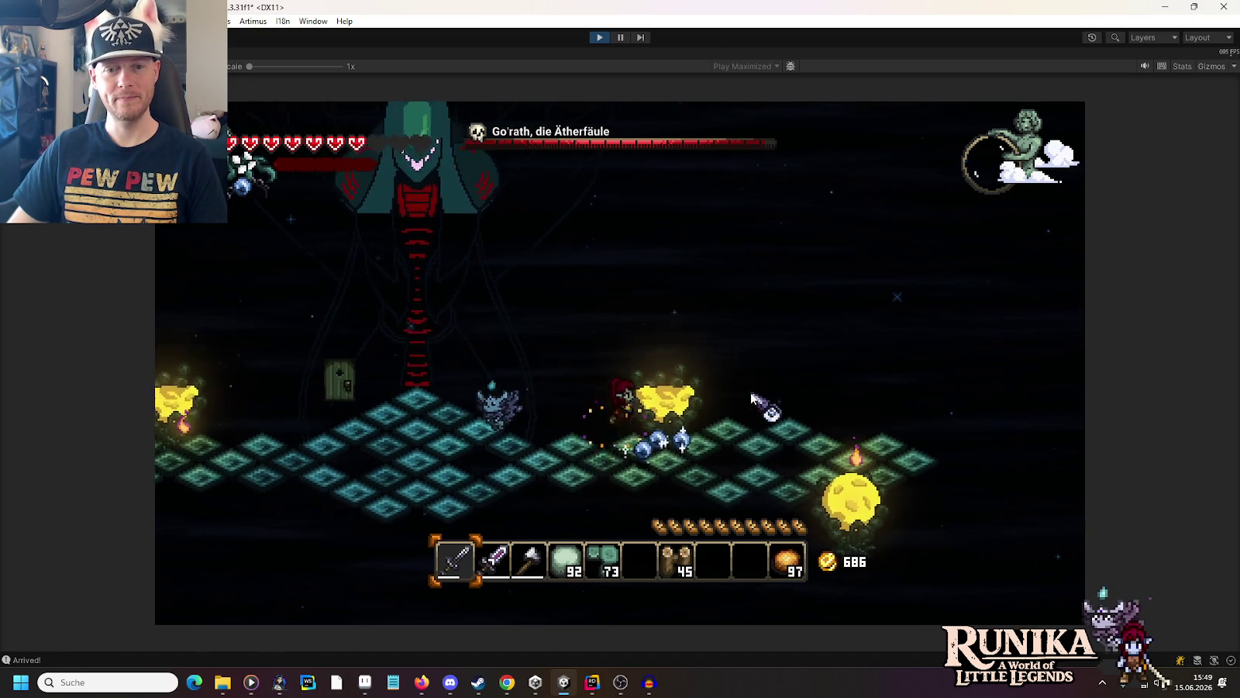
key(s)
key(d)
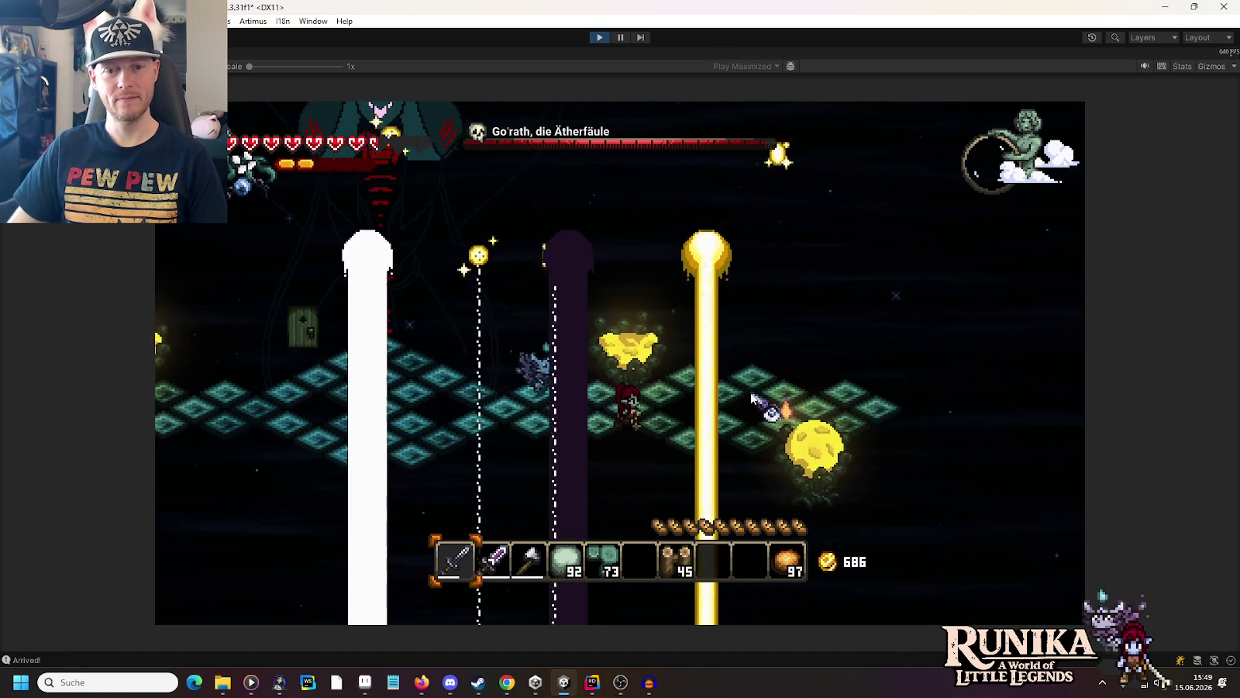
key(d)
key(a)
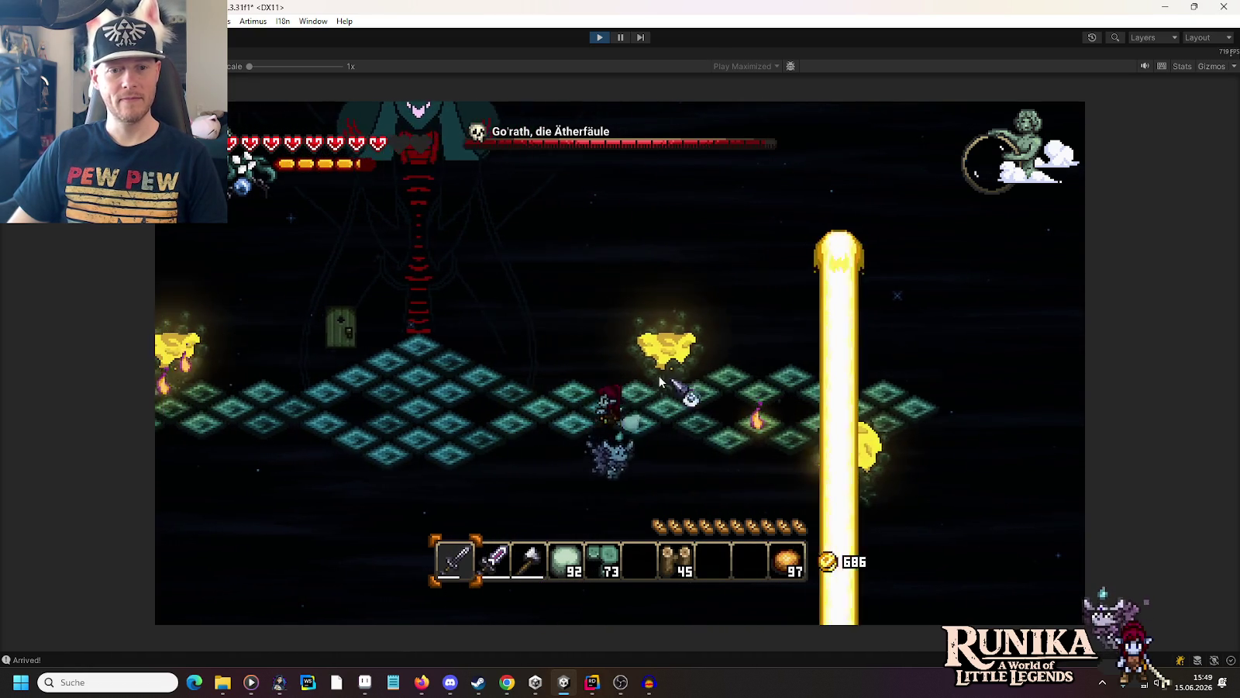
key(a)
key(2)
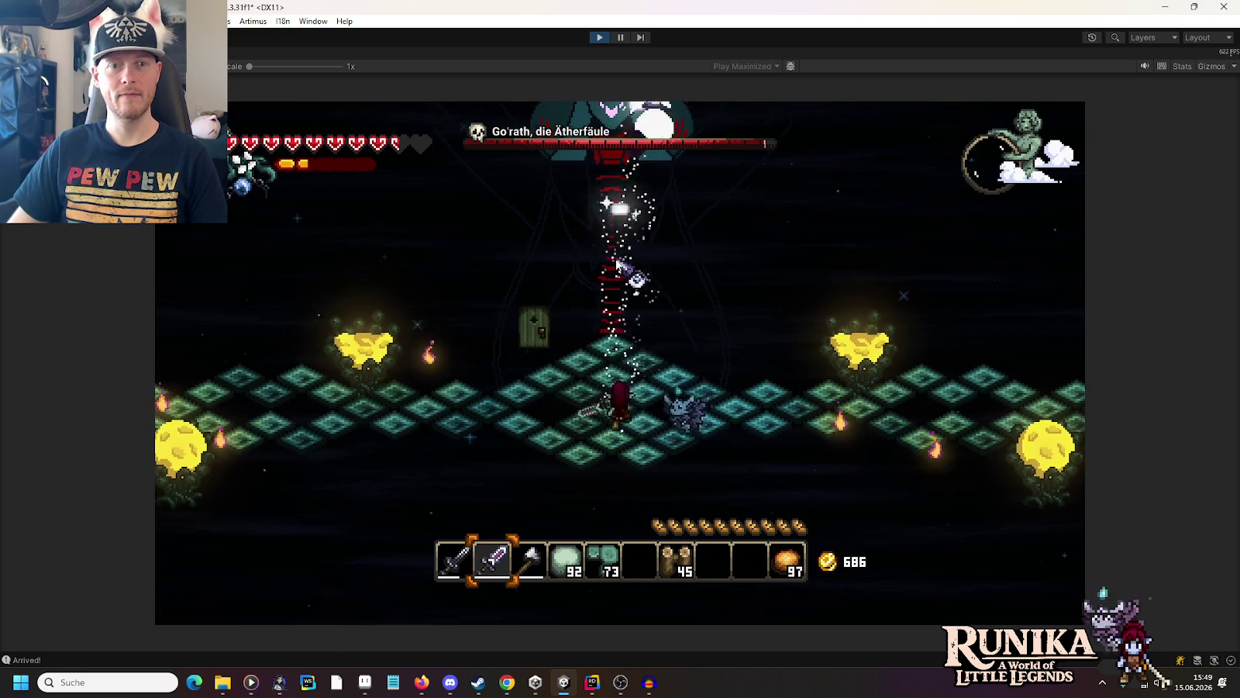
click(598, 38)
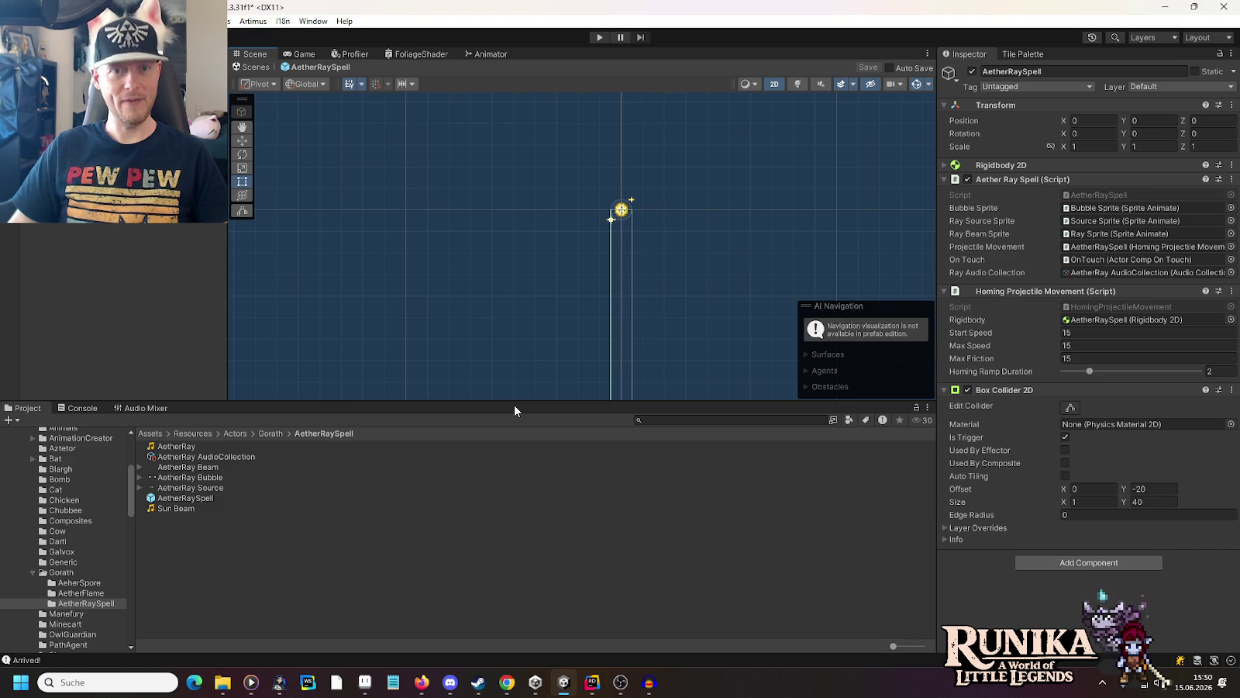
click(587, 687)
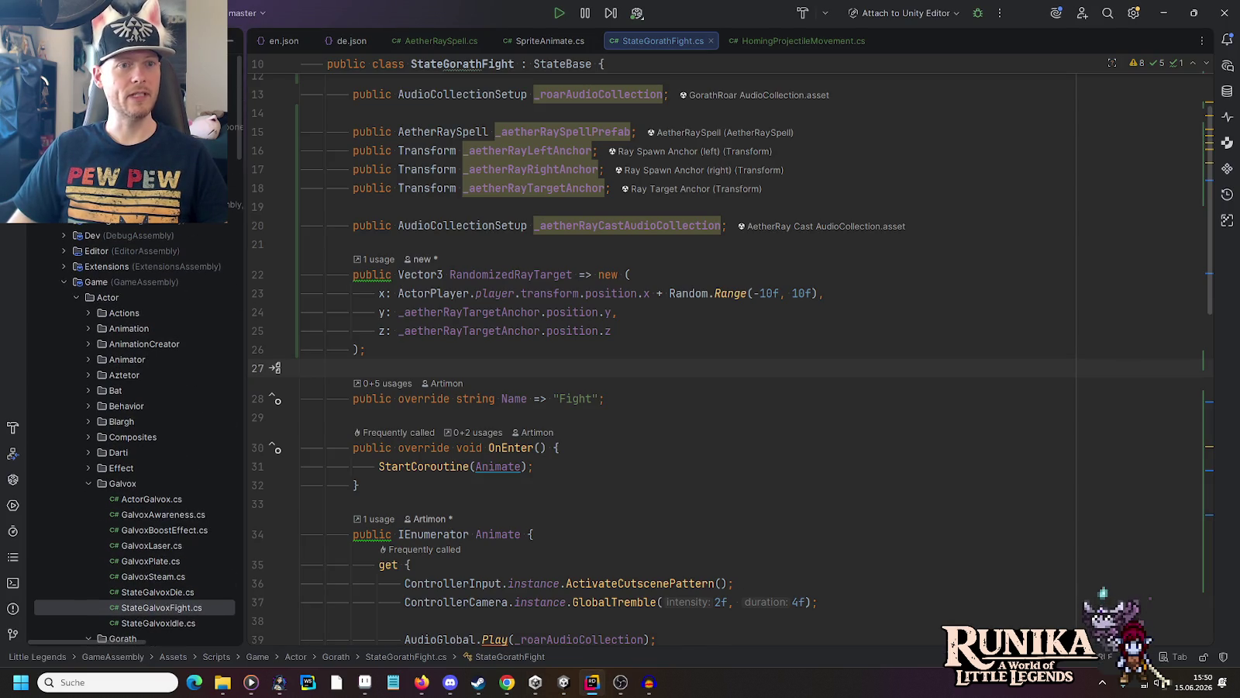
Step: Start a Git Commit Directory on the project and step through the changed files' diffs
right_click(77, 56)
mouse_move(256, 115)
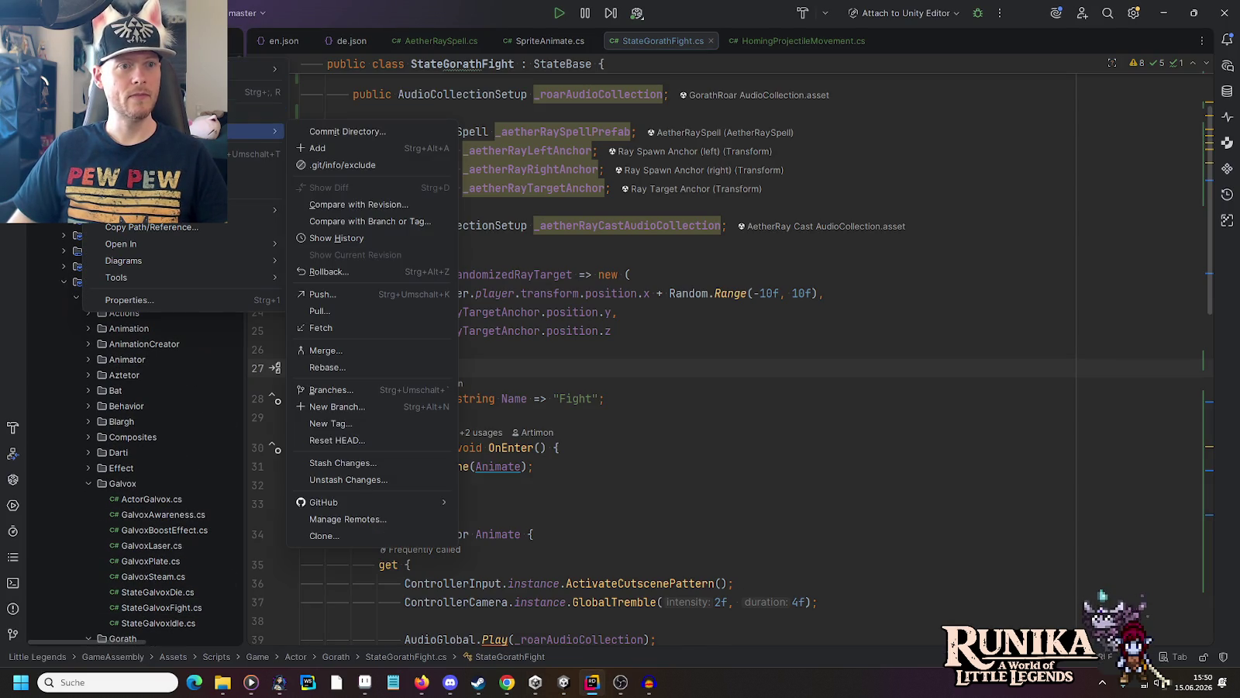
click(352, 134)
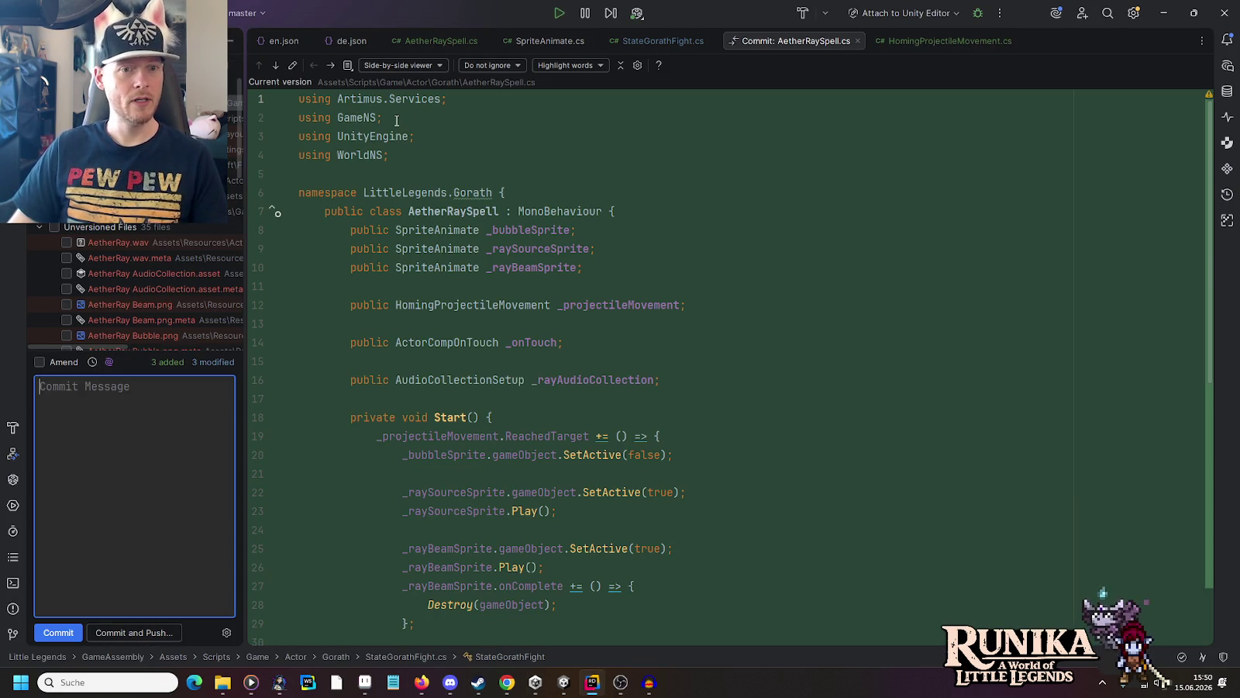
scroll(722, 214, down, 9)
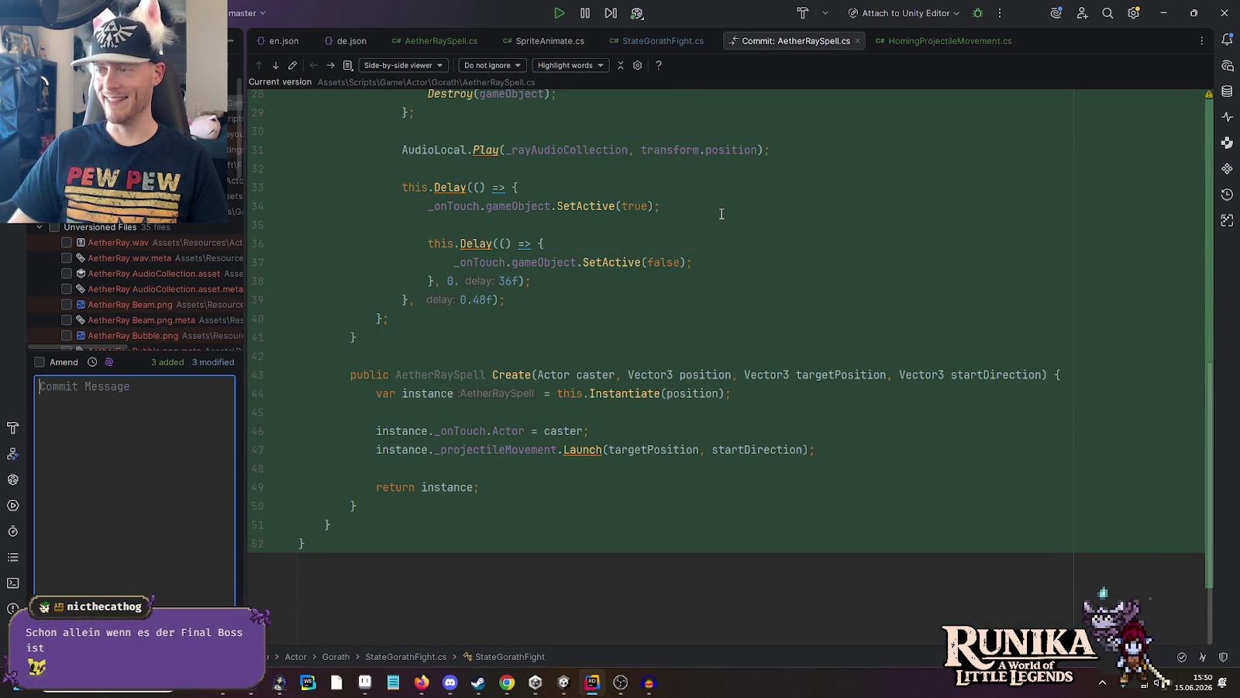
key(F7)
key(F7)
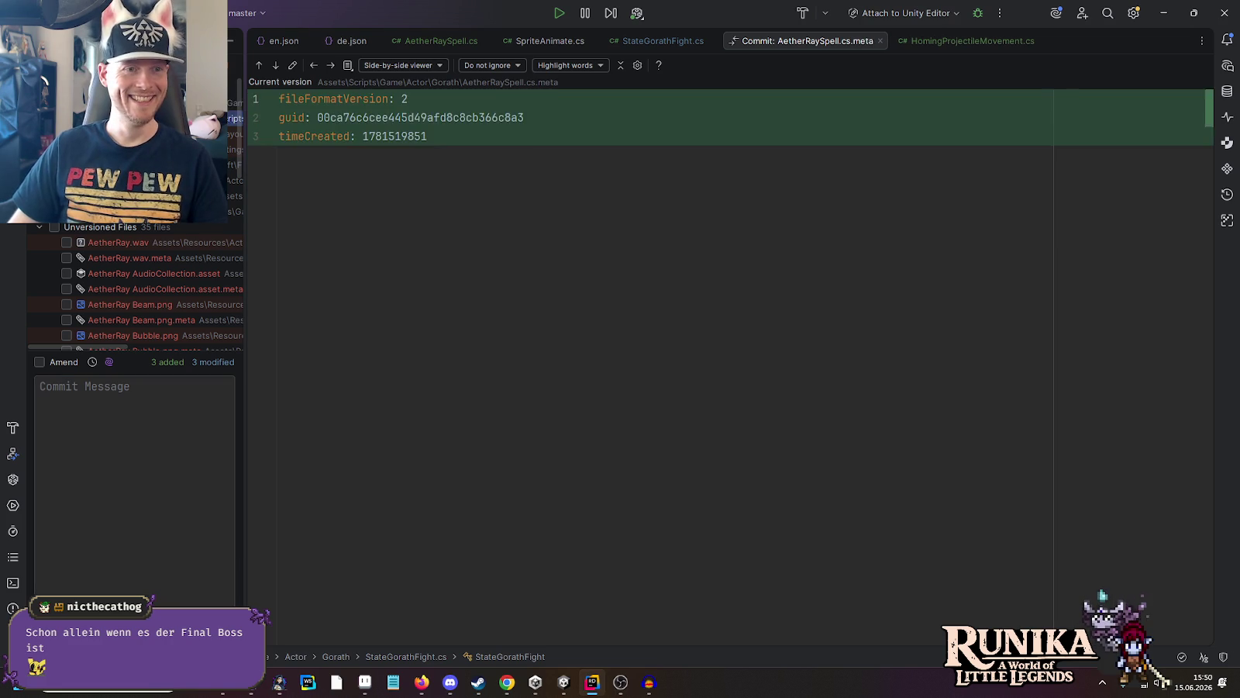
key(F7)
key(F7)
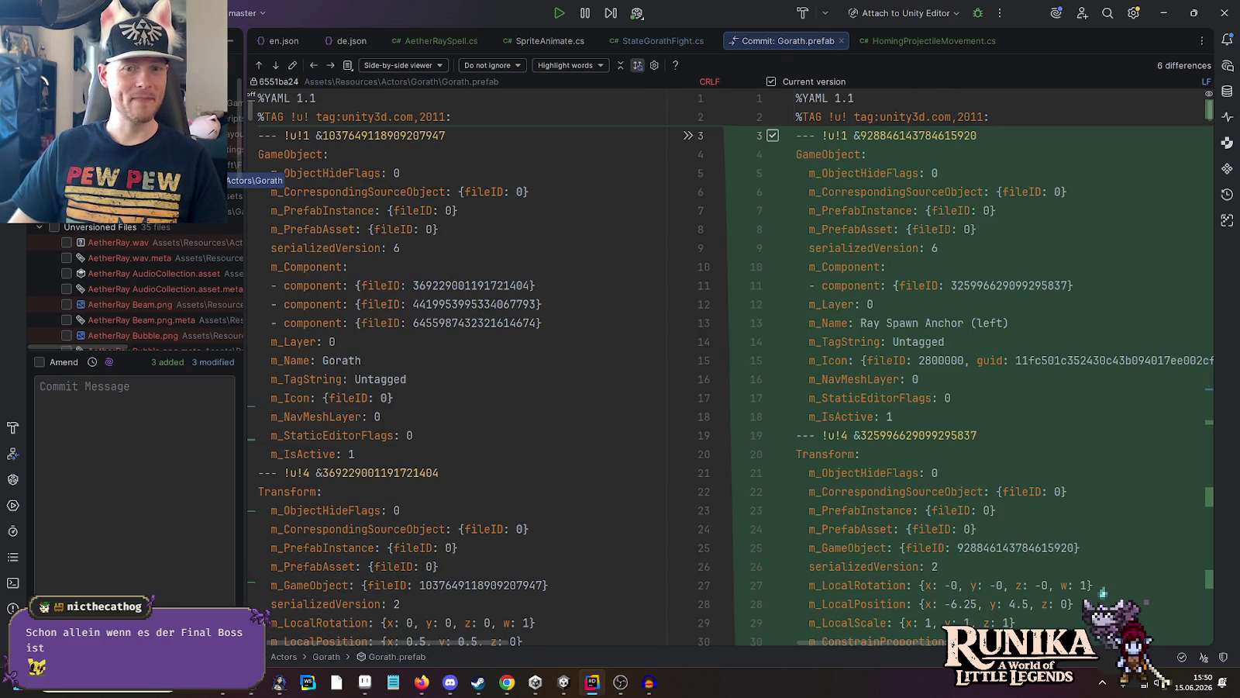
key(F7)
scroll(412, 217, down, 12)
scroll(467, 216, down, 8)
scroll(473, 271, up, 4)
Step: Delete the stray blank line and the Debug.Log("Arrived!") line in HomingProjectileMovement.cs
click(479, 319)
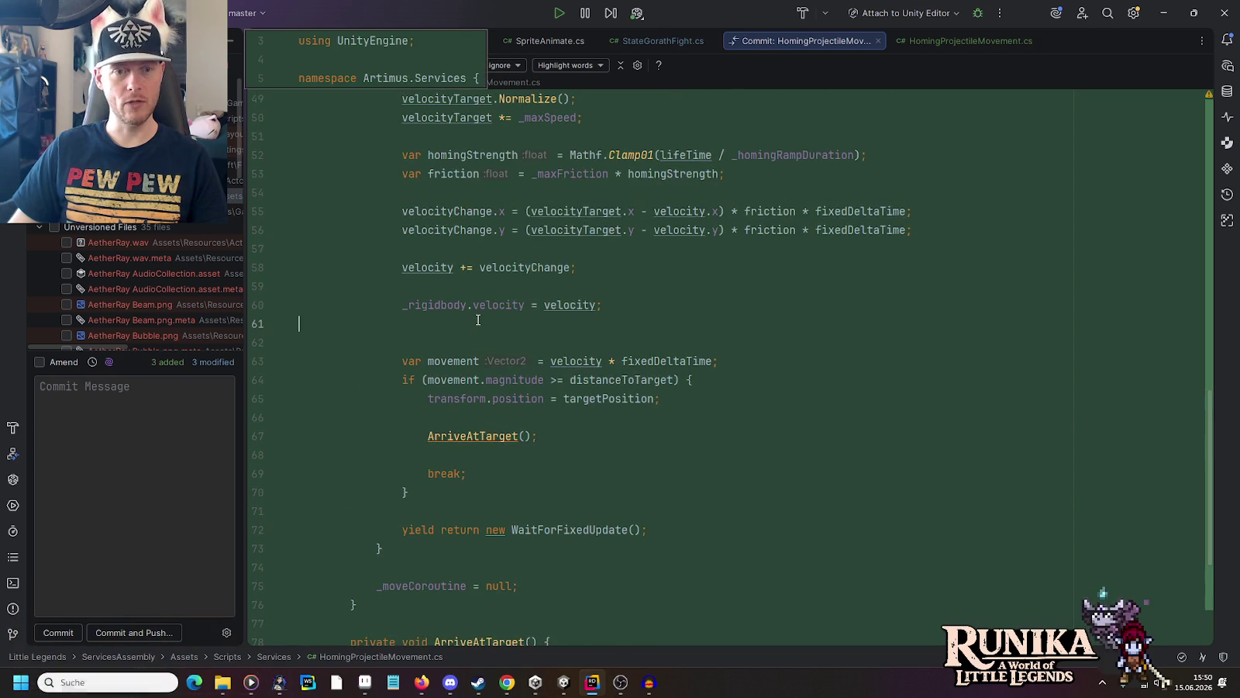
key(BackSpace)
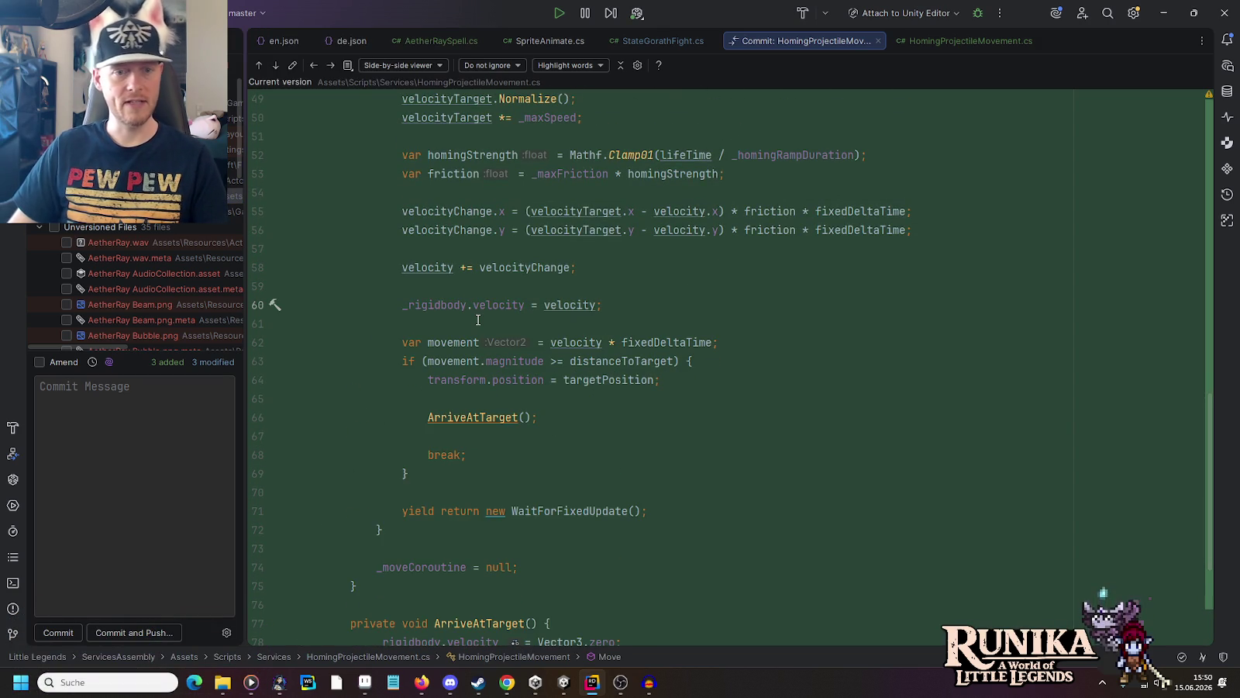
scroll(479, 320, down, 4)
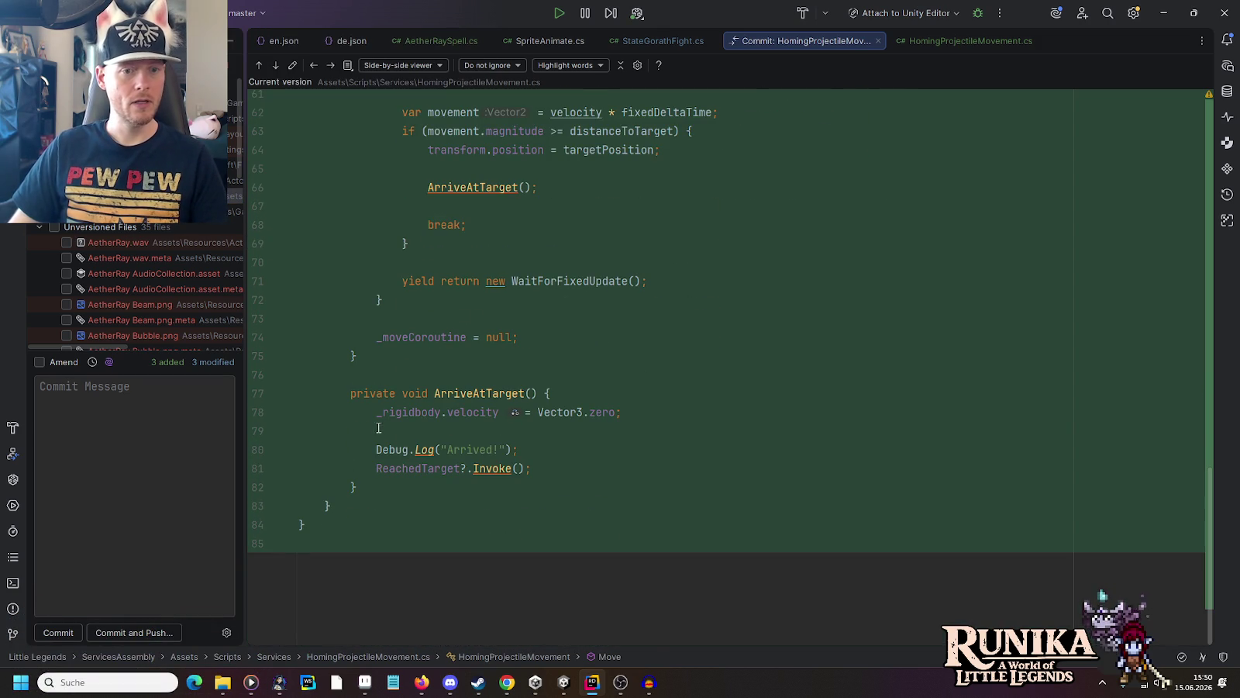
click(439, 455)
key(ctrl+y)
scroll(576, 238, up, 6)
scroll(576, 237, down, 3)
scroll(576, 237, up, 15)
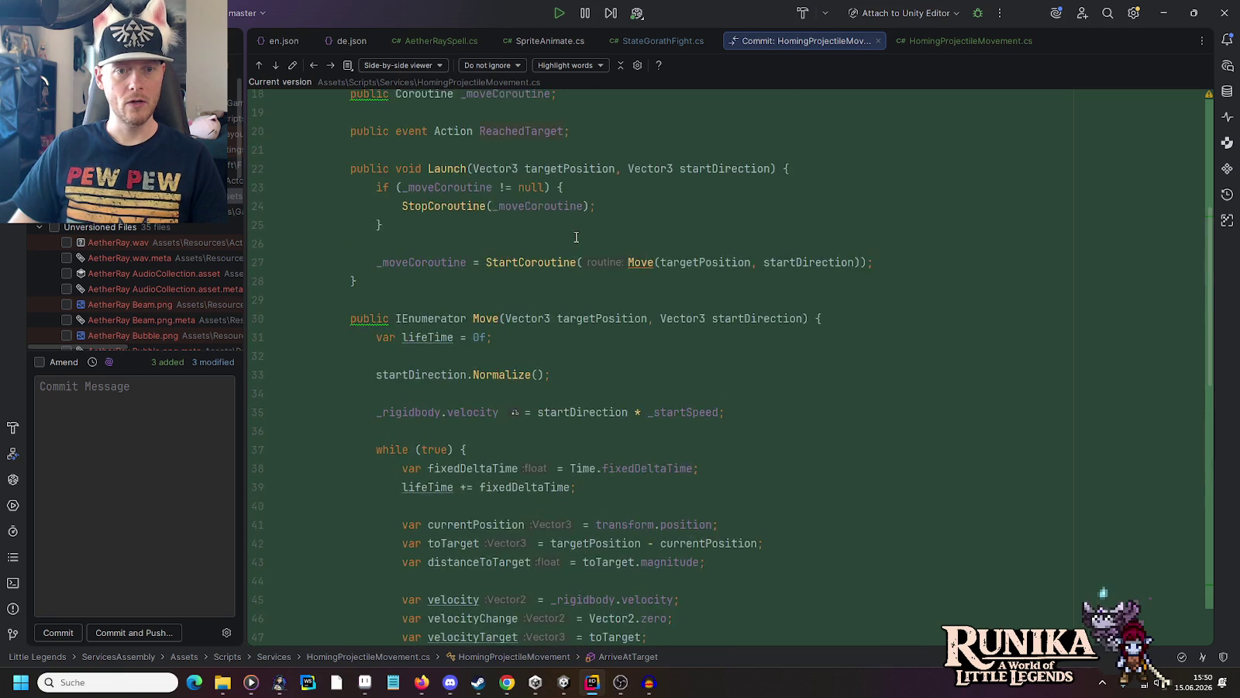
scroll(576, 237, up, 3)
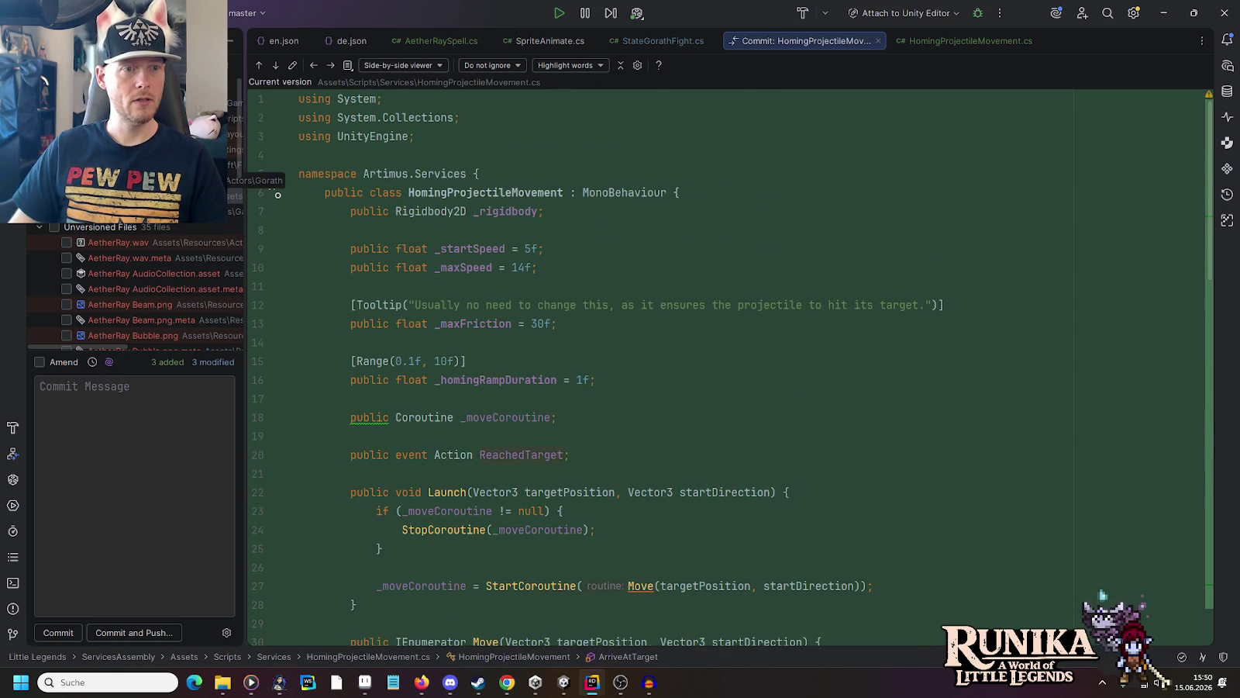
Step: Review the AetherRaySpell.cs and StateGorathFight.cs diffs, down to the change at line 51
key(shift+F7)
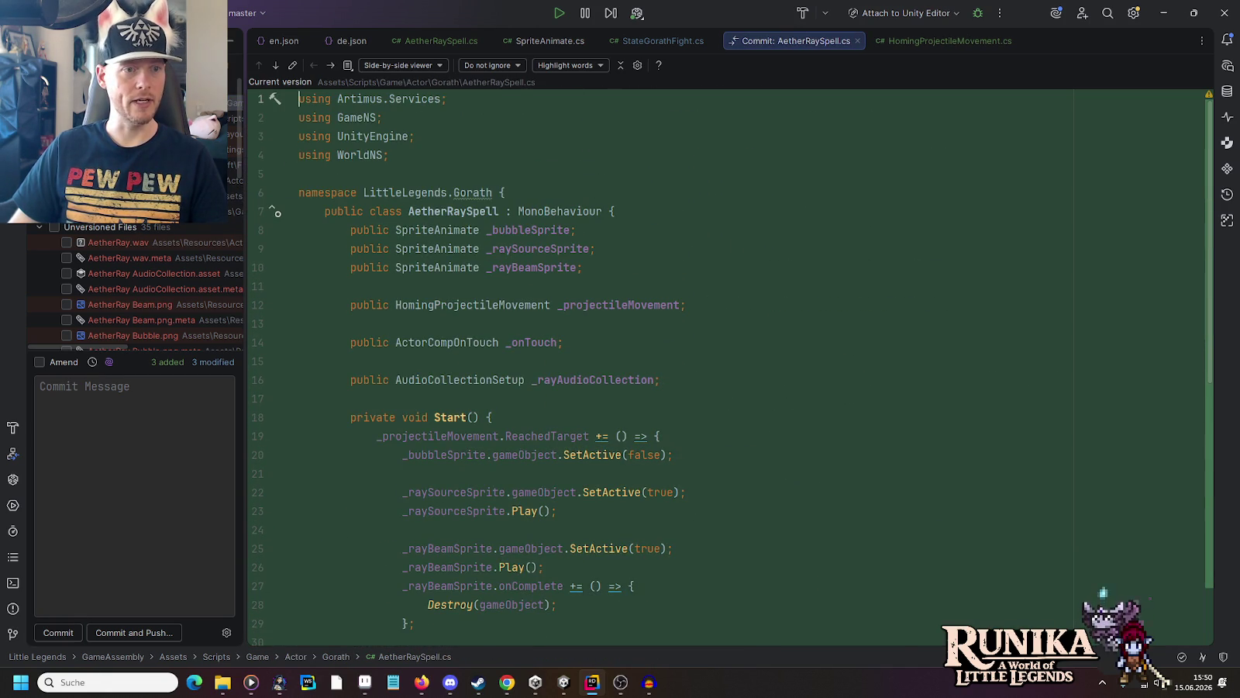
key(F7)
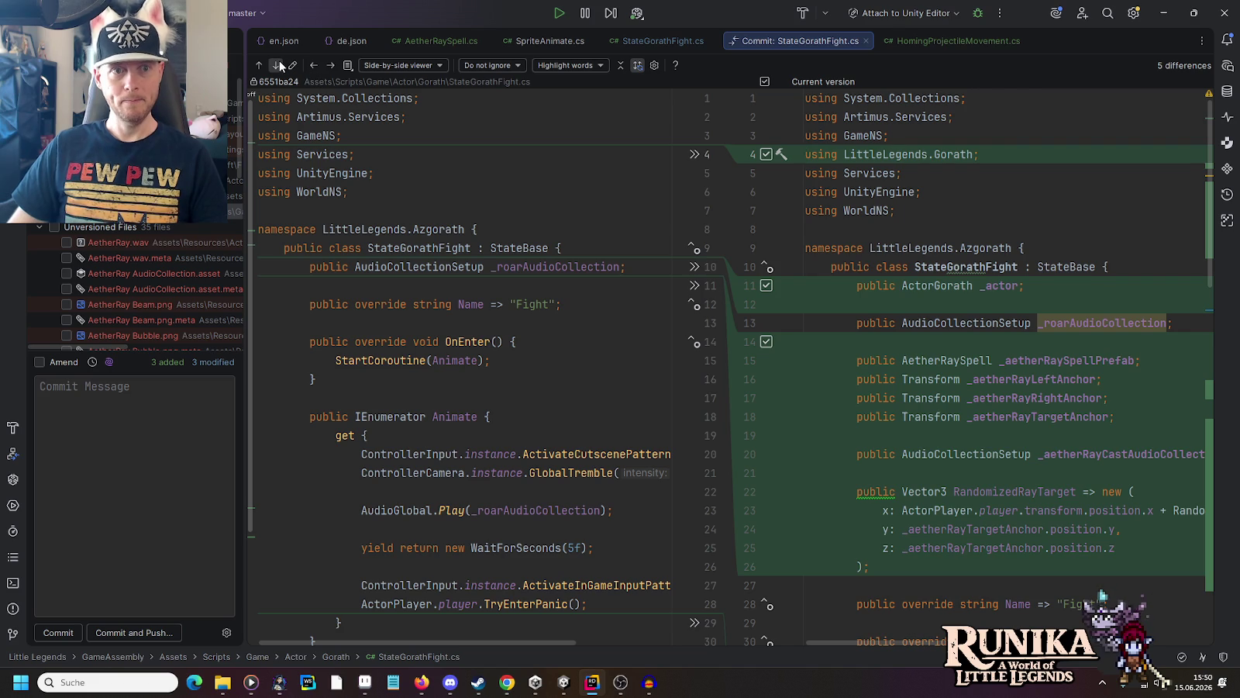
click(277, 65)
click(277, 66)
click(276, 65)
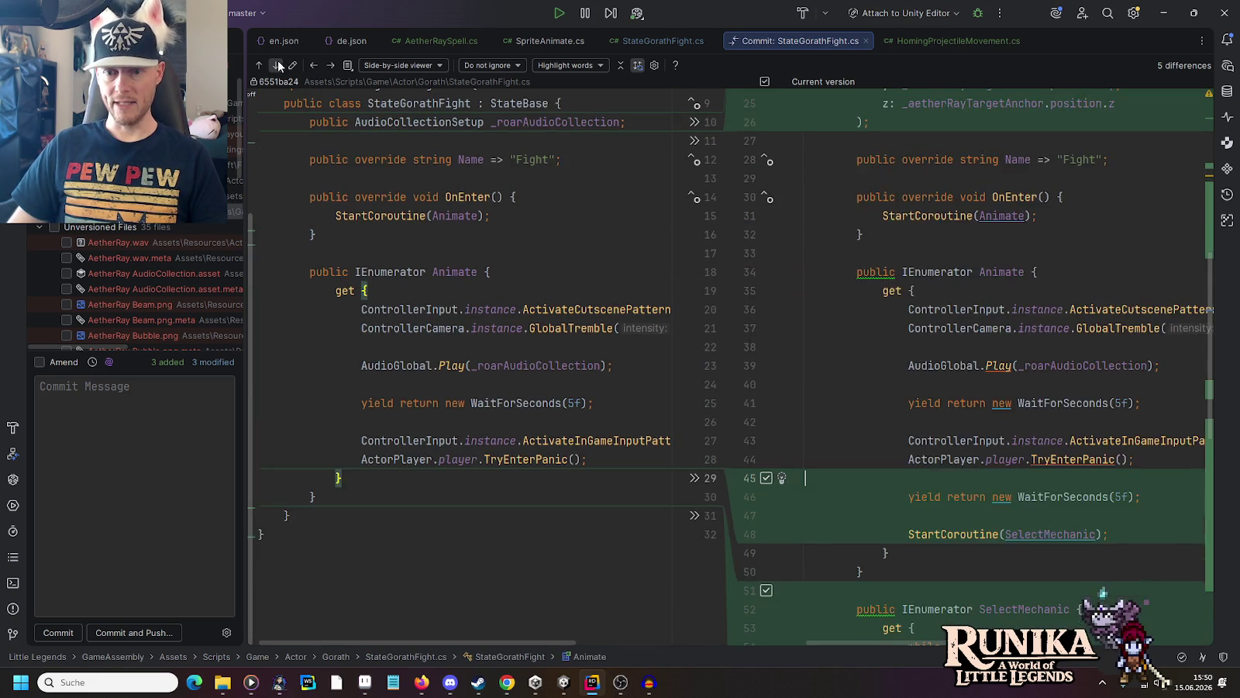
click(277, 65)
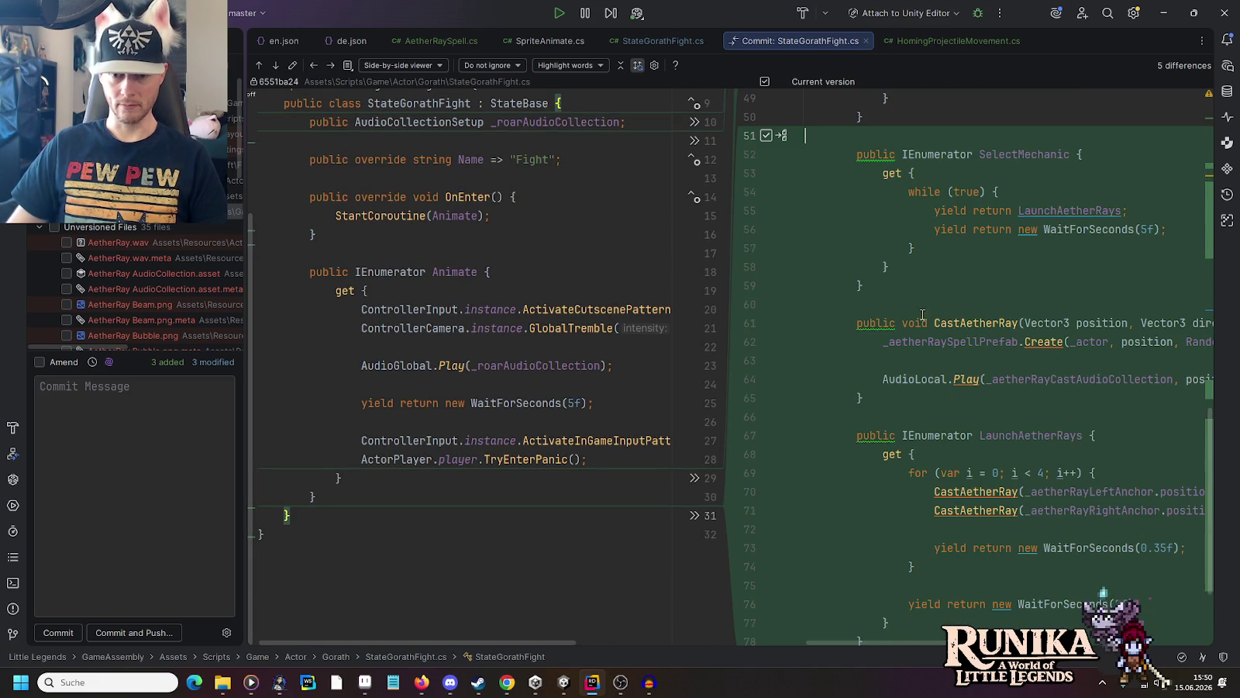
scroll(922, 314, down, 3)
scroll(924, 318, up, 5)
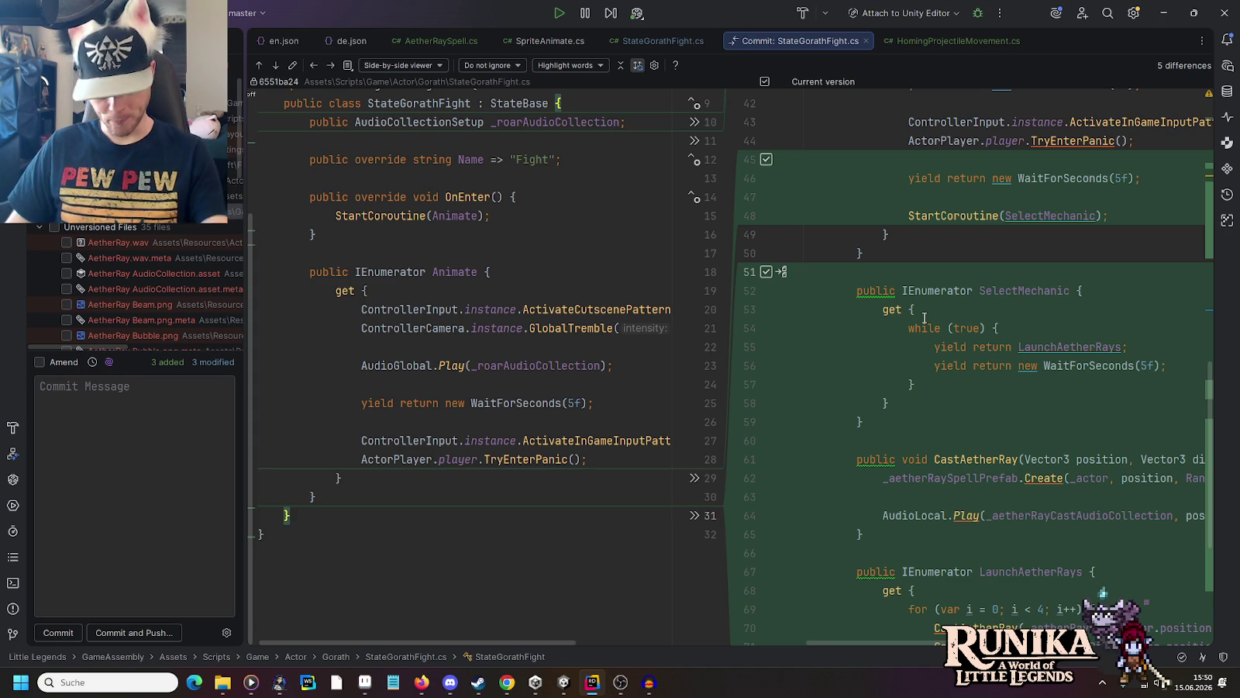
scroll(924, 318, up, 5)
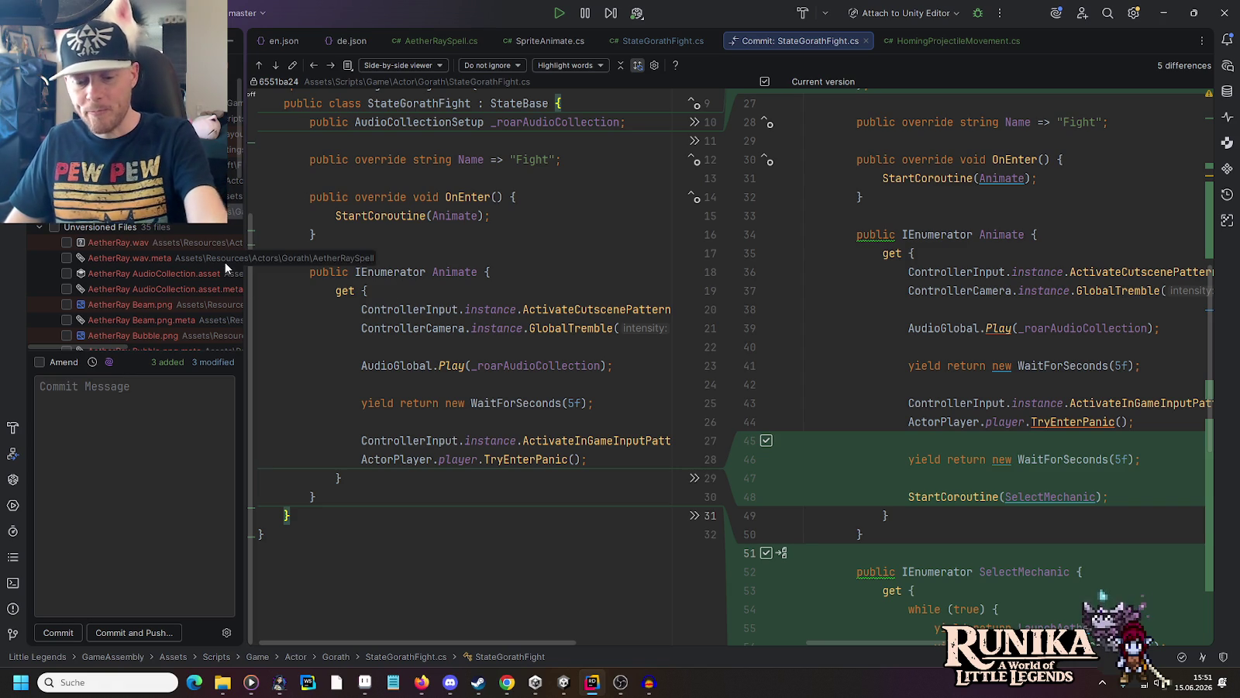
Step: Include AetherRay.wav, its AudioCollection, Beam.png, Bubble.png and their meta files in the commit
click(67, 242)
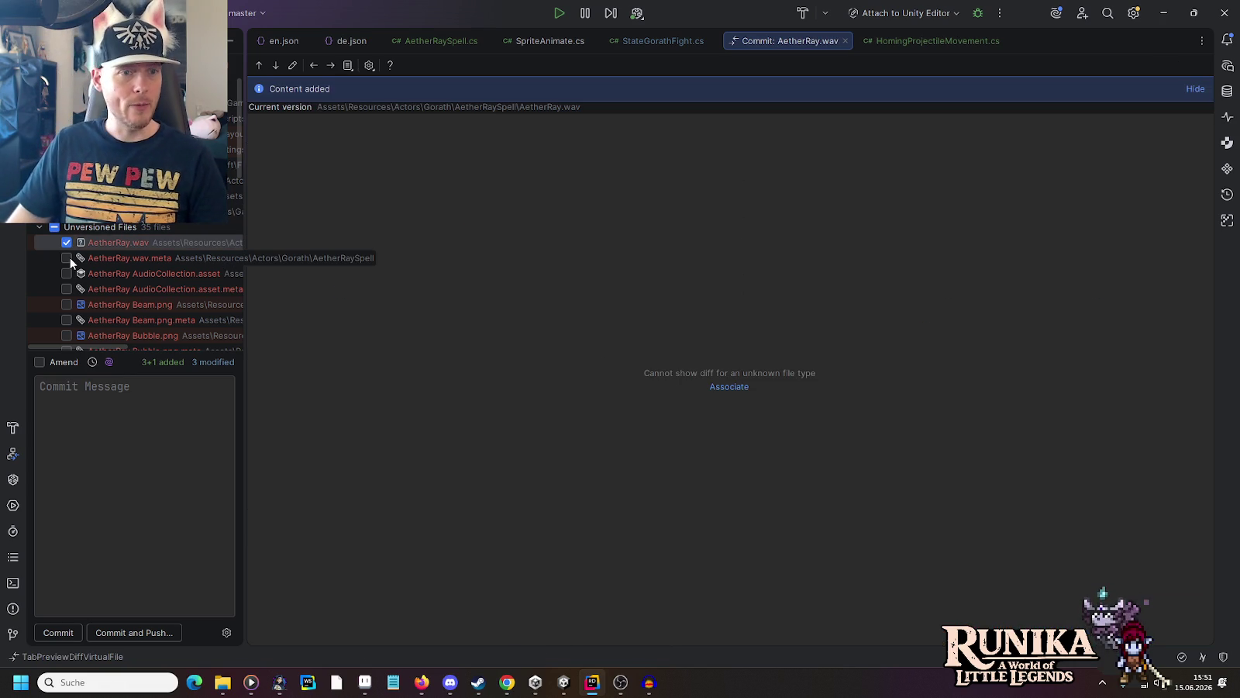
click(66, 257)
scroll(67, 257, down, 1)
click(66, 257)
scroll(67, 257, down, 1)
click(67, 258)
scroll(66, 257, down, 1)
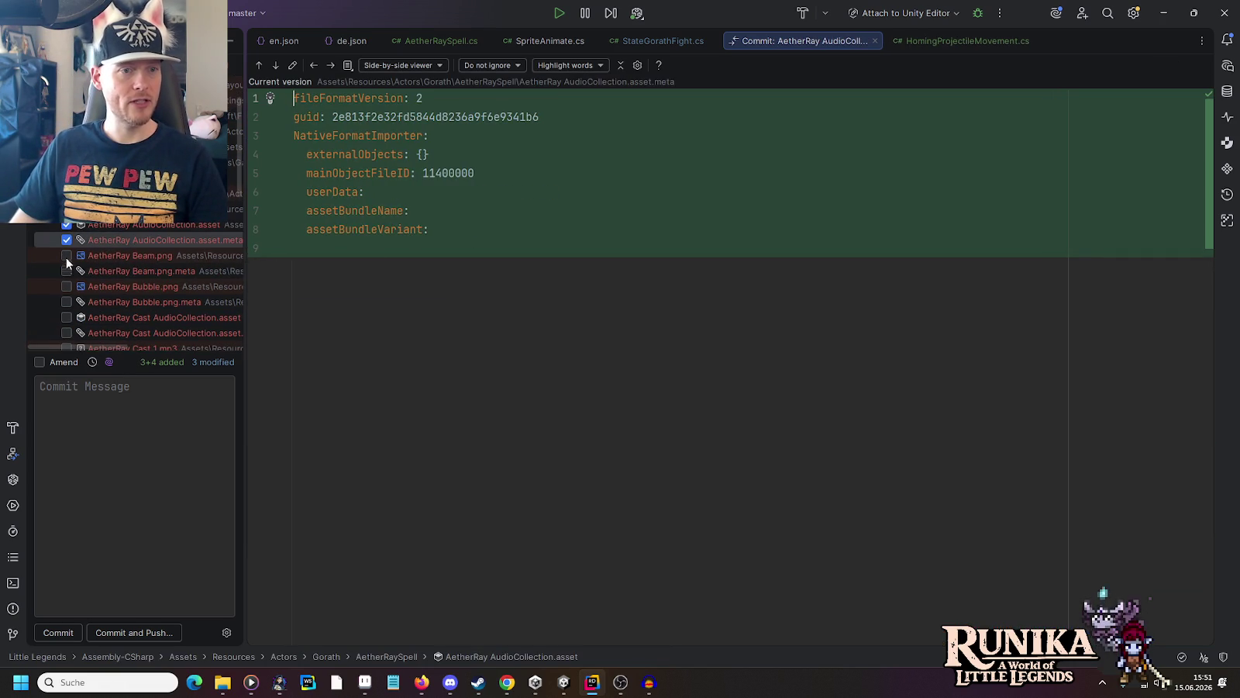
click(67, 255)
click(66, 270)
click(66, 286)
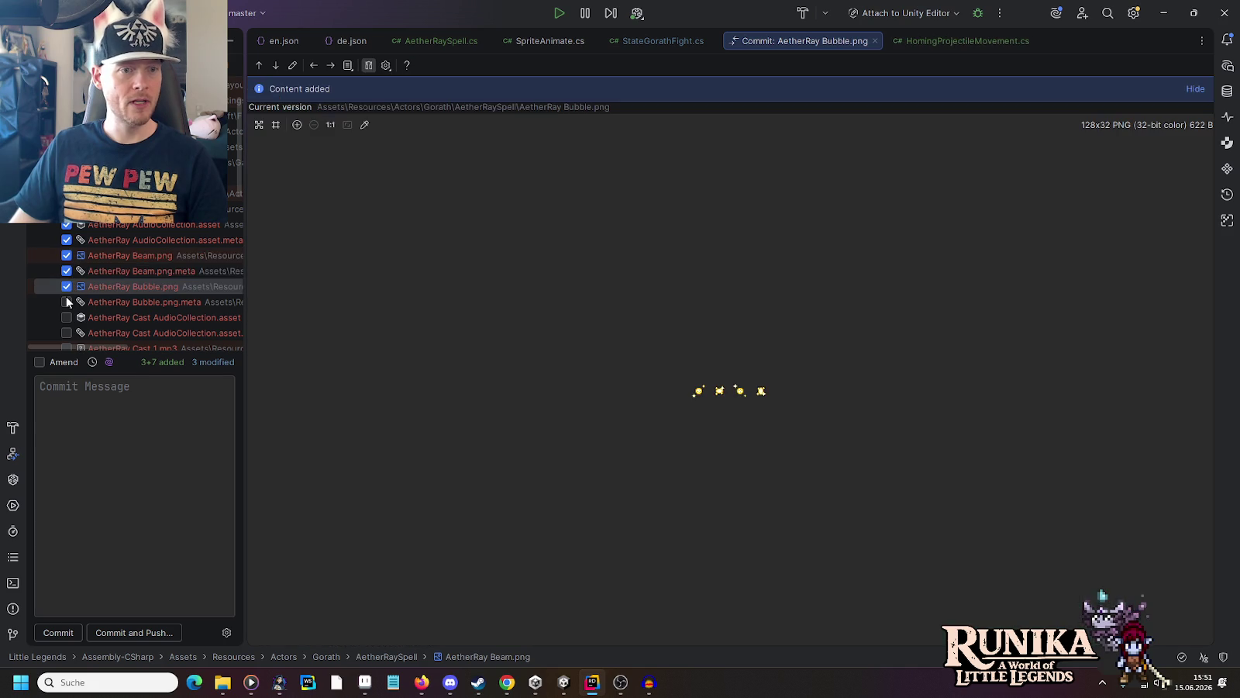
click(67, 302)
click(66, 318)
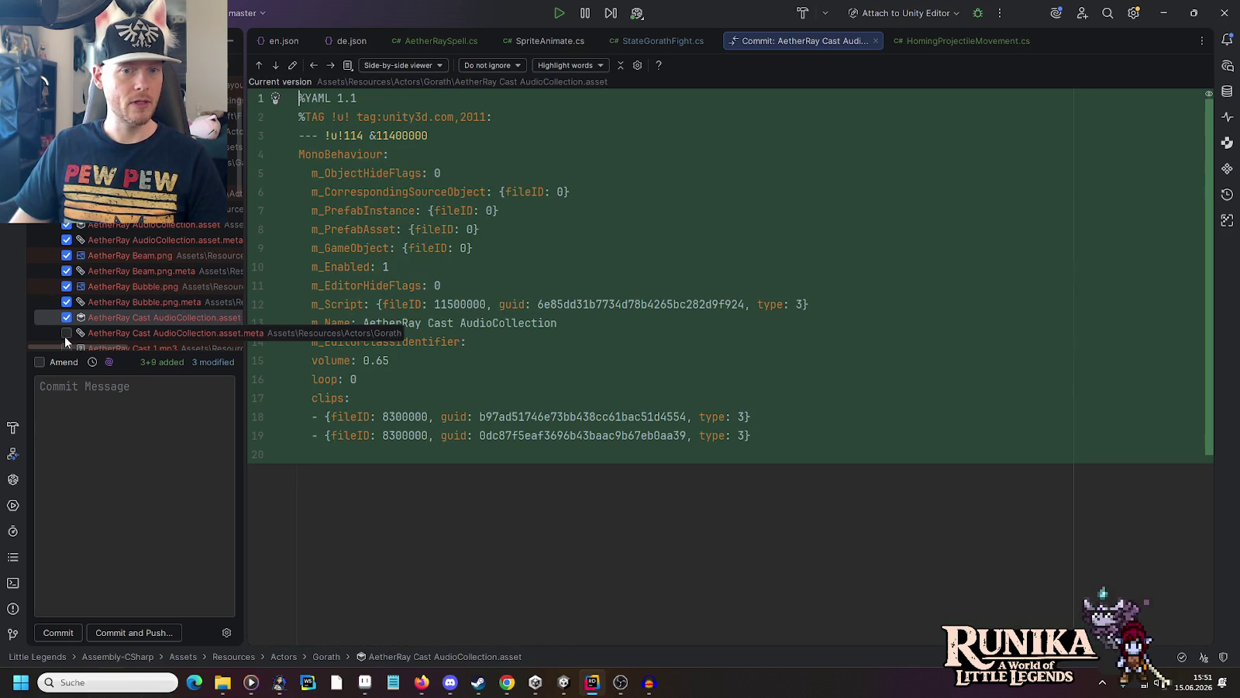
click(67, 332)
scroll(91, 270, down, 3)
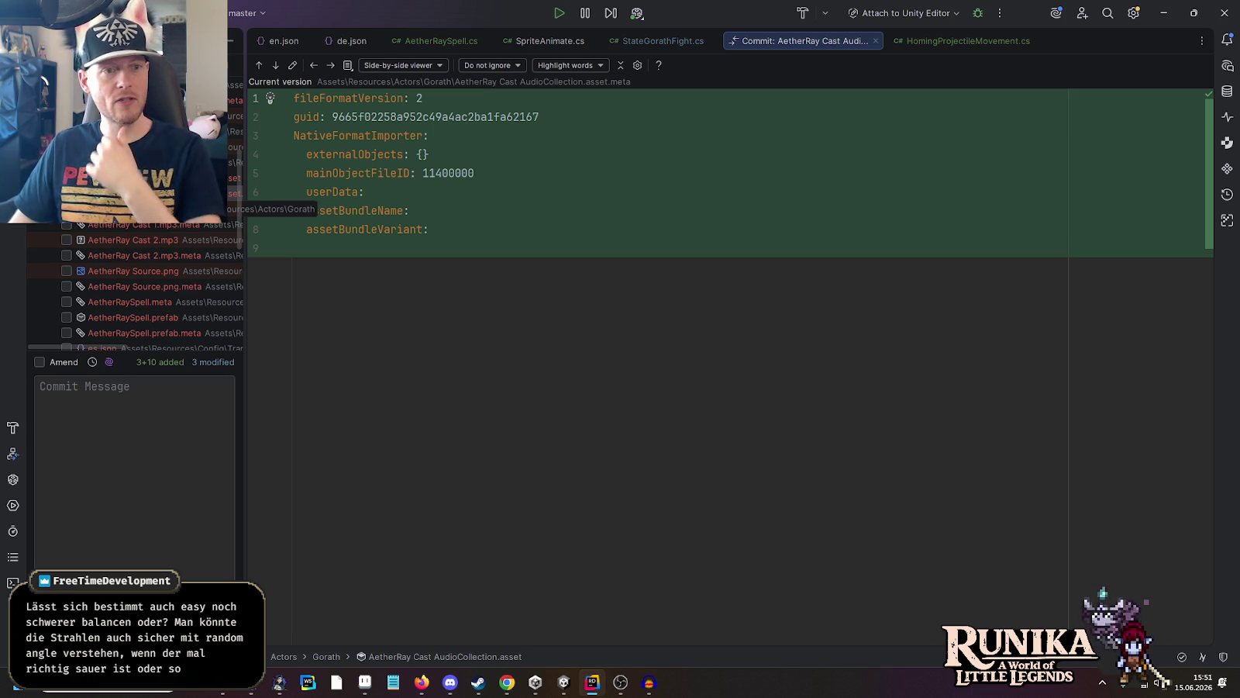
Step: Check the AetherRay Cast 1 and Cast 2 mp3 files in File Explorer's Gorath folder
mouse_move(222, 682)
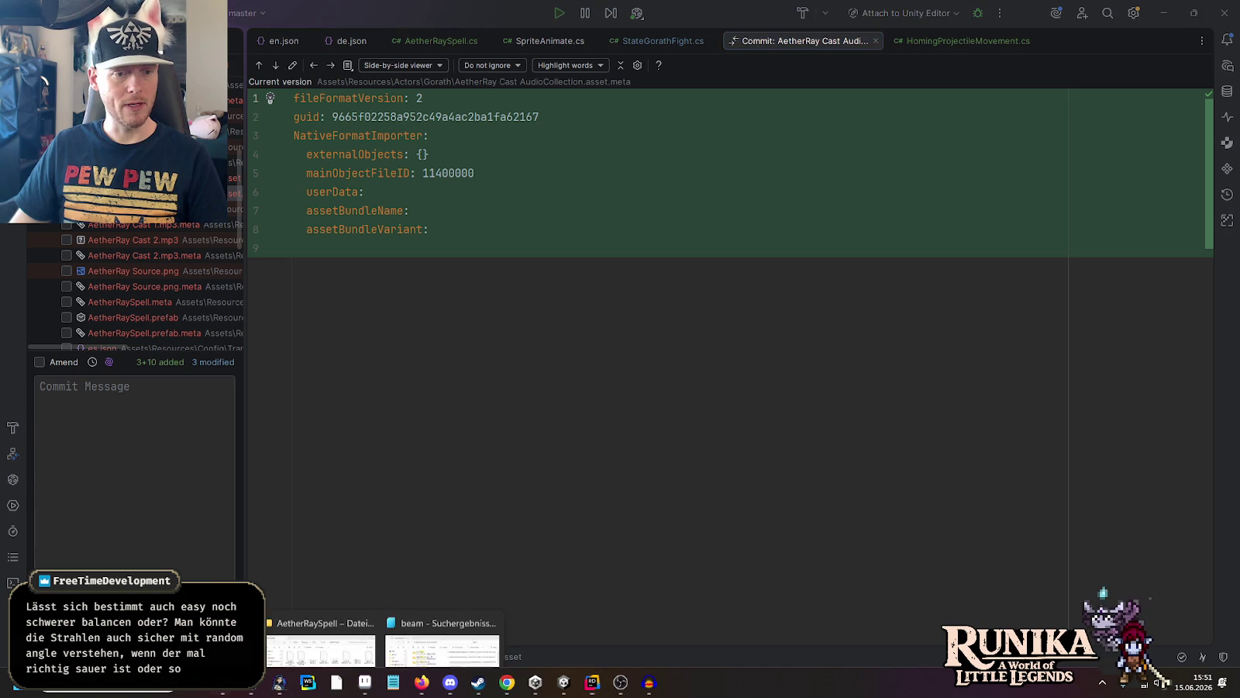
click(341, 612)
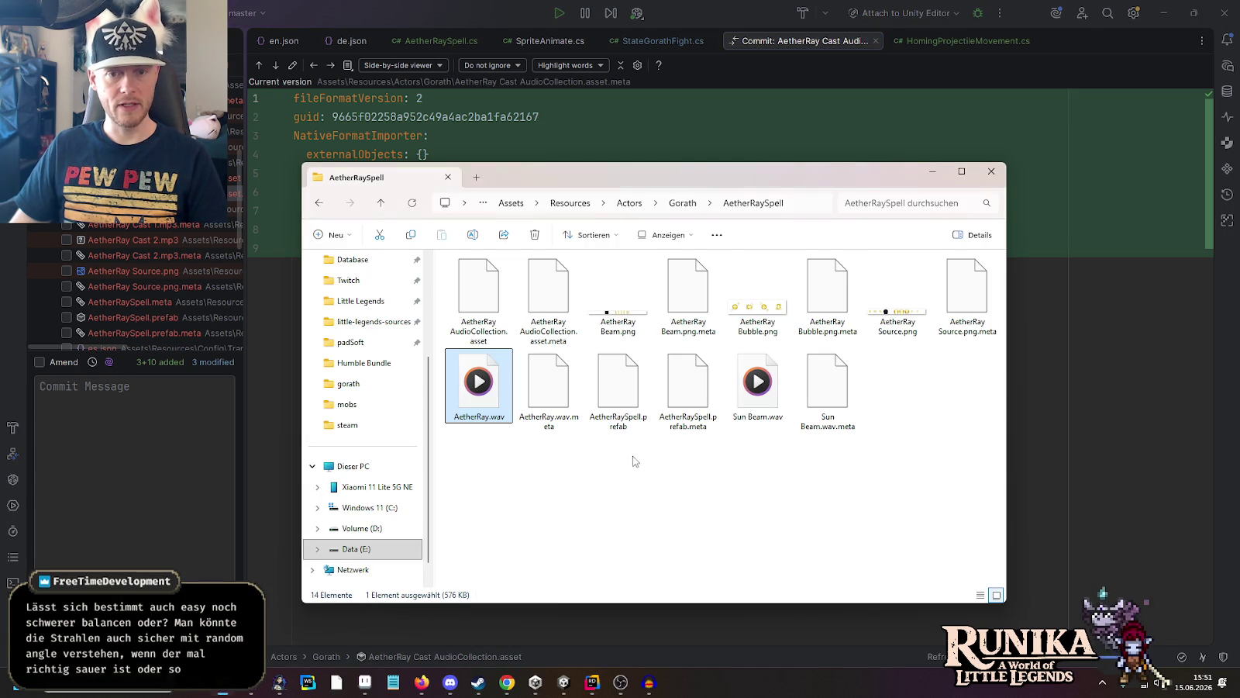
click(683, 203)
click(824, 307)
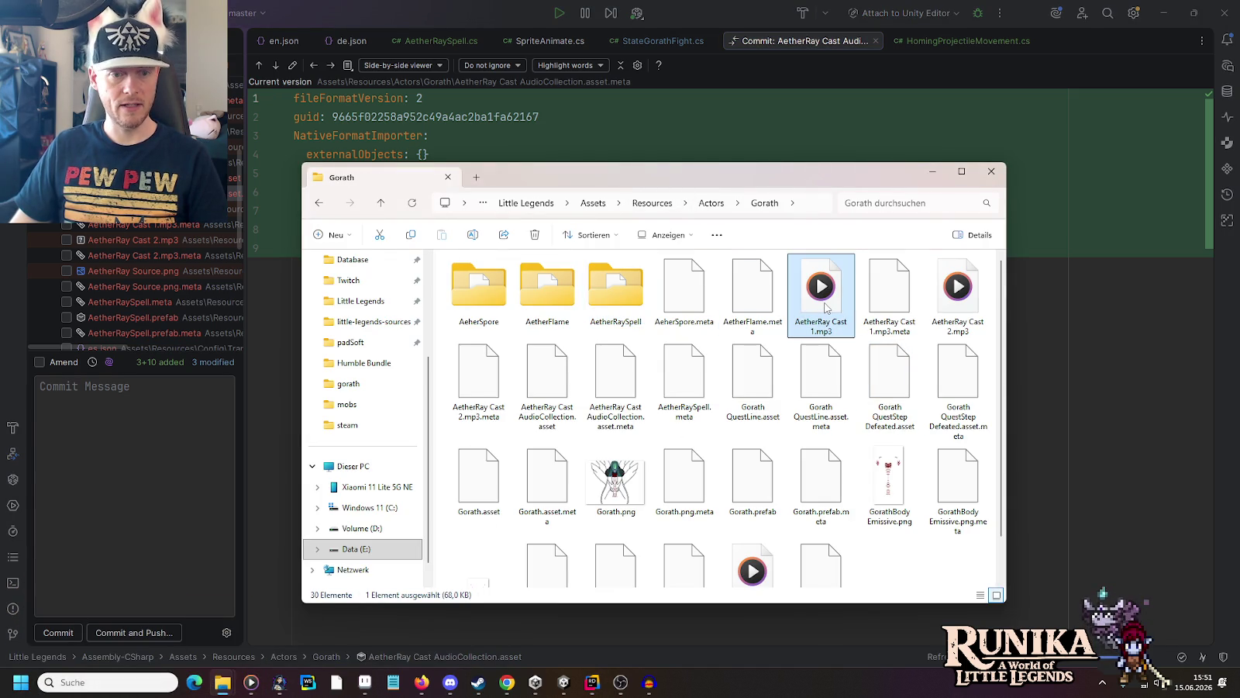
scroll(891, 341, down, 1)
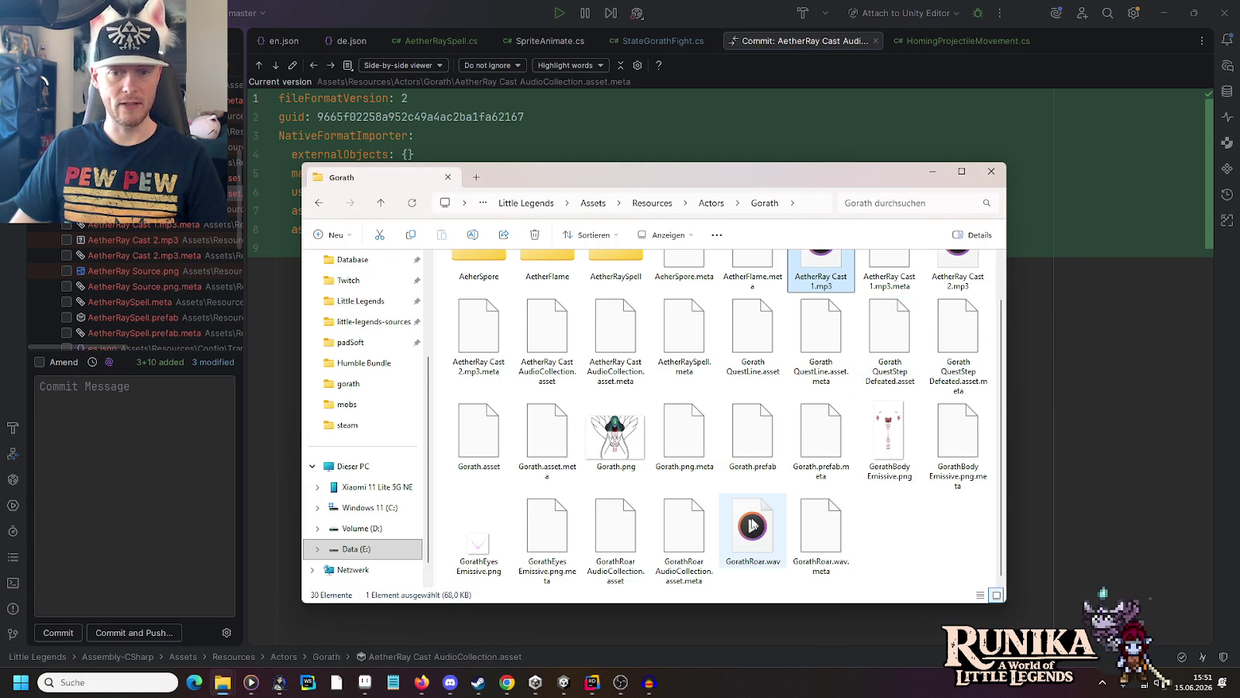
click(753, 525)
click(958, 275)
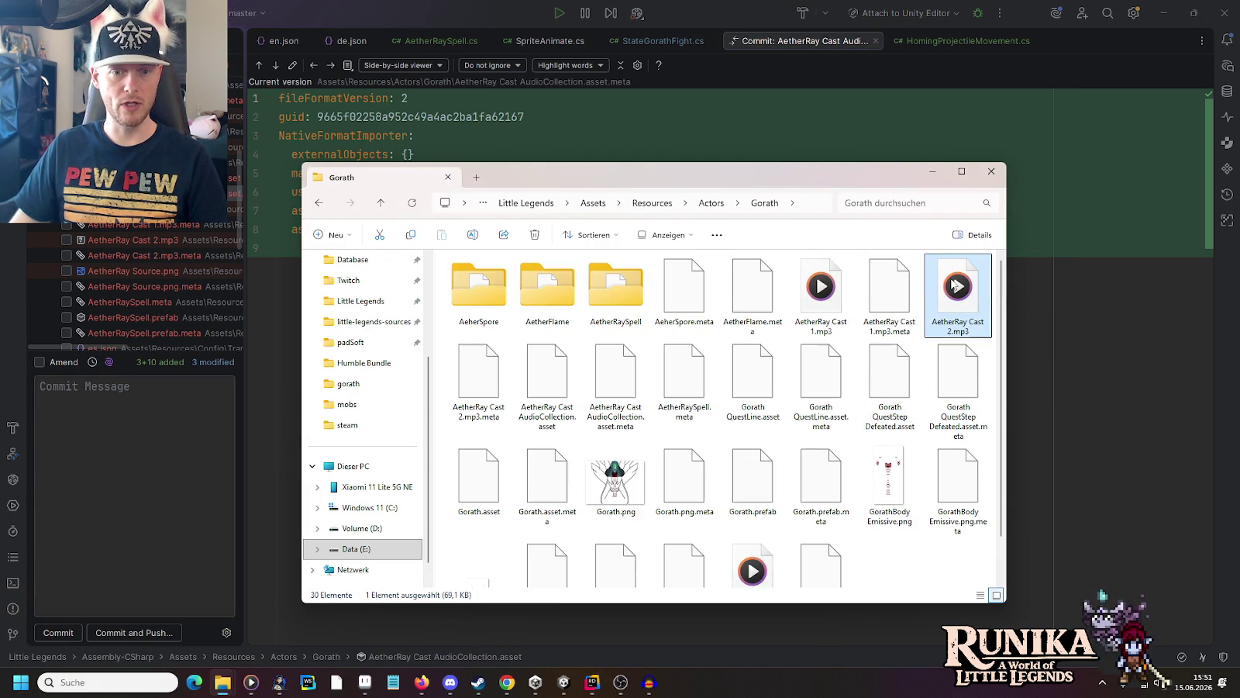
Step: Include the cast sounds, Source.png, AetherRaySpell prefab and HomingProjectileMovement.cs.meta files in the commit
click(67, 209)
click(66, 224)
click(67, 240)
click(67, 255)
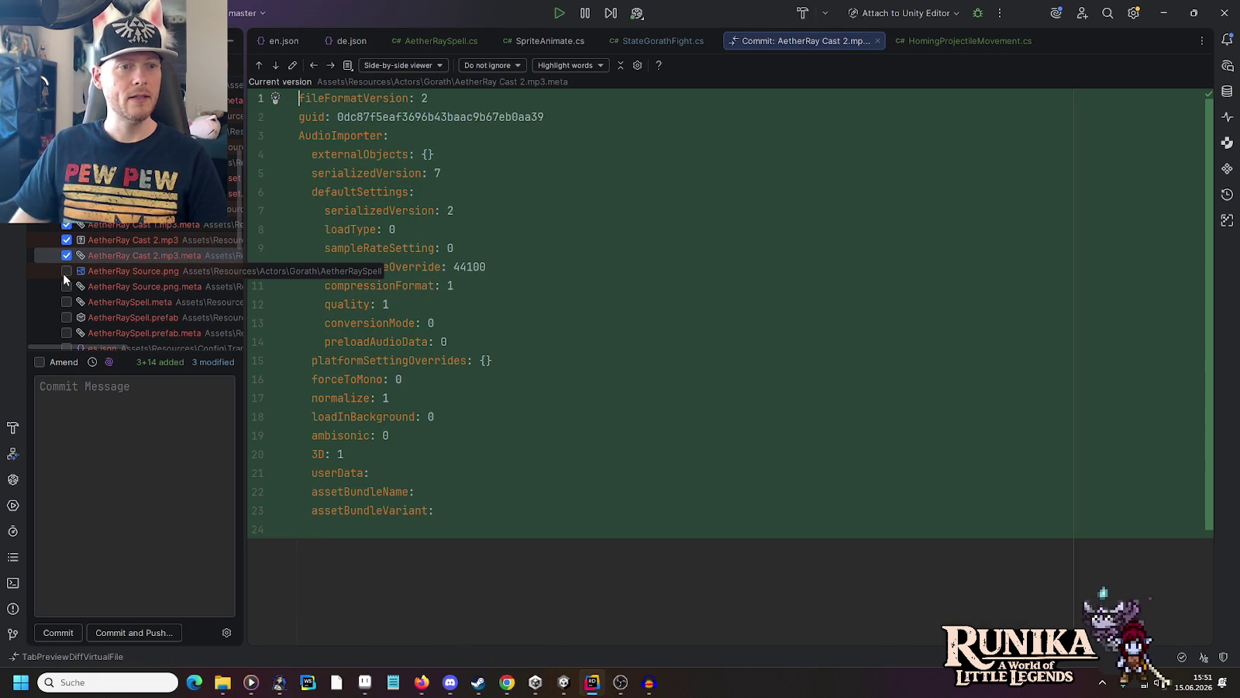
click(66, 271)
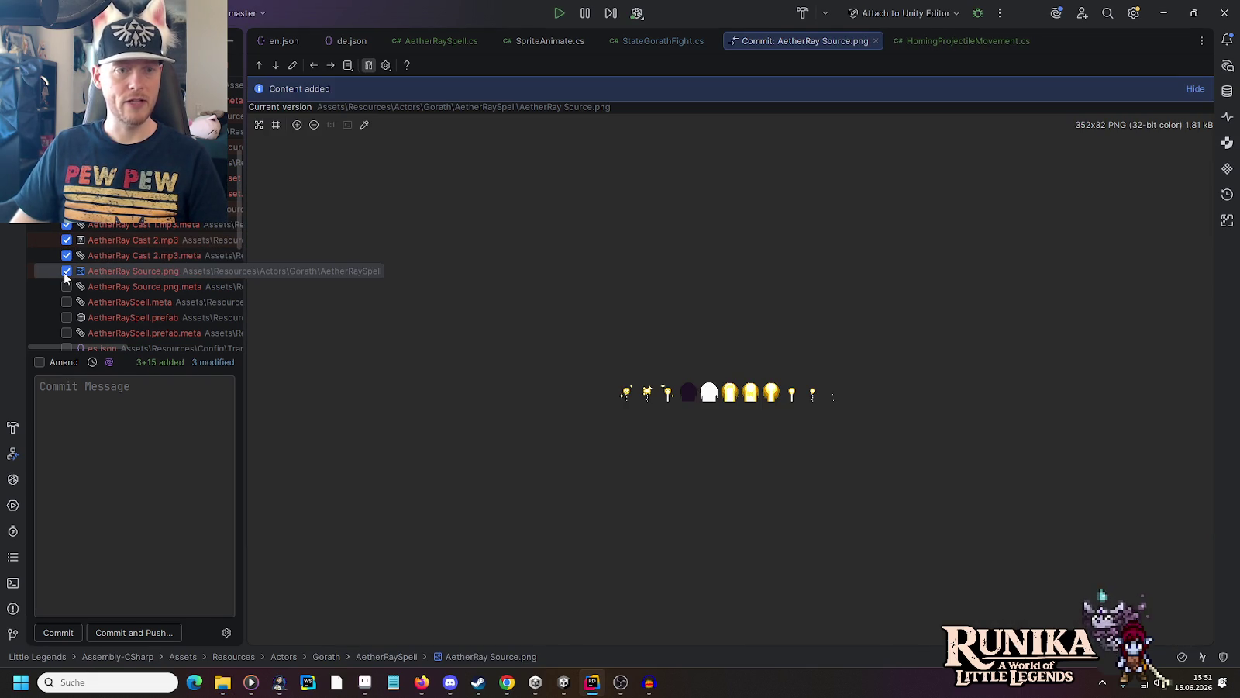
click(66, 286)
click(67, 302)
scroll(66, 305, down, 3)
click(67, 236)
click(65, 239)
scroll(62, 235, down, 5)
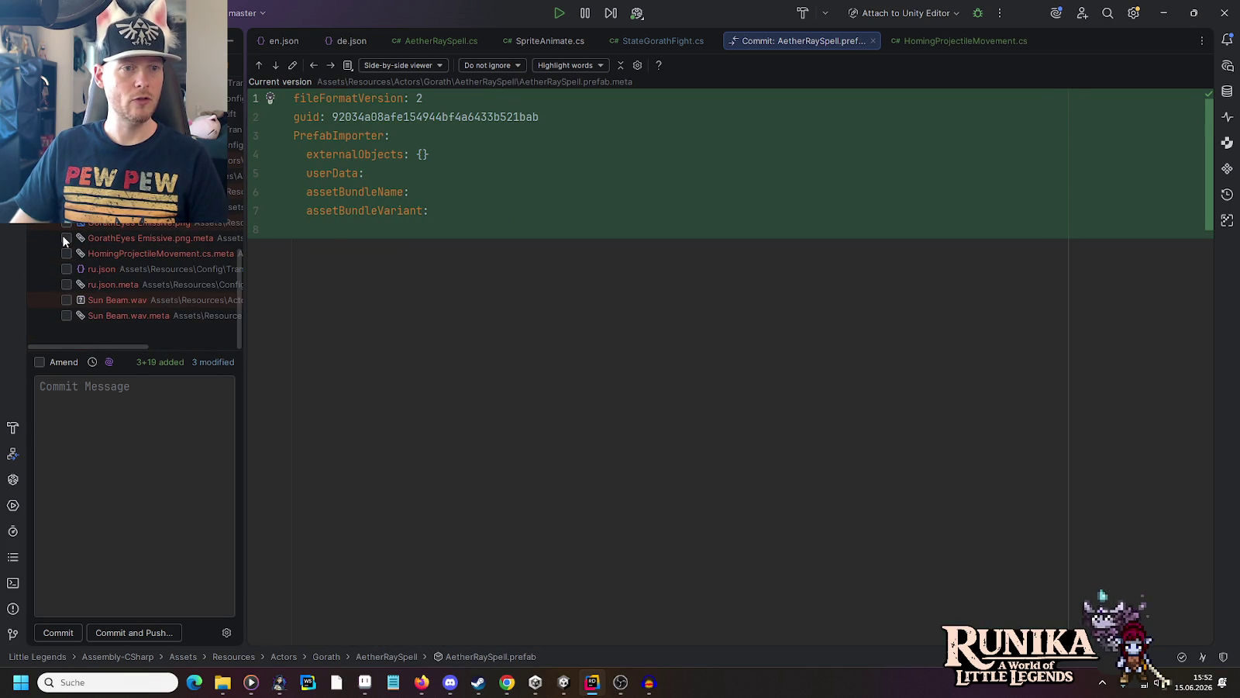
click(64, 251)
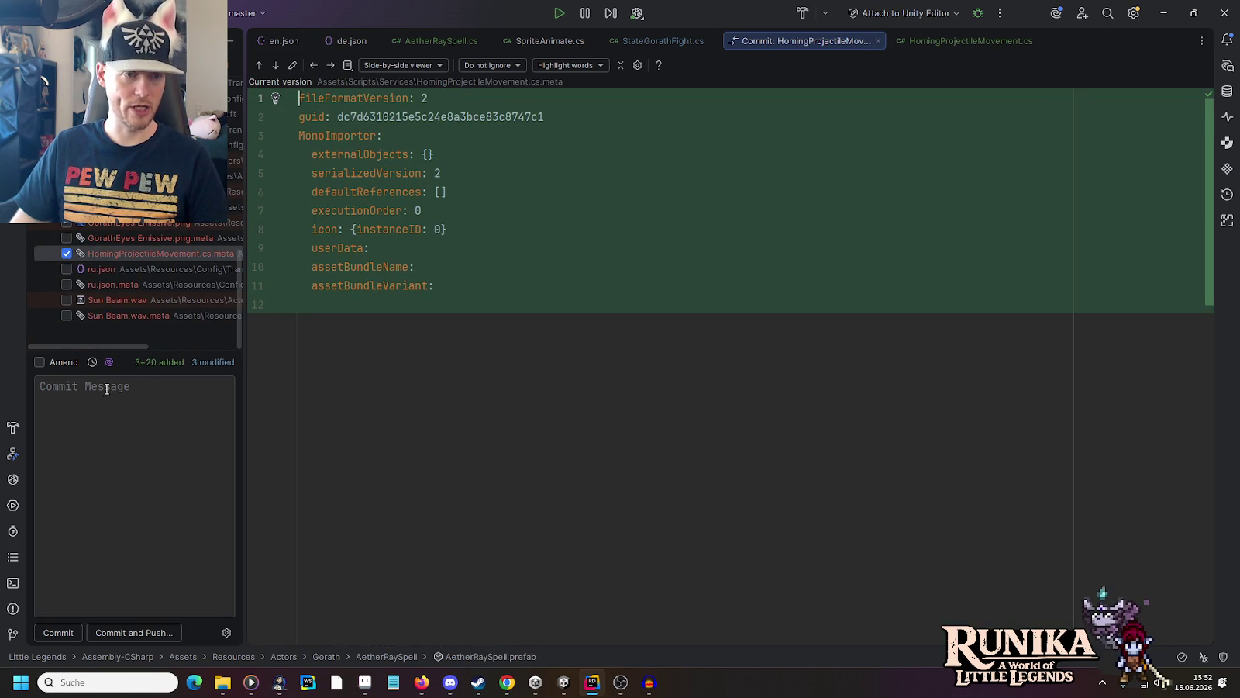
key(alt+Tab)
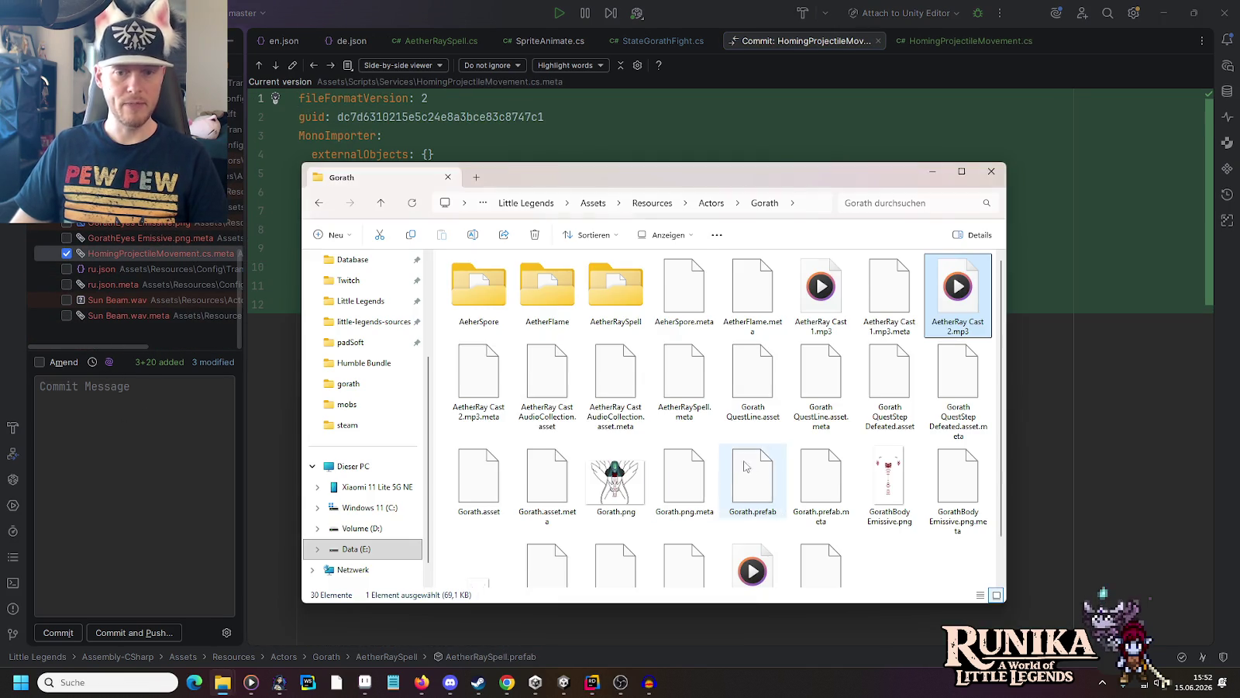
Step: Delete the Sun Beam sound asset in Unity, leaving 12 items in the AetherRaySpell folder
double_click(615, 268)
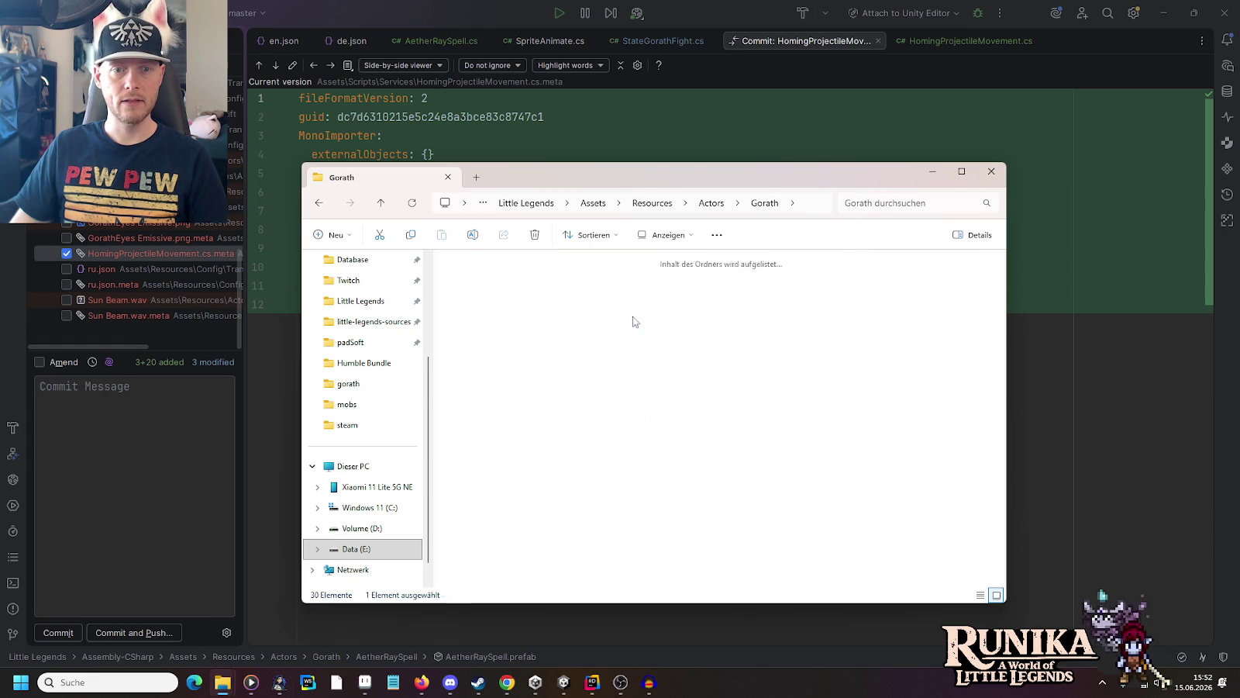
click(564, 683)
click(179, 505)
key(Delete)
key(Return)
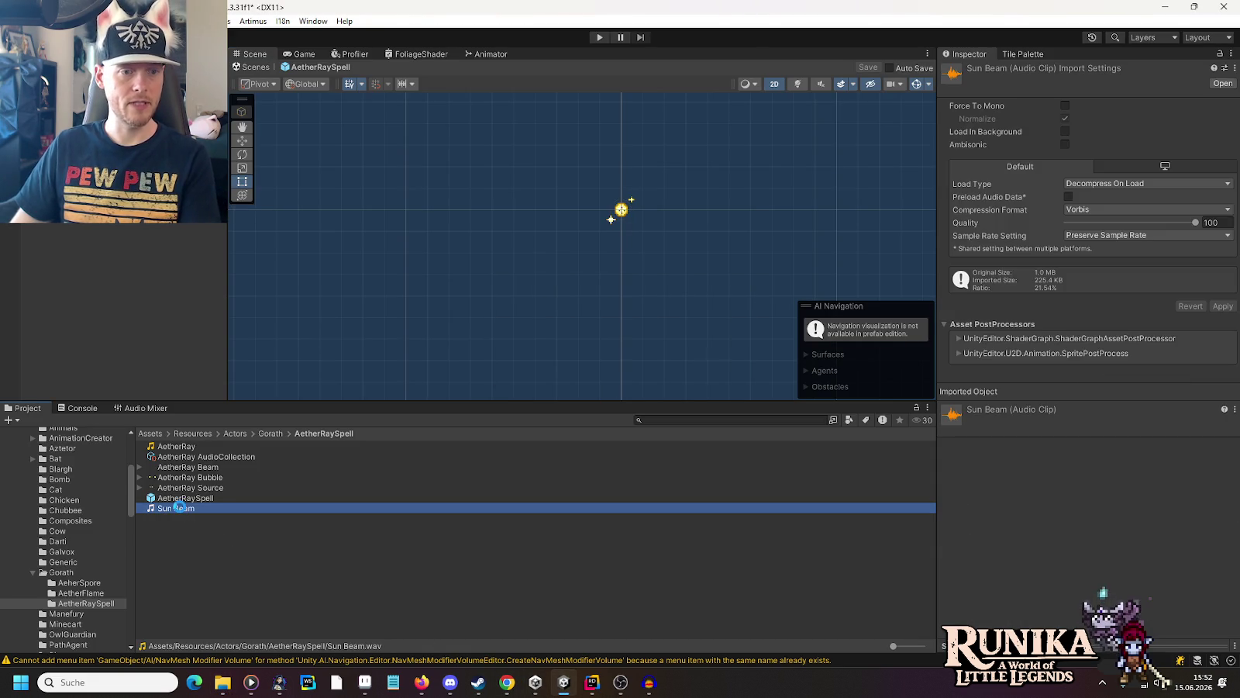
key(alt+Tab)
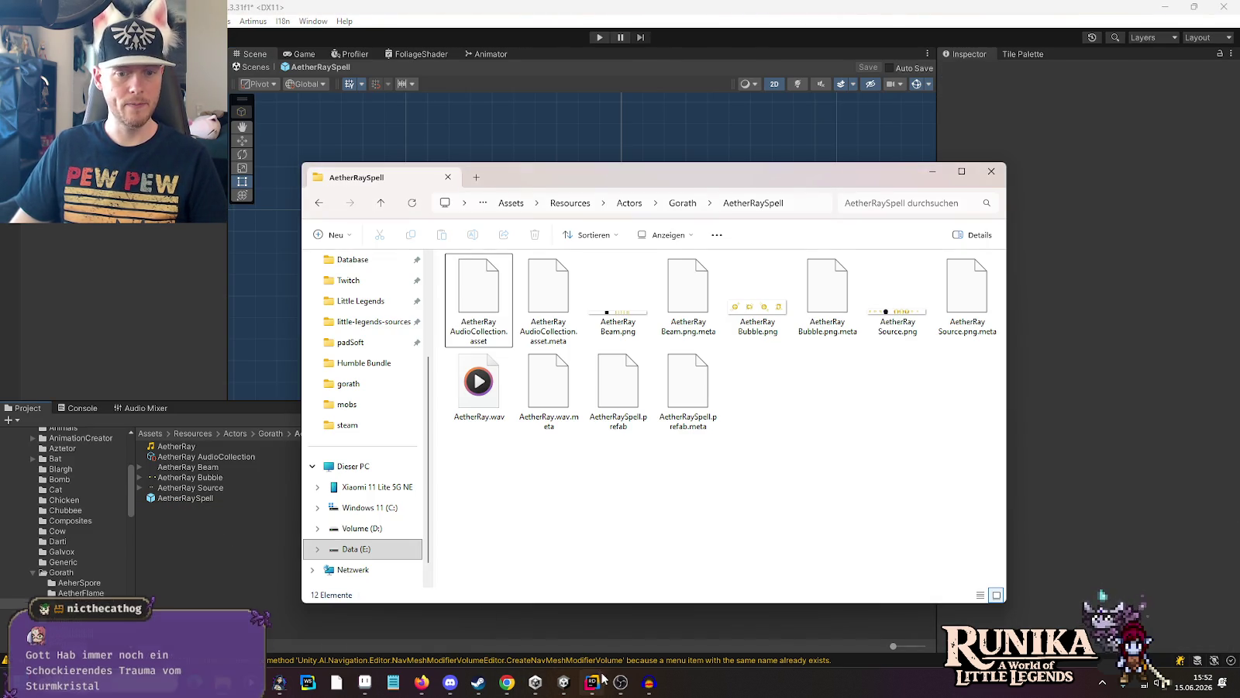
click(592, 682)
click(155, 437)
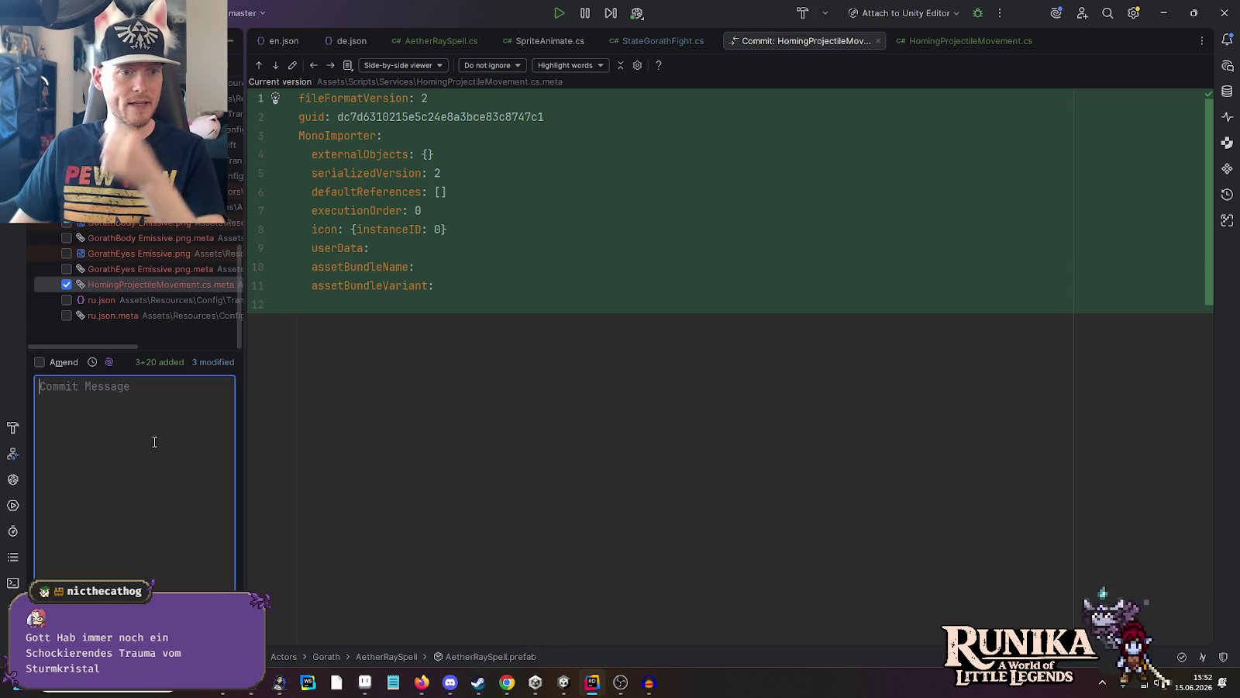
Step: Commit and push 26 files with the message 'Adds Aether Ray and homing projectile movement class.'
text(Add)
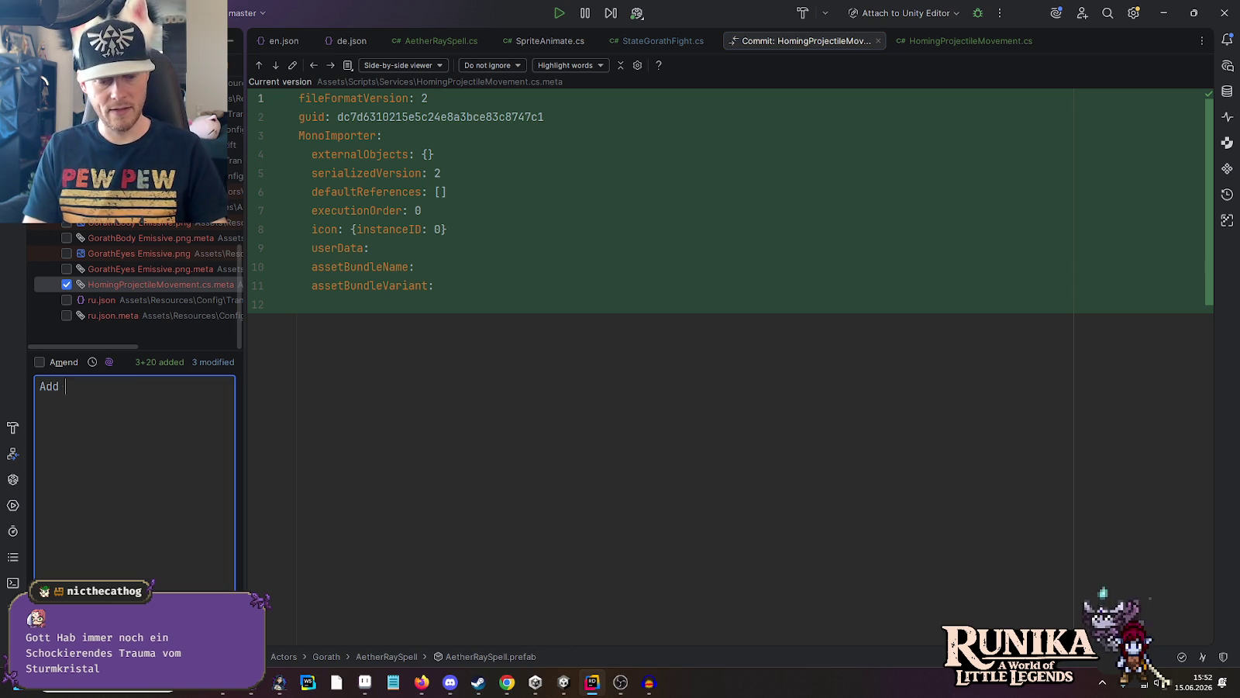
text(s ther Ray and )
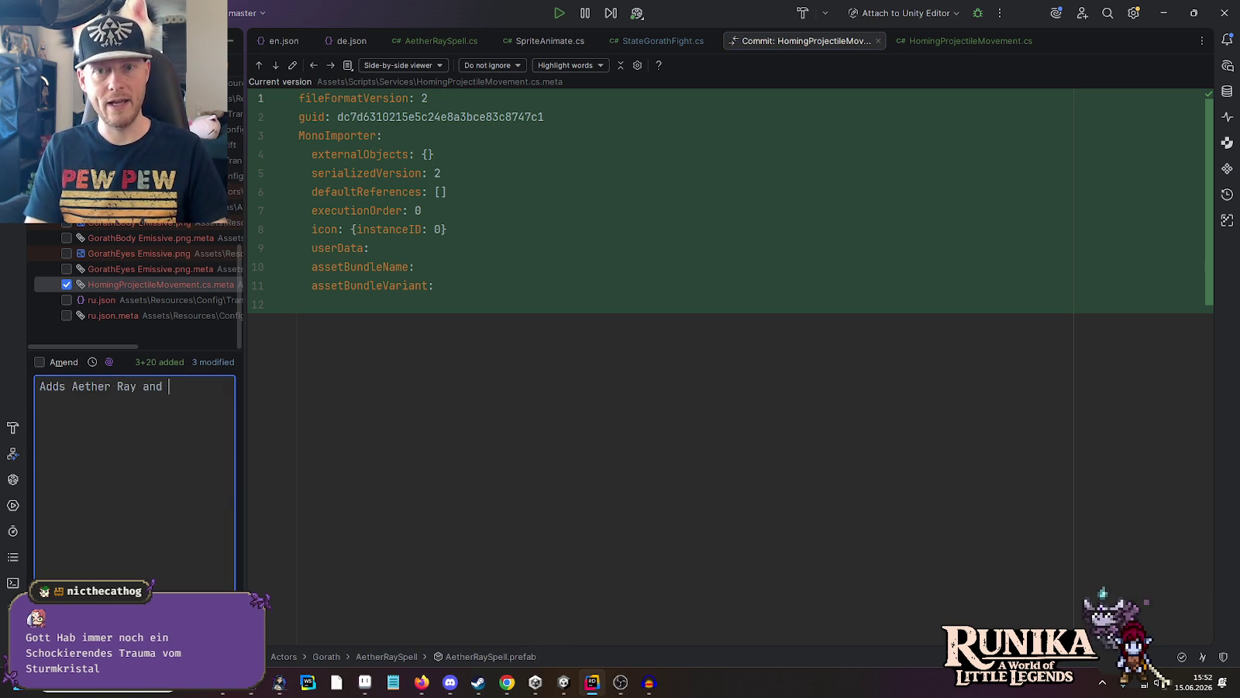
text(homing projectile movement)
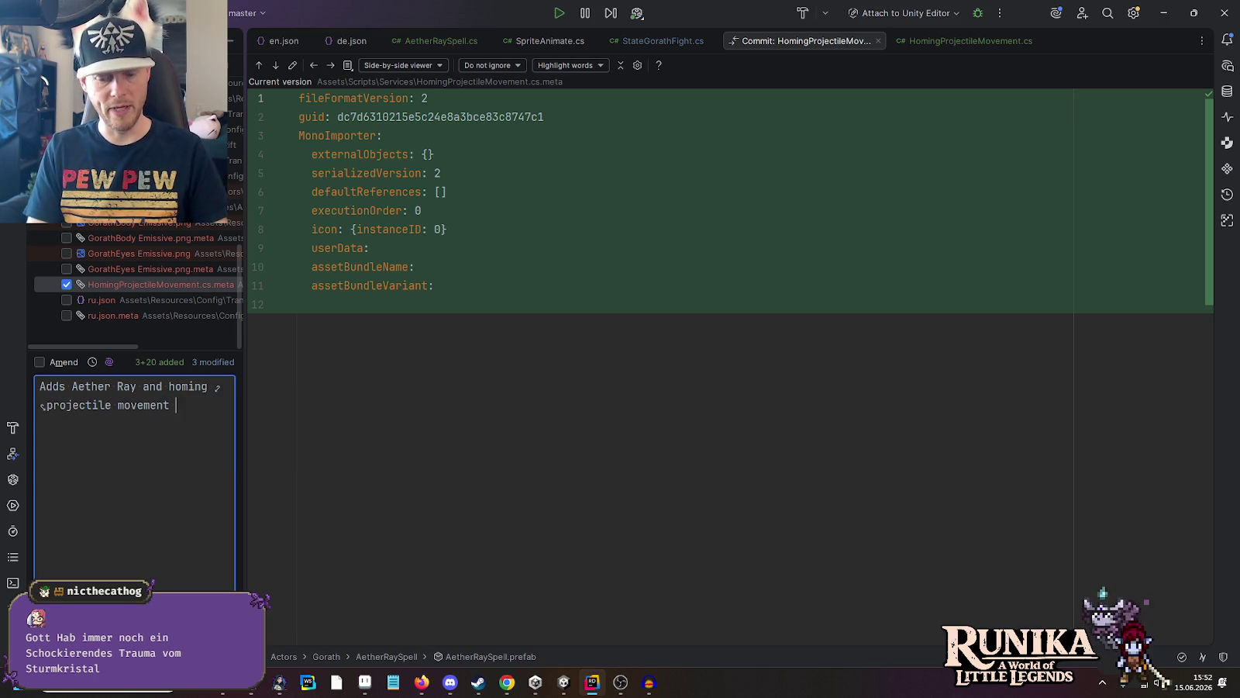
text(s.)
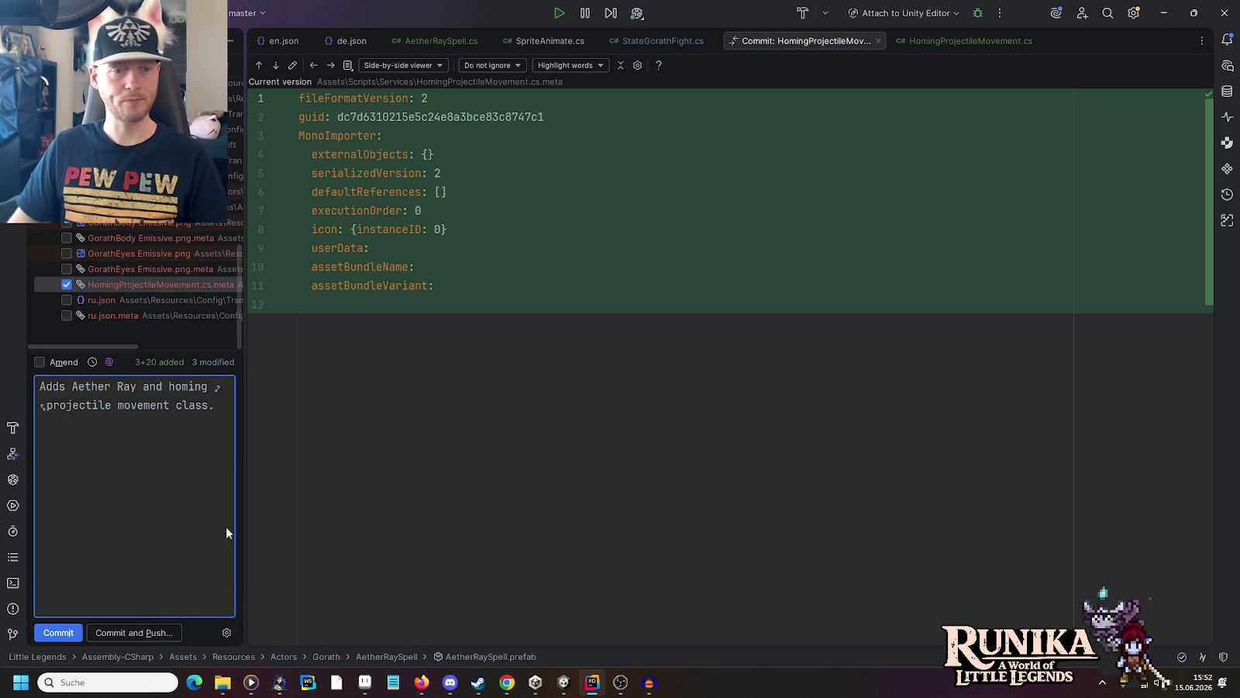
click(136, 631)
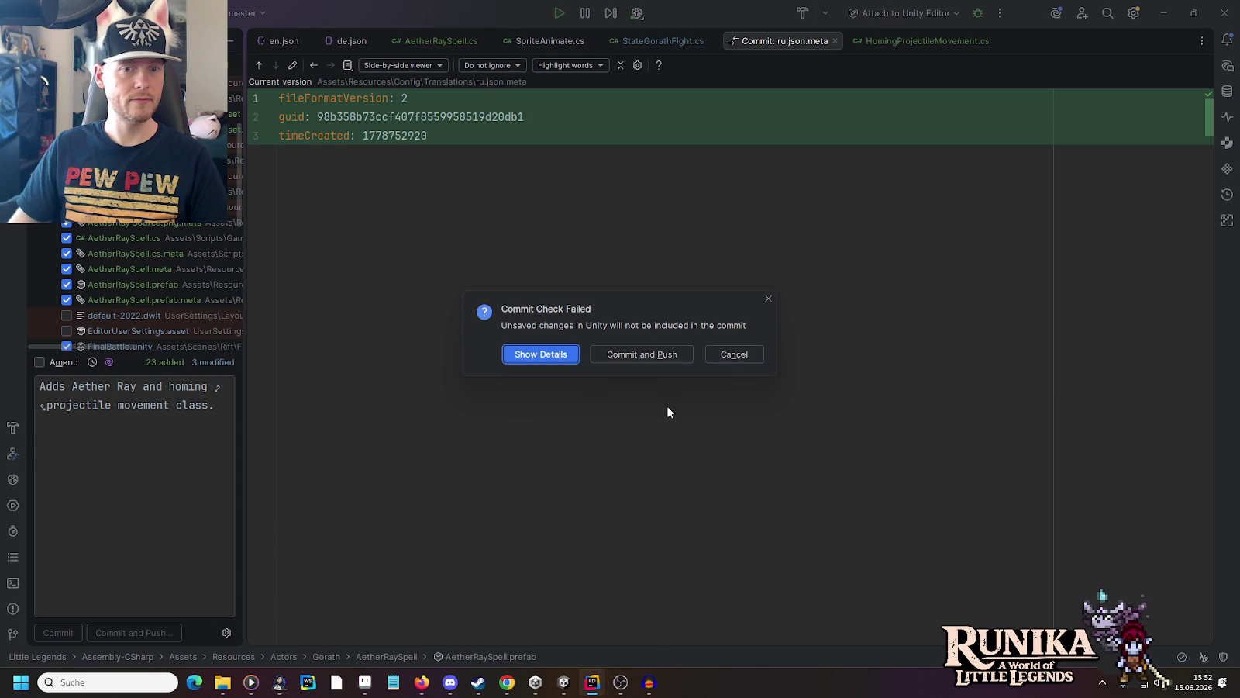
click(627, 354)
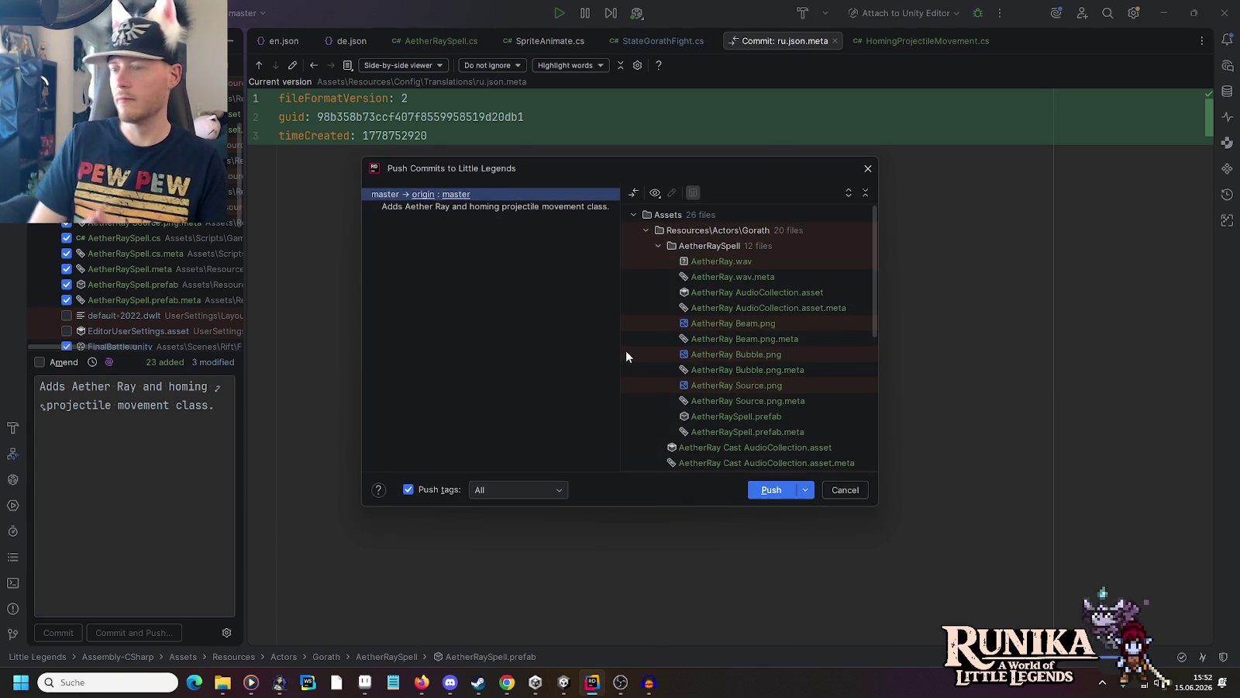
click(766, 491)
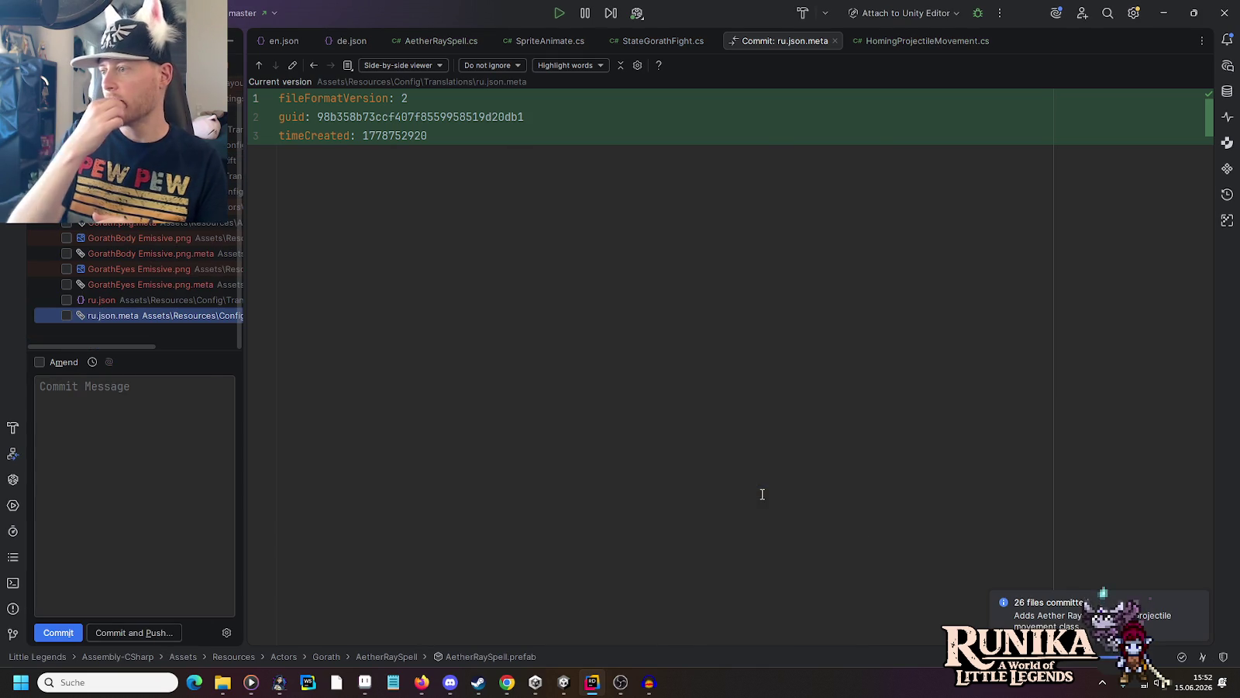
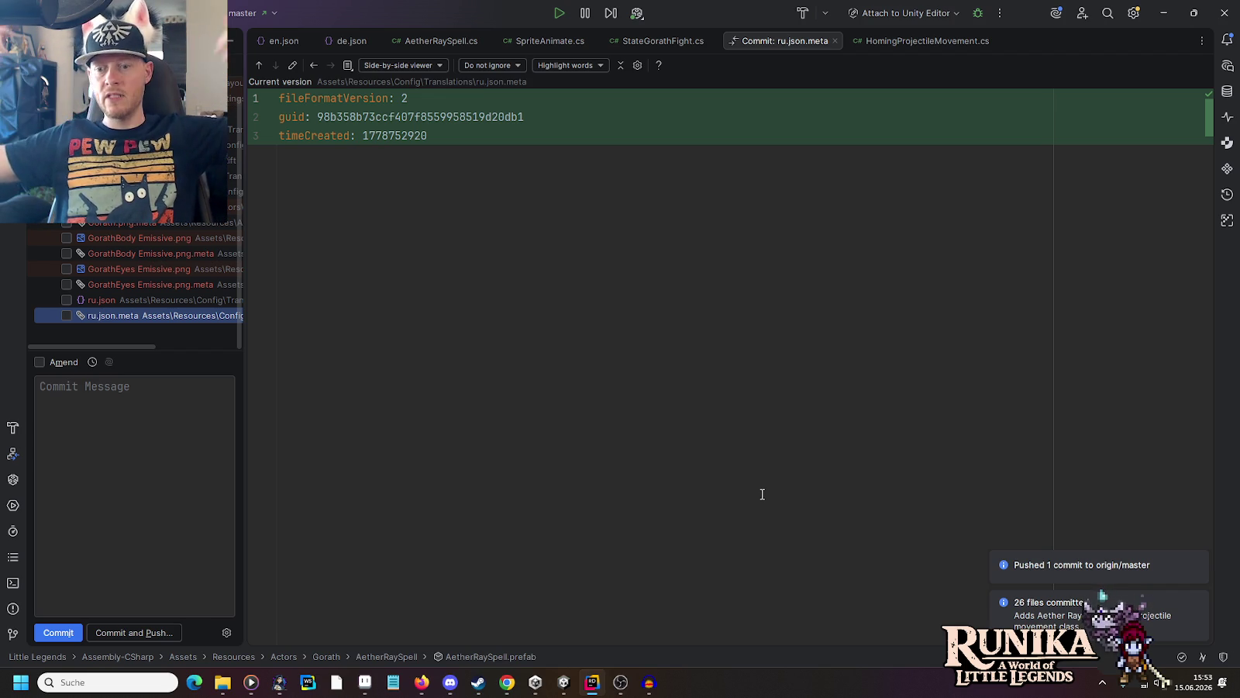
Step: Open the selected Fantasy Title track from the Stream music folder for playback
mouse_move(224, 683)
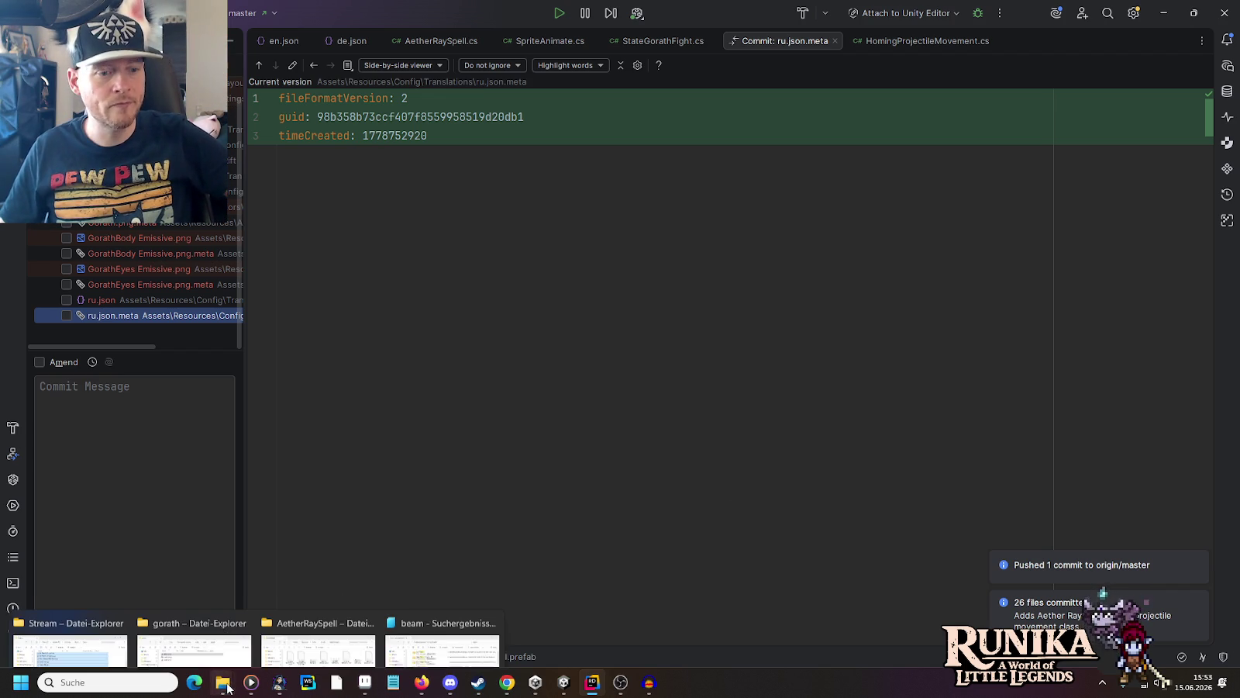
click(82, 621)
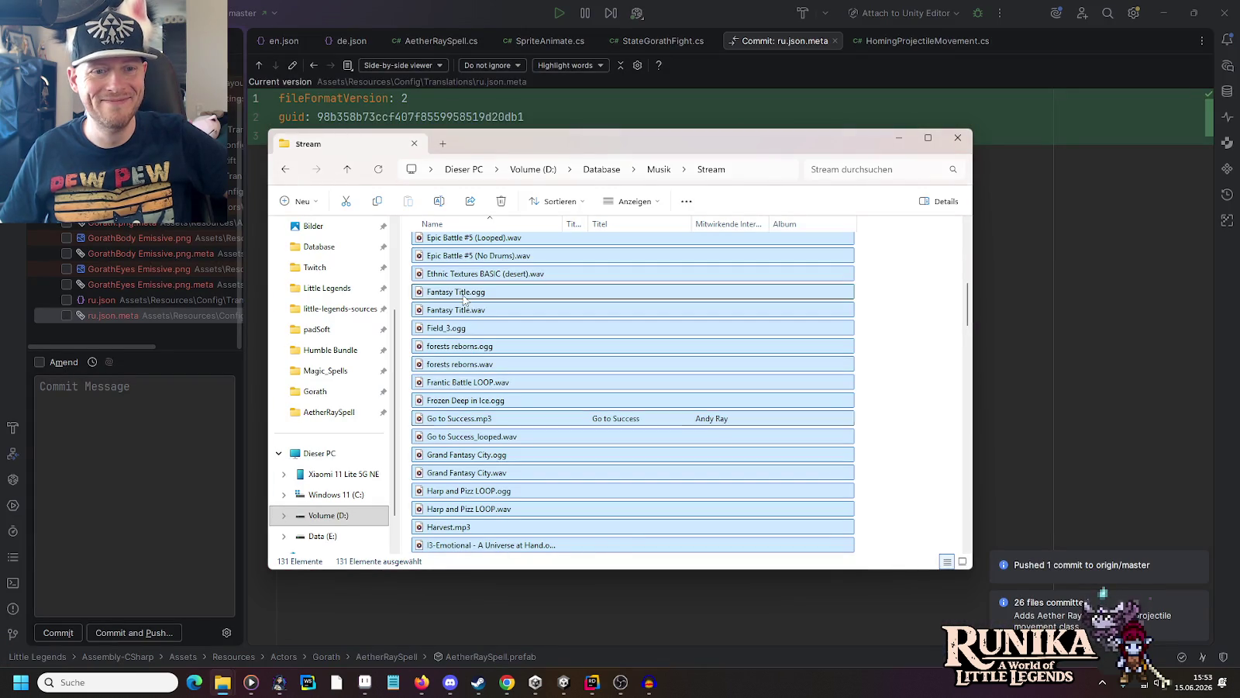
right_click(476, 309)
click(491, 354)
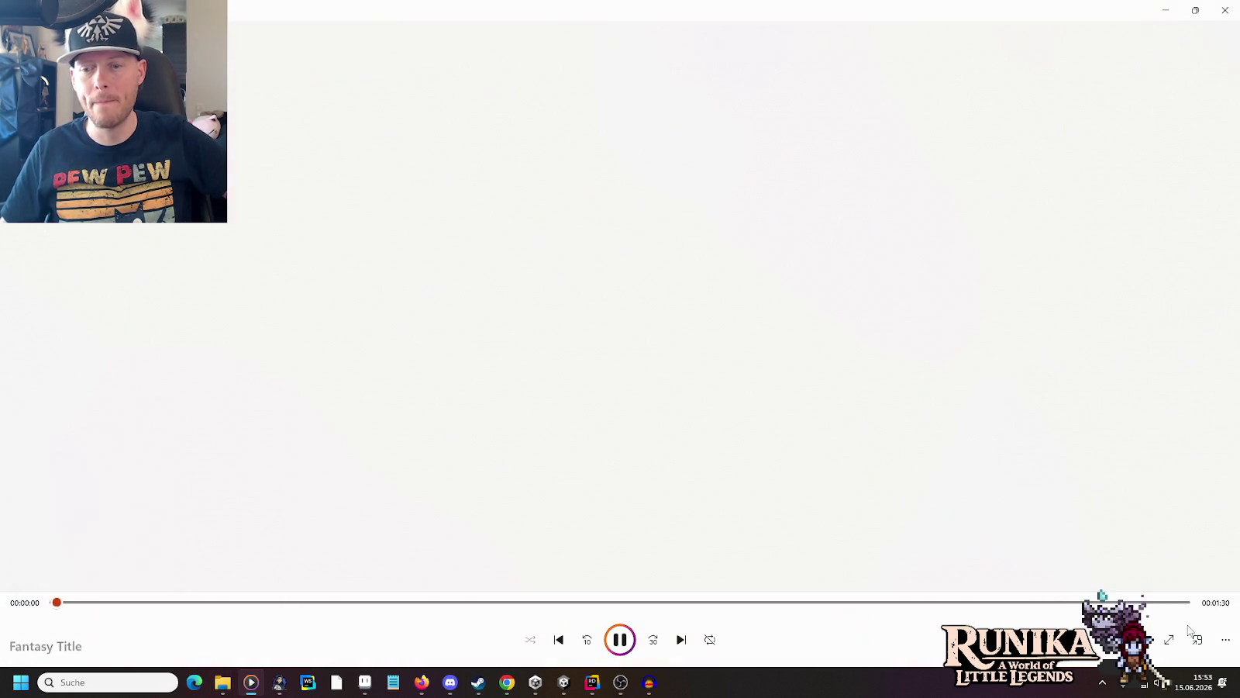
Step: Lower the Windows Media Player volume to 3 and minimize the player
click(1141, 640)
drag(1150, 599, 1104, 599)
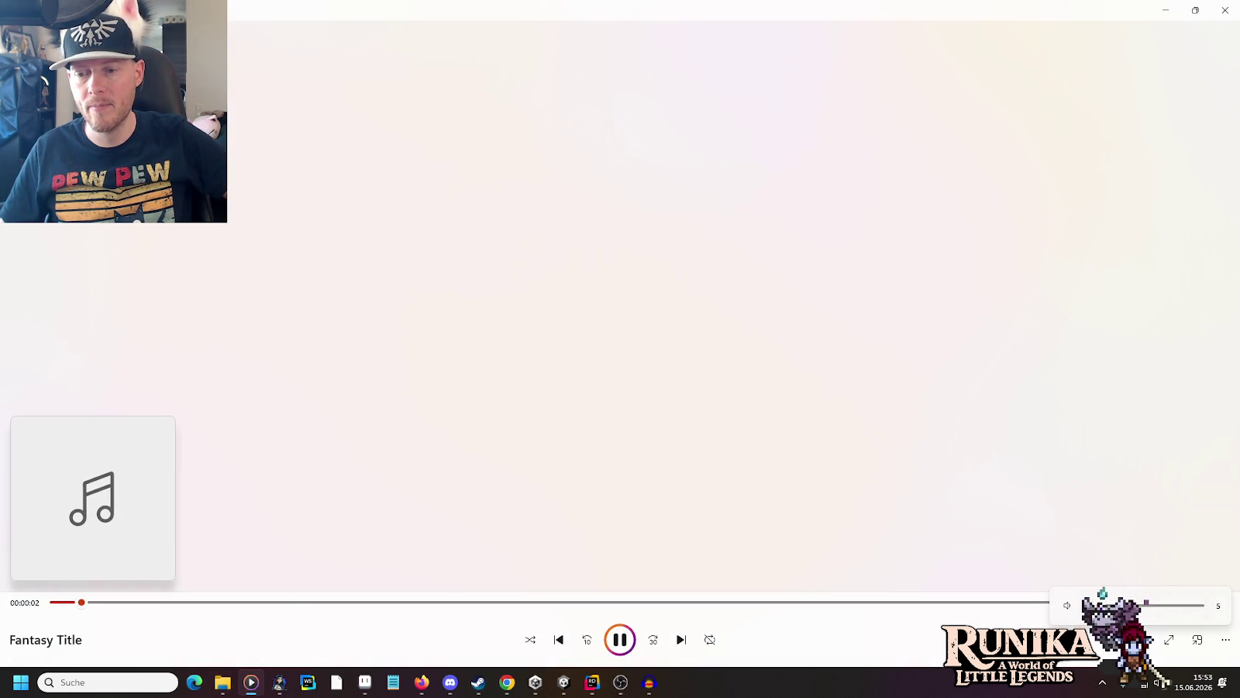
click(1170, 15)
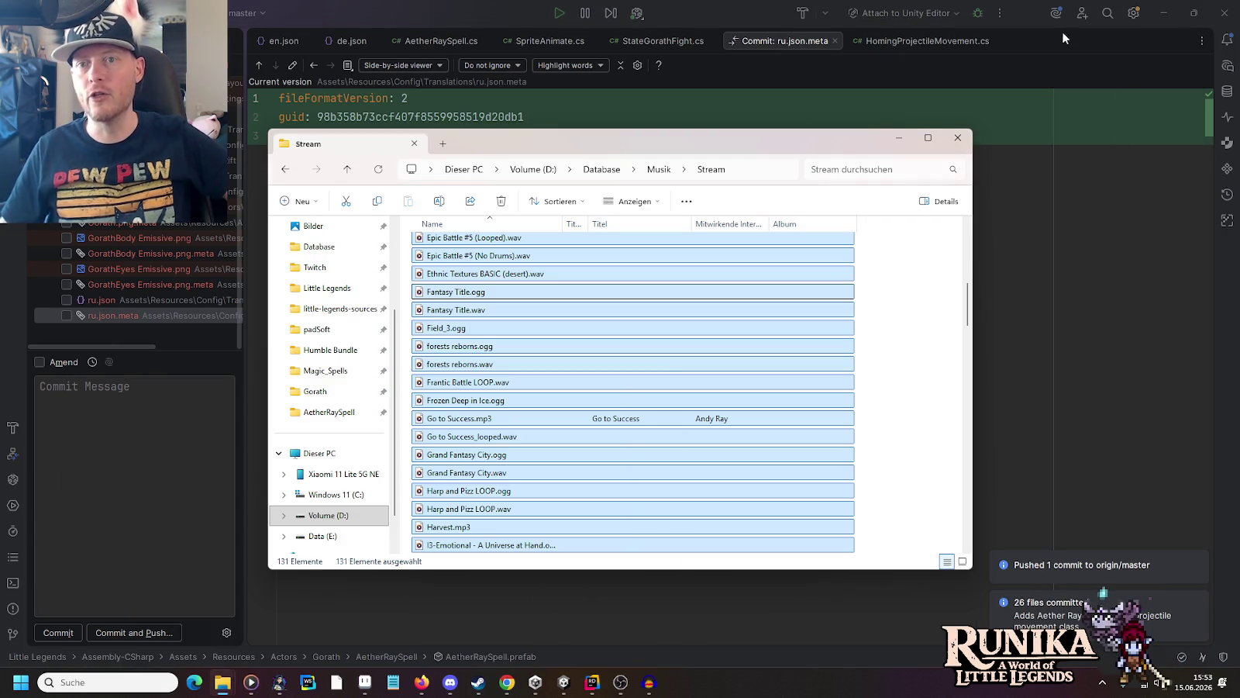
Step: Minimize the Stream music folder window and switch to the Unity editor
click(901, 149)
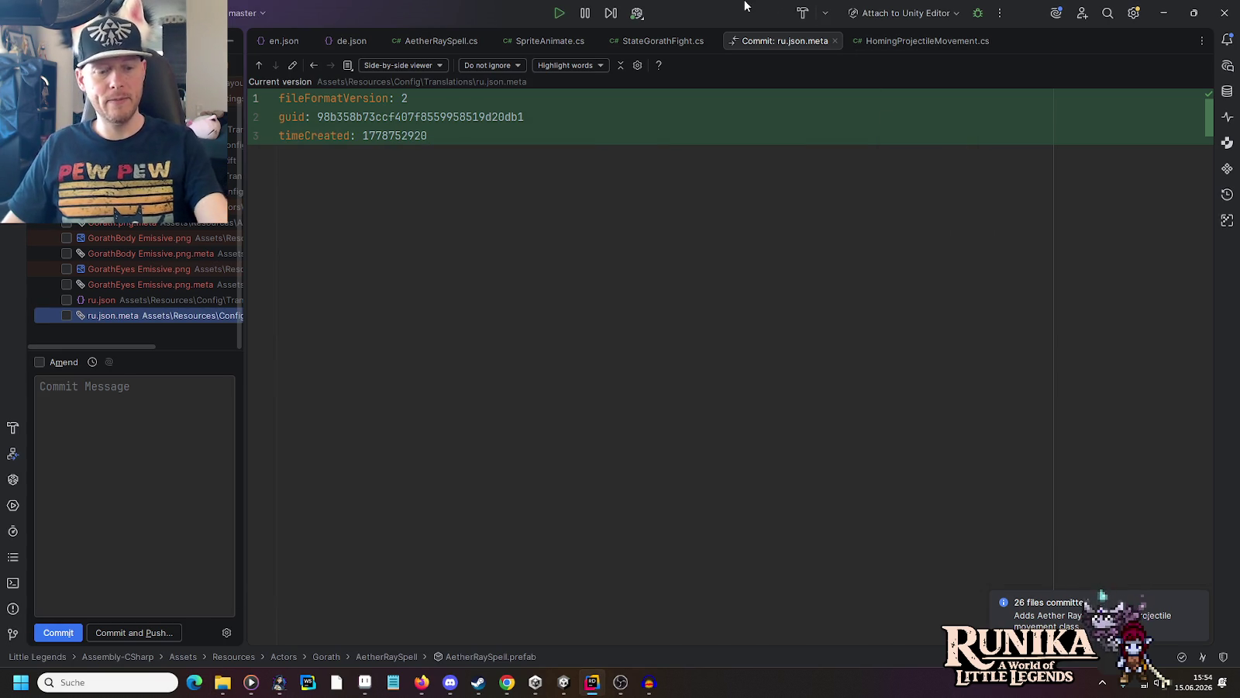
click(564, 682)
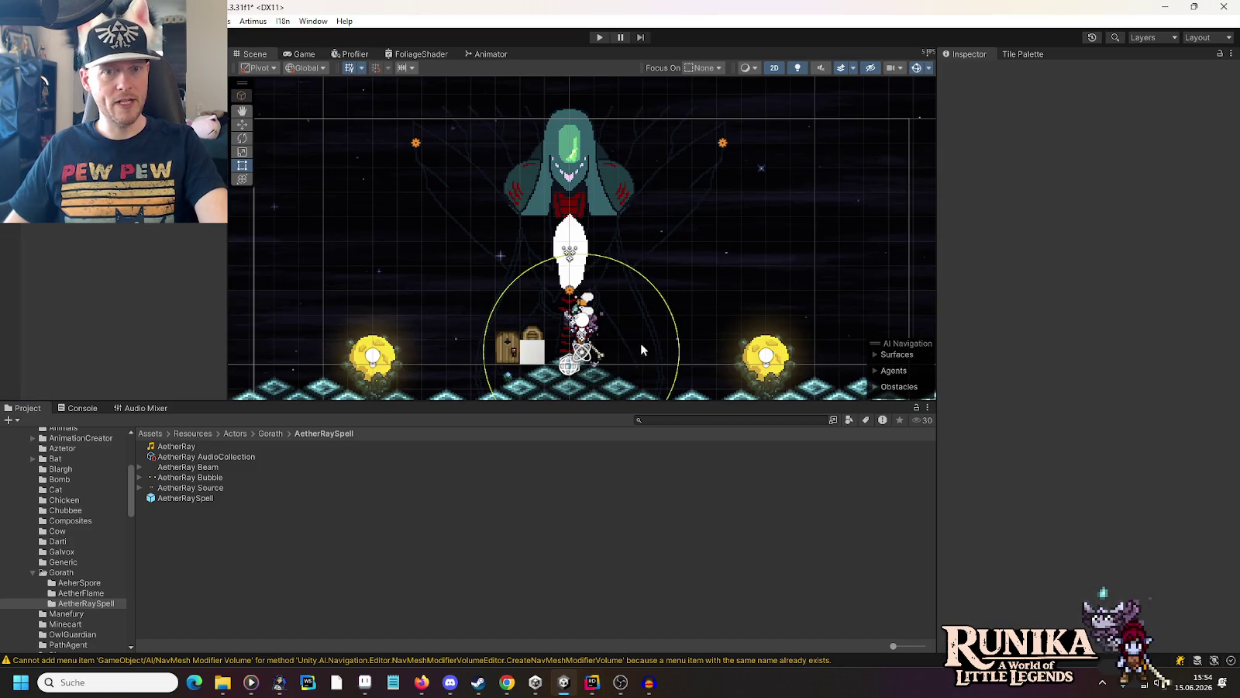
Step: Zoom out and pan the Scene view to show the Gorath arena floor and glowing orbs
scroll(639, 341, down, 2)
mouse_move(637, 341)
mouse_down()
mouse_move(676, 278)
mouse_move(637, 259)
mouse_up()
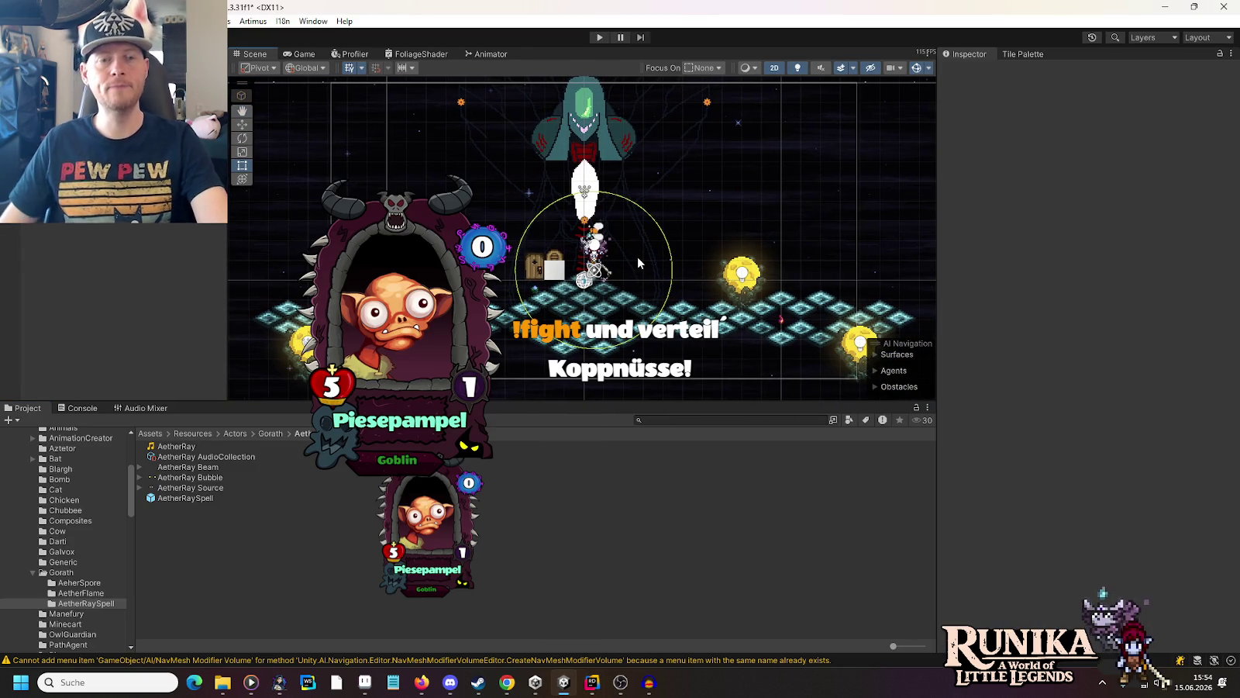